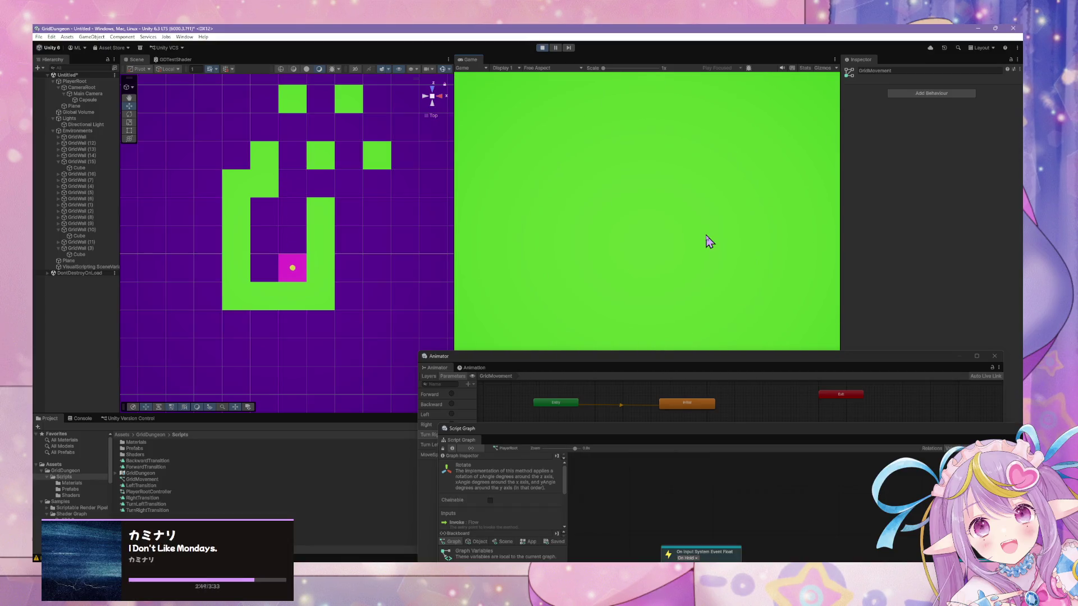
Step: Walk the player cell by cell through the grid dungeon until it faces a corridor between green walls
key("d")
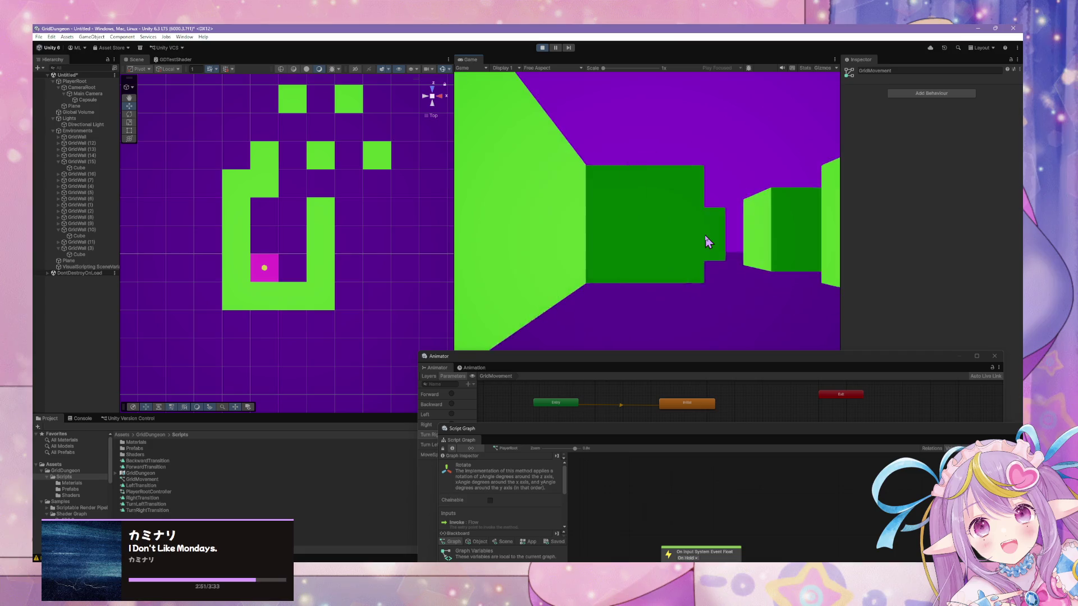
key("w")
key("s")
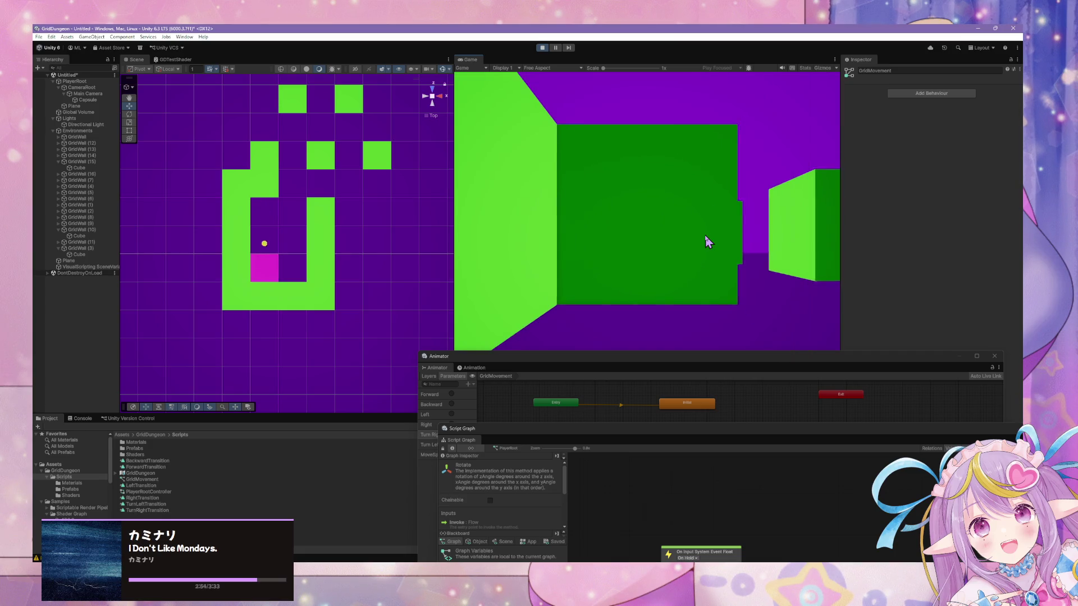
key("s")
key("d")
key("a")
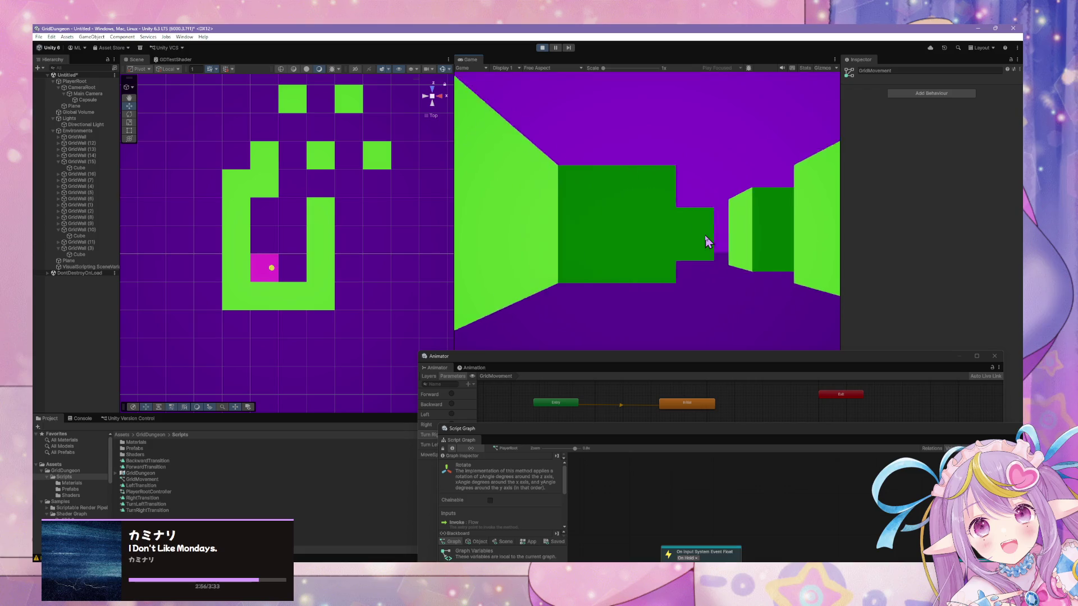
key("d")
key("w")
key("w")
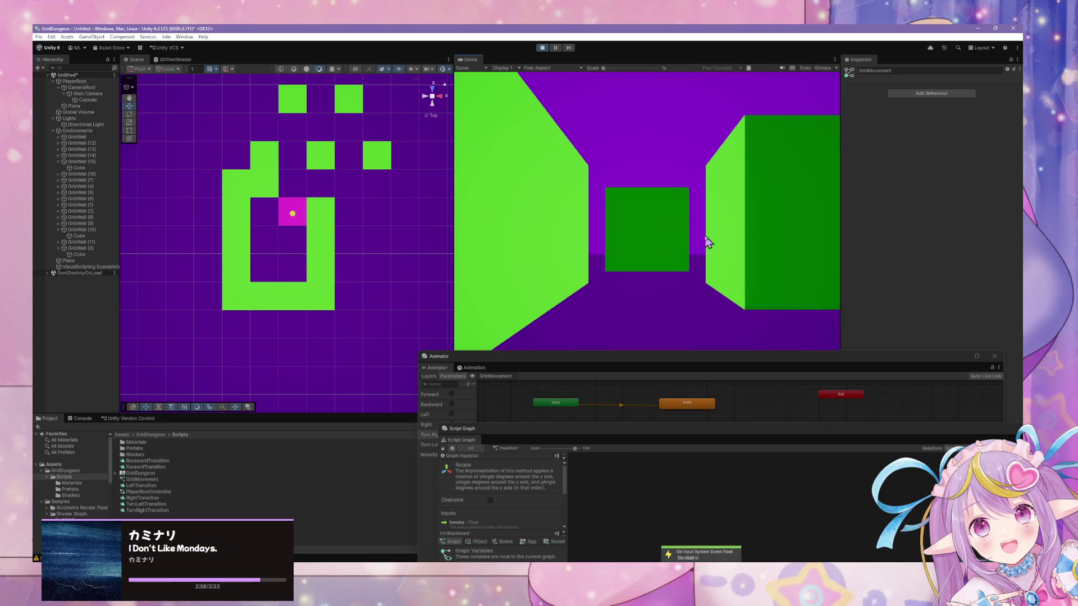
key("w")
key("w")
key("w")
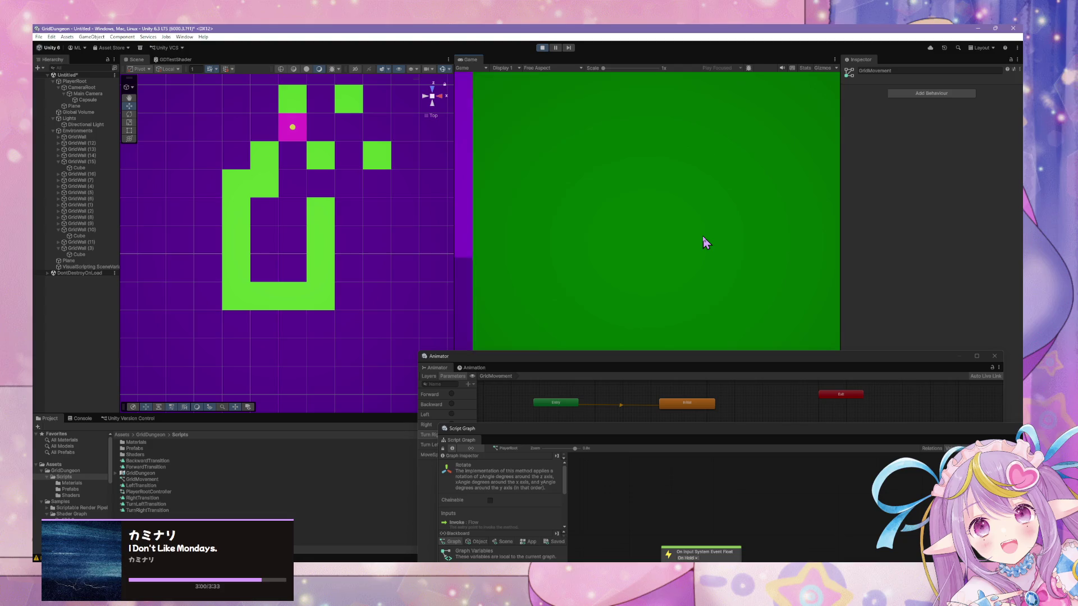
key("a")
key("a")
key("a")
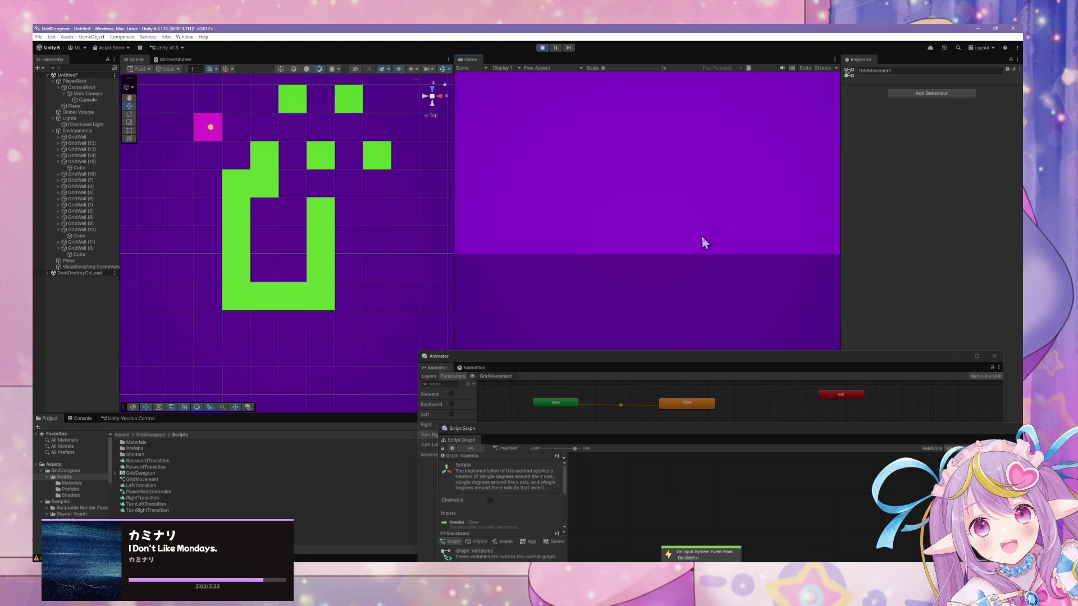
Step: Walk and turn the player past the green wall and forward down the corridor
key("s")
key("s")
key("s")
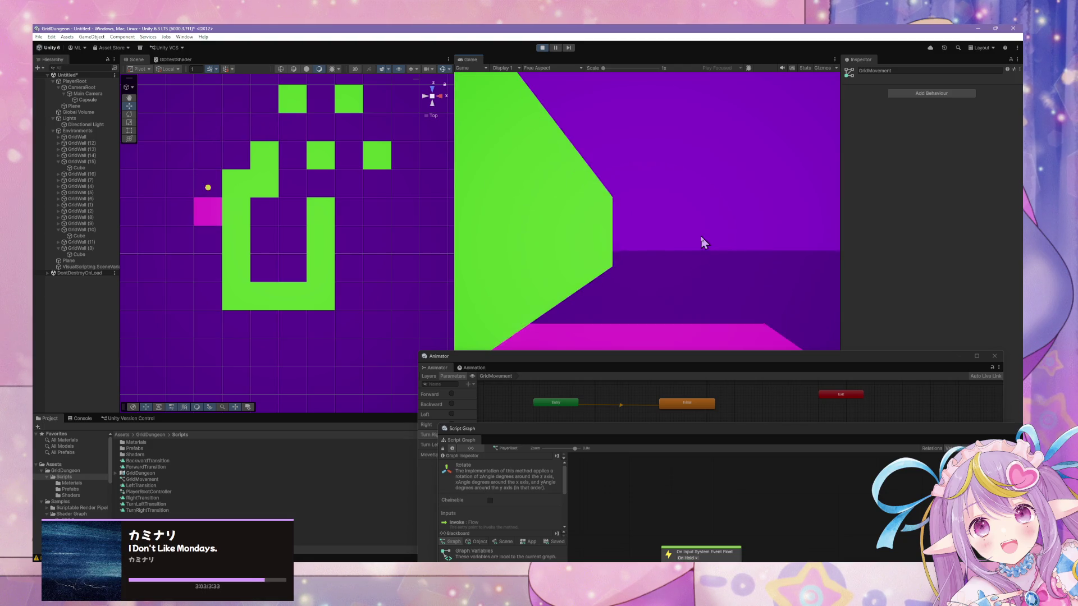
key("s")
key("s")
key("s")
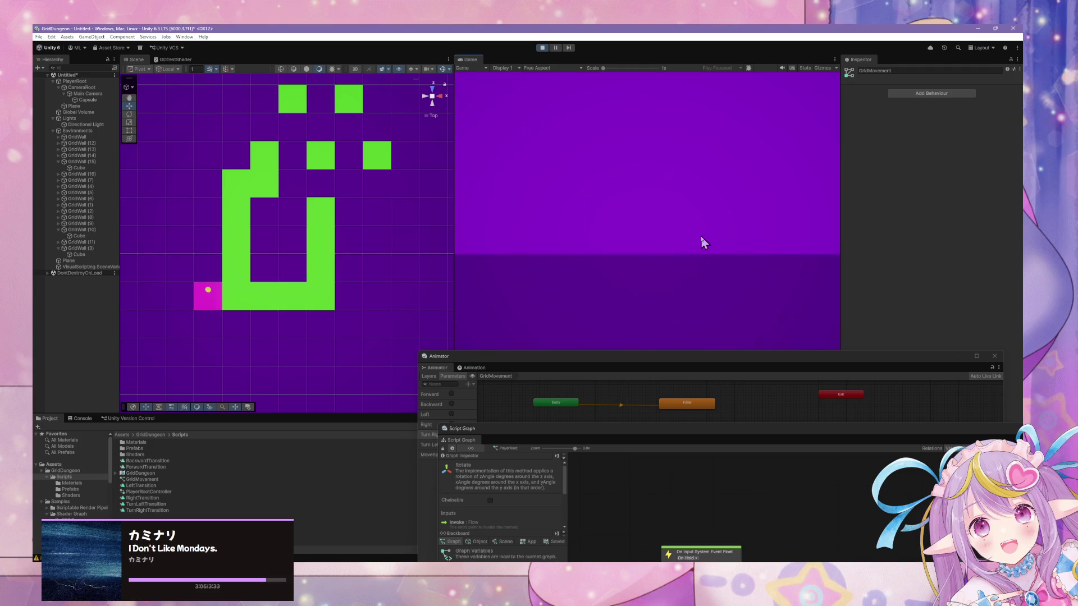
key("s")
key("e")
key("w")
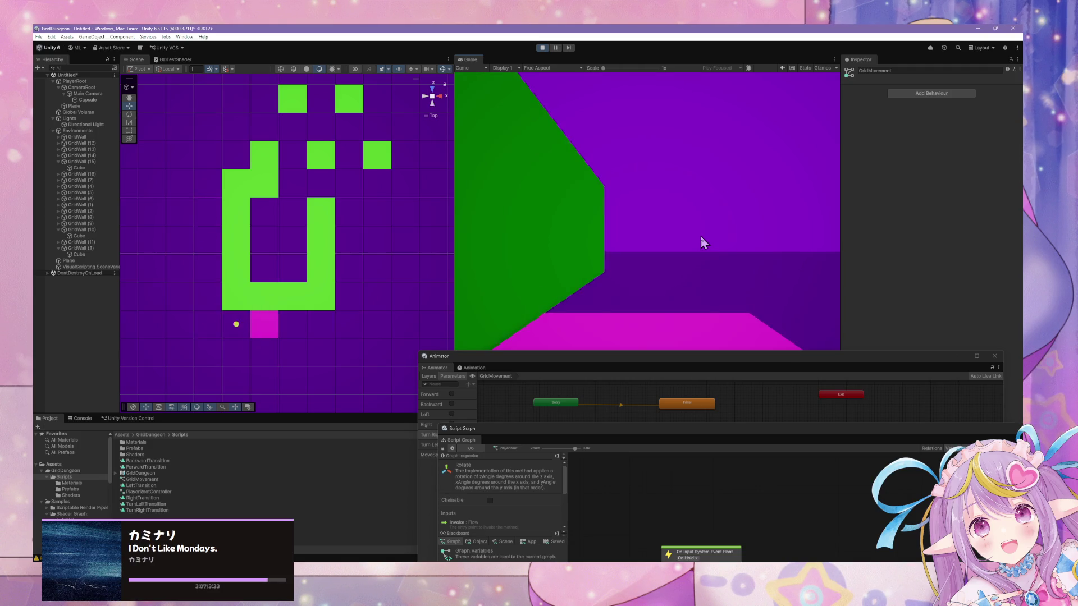
key("w")
key("w")
key("w")
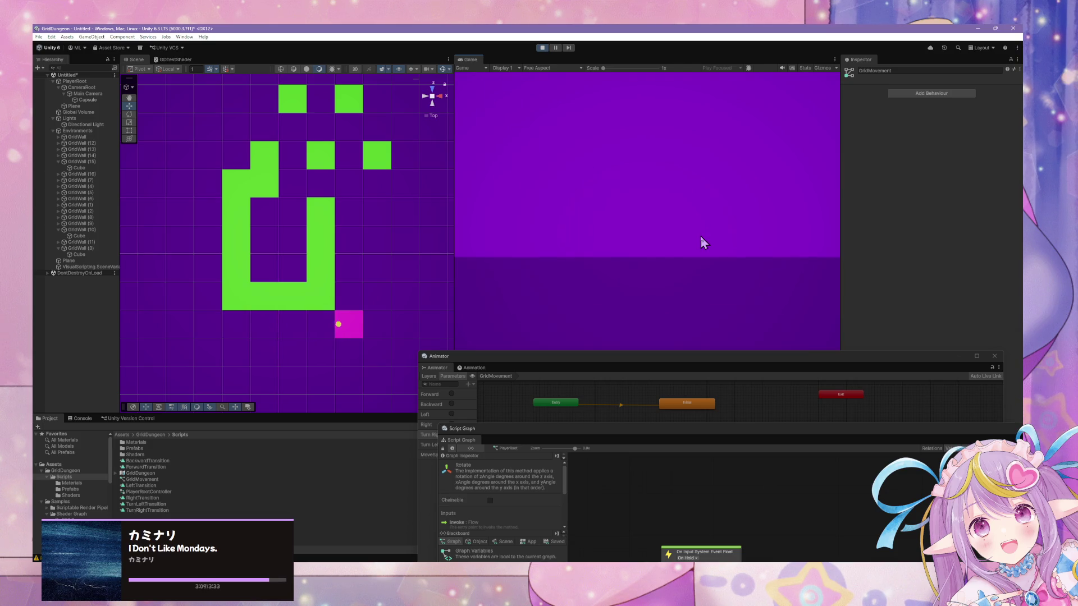
key("a")
key("q")
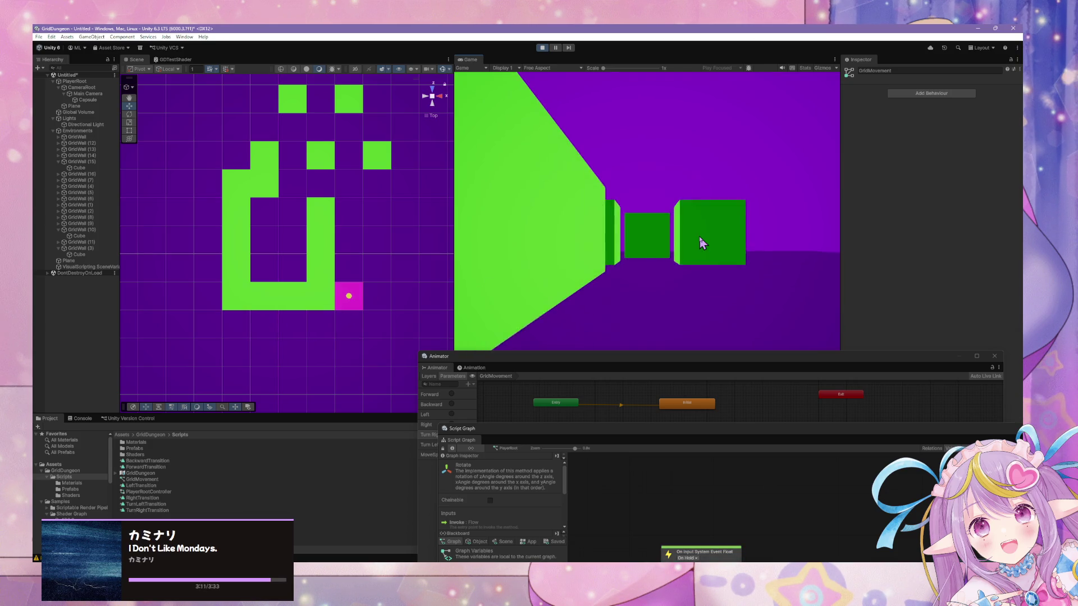
key("w")
key("w")
key("w")
Step: Stop play mode and move the Animator window aside to uncover Script Graph
left_click(670, 360)
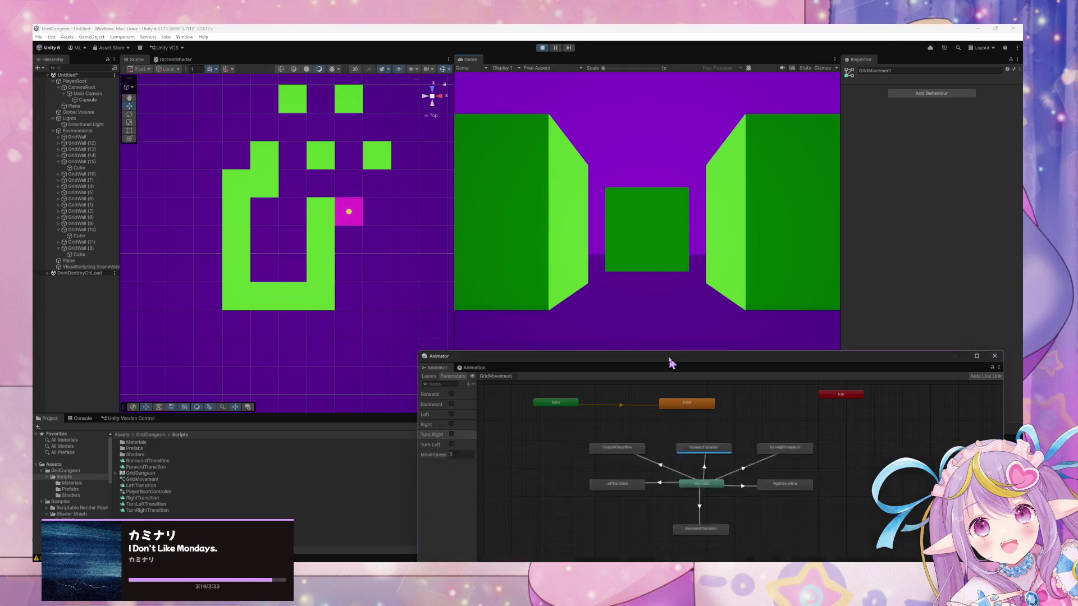
mouse_move(670, 362)
left_mouse_down()
mouse_move(676, 416)
mouse_move(721, 366)
left_mouse_up()
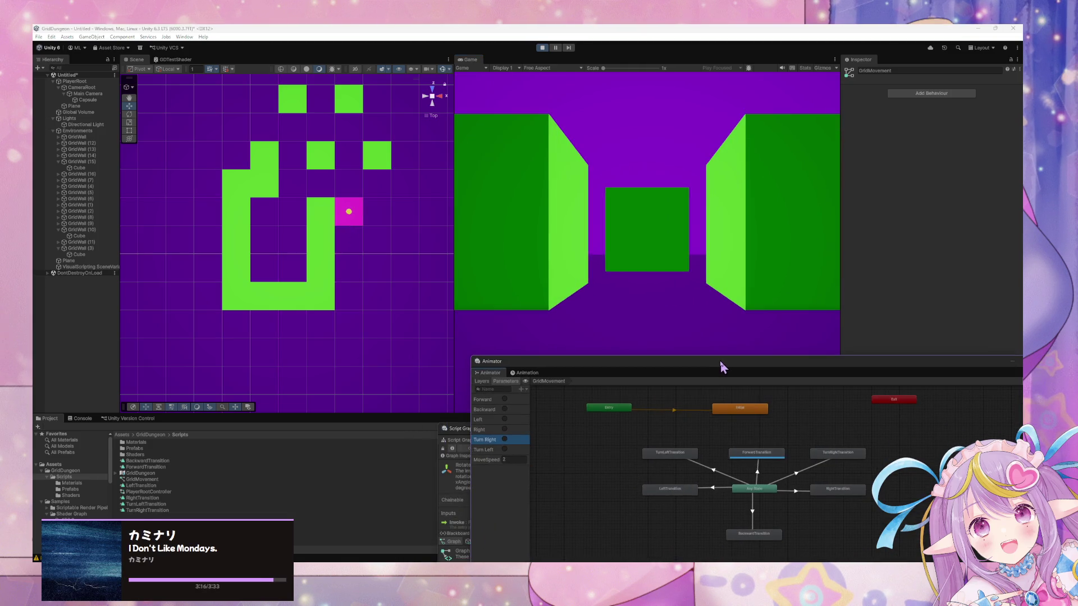
left_click(540, 48)
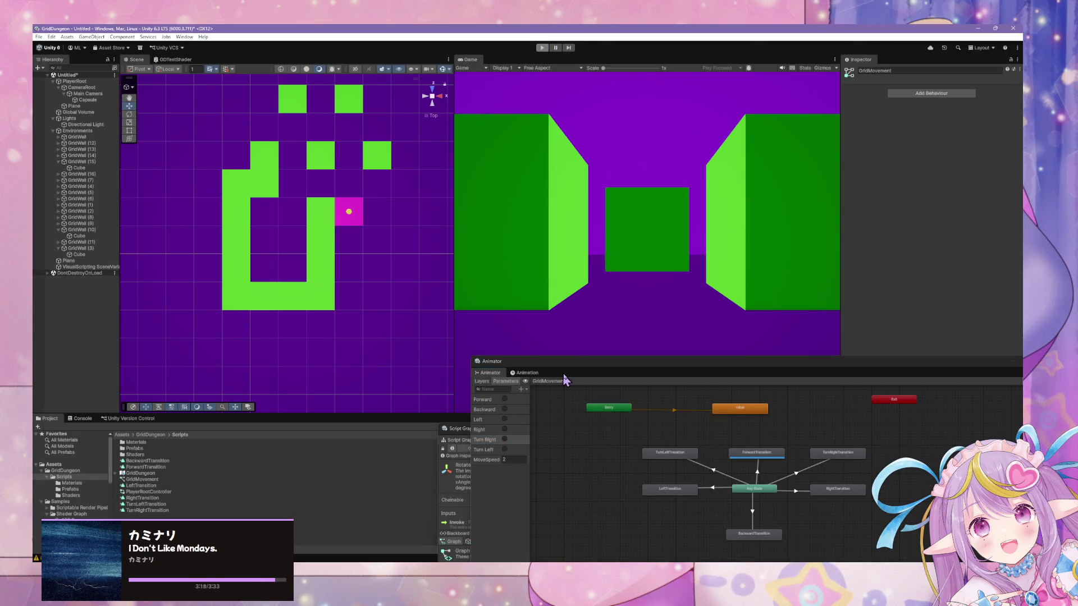
mouse_move(577, 366)
left_mouse_down()
mouse_move(640, 144)
mouse_move(590, 195)
left_mouse_up()
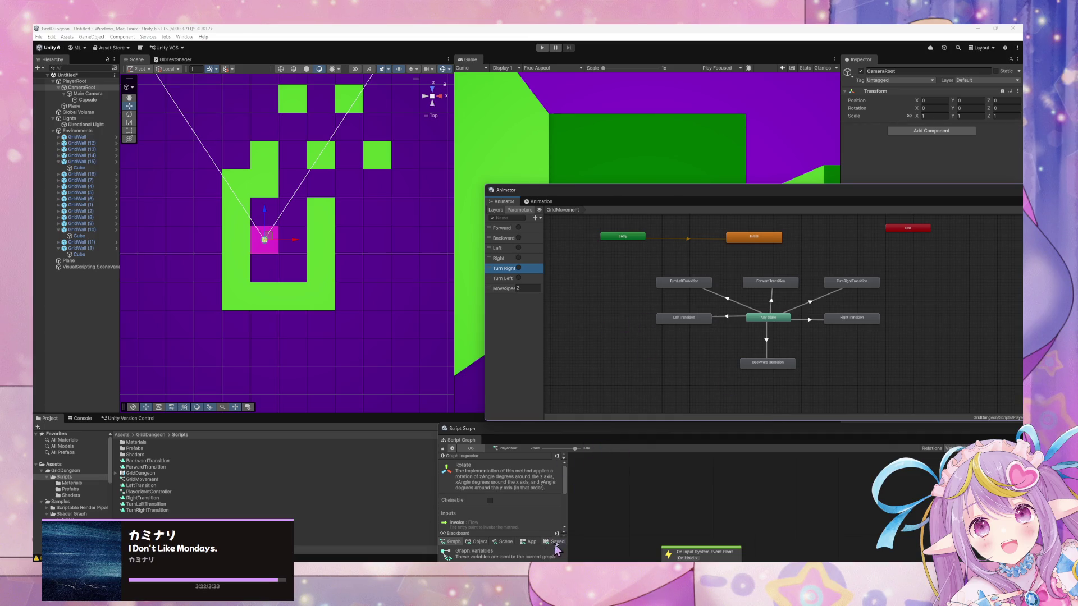
Step: Open the Unity Version Control panel and start a new workspace named GridDungeon
left_click(184, 37)
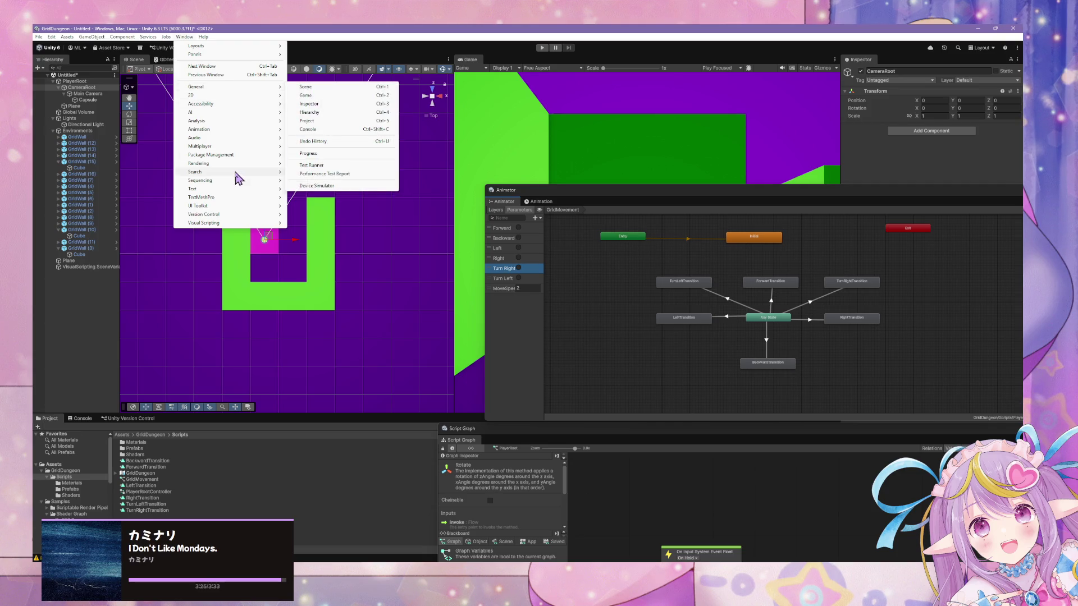
left_click(331, 215)
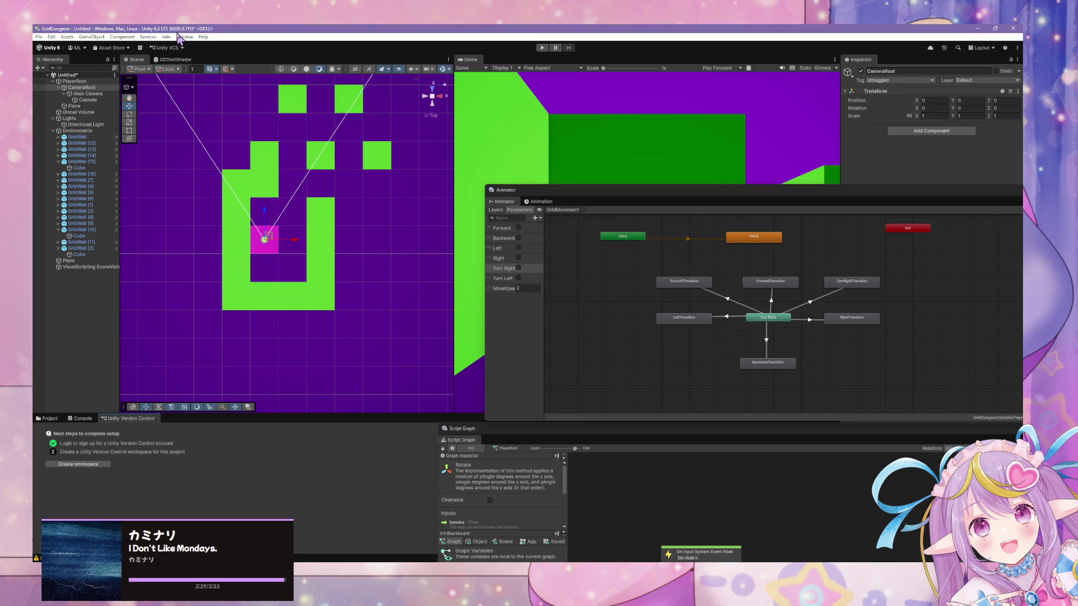
left_click(505, 437)
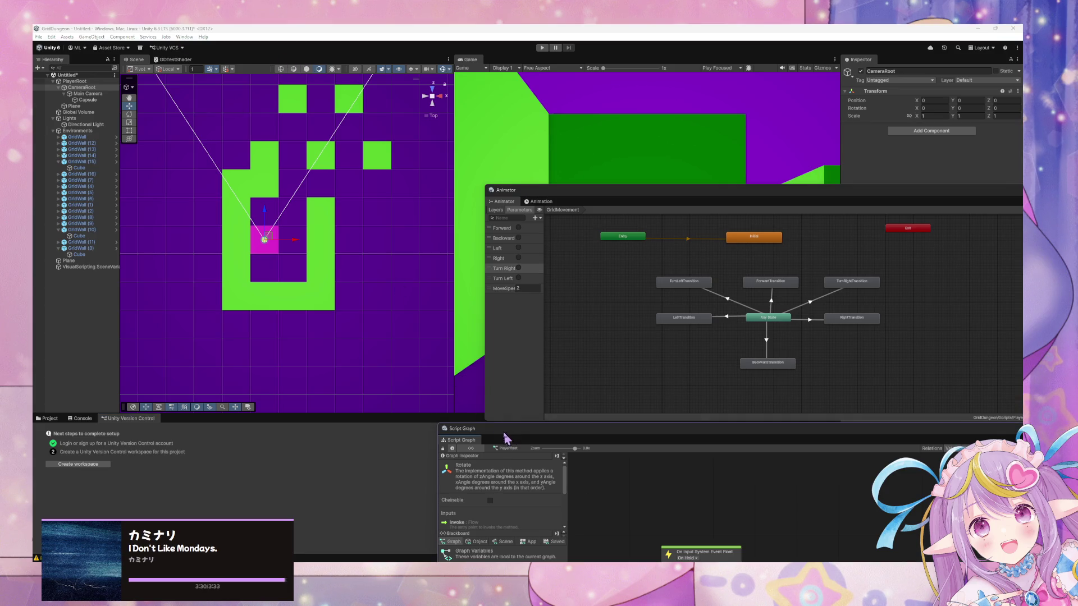
left_click(94, 471)
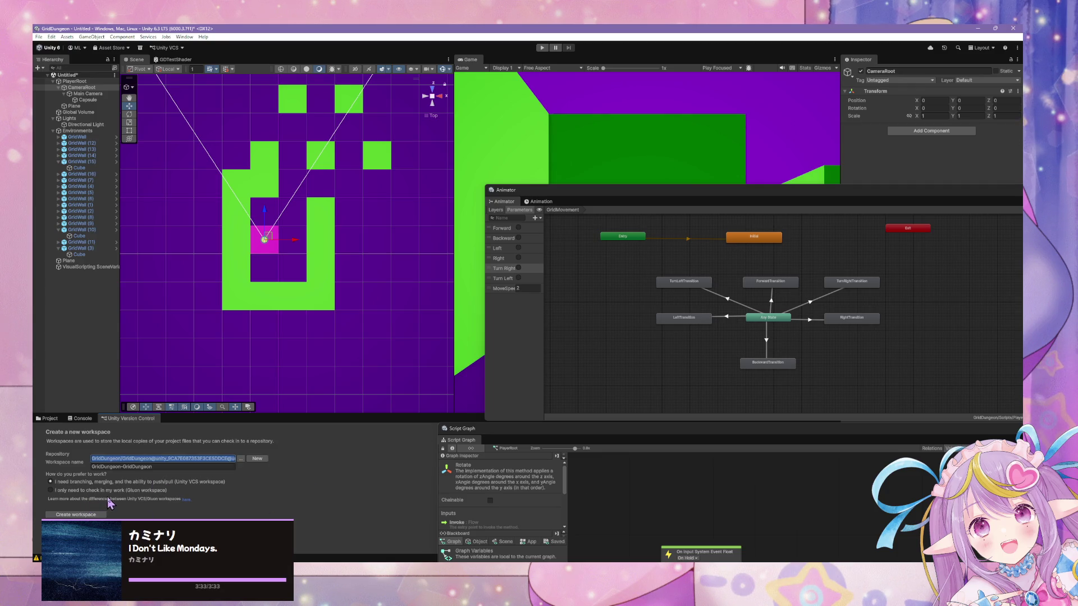
left_click(175, 469)
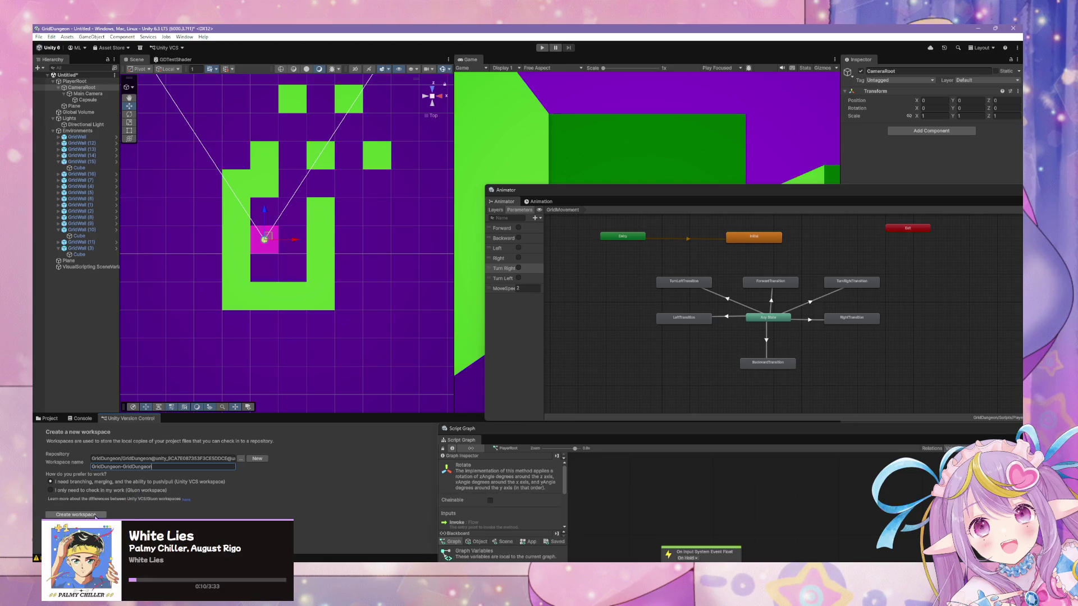
Step: Create the GridDungeon version control workspace and review its pending changes
left_click(96, 515)
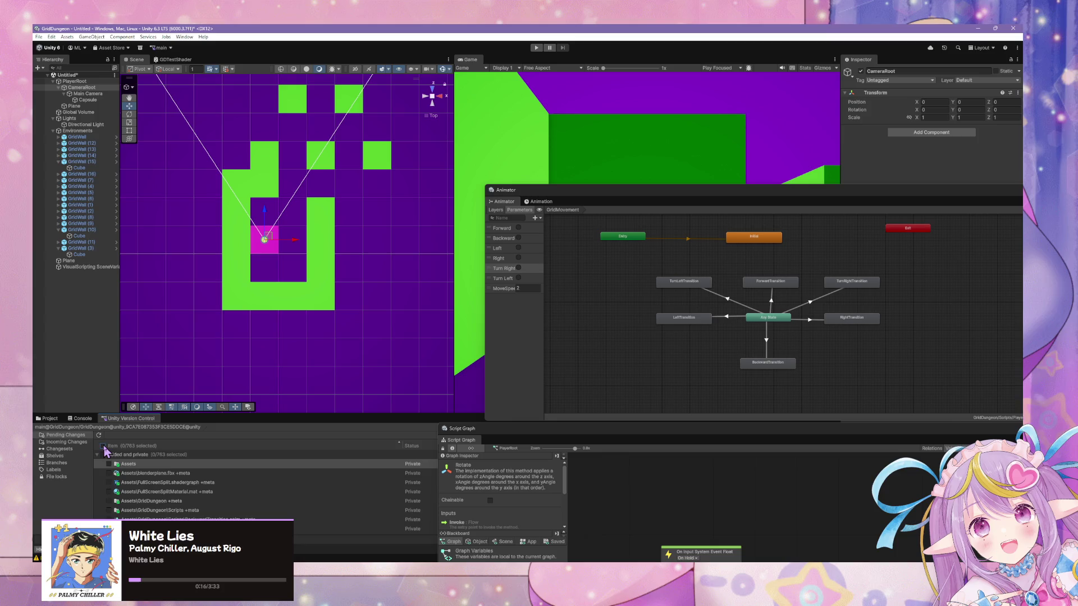
scroll(192, 488, "down", 10)
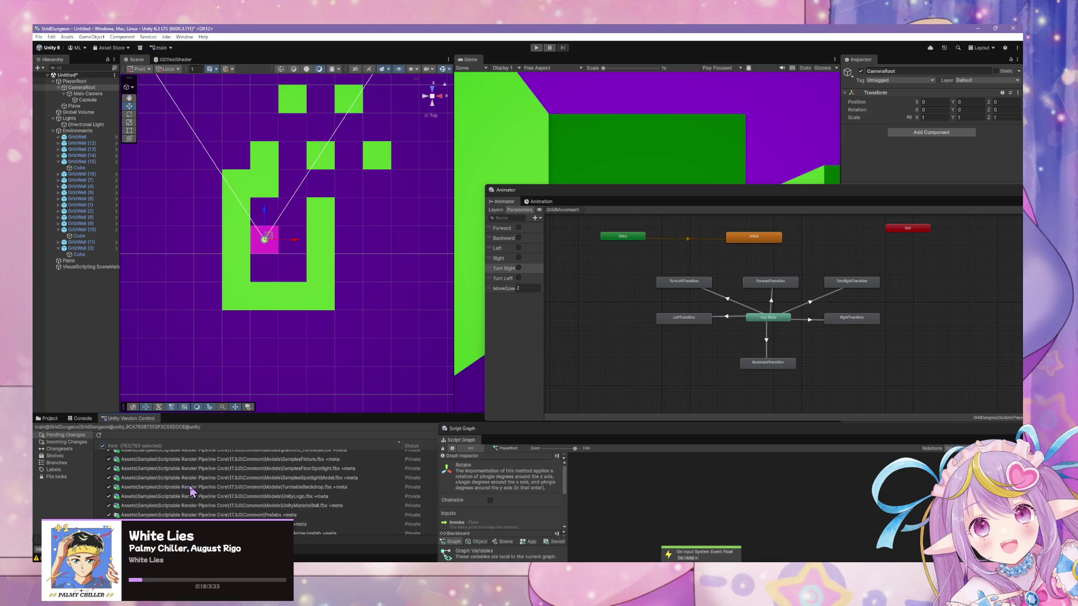
scroll(191, 494, "down", 15)
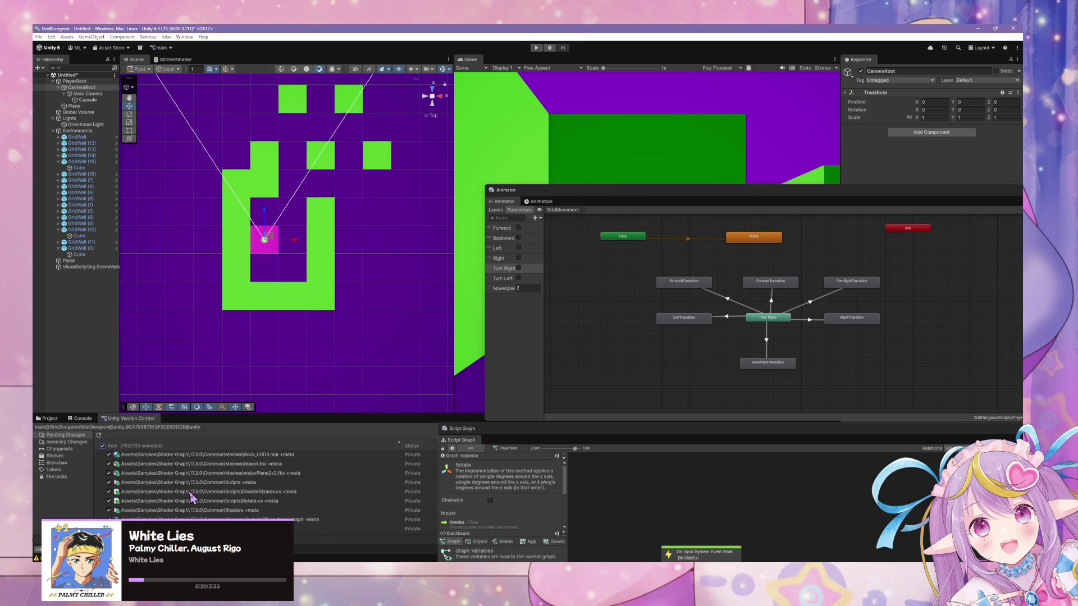
scroll(191, 497, "up", 10)
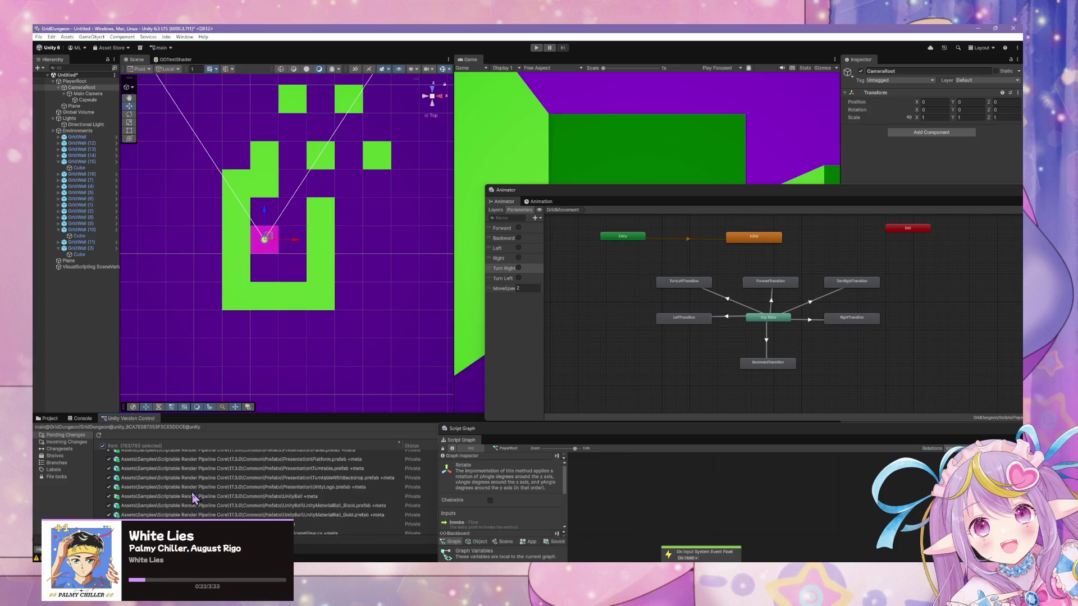
Step: Check in the pending changes with the summary 'Movement System'
mouse_move(463, 441)
left_mouse_down()
mouse_move(702, 355)
mouse_move(568, 521)
mouse_move(435, 549)
left_mouse_up()
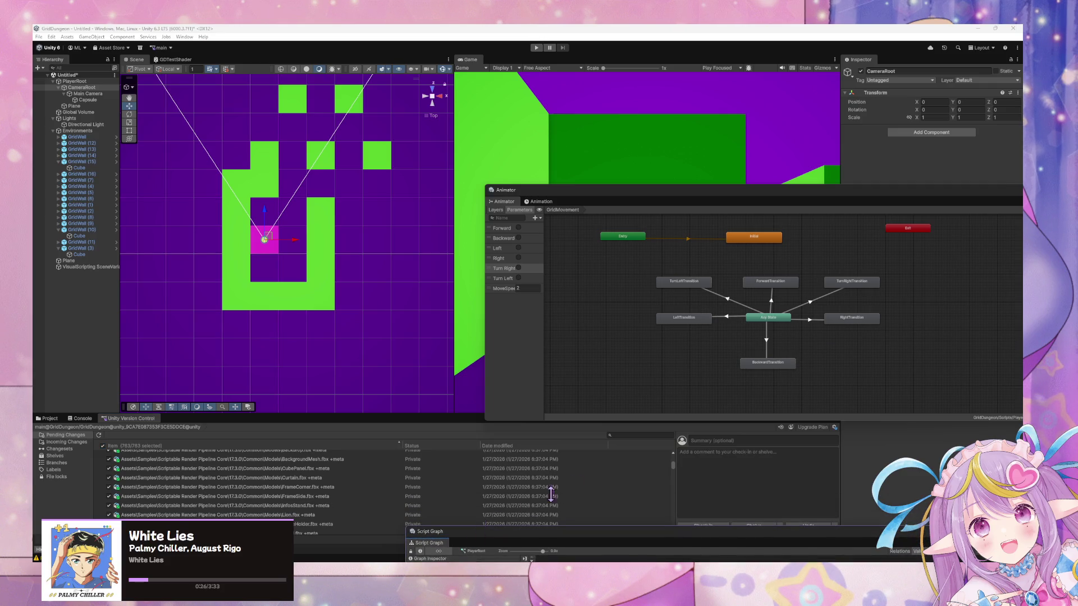
left_click(773, 442)
type("Movement System")
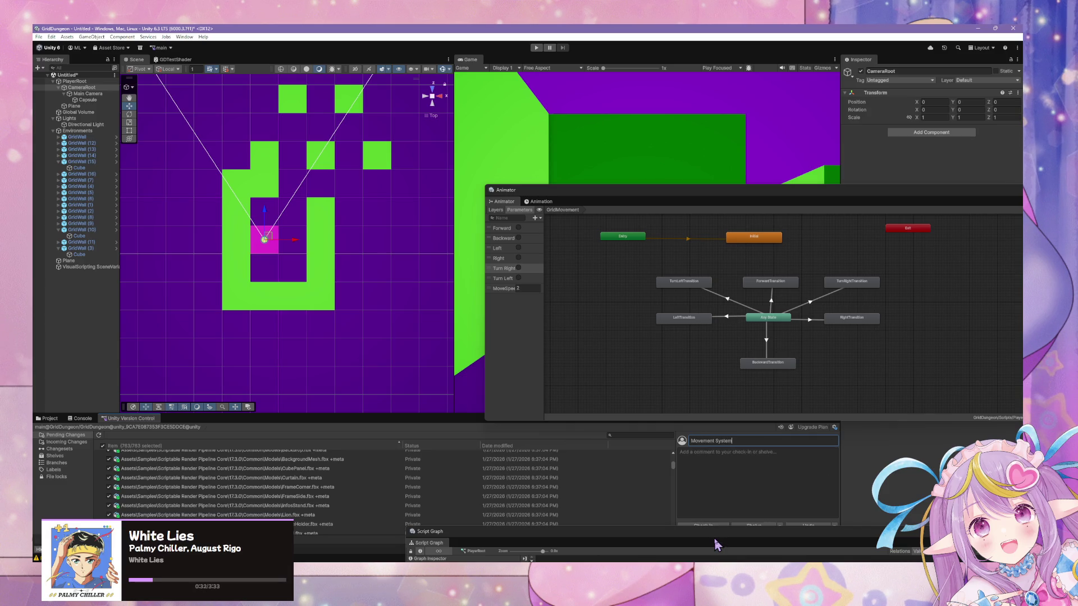
left_click(702, 524)
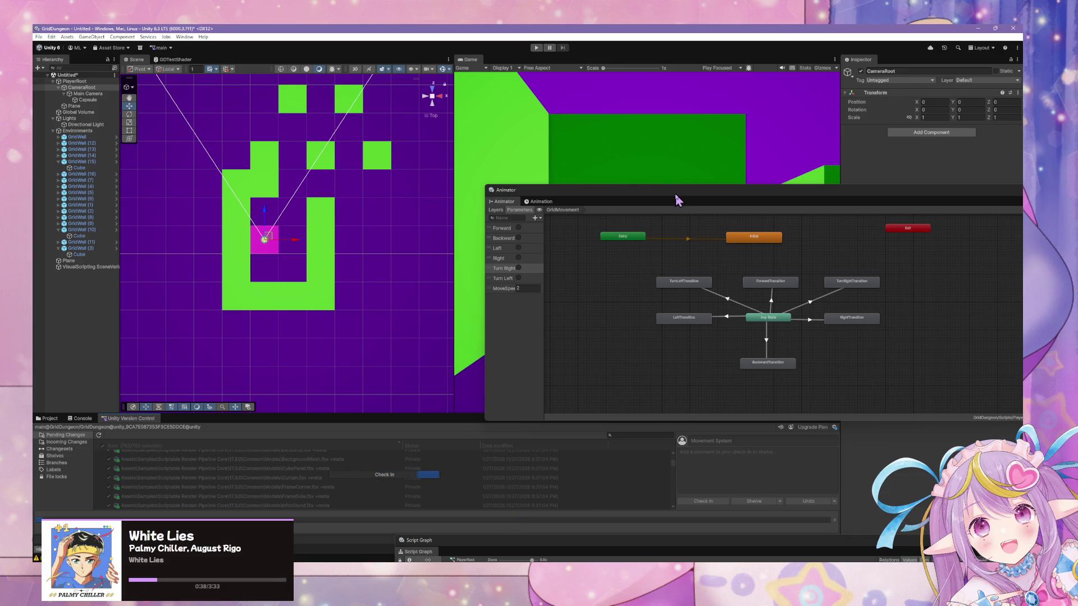
mouse_move(678, 201)
left_mouse_down()
mouse_move(744, 250)
mouse_move(783, 340)
mouse_move(748, 386)
mouse_move(689, 359)
mouse_move(690, 224)
mouse_move(769, 374)
left_mouse_up()
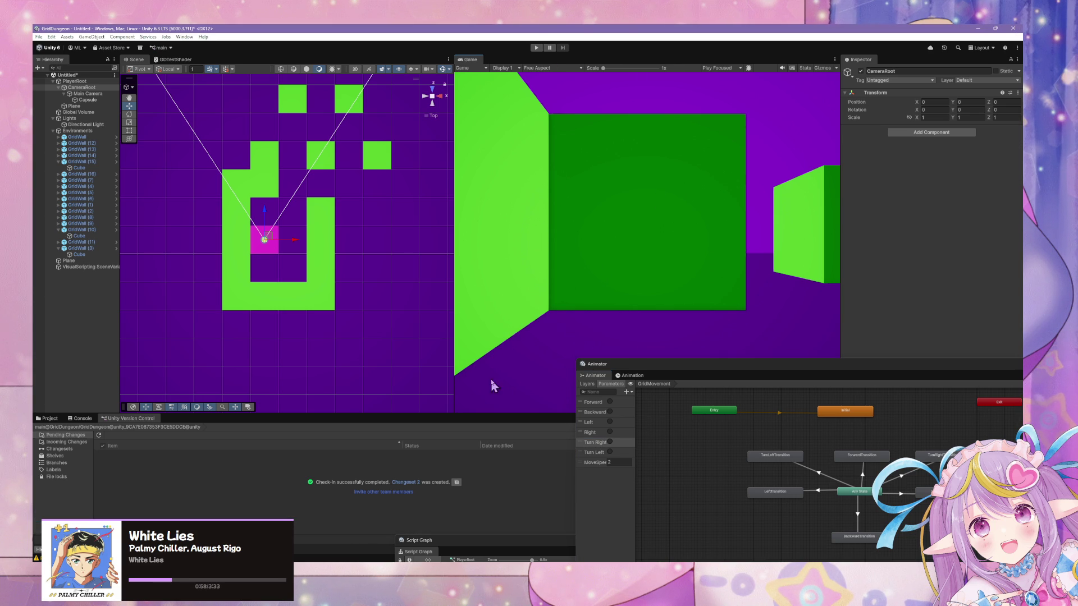
Step: Enter play mode again and wait for the domain reload to finish
left_click(537, 49)
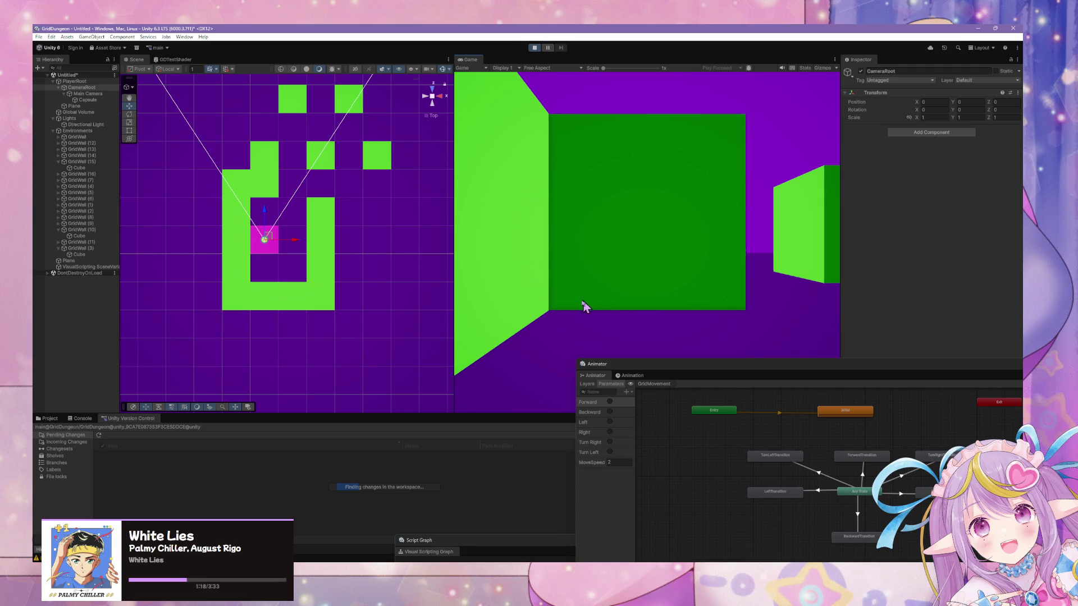
Step: Select the Plane, then walk and turn the player north, south and east through the corridors
left_click(366, 213)
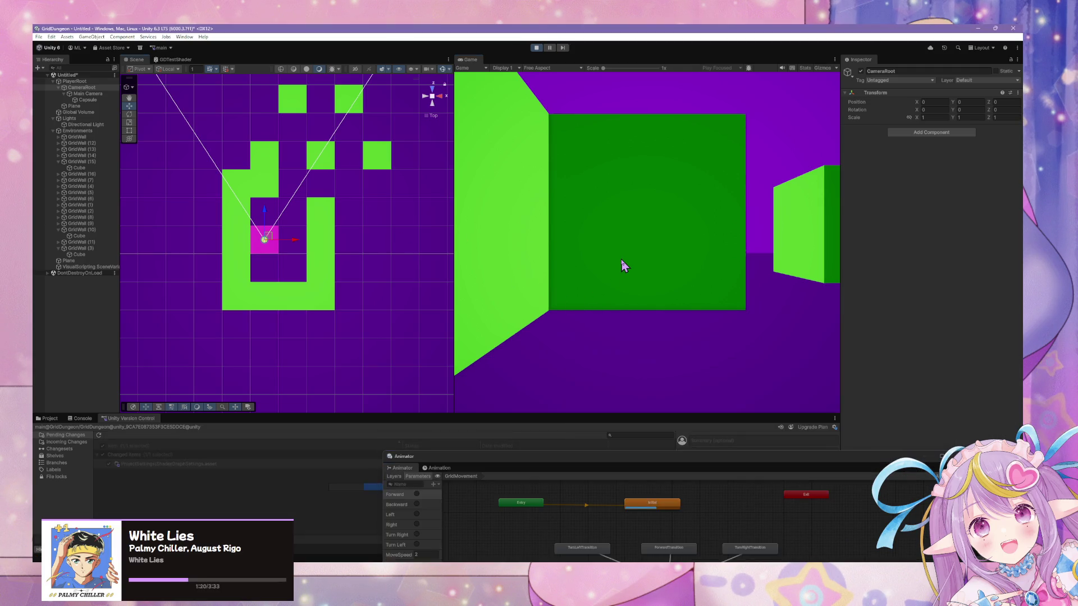
key("w")
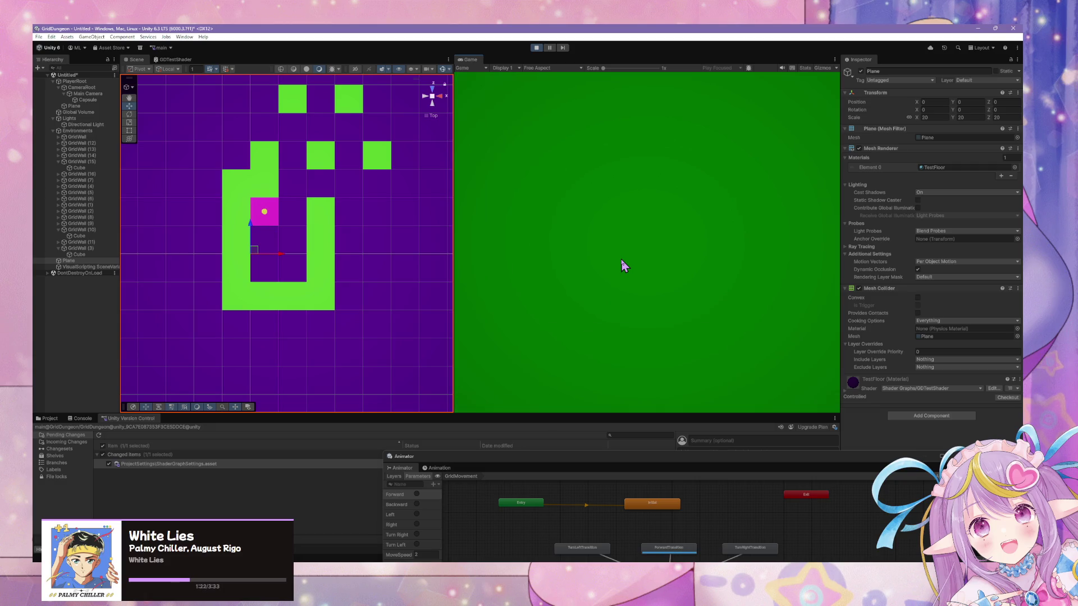
key("d")
key("e")
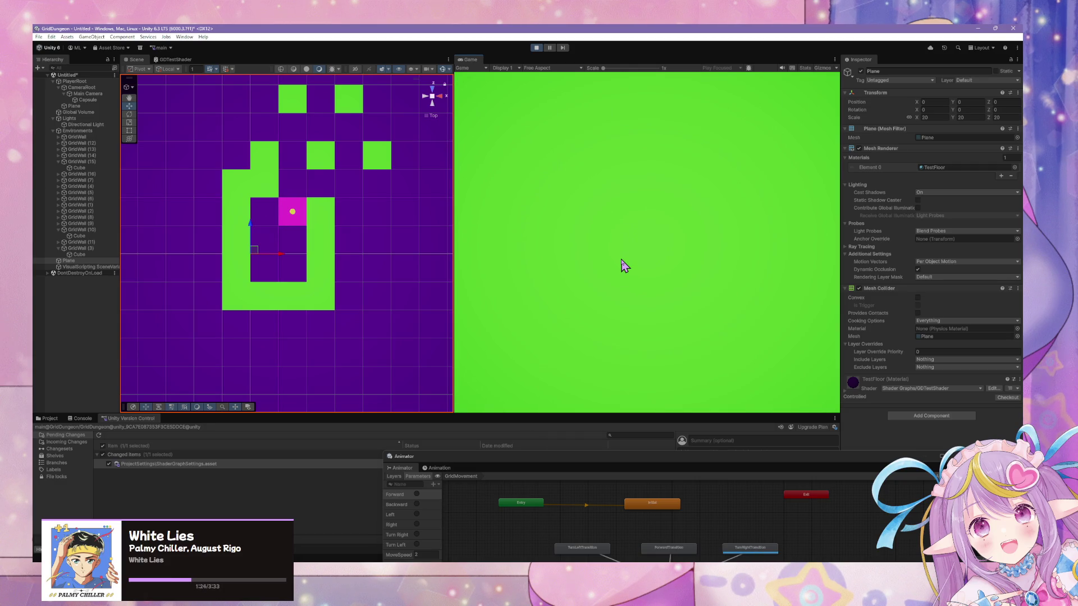
key("q")
key("w")
key("w")
key("w")
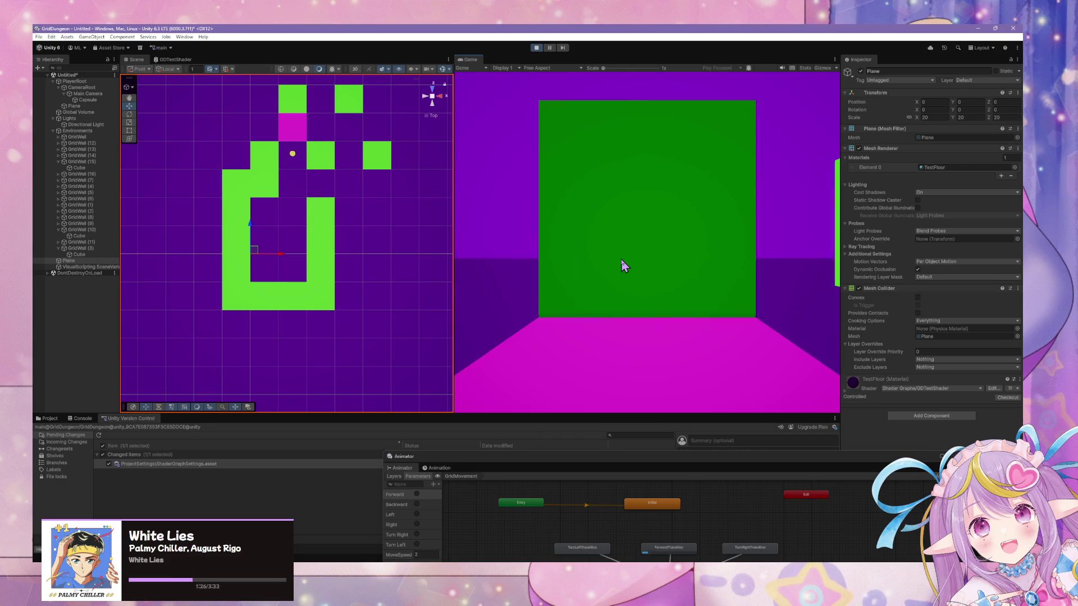
key("e")
key("s")
key("s")
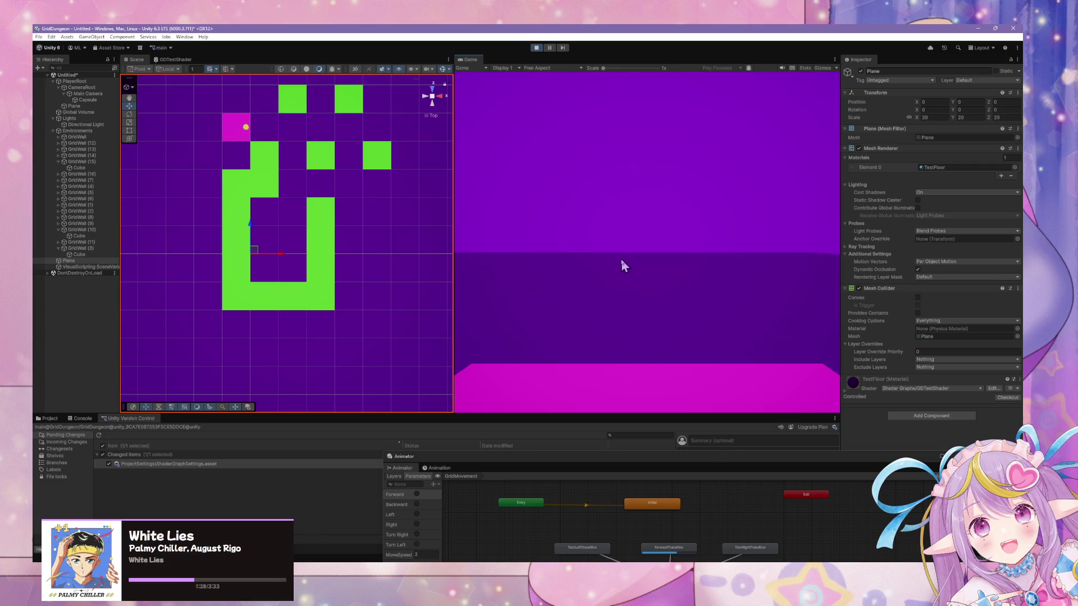
key("e")
key("w")
key("d")
key("w")
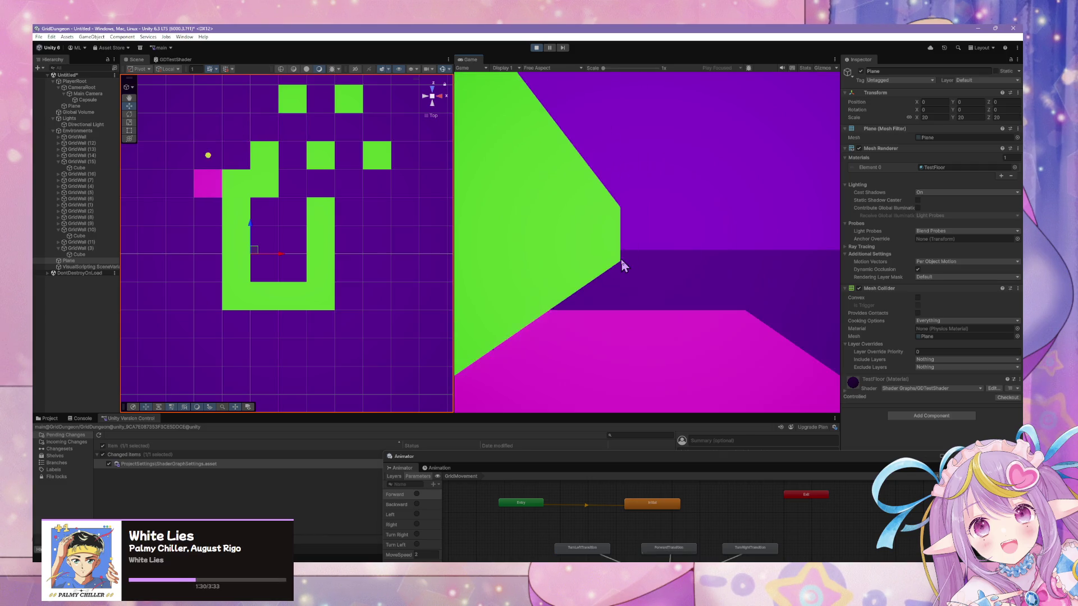
key("w")
key("w")
key("w")
key("w")
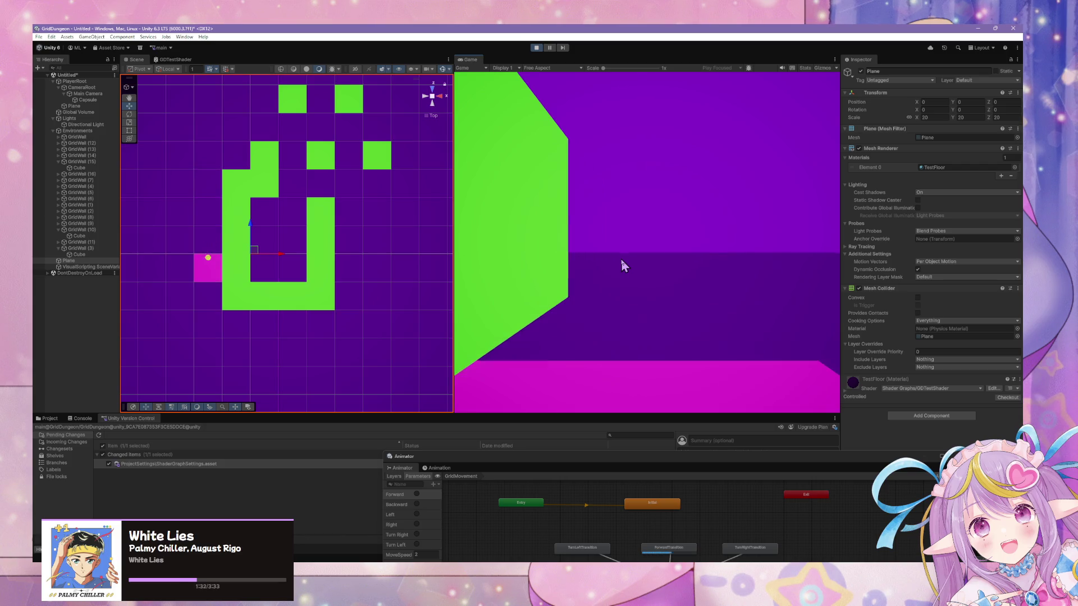
key("q")
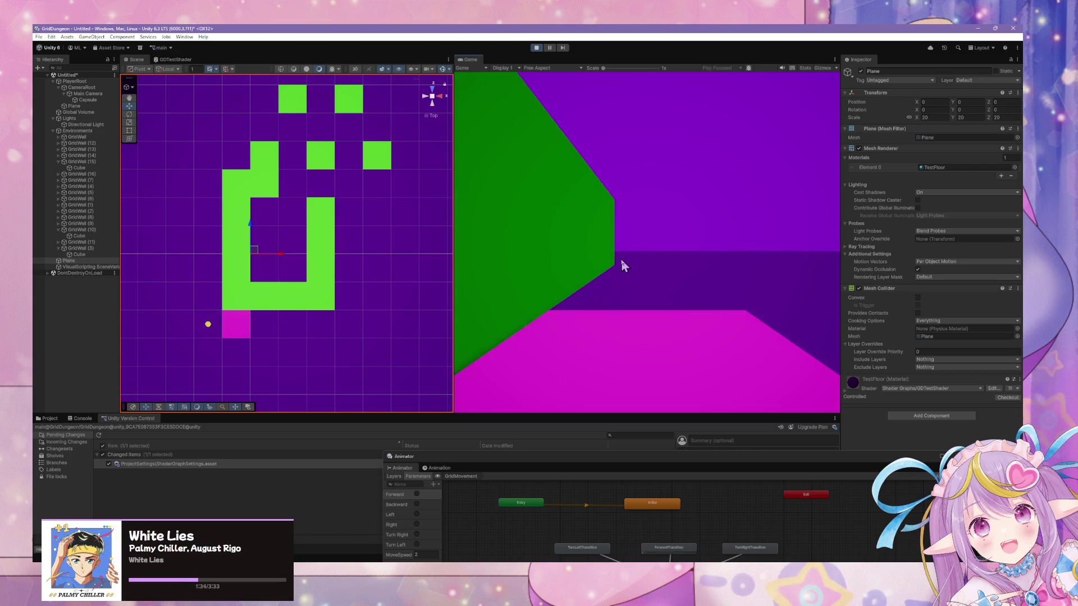
key("w")
key("w")
key("w")
key("w")
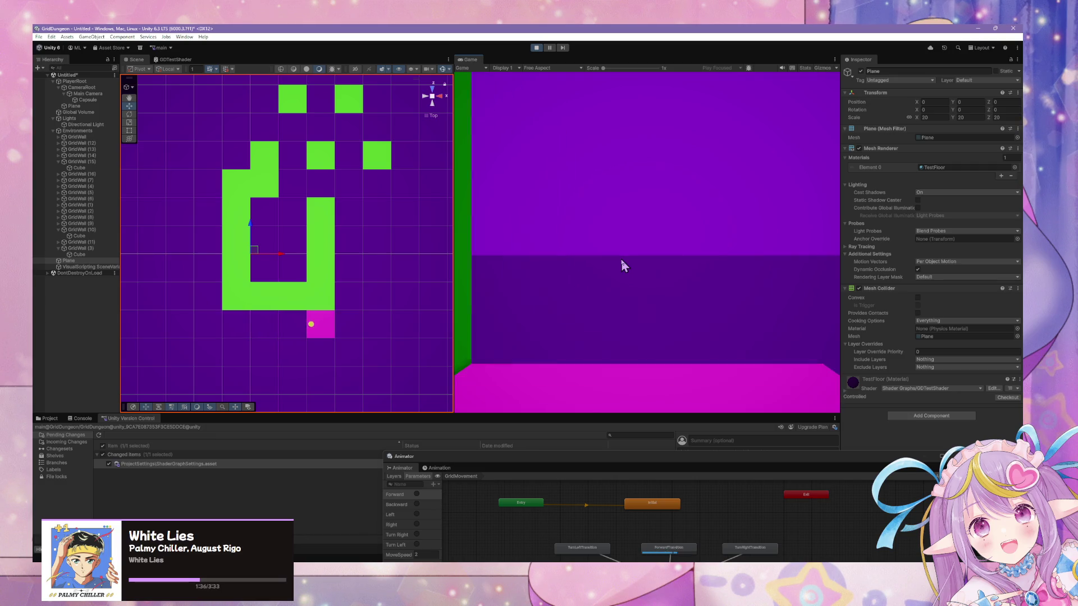
key("w")
key("w")
key("w")
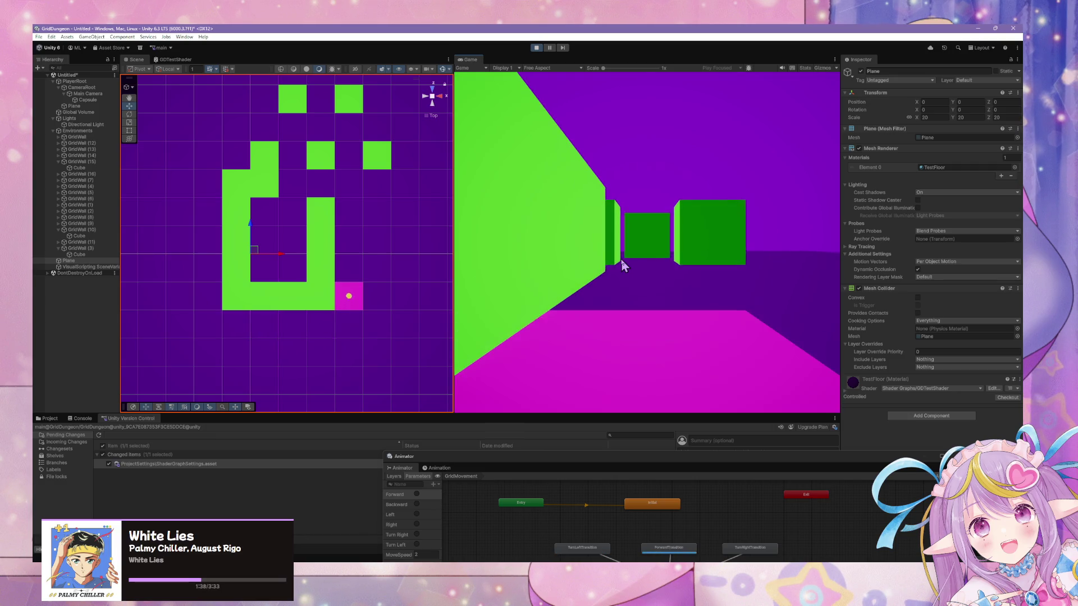
key("w")
key("w")
key("w")
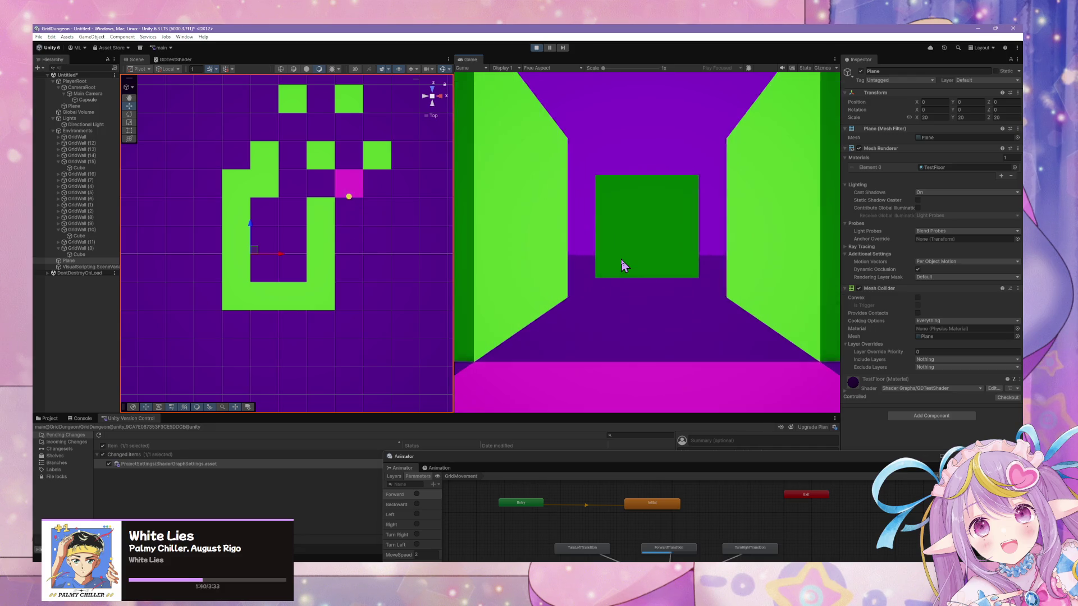
key("w")
key("w")
key("w")
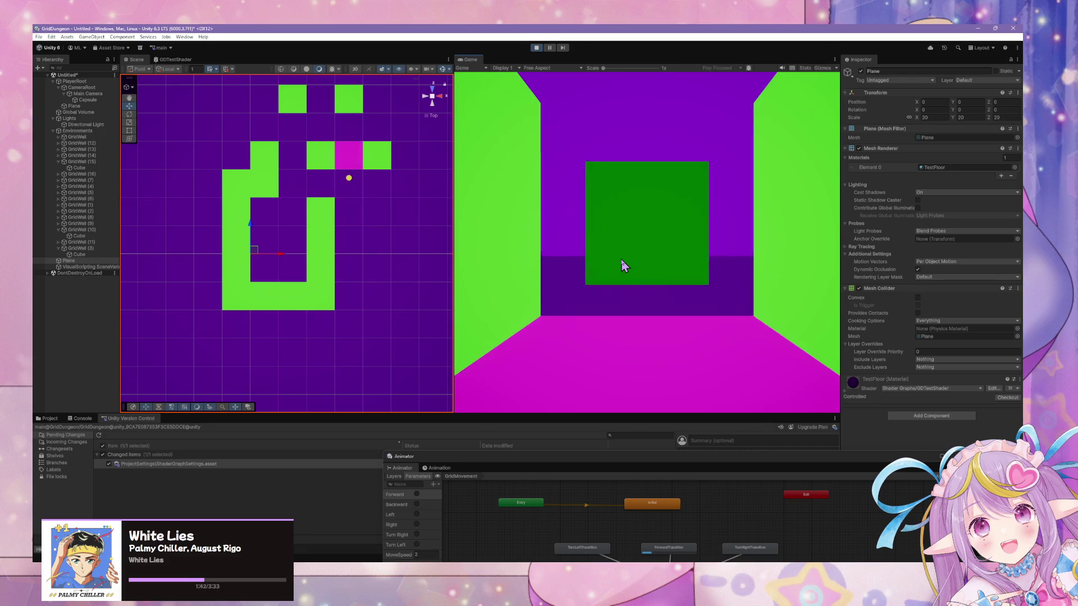
key("q")
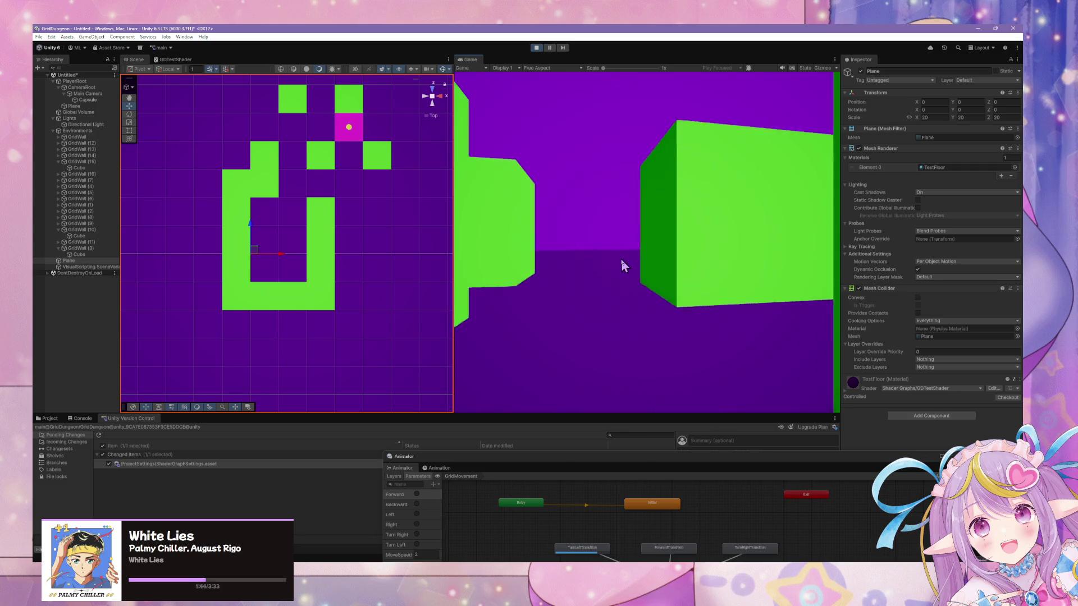
key("w")
key("w")
key("w")
key("w")
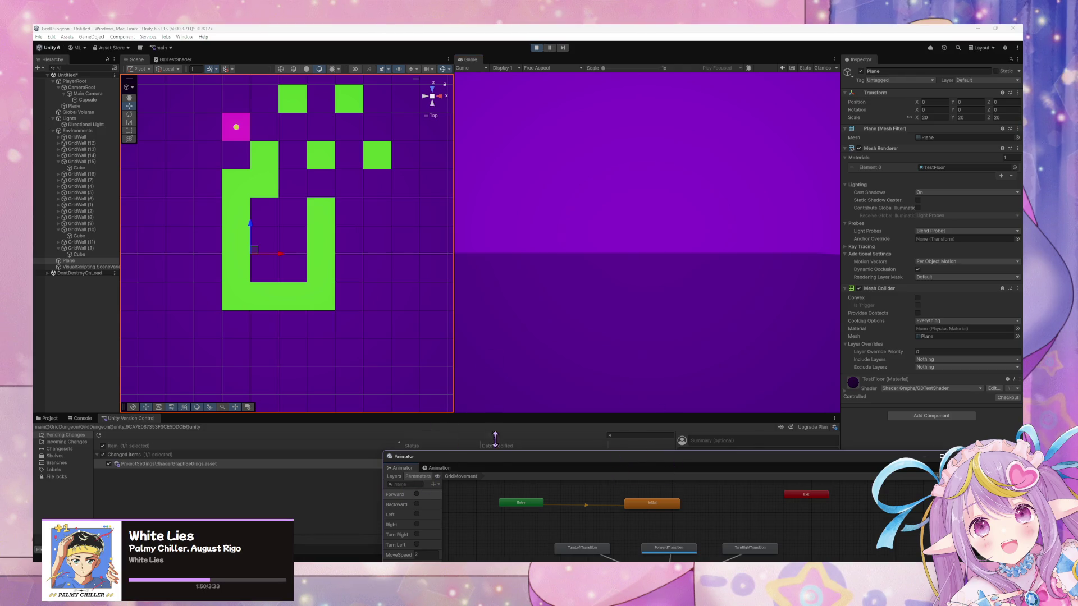
Step: Keep walking the player south, east, north and west until it passes the grid's top row
mouse_move(546, 461)
left_mouse_down()
mouse_move(565, 219)
mouse_move(595, 253)
mouse_move(482, 218)
left_mouse_up()
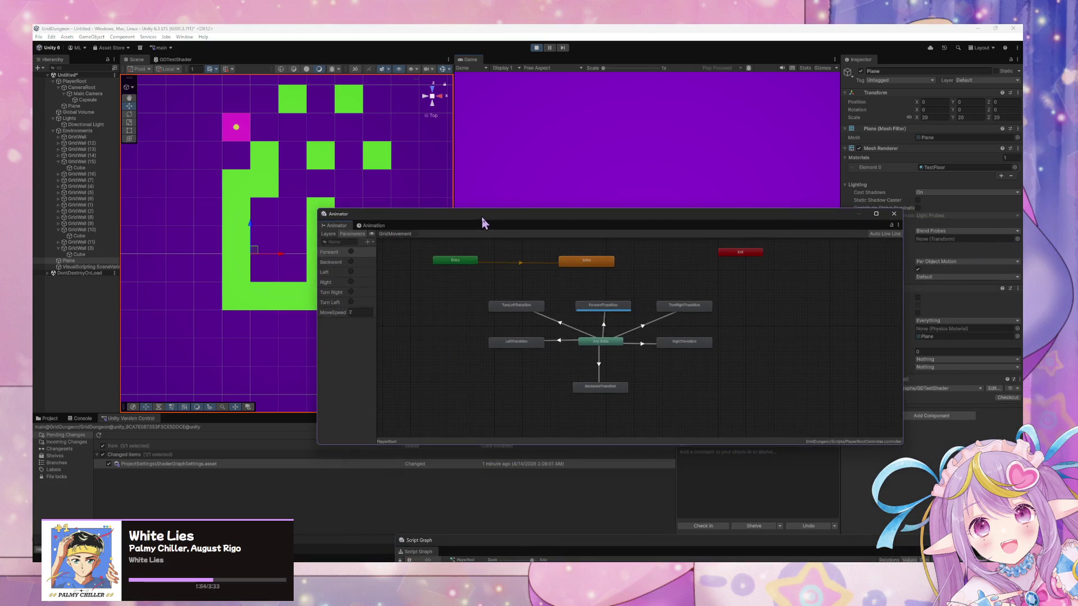
mouse_move(575, 216)
left_mouse_down()
mouse_move(556, 366)
mouse_move(568, 453)
left_mouse_up()
key("w")
key("d")
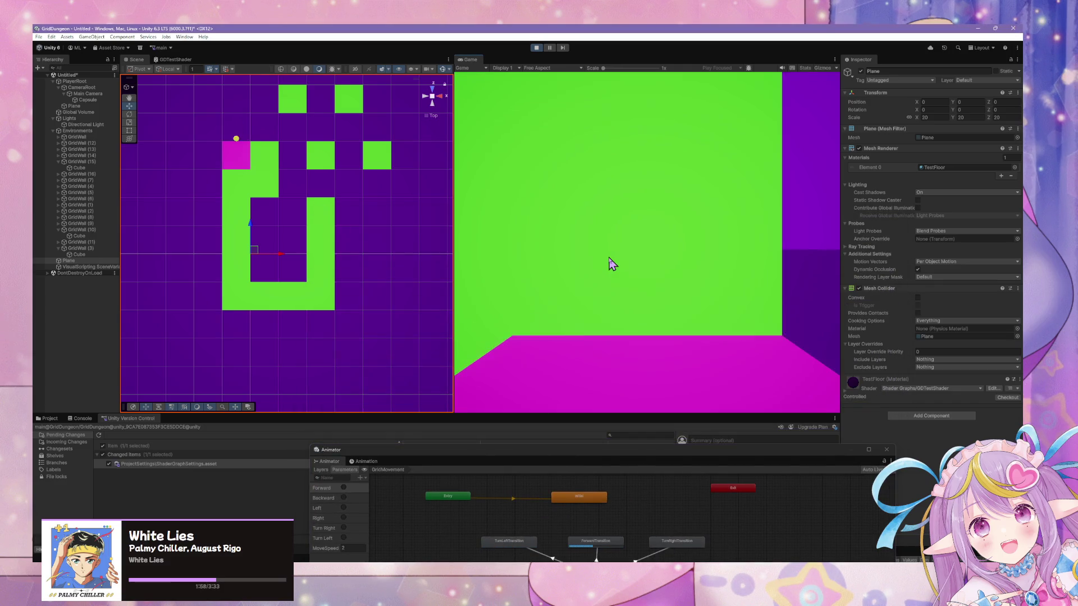
key("e")
key("w")
key("w")
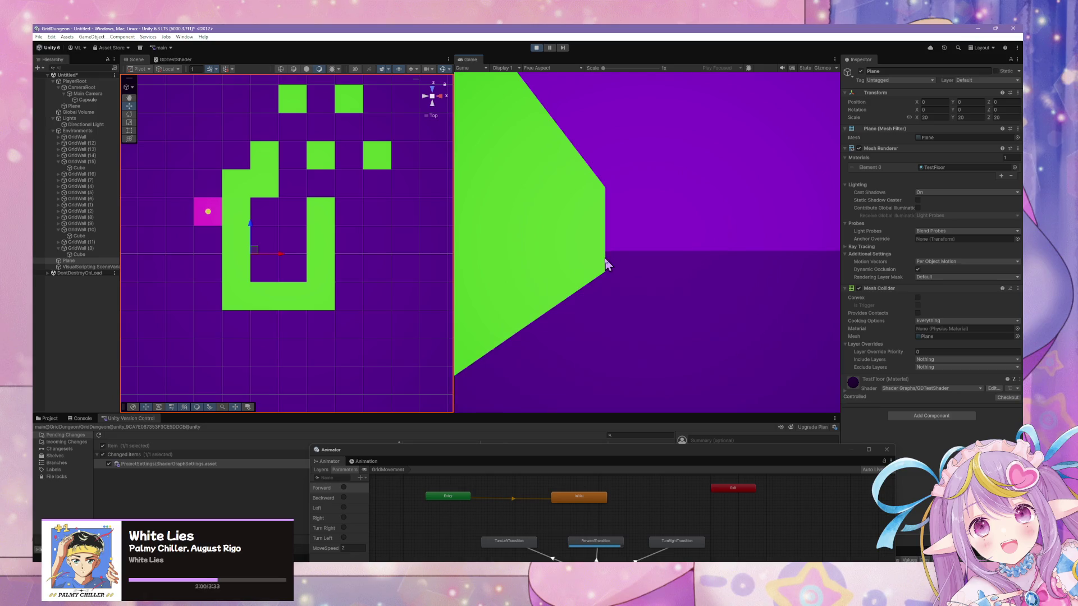
key("w")
key("w")
key("w")
key("w")
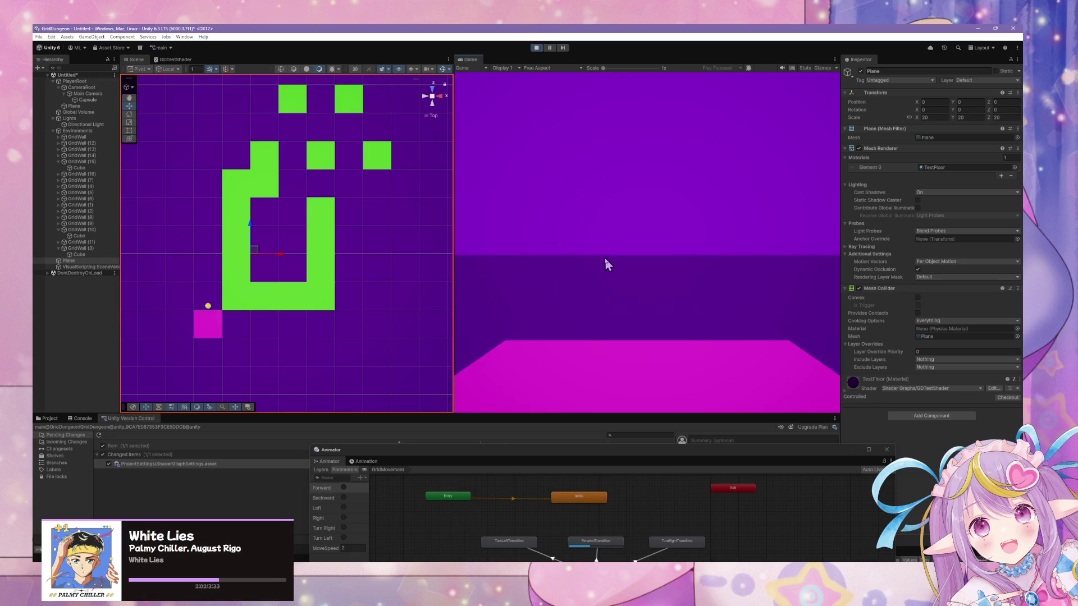
key("q")
key("w")
key("w")
key("w")
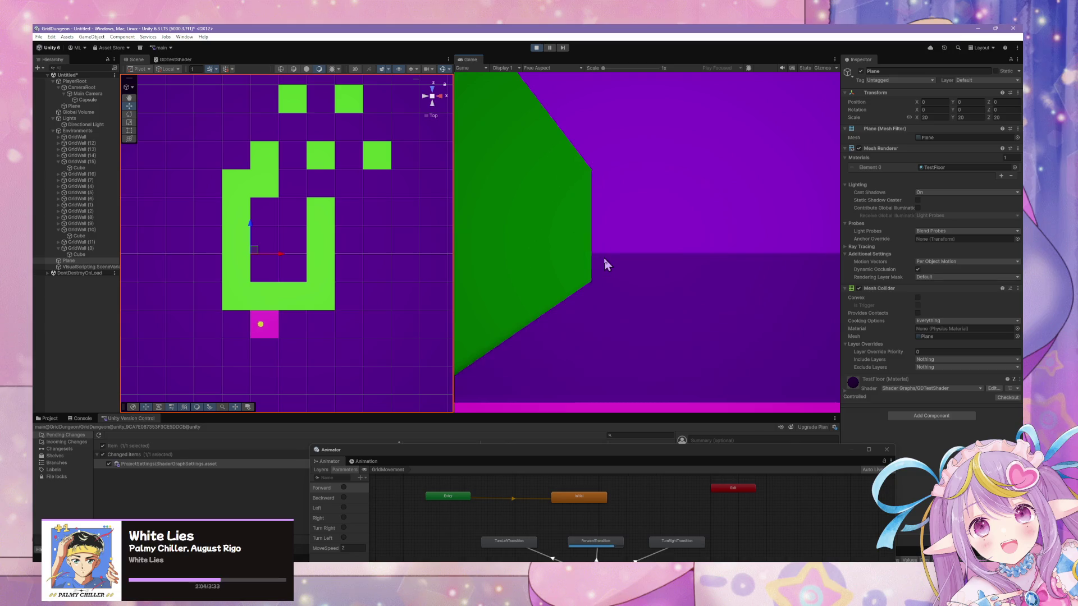
key("w")
key("w")
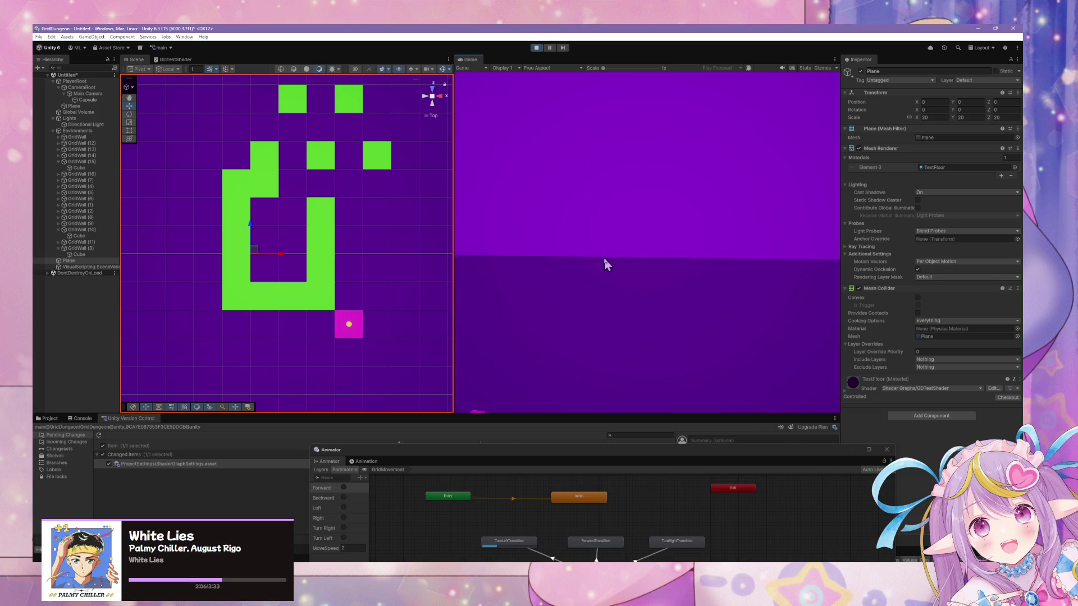
key("q")
key("w")
key("w")
key("w")
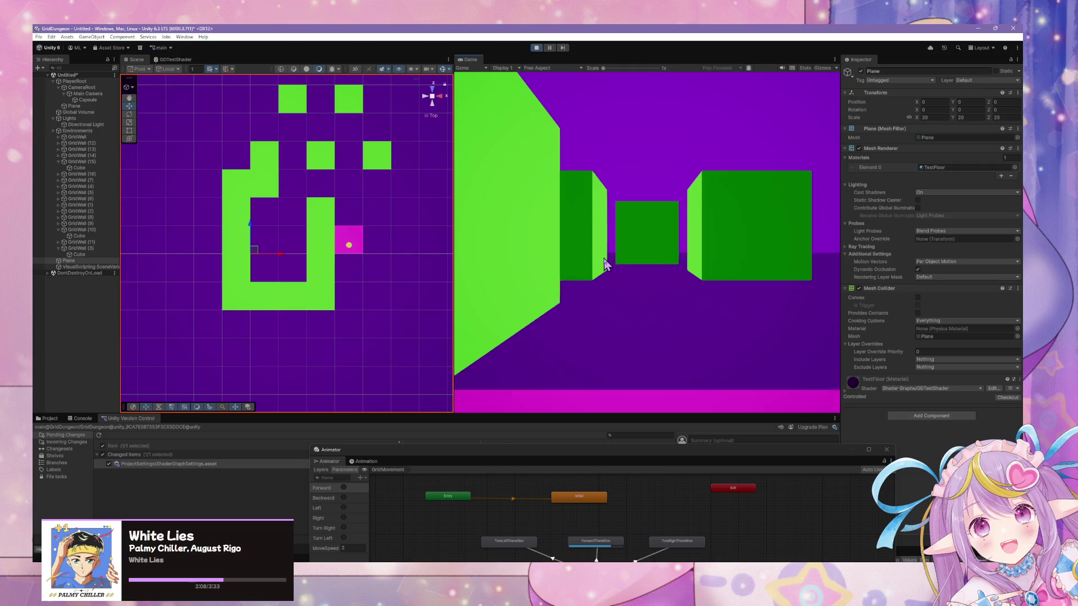
key("w")
key("w")
key("w")
key("w")
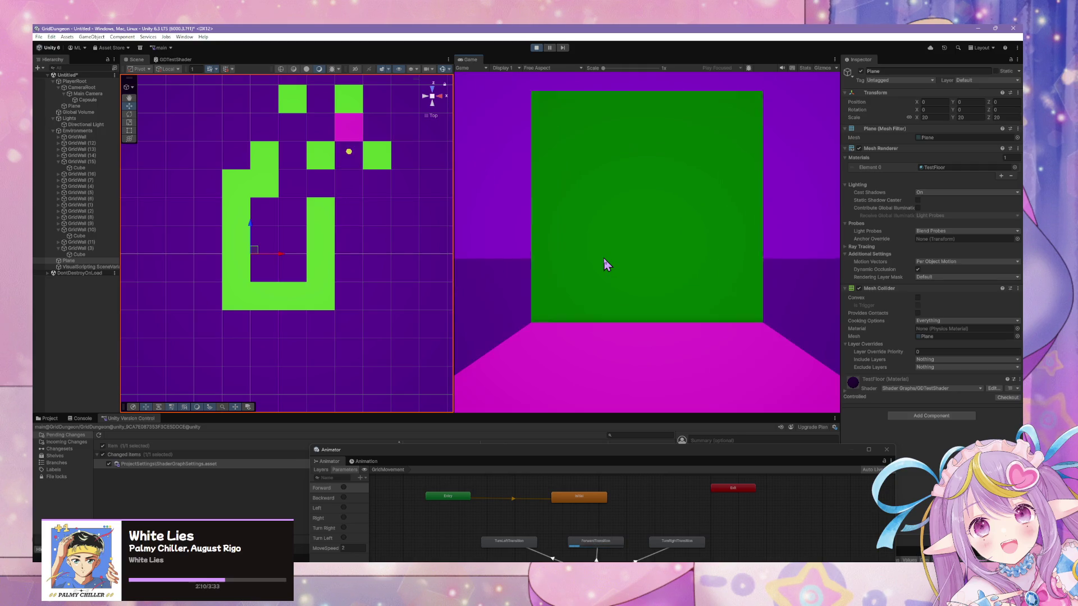
key("q")
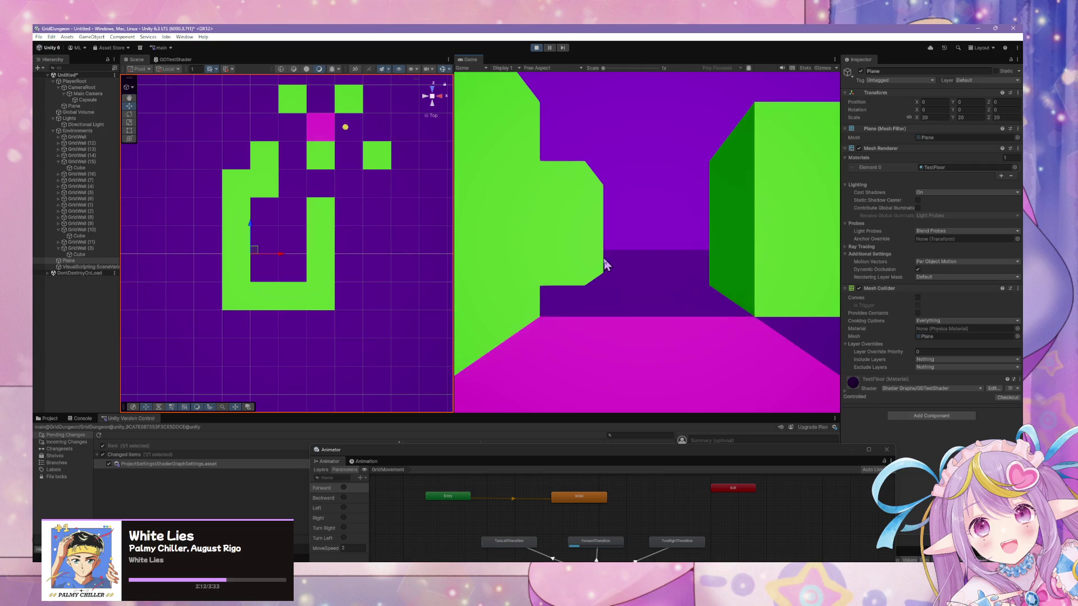
key("w")
key("w")
key("w")
key("w")
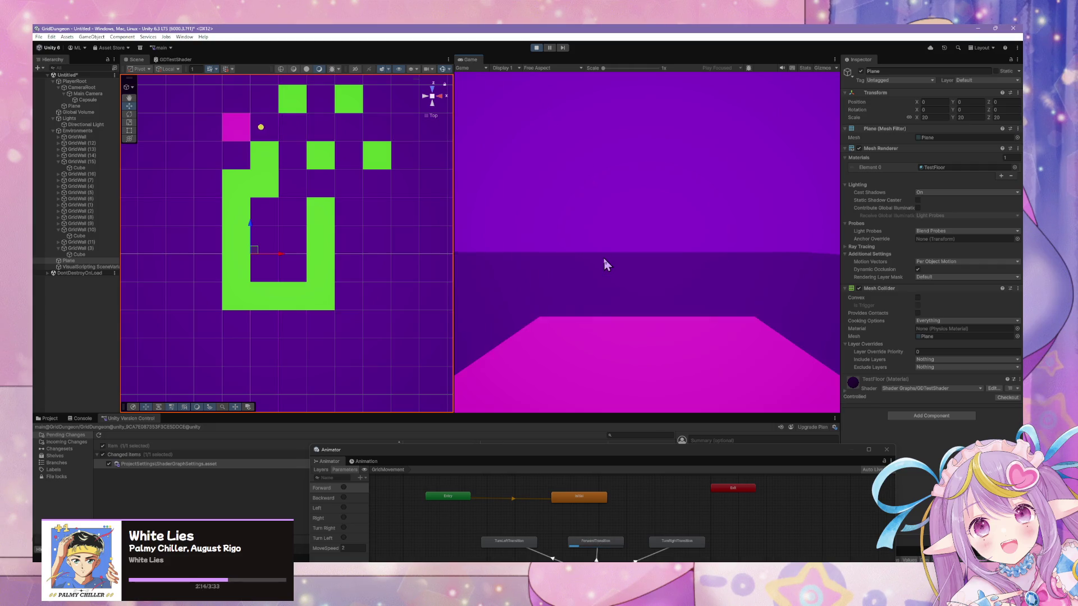
key("e")
key("w")
key("w")
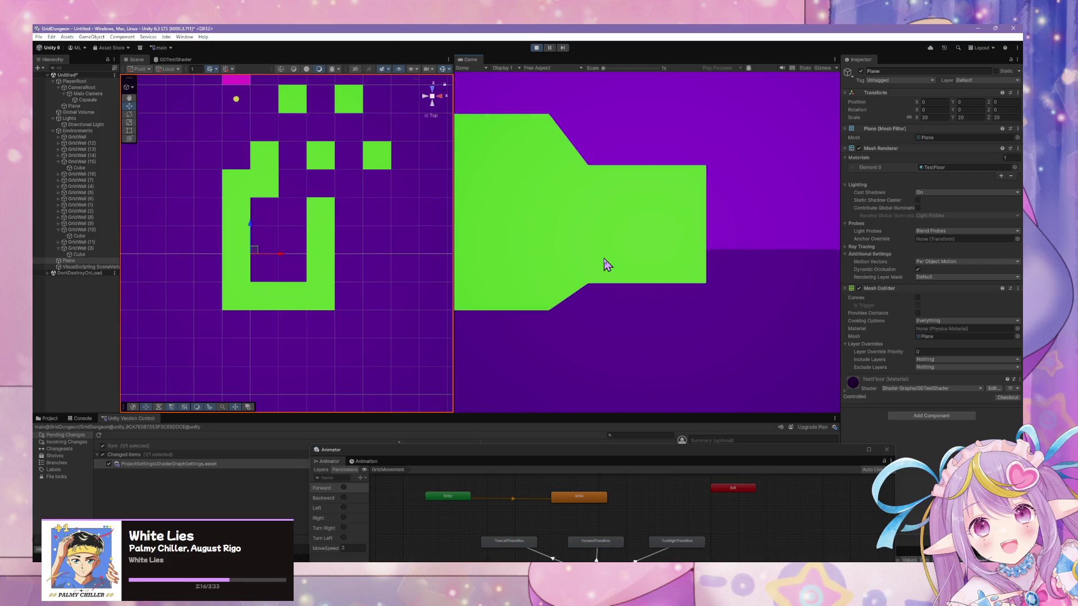
key("w")
key("w")
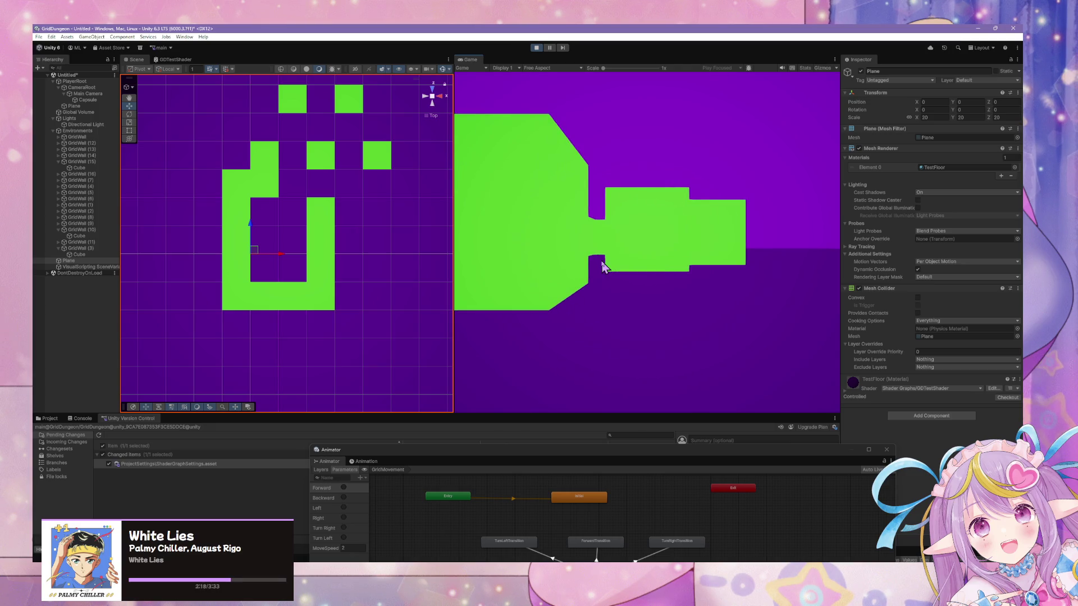
key("w")
key("w")
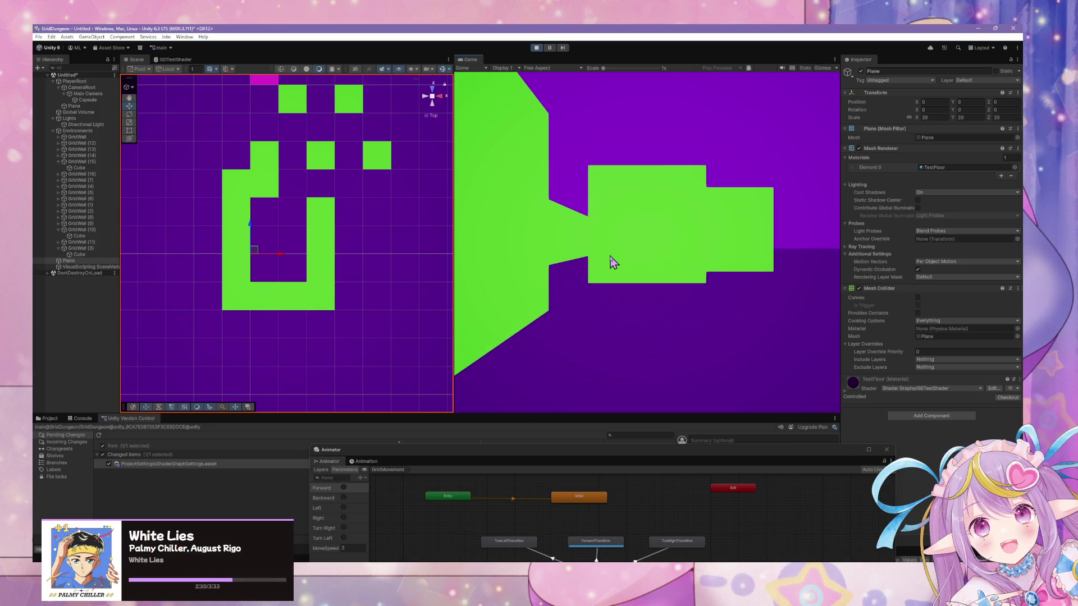
Step: Select CameraRoot, reposition the Animator window, and stop play mode
left_click(81, 87)
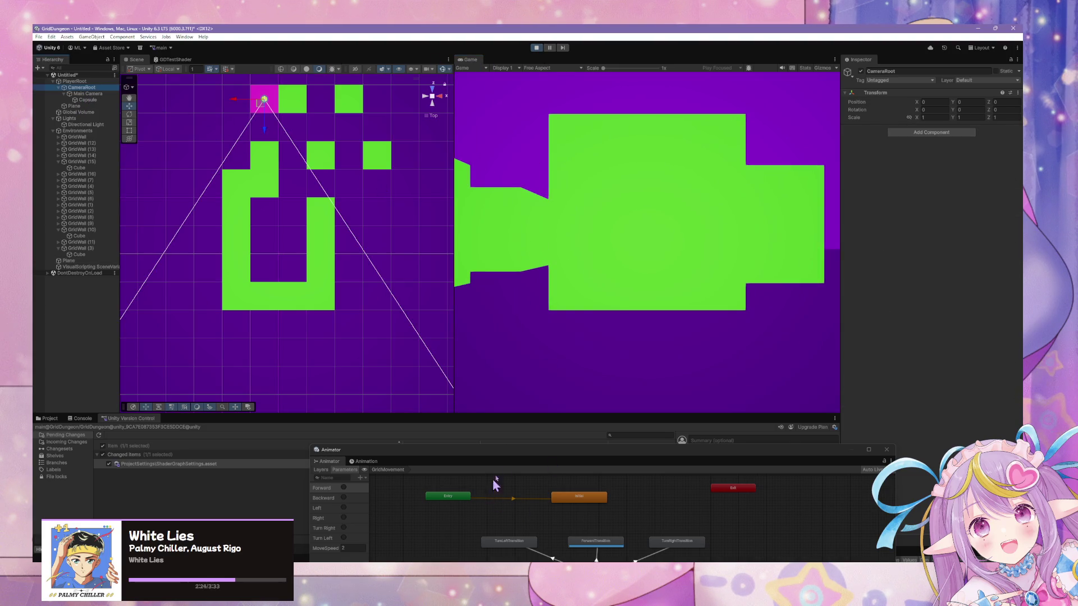
mouse_move(522, 453)
left_mouse_down()
mouse_move(597, 263)
mouse_move(557, 207)
left_mouse_up()
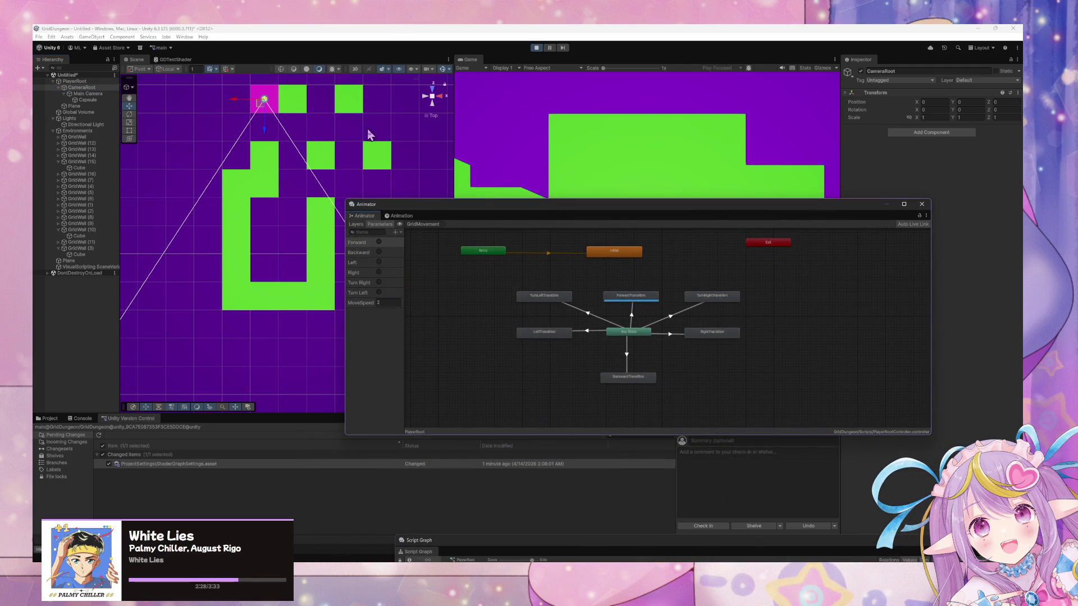
left_click_drag(490, 212, 459, 297)
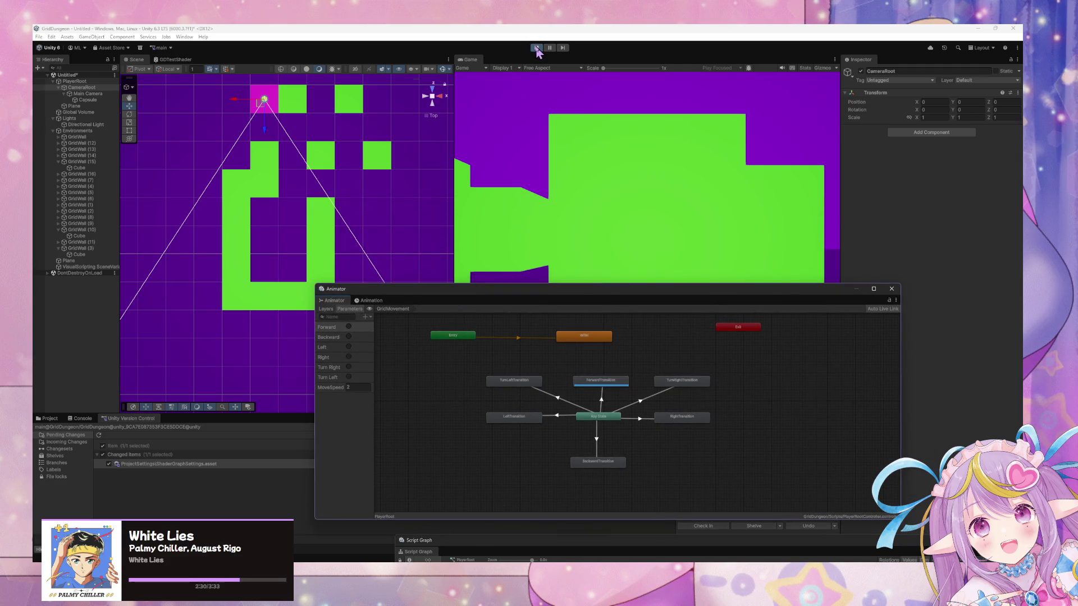
left_click(536, 48)
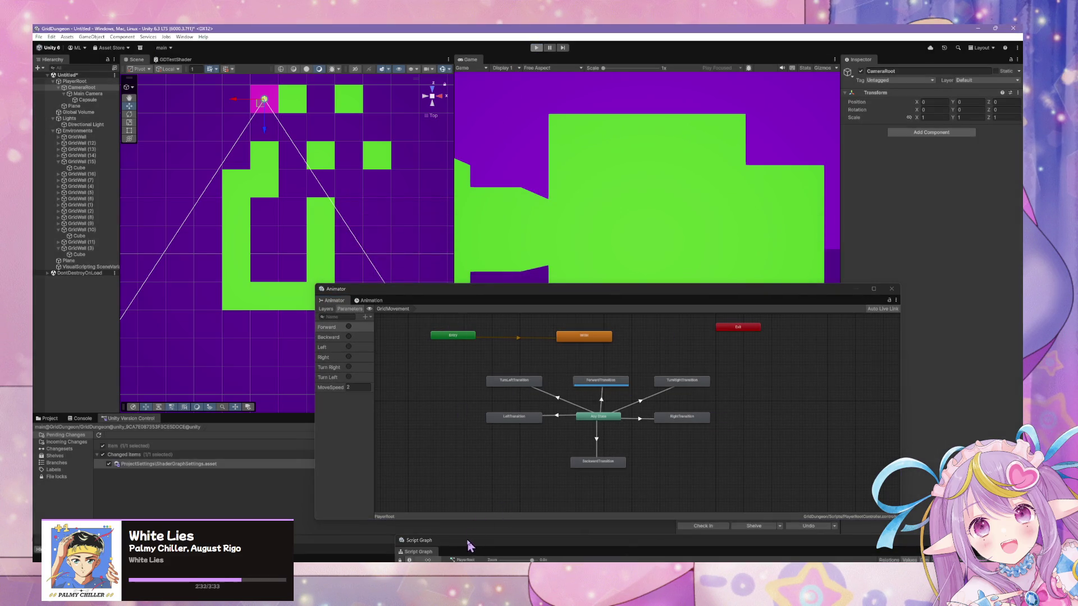
Step: Bring the Script Graph over the Game view and box-select all its movement nodes
left_click_drag(501, 548, 504, 207)
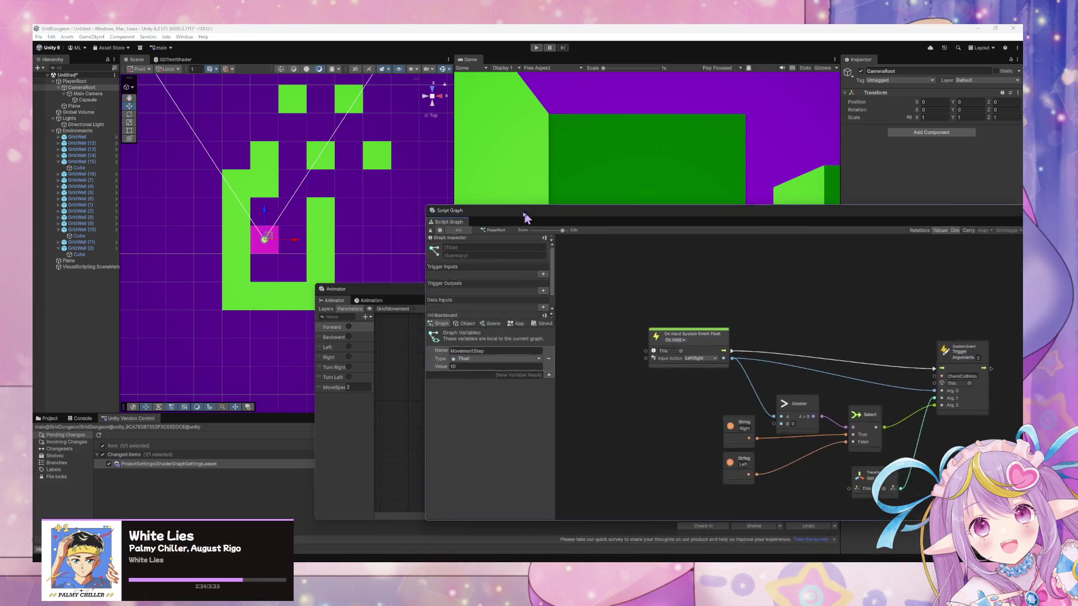
left_click_drag(649, 210, 500, 202)
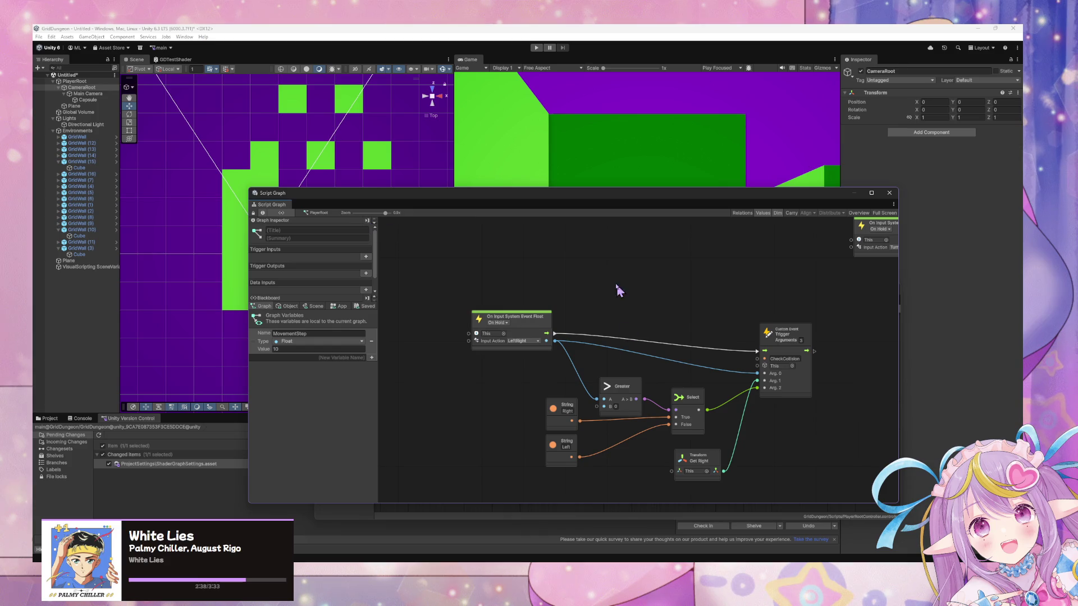
scroll(551, 269, "down", 6)
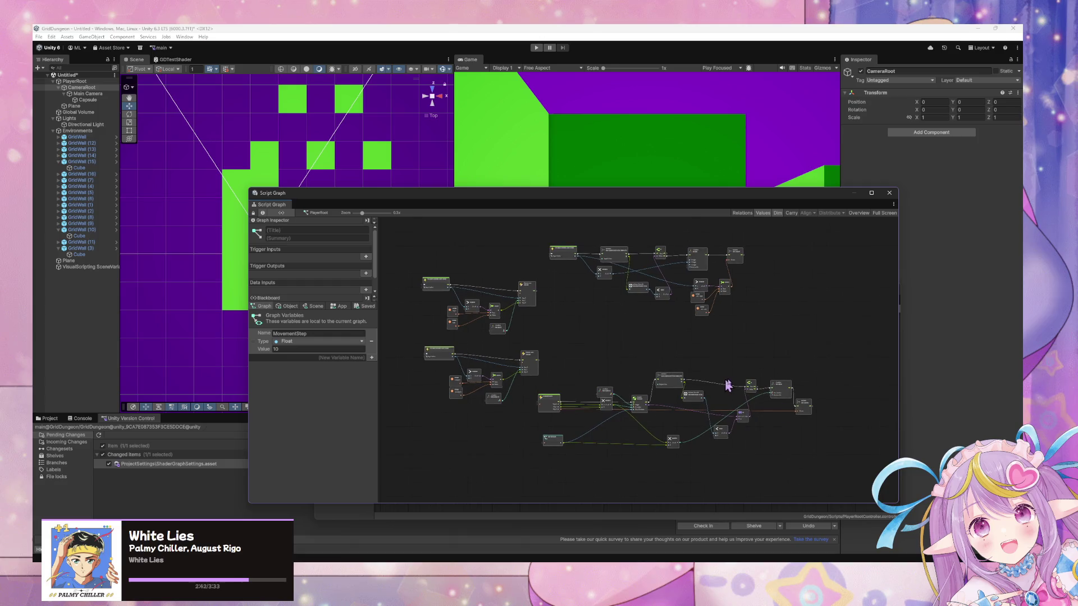
mouse_move(854, 478)
left_mouse_down()
mouse_move(780, 449)
mouse_move(406, 224)
left_mouse_up()
right_click(563, 254)
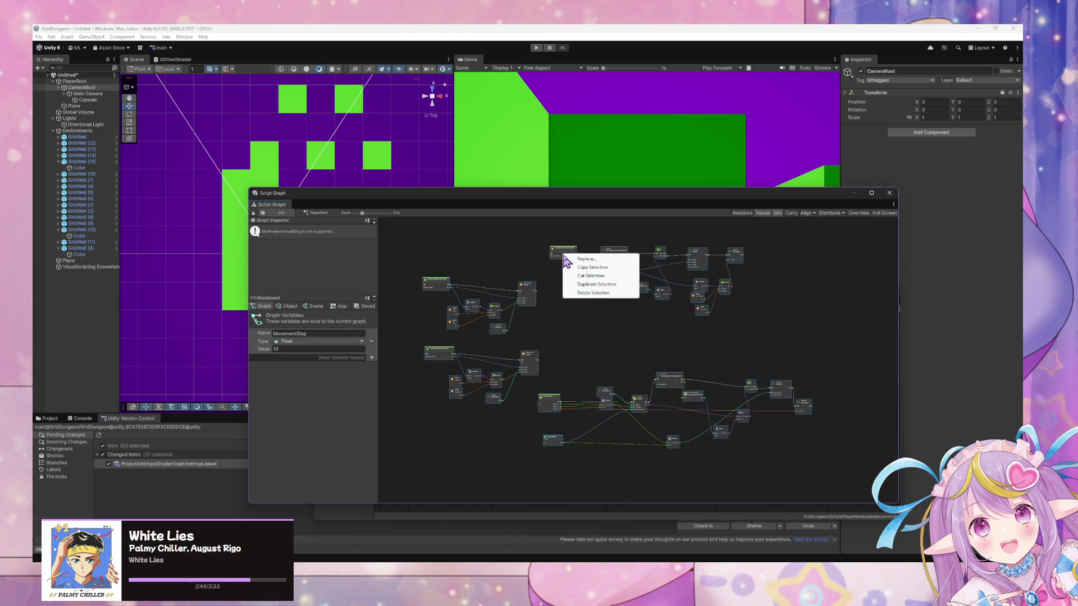
left_click(577, 319)
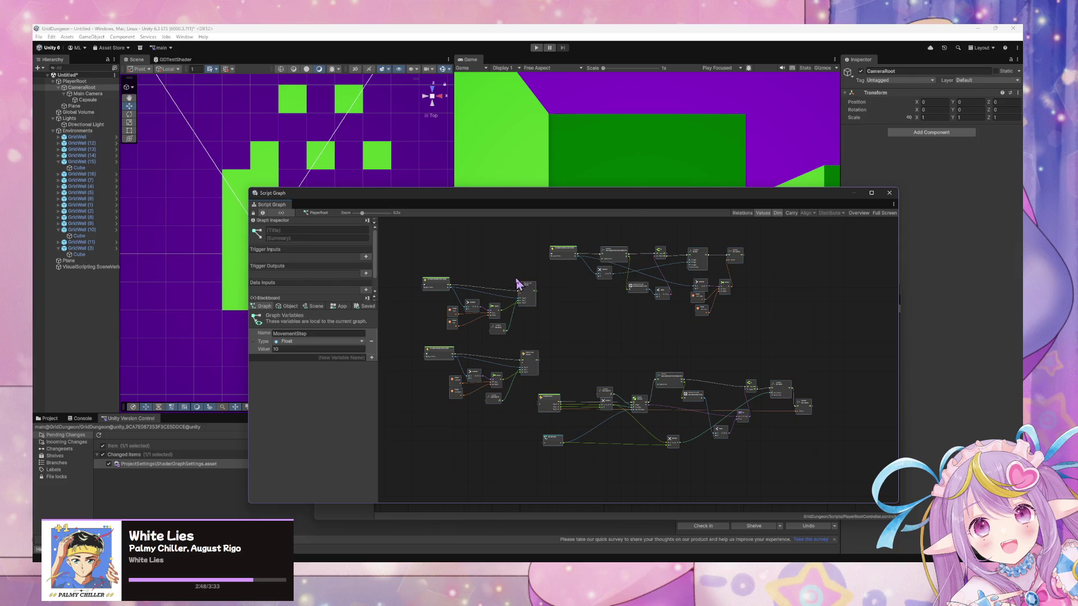
Step: Reselect the whole graph twice, dismissing the node menu unchanged, then show the Scripts folder assets
scroll(518, 284, "up", 2)
scroll(518, 285, "down", 3)
scroll(518, 285, "up", 4)
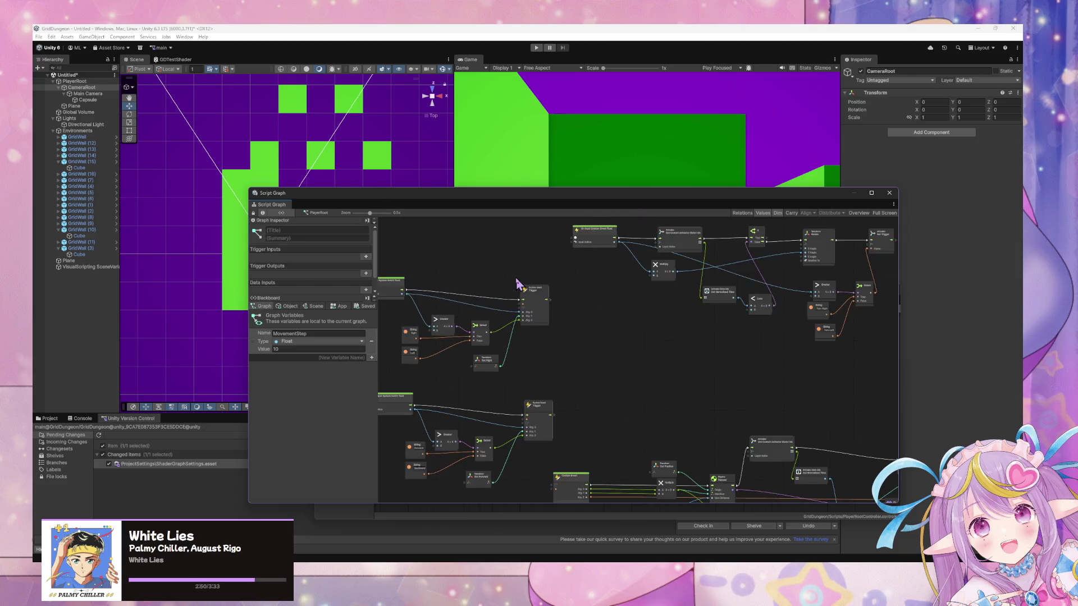
scroll(517, 285, "down", 2)
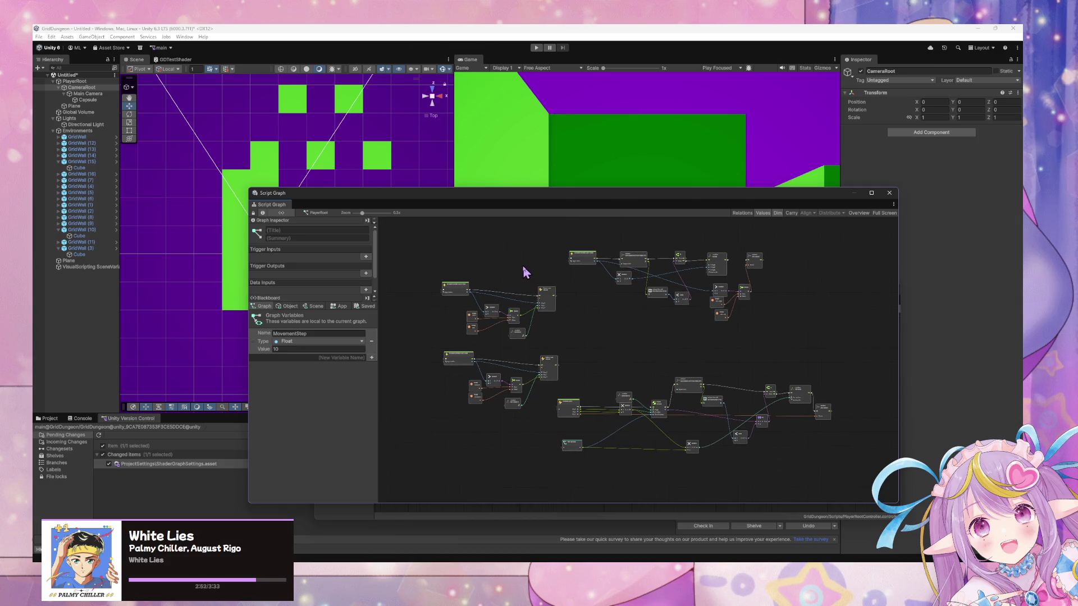
left_click_drag(436, 223, 854, 491)
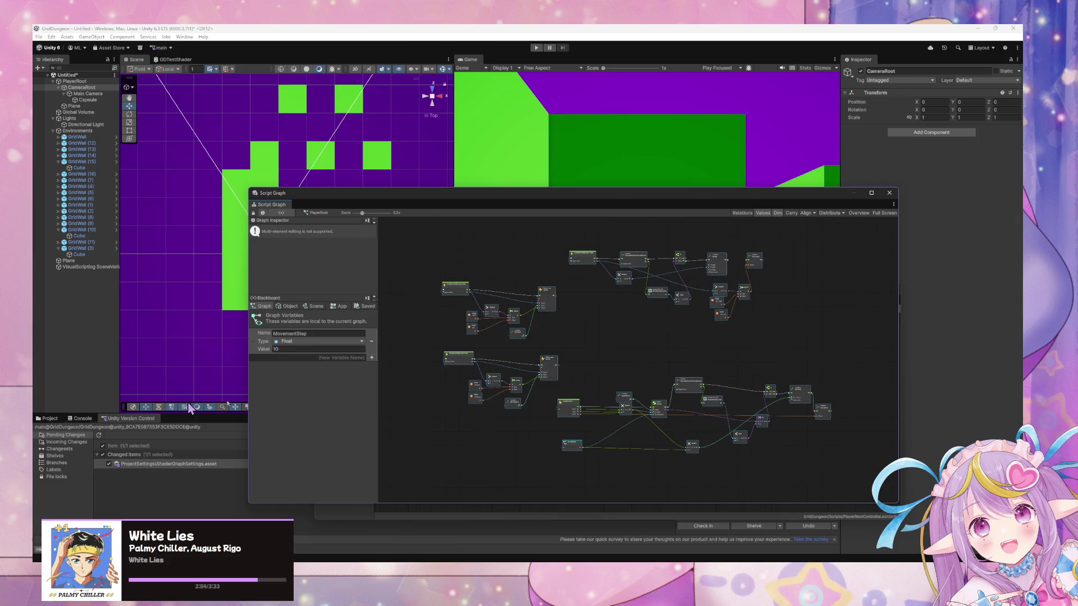
right_click(655, 298)
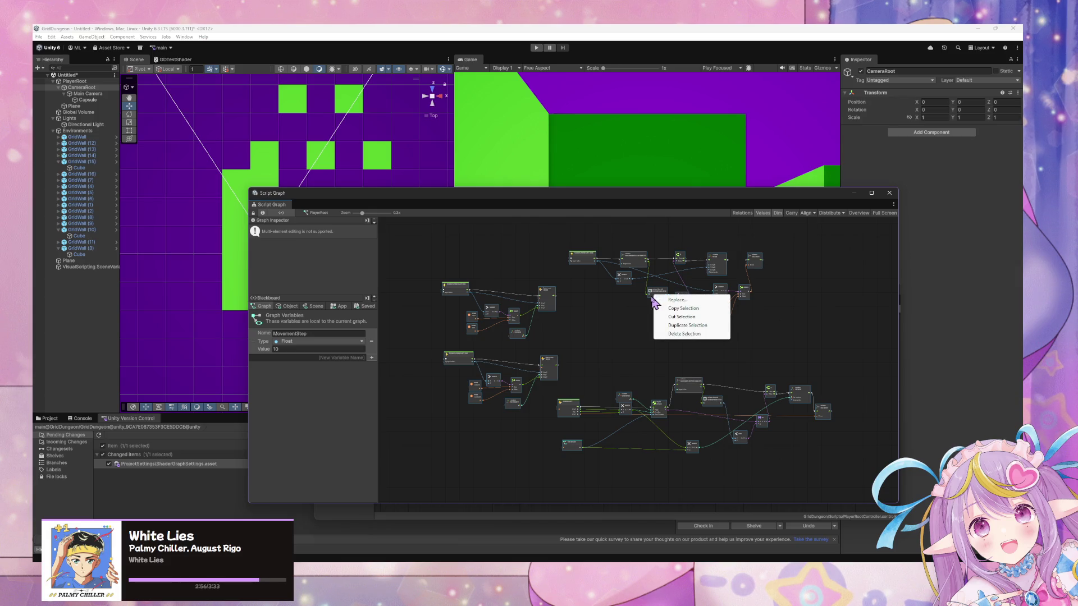
left_click(630, 324)
mouse_move(822, 464)
left_mouse_down()
mouse_move(607, 366)
mouse_move(442, 240)
mouse_move(722, 425)
mouse_move(466, 256)
left_mouse_up()
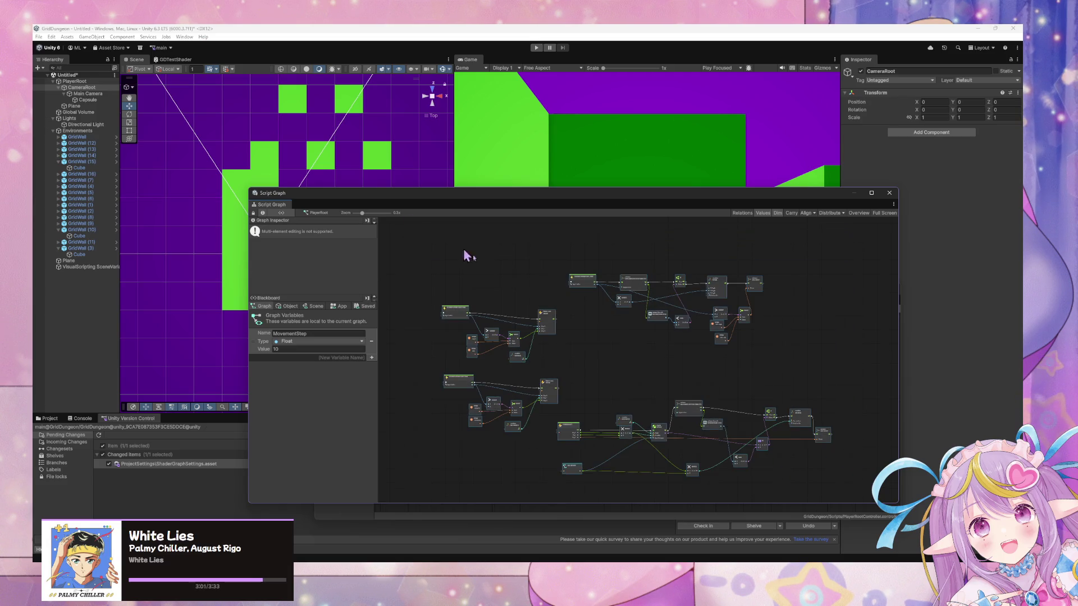
right_click(590, 290)
left_click(555, 310)
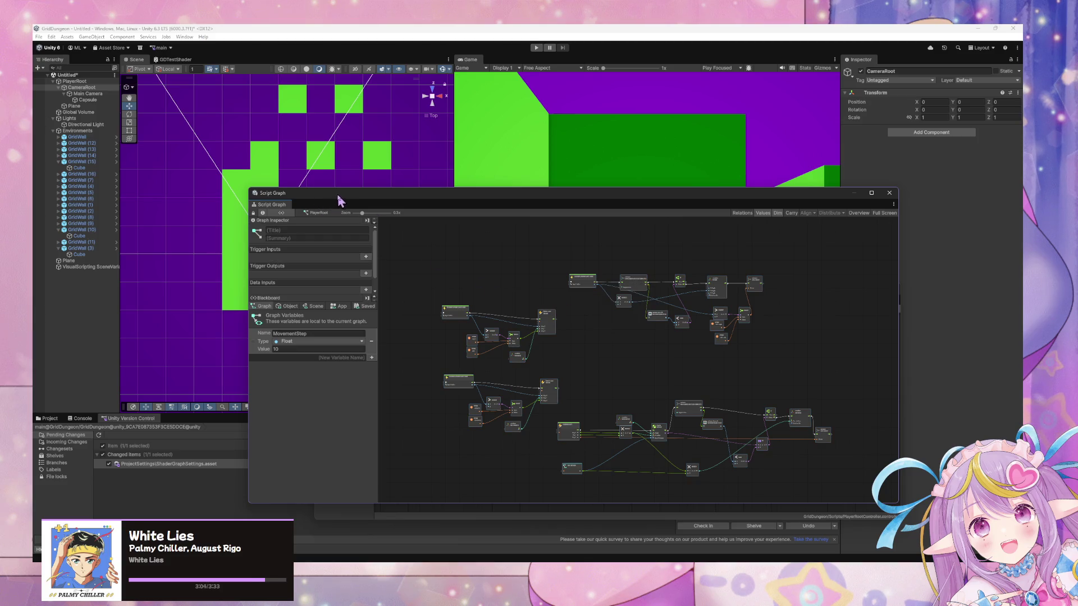
left_click_drag(340, 201, 482, 263)
left_click(49, 418)
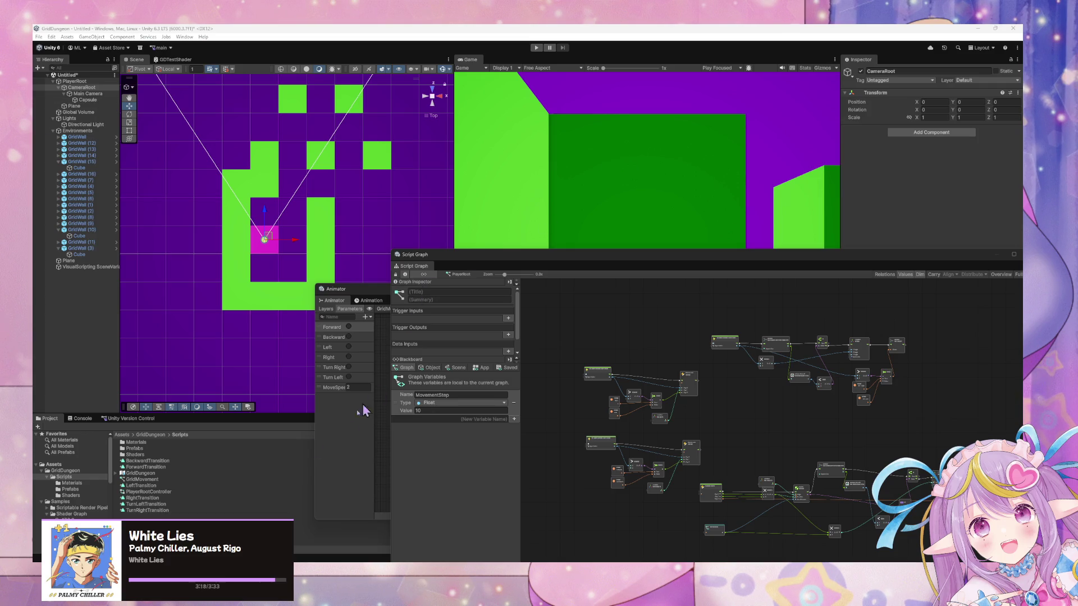
Step: Create a new folder named Animations inside Scripts
left_click(153, 512)
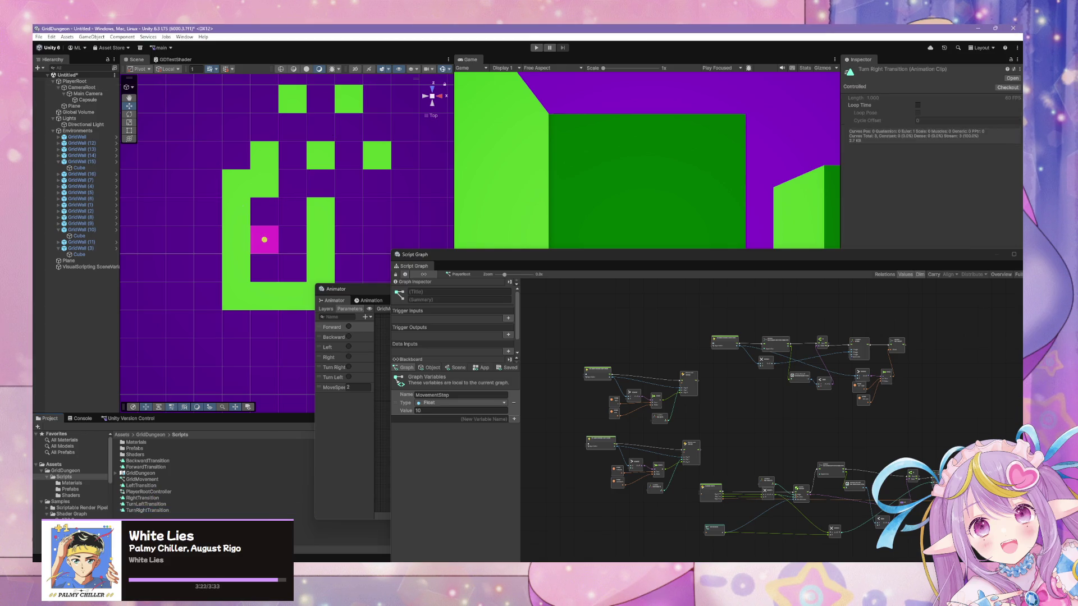
right_click(145, 508)
mouse_move(230, 297)
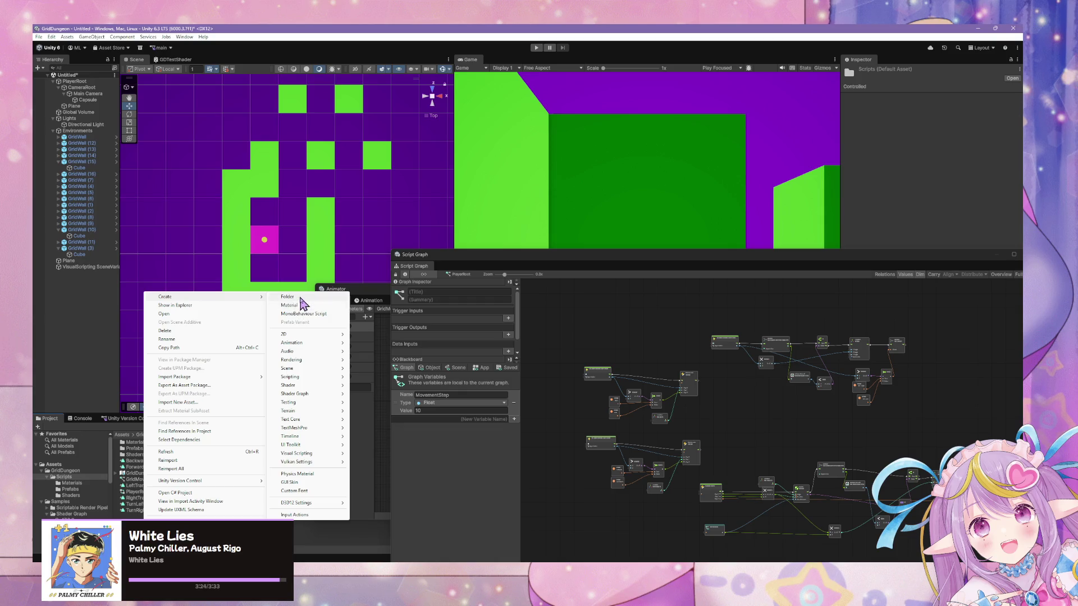
left_click(292, 297)
type("Animations")
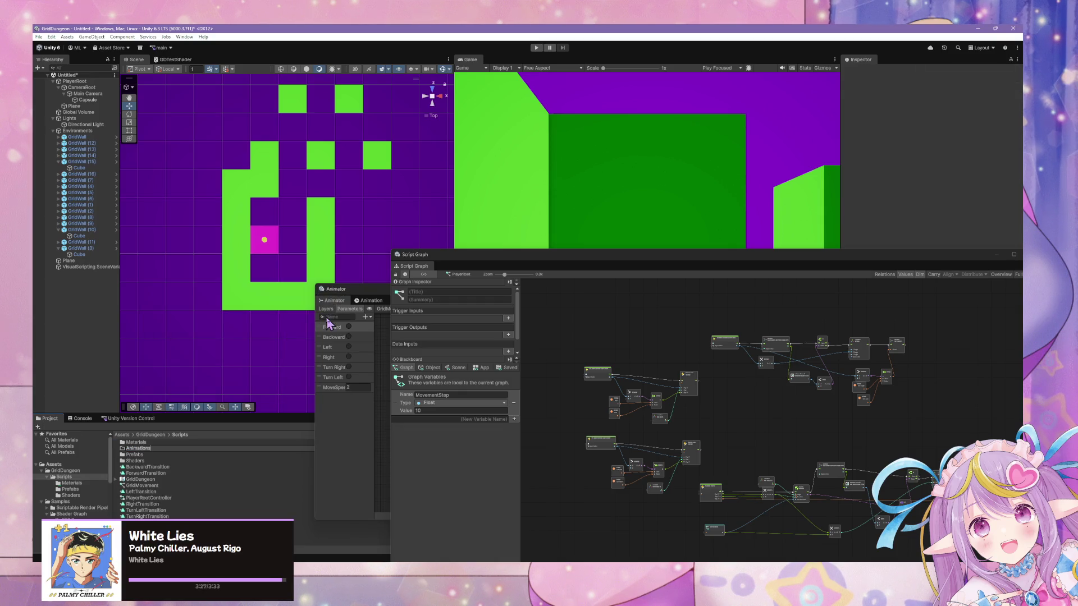
key("Return")
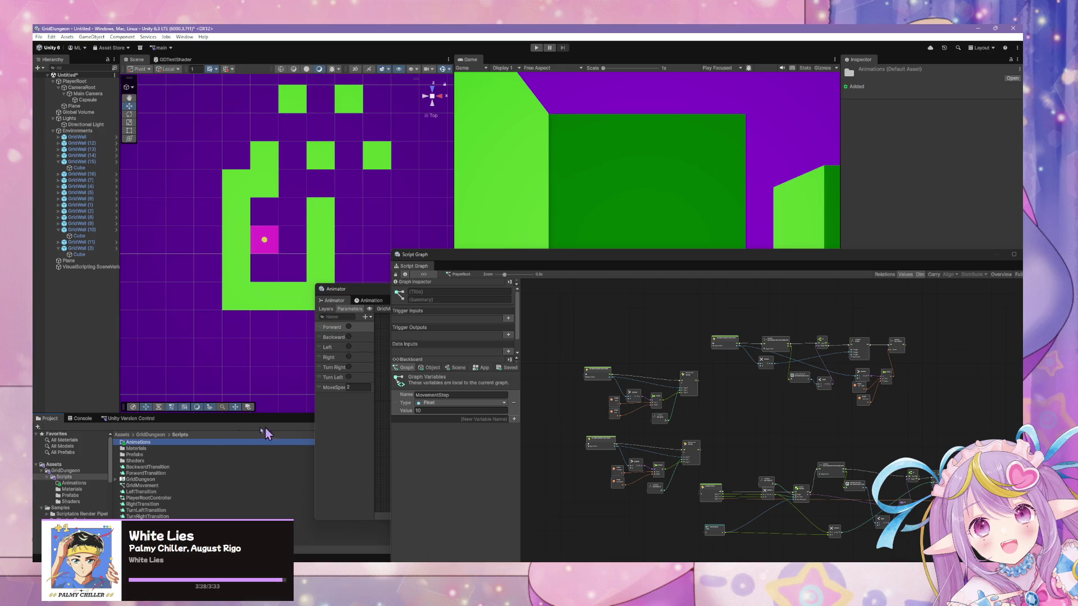
Step: Move the transition clips and PlayerRootController into the Animations folder
left_click(160, 467)
left_click(157, 473, "shift")
left_click(148, 517, "ctrl")
left_click(153, 504, "ctrl+shift")
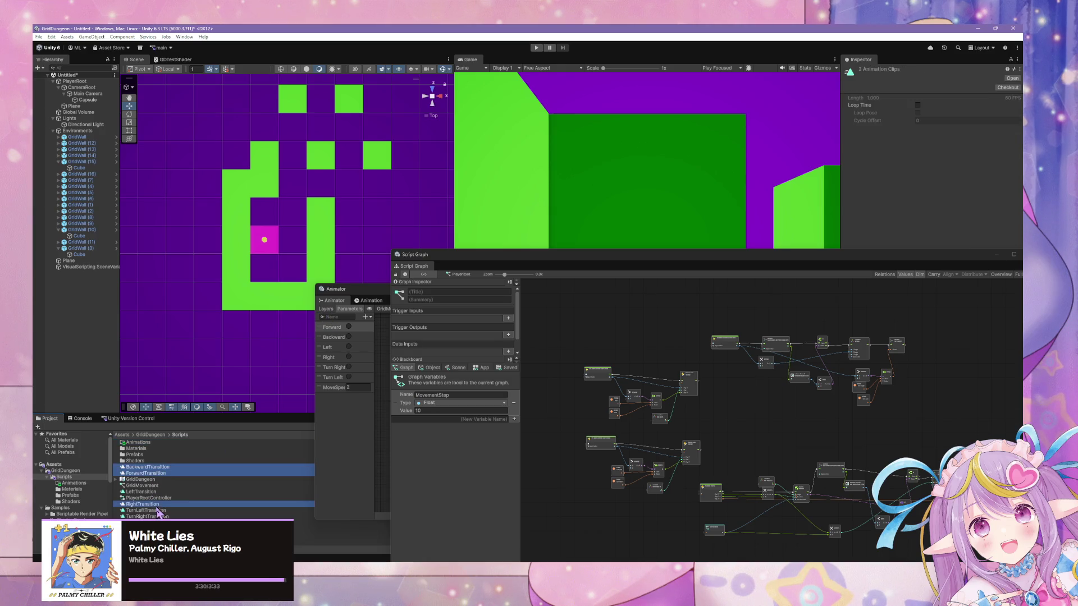
left_click(149, 498, "ctrl")
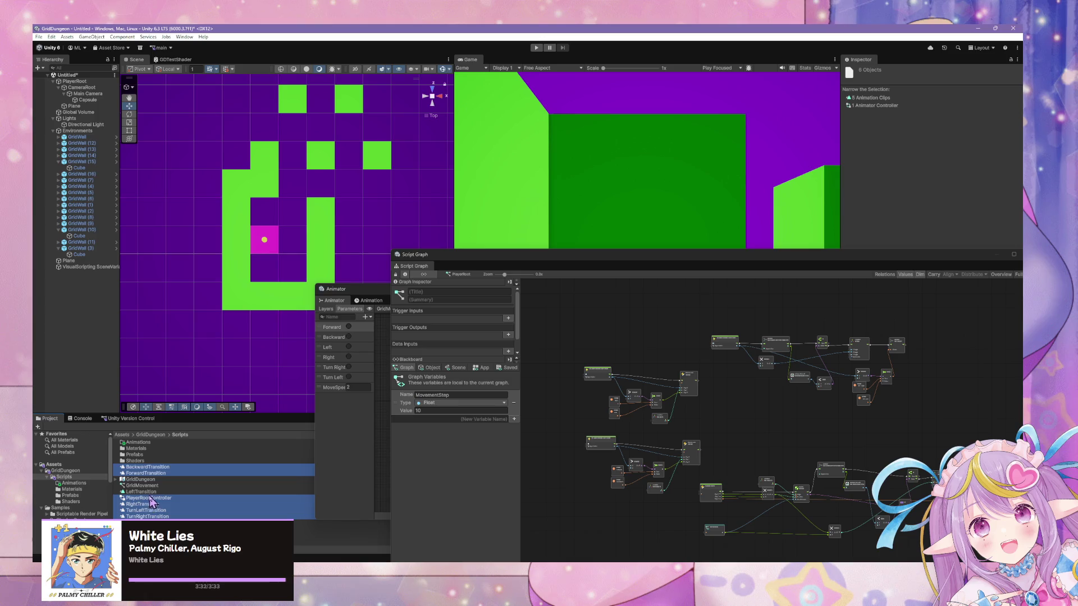
left_click(140, 491, "ctrl")
left_click_drag(140, 488, 140, 443)
left_click(143, 474)
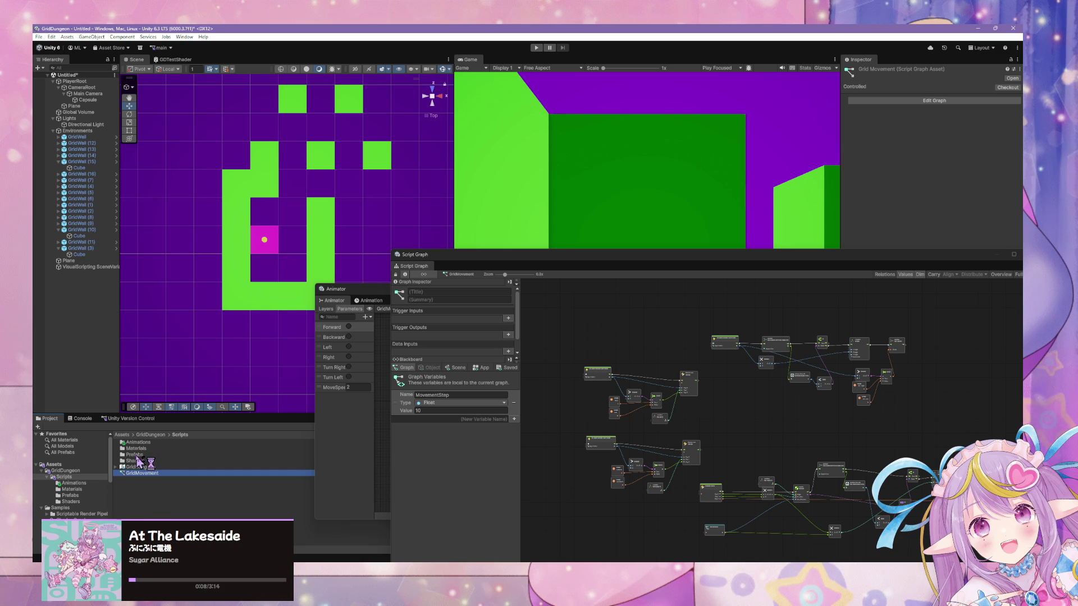
Step: Create a Visual Scripting State Graph asset in Scripts and start naming it 'GridP'
right_click(146, 481)
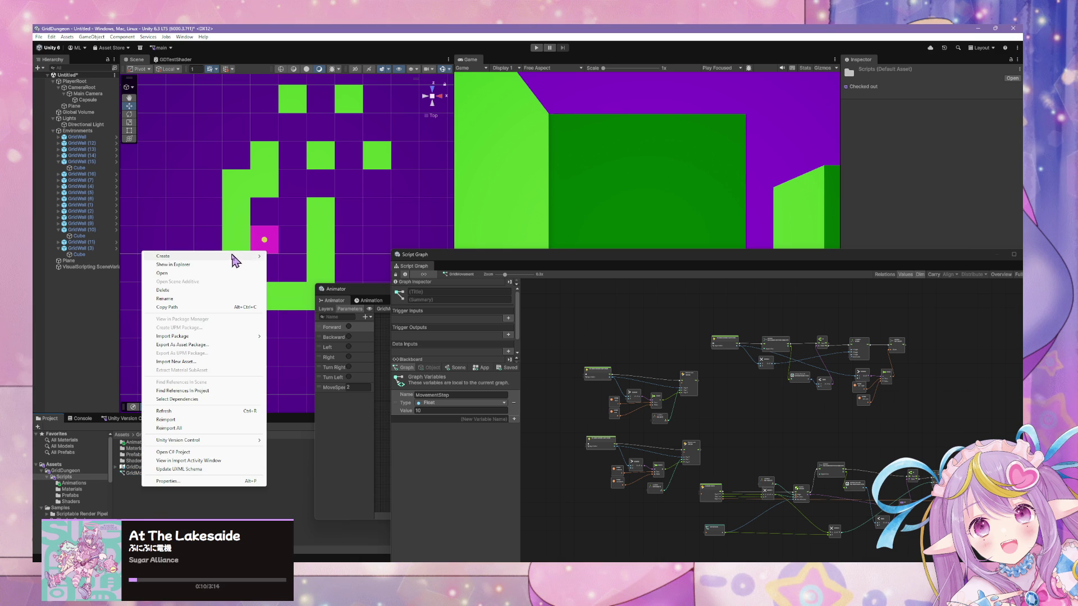
mouse_move(224, 262)
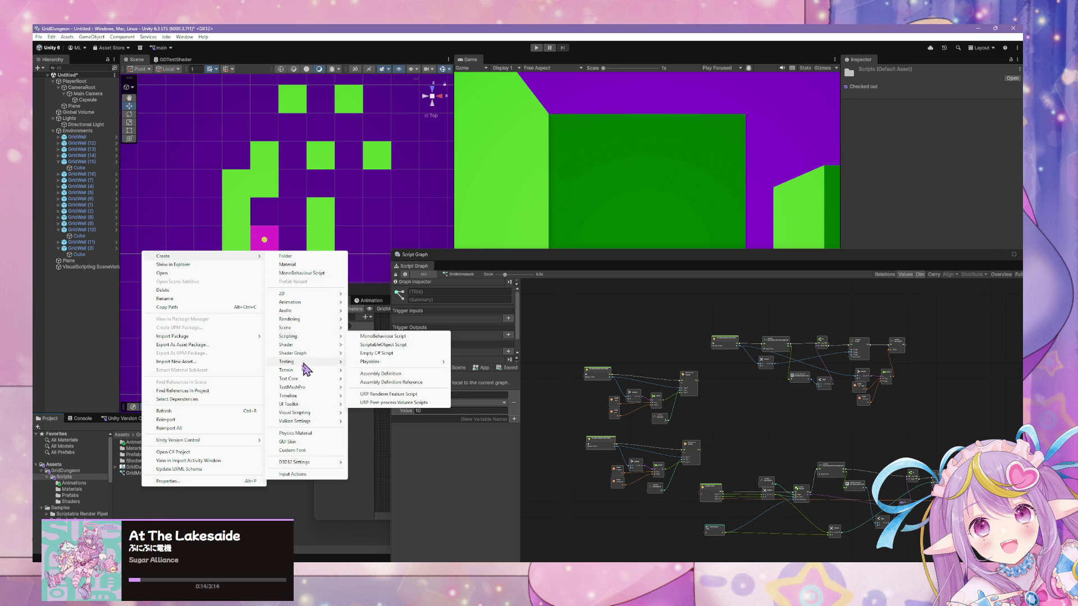
mouse_move(280, 310)
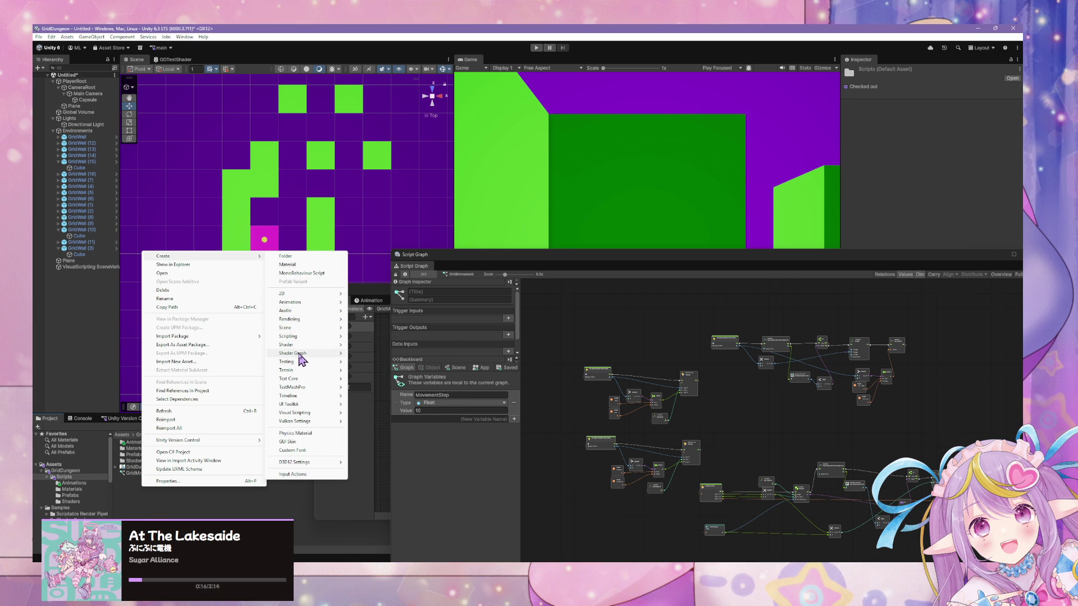
mouse_move(306, 338)
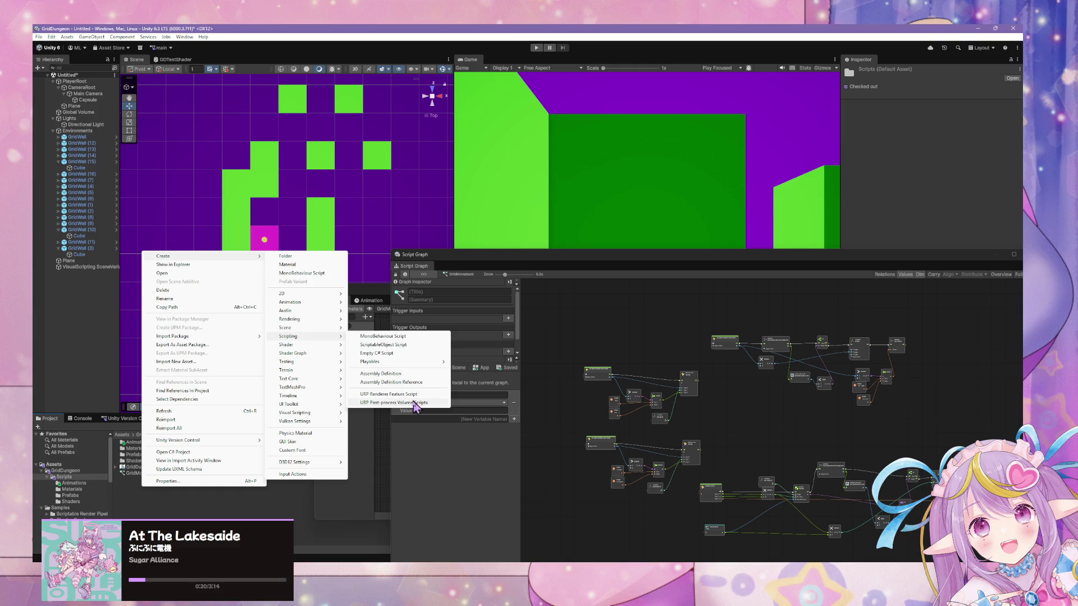
mouse_move(328, 414)
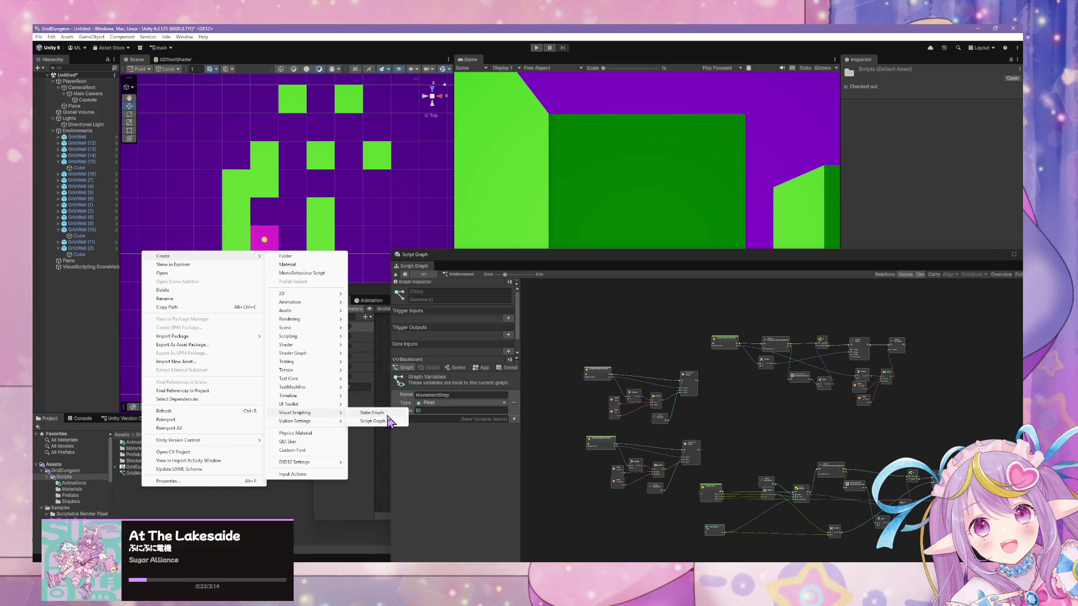
left_click(379, 413)
type("G")
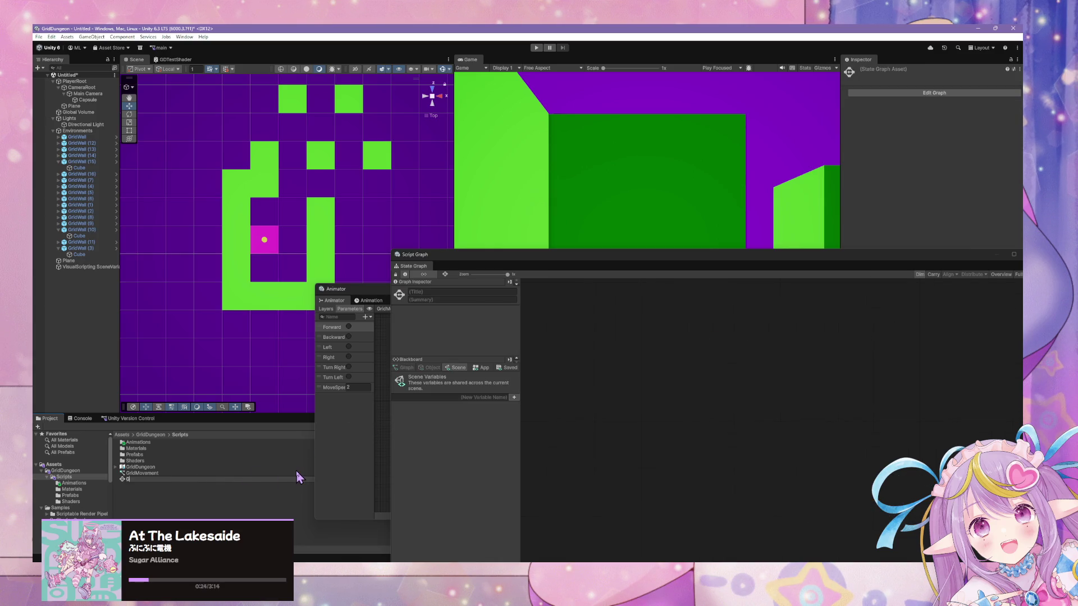
type("ridPlayerState")
Step: Confirm the GridPlayerState name and rename PlayerRoot to GridPlayer in the Hierarchy
key("Return")
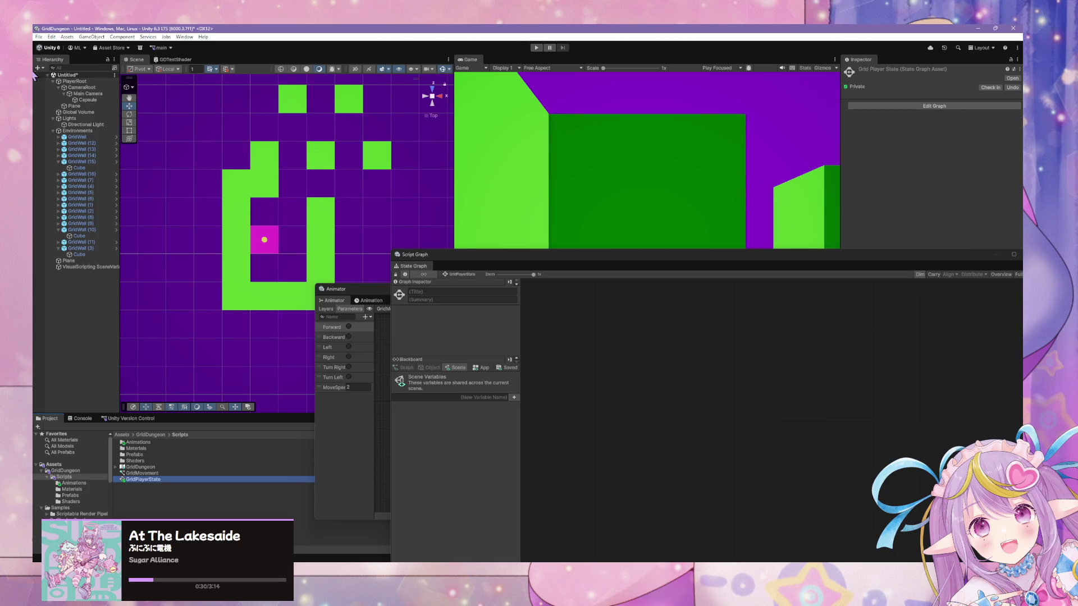
left_click(73, 82)
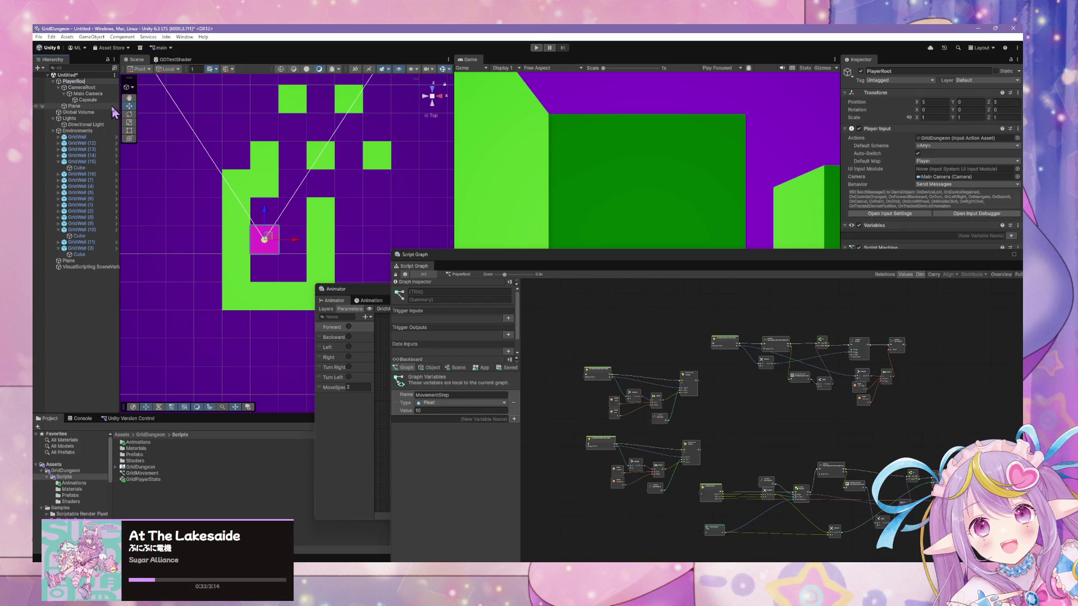
key("BackSpace")
key("BackSpace")
key("BackSpace")
key("Return")
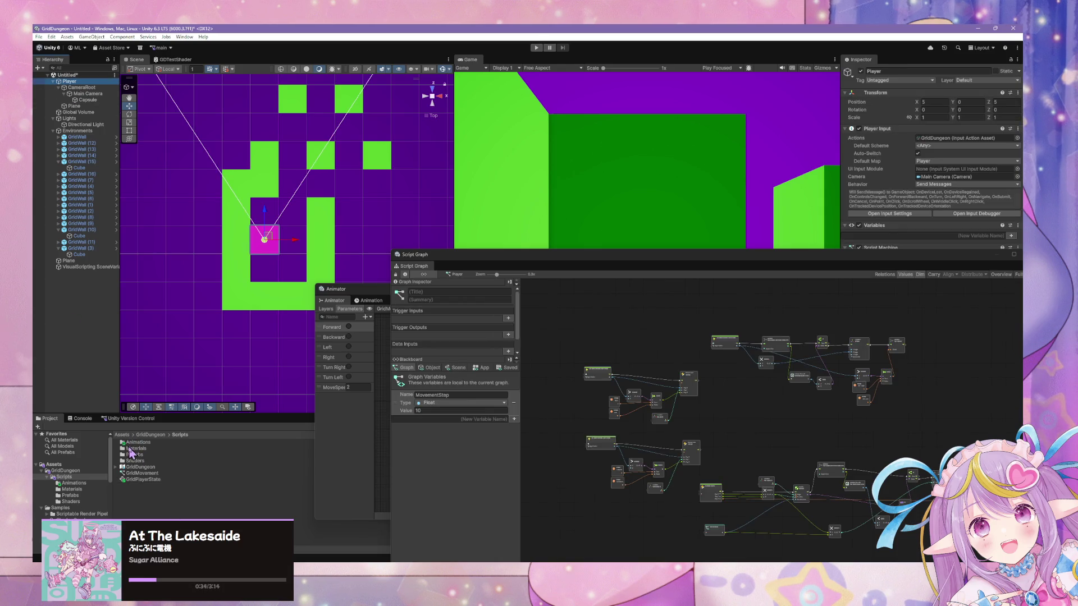
left_click(74, 82)
type("Grid")
key("Return")
left_click(75, 82)
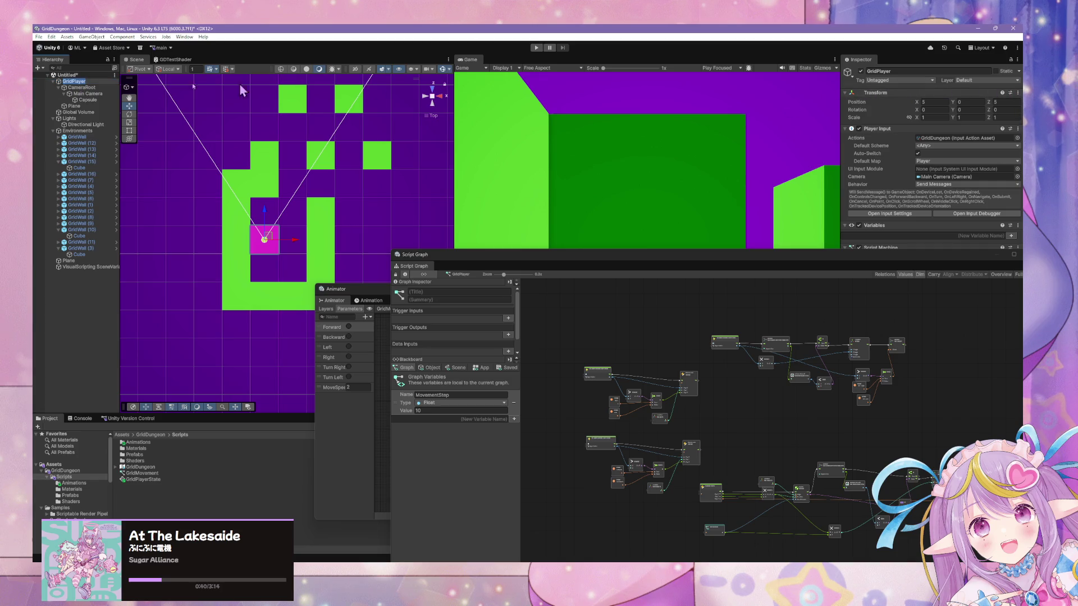
Step: Save GridPlayer as a prefab in the Prefabs folder
double_click(135, 455)
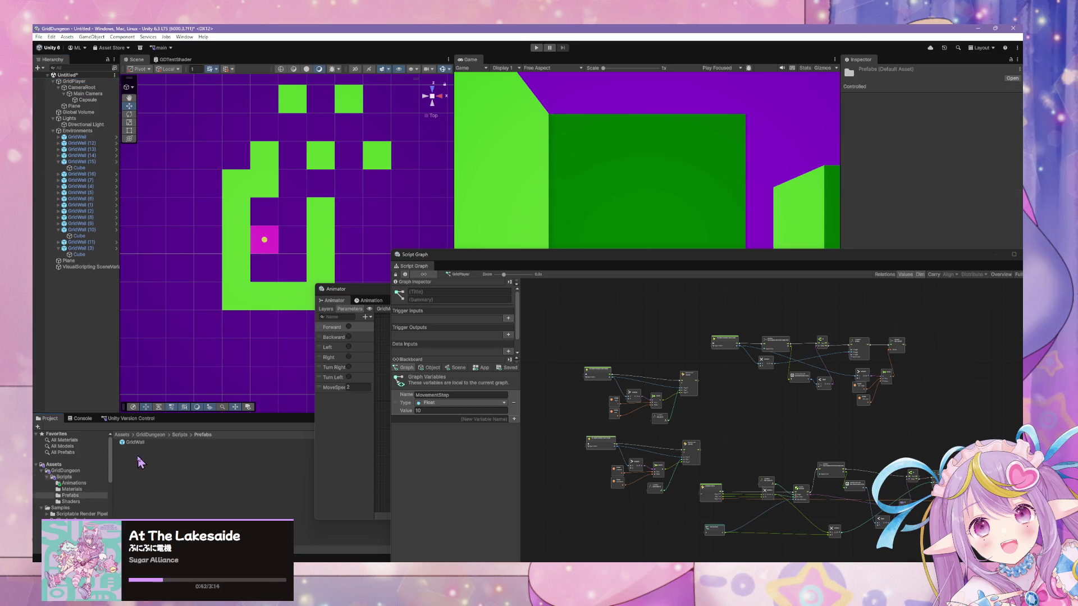
left_click_drag(180, 460, 150, 438)
left_click(62, 82)
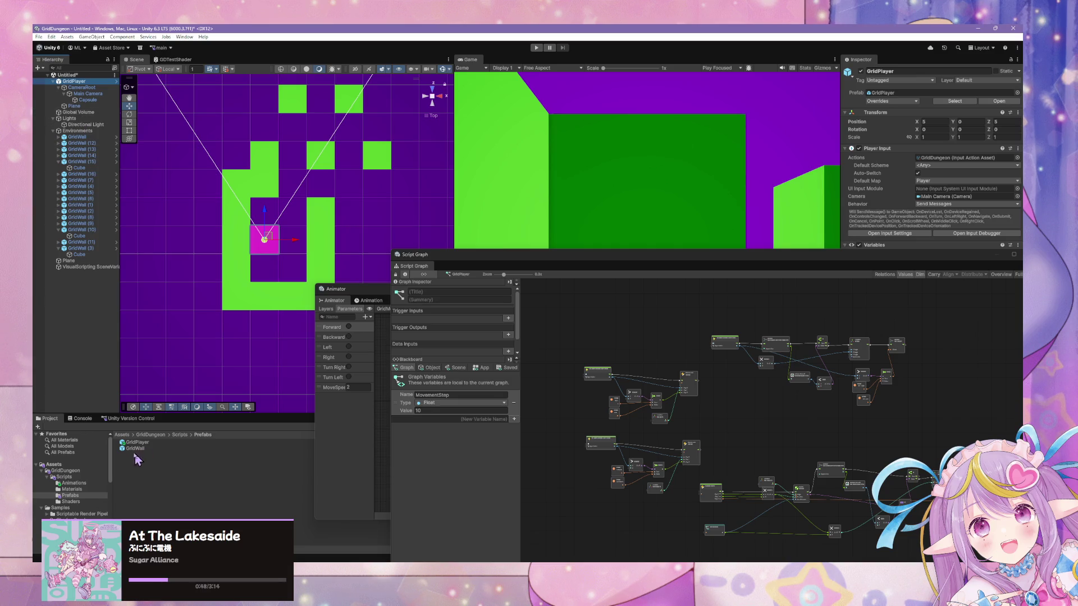
left_click(176, 436)
Step: Open the GridPlayerState state graph and drop the GridMovement script graph in as a Grid Movement state
left_click(145, 480)
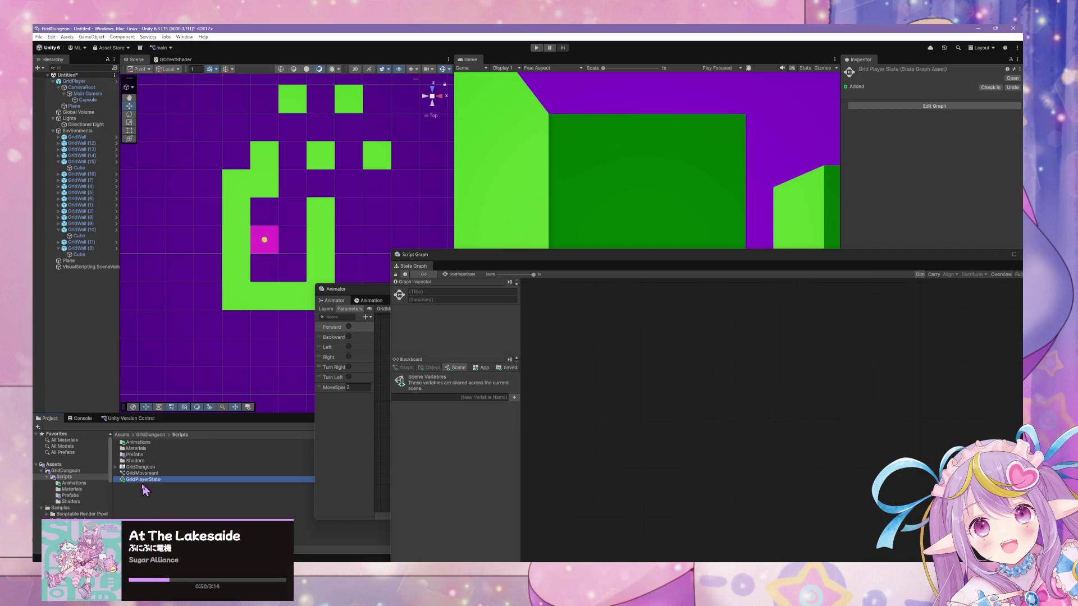
left_click(426, 292)
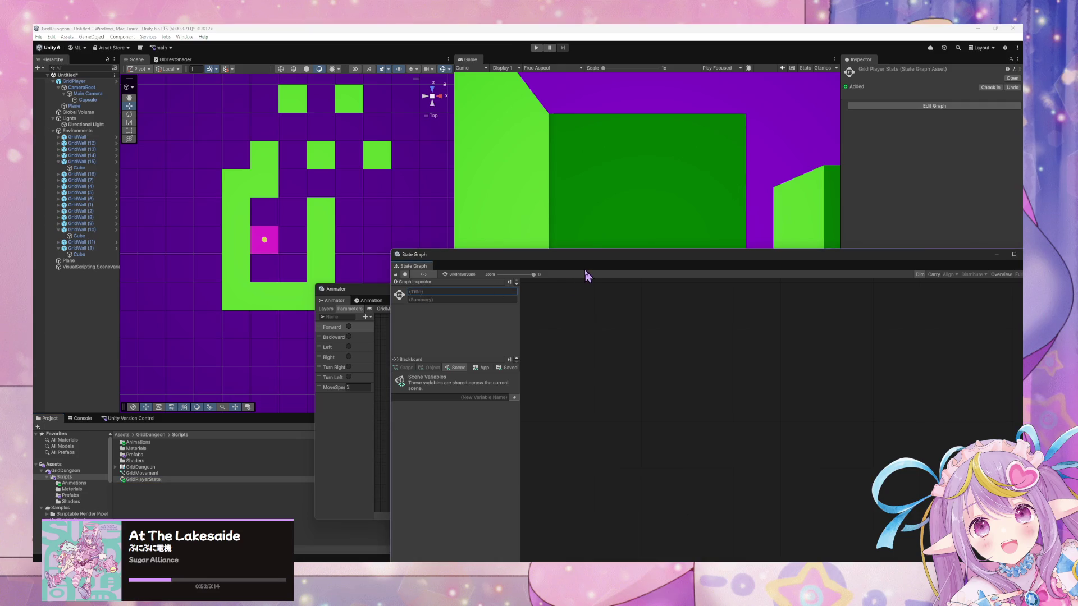
mouse_move(598, 252)
left_mouse_down()
mouse_move(561, 299)
mouse_move(551, 292)
mouse_move(456, 350)
left_mouse_up()
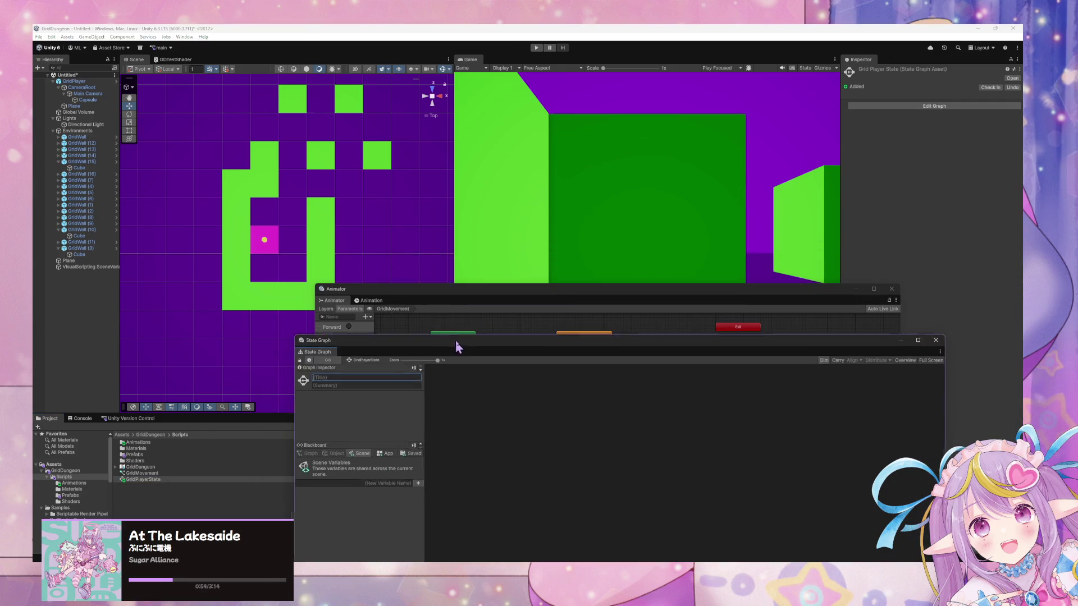
mouse_move(143, 474)
left_mouse_down()
mouse_move(529, 464)
mouse_move(550, 431)
left_mouse_up()
left_click(609, 453)
Step: Select the new Grid Movement state to inspect its settings
left_click(537, 429)
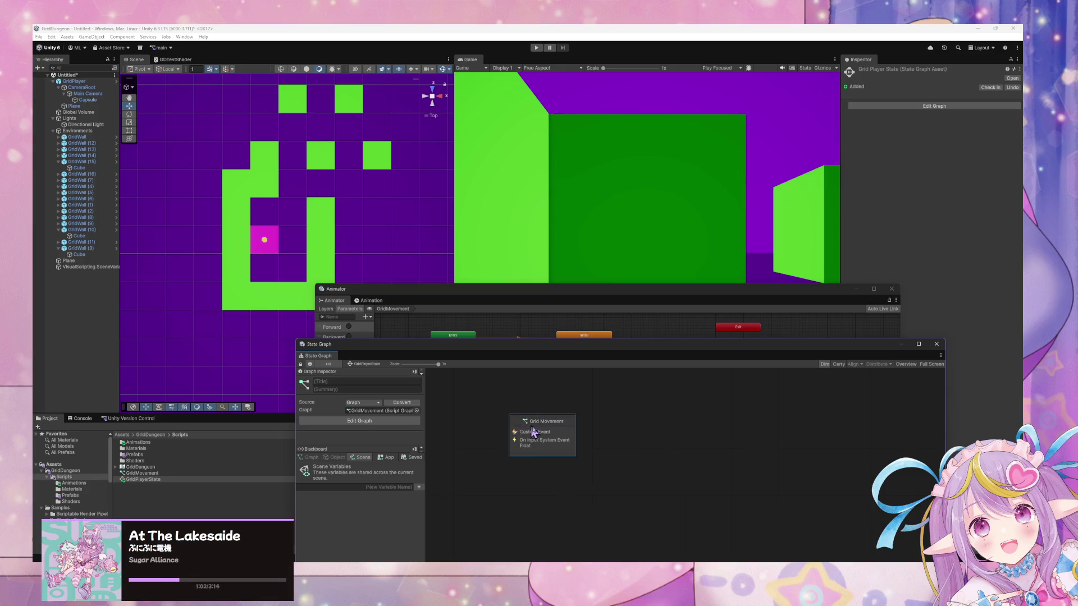
right_click(577, 416)
left_click(543, 439)
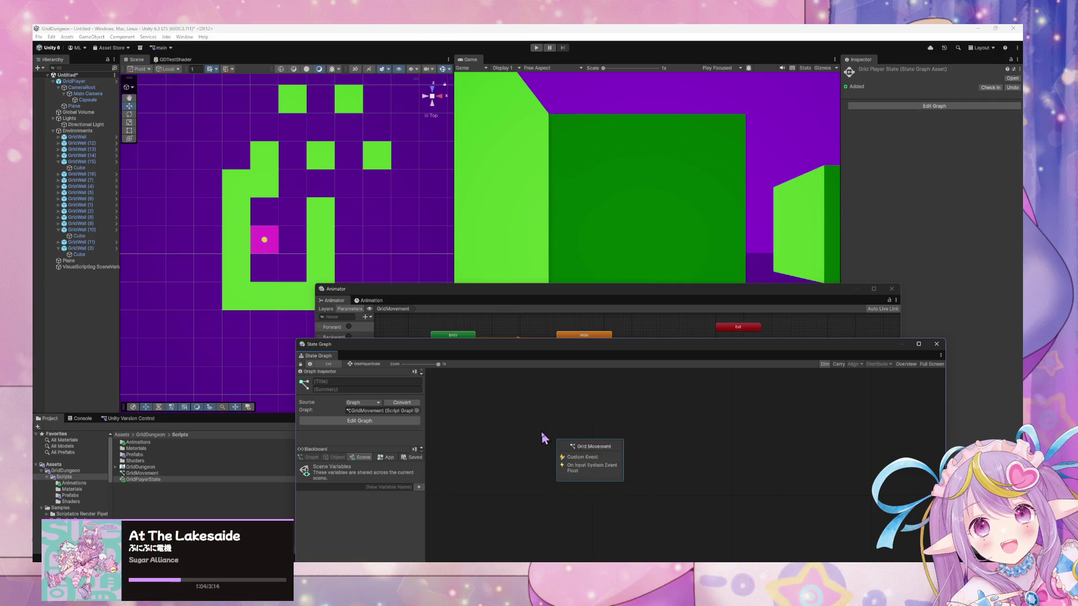
left_click(543, 438)
left_click(614, 466)
Step: Rearrange the Animator and state graph windows and select the GridPlayer object
mouse_move(547, 302)
left_mouse_down()
mouse_move(666, 209)
mouse_move(719, 120)
mouse_move(691, 109)
mouse_move(524, 110)
mouse_move(554, 110)
left_mouse_up()
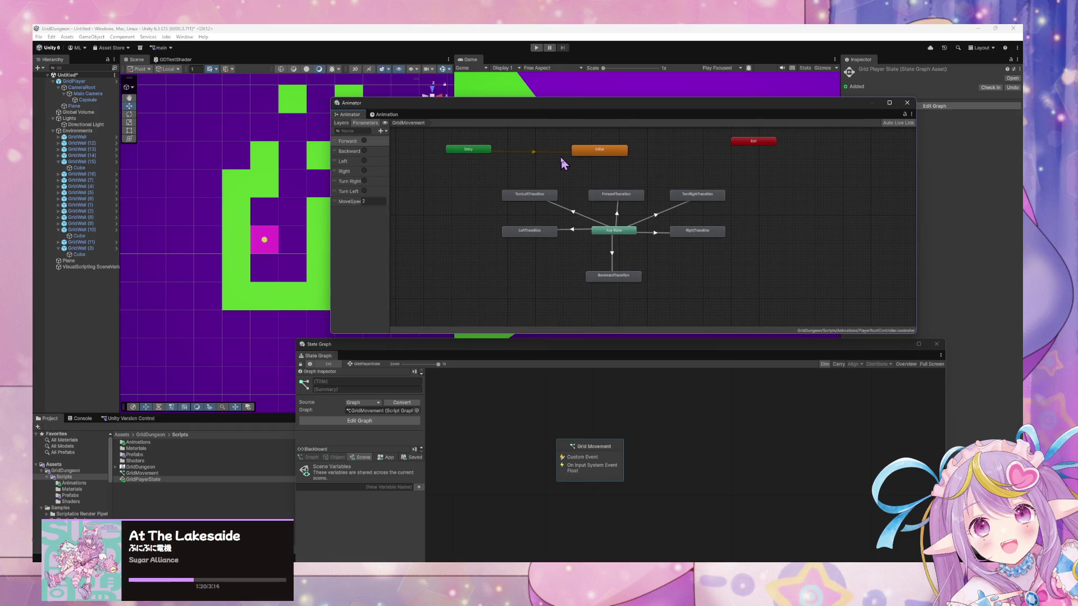
left_click(592, 448)
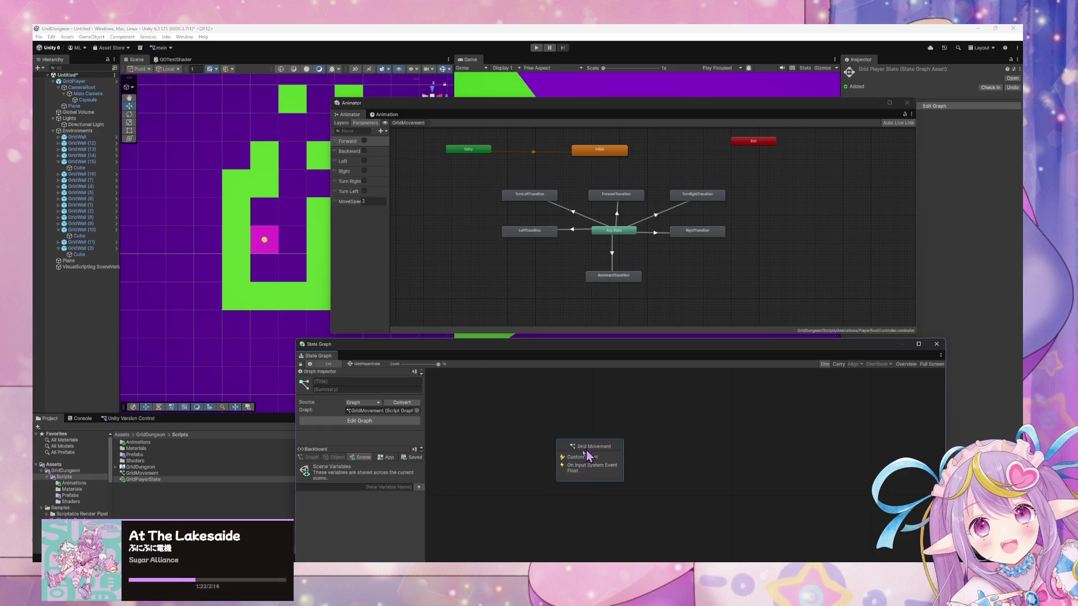
left_click(73, 81)
left_click_drag(679, 110, 453, 250)
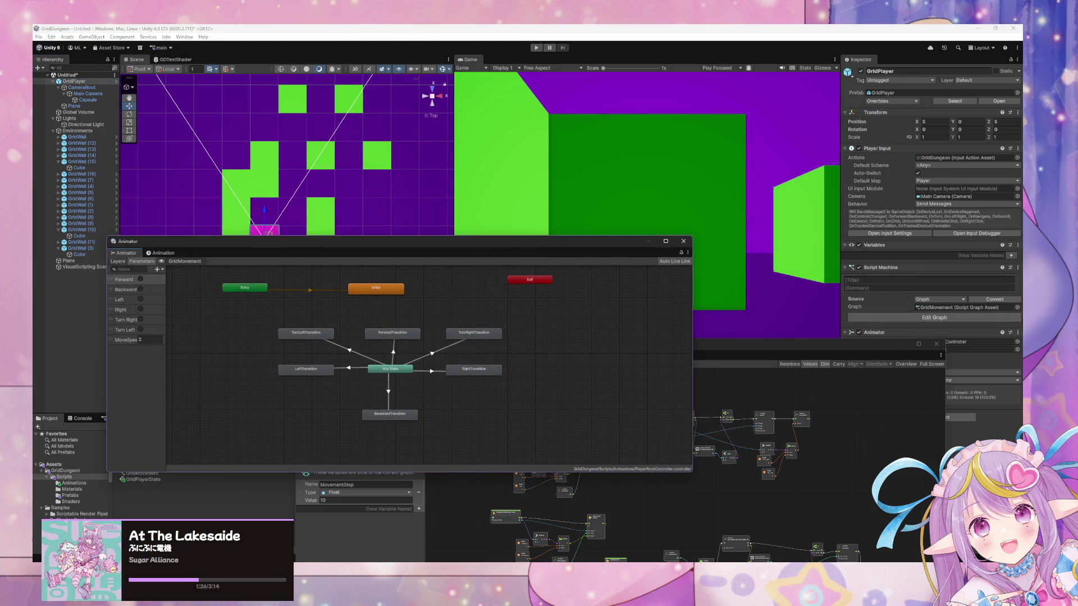
Step: Remove the Script Machine component from GridPlayer
left_click(934, 318)
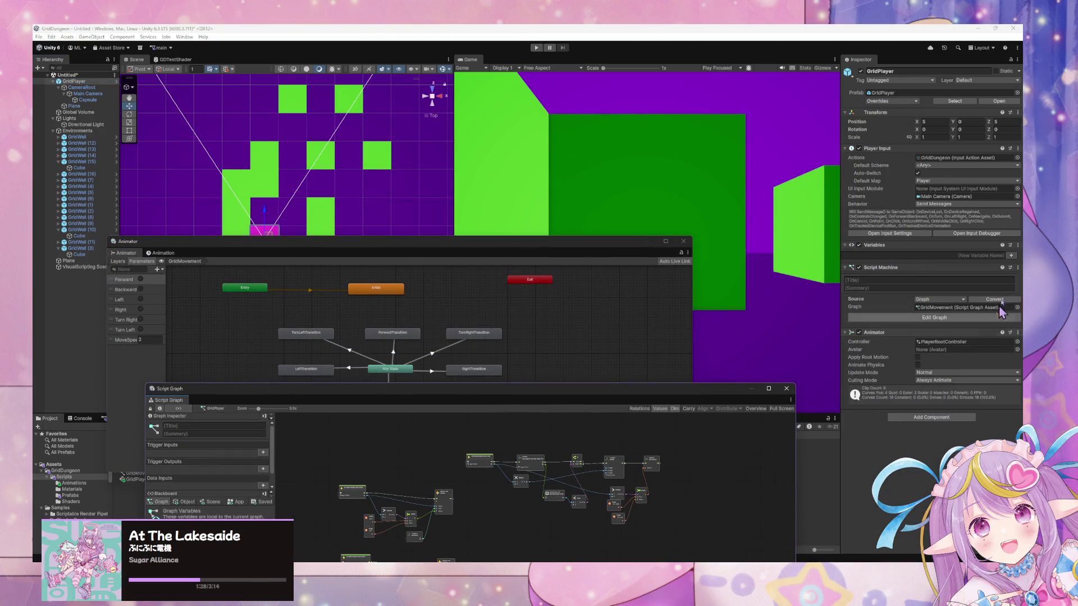
left_click(1017, 268)
left_click(991, 305)
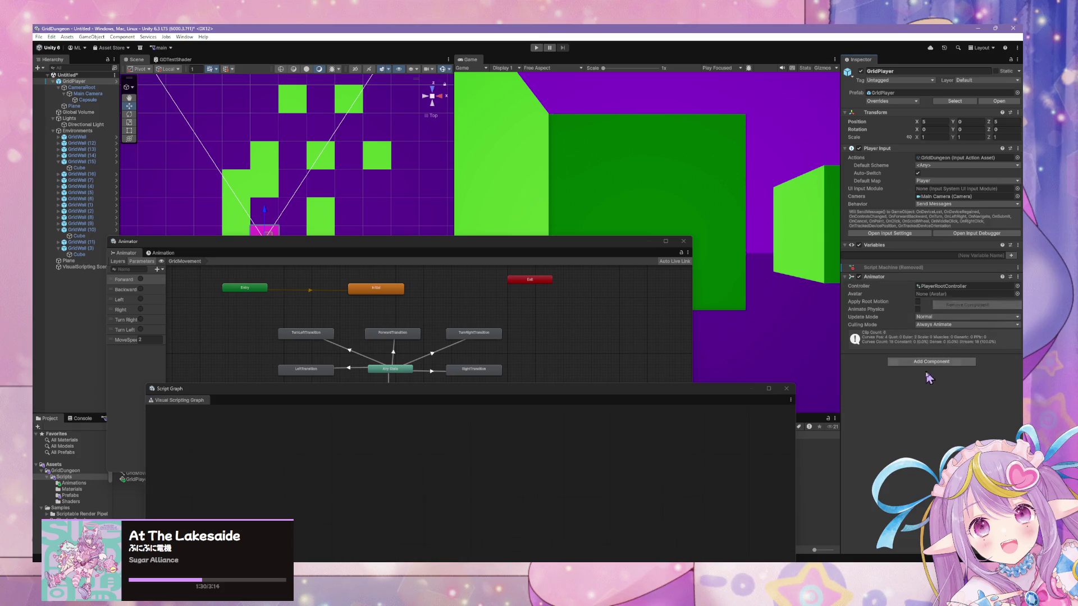
Step: Add a State Machine component to GridPlayer with GridPlayerState as its graph
left_click(931, 362)
type("state")
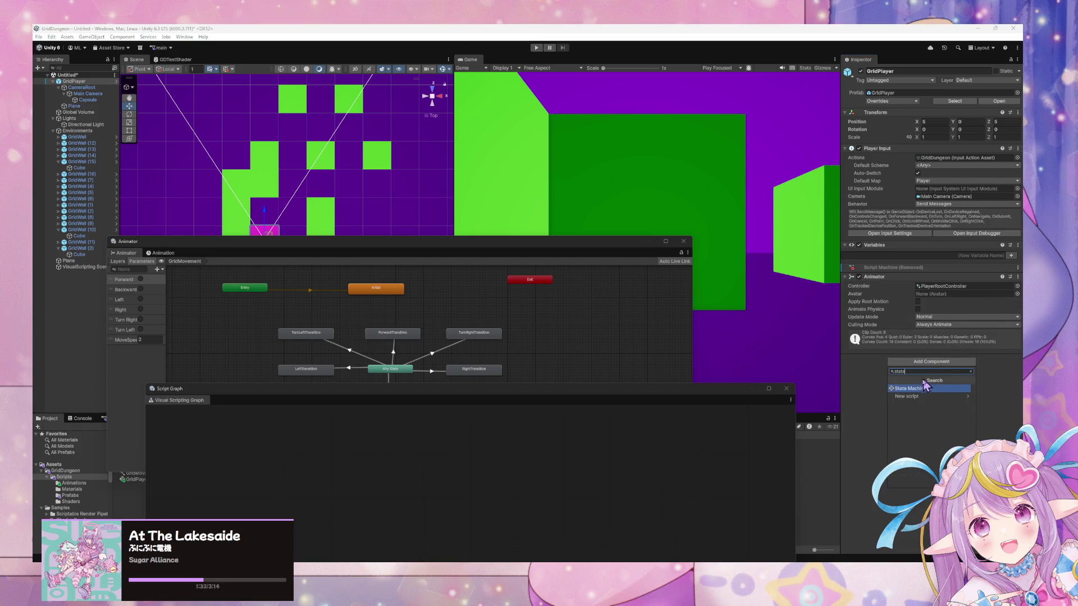
left_click(925, 387)
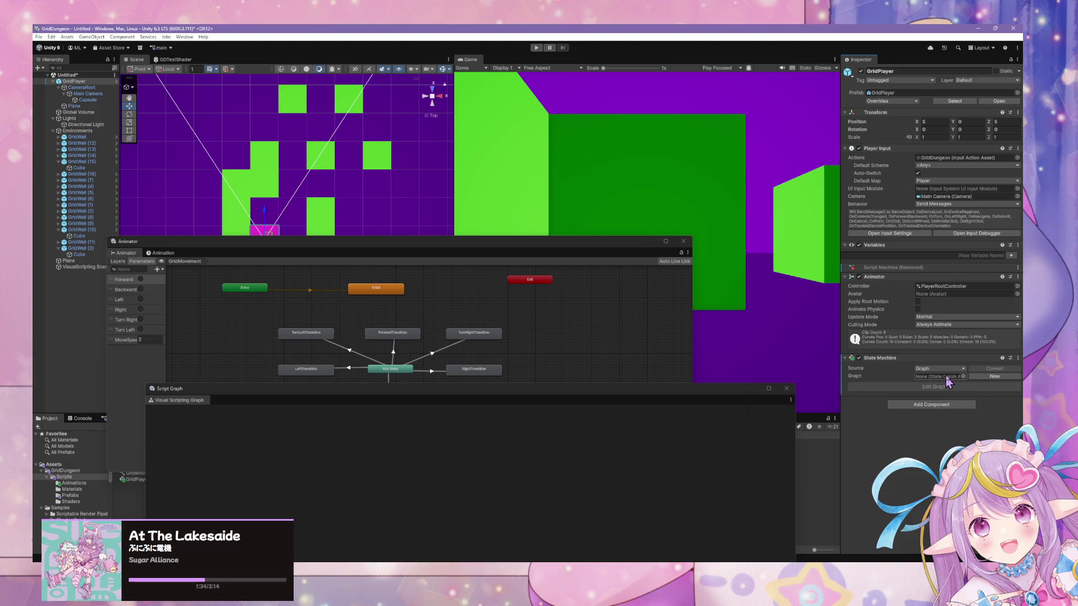
left_click(963, 377)
double_click(777, 376)
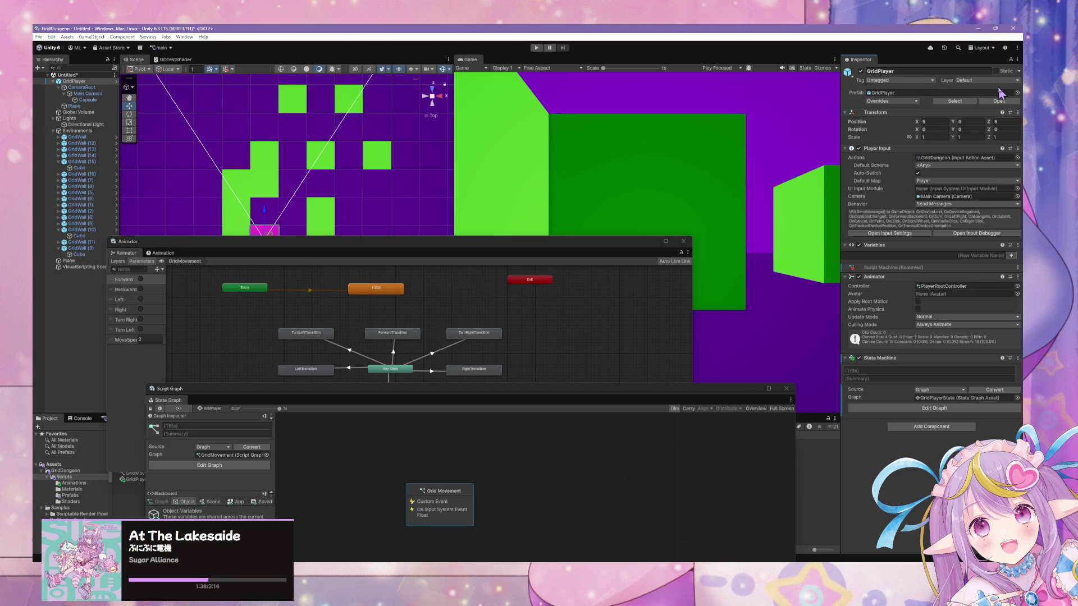
Step: Leave GridPlayer's layer on Default and move the Animator window to the bottom right
left_click(1010, 82)
left_click(927, 138)
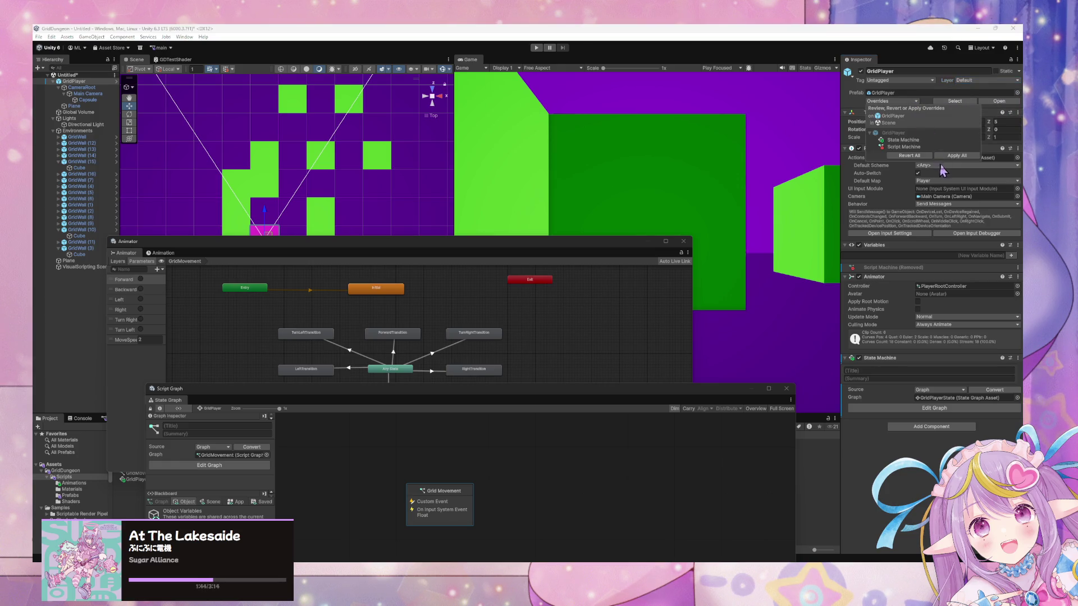
left_click_drag(456, 252, 806, 339)
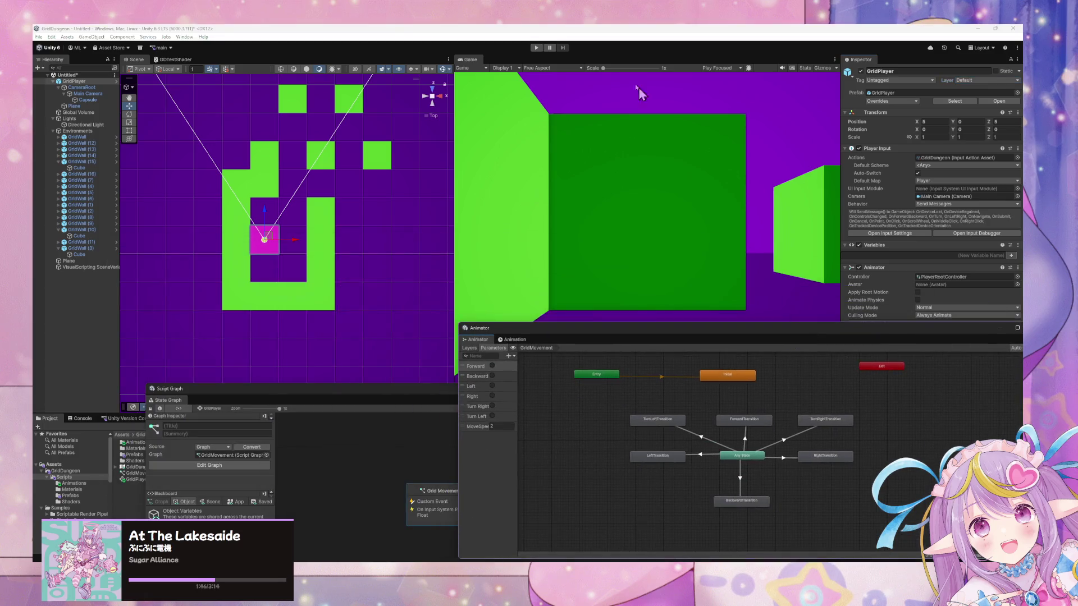
Step: Enter Play mode with GridPlayer selected and the game view focused
left_click(536, 48)
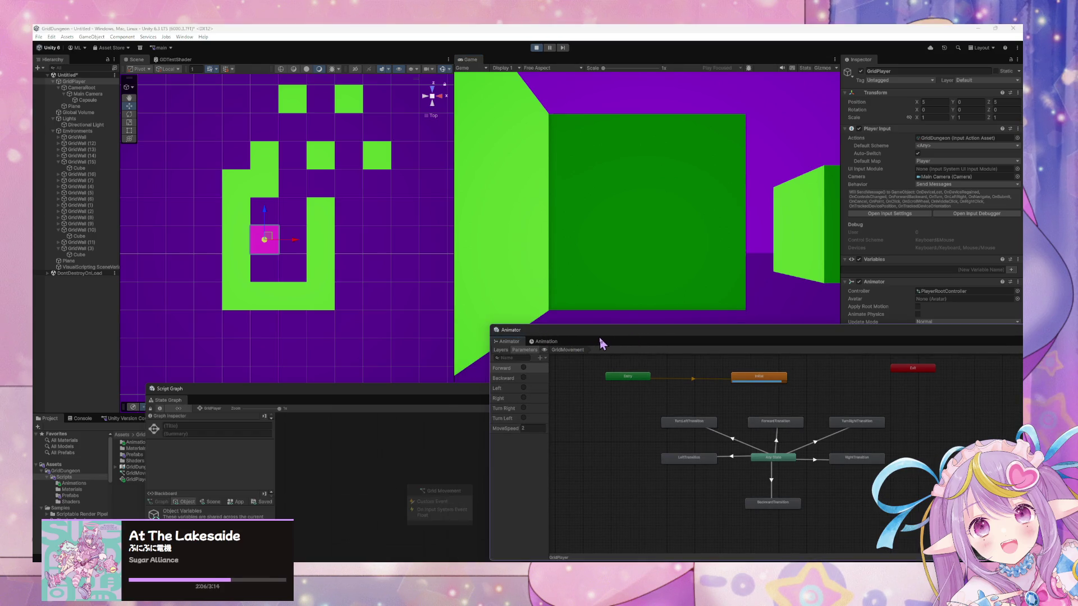
left_click(610, 293)
left_click(83, 82)
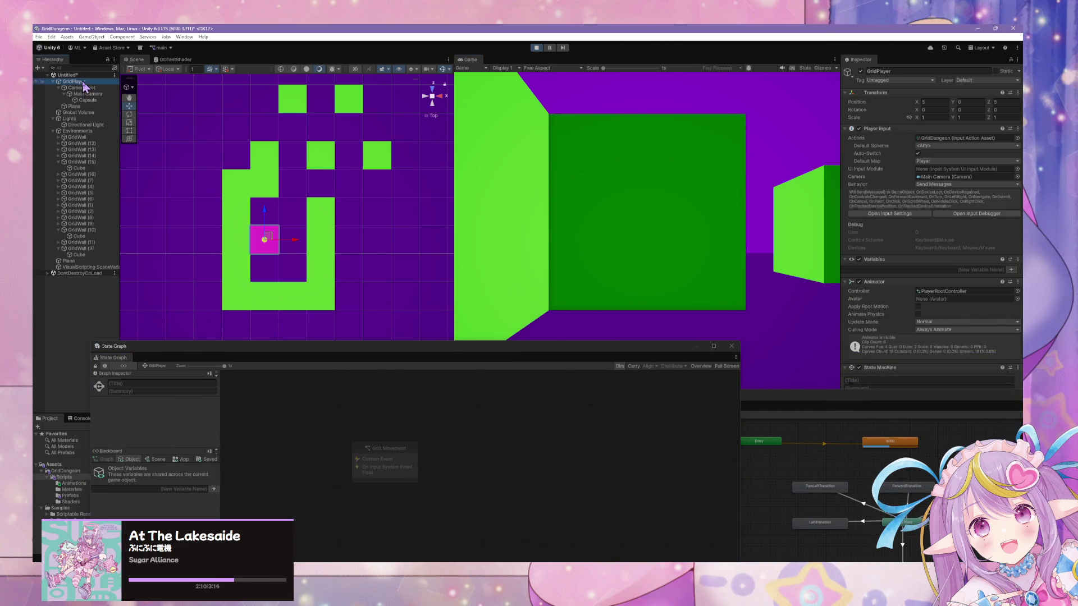
left_click(732, 271)
Step: Select the Grid Movement state and rearrange the state graph and Animator windows
left_click(385, 463)
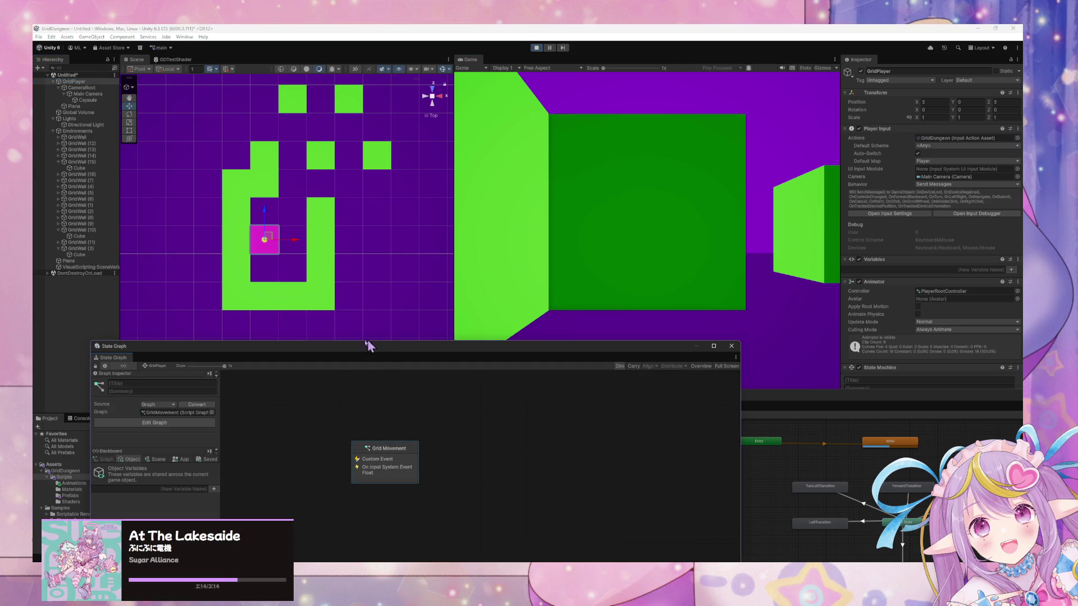
mouse_move(325, 354)
left_mouse_down()
mouse_move(688, 198)
mouse_move(403, 441)
left_mouse_up()
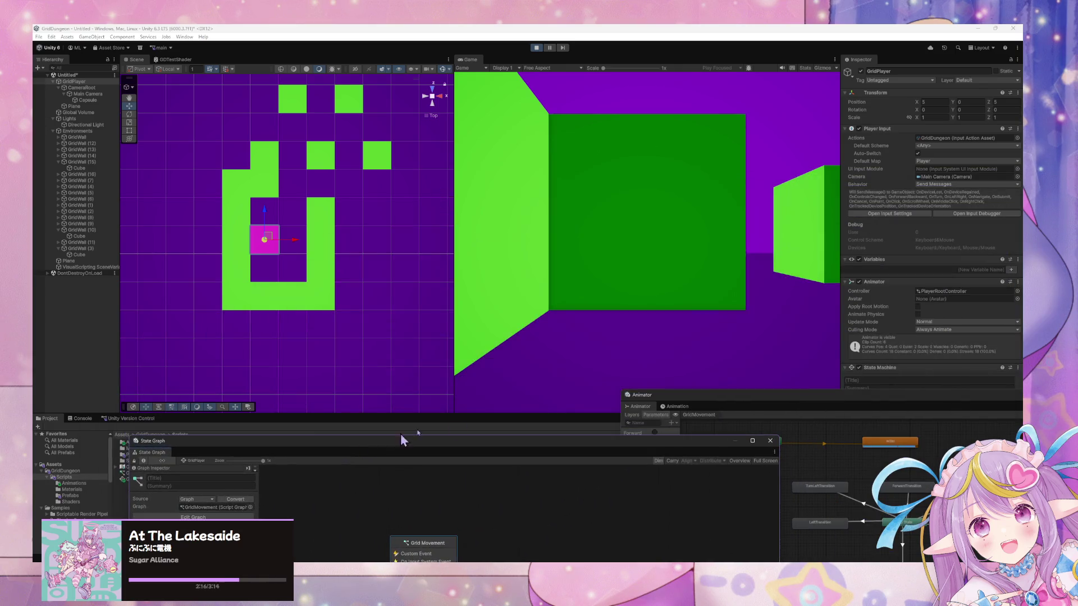
mouse_move(878, 405)
left_mouse_down()
mouse_move(497, 488)
mouse_move(869, 437)
left_mouse_up()
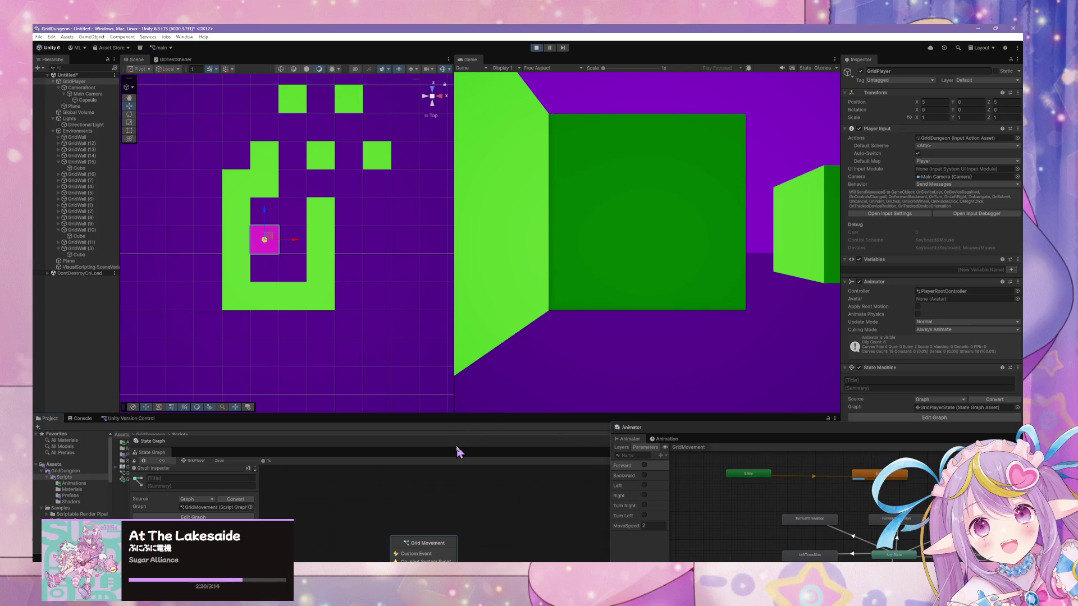
left_click_drag(458, 446, 583, 312)
Step: Open the Grid Movement state's script graph and pan across its node groups
double_click(560, 418)
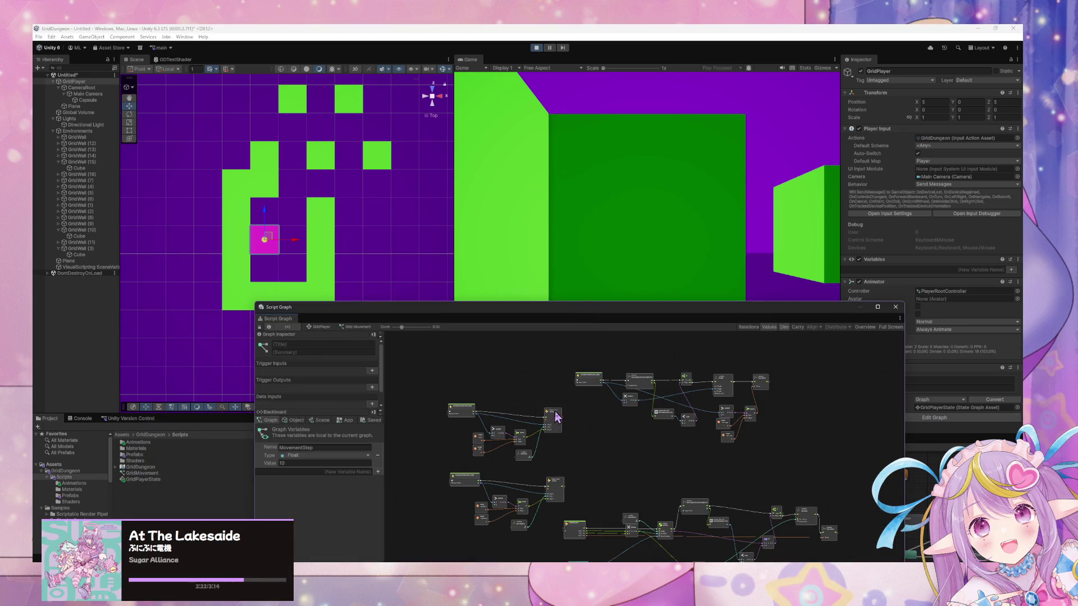
scroll(653, 396, "up", 3)
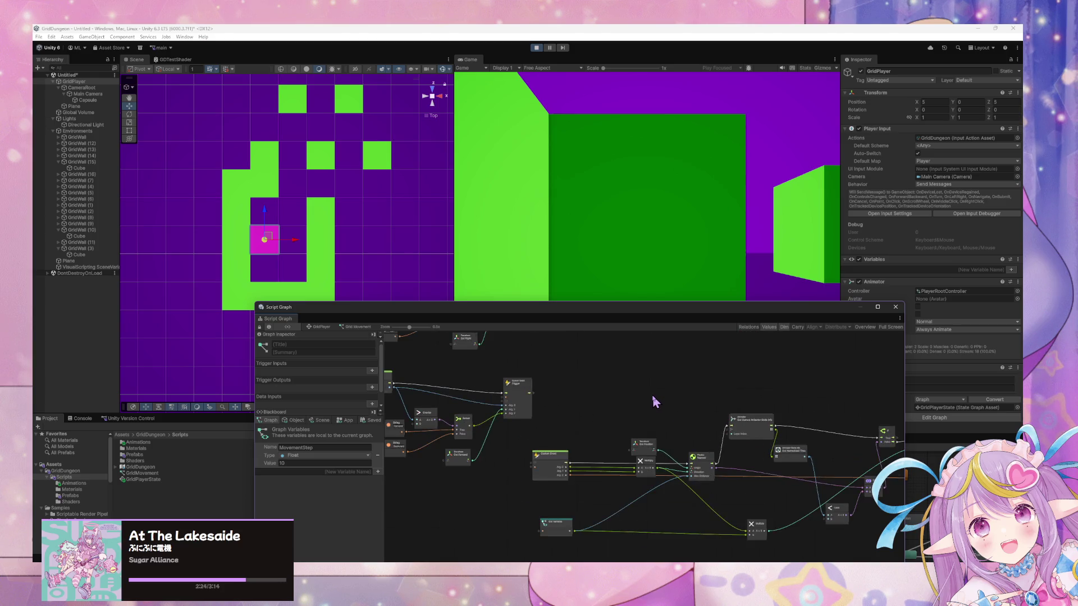
scroll(651, 402, "down", 3)
scroll(651, 402, "up", 2)
mouse_move(561, 383)
left_mouse_down()
mouse_move(757, 461)
mouse_move(732, 503)
left_mouse_up()
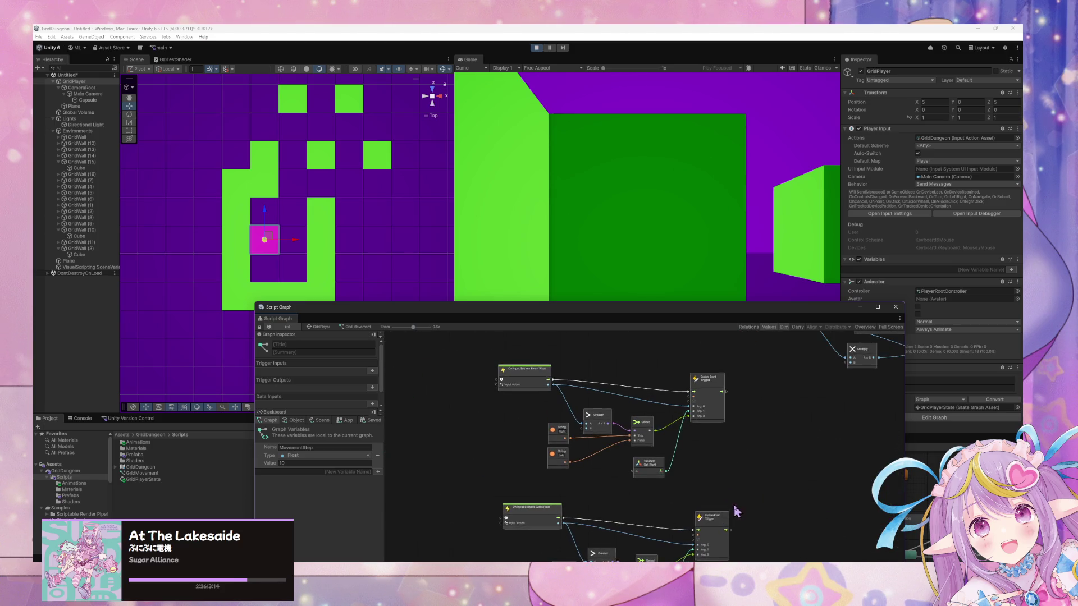
Step: Go back to GridPlayer's state graph, reopen the script graph, then return again
left_click(315, 328)
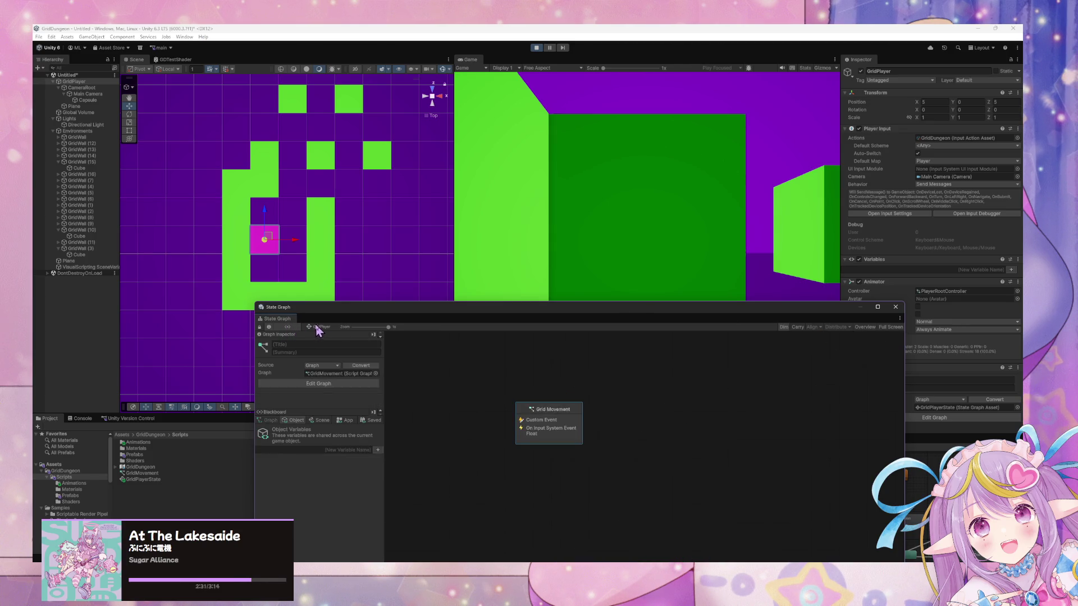
double_click(555, 418)
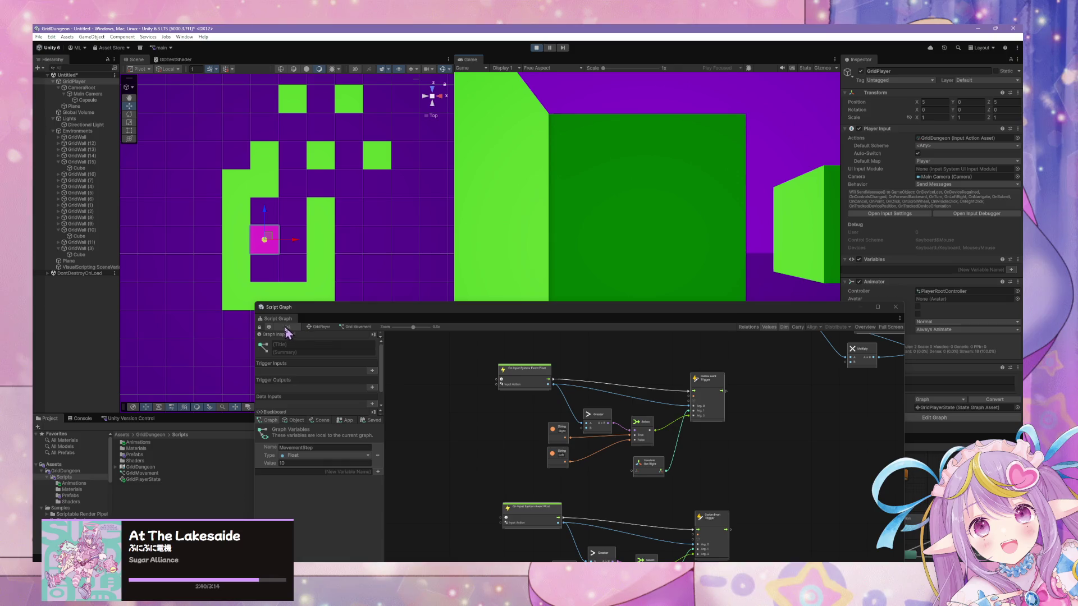
left_click(263, 335)
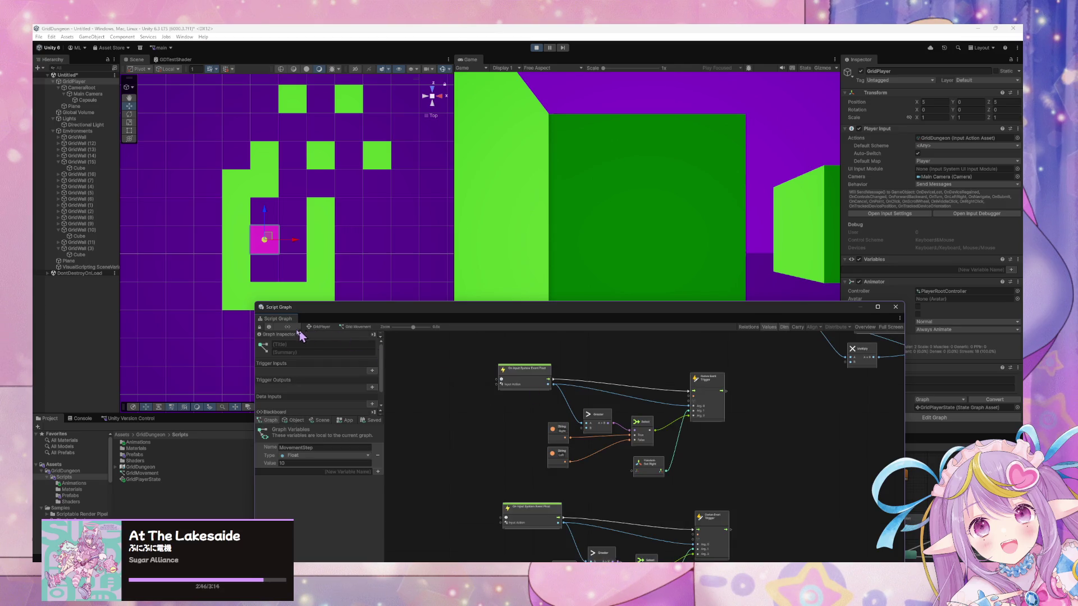
left_click(319, 328)
Step: Check the Grid Movement state's context menu options
right_click(545, 420)
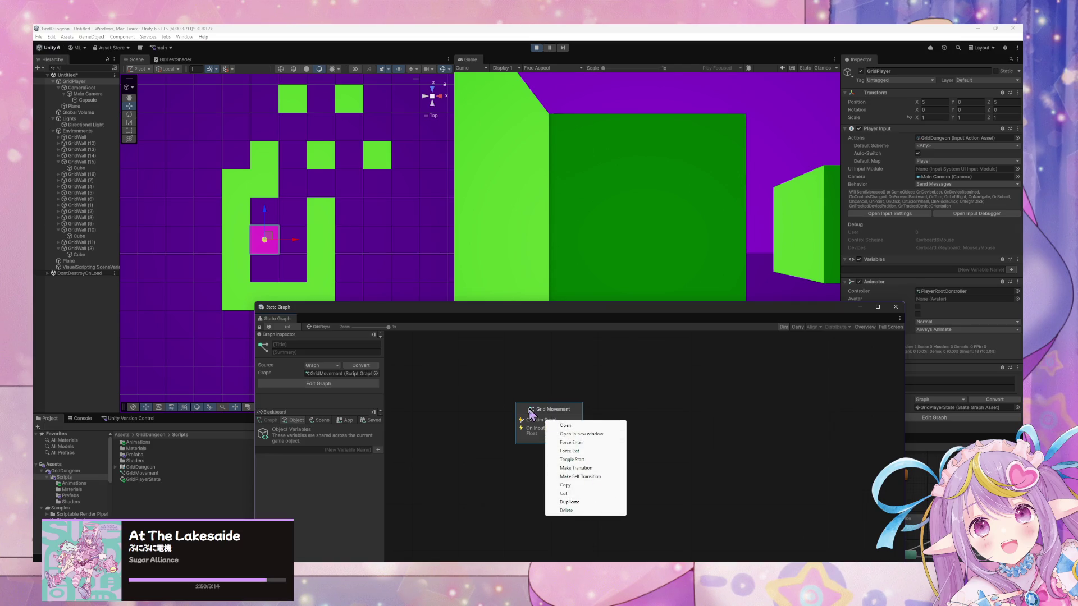
left_click(540, 414)
right_click(547, 415)
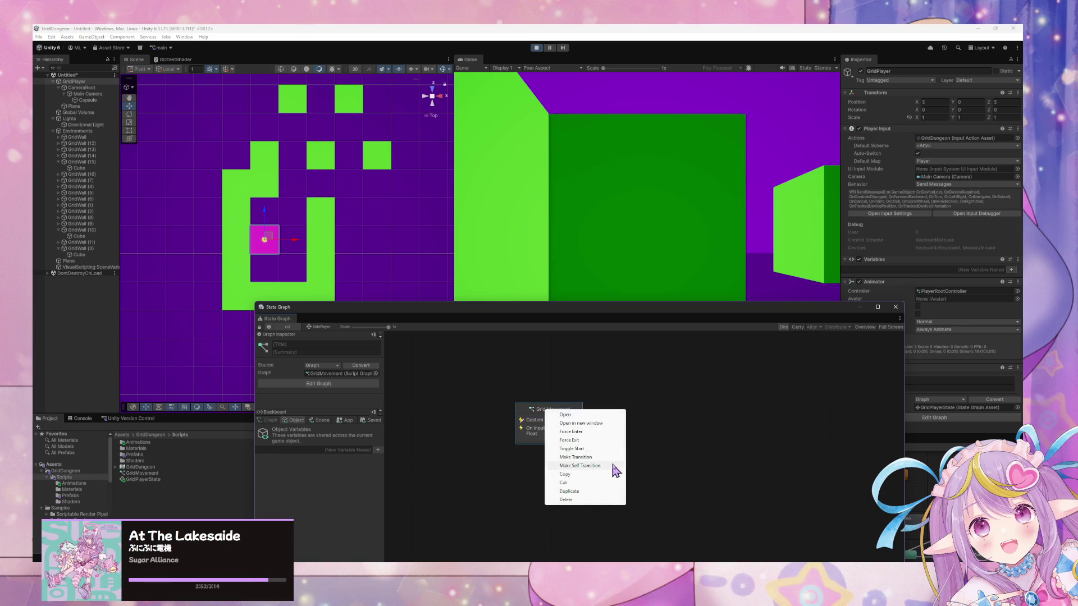
left_click(684, 469)
right_click(540, 415)
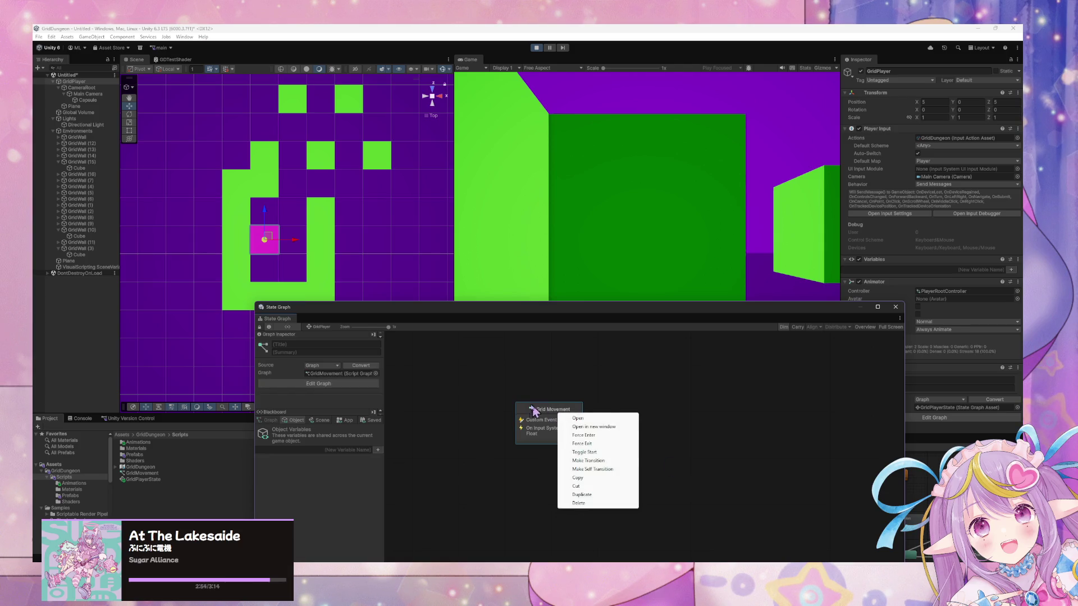
left_click(542, 414)
Step: Inspect the On Input System Event Float node in the script graph, then return to the state graph
double_click(542, 413)
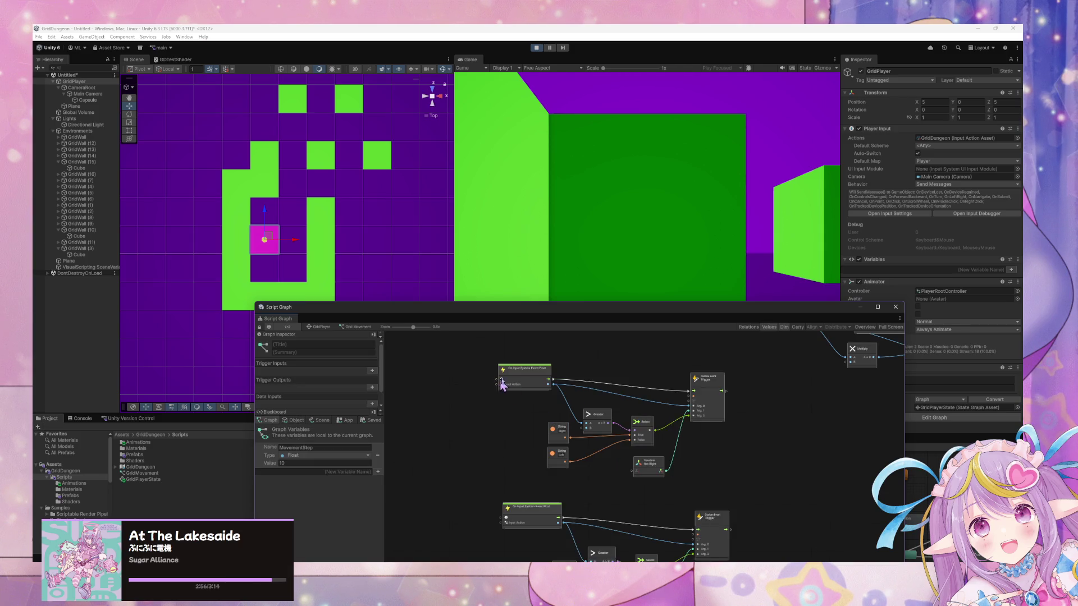
left_click(522, 383)
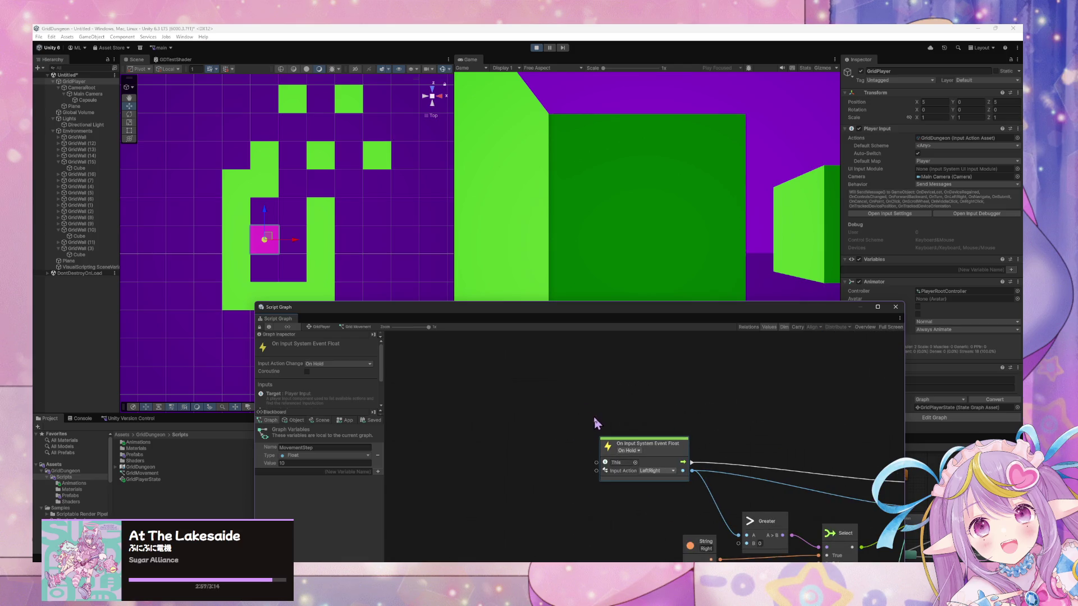
left_click(323, 327)
scroll(578, 378, "up", 3)
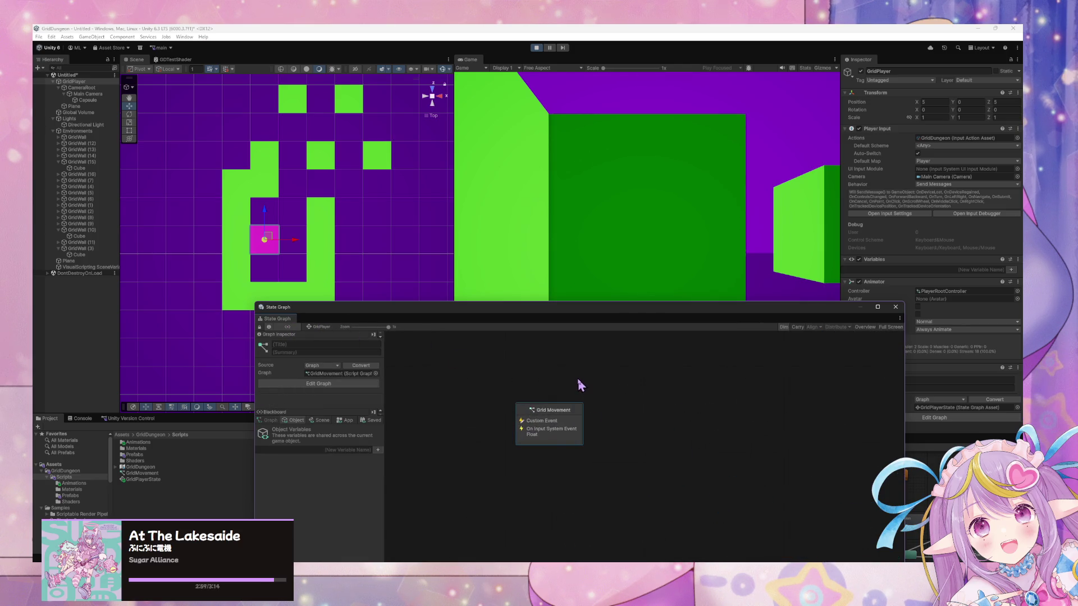
Step: Make Grid Movement the state graph's start state with Toggle Start
right_click(559, 423)
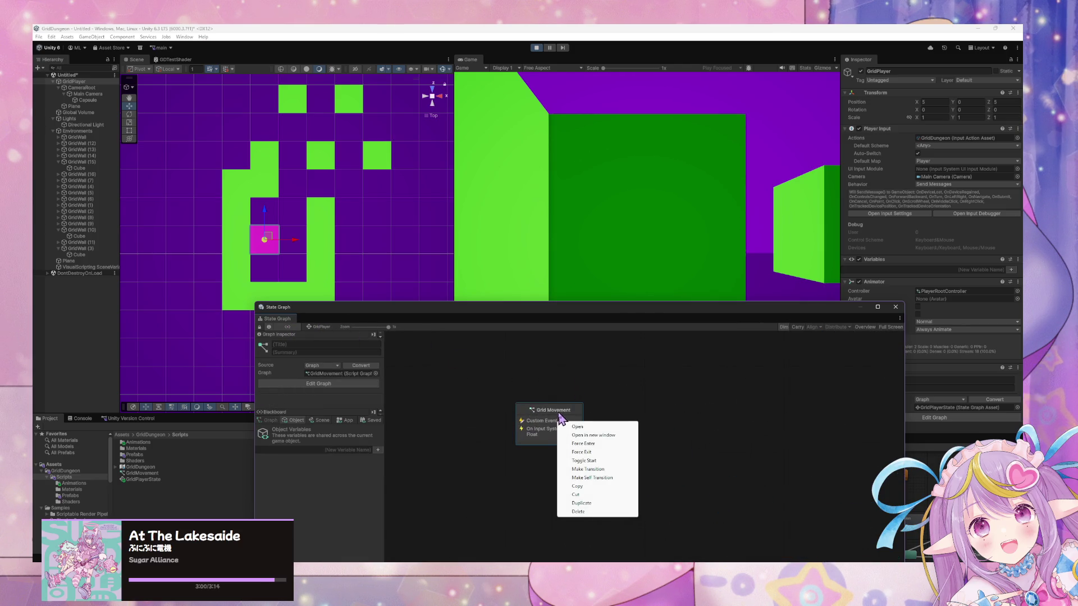
left_click(616, 469)
right_click(590, 410)
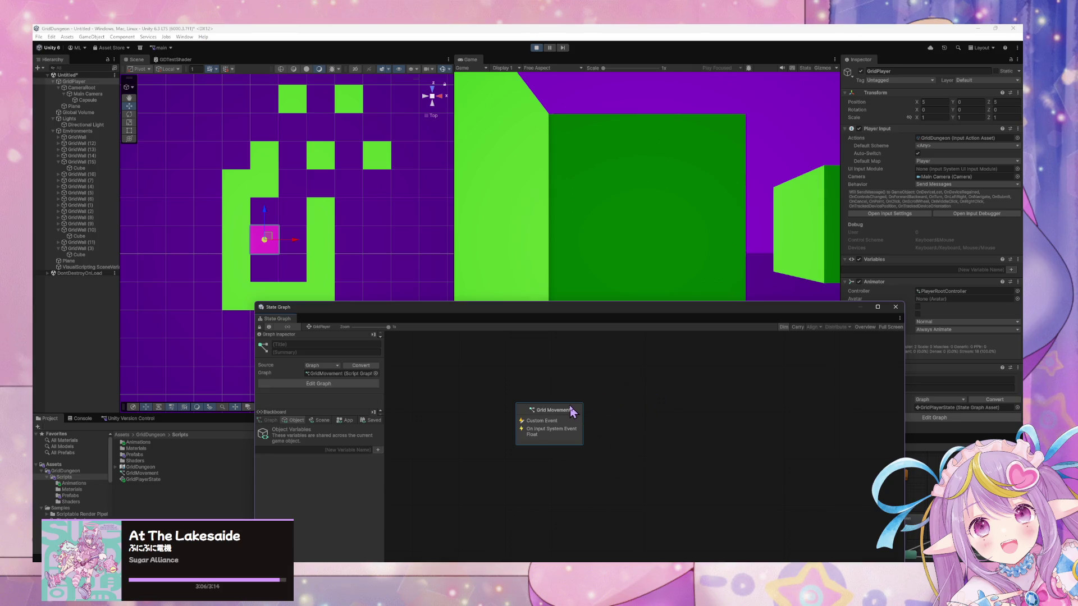
right_click(560, 411)
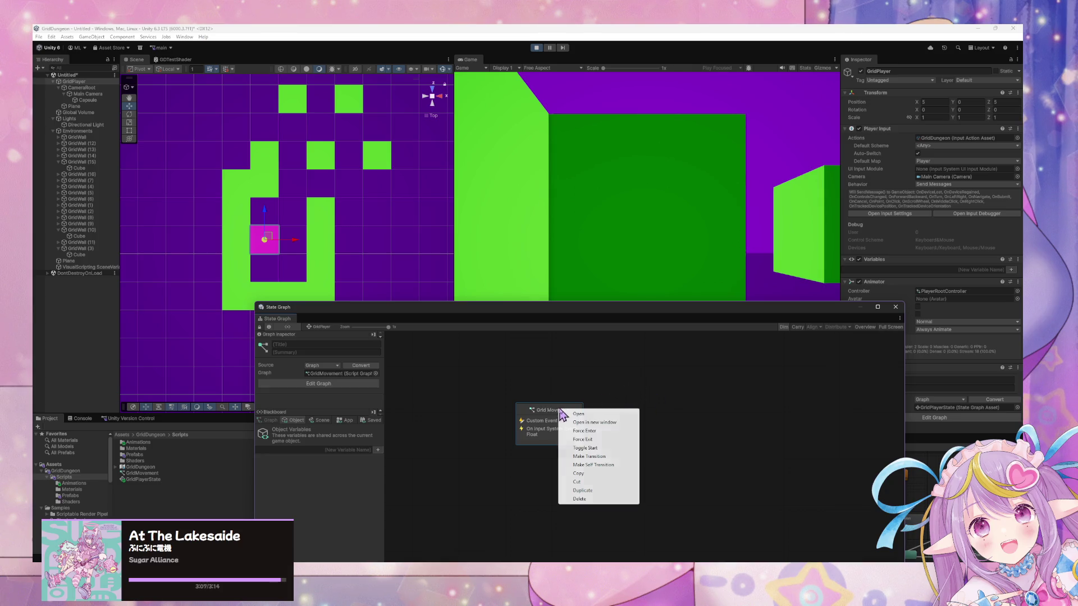
left_click(612, 447)
right_click(574, 416)
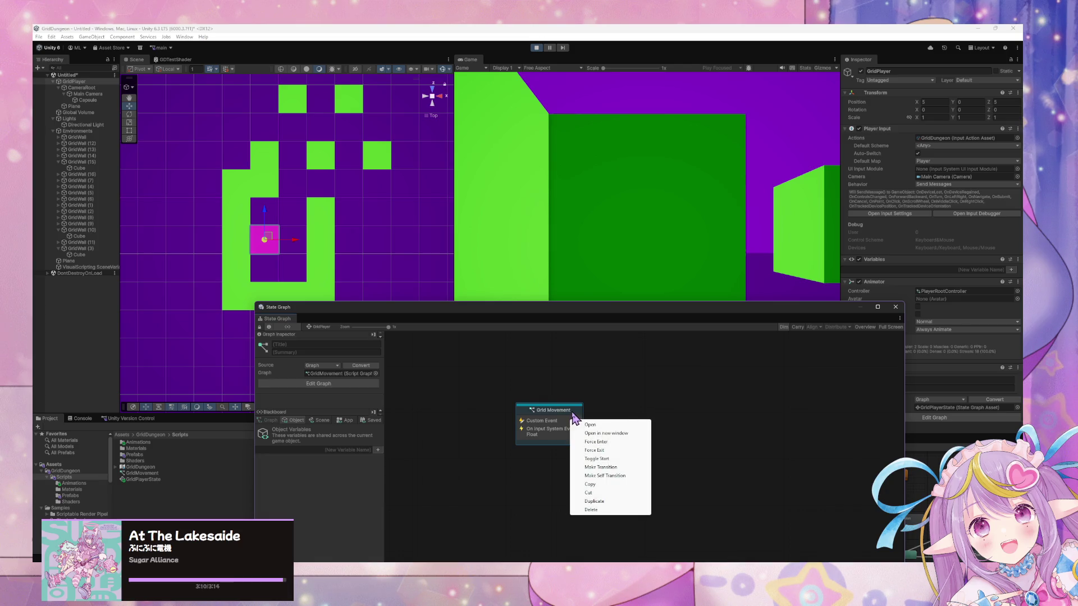
Step: Press W in the running game to move the player, then stop Play mode
left_click(633, 245)
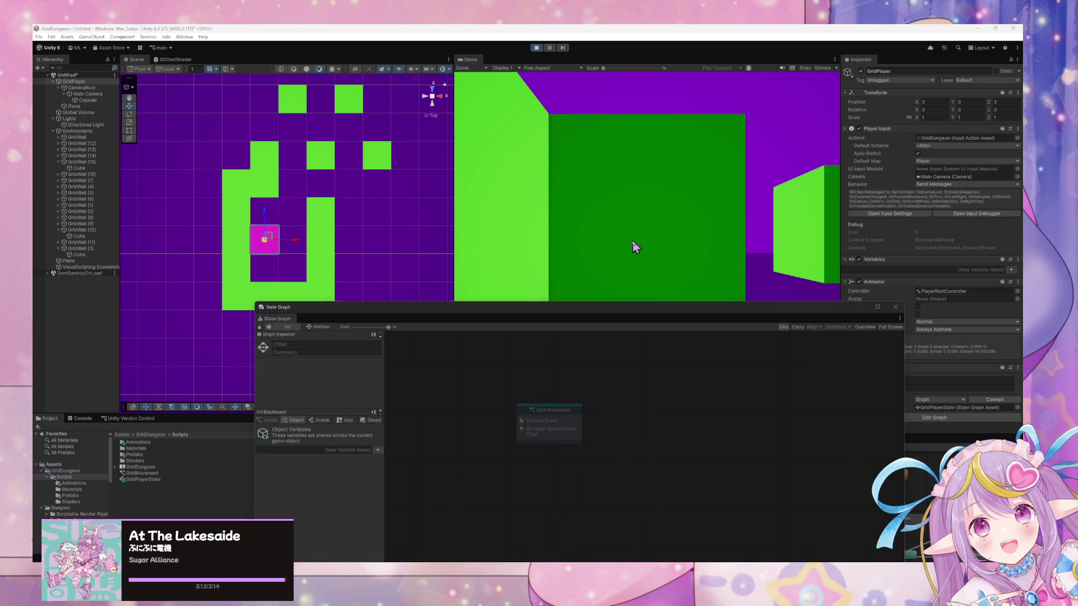
key("w")
left_click(537, 48)
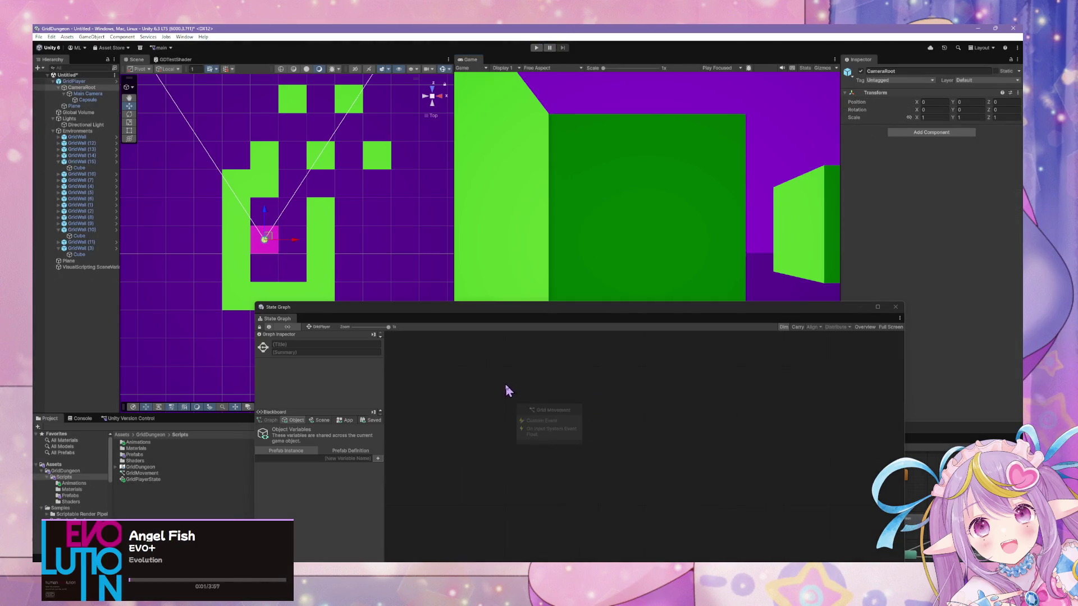
Step: Set Grid Movement as the start state again and enter Play mode to test it
right_click(557, 418)
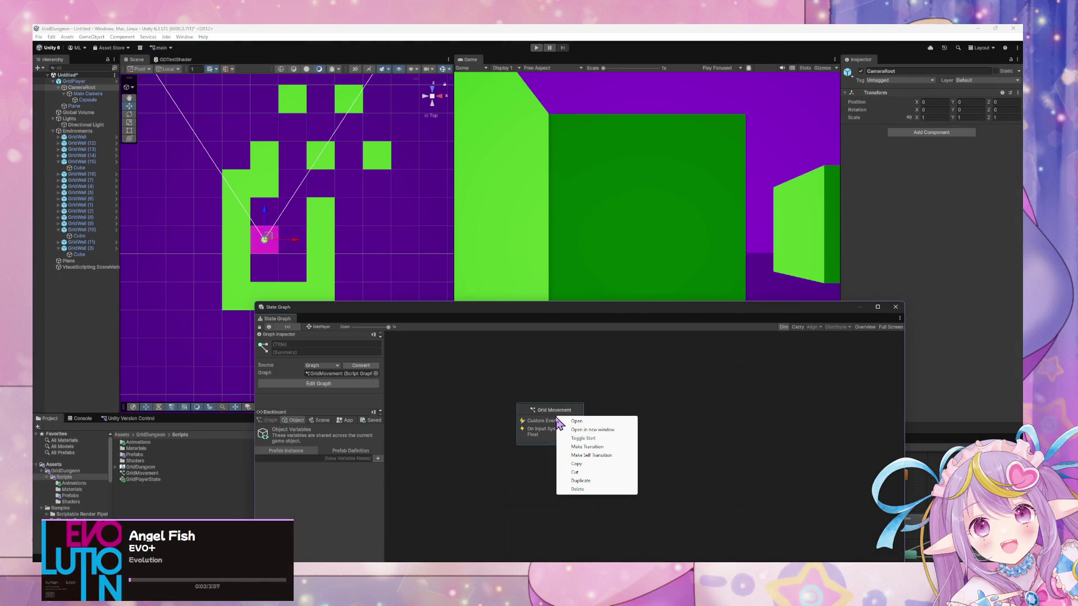
left_click(590, 439)
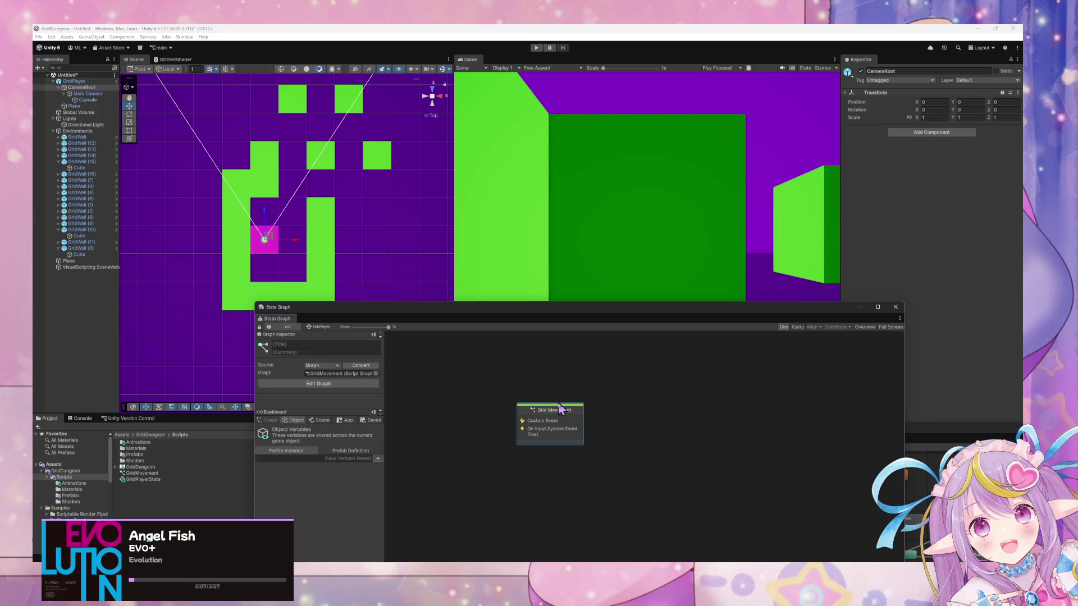
left_click_drag(556, 410, 559, 418)
left_click(537, 49)
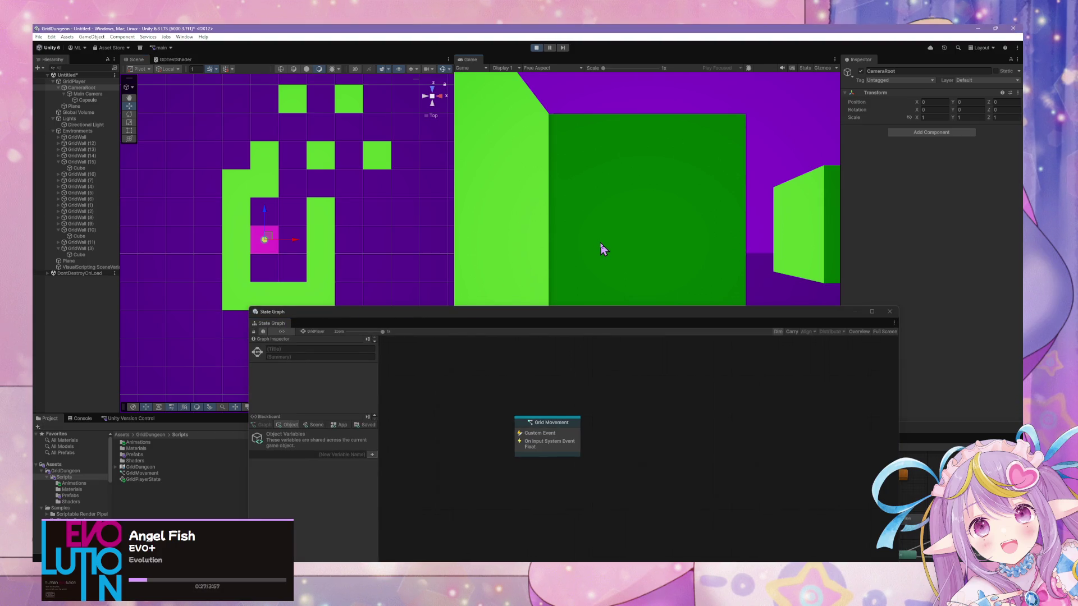
Step: Walk the player forward, right, left and down through the maze using W, A, S, D
key("w")
key("d")
key("w")
key("w")
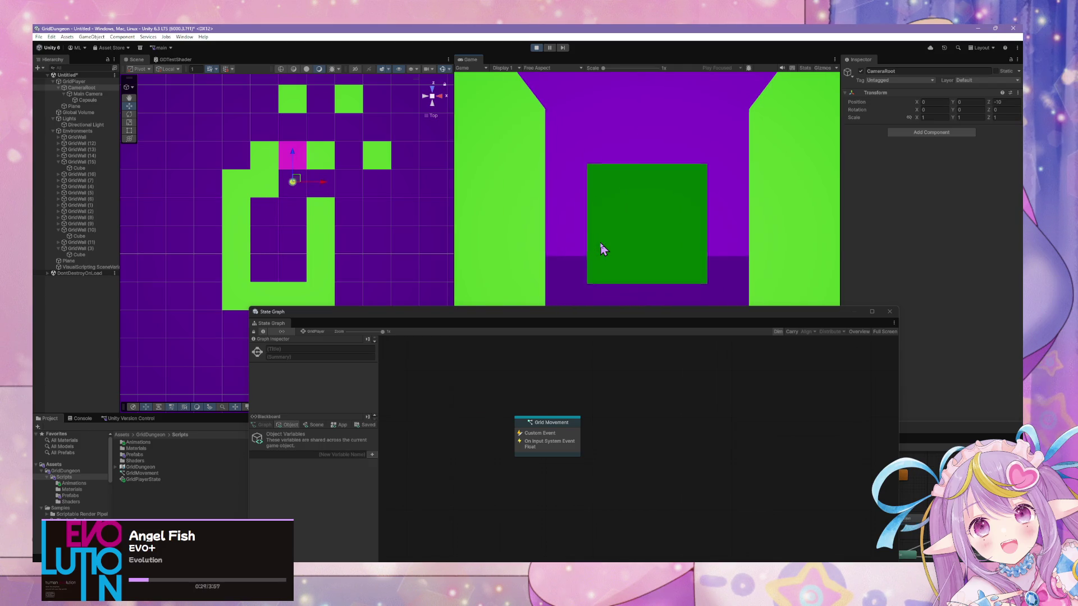
key("w")
key("a")
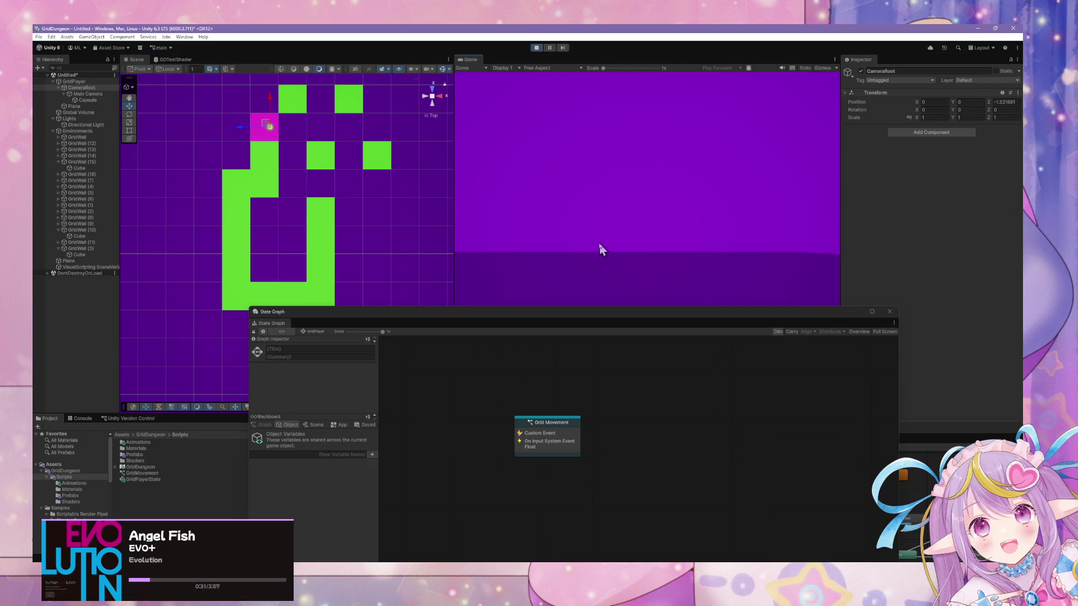
key("a")
key("s")
key("a")
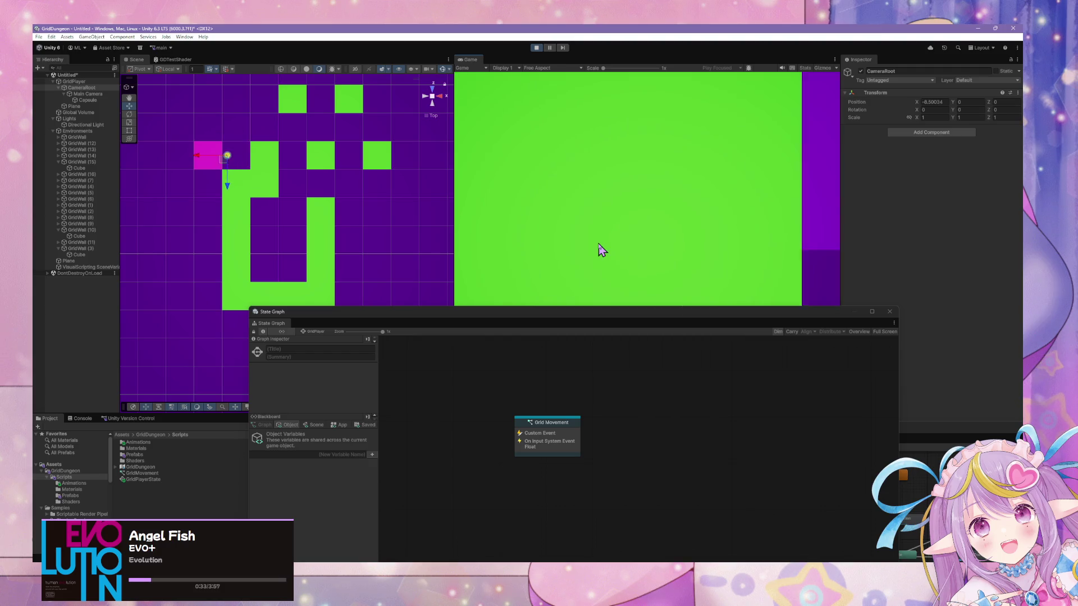
key("s")
key("s")
key("s")
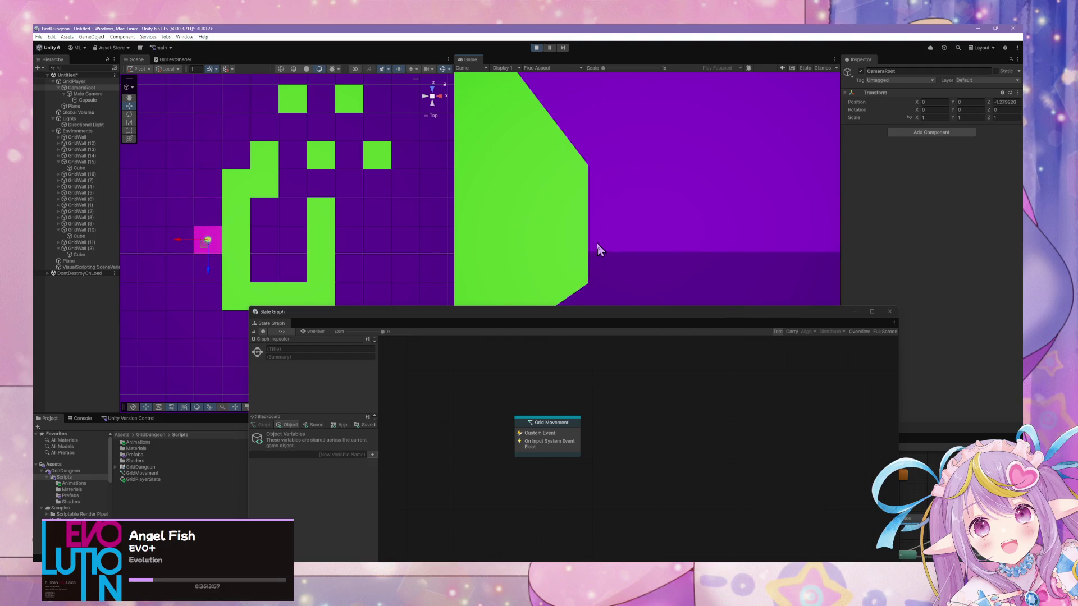
key("s")
key("s")
key("s")
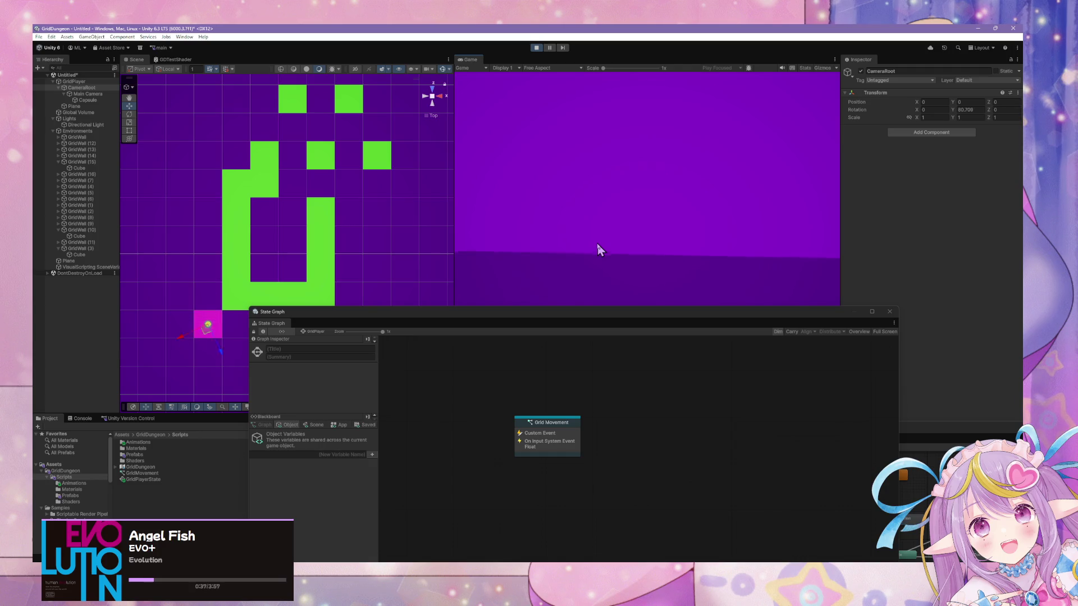
key("d")
key("d")
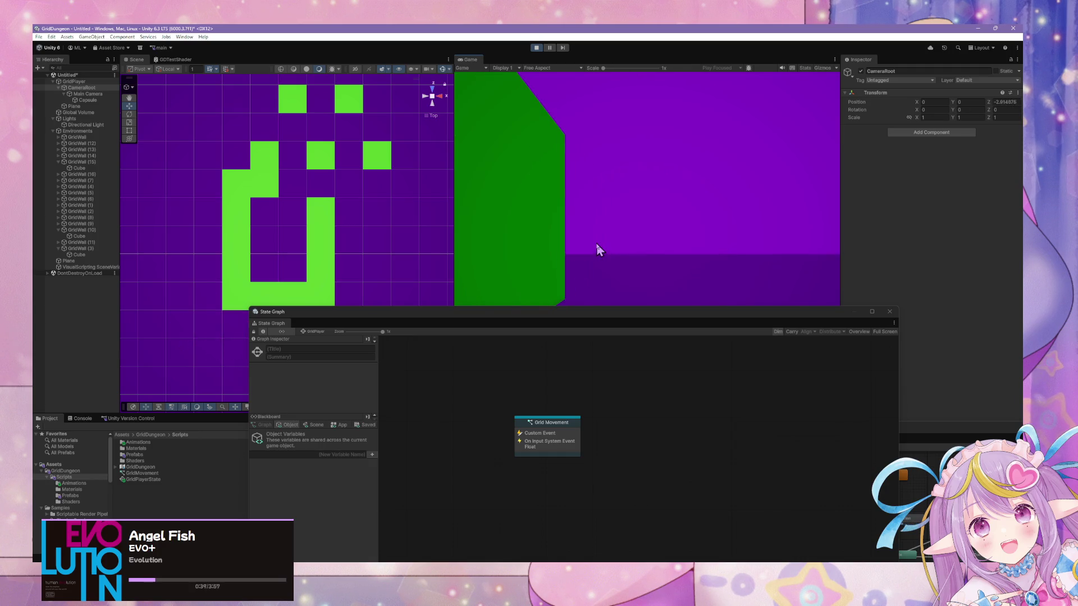
Step: Walk through the green-walled corridor to the bottom of the maze, then move the state graph aside
key("w")
key("w")
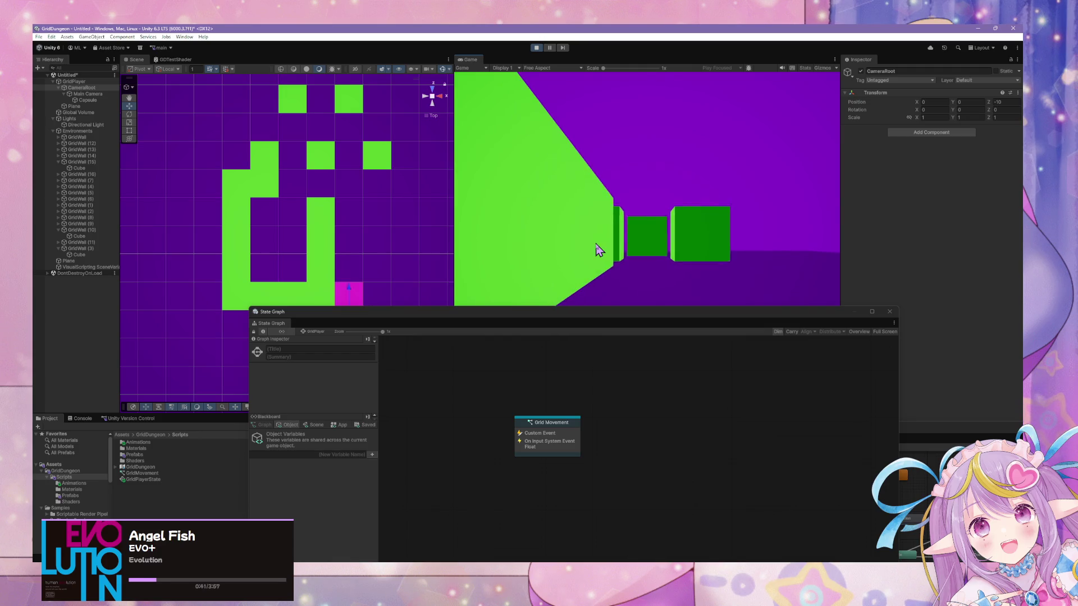
key("w")
key("w")
key("w")
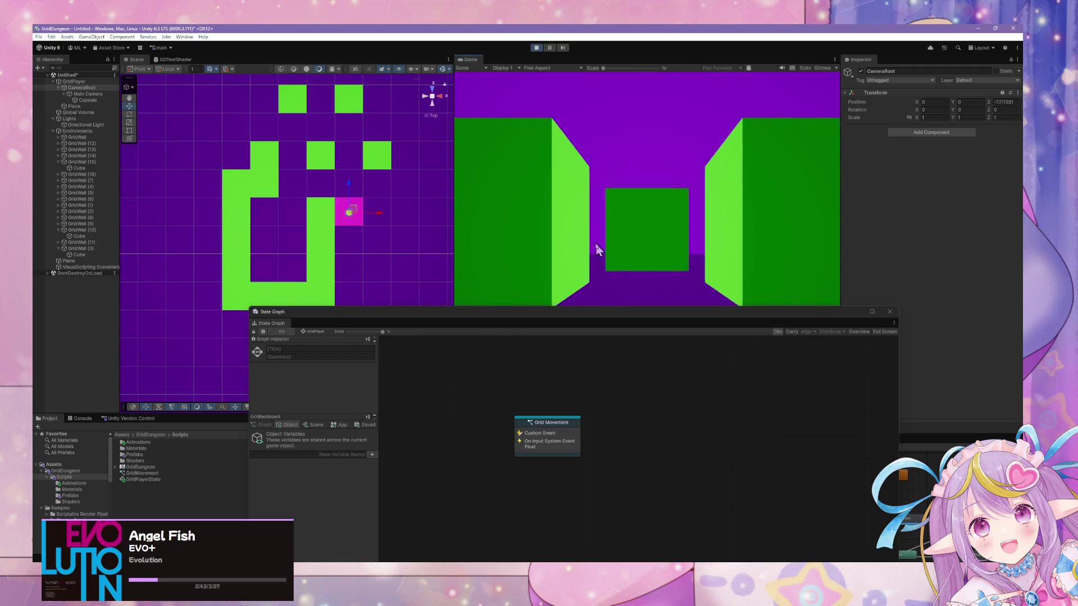
key("w")
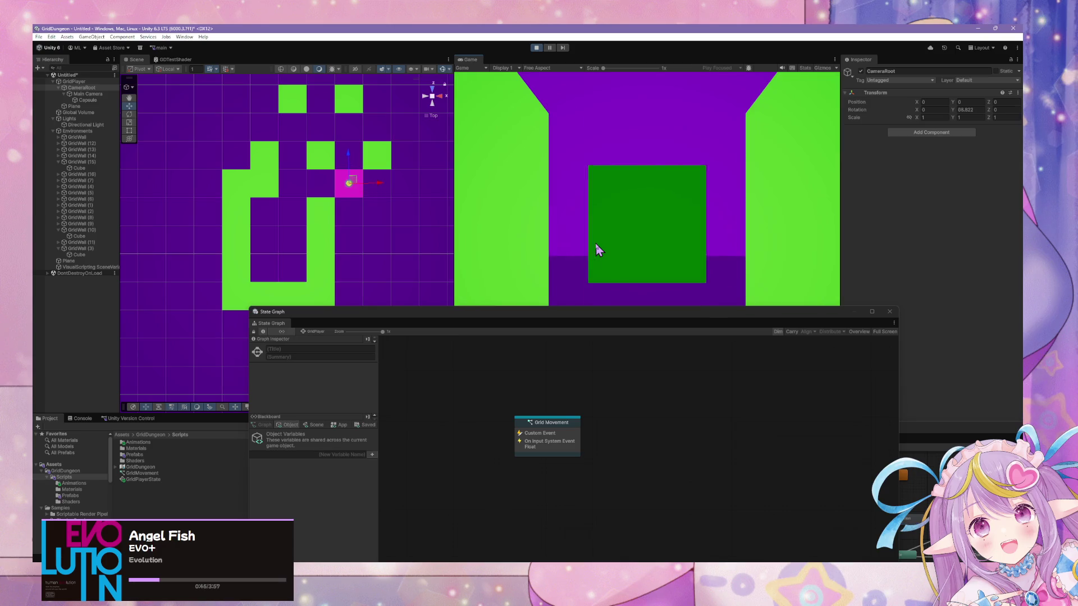
key("a")
key("w")
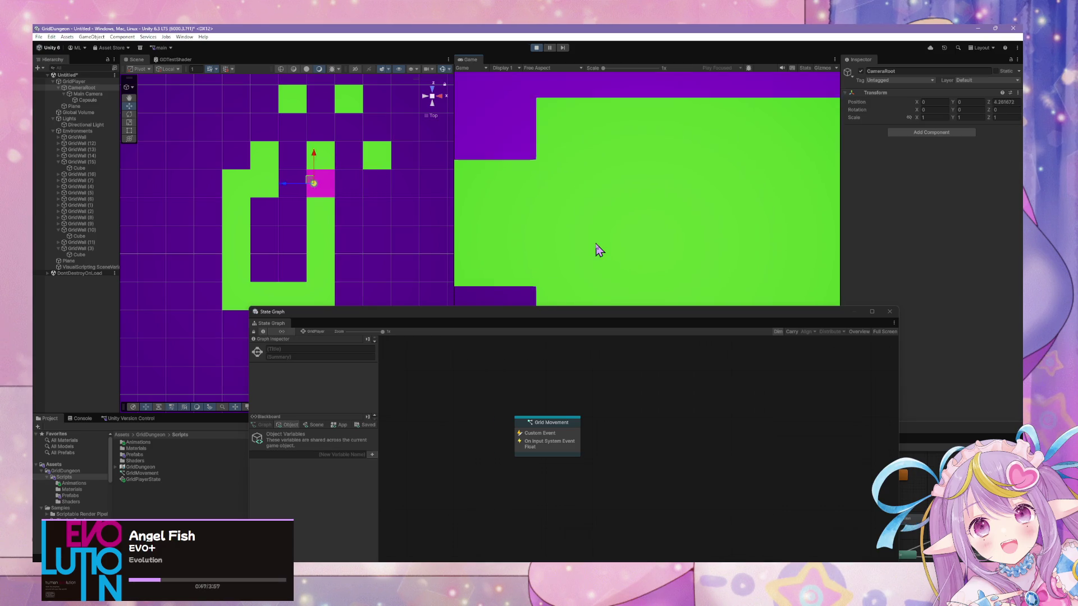
key("d")
key("d")
key("d")
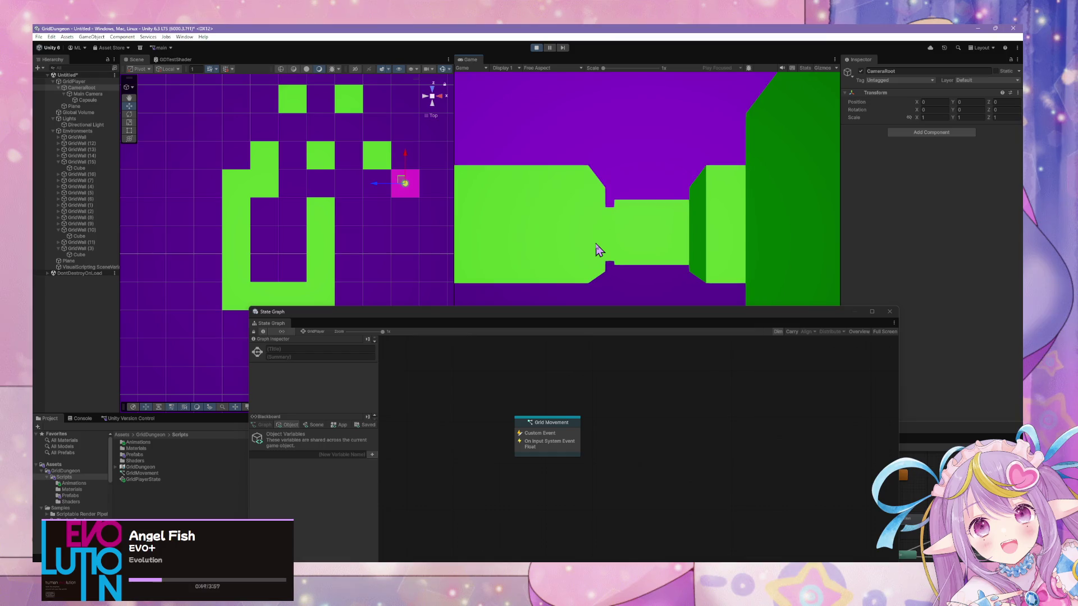
key("a")
key("w")
key("w")
key("w")
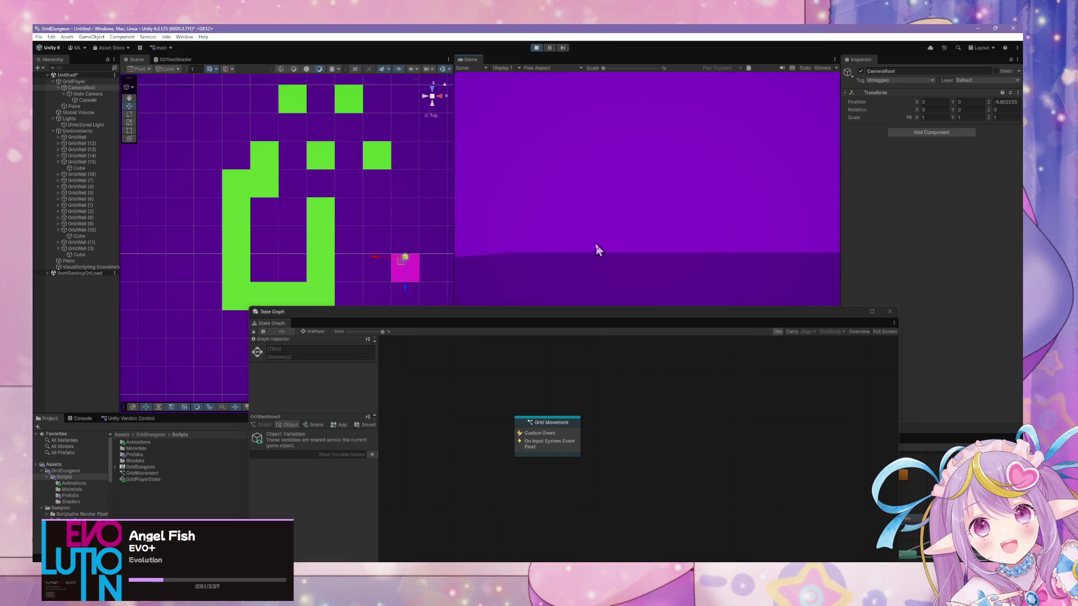
key("w")
key("d")
key("w")
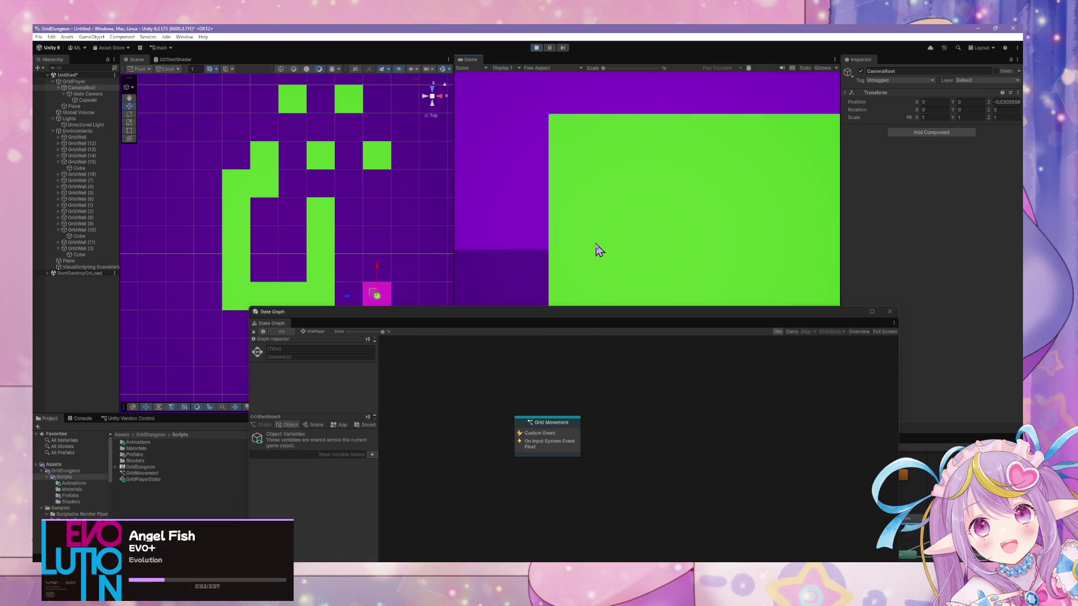
key("d")
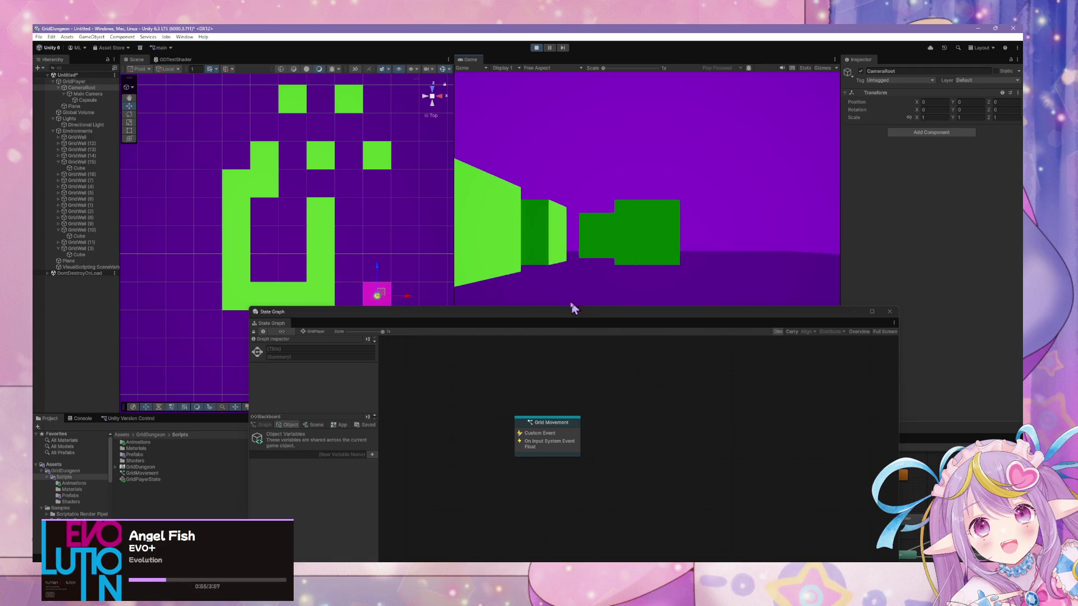
mouse_move(558, 317)
left_mouse_down()
mouse_move(748, 153)
mouse_move(602, 149)
mouse_move(659, 170)
left_mouse_up()
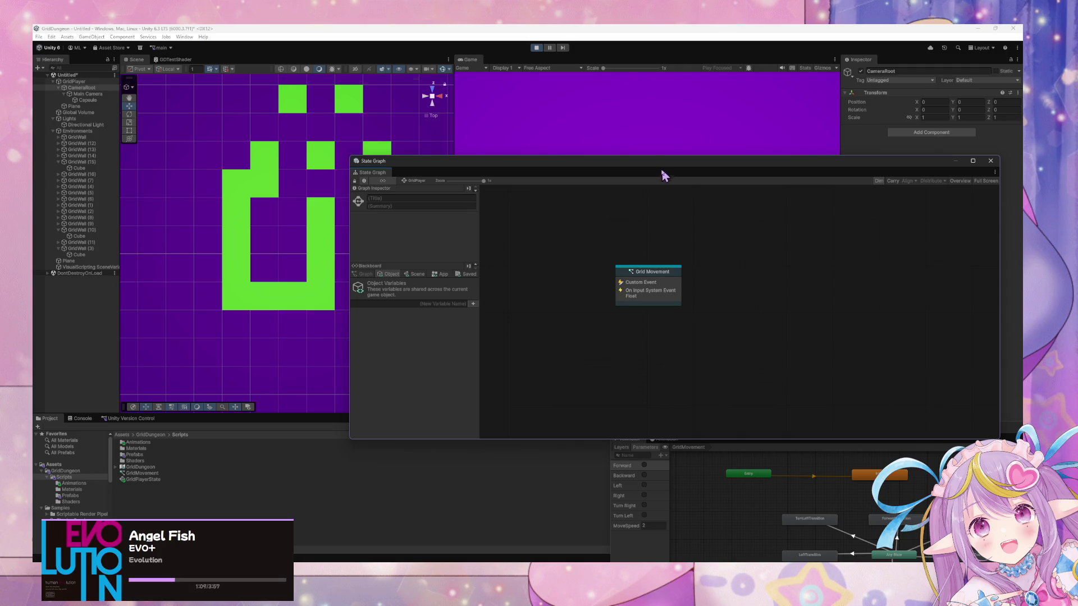
Step: Stop Play mode and open the Prefabs folder showing GridPlayer and GridWall
left_click(536, 48)
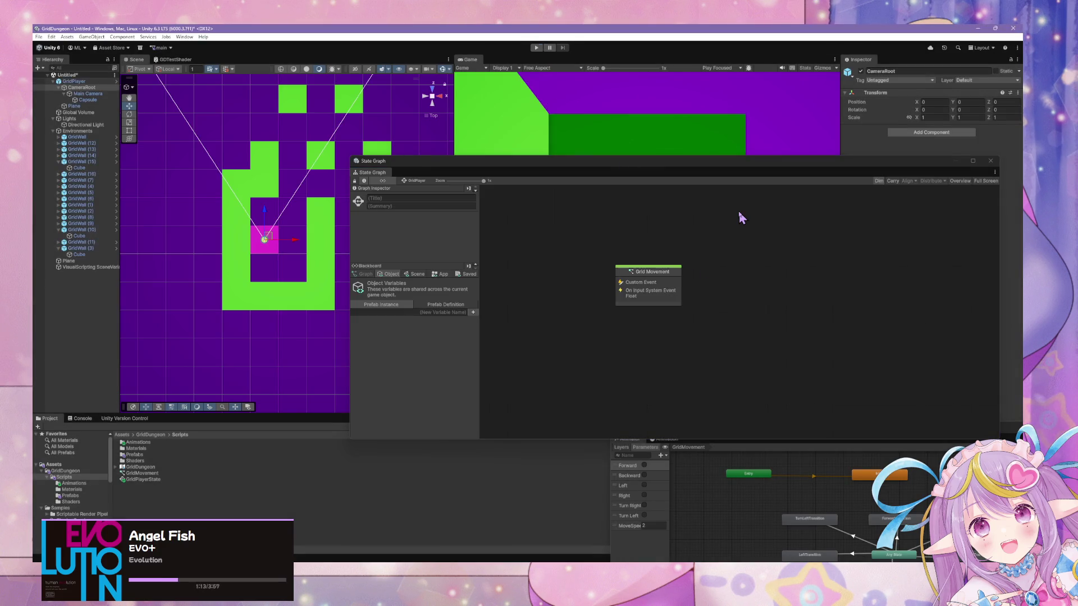
mouse_move(699, 169)
left_mouse_down()
mouse_move(806, 288)
mouse_move(852, 257)
left_mouse_up()
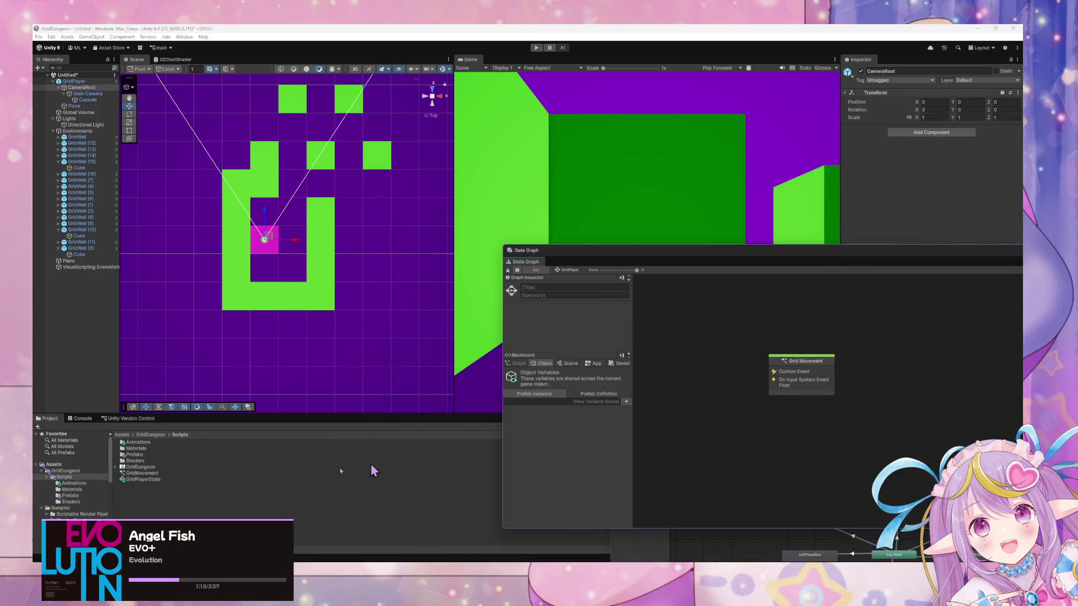
double_click(136, 455)
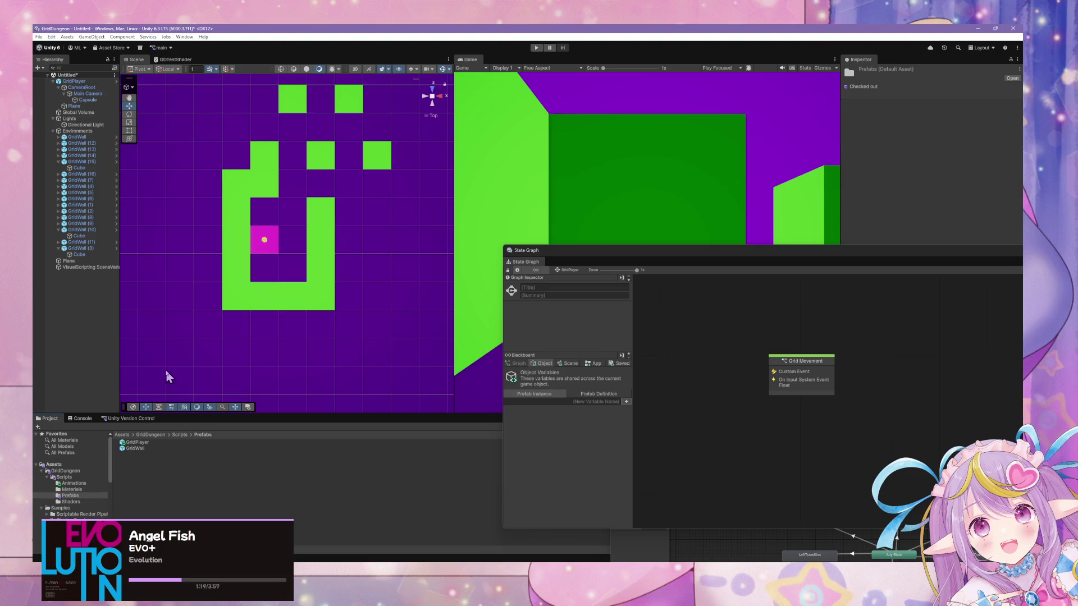
left_click(82, 502)
left_click(72, 490)
left_click(77, 497)
Step: Zoom and pan the Scene view to centre on the player's magenta cell
left_click_drag(692, 250, 718, 377)
scroll(271, 247, "up", 2)
scroll(274, 241, "up", 5)
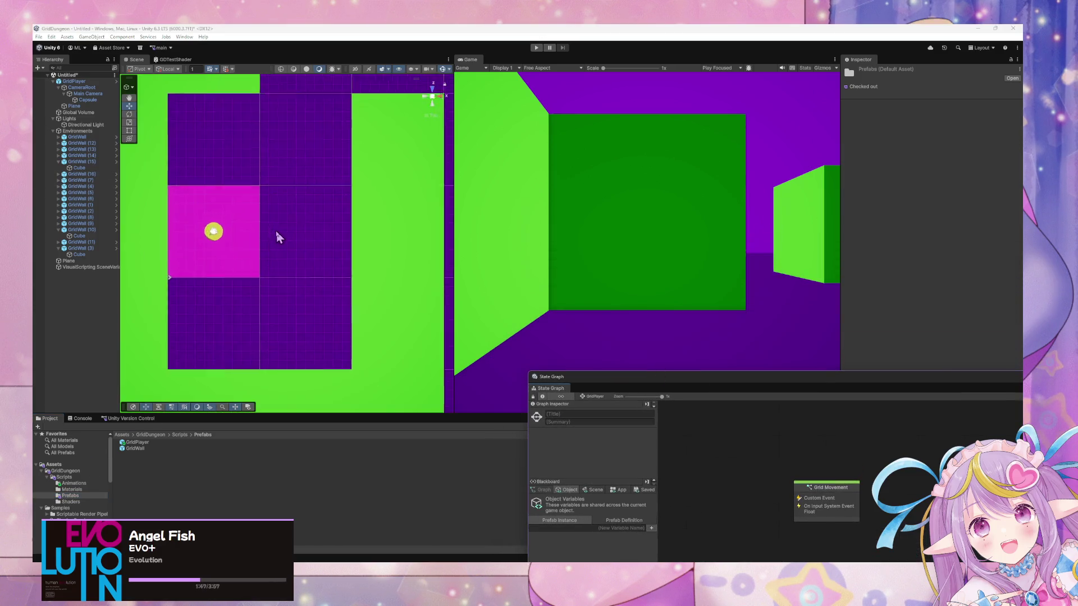
mouse_move(216, 220)
left_mouse_down()
mouse_move(330, 219)
mouse_move(319, 214)
left_mouse_up()
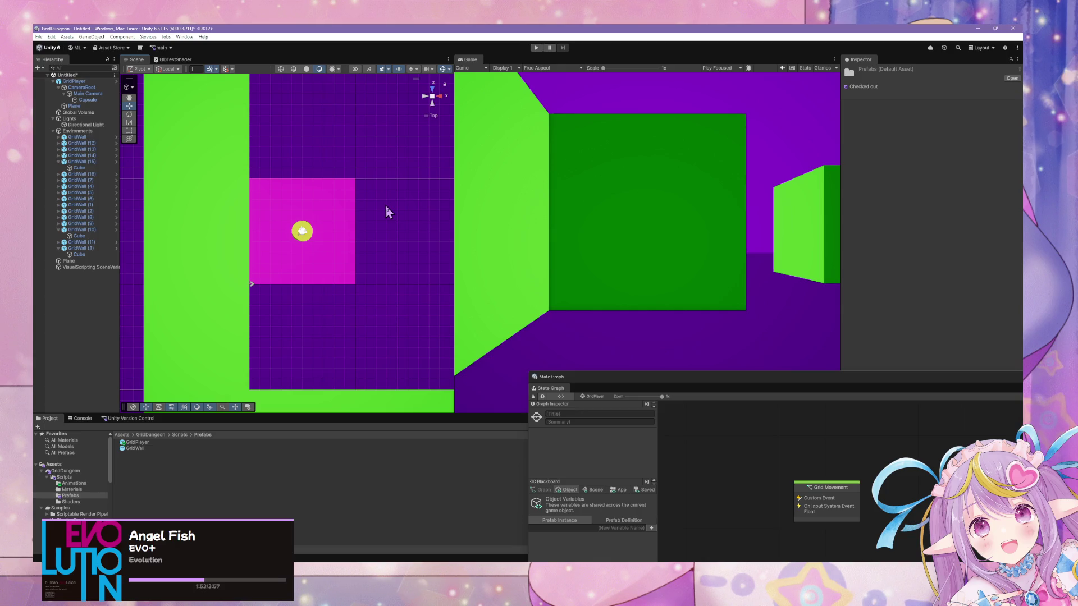
left_click(597, 254)
left_click(731, 391)
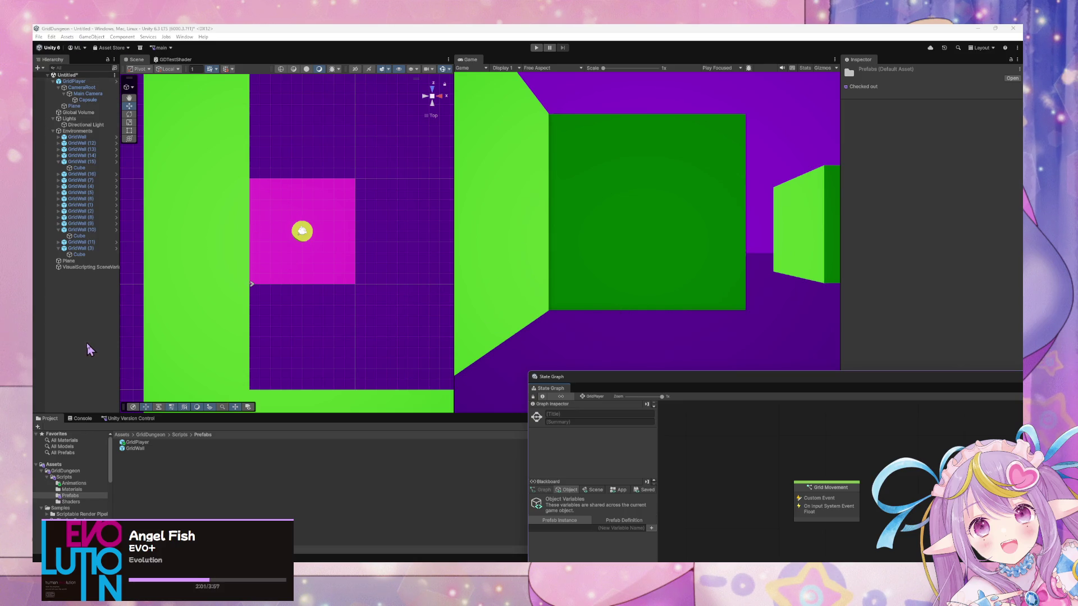
Step: Duplicate the TestPlayer material as TestEnemy and change its colour from yellow to red
left_click(73, 502)
left_click(73, 490)
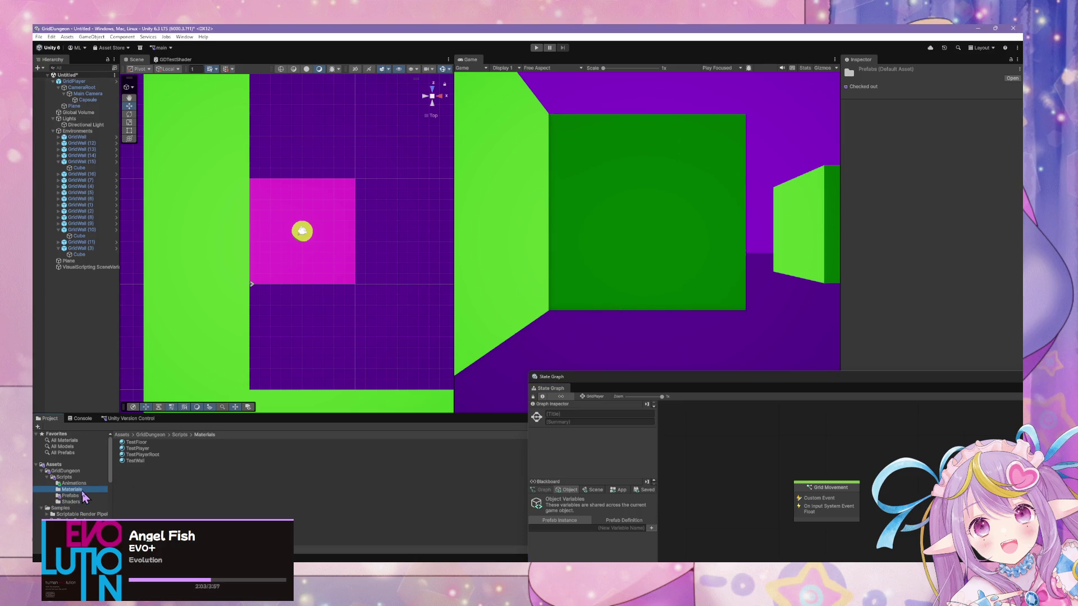
left_click(149, 449)
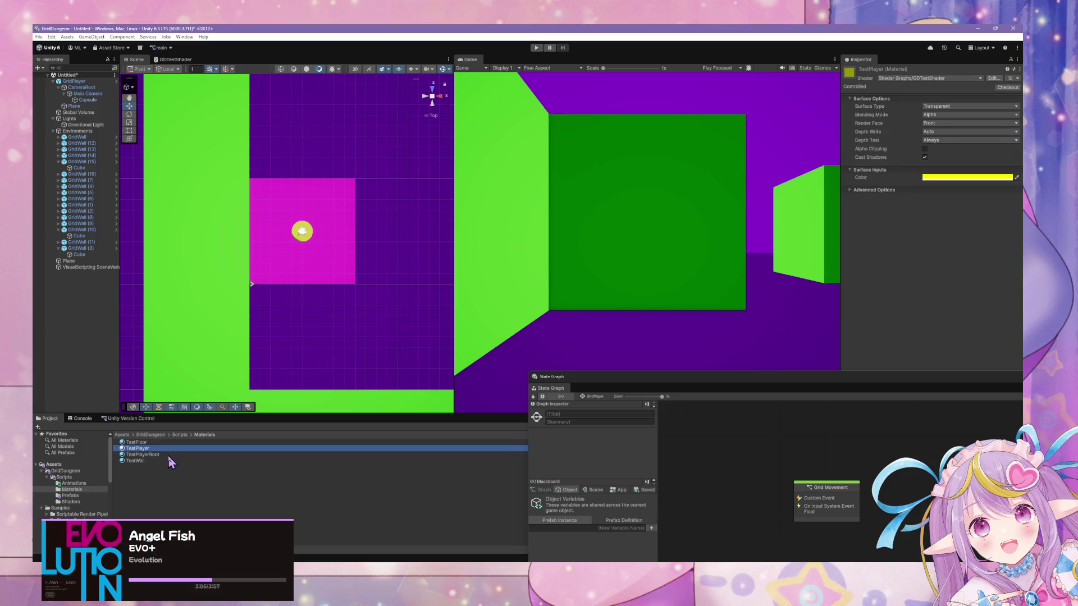
key("ctrl+d")
key("F2")
type("TestEnemy")
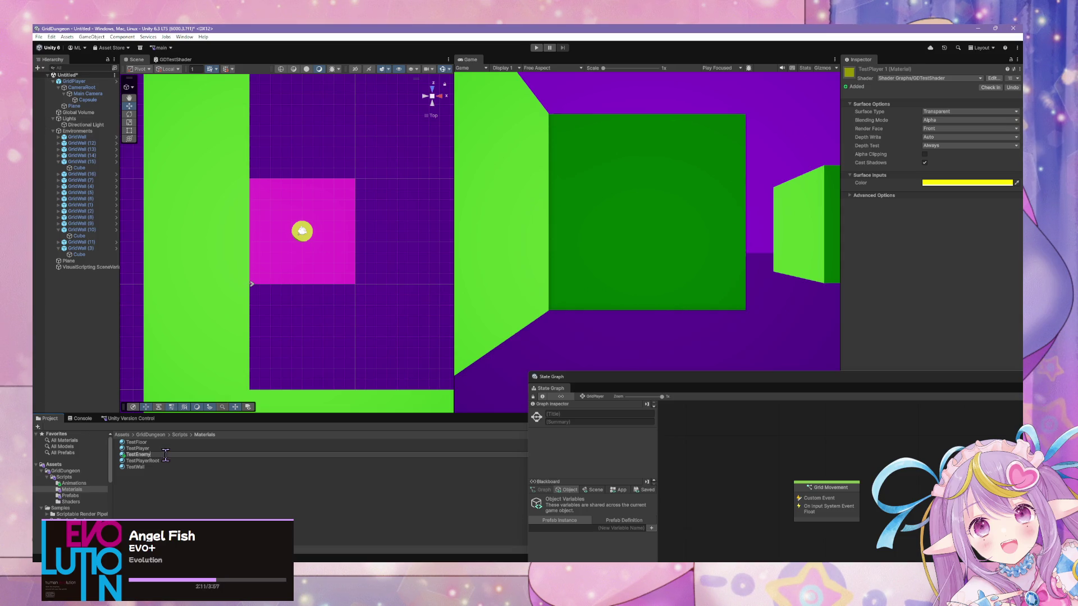
key("Return")
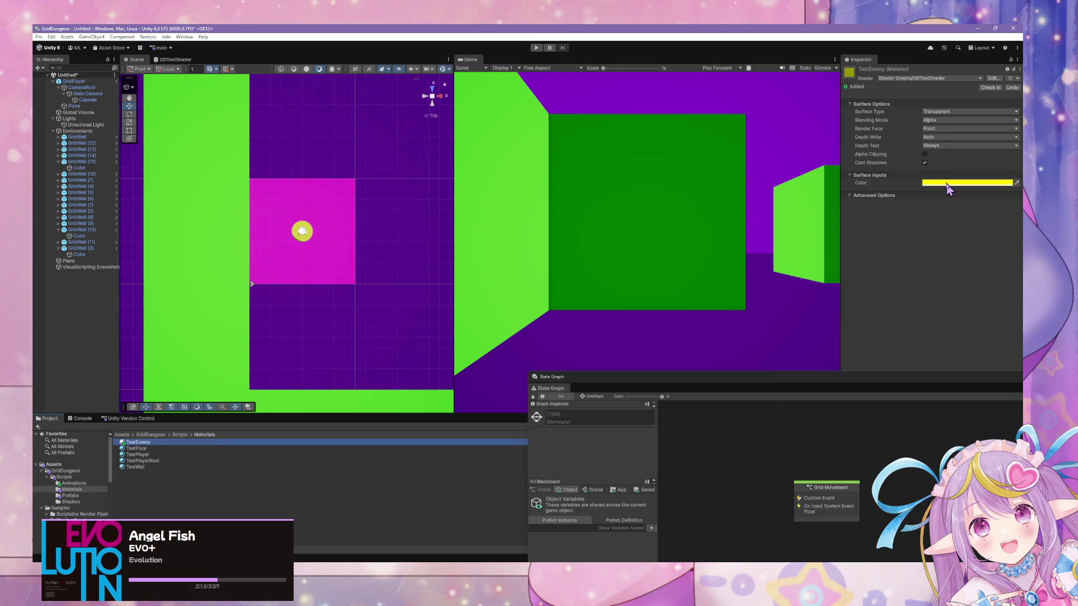
left_click(949, 183)
left_click_drag(995, 316, 937, 316)
left_click(1016, 177)
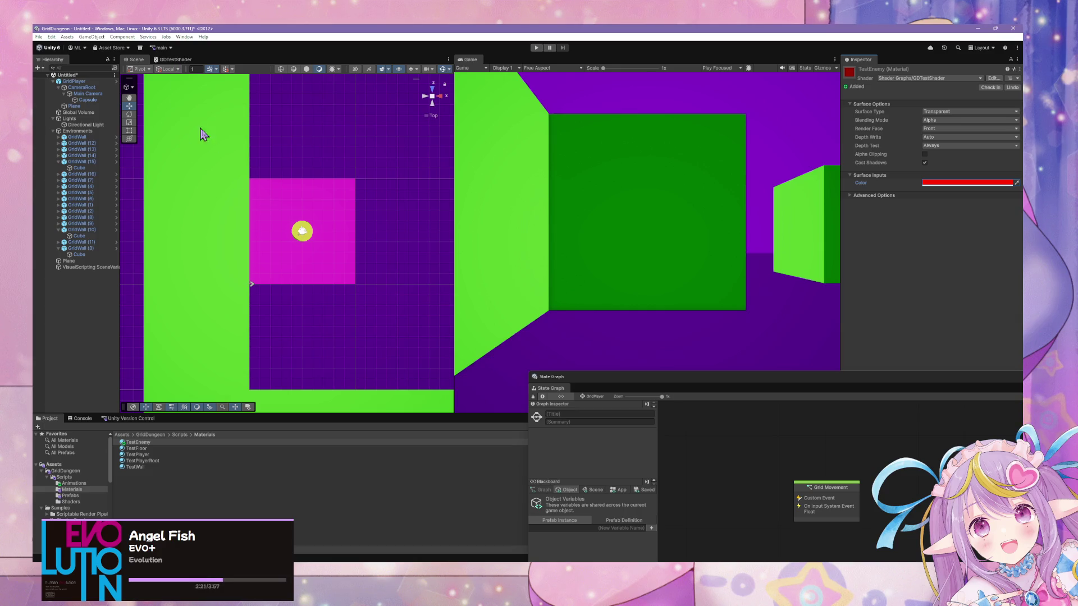
Step: Tidy the hierarchy and select the GridWall prefab in the Prefabs folder
left_click(53, 81)
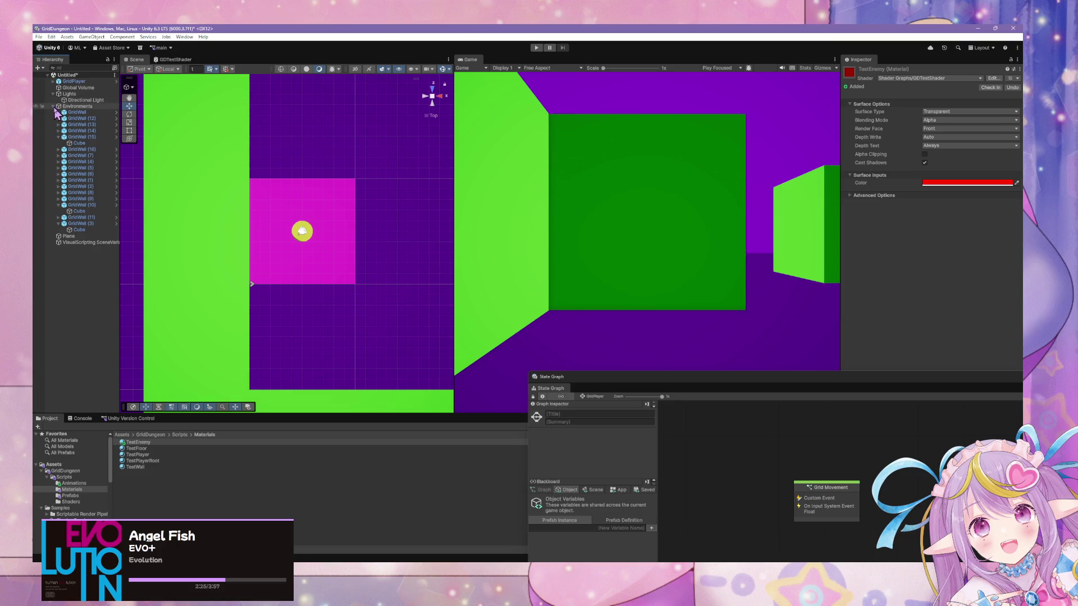
left_click(54, 106)
left_click(54, 106)
left_click(89, 493)
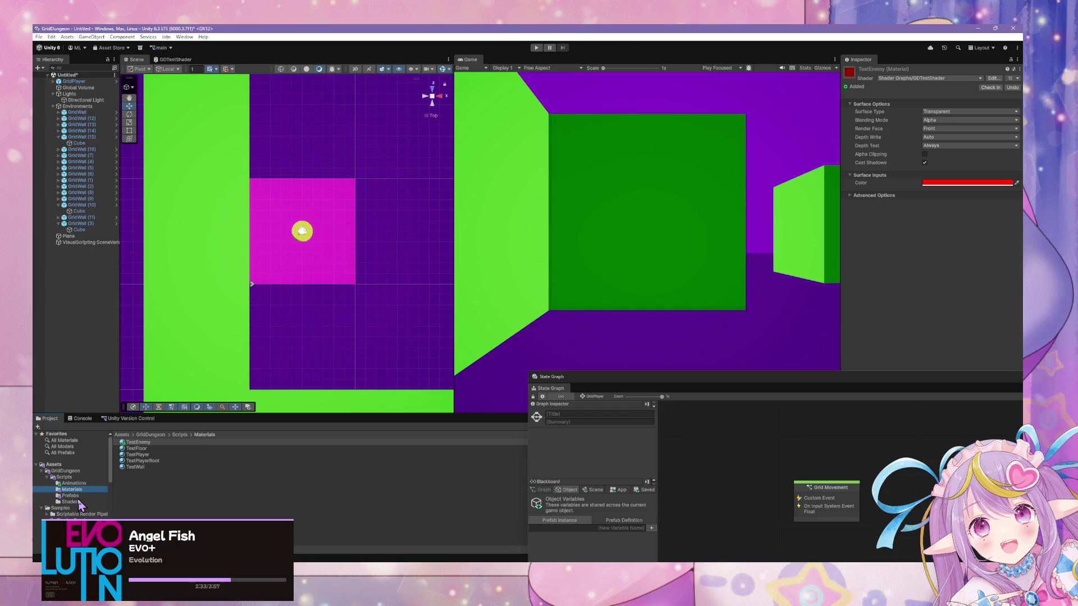
left_click(79, 498)
left_click(135, 449)
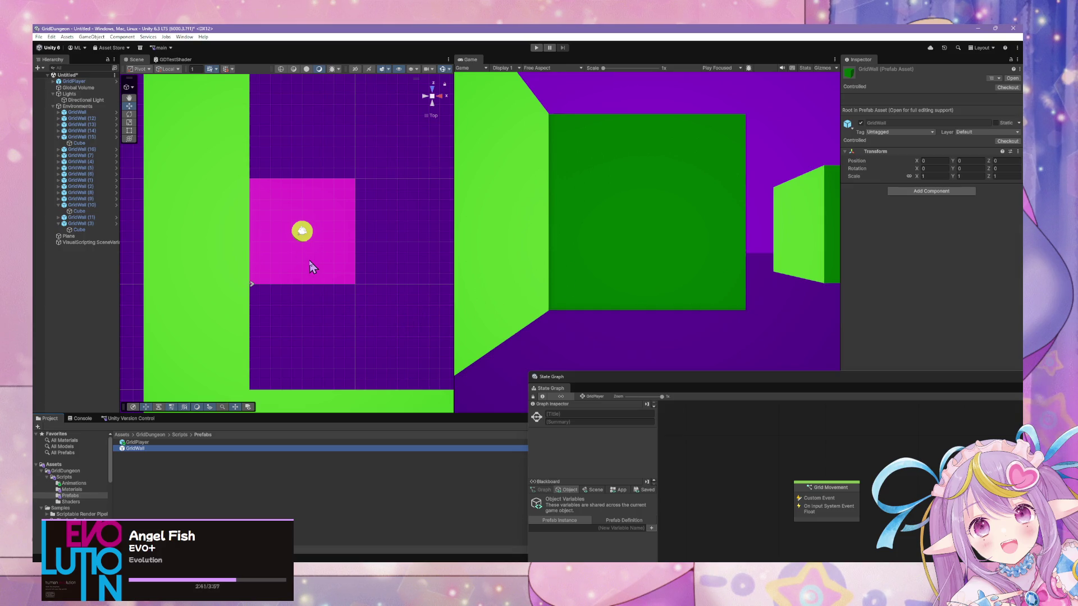
Step: Duplicate GridWall as a GridFOE prefab and drag an instance into the scene
key("ctrl+d")
type("GridFoe")
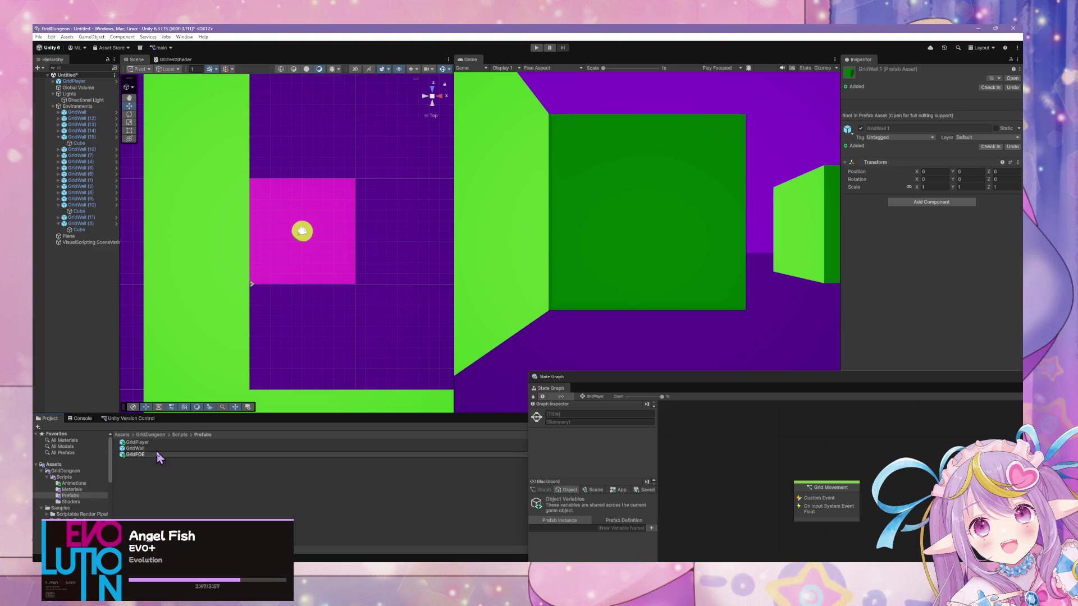
key("Return")
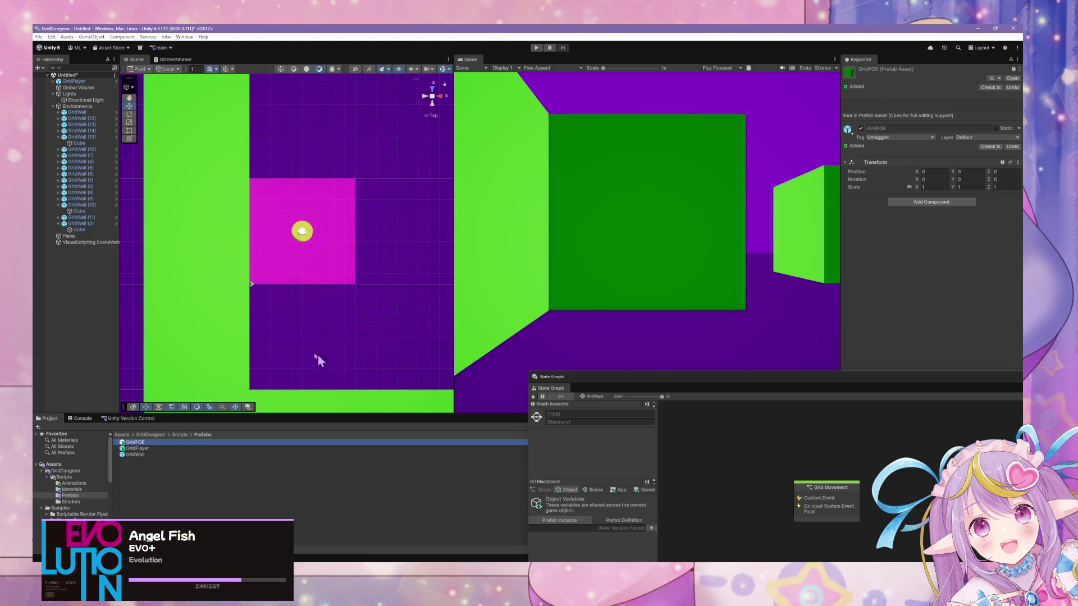
left_click(135, 443)
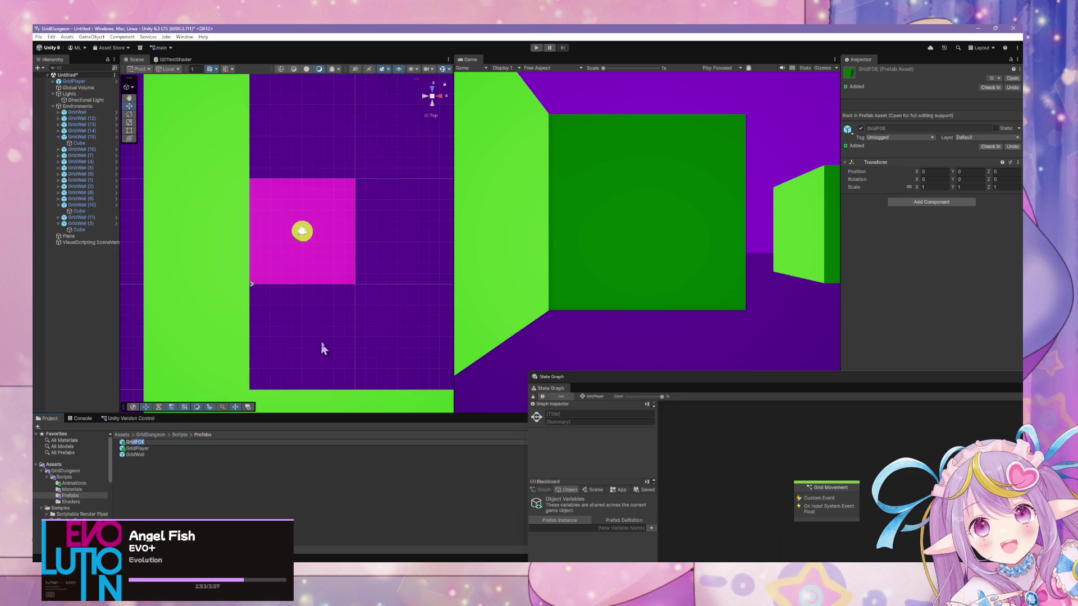
mouse_move(139, 444)
left_mouse_down()
mouse_move(329, 335)
mouse_move(312, 351)
mouse_move(404, 322)
mouse_move(405, 344)
mouse_move(406, 330)
mouse_move(333, 342)
mouse_move(368, 339)
left_mouse_up()
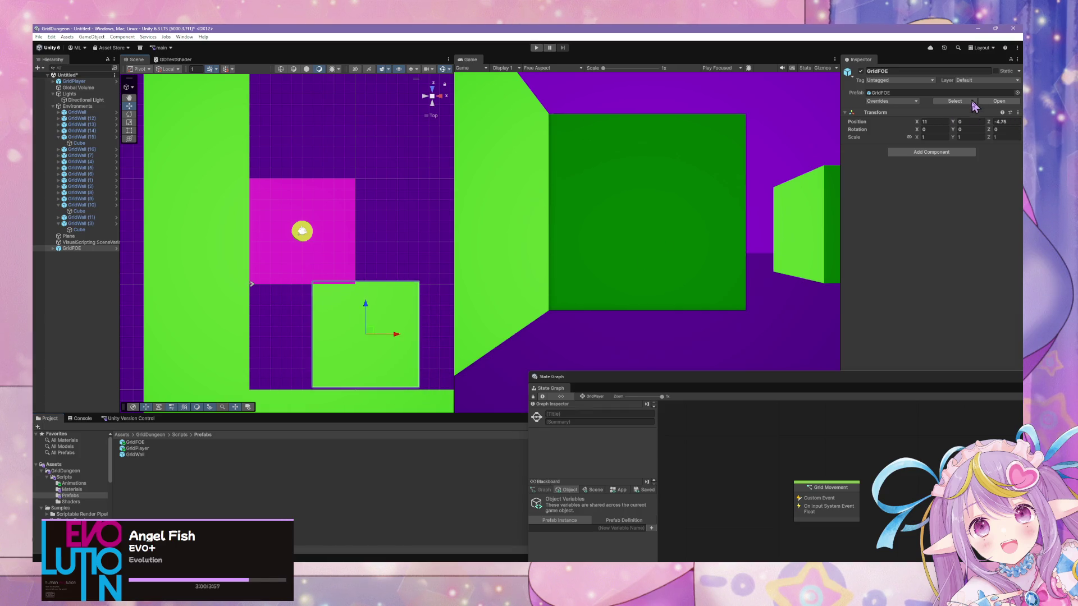
Step: Zero the GridFOE instance's X and Z position, then move it down one cell to Z -5
left_click(943, 123)
type("0")
key("Tab")
key("Tab")
type("0")
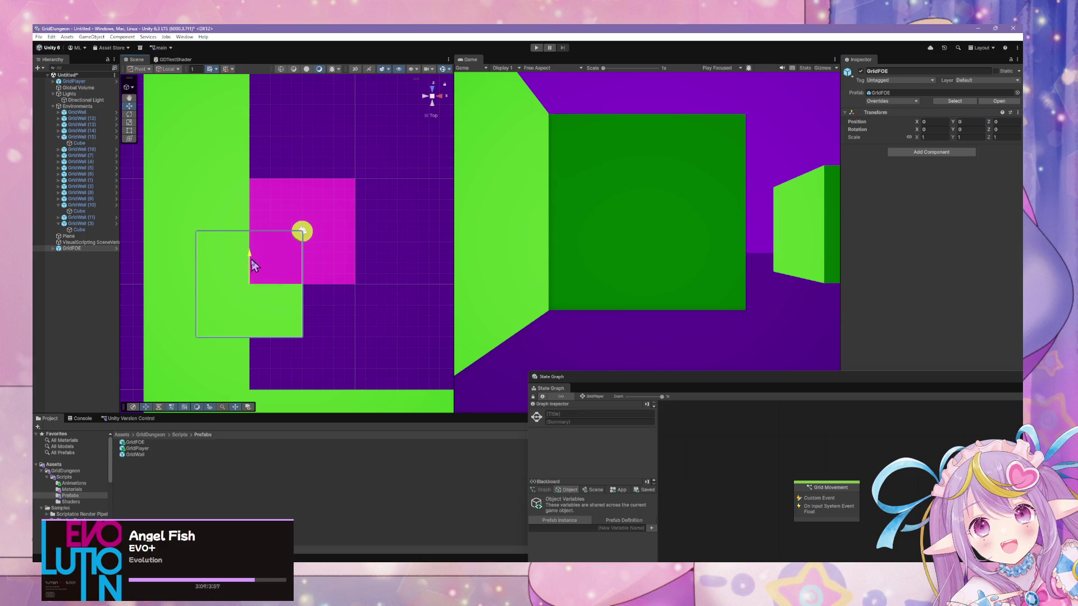
mouse_move(247, 260)
left_mouse_down()
mouse_move(260, 313)
mouse_move(336, 369)
left_mouse_up()
left_click(340, 345)
left_click(340, 345)
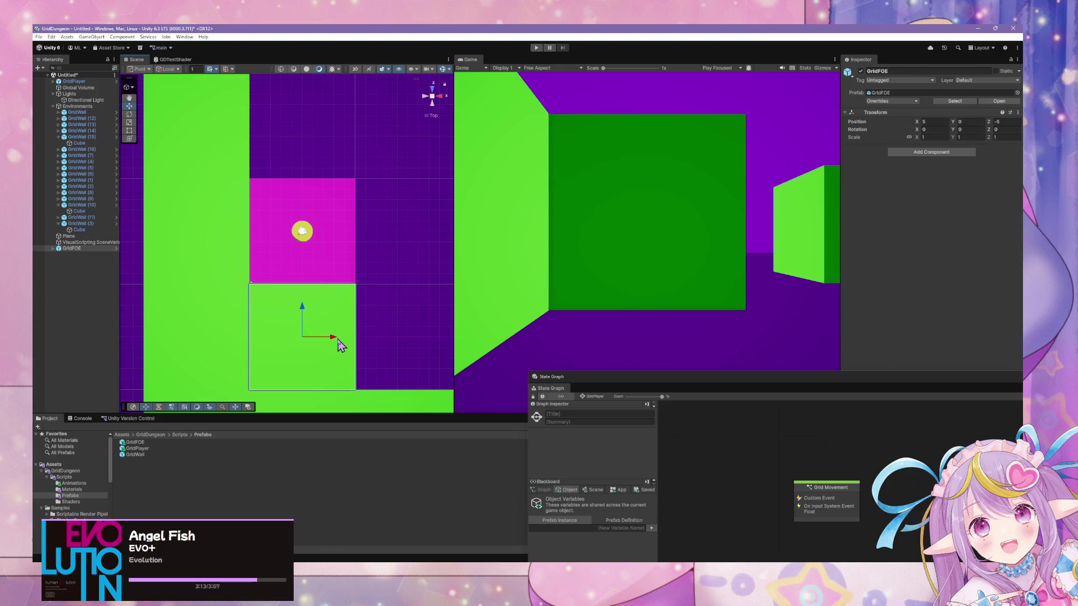
left_click(346, 327)
left_click(344, 325)
Step: Select the GridFOE prefab asset and open it in Prefab Mode
left_click(73, 255)
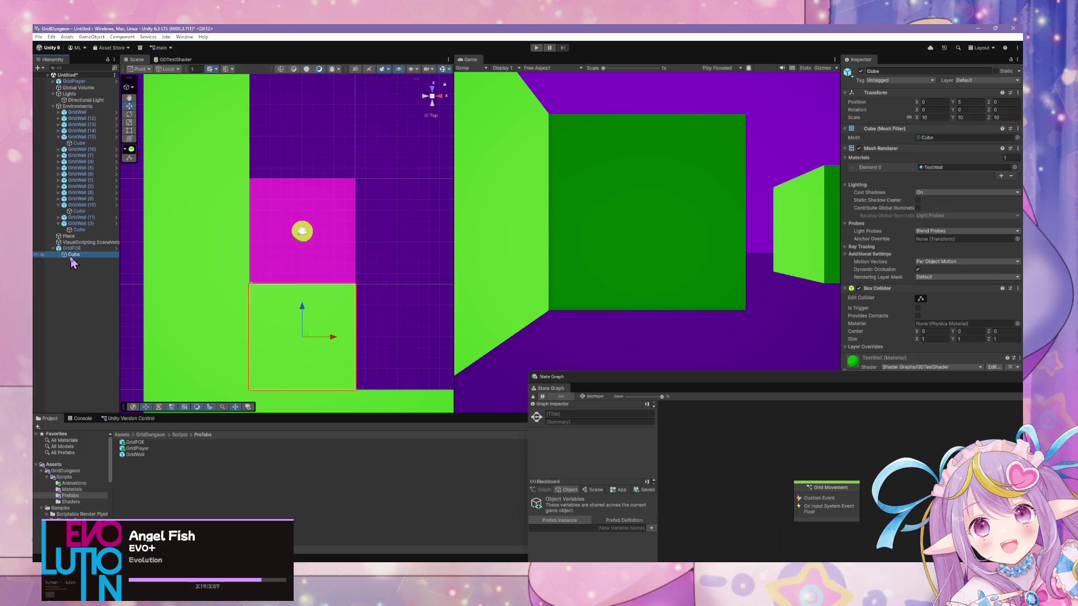
left_click(72, 248)
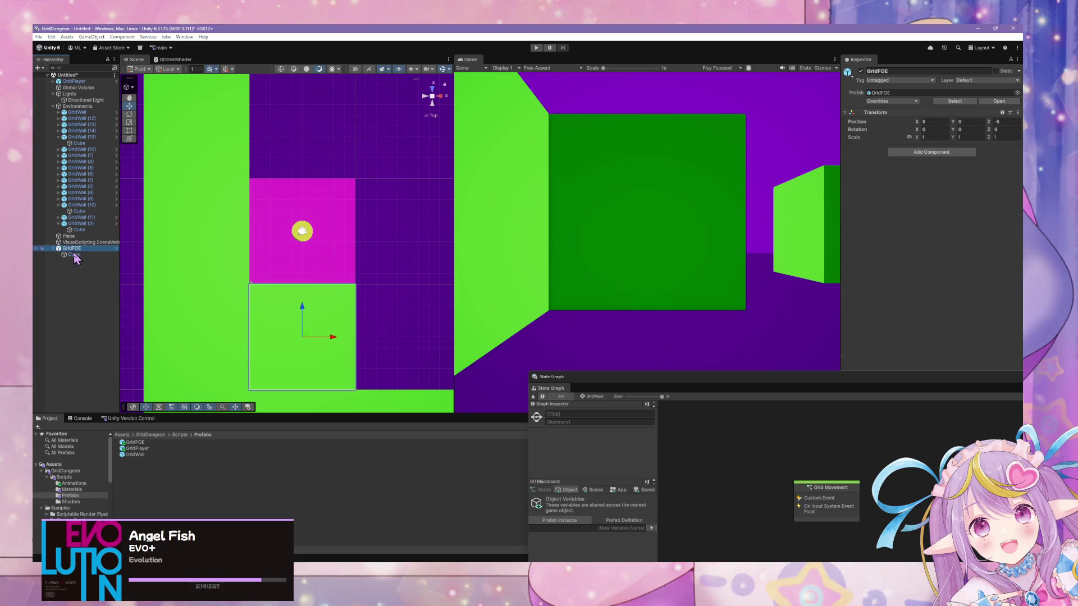
left_click(159, 443)
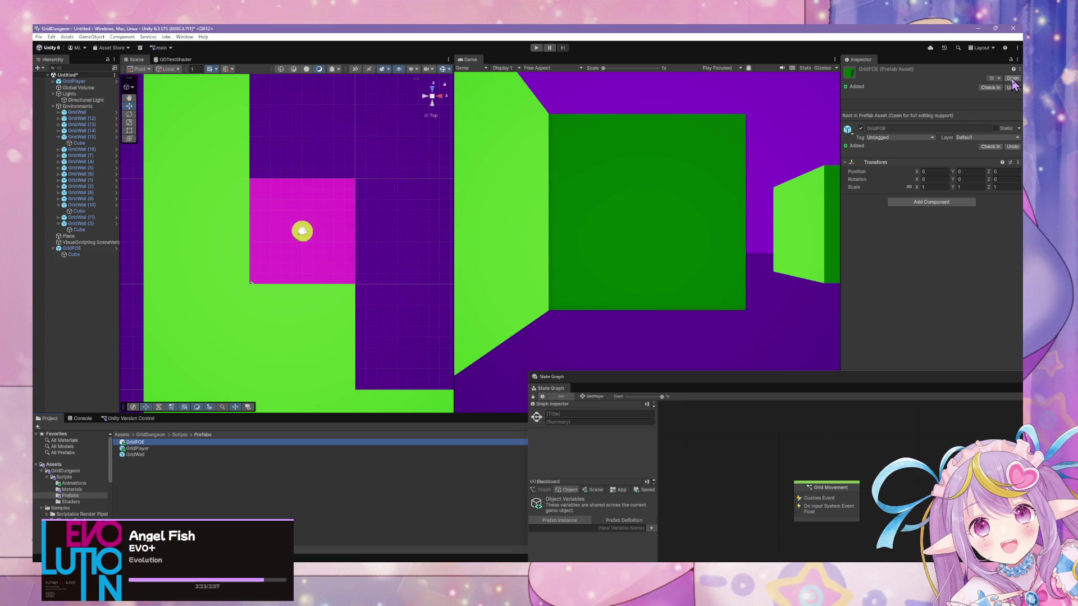
left_click(1012, 79)
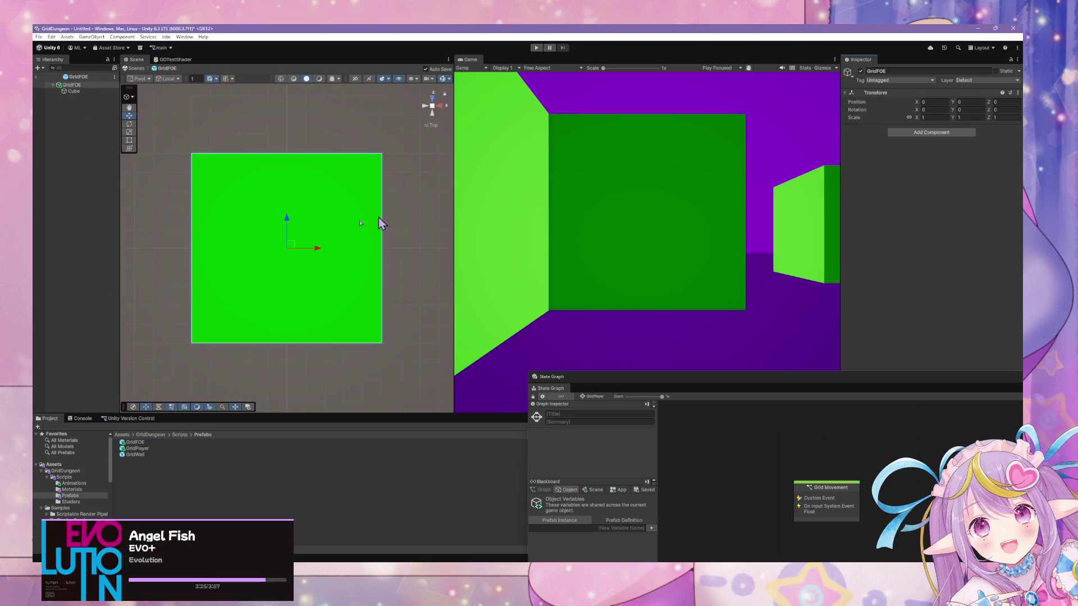
Step: Delete the prefab's Cube child, return to the scene, and open the Hierarchy create menu
left_click(81, 92)
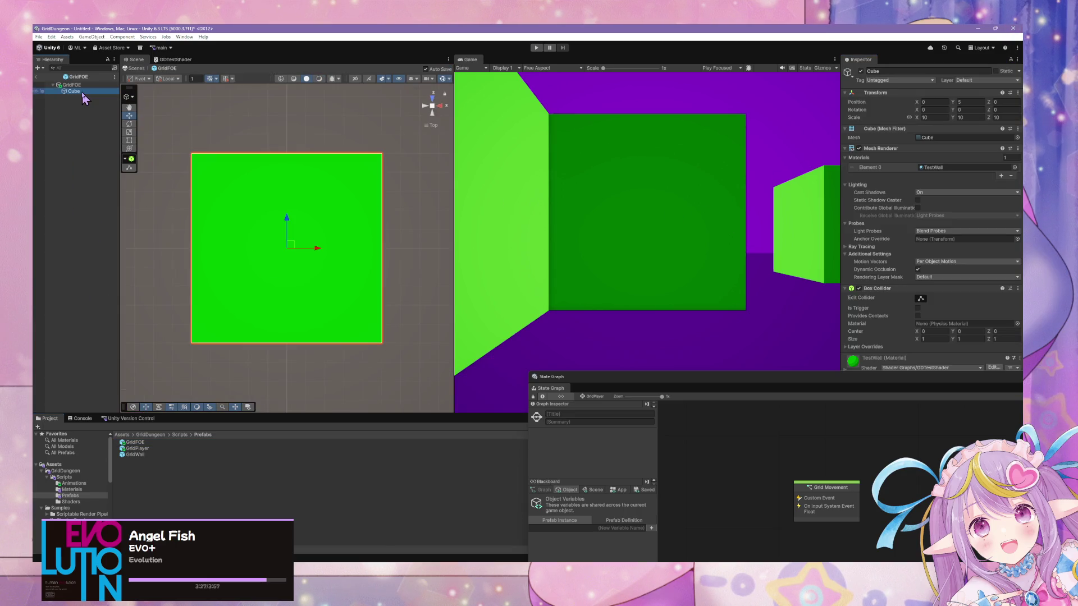
key("Delete")
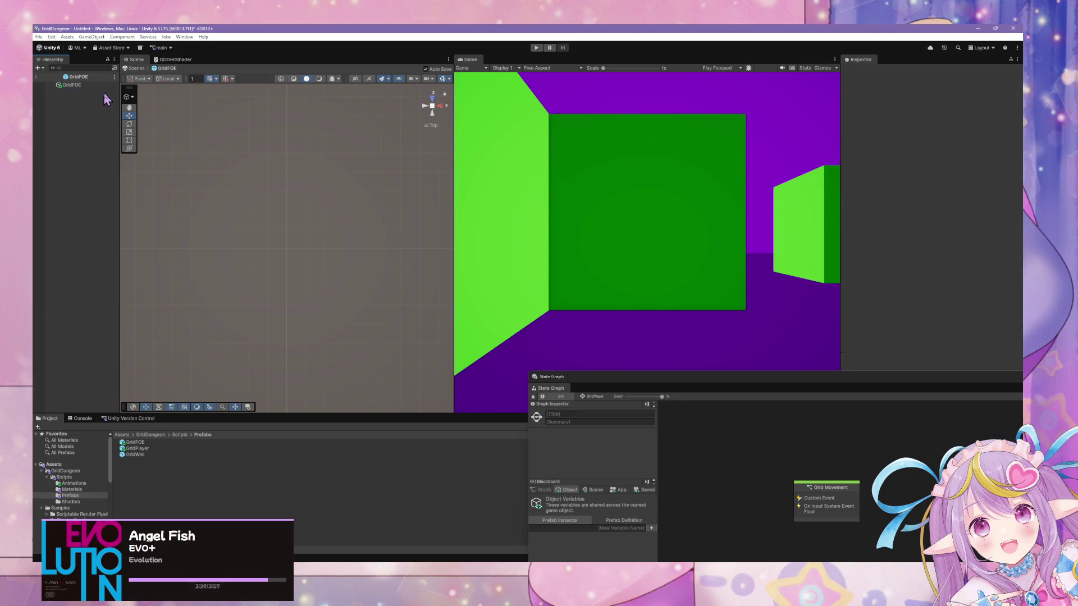
left_click(139, 69)
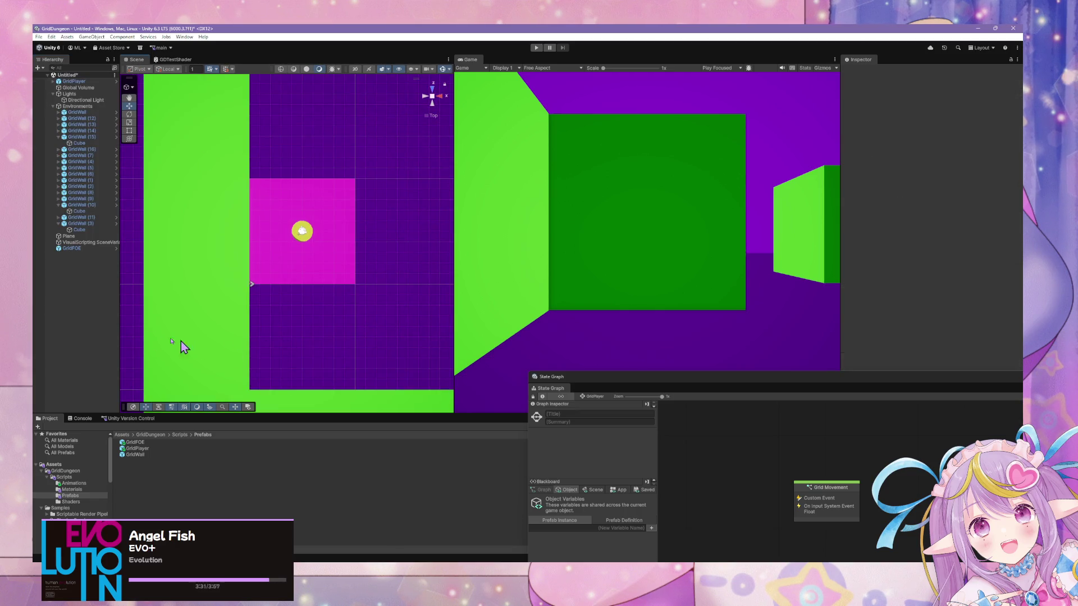
left_click(78, 249)
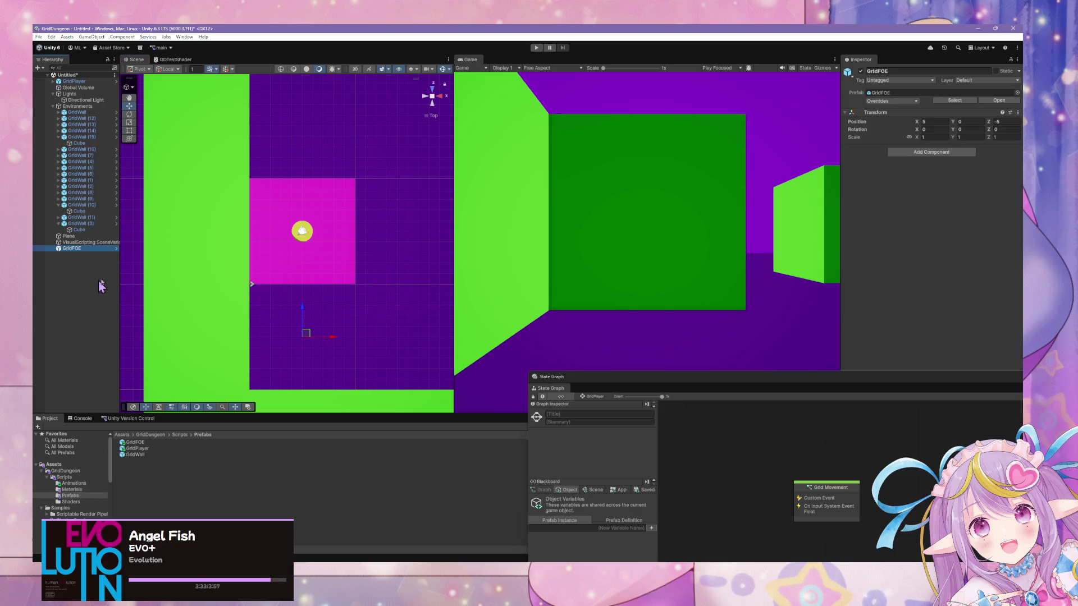
right_click(94, 262)
mouse_move(163, 413)
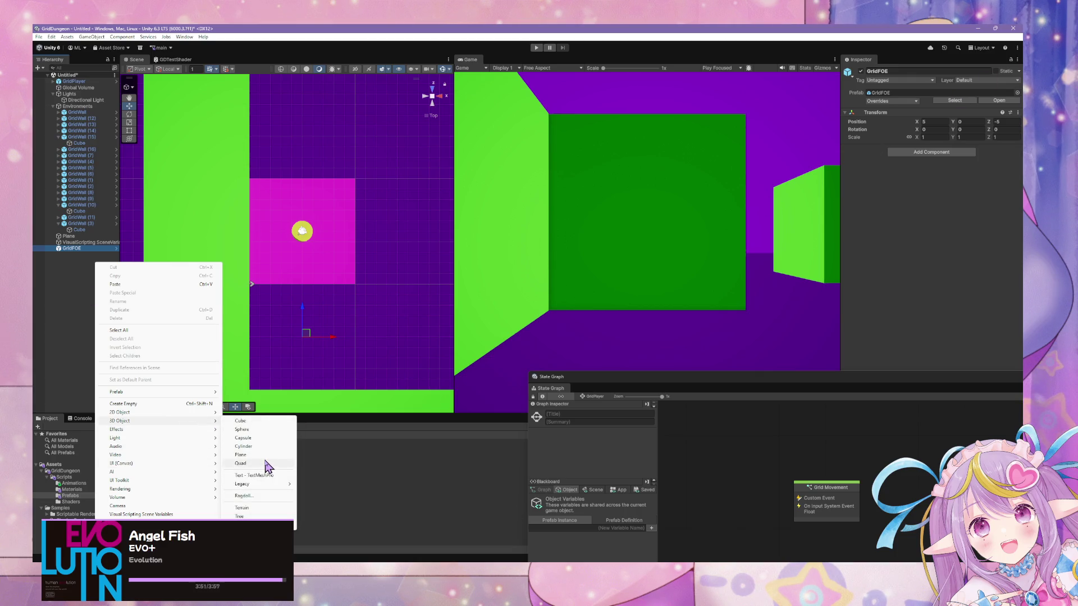
Step: Add a Quad to the scene and parent it under the GridFOE instance
left_click(266, 465)
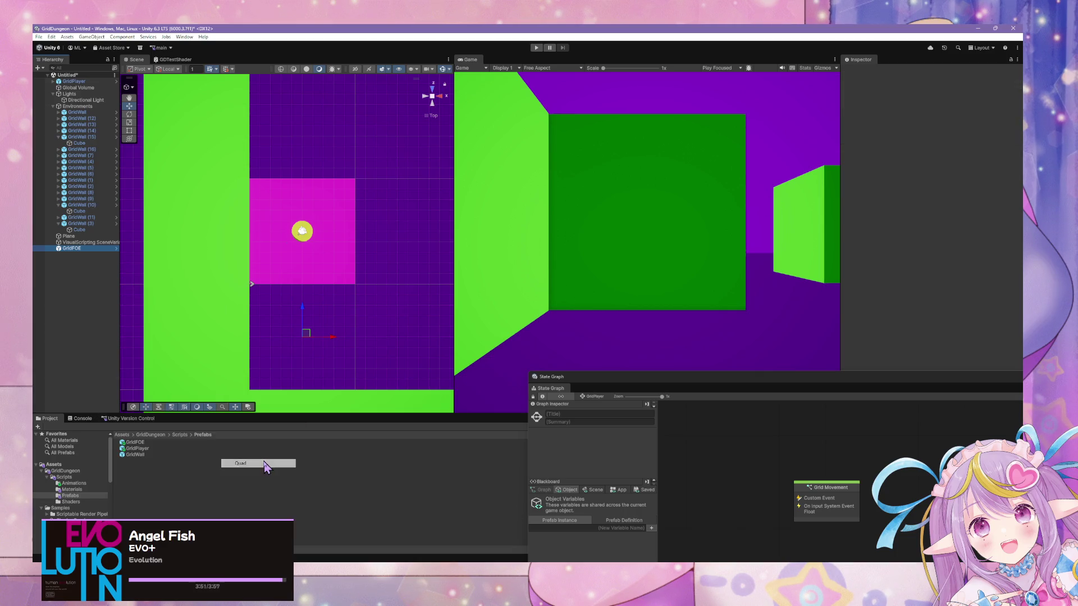
left_click(87, 269)
left_click_drag(69, 255, 72, 248)
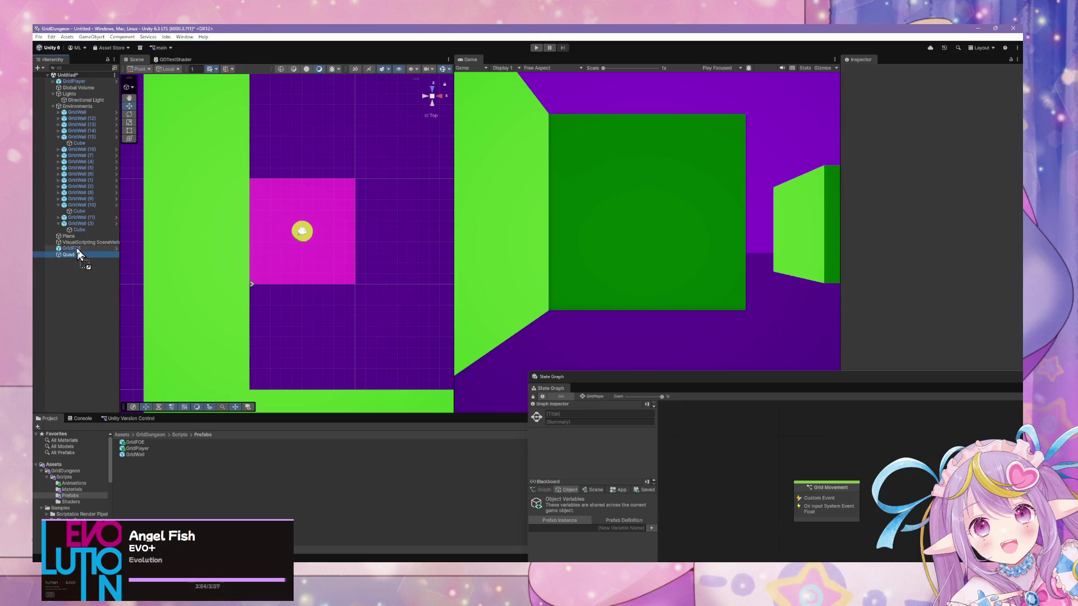
Step: Open and inspect the GridFOE prefab, return to the scene, then reopen it
left_click(117, 248)
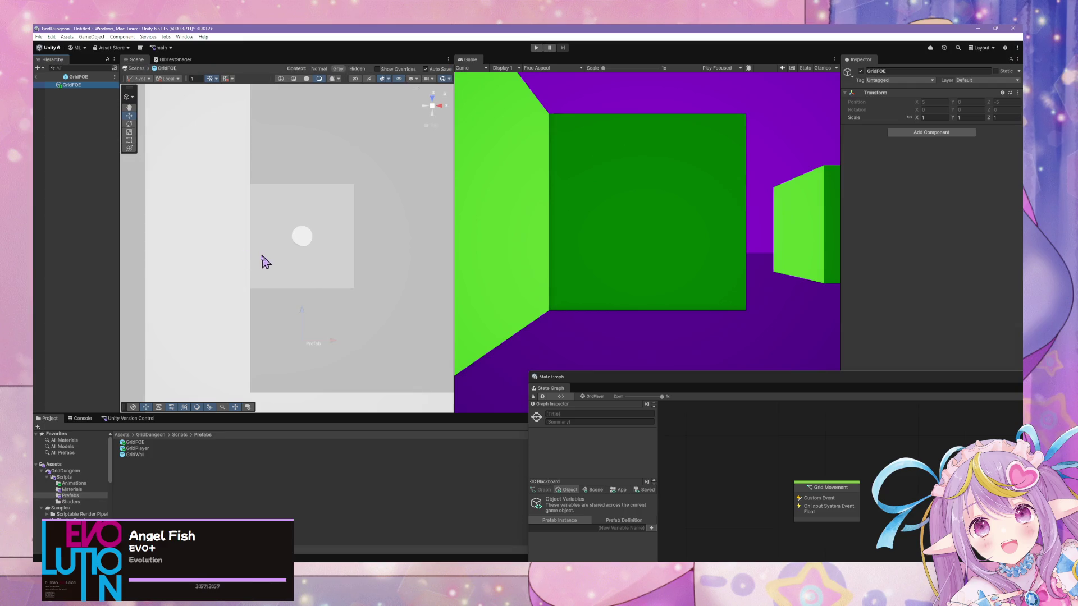
mouse_move(368, 344)
left_mouse_down()
mouse_move(224, 192)
mouse_move(255, 201)
left_mouse_up()
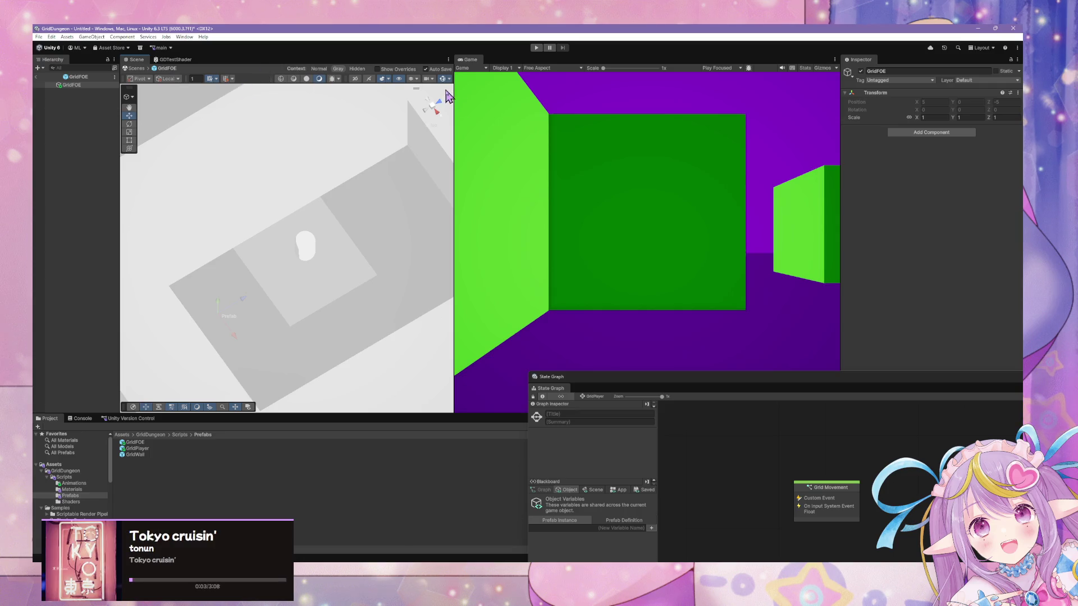
left_click_drag(436, 108, 313, 284)
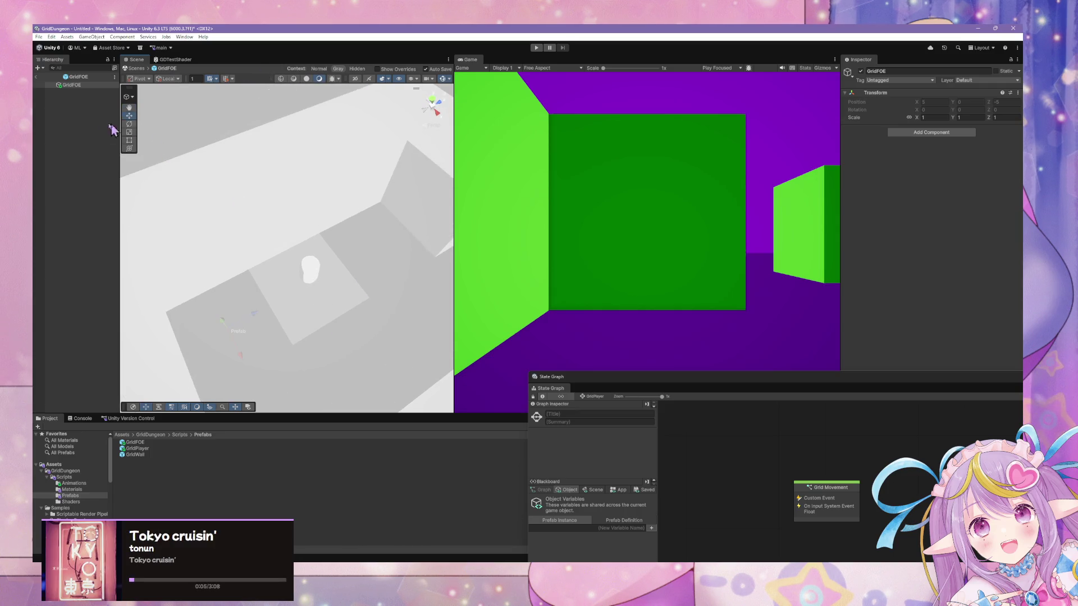
left_click(135, 68)
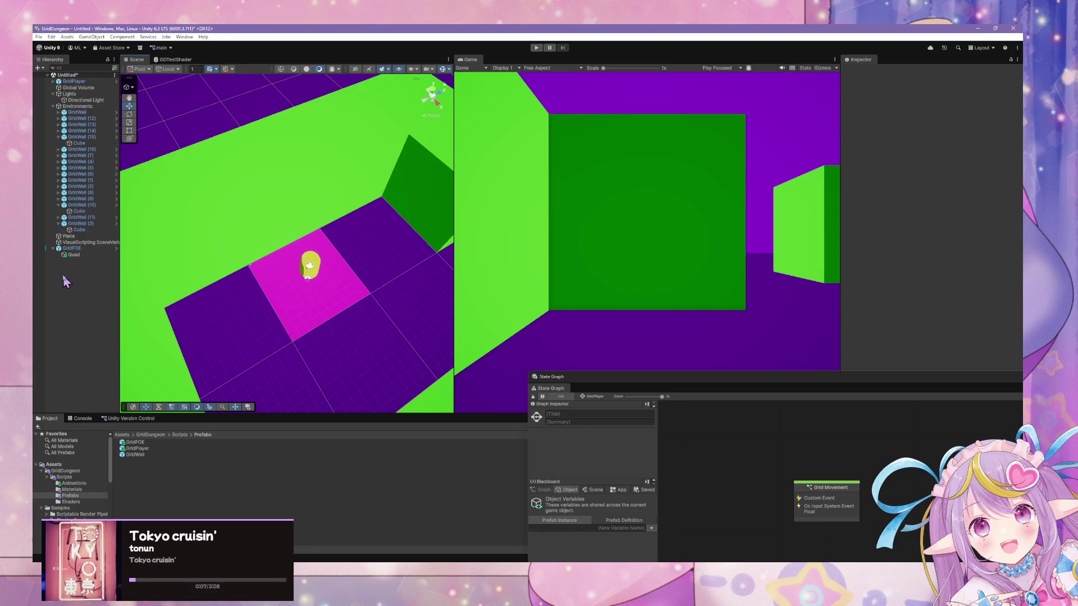
left_click(71, 248)
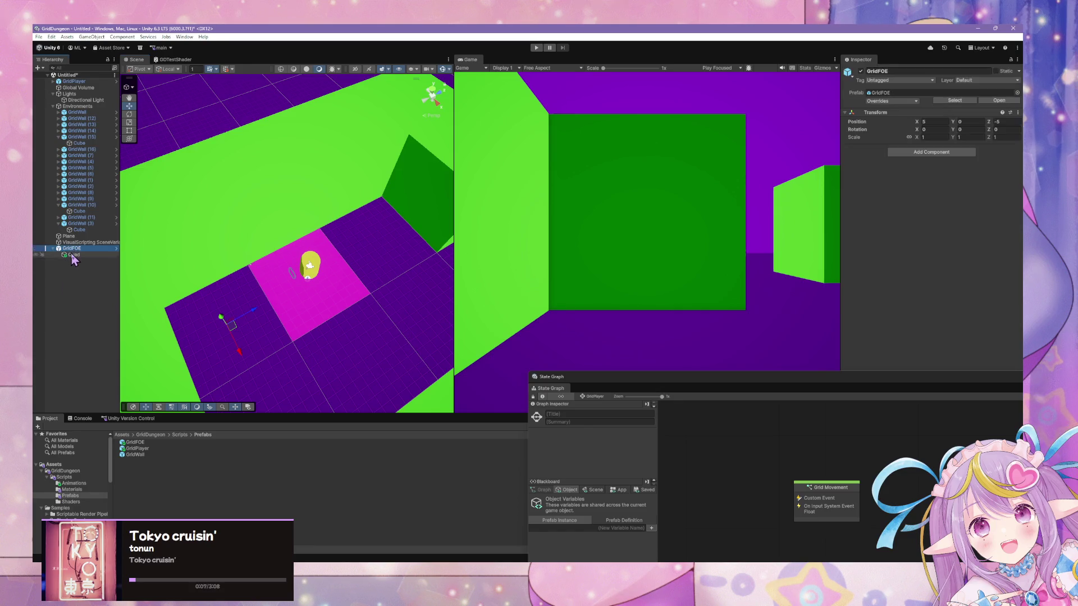
left_click(991, 100)
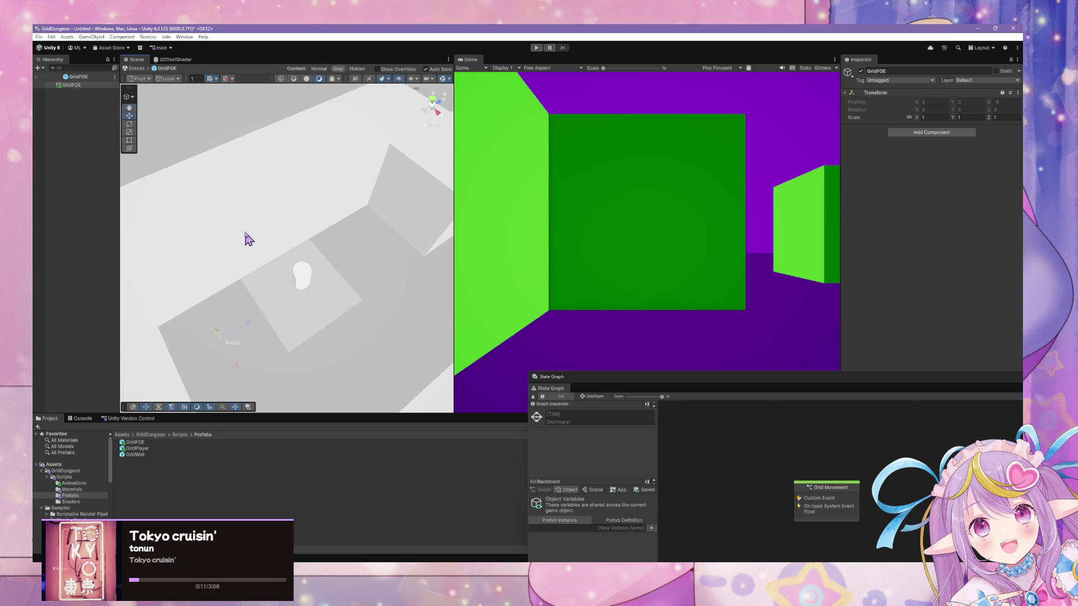
Step: Add a Quad child to the GridFOE prefab, raise it to Y 2, and show the Shaders folder
right_click(106, 85)
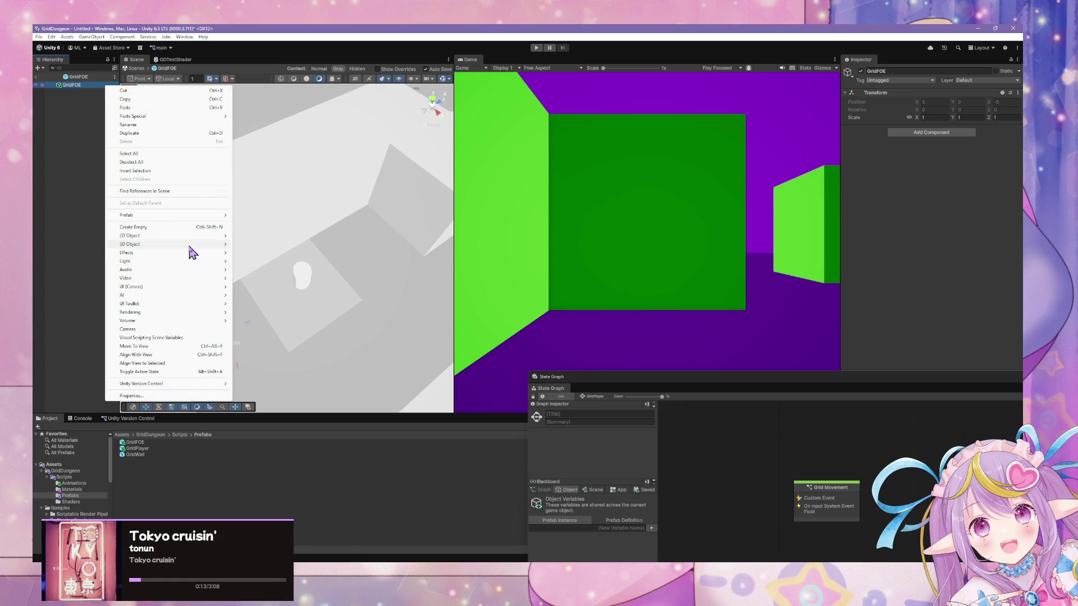
mouse_move(189, 245)
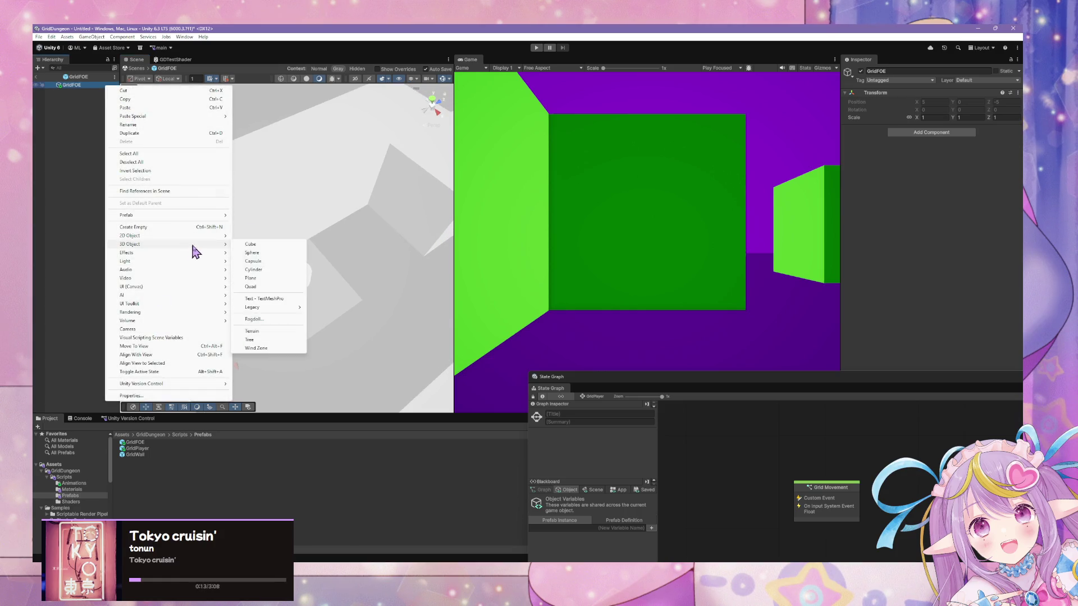
left_click(276, 288)
mouse_move(284, 344)
left_mouse_down()
mouse_move(368, 264)
mouse_move(338, 331)
mouse_move(361, 298)
mouse_move(301, 288)
mouse_move(287, 297)
mouse_move(336, 272)
mouse_move(416, 270)
mouse_move(397, 281)
mouse_move(360, 261)
mouse_move(351, 272)
mouse_move(366, 238)
left_mouse_up()
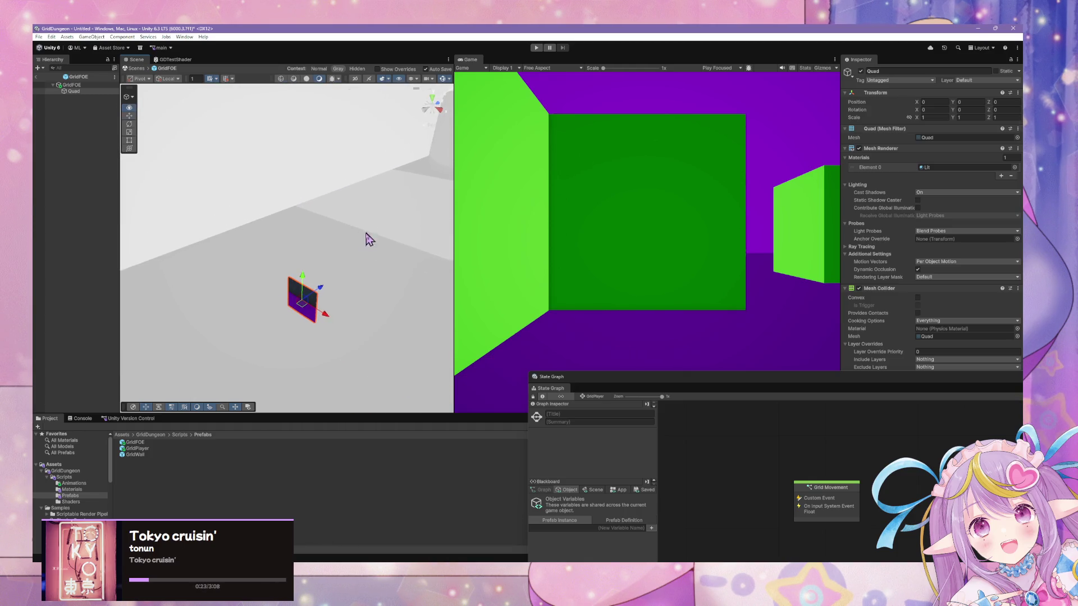
mouse_move(302, 284)
left_mouse_down()
mouse_move(370, 180)
mouse_move(314, 198)
mouse_move(215, 188)
mouse_move(390, 212)
mouse_move(410, 305)
mouse_move(397, 226)
mouse_move(406, 197)
mouse_move(231, 188)
mouse_move(428, 183)
mouse_move(380, 181)
mouse_move(393, 183)
left_mouse_up()
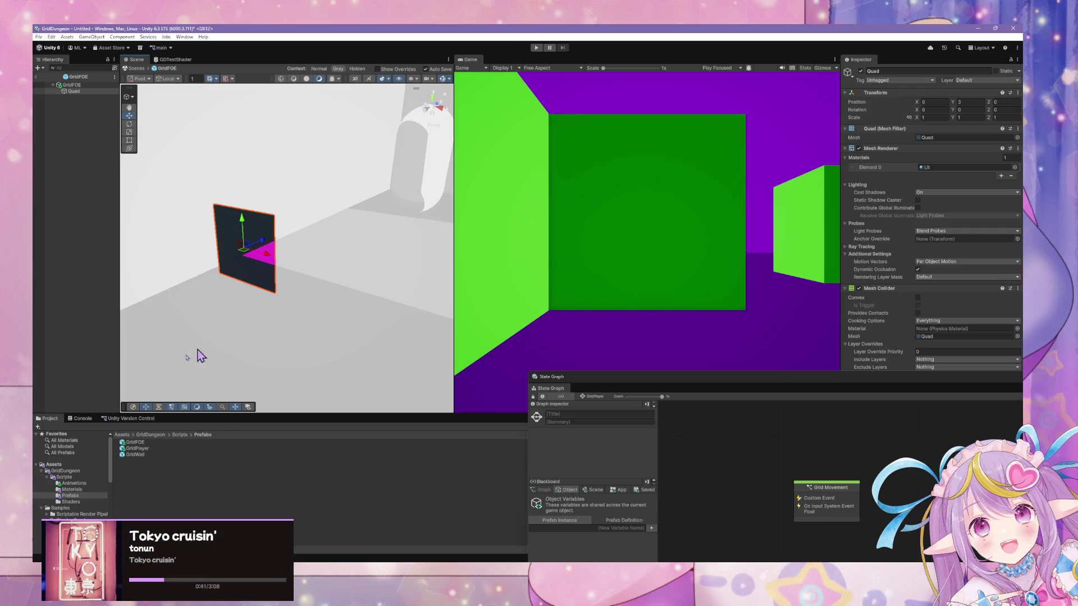
left_click(79, 503)
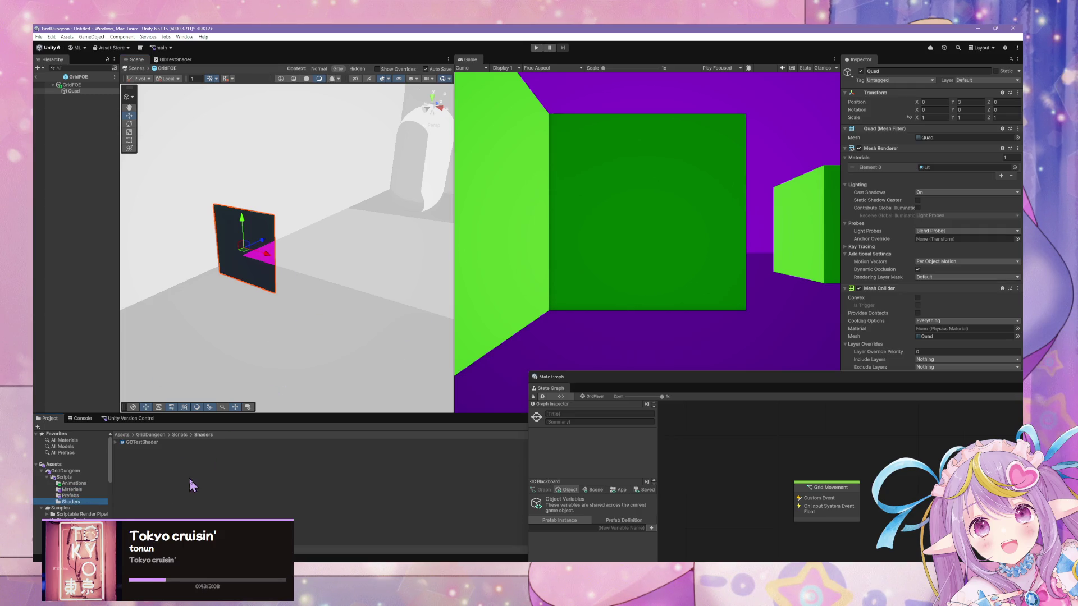
Step: Create a URP Sprite Unlit Shader Graph in Shaders named GDTestSpriteShader
right_click(191, 485)
mouse_move(281, 248)
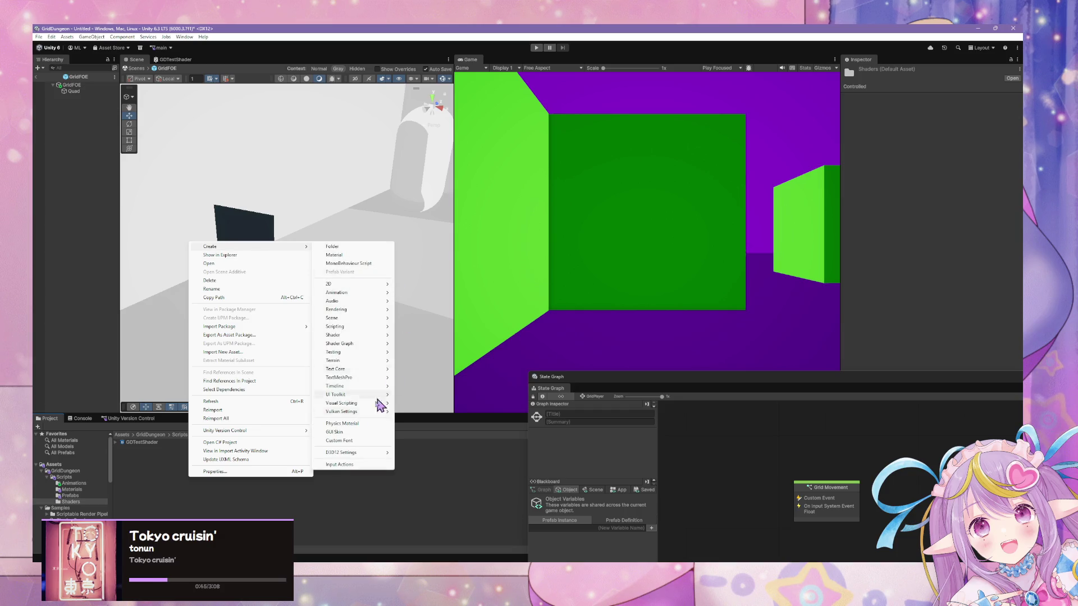
mouse_move(368, 287)
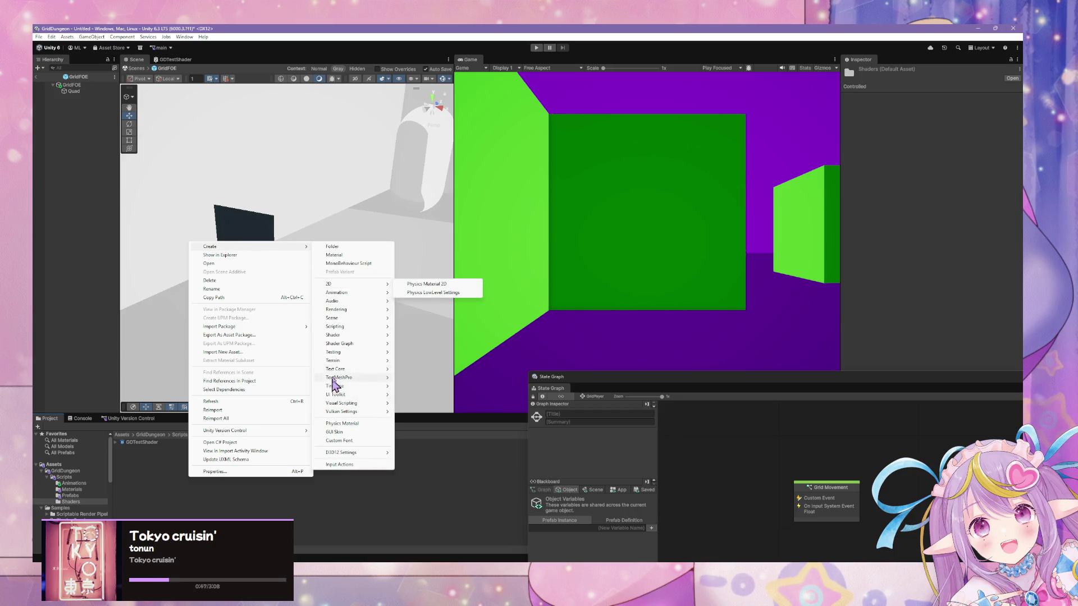
mouse_move(353, 344)
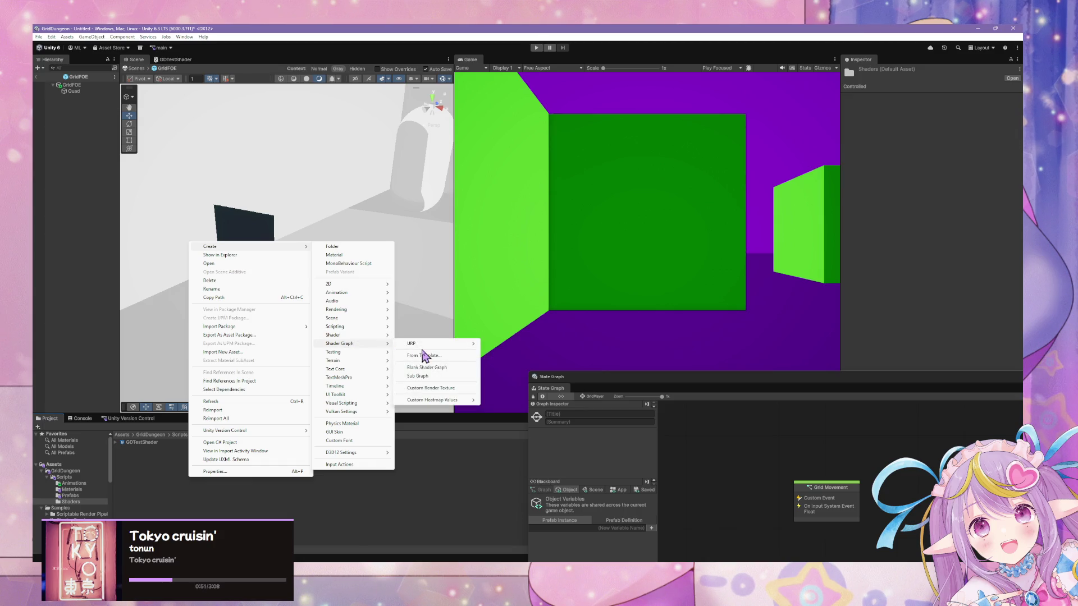
mouse_move(424, 345)
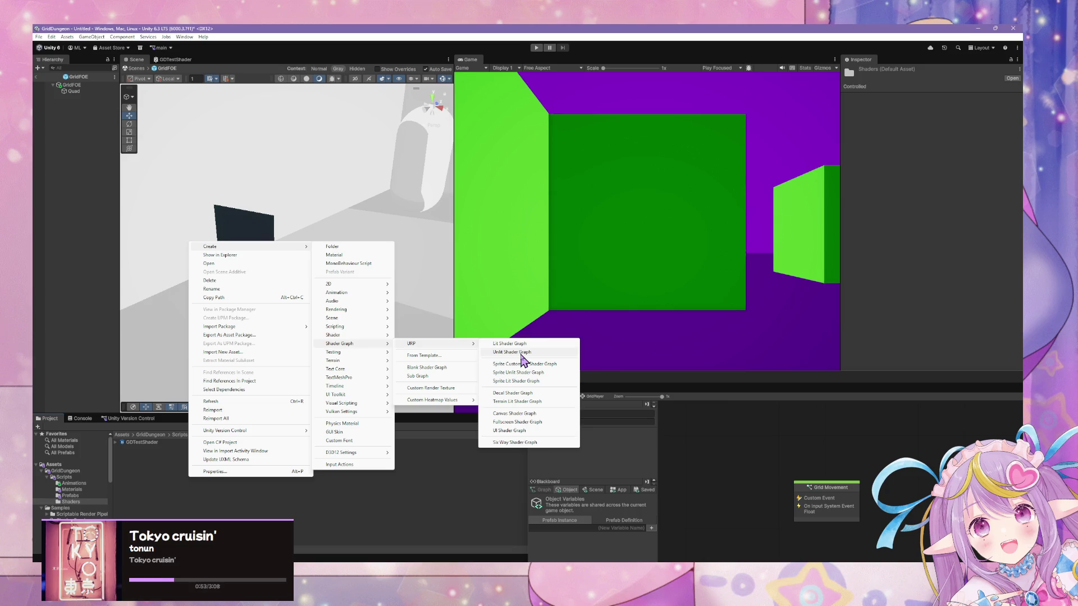
left_click(530, 374)
type("GDTestSpr")
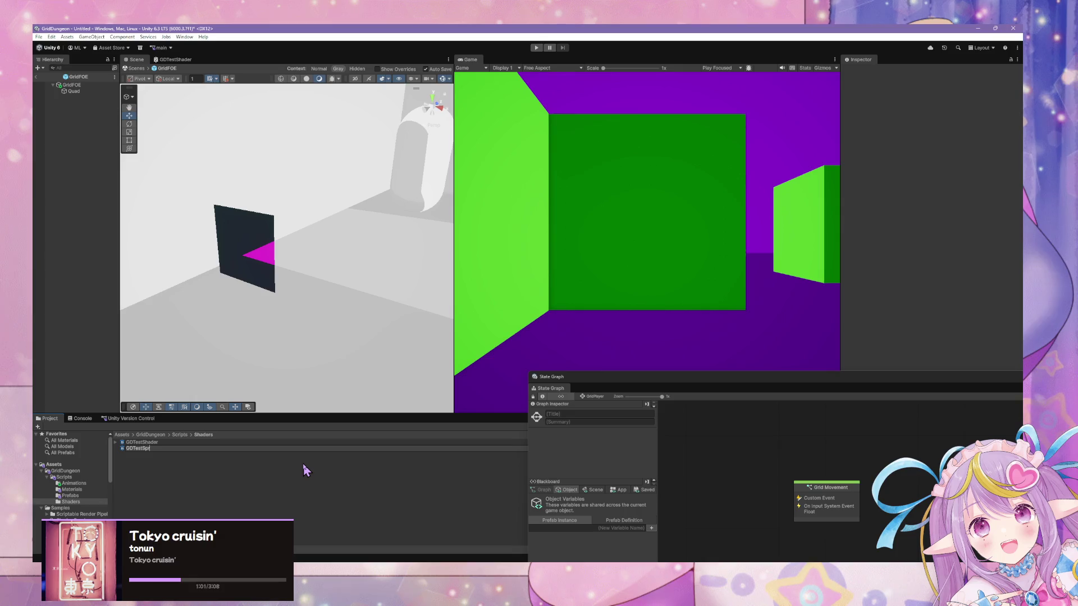
type("iteShader")
Step: Open GDTestSpriteShader in Shader Graph and browse its blending mode and node settings
double_click(155, 450)
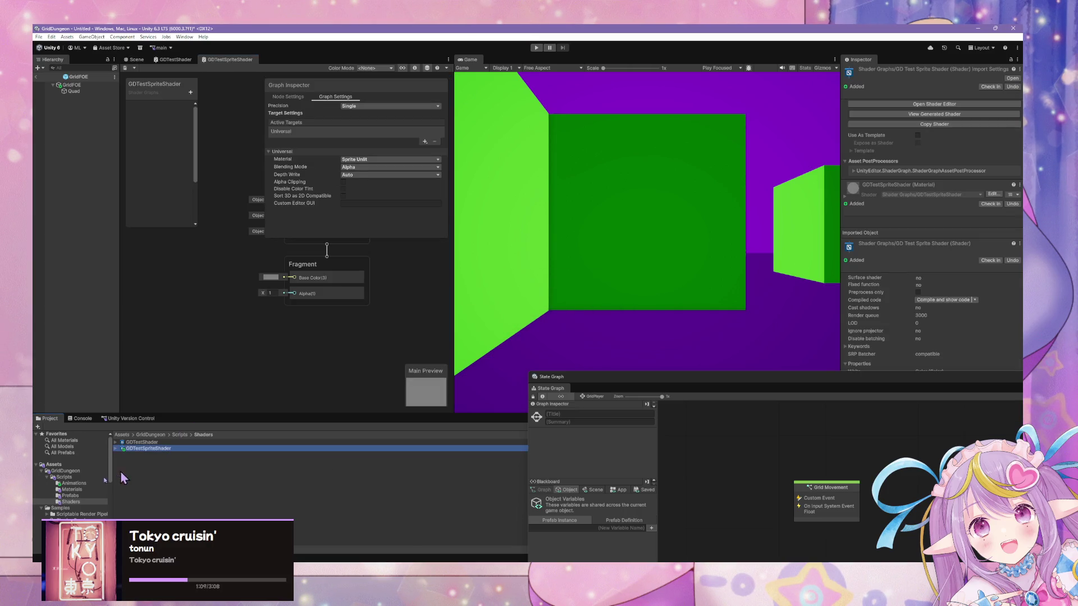
left_click(118, 450)
left_click_drag(219, 272, 243, 332)
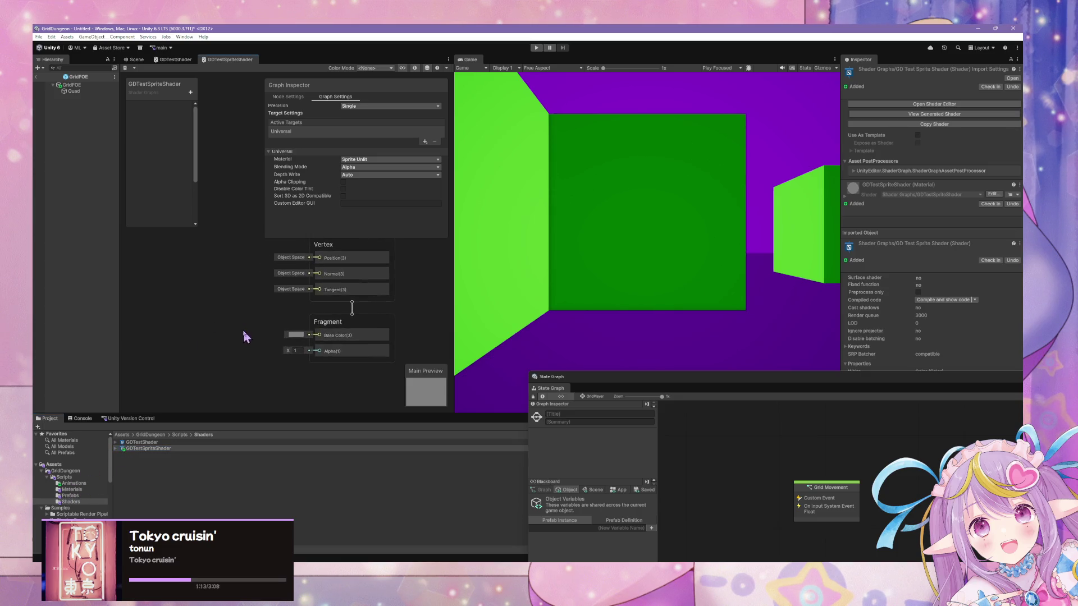
left_click(361, 168)
left_click(187, 289)
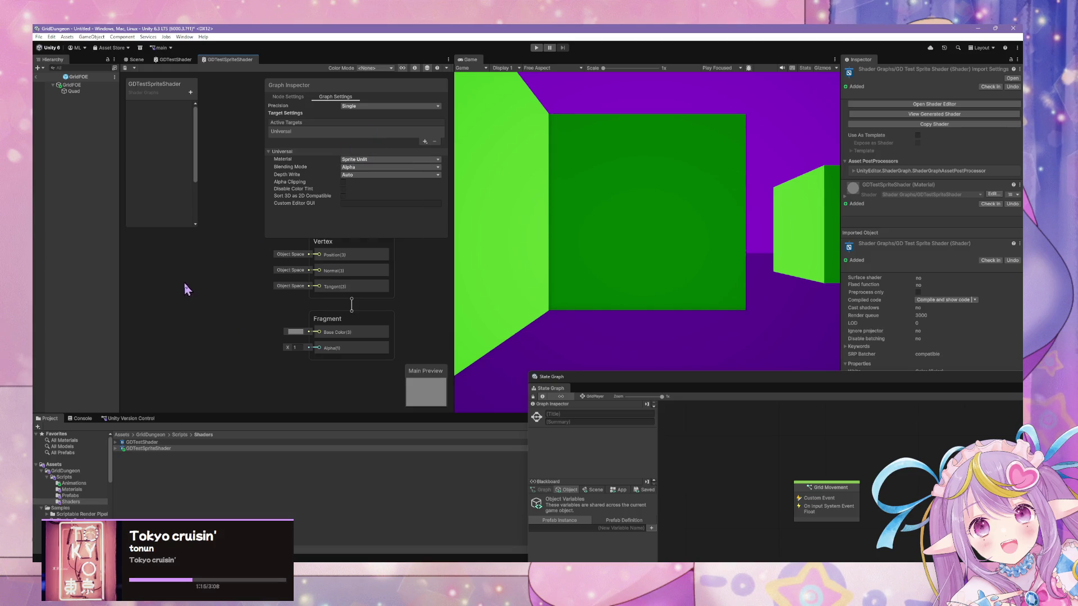
left_click(373, 167)
left_click(275, 224)
left_click(289, 97)
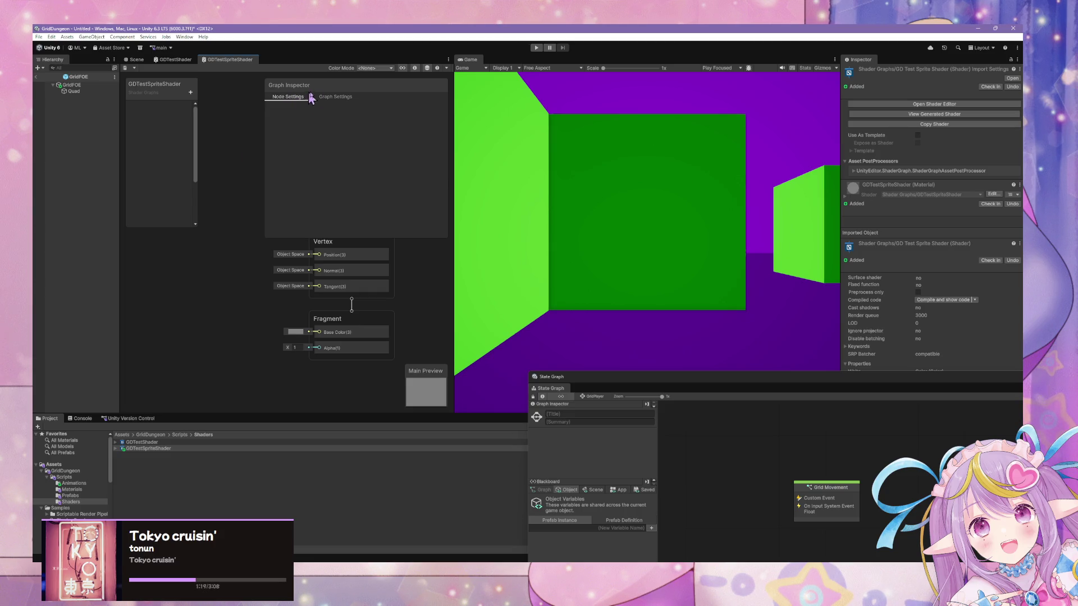
left_click(335, 98)
mouse_move(200, 331)
left_mouse_down()
mouse_move(160, 326)
mouse_move(189, 341)
left_mouse_up()
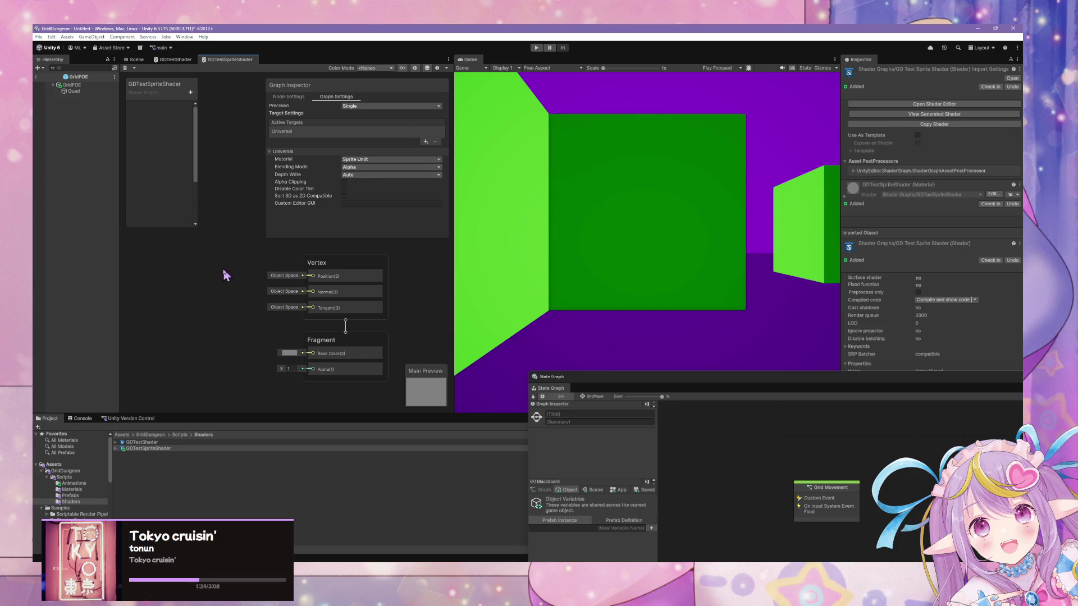
Step: Close the GDTestSpriteShader graph tab and request deletion of the asset
right_click(255, 64)
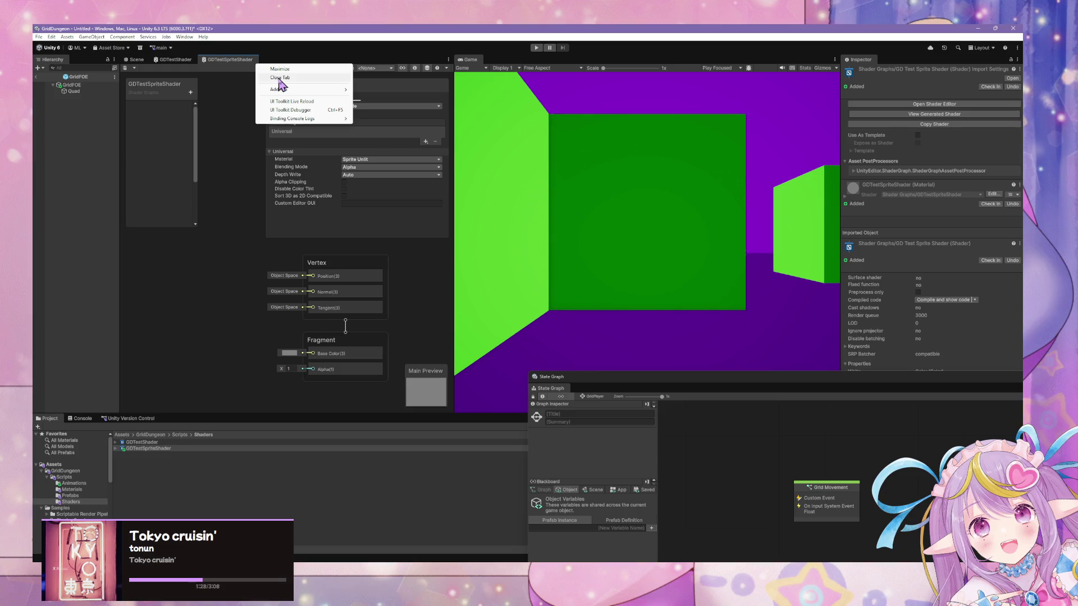
left_click(279, 78)
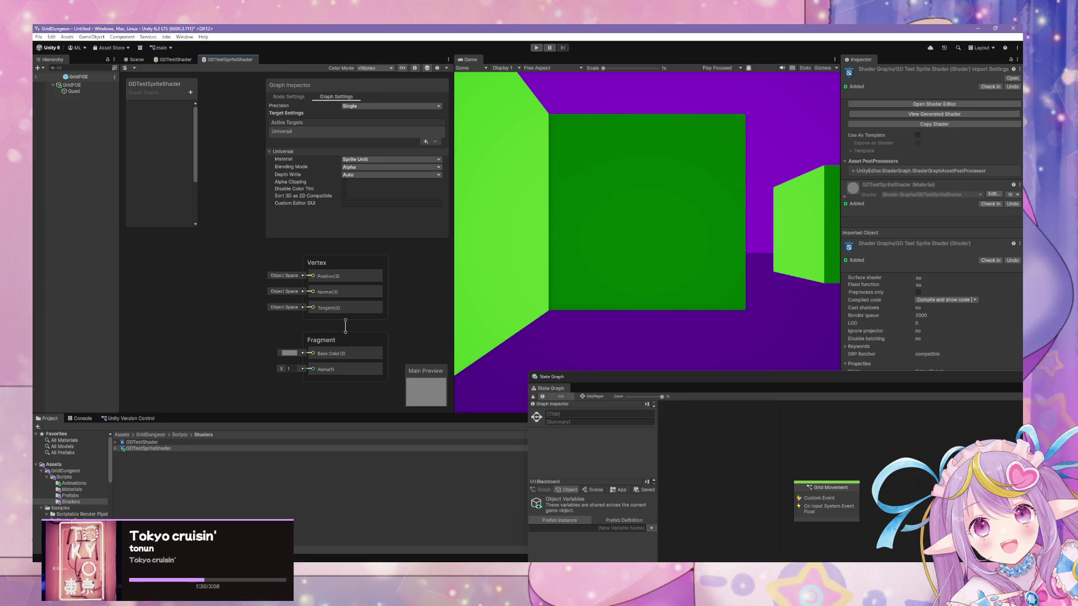
right_click(144, 449)
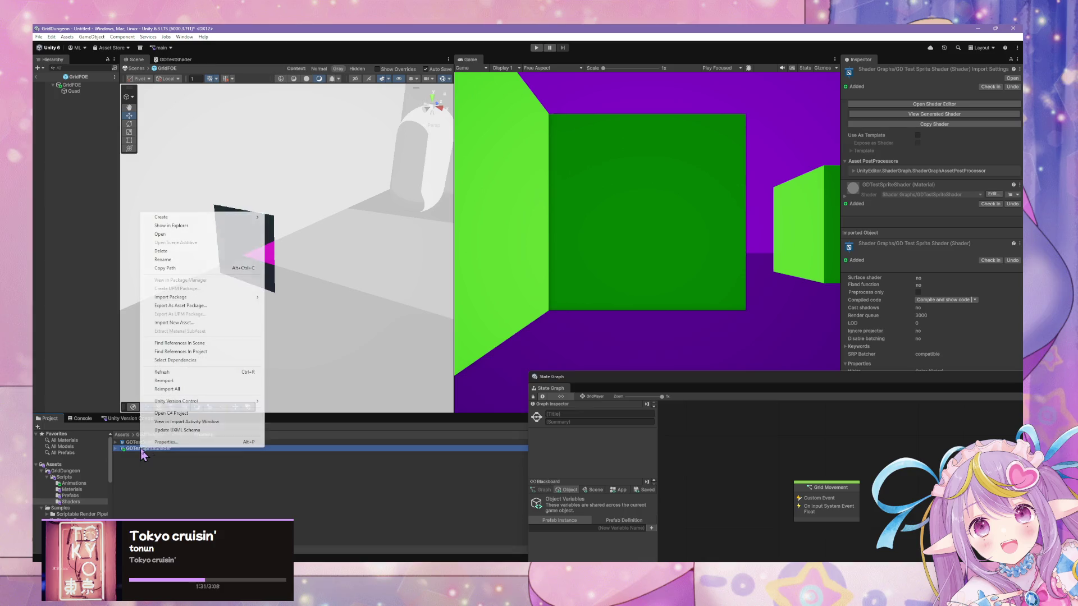
left_click(185, 252)
Step: Confirm the deletion and create a URP Unlit Shader Graph named GDTestBillboardSprite
left_click(559, 311)
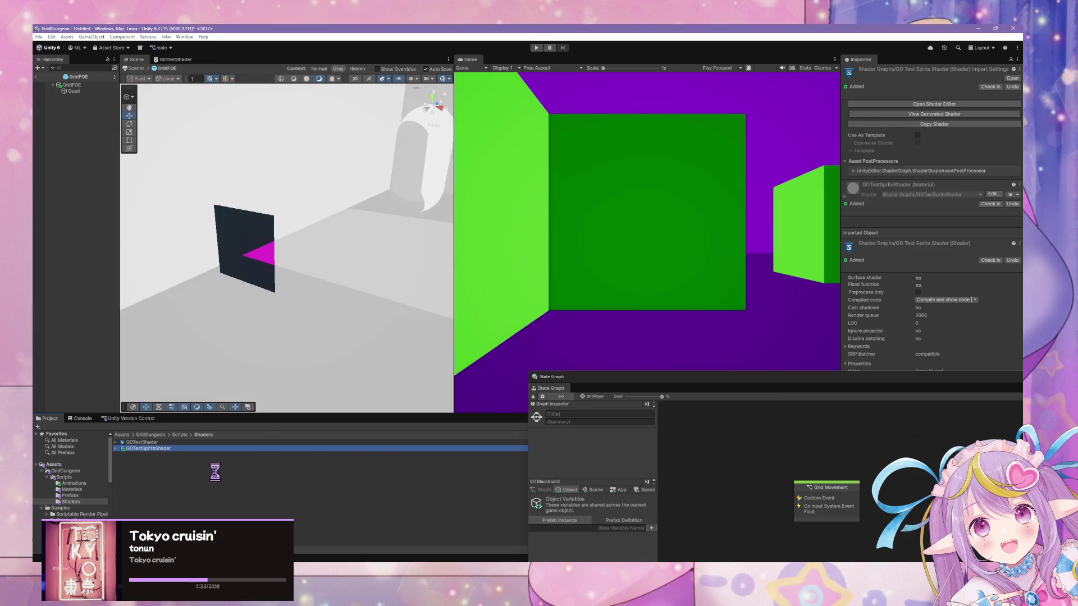
right_click(152, 465)
mouse_move(246, 234)
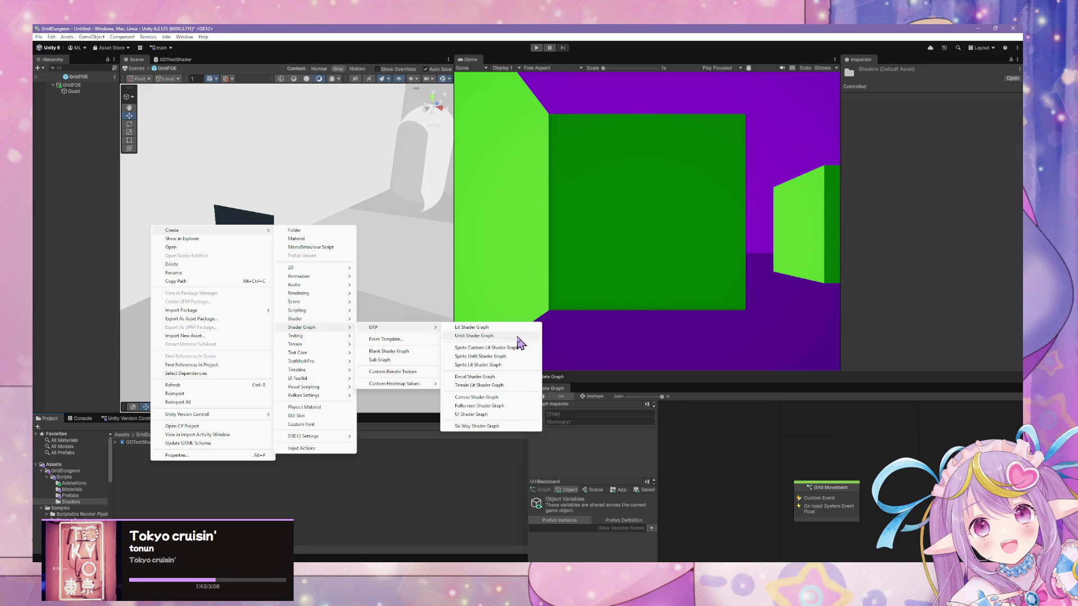
left_click(518, 337)
type("GDTest")
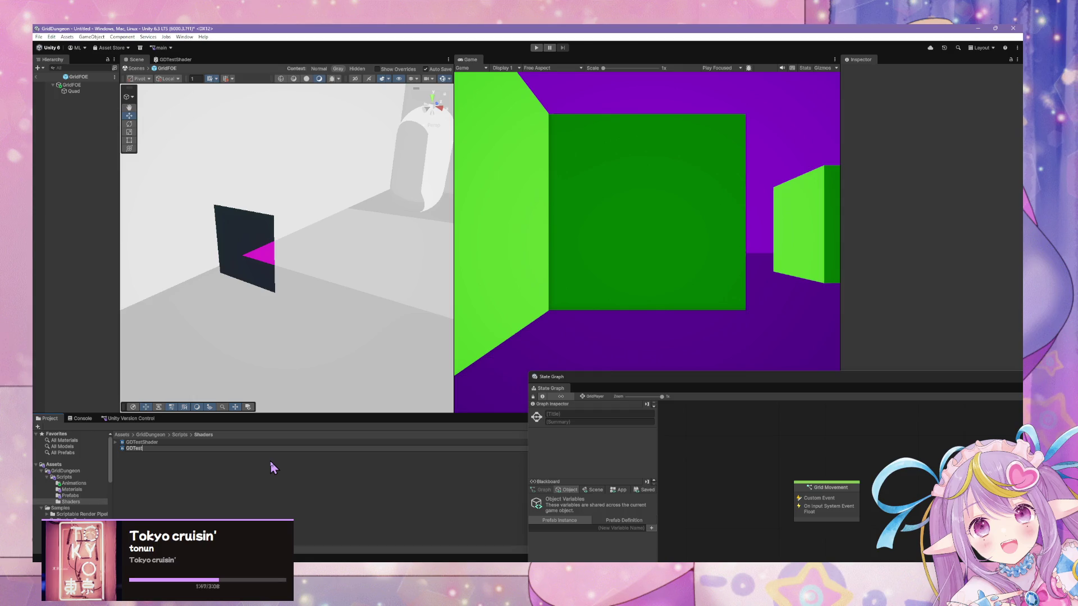
type("BillboardSp")
type("rite")
key("Return")
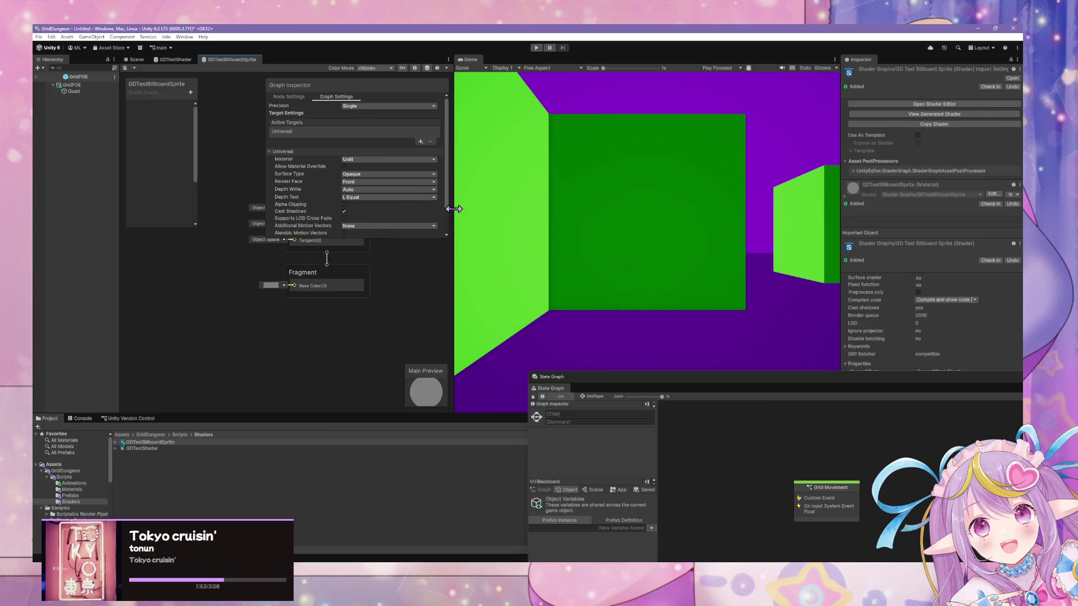
Step: Widen the graph window, enable Allow Material Override and set Render Face to Both
mouse_move(453, 209)
left_mouse_down()
mouse_move(664, 208)
mouse_move(627, 208)
left_mouse_up()
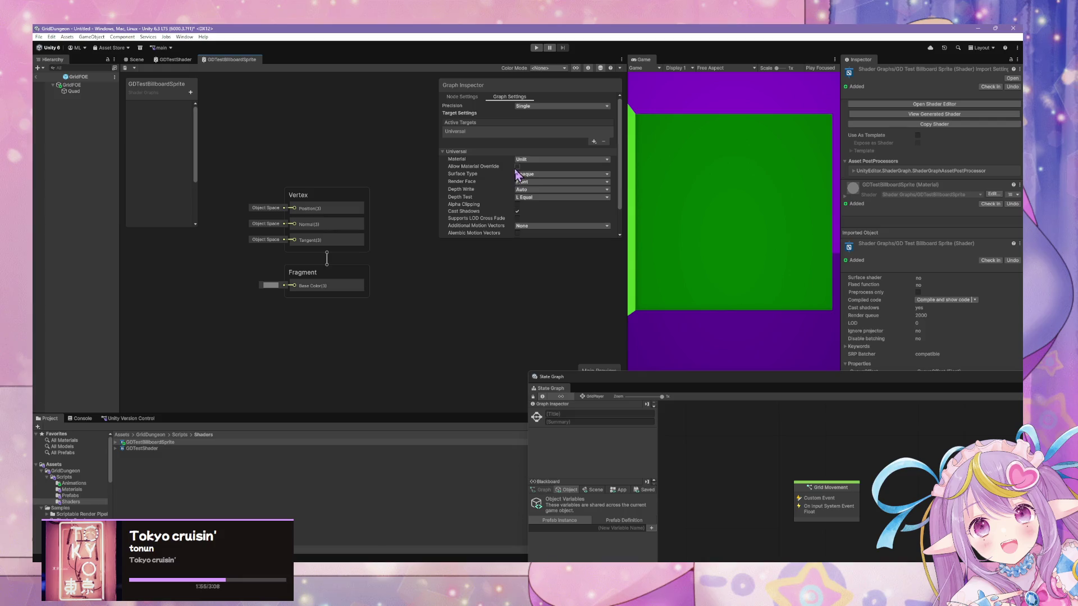
left_click(517, 167)
left_click(528, 184)
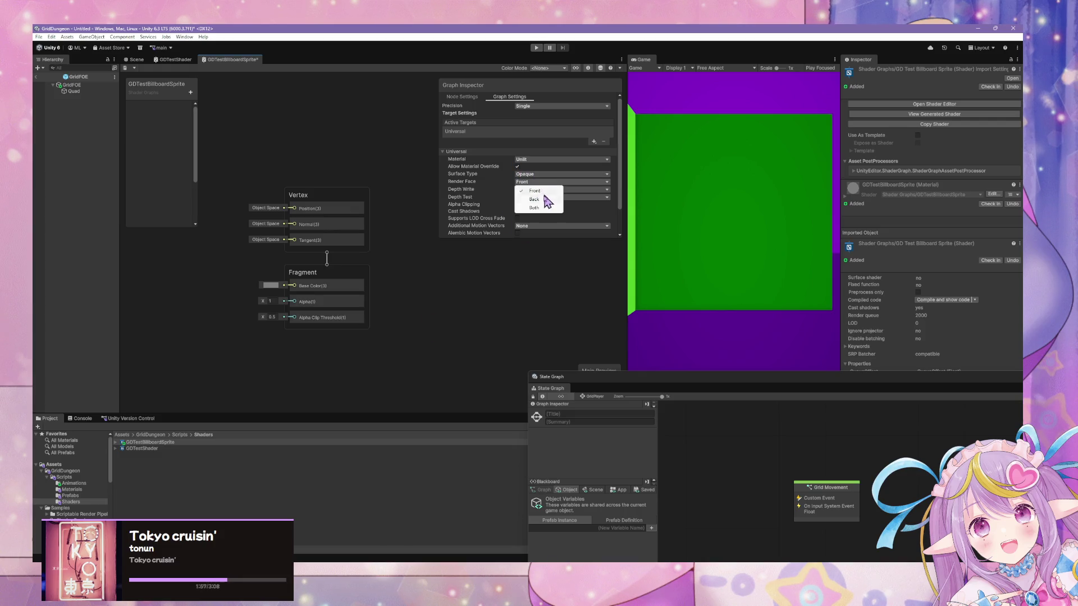
left_click(536, 209)
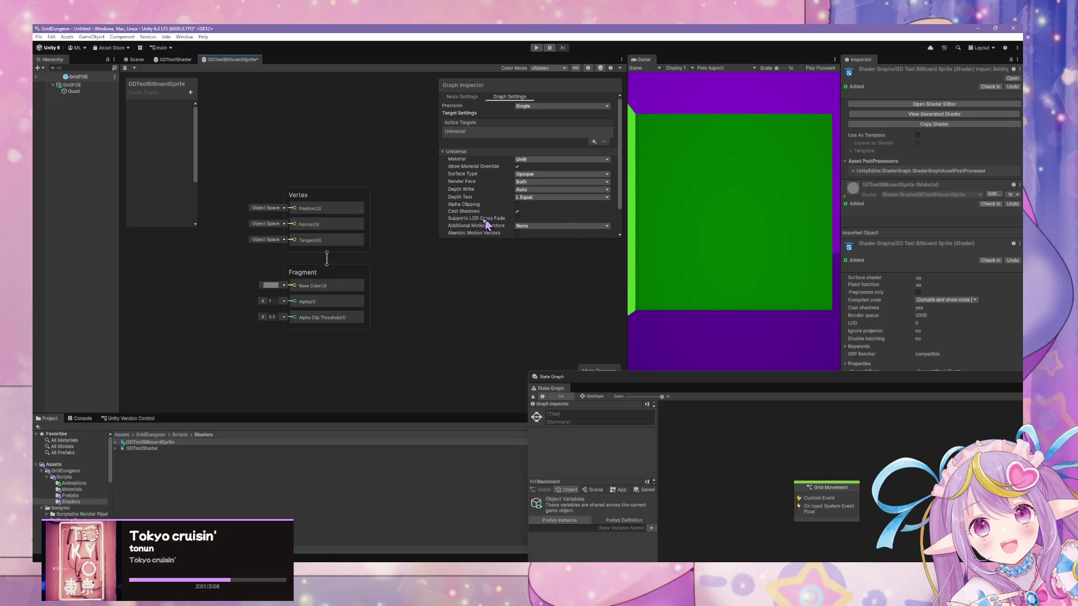
Step: Shift the master nodes into view and start adding a new Blackboard property
scroll(524, 203, "down", 2)
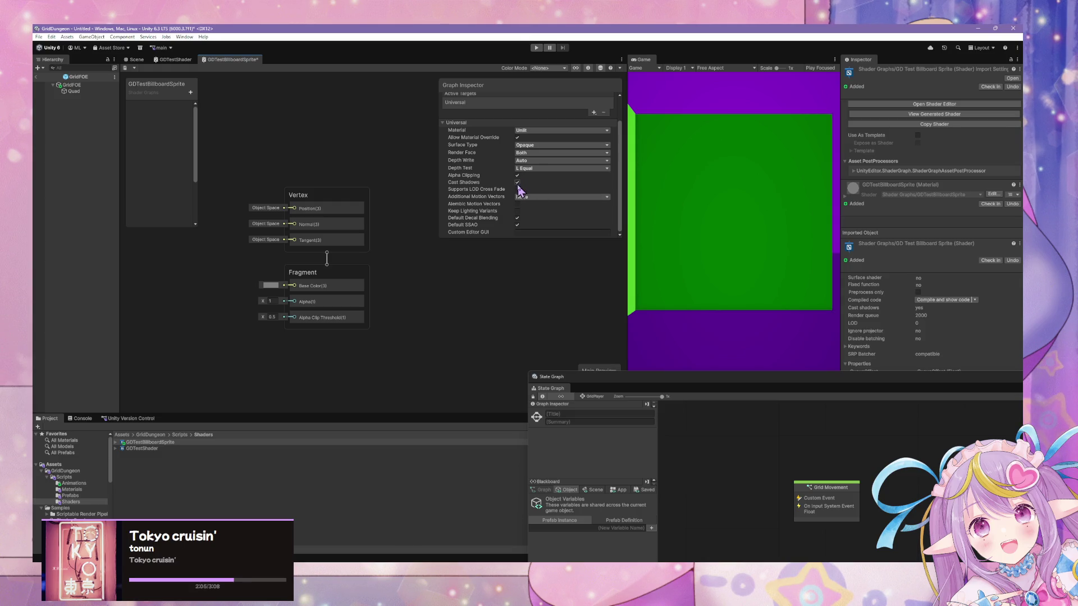
right_click(413, 278)
left_click(240, 306)
left_click_drag(240, 306, 298, 308)
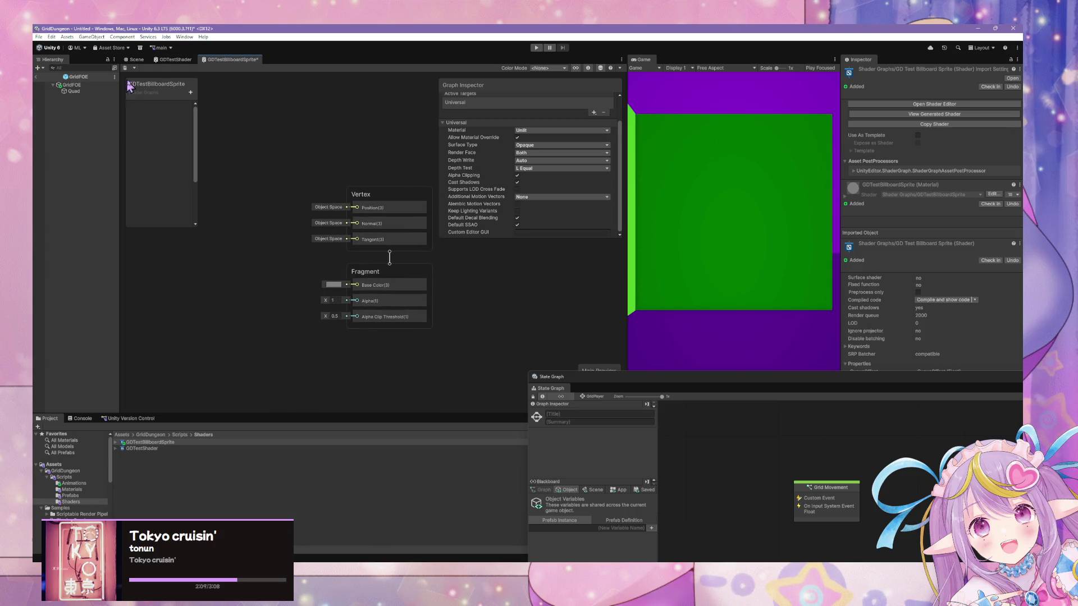
left_click(191, 93)
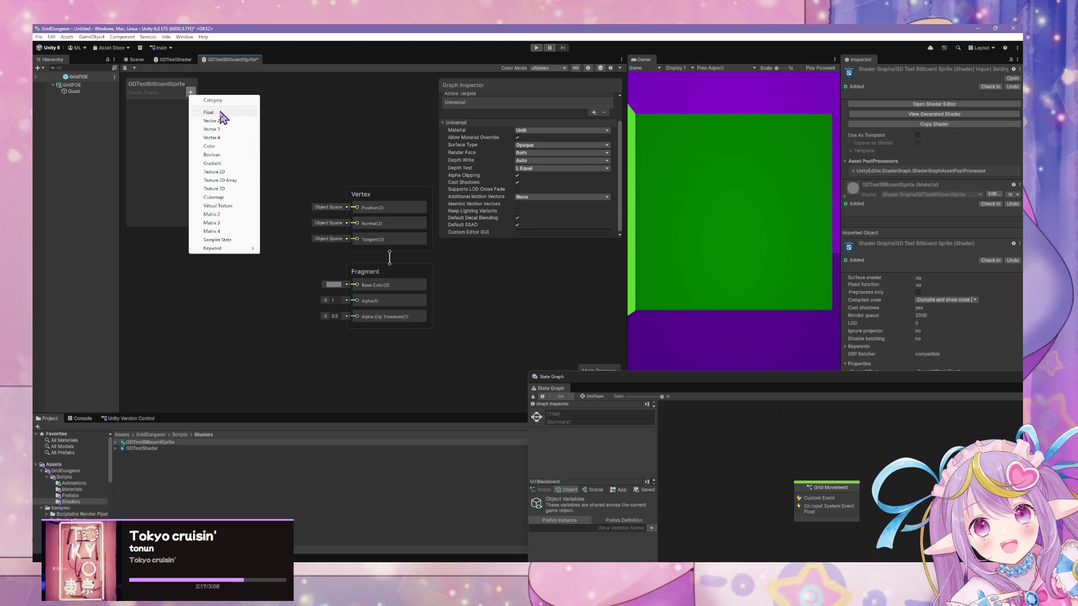
Step: Add two Texture 2D blackboard properties to GDTestBillboardSprite, named 'Front Texture' and 'Back Texture'
left_click(231, 173)
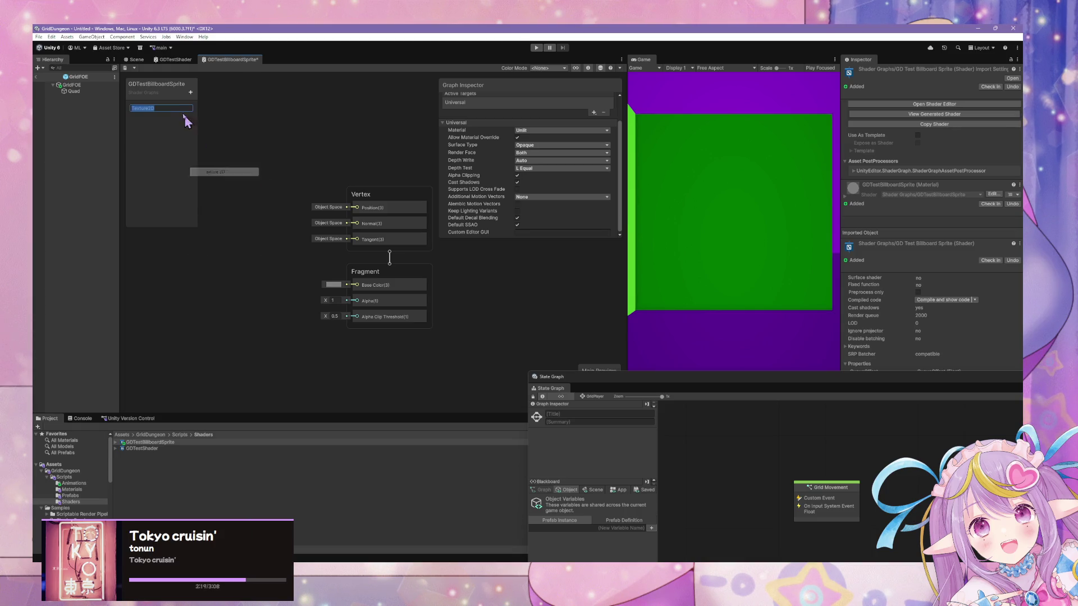
type("Fron")
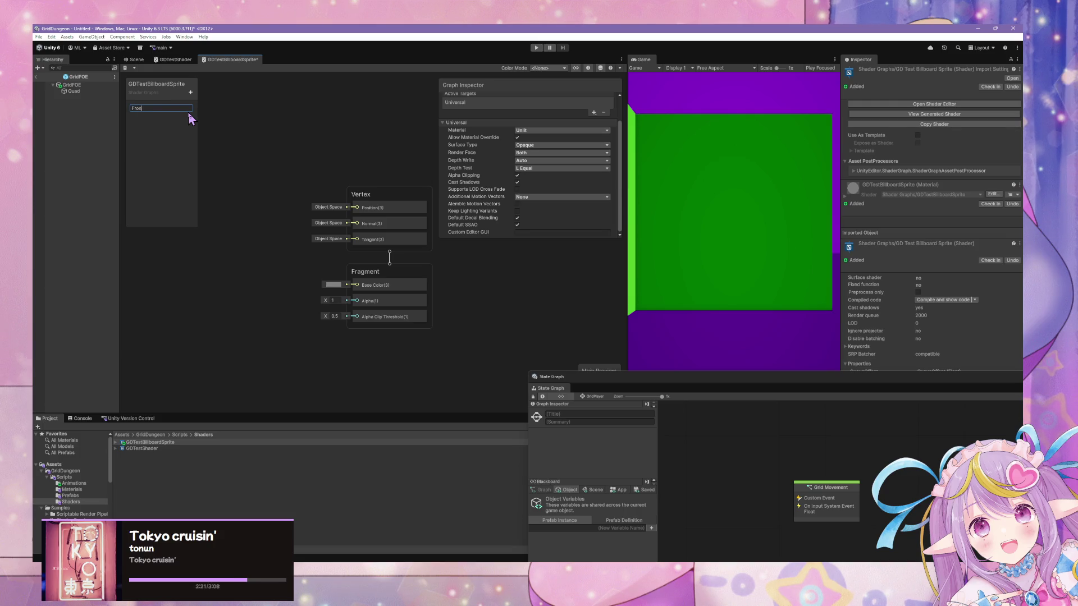
type("t Texture")
key("Return")
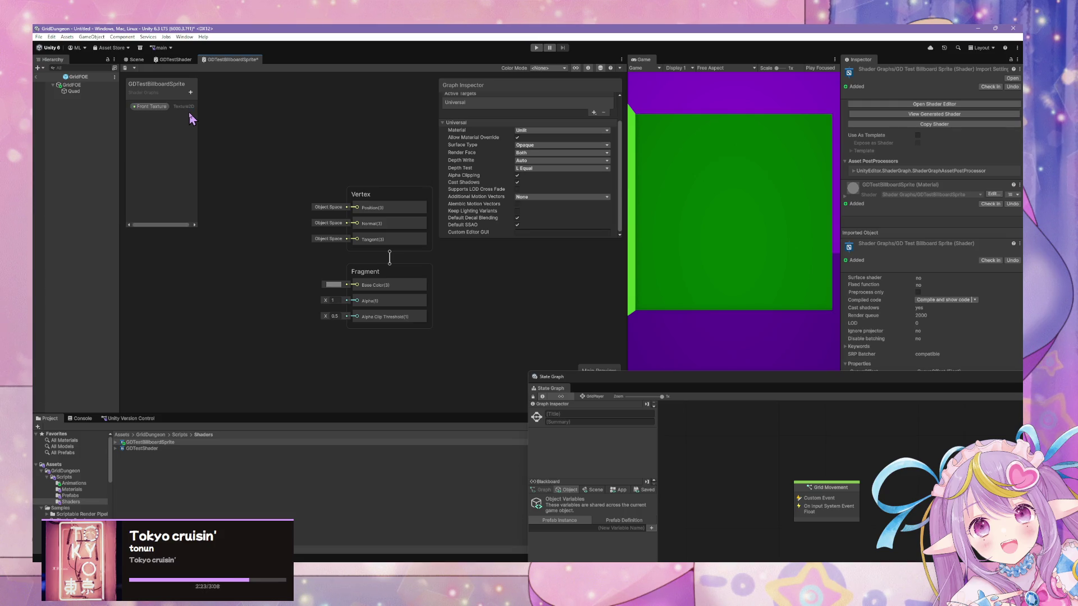
left_click(191, 93)
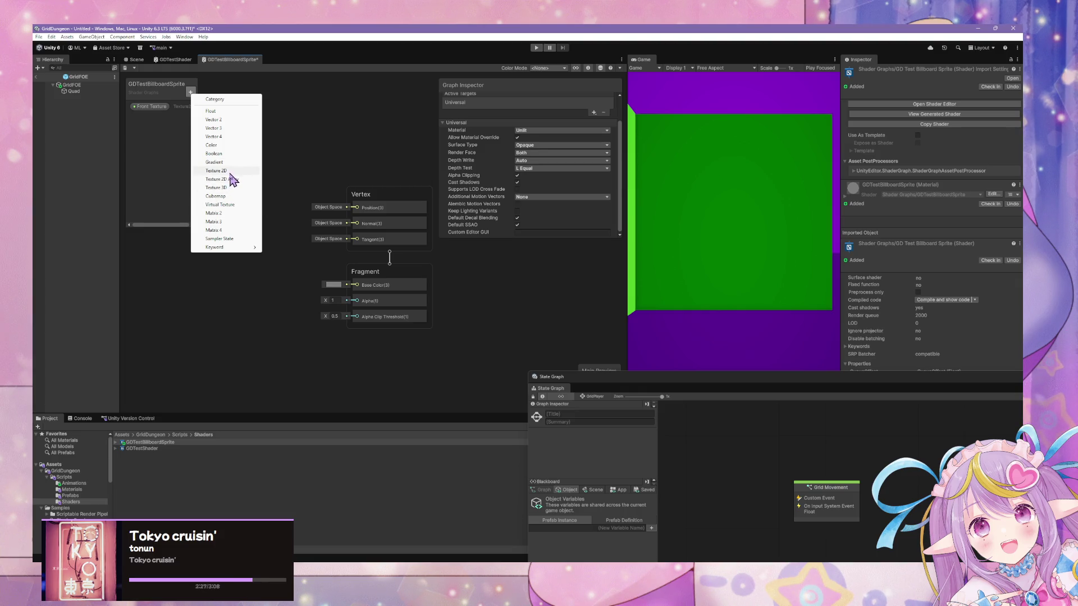
left_click(231, 171)
type("Back Texture")
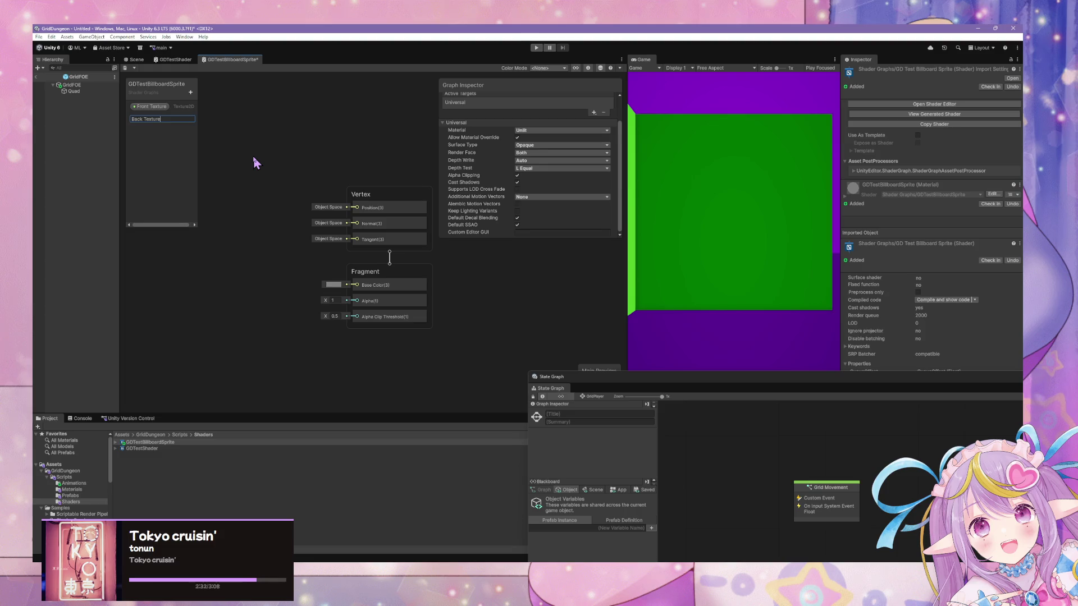
key("Return")
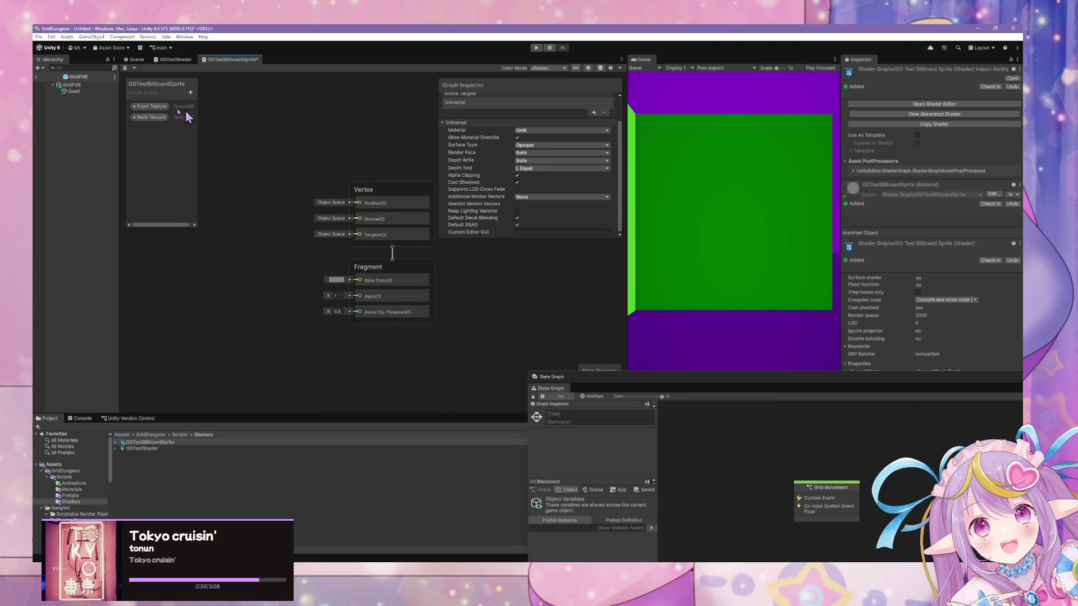
Step: Add a Billboard node with Forward Axis set to Positive and wire it into Vertex Position
key("space")
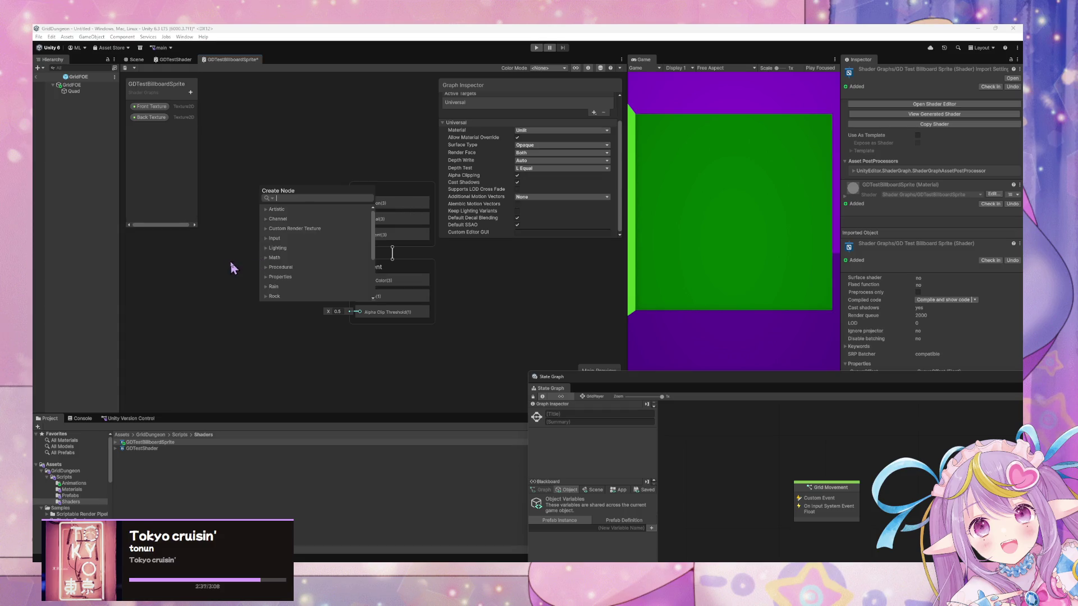
key("Escape")
key("space")
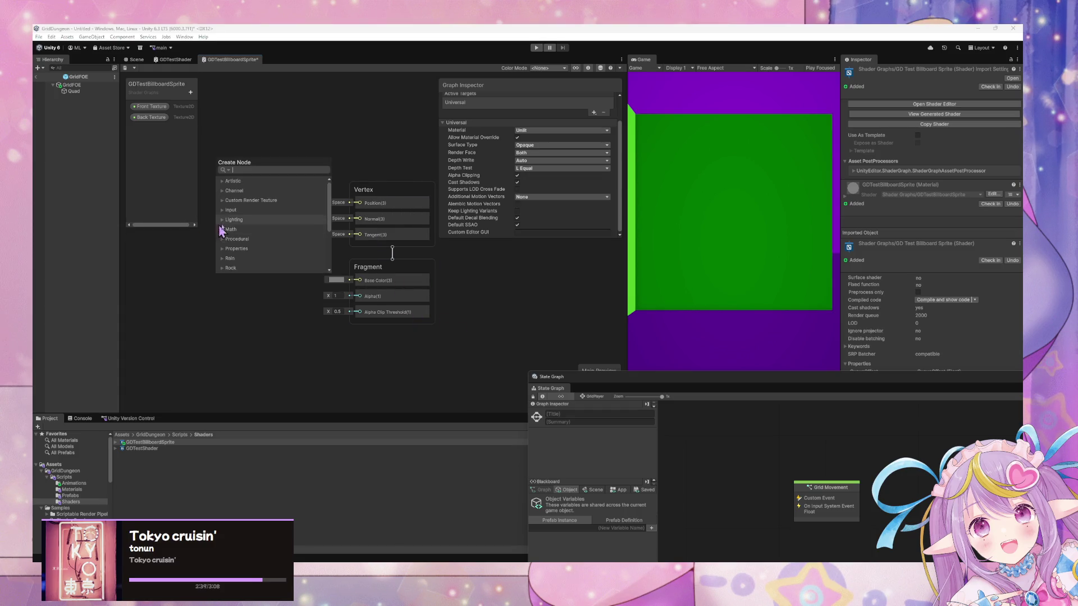
type("billboard")
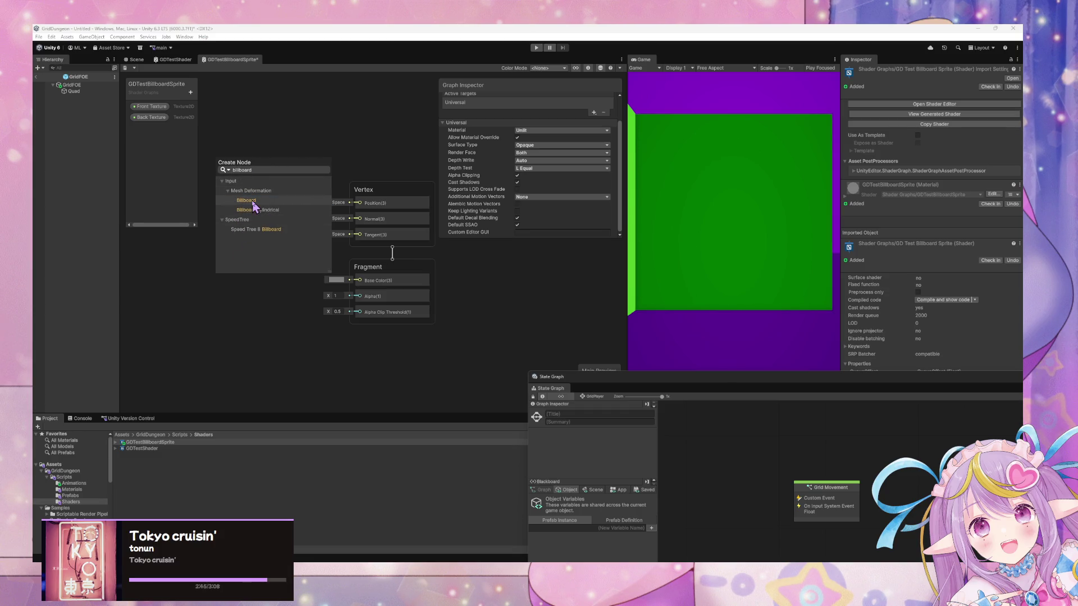
key("Escape")
left_click_drag(242, 243, 215, 220)
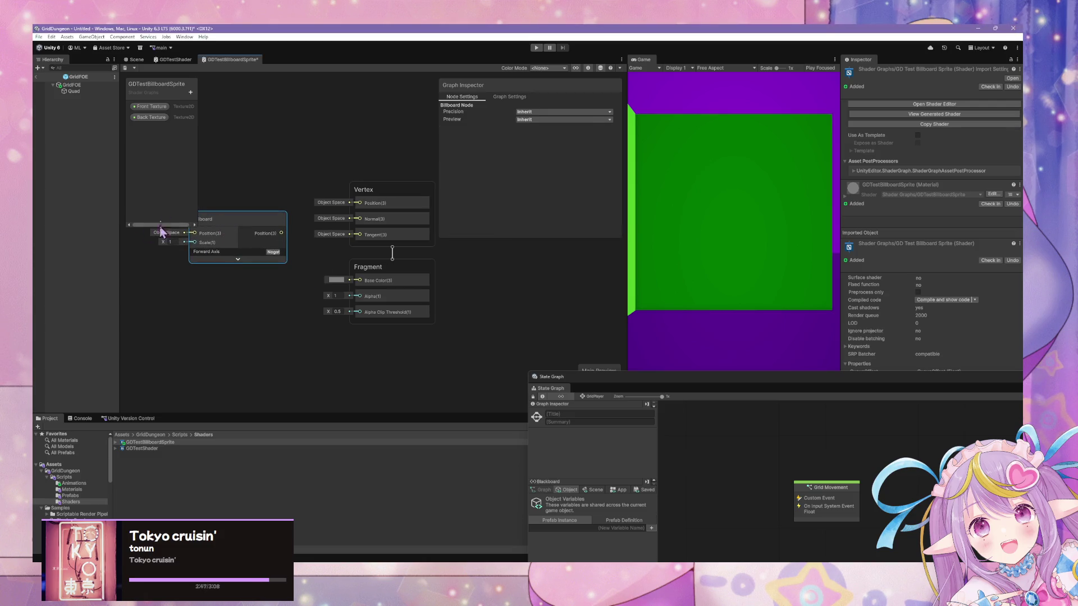
left_click_drag(169, 257, 250, 270)
left_click(353, 266)
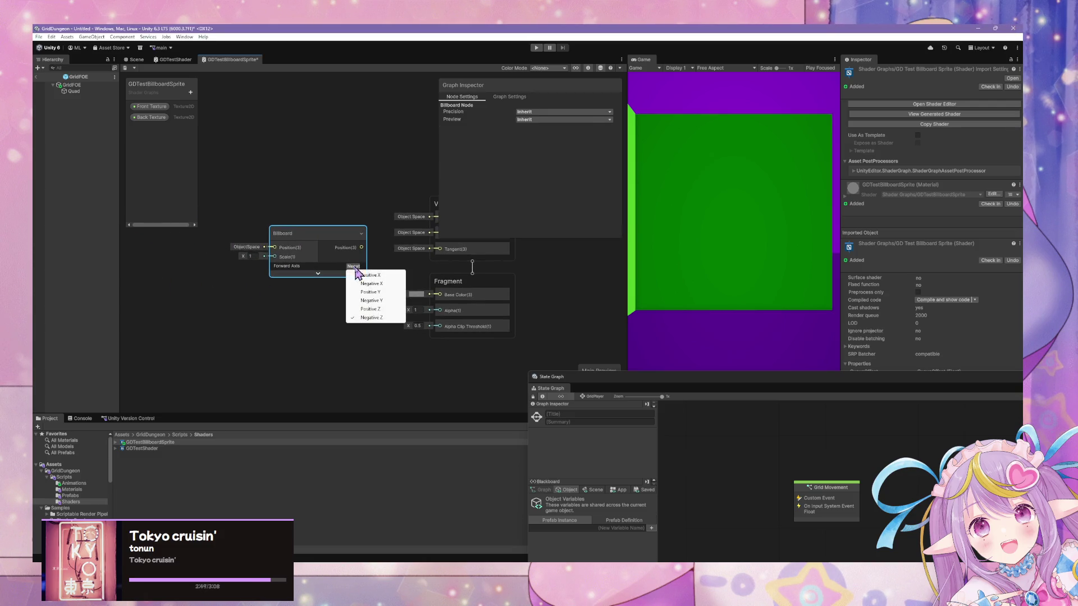
left_click(379, 292)
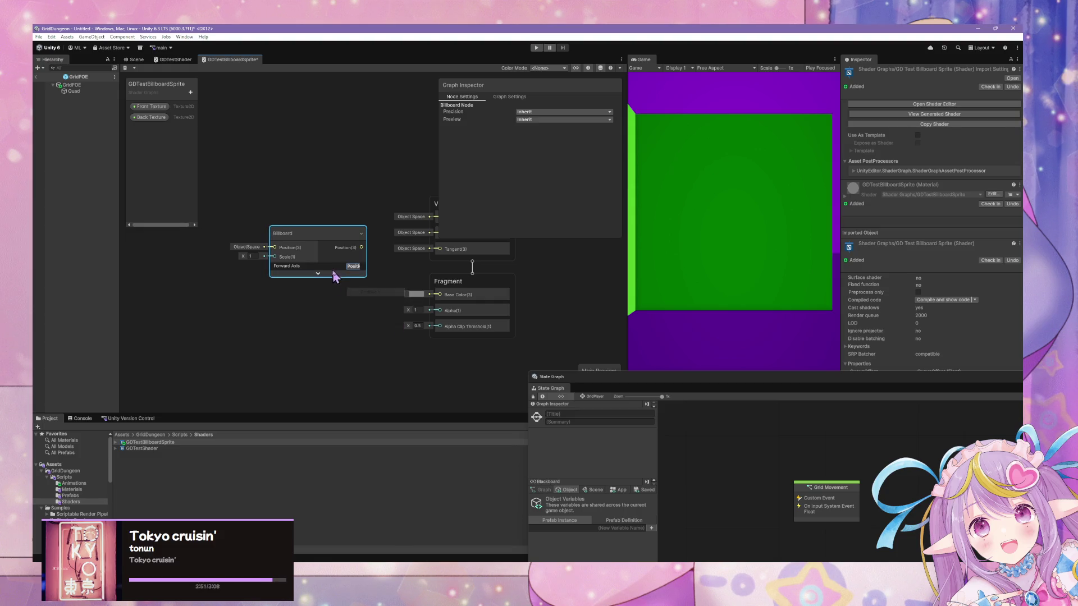
left_click_drag(235, 260, 210, 262)
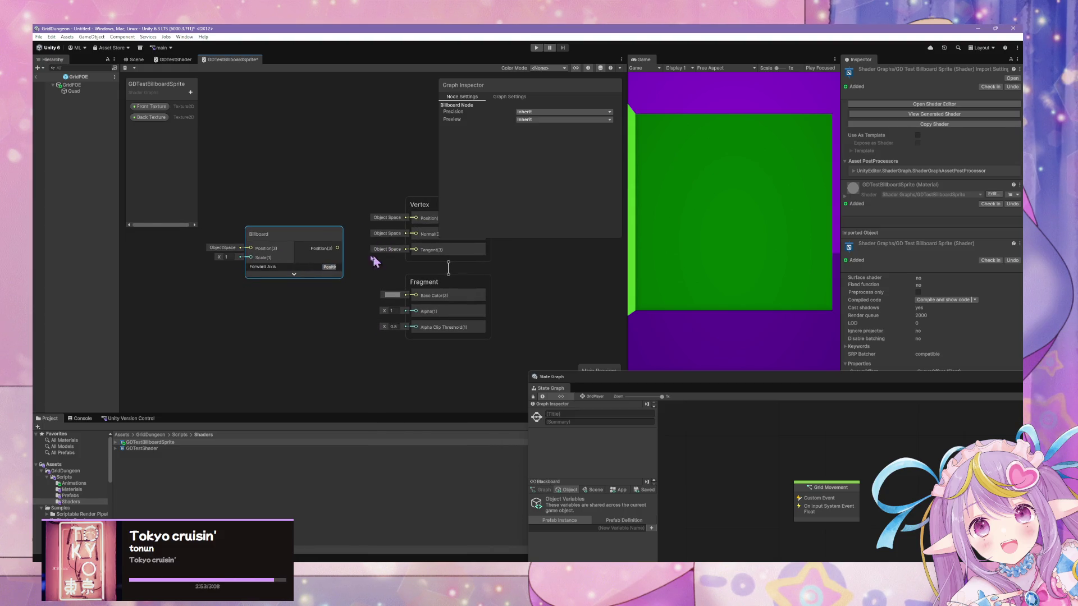
left_click_drag(327, 263, 280, 222)
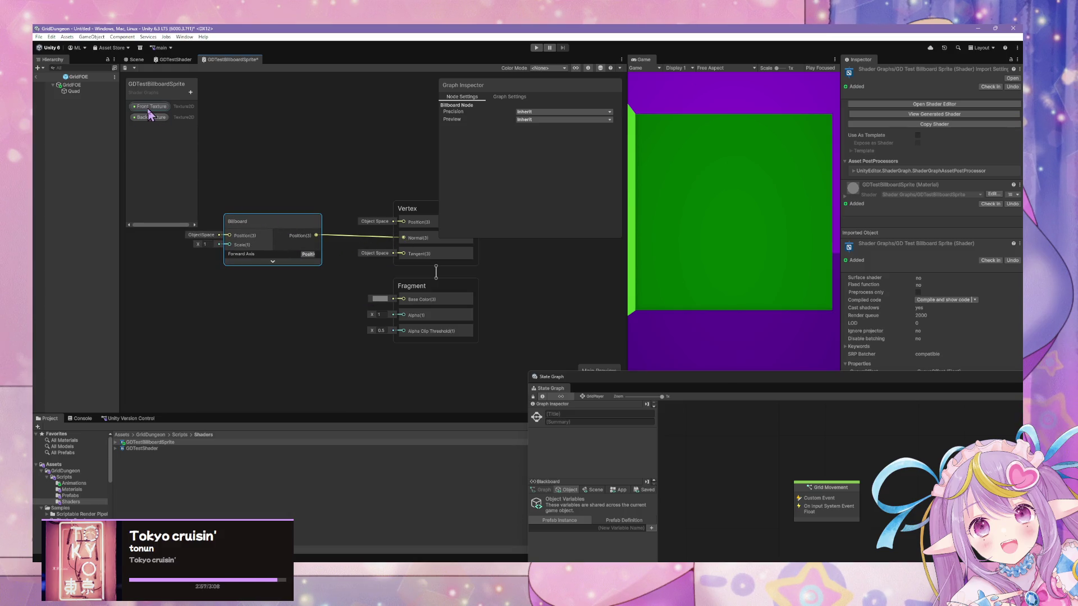
Step: Add an Is Front Face node and place it to the left
left_click(244, 358)
key("space")
type("is")
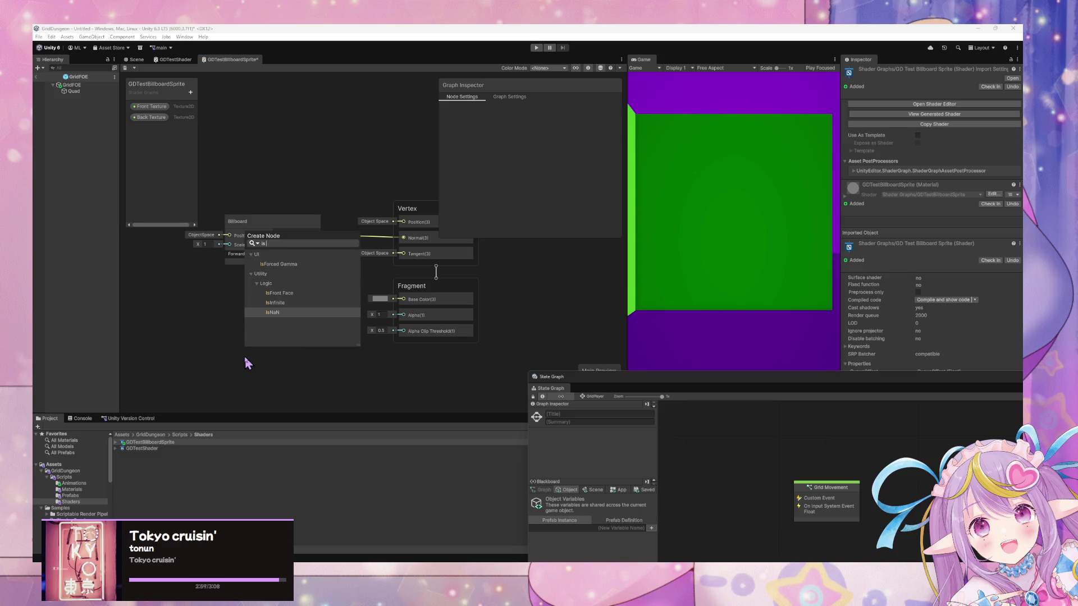
key("Up")
key("Up")
key("Return")
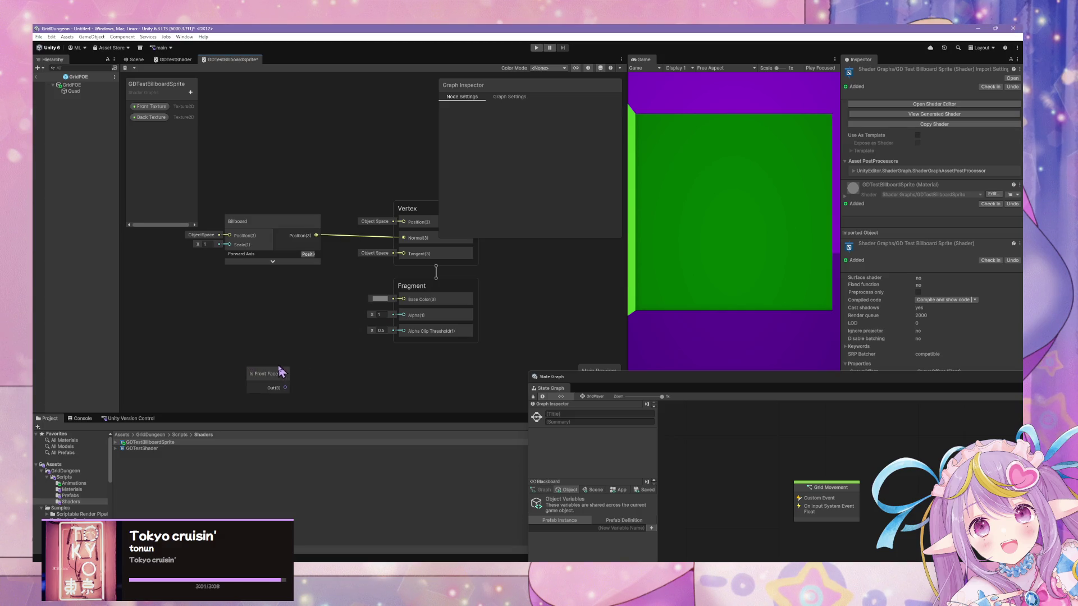
mouse_move(281, 371)
left_mouse_down()
mouse_move(168, 319)
mouse_move(231, 280)
left_mouse_up()
left_click(348, 298)
Step: Add a Light Toon node and shift Is Front Face further left
key("space")
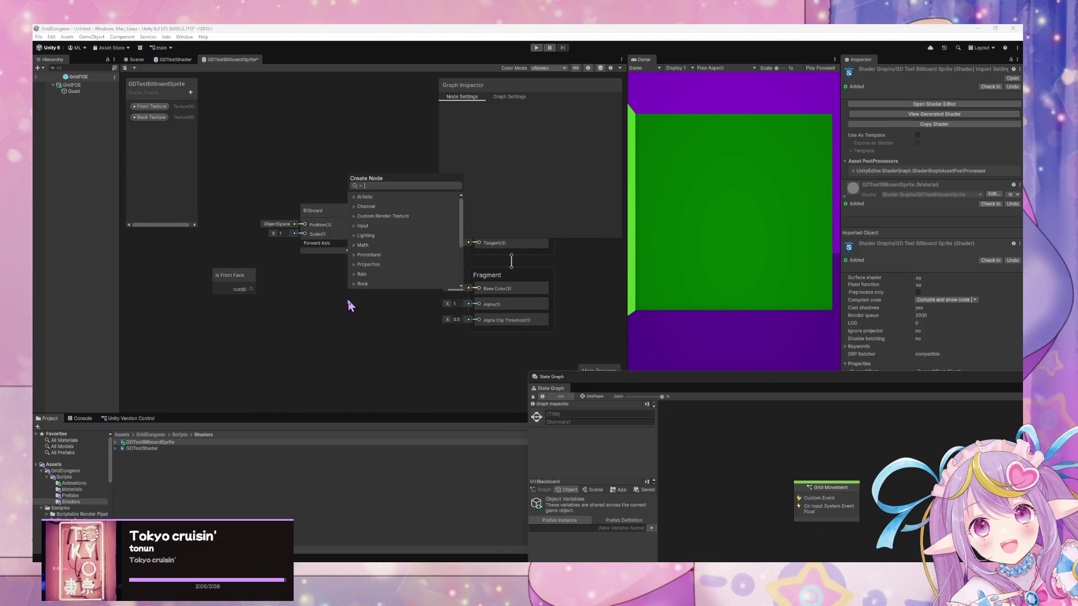
type("toon")
key("Up")
key("Up")
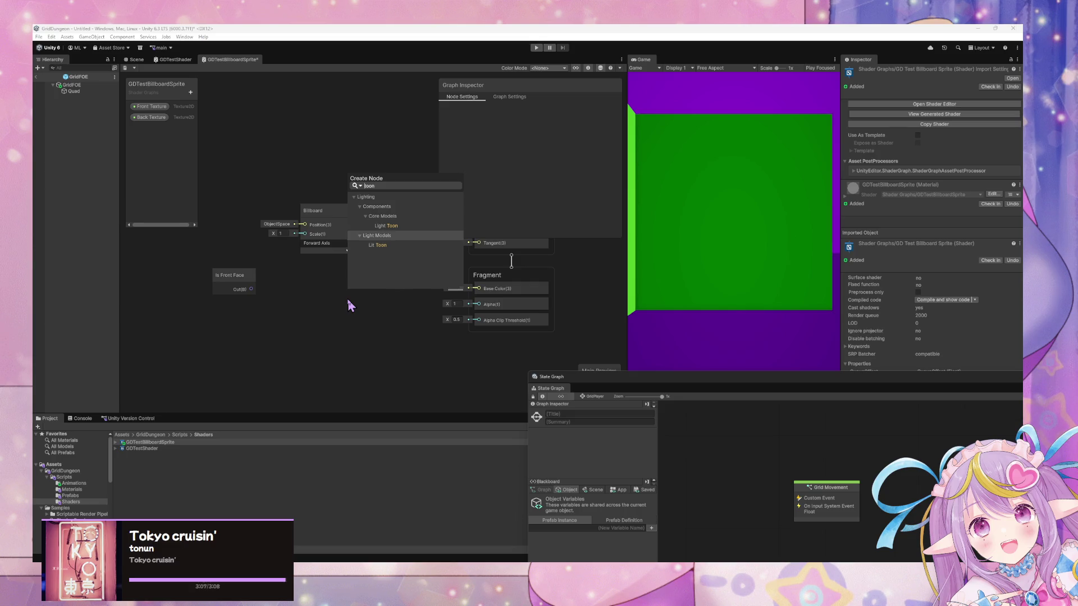
key("Return")
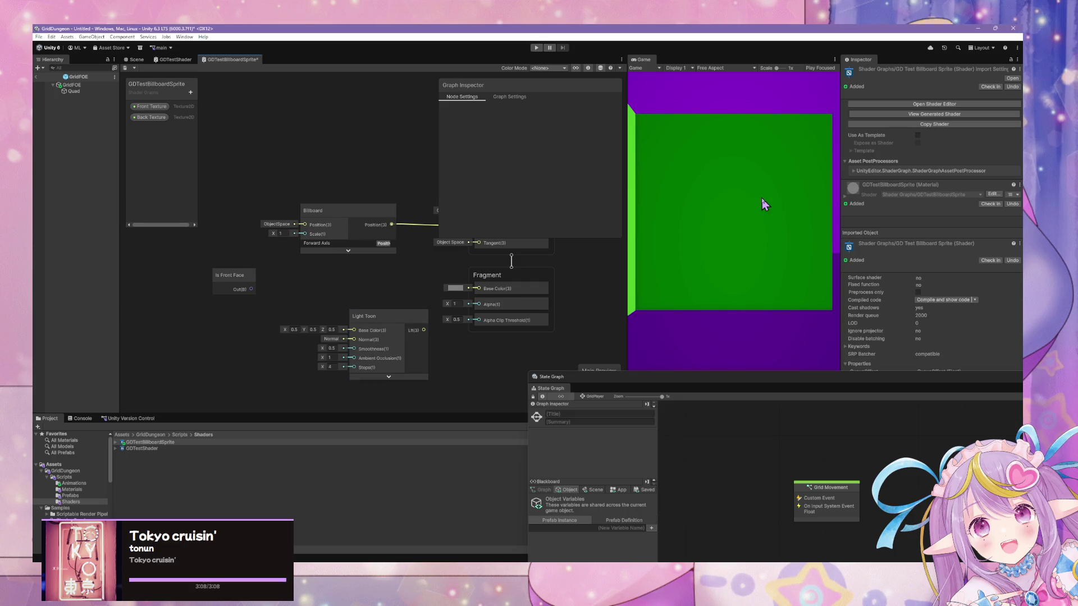
left_click_drag(414, 320, 400, 304)
left_click_drag(238, 286, 187, 295)
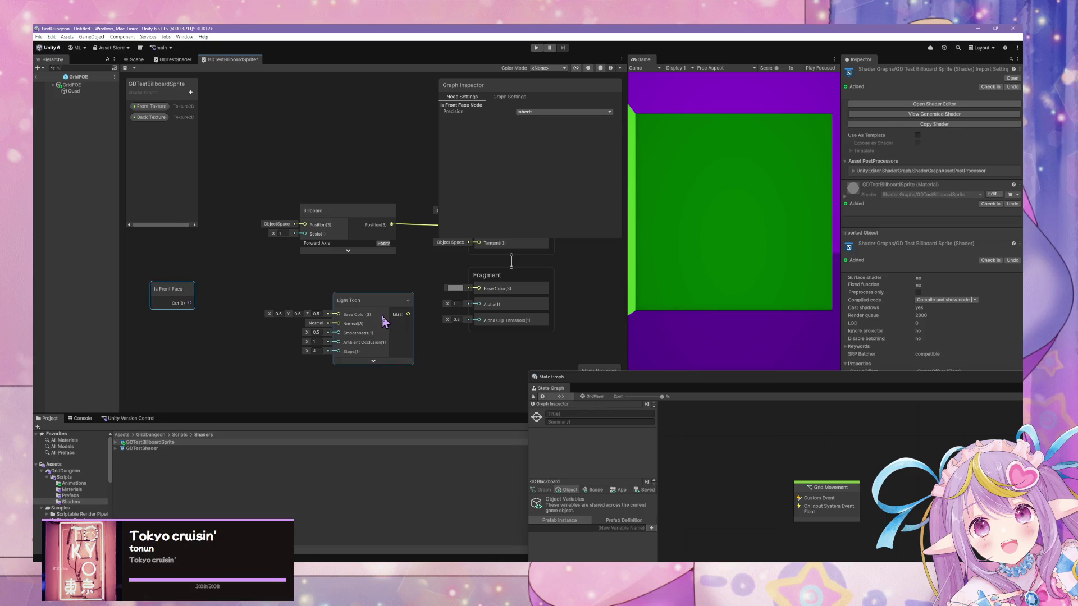
left_click_drag(265, 291, 323, 272)
Step: Add a Branch node and connect Is Front Face to its Predicate
key("space")
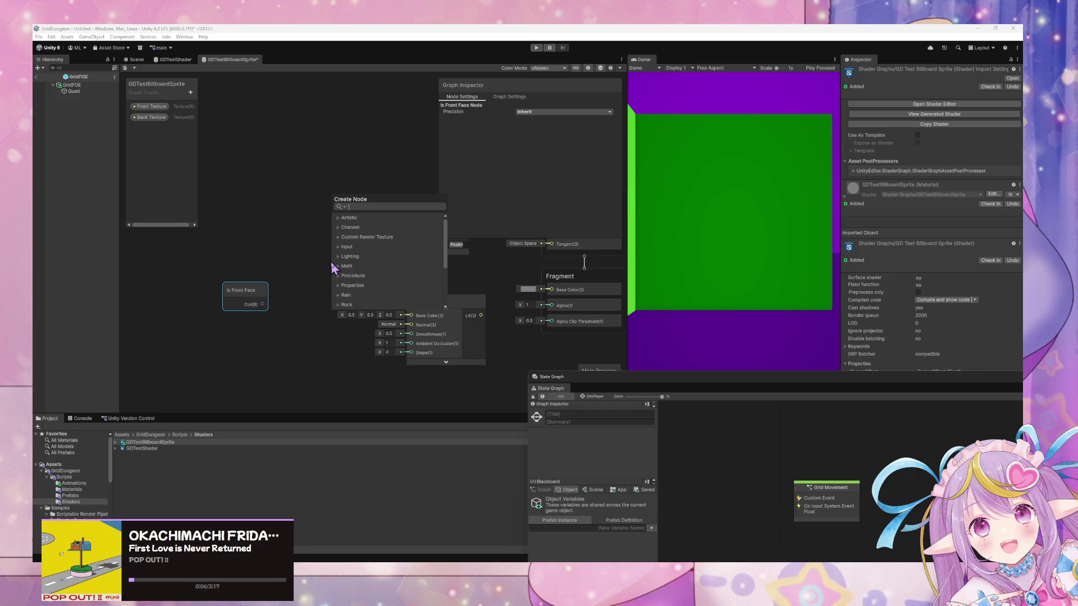
type("branc")
key("Return")
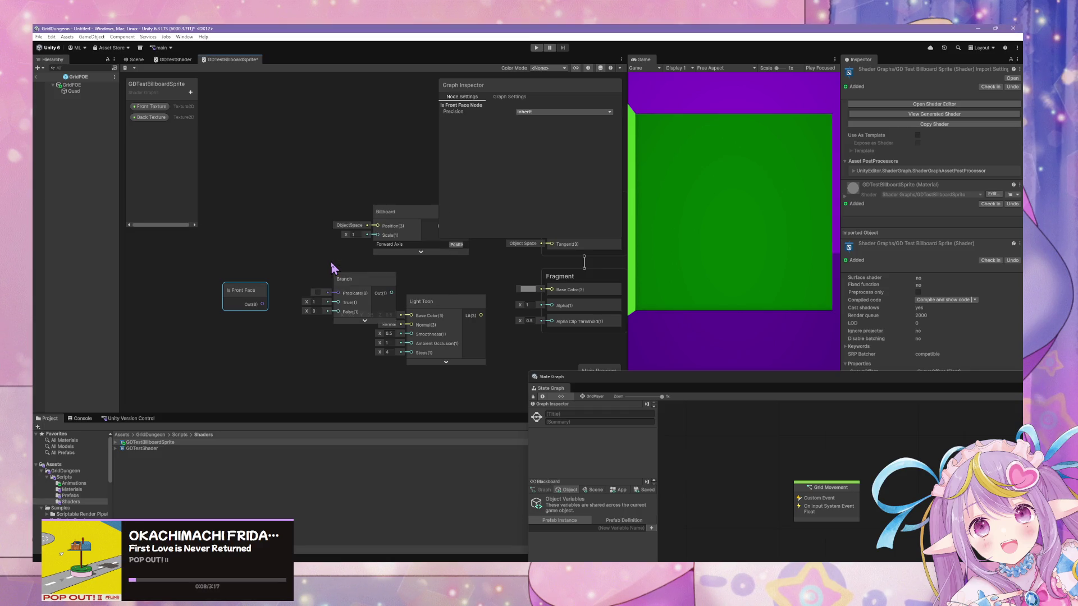
left_click_drag(245, 299, 230, 282)
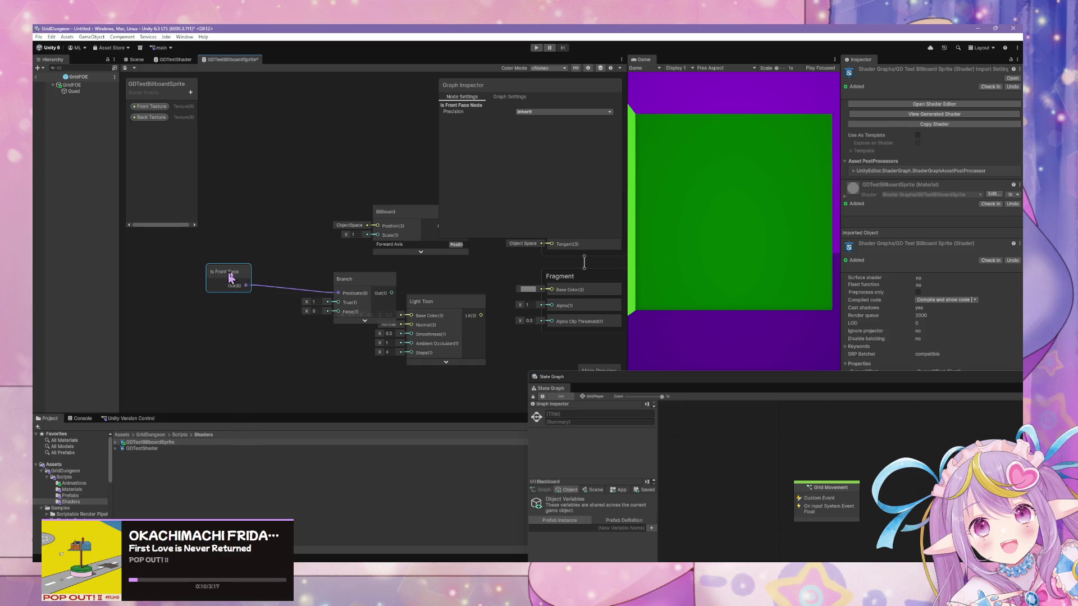
left_click_drag(366, 287, 335, 294)
Step: Place the Front and Back Texture nodes, and wire Branch output into Light Toon Base Color
mouse_move(151, 106)
left_mouse_down()
mouse_move(132, 241)
mouse_move(164, 383)
left_mouse_up()
left_click_drag(152, 263, 177, 321)
left_click_drag(180, 384, 172, 366)
left_click(150, 106)
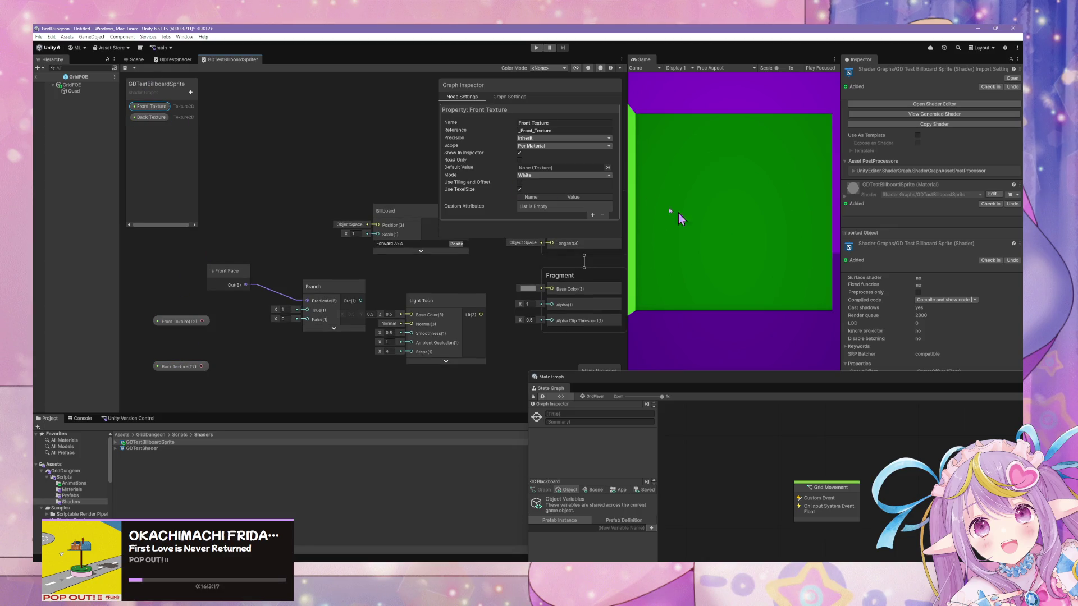
left_click(149, 118)
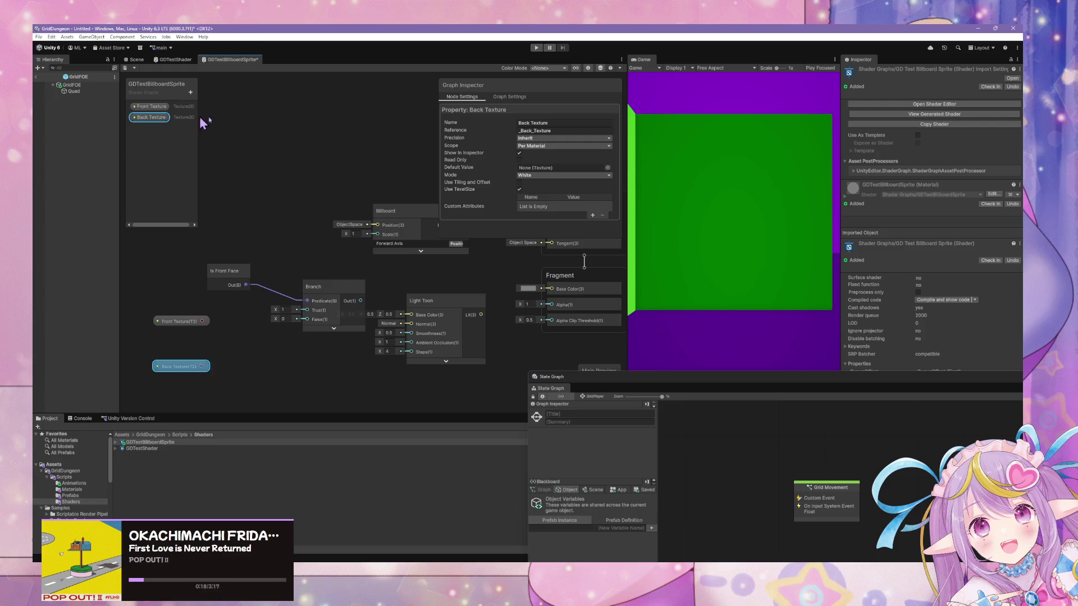
scroll(270, 375, "up", 3)
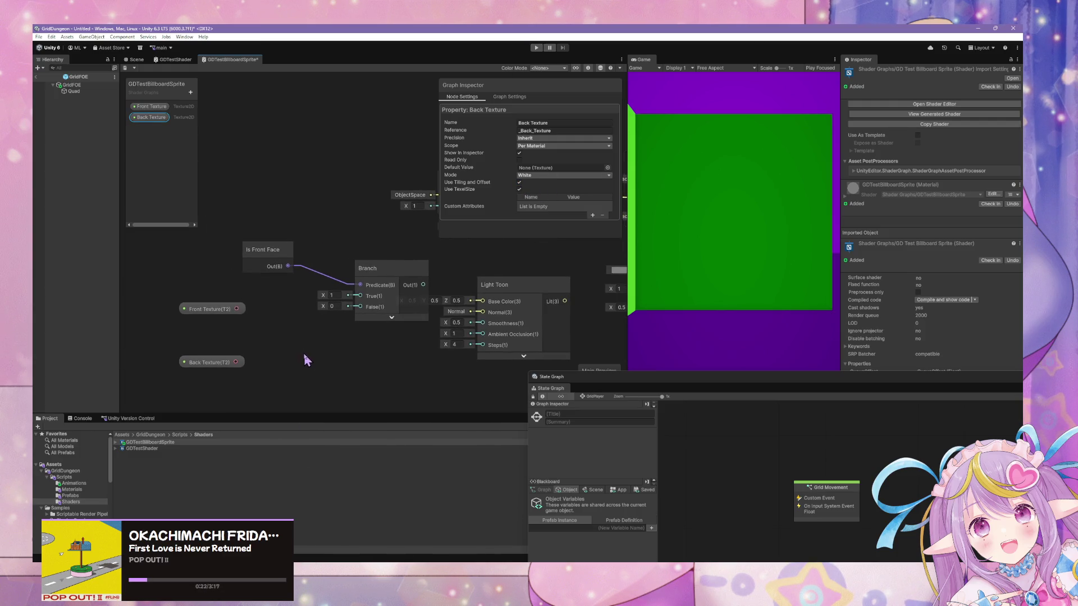
mouse_move(414, 284)
left_mouse_down()
mouse_move(383, 286)
mouse_move(481, 304)
left_mouse_up()
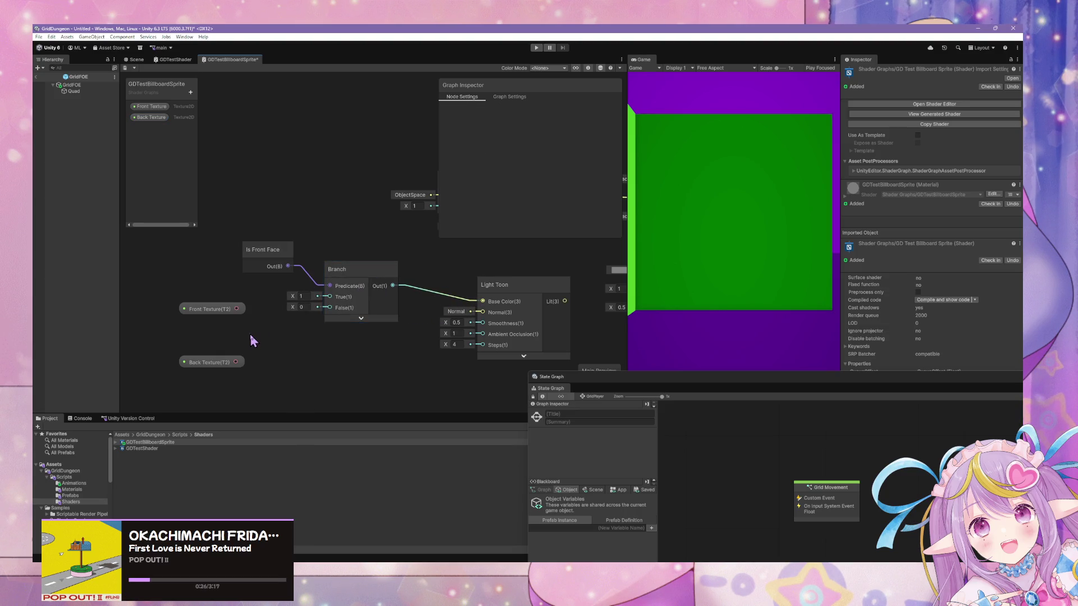
key("space")
Step: Add a Sample Texture 2D node and move the texture nodes left
type("sa")
type("mple")
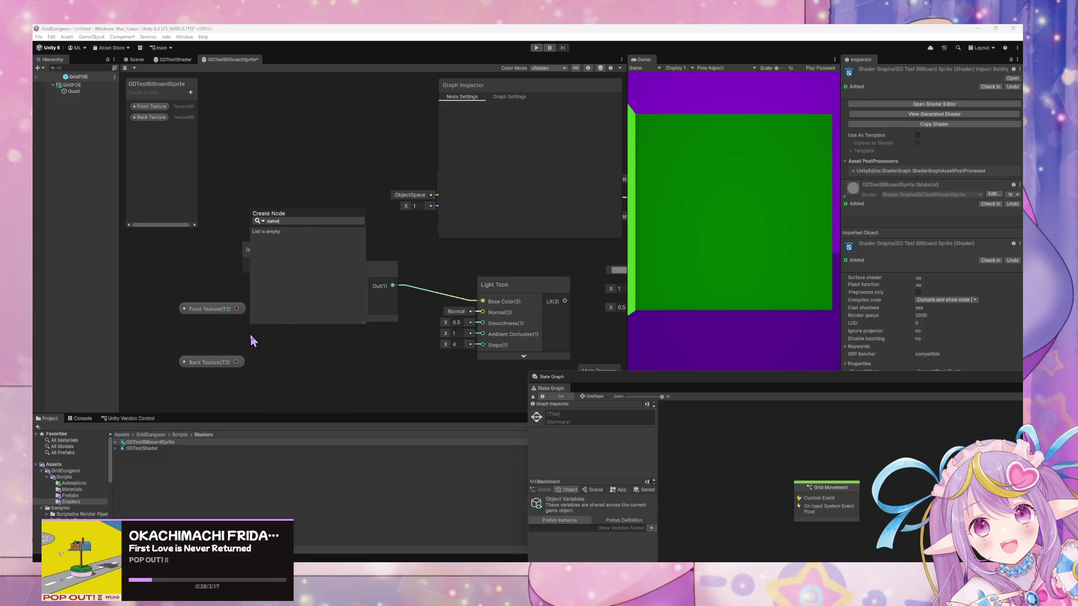
key("Down")
key("Up")
key("Up")
key("Up")
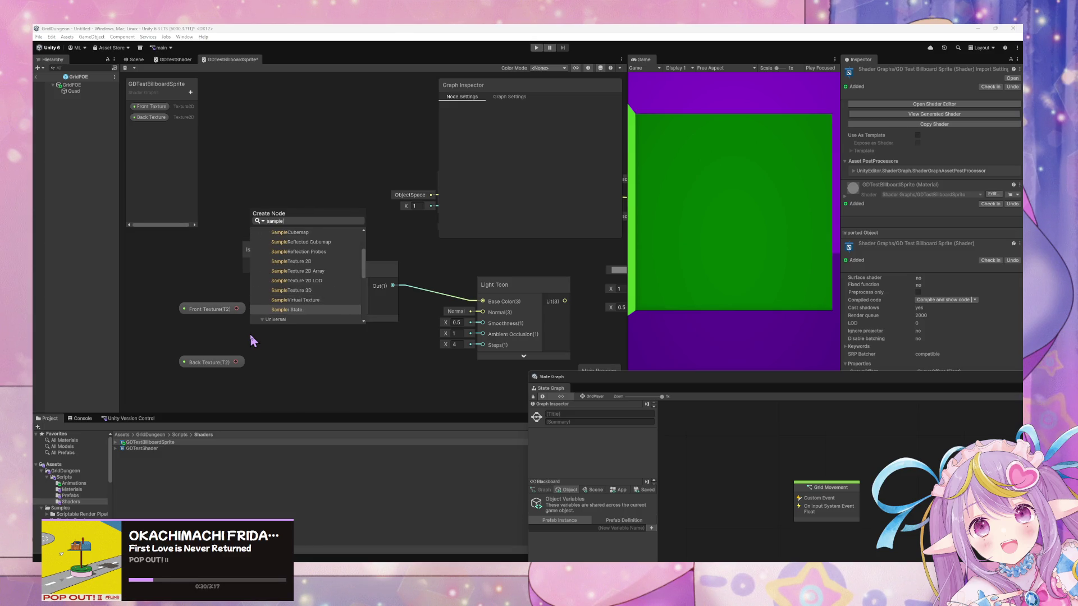
key("Return")
mouse_move(251, 339)
left_mouse_down()
mouse_move(404, 278)
mouse_move(245, 331)
left_mouse_up()
left_click_drag(359, 246, 295, 254)
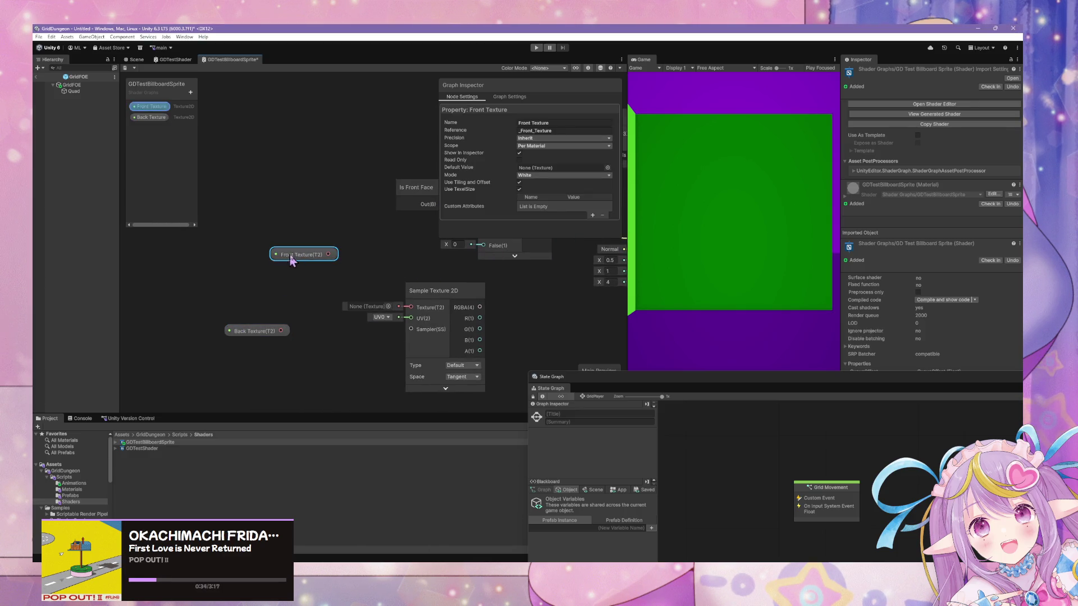
left_click(370, 255)
Step: Search the node list for texture nodes, then add a Tiling And Offset node
key("space")
type("t")
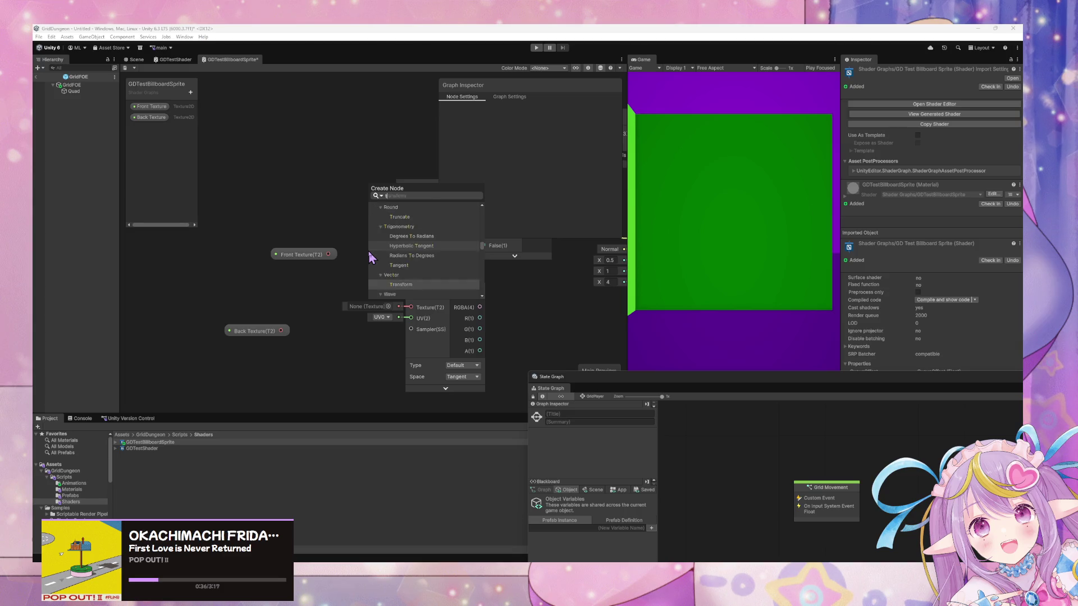
type("exture split")
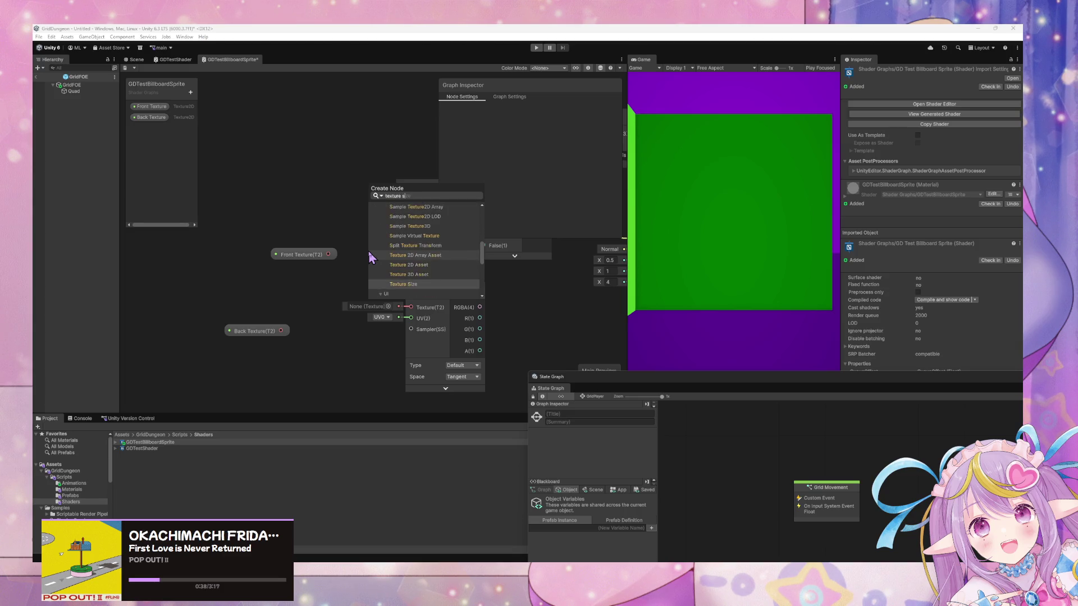
key("Up")
key("Up")
key("Up")
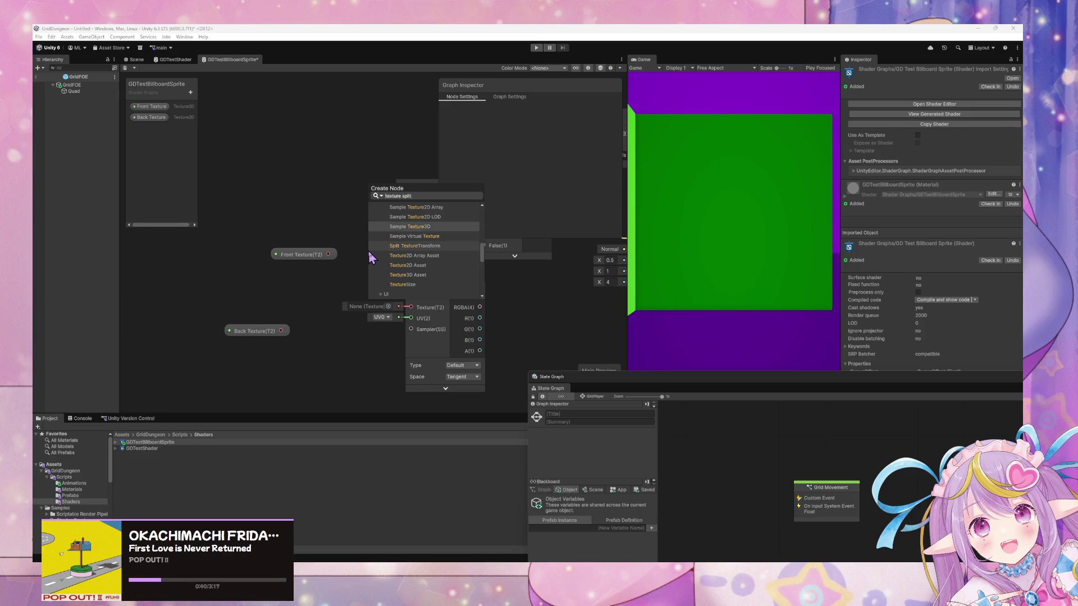
key("Down")
key("Down")
key("Down")
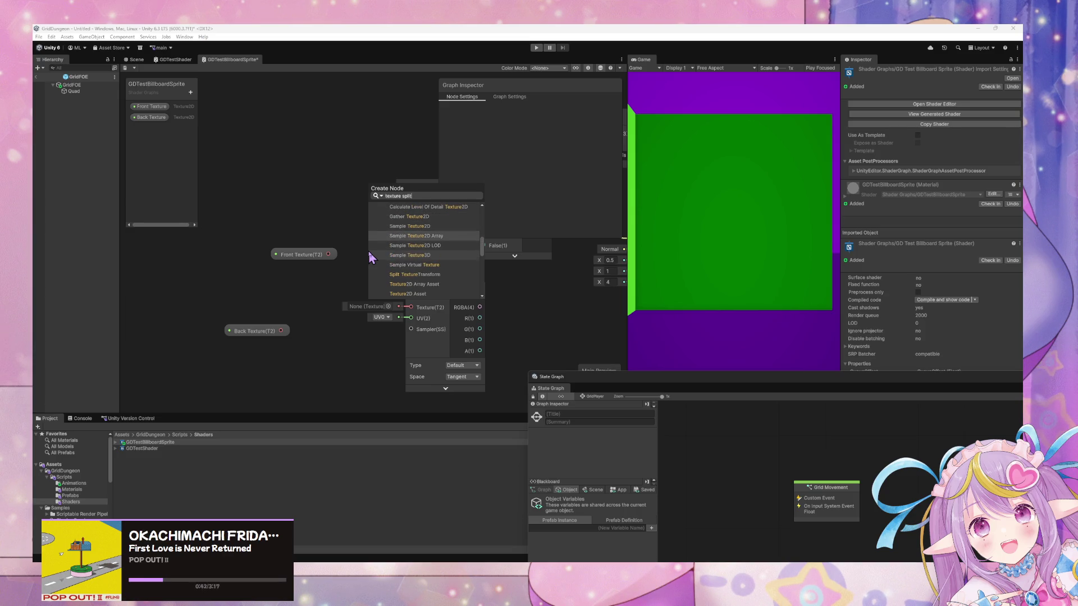
key("Up")
key("Up")
key("Up")
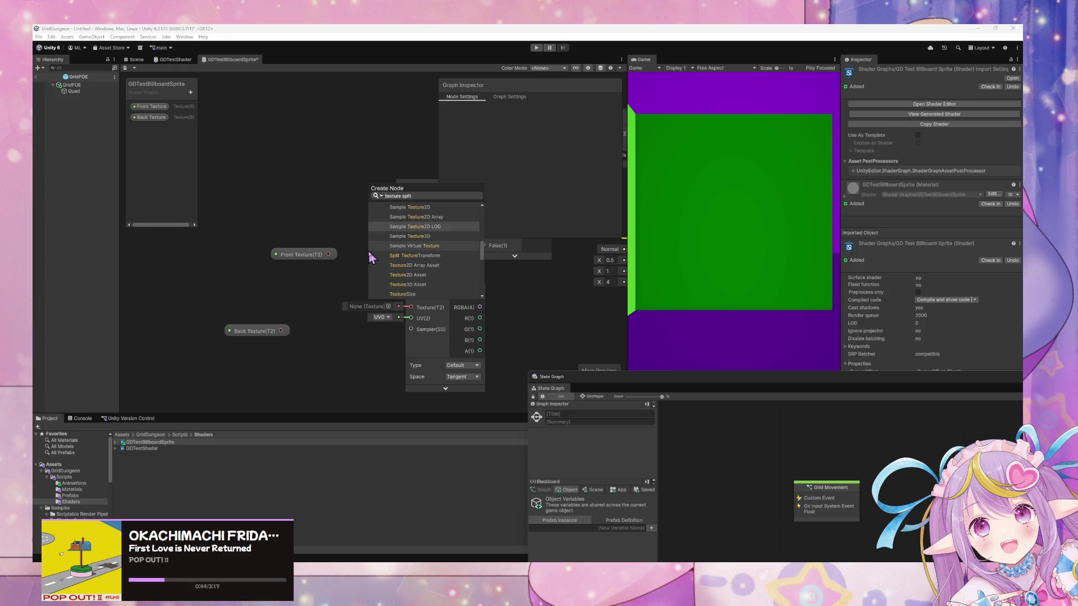
key("Up")
key("Up")
key("Up")
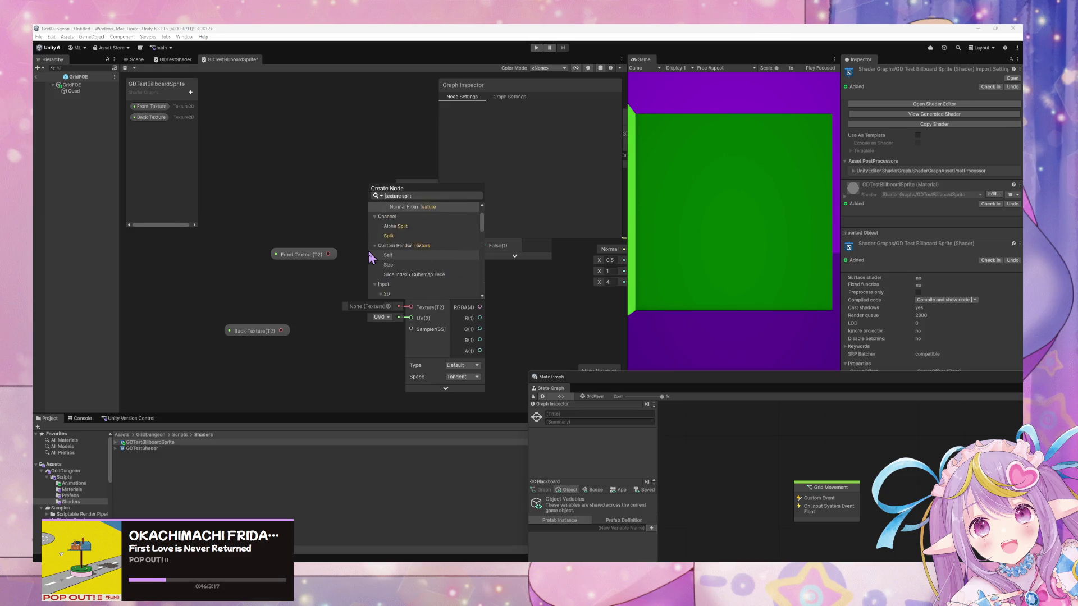
key("Down")
key("Down")
key("Down")
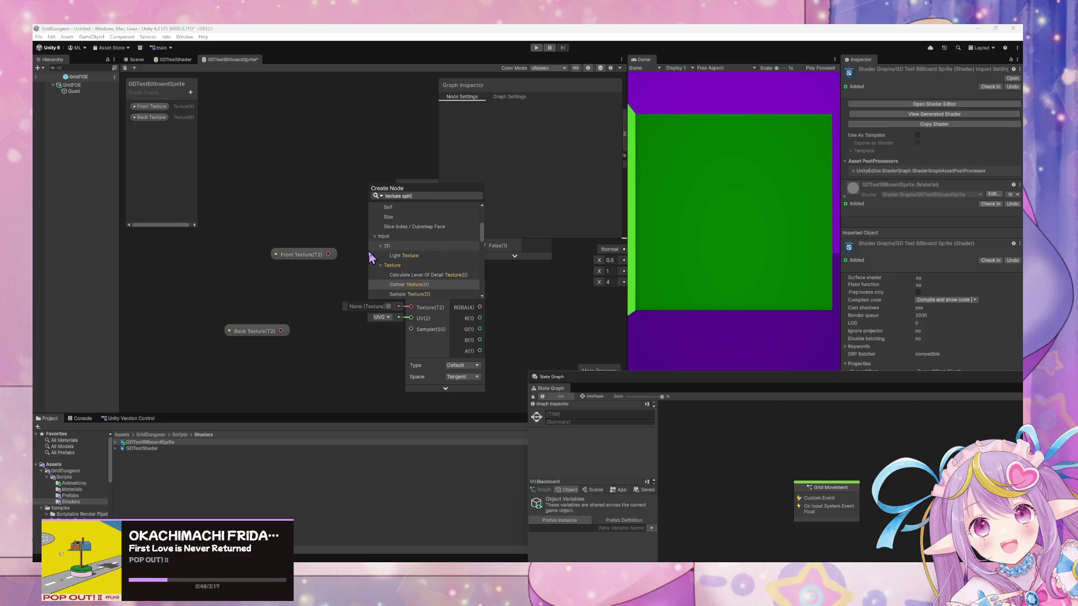
key("Down")
key("Down")
key("Down")
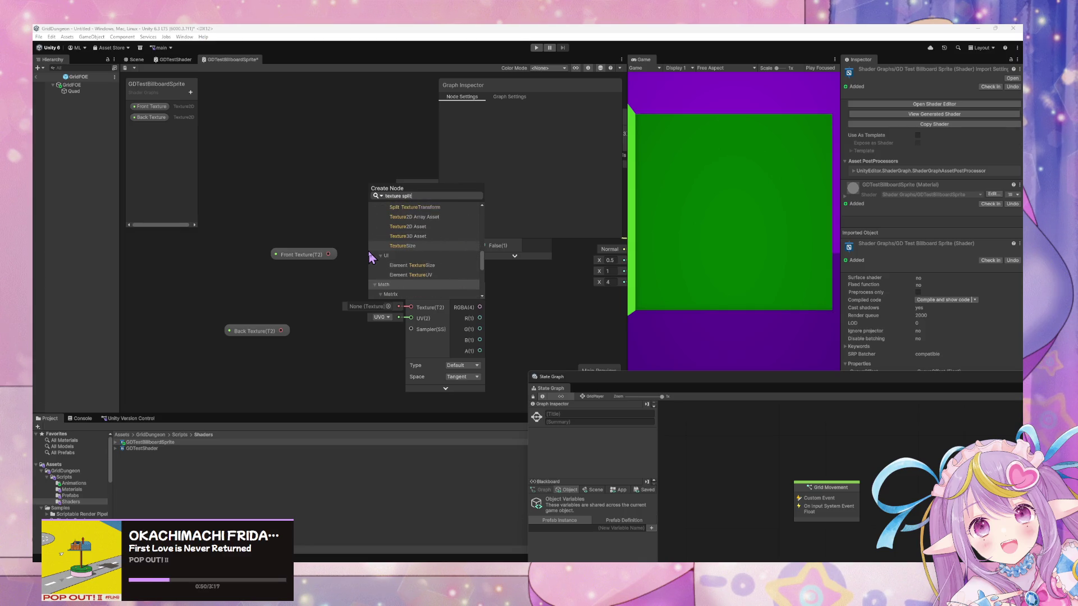
key("Down")
key("Down")
key("Down")
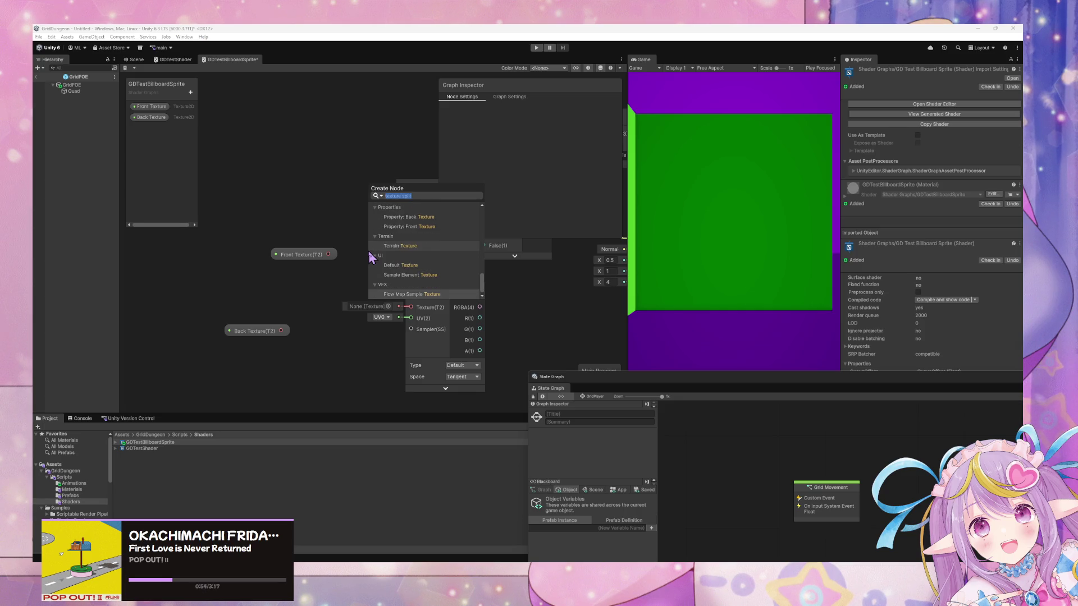
type("textru")
key("BackSpace")
key("BackSpace")
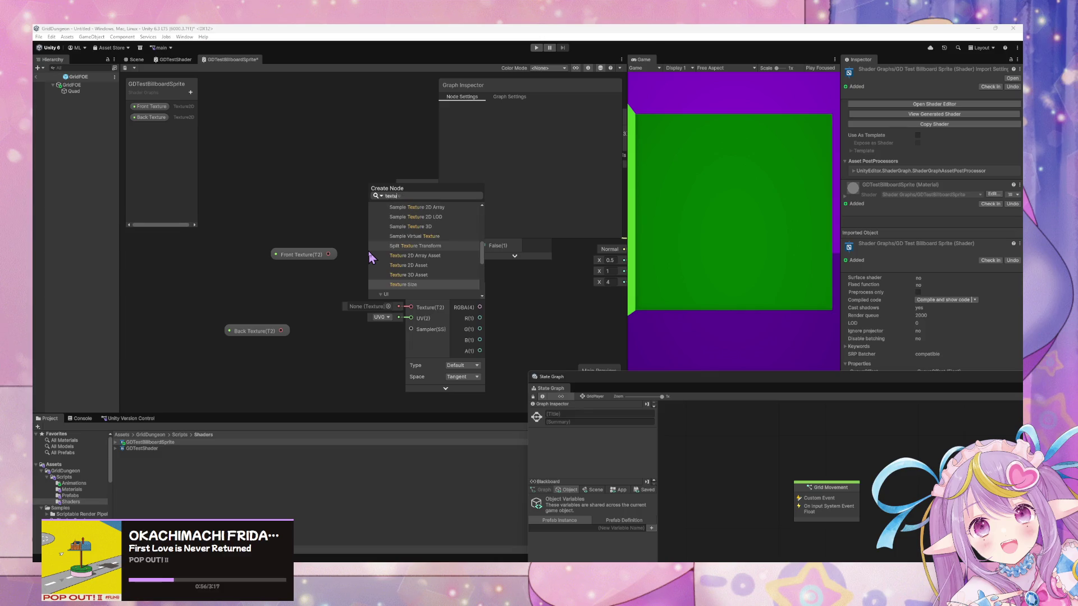
type("ure2")
key("BackSpace")
key("BackSpace")
key("BackSpace")
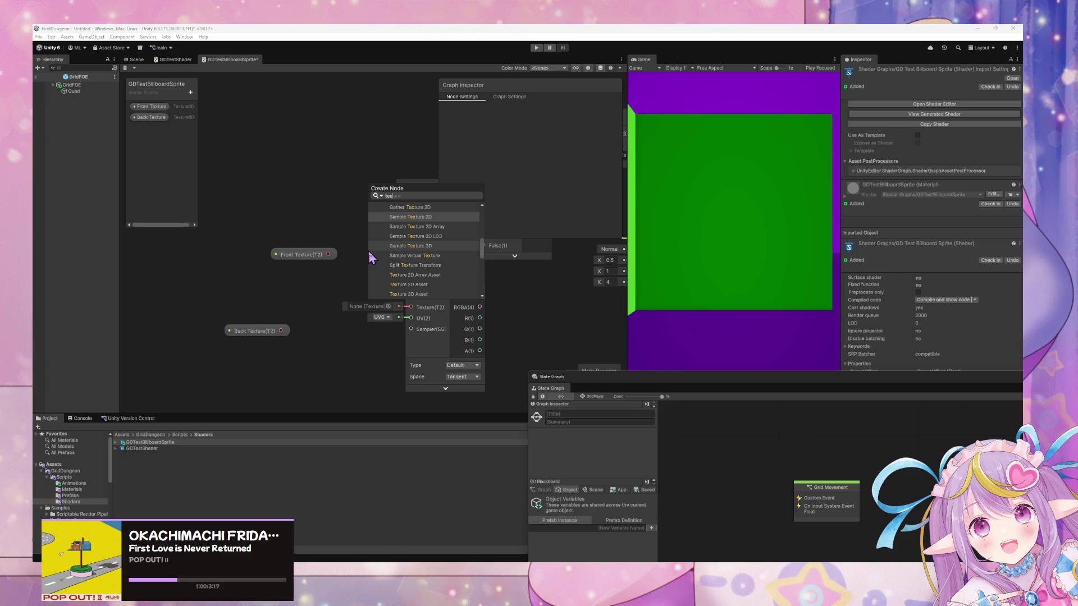
key("Up")
key("Up")
key("Up")
key("Down")
key("Down")
key("Down")
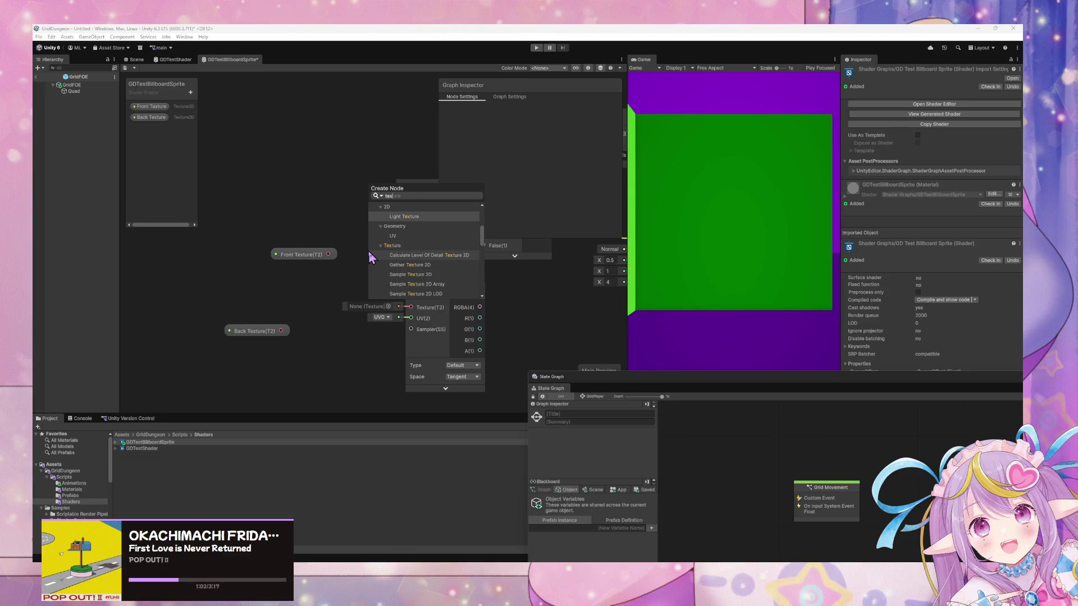
key("Down")
key("Down")
key("Down")
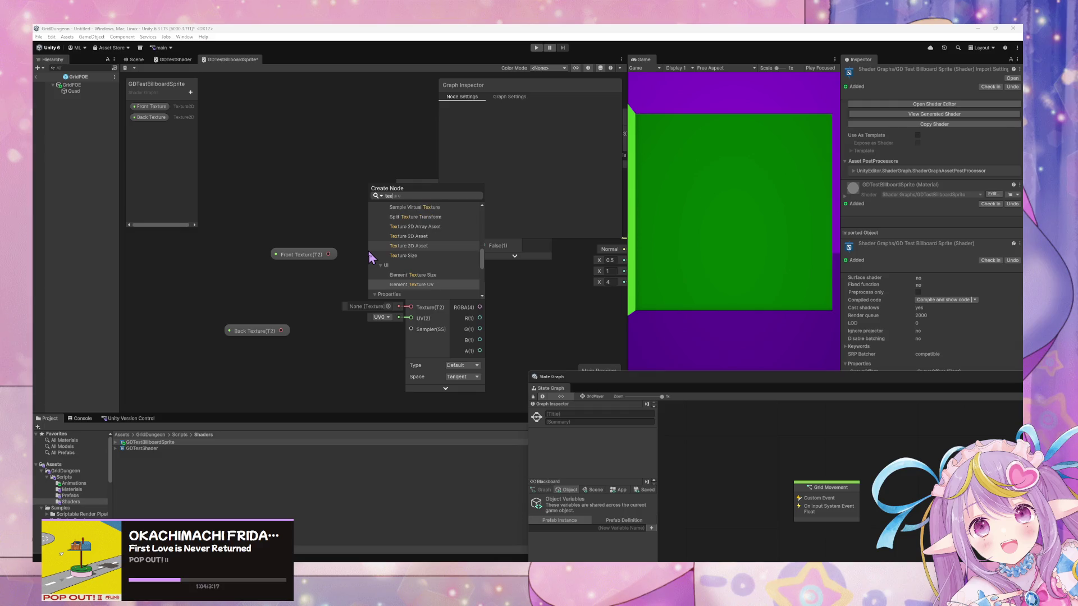
key("BackSpace")
key("BackSpace")
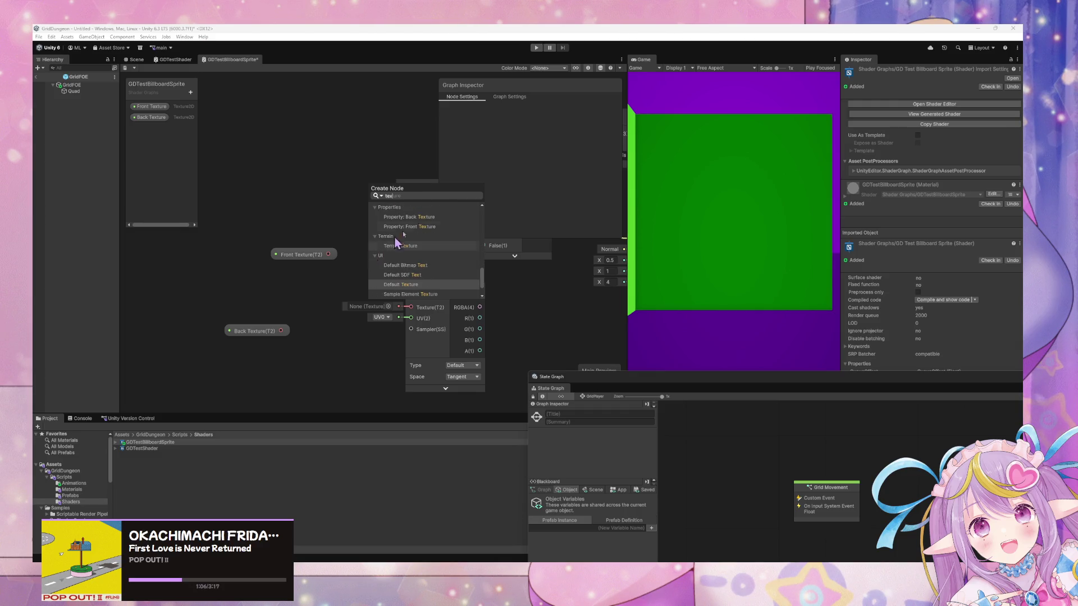
type("iling")
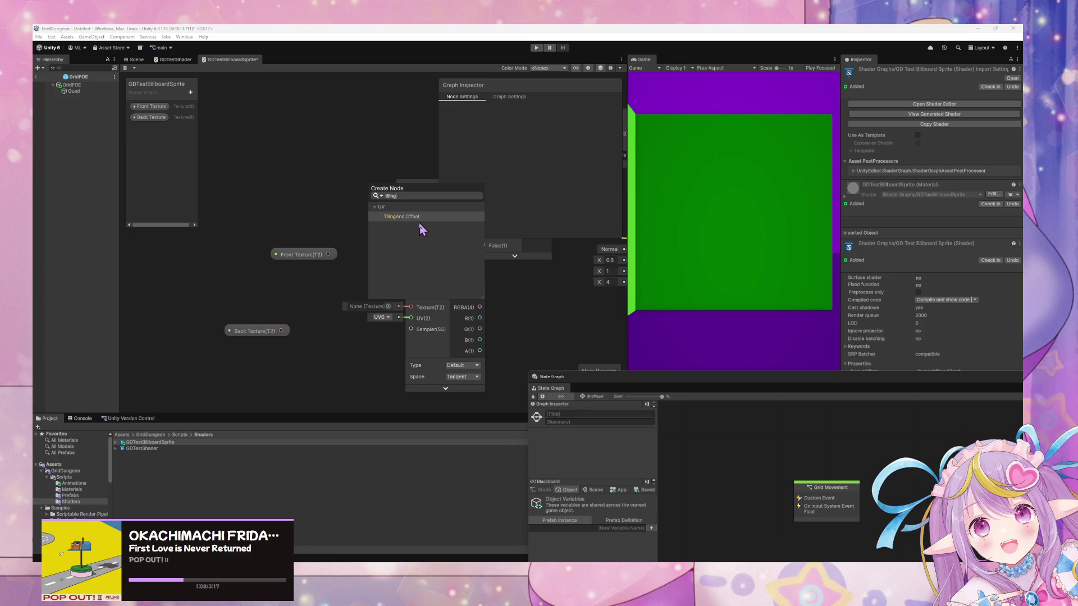
key("Return")
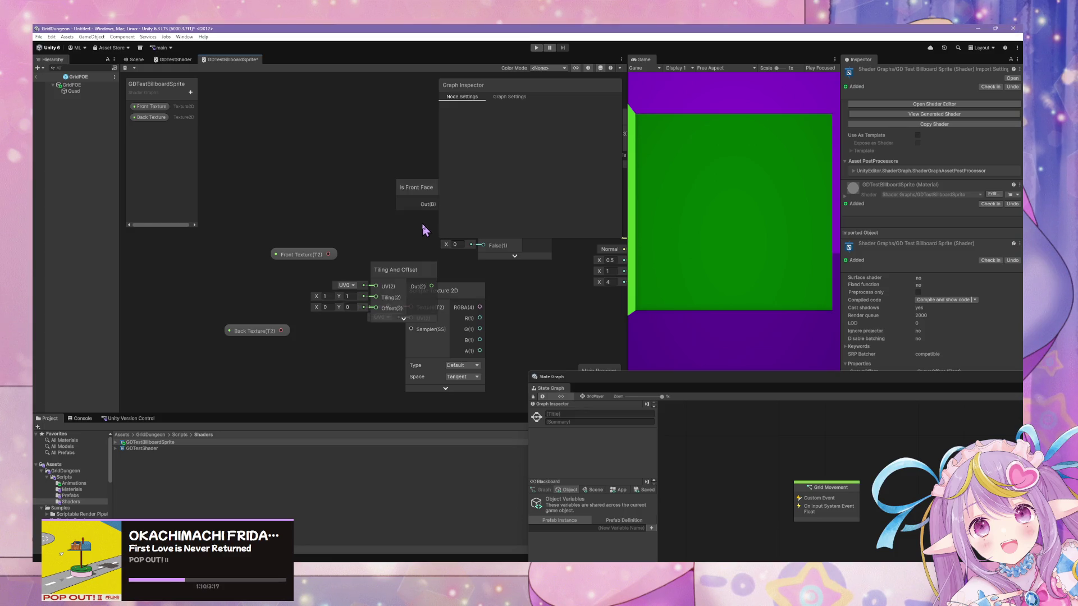
Step: Connect Front Texture's output to Sample Texture 2D's Texture input
left_click_drag(315, 254, 268, 254)
left_click_drag(432, 281, 401, 250)
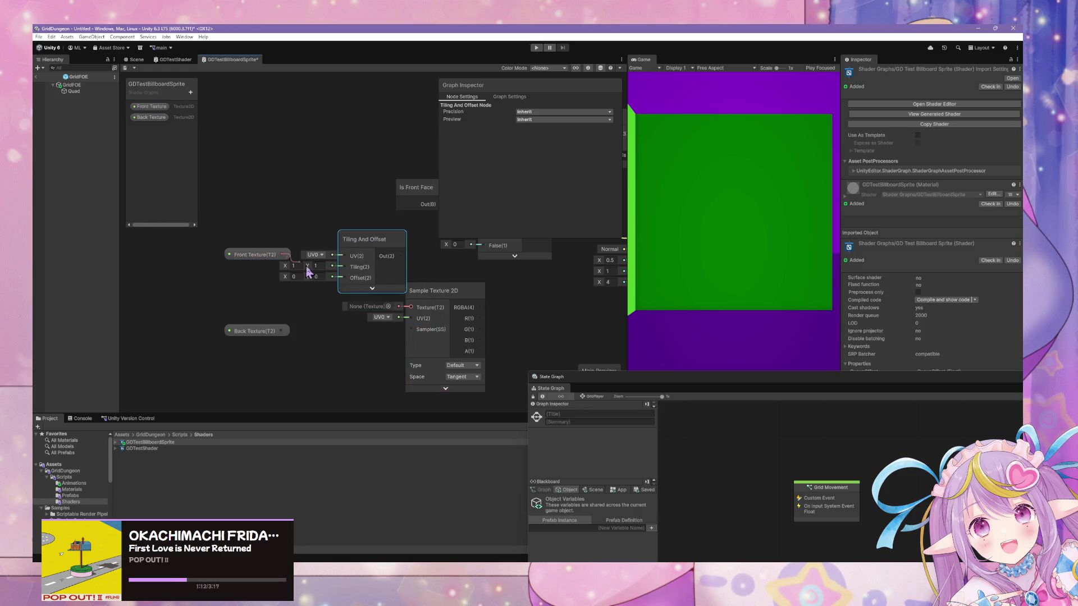
mouse_move(344, 273)
left_mouse_down()
mouse_move(265, 287)
mouse_move(268, 257)
mouse_move(258, 293)
mouse_move(410, 307)
left_mouse_up()
key("Escape")
left_click(272, 259)
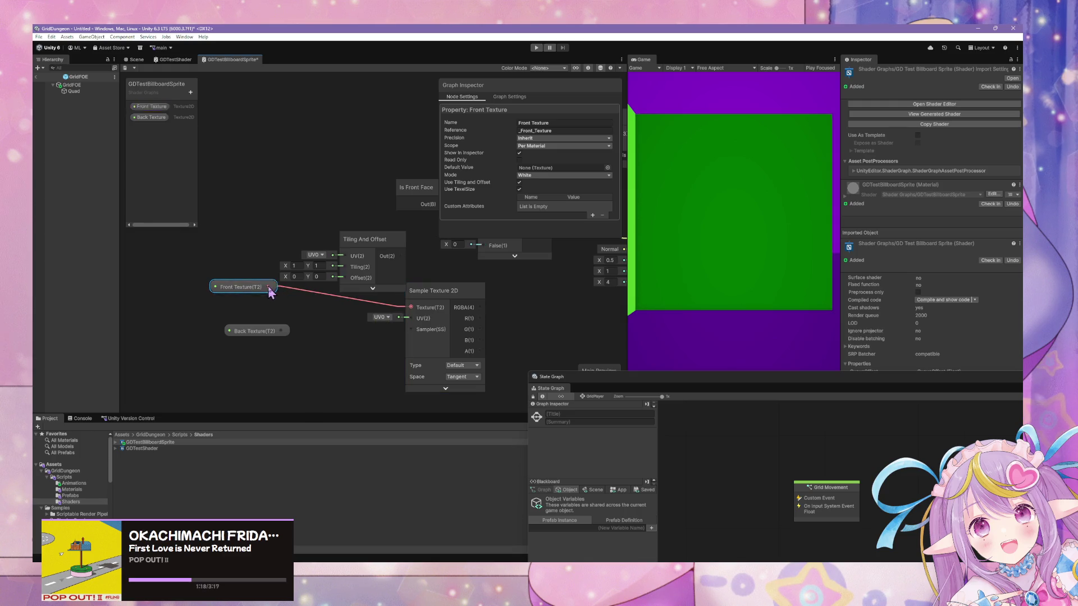
left_click(285, 304)
Step: Create a Split Texture Transform node wired from Front Texture's output
left_click_drag(269, 287, 336, 331)
key("Escape")
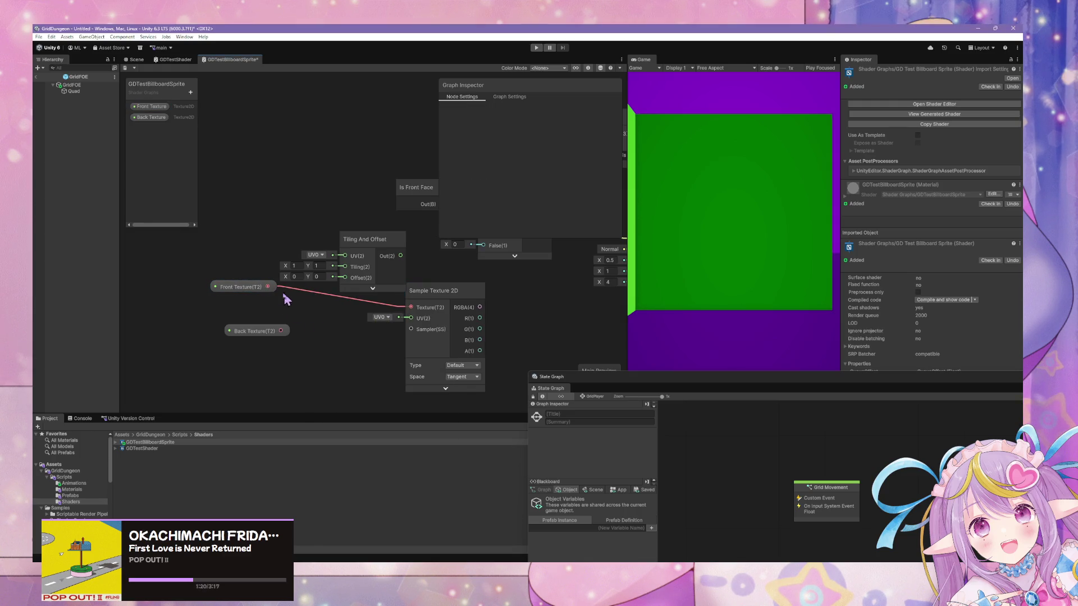
left_click_drag(269, 286, 335, 333)
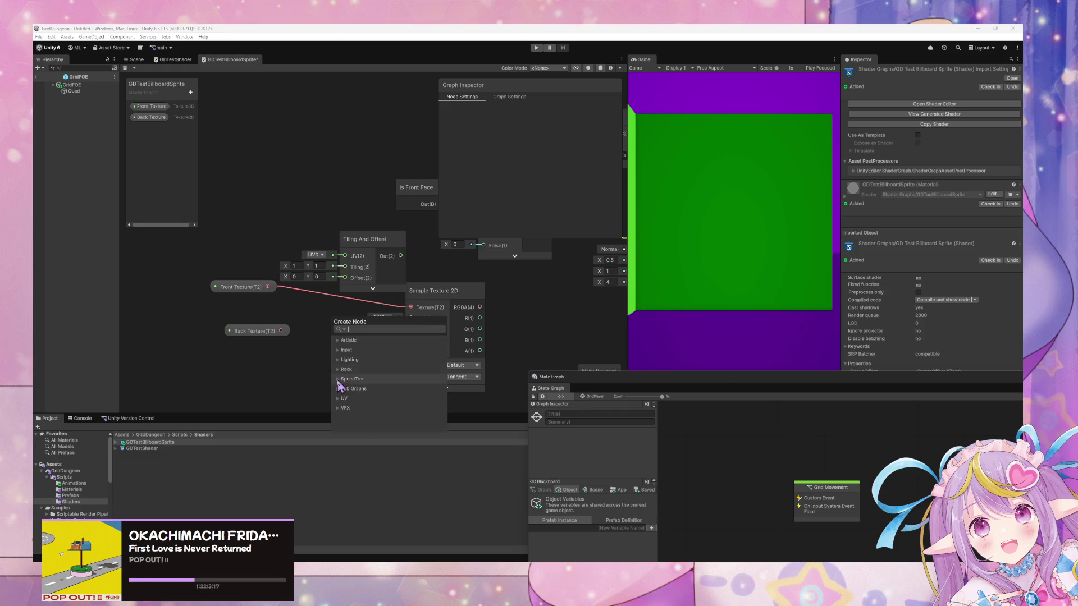
type("tex")
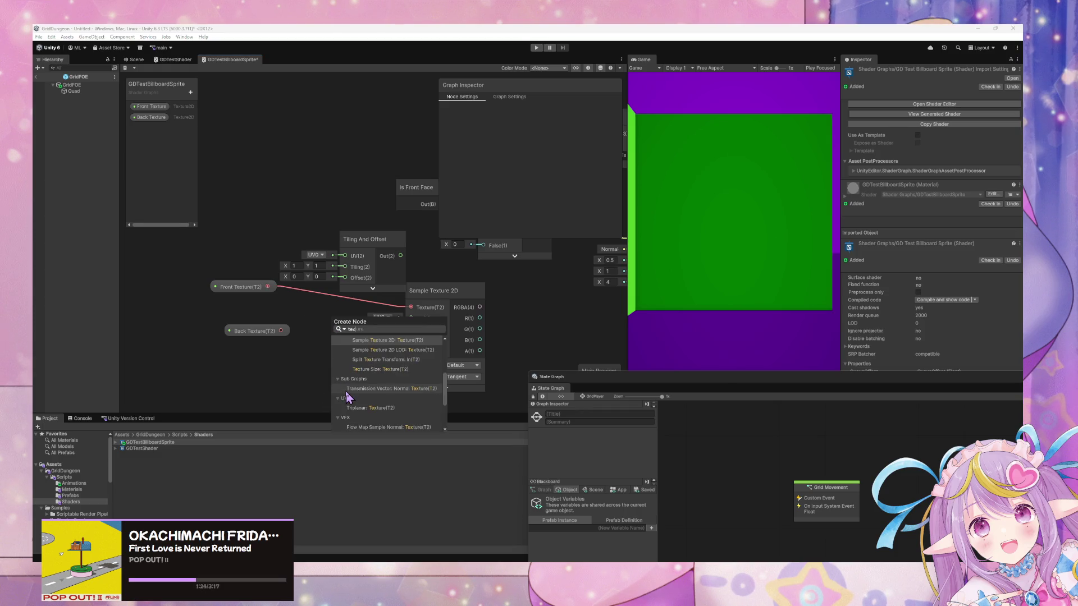
type("ture")
key("Up")
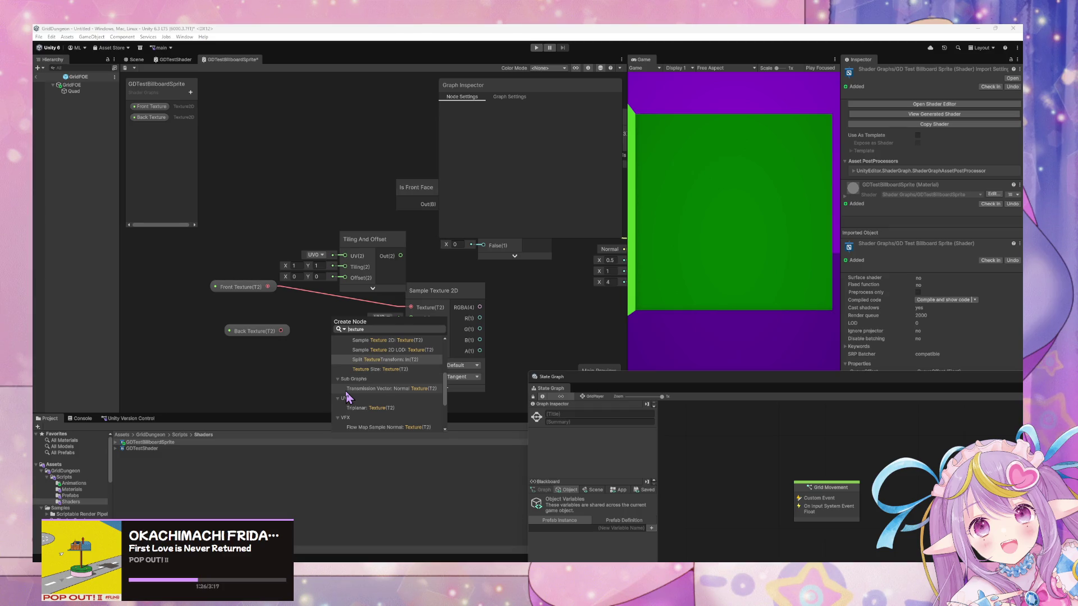
key("Return")
Step: Arrange Front Texture, Split Texture Transform and Tiling And Offset in a row
left_click(269, 336)
left_click_drag(268, 339, 220, 353)
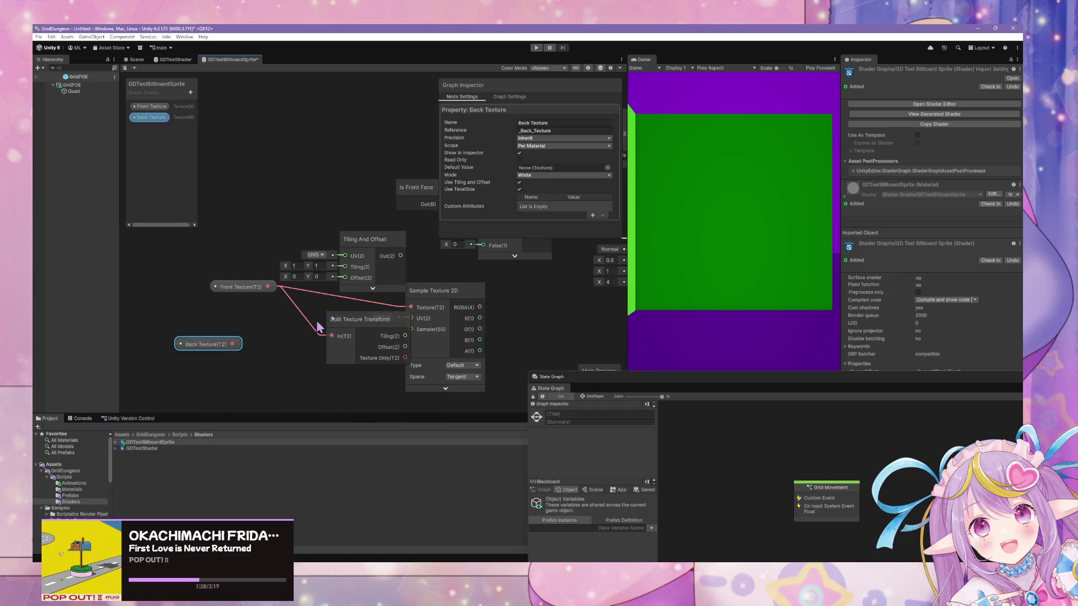
left_click_drag(348, 319, 307, 317)
left_click_drag(253, 288, 199, 288)
left_click_drag(315, 318, 267, 291)
left_click_drag(378, 241, 373, 331)
Step: Wire the split's Tiling and Offset outputs into the Tiling And Offset node
left_click_drag(317, 307, 341, 356)
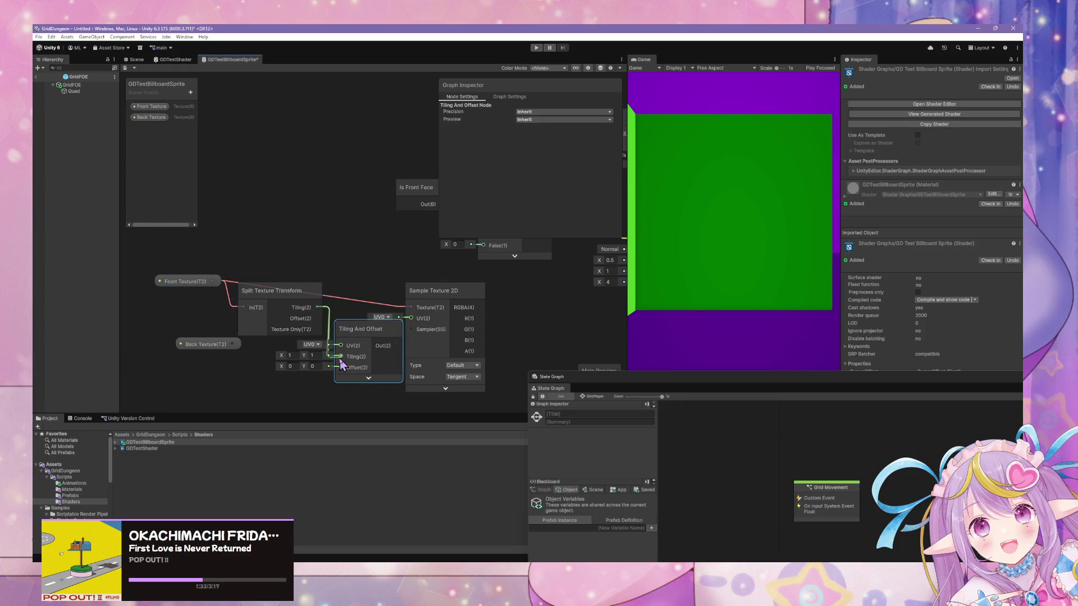
left_click_drag(318, 319, 341, 368)
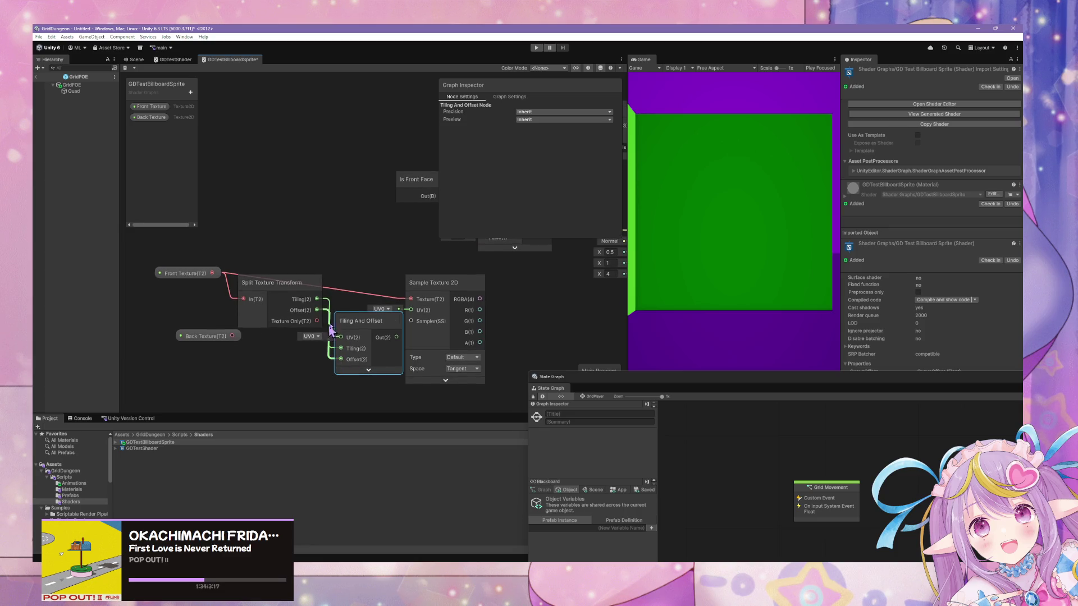
left_click_drag(281, 283, 272, 305)
left_click_drag(360, 317, 358, 242)
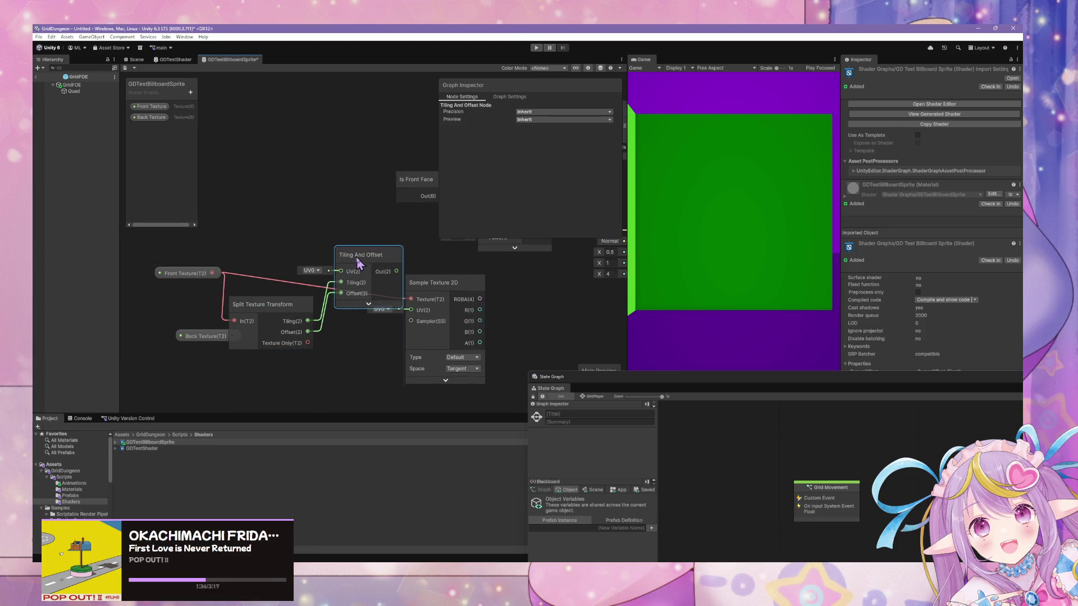
left_click_drag(295, 317, 284, 295)
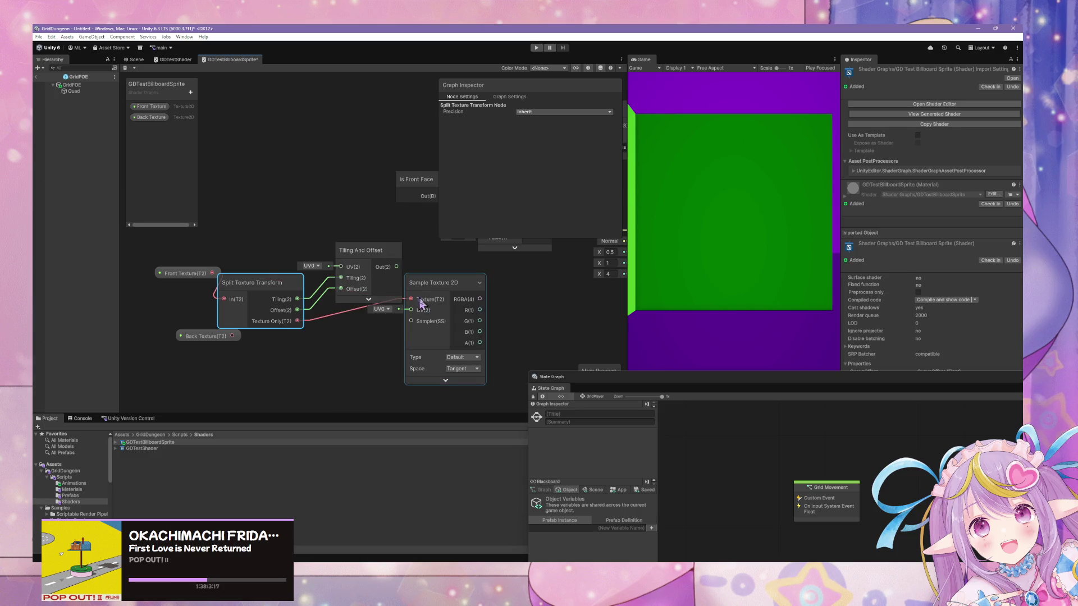
mouse_move(379, 254)
left_mouse_down()
mouse_move(364, 267)
mouse_move(412, 315)
left_mouse_up()
Step: Tidy Front Texture, Sample Texture 2D, Branch and Back Texture node positions
left_click_drag(255, 283, 168, 286)
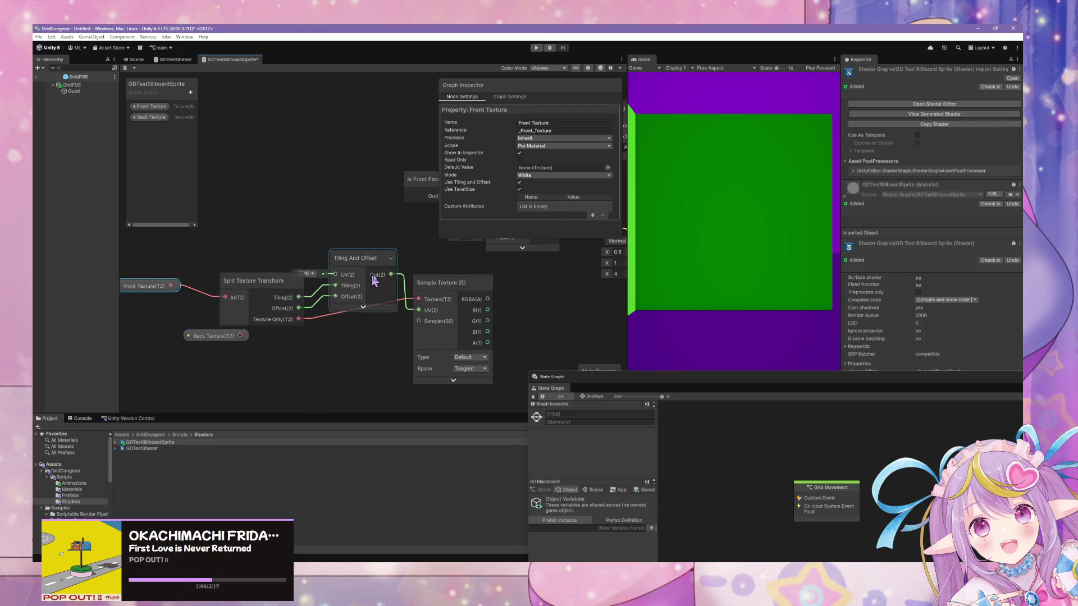
scroll(427, 353, "down", 3)
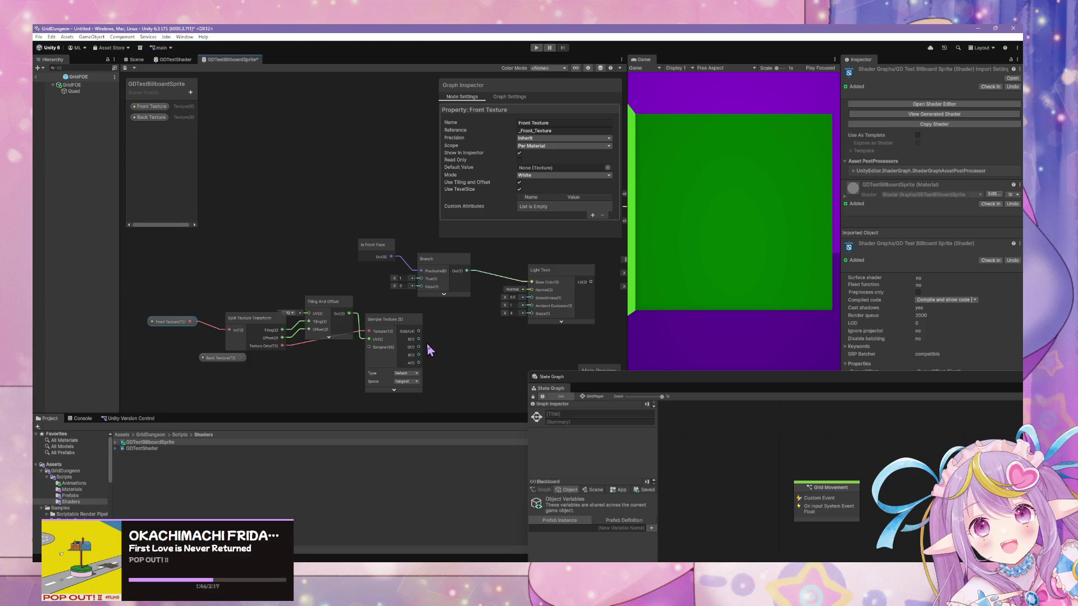
left_click_drag(393, 324, 402, 332)
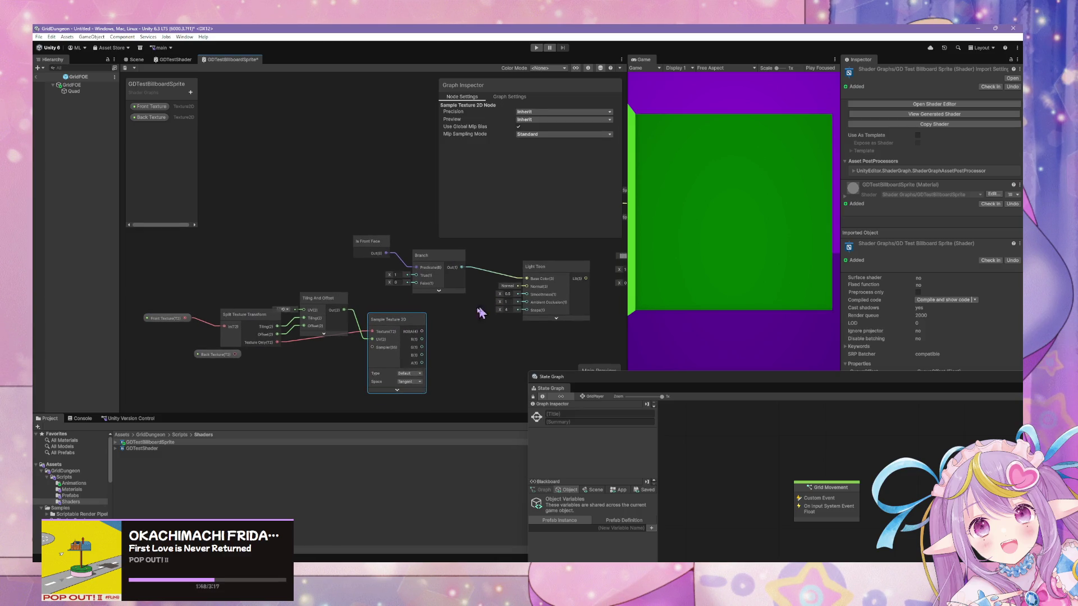
left_click_drag(437, 270, 445, 272)
left_click_drag(216, 357, 218, 362)
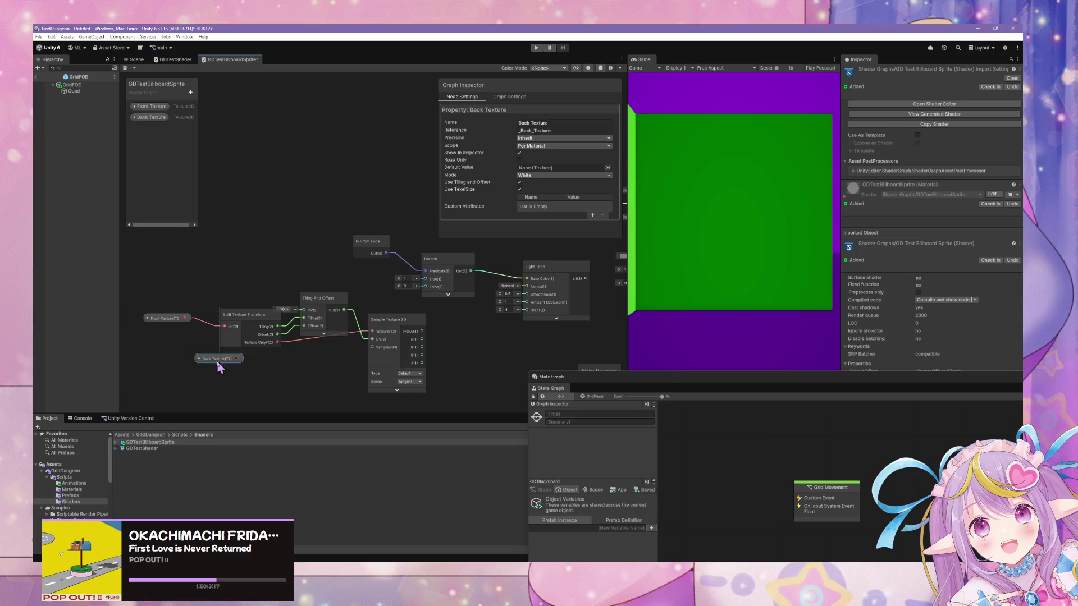
scroll(323, 342, "down", 2)
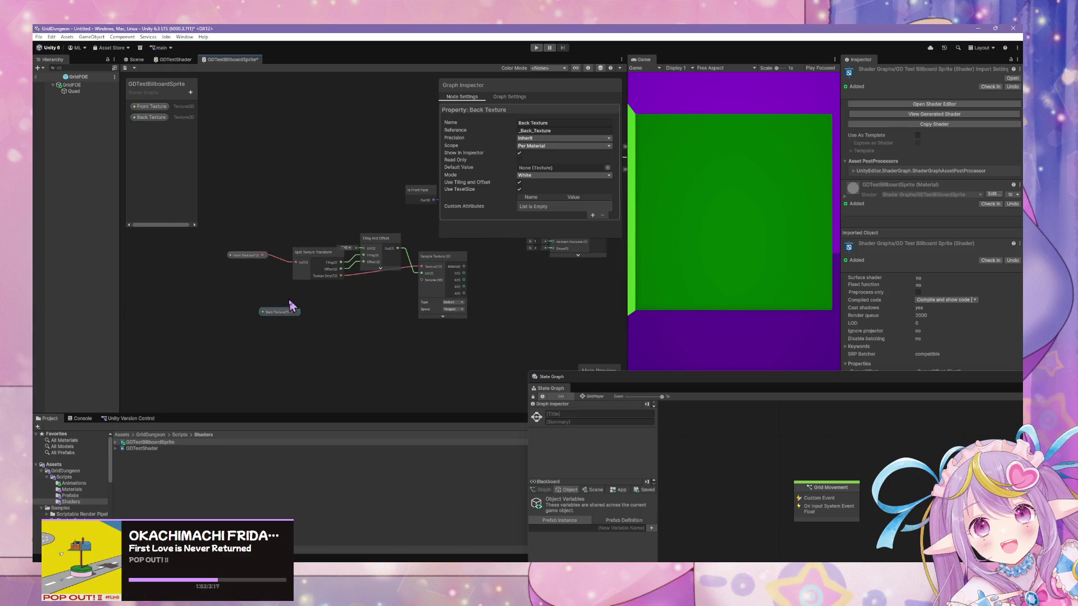
Step: Duplicate the front texture sampling chain and connect Back Texture to the copied Split Texture Transform
left_click_drag(284, 311, 249, 366)
mouse_move(315, 258)
left_mouse_down()
mouse_move(307, 246)
mouse_move(235, 251)
left_mouse_up()
mouse_move(459, 330)
left_mouse_down()
mouse_move(204, 224)
mouse_move(209, 236)
left_mouse_up()
key("ctrl+d")
left_click_drag(322, 344, 377, 340)
left_click(260, 370)
mouse_move(260, 370)
left_mouse_down()
mouse_move(304, 346)
mouse_move(221, 349)
left_mouse_up()
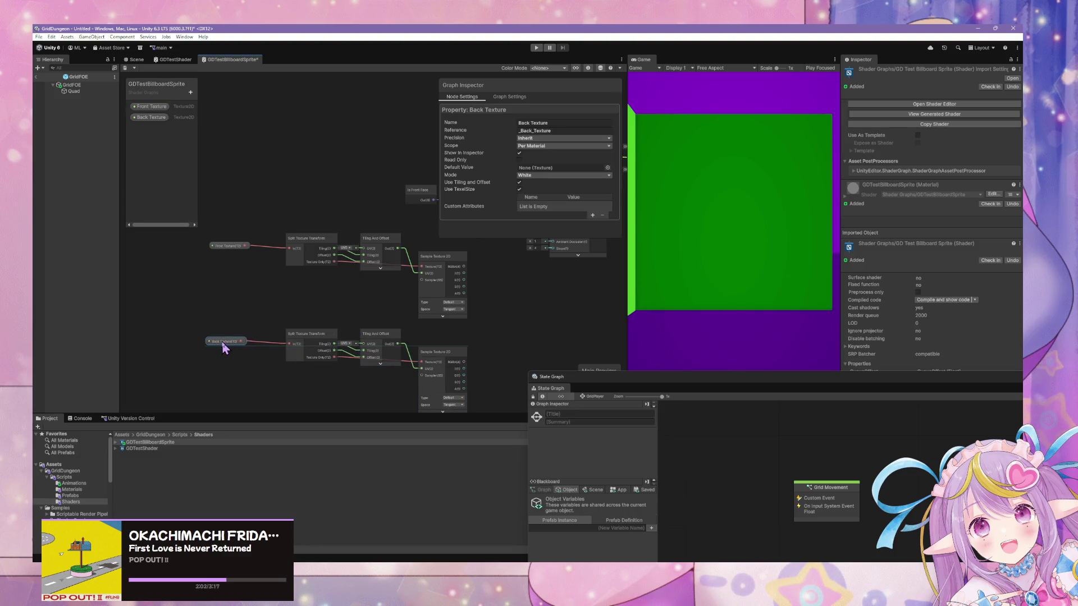
Step: Reposition the Billboard node by the vertex outputs and Is Front Face above Branch
left_click_drag(440, 300, 418, 302)
left_click_drag(528, 292, 401, 283)
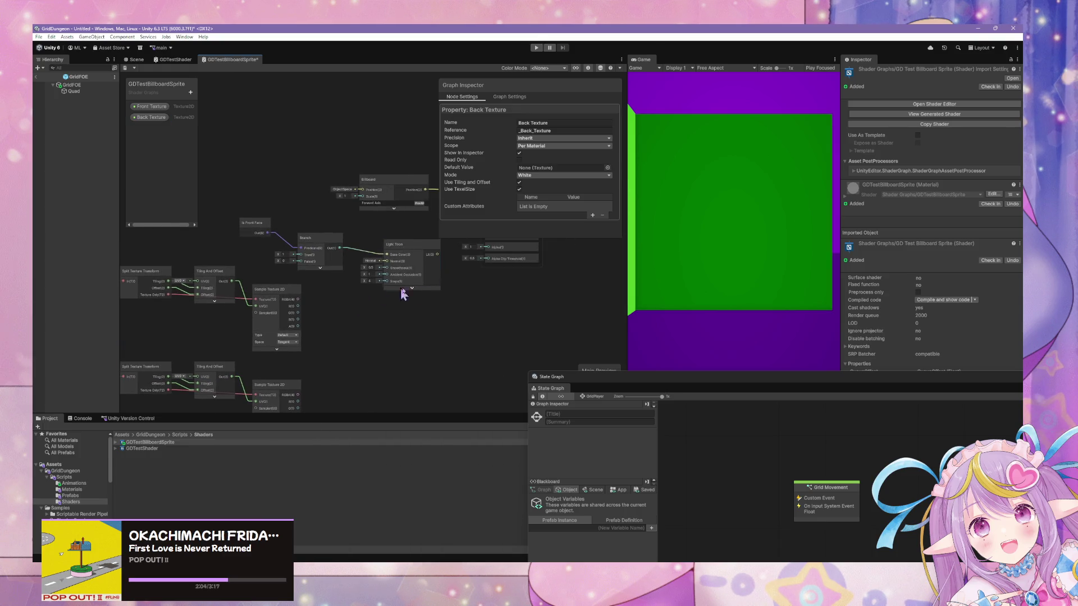
mouse_move(483, 280)
left_mouse_down()
mouse_move(429, 319)
mouse_move(440, 305)
mouse_move(366, 234)
mouse_move(422, 250)
mouse_move(475, 245)
left_mouse_up()
left_click_drag(257, 248, 294, 257)
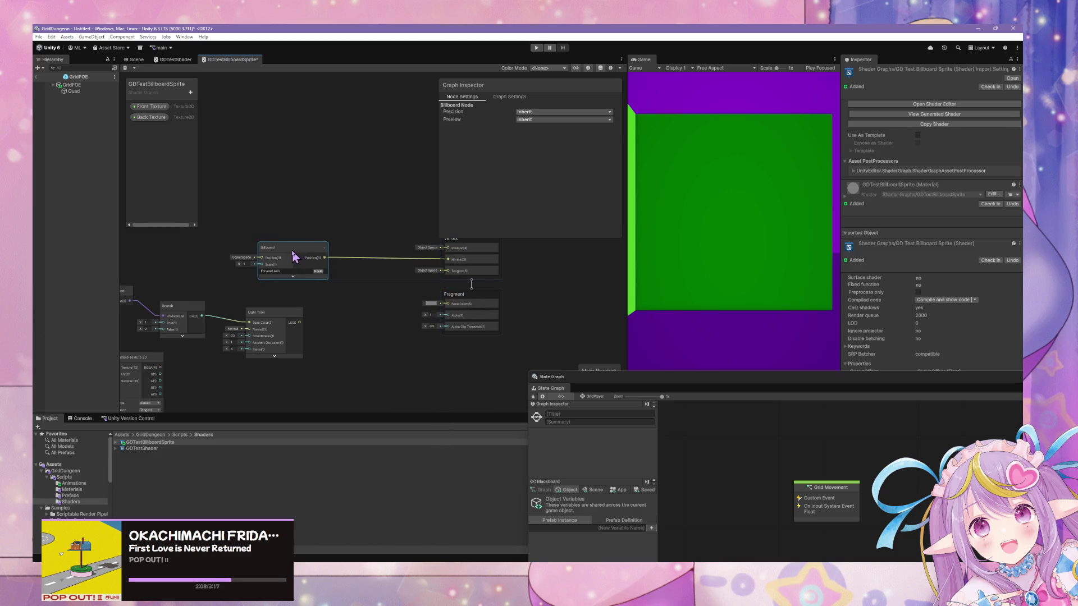
mouse_move(298, 299)
left_mouse_down()
mouse_move(424, 271)
mouse_move(467, 303)
mouse_move(571, 291)
mouse_move(573, 275)
mouse_move(339, 298)
mouse_move(355, 303)
left_mouse_up()
left_click_drag(220, 261, 276, 272)
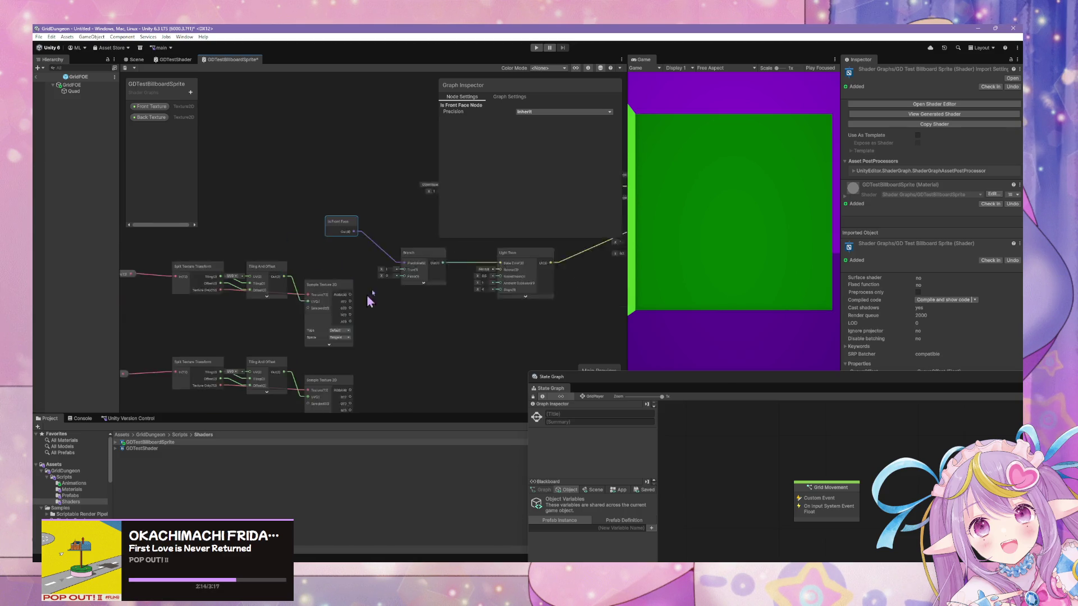
Step: Add an Alpha Split after the upper Sample Texture 2D, feeding its RGB into Branch
key("space")
type("al")
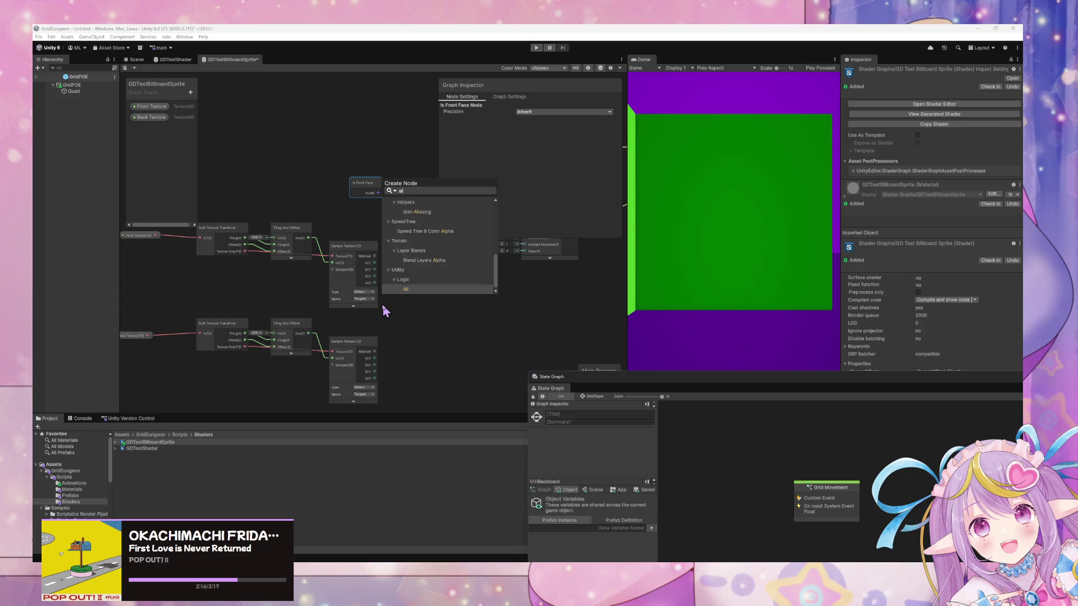
type("pha")
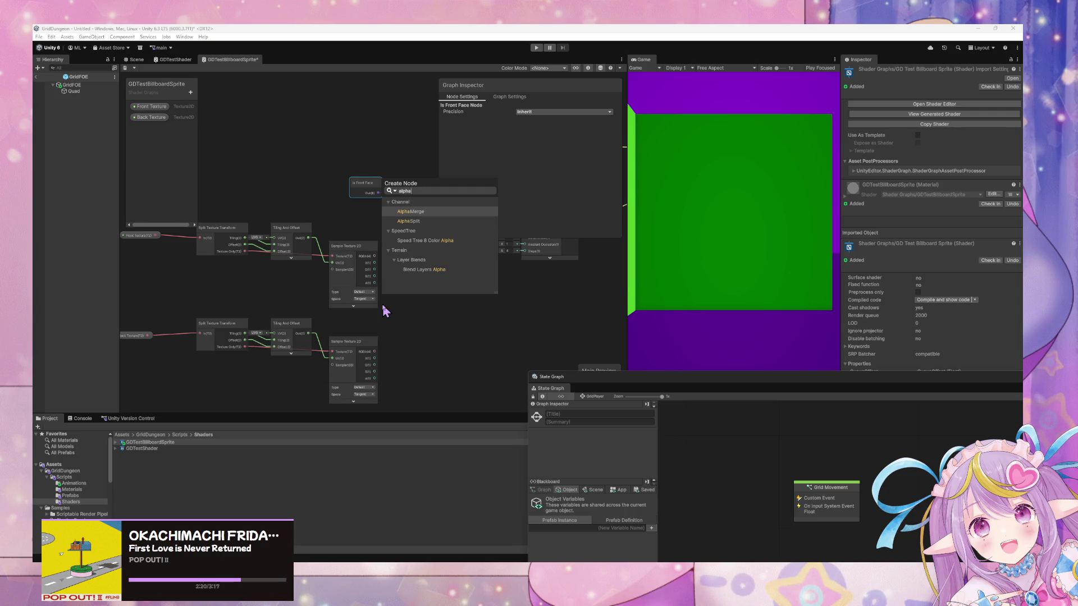
key("Down")
key("Return")
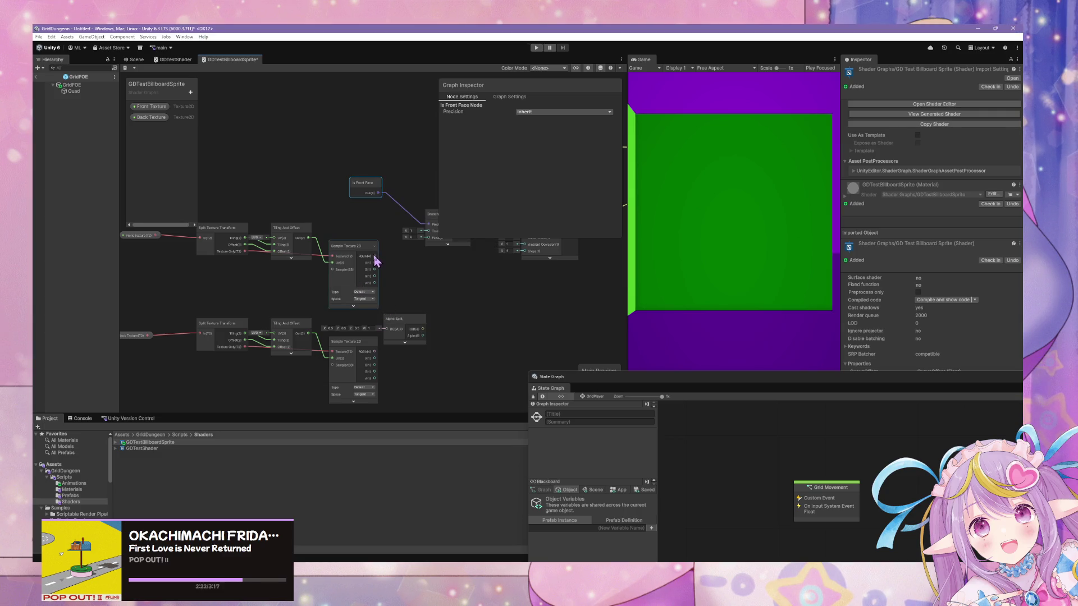
mouse_move(422, 336)
left_mouse_down()
mouse_move(429, 270)
mouse_move(397, 291)
left_mouse_up()
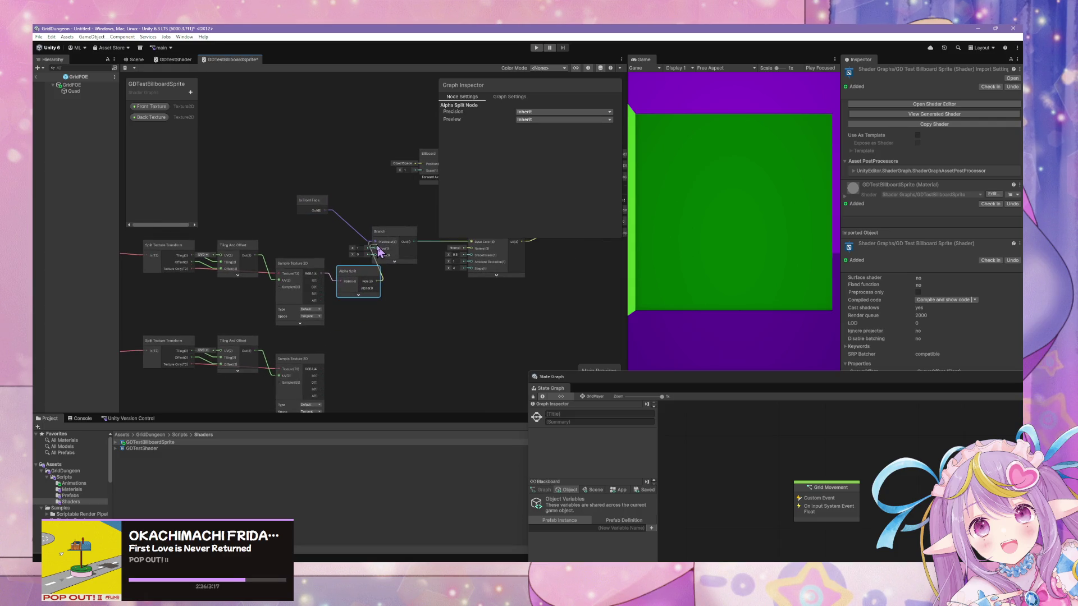
left_click_drag(379, 251, 375, 255)
left_click_drag(436, 273, 354, 294)
mouse_move(458, 306)
left_mouse_down()
mouse_move(306, 250)
mouse_move(377, 253)
left_mouse_up()
left_click_drag(466, 307, 484, 286)
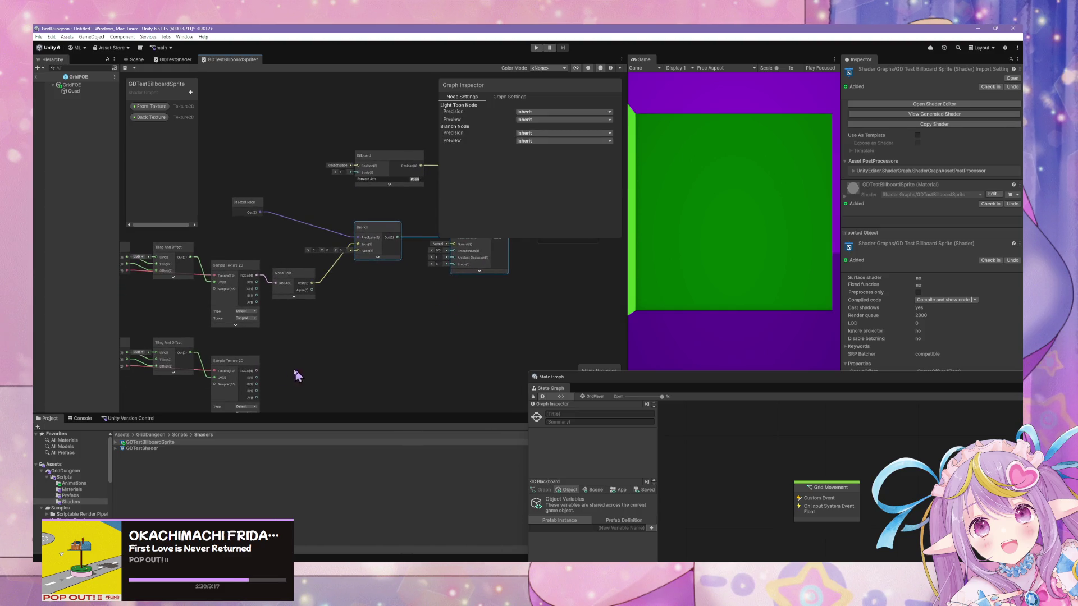
Step: Duplicate Alpha Split for the lower Sample Texture 2D and feed its RGBA in
left_click(292, 293)
key("ctrl+d")
left_click_drag(321, 287, 298, 366)
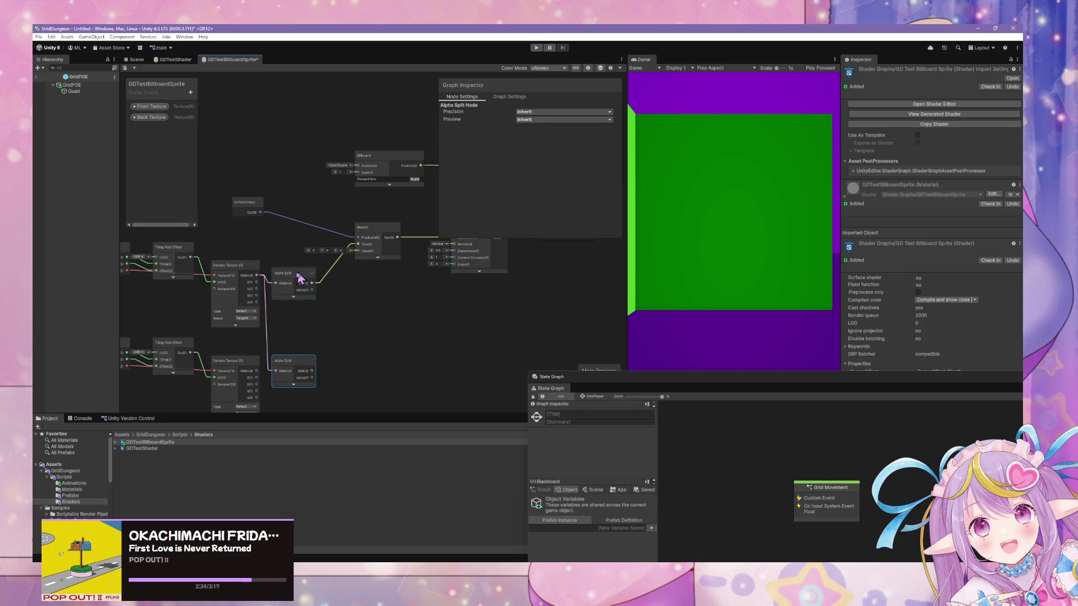
left_click_drag(299, 278, 298, 271)
left_click(259, 374)
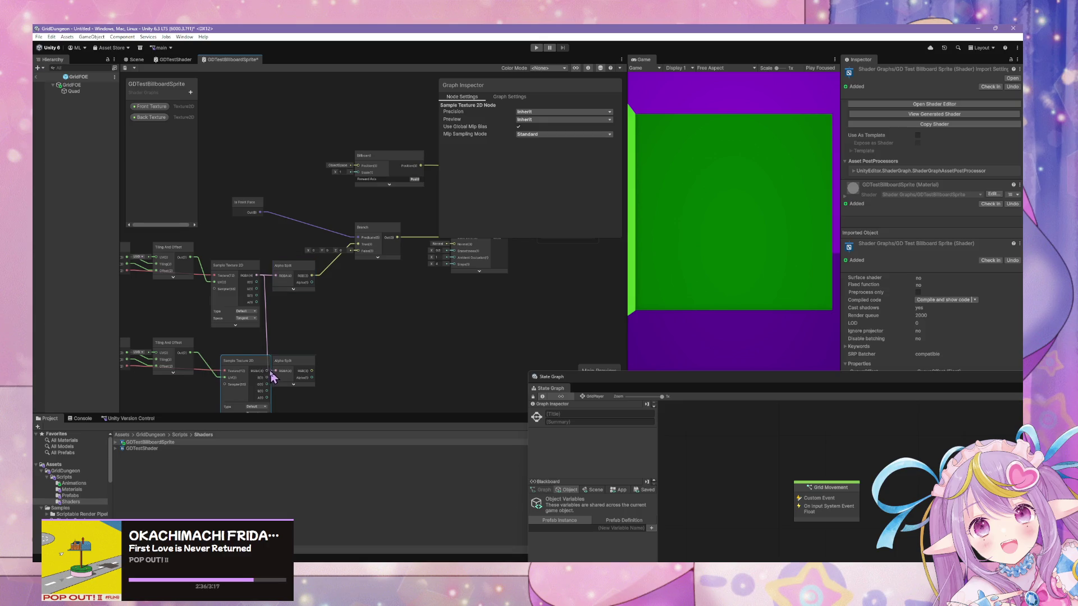
left_click_drag(264, 377, 309, 378)
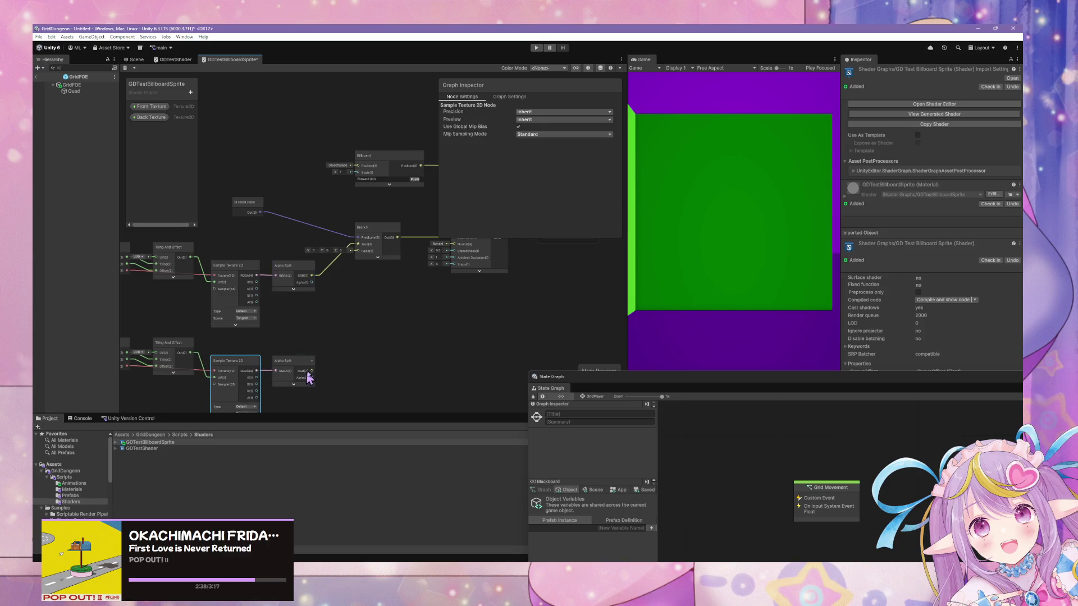
Step: Rearrange the graph so the Fragment output block sits beside the Light Toon node
left_click_drag(417, 304, 325, 319)
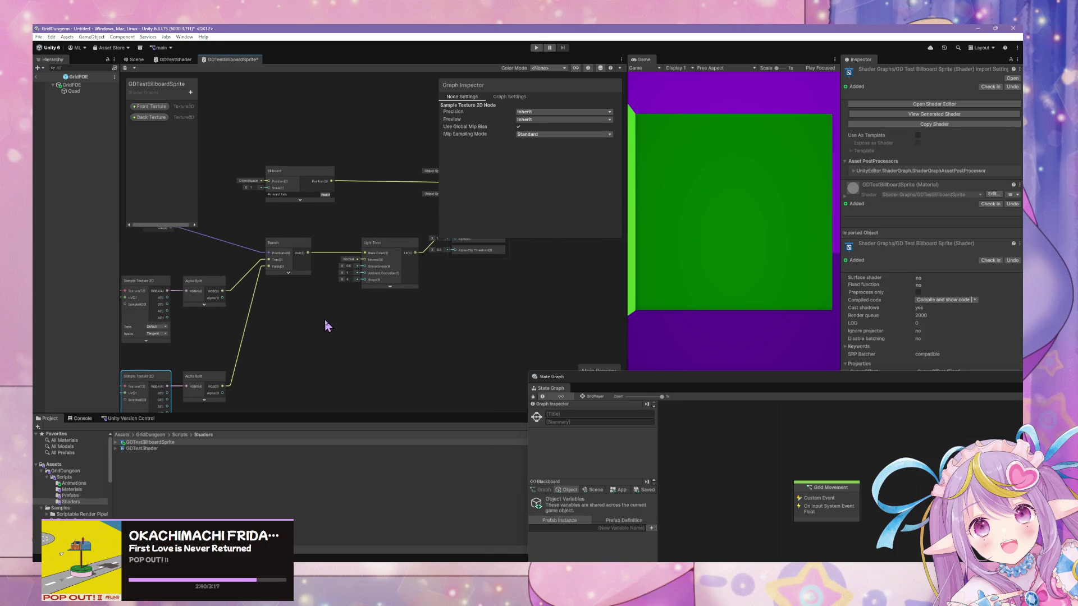
left_click_drag(392, 245, 377, 245)
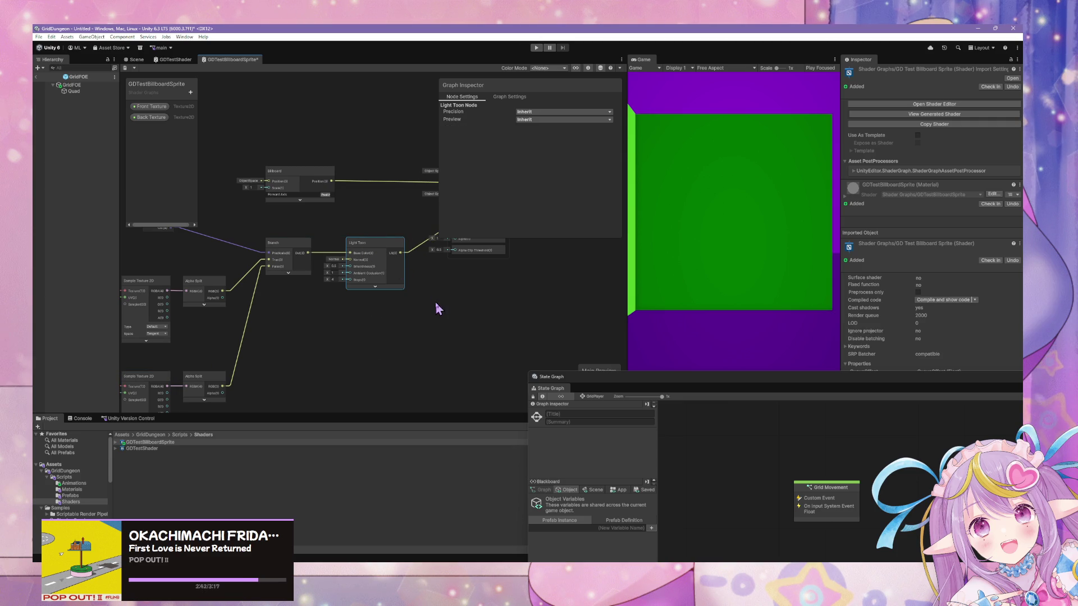
left_click_drag(437, 309, 378, 337)
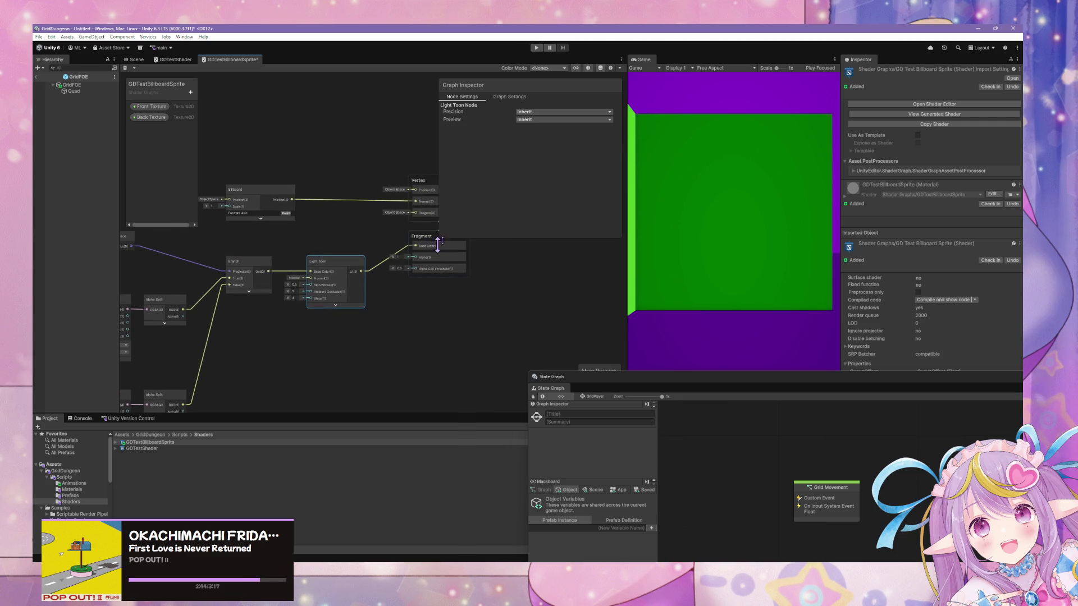
left_click_drag(434, 250, 443, 269)
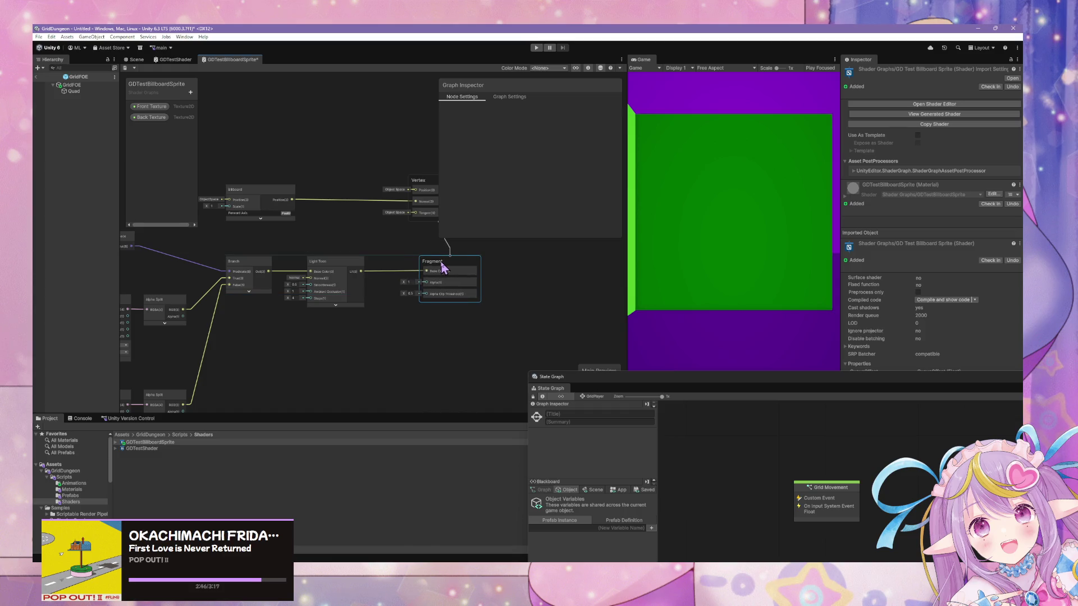
left_click(229, 291)
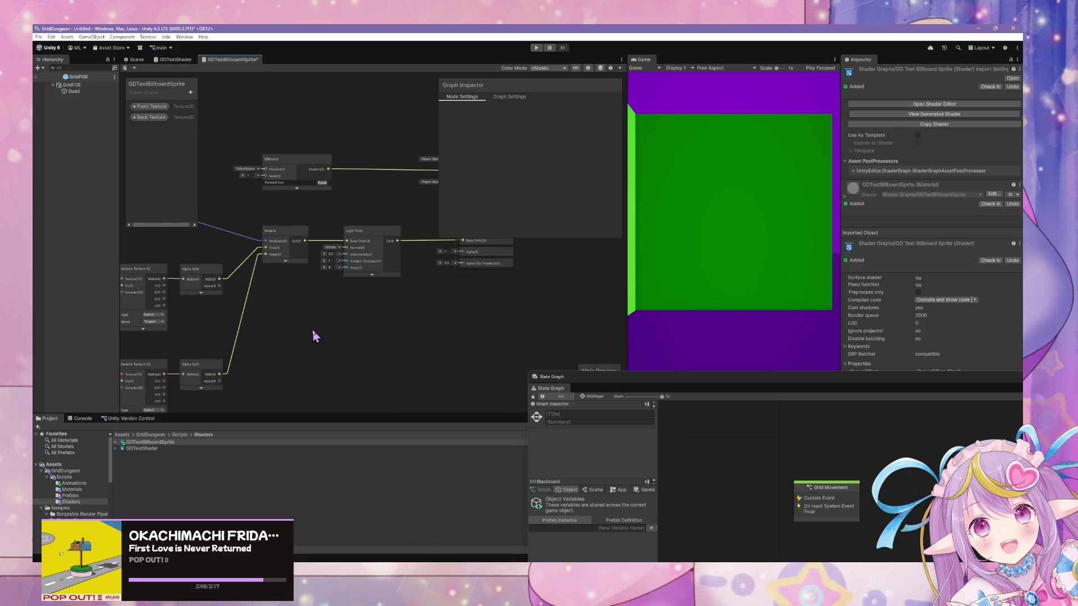
left_click_drag(301, 305, 323, 312)
Step: Duplicate the Branch node, wire both Alpha Split alphas into it, and feed Fragment Alpha
left_click(328, 235)
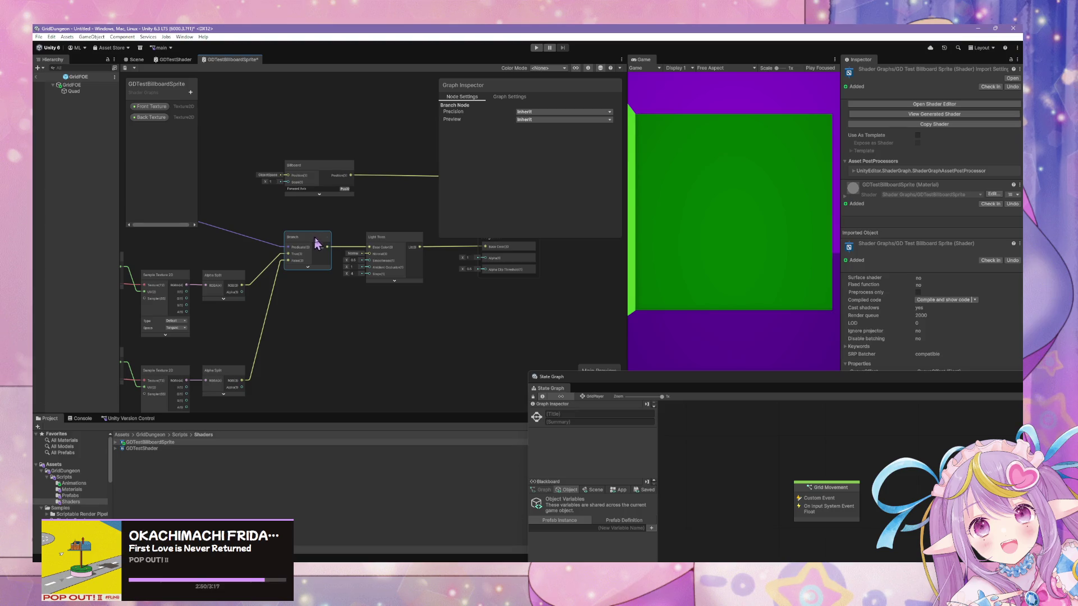
key("ctrl+d")
mouse_move(336, 249)
left_mouse_down()
mouse_move(307, 315)
mouse_move(485, 259)
left_mouse_up()
left_click_drag(243, 291, 283, 326)
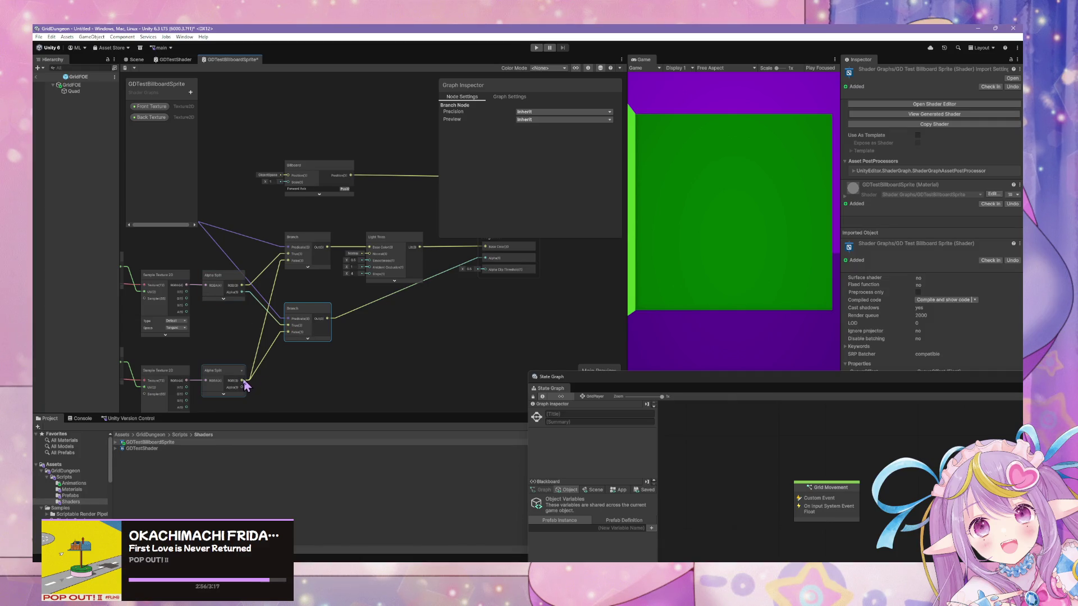
left_click_drag(243, 388, 288, 332)
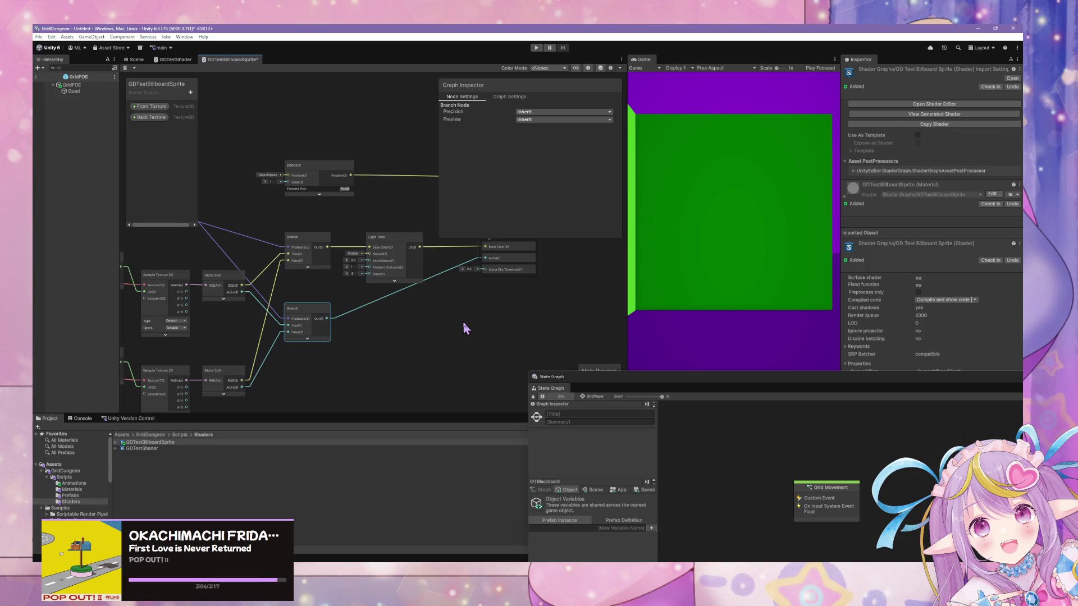
left_click_drag(444, 324, 440, 328)
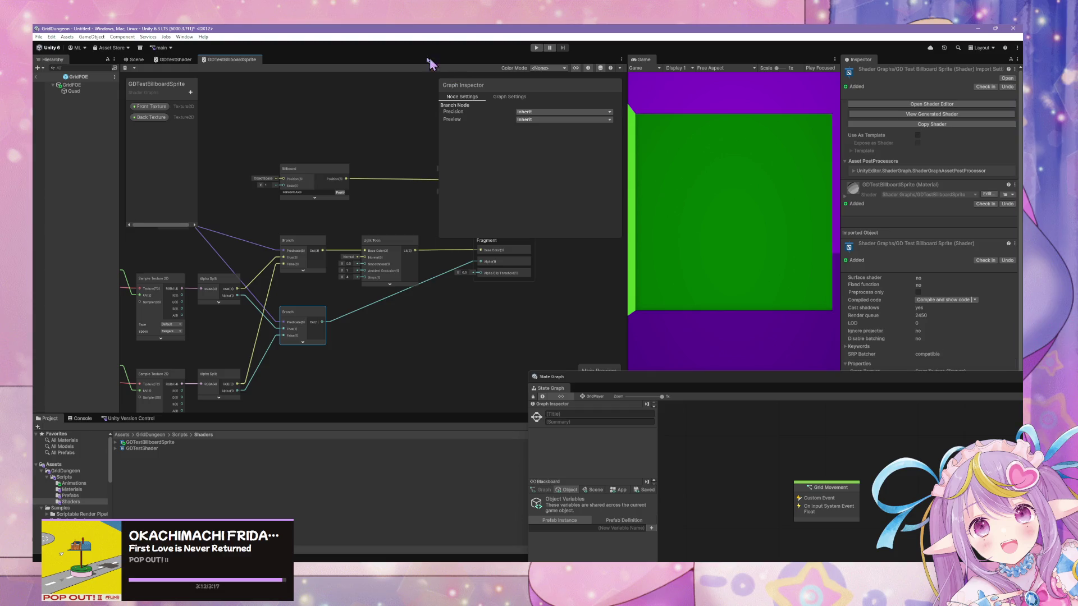
left_click(135, 60)
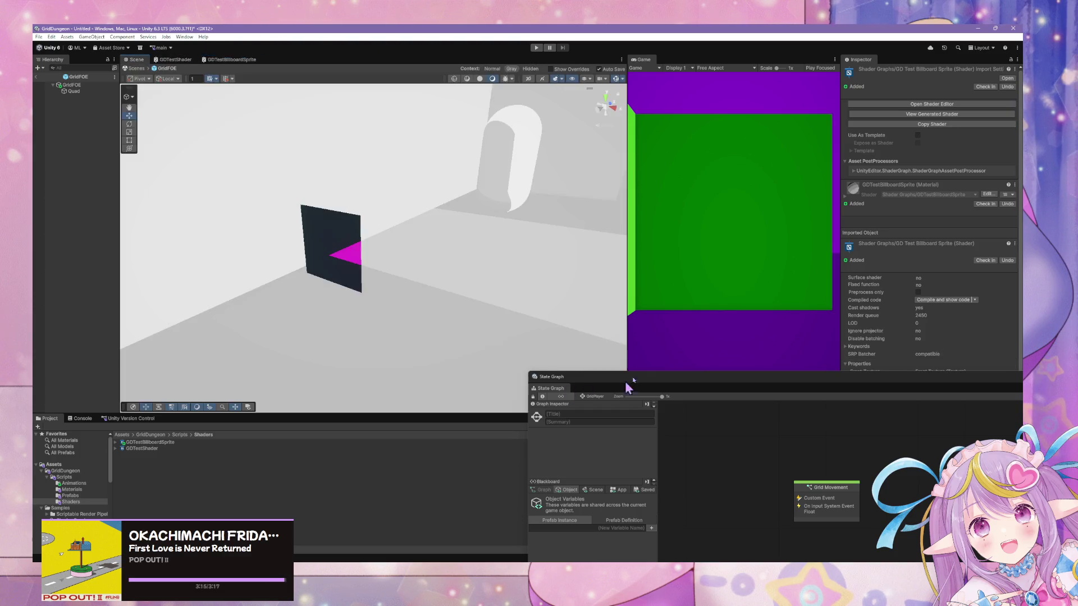
Step: Add a new Material asset named TestEnemySprite to the Materials folder
left_click(346, 246)
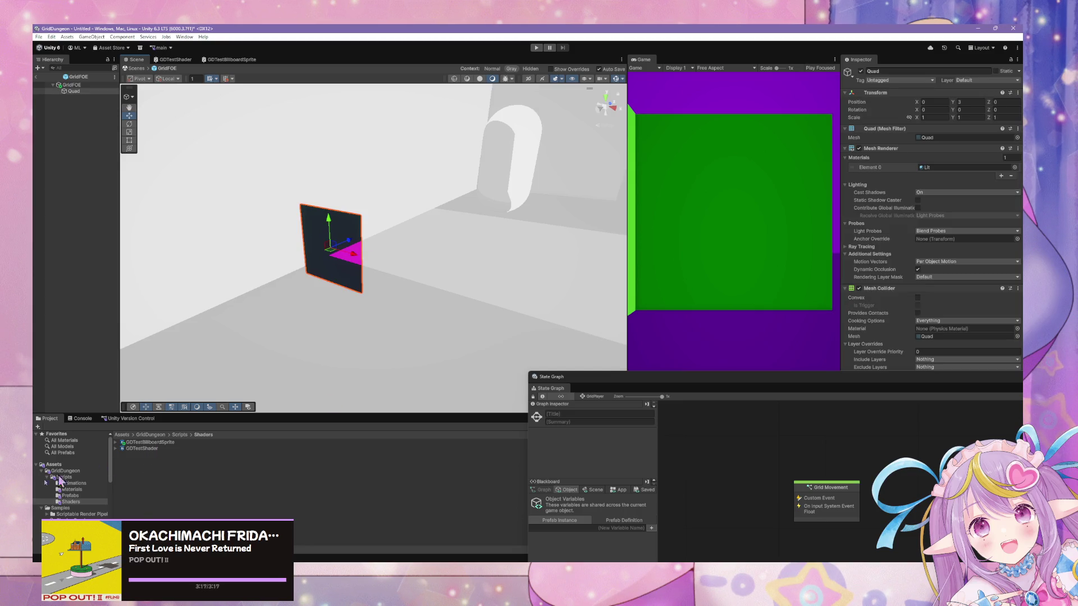
left_click(71, 489)
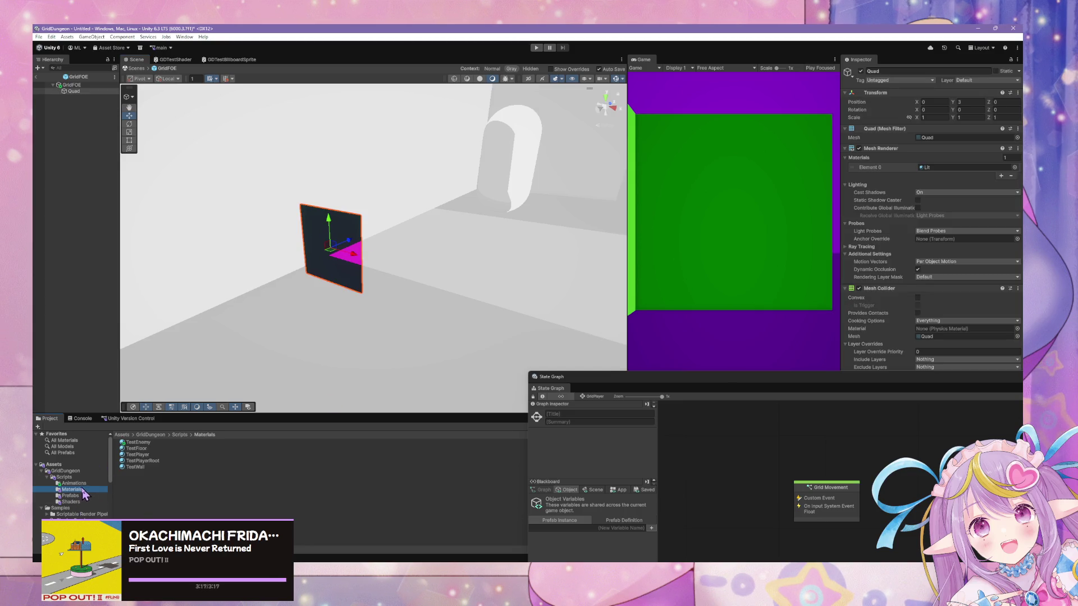
right_click(163, 487)
mouse_move(225, 251)
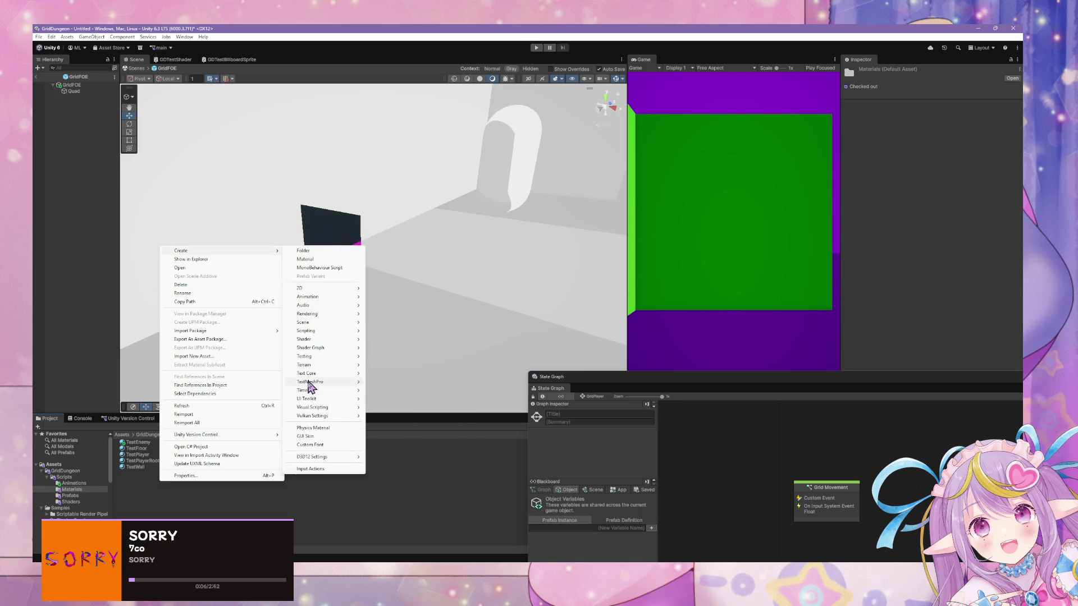
mouse_move(331, 339)
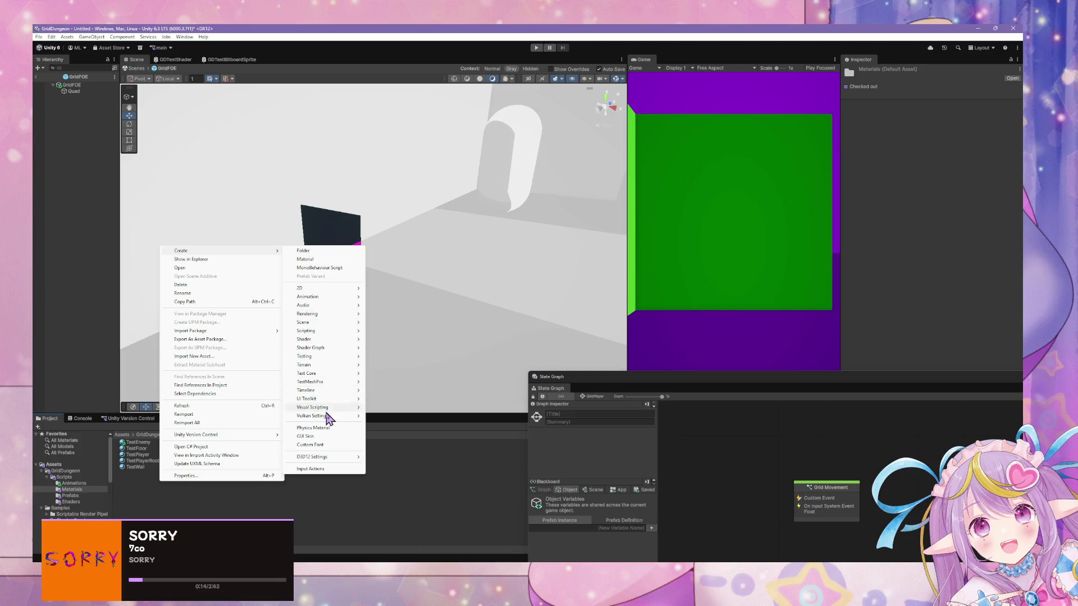
left_click(348, 259)
type("TestEnemySprite")
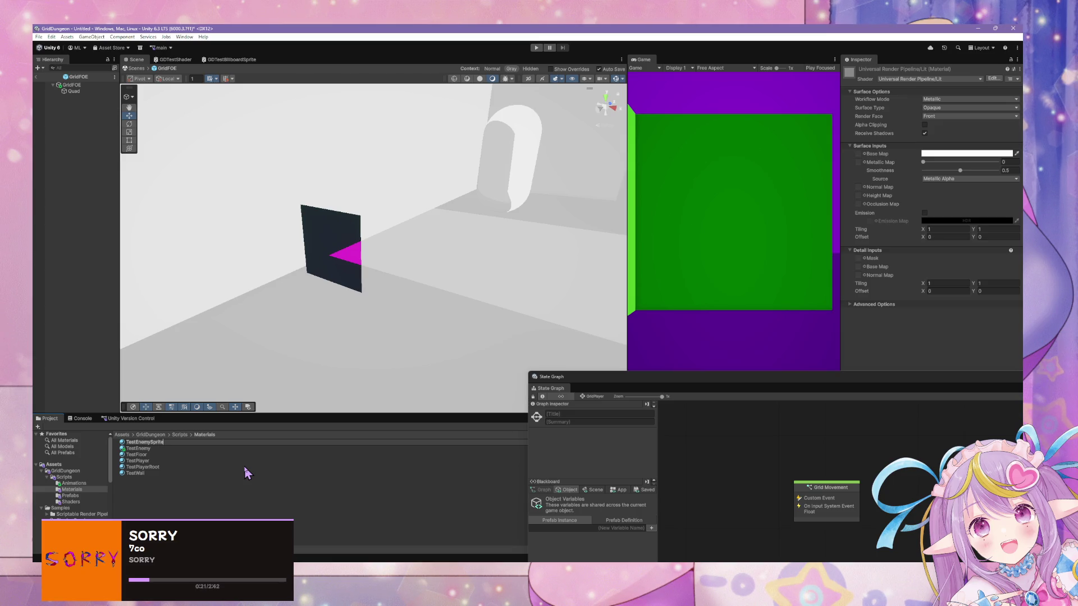
key("Return")
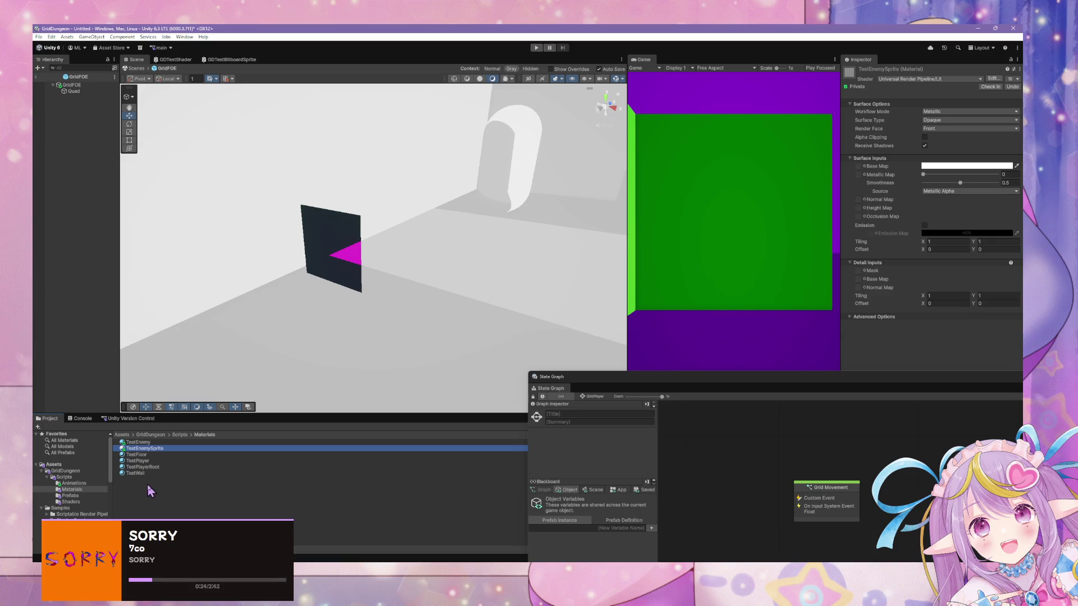
Step: Place the doomsprites Explorer window beside Unity and preview the TROOA sprites
mouse_move(337, 562)
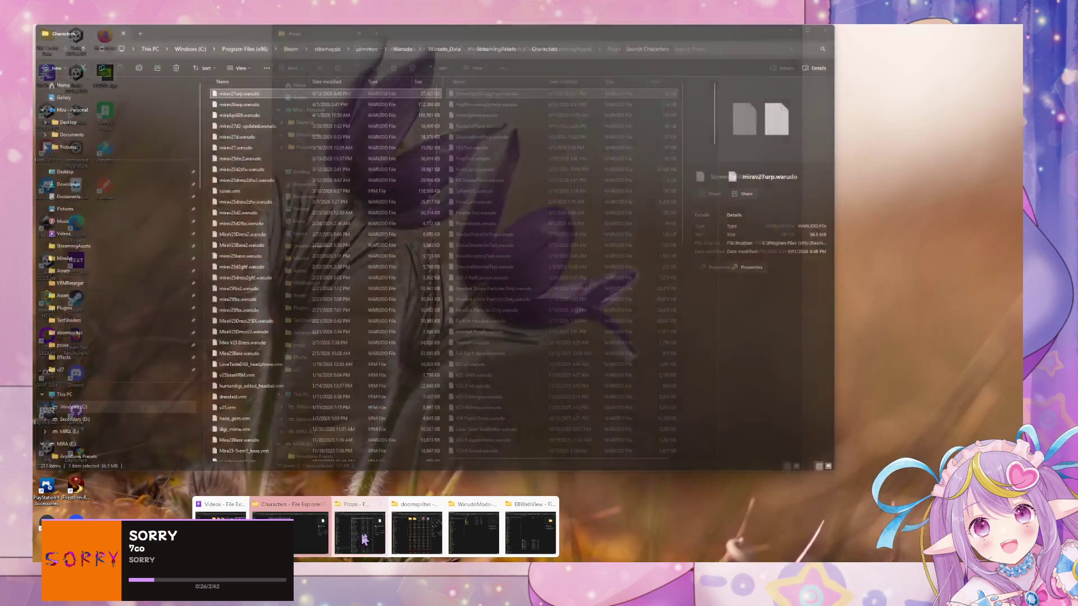
left_click(336, 528)
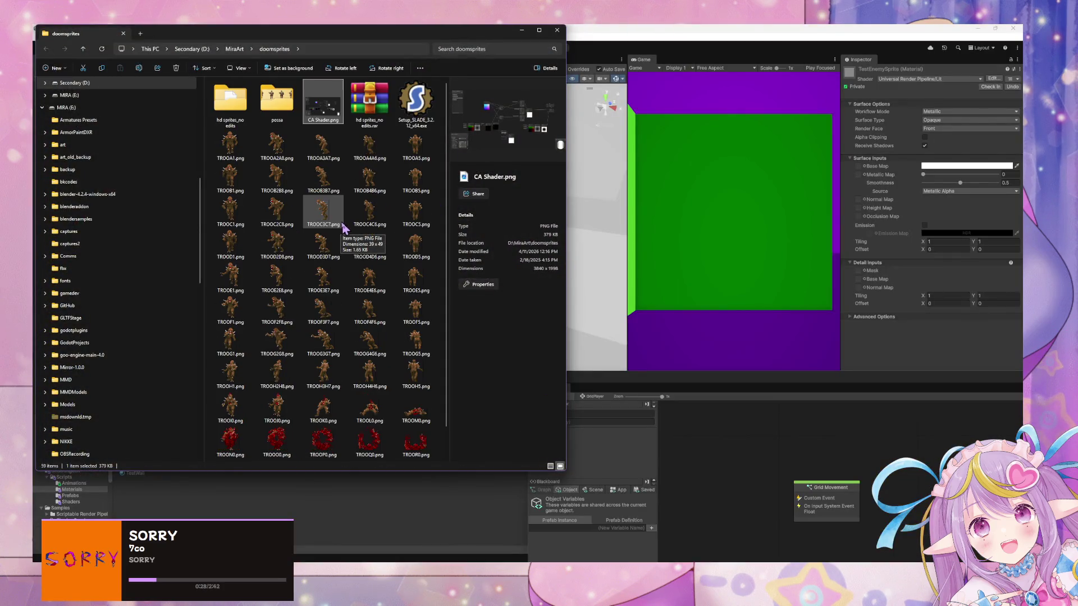
mouse_move(269, 42)
left_mouse_down()
mouse_move(599, 103)
mouse_move(743, 110)
left_mouse_up()
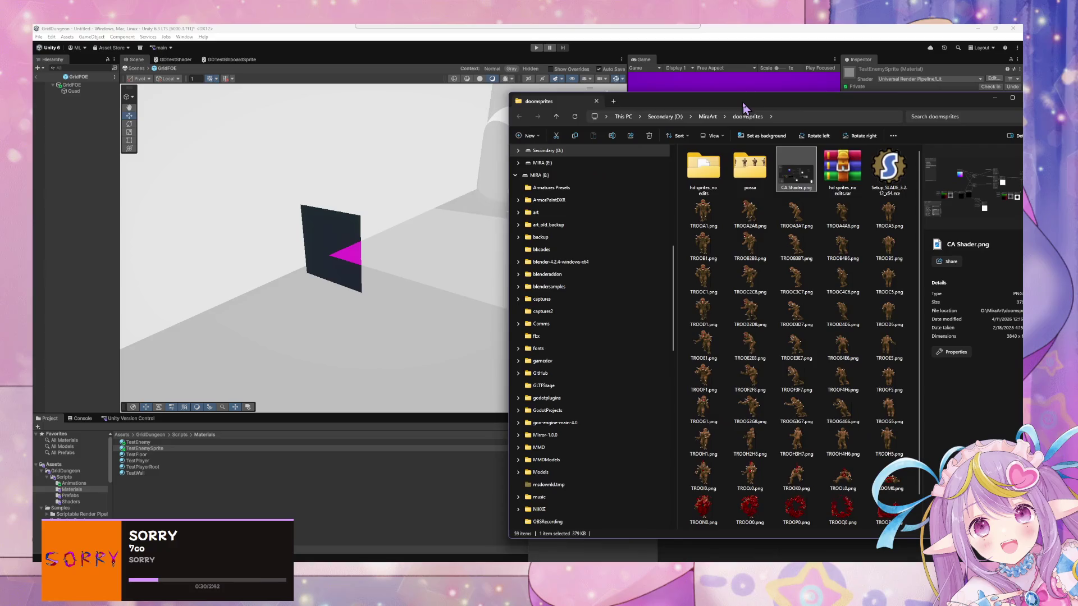
left_click(705, 213)
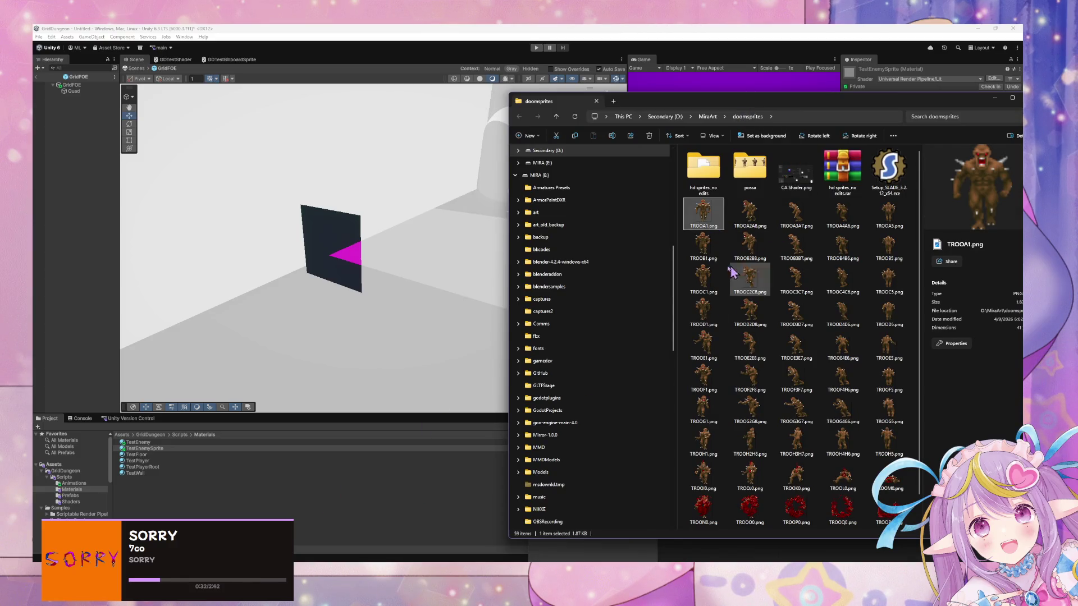
left_click(748, 216)
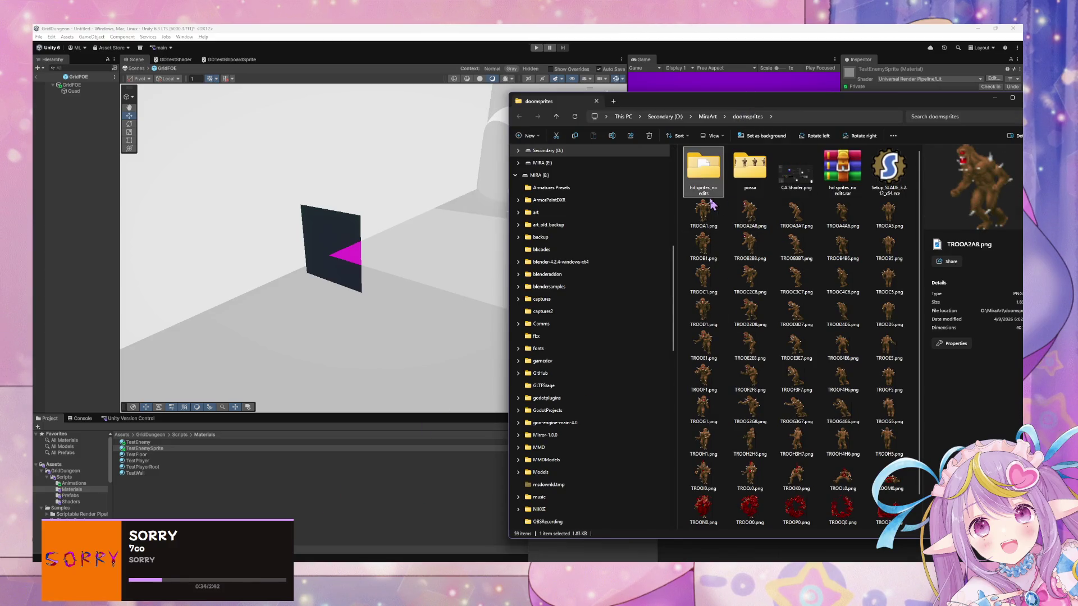
left_click(708, 191)
left_click(719, 216)
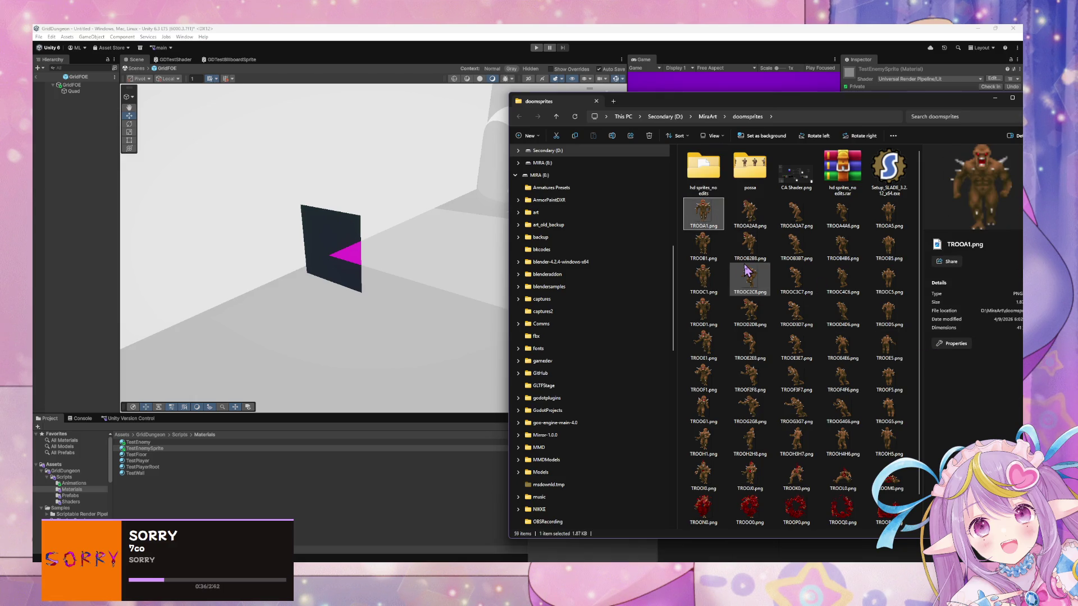
Step: Open the possa folder and show its sprites as Large icons
double_click(750, 167)
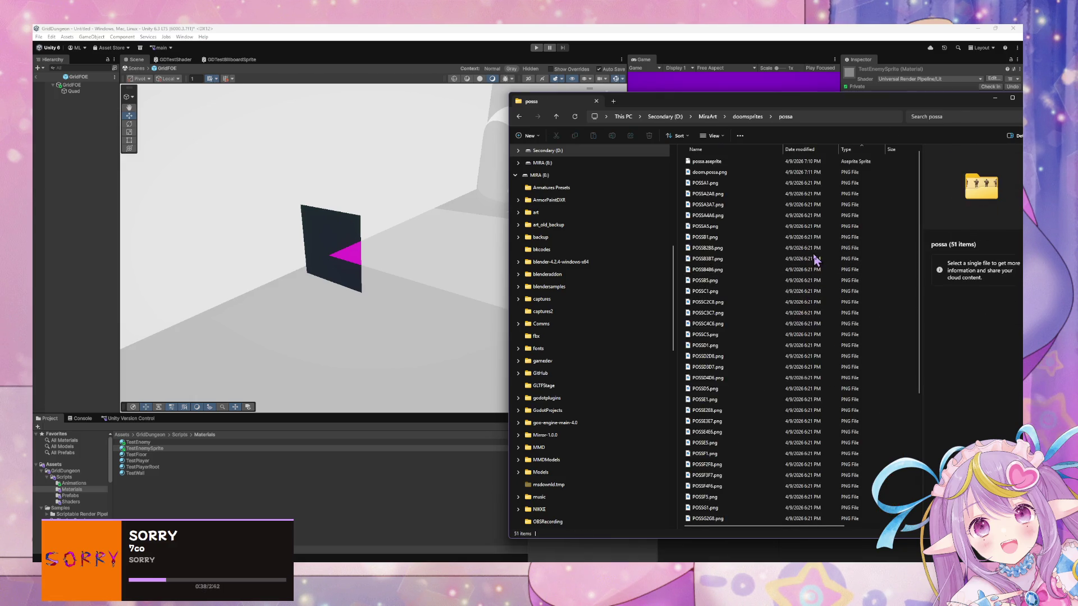
left_click_drag(860, 101, 691, 107)
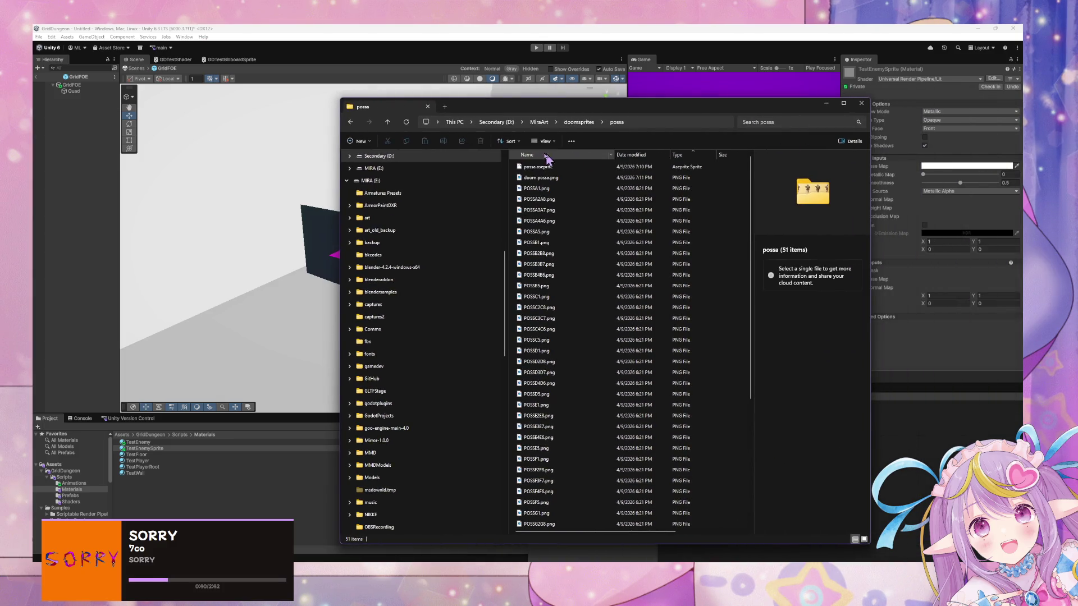
left_click(553, 143)
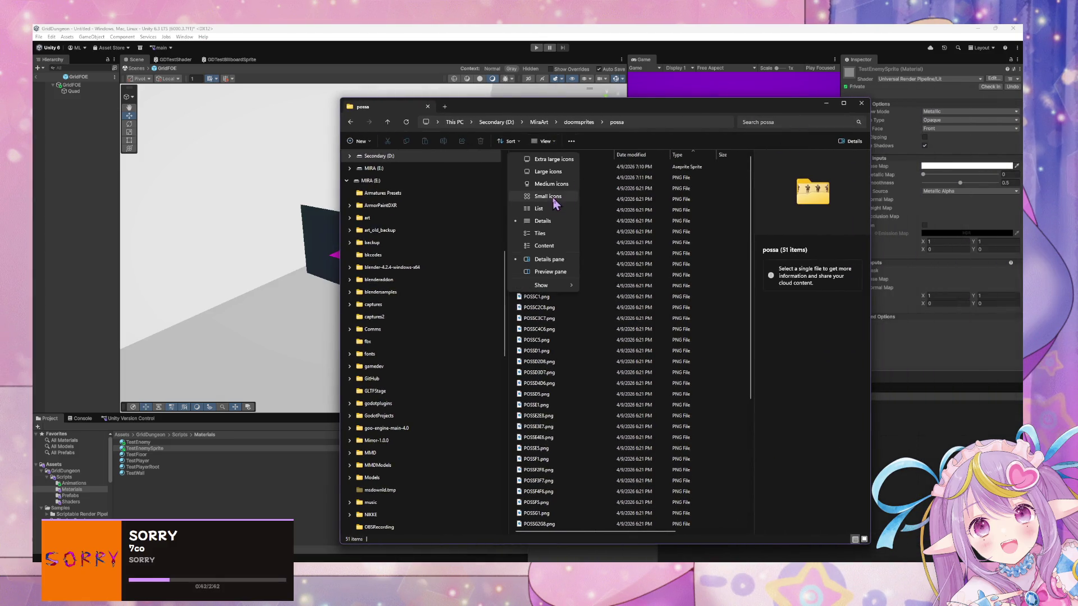
left_click(558, 171)
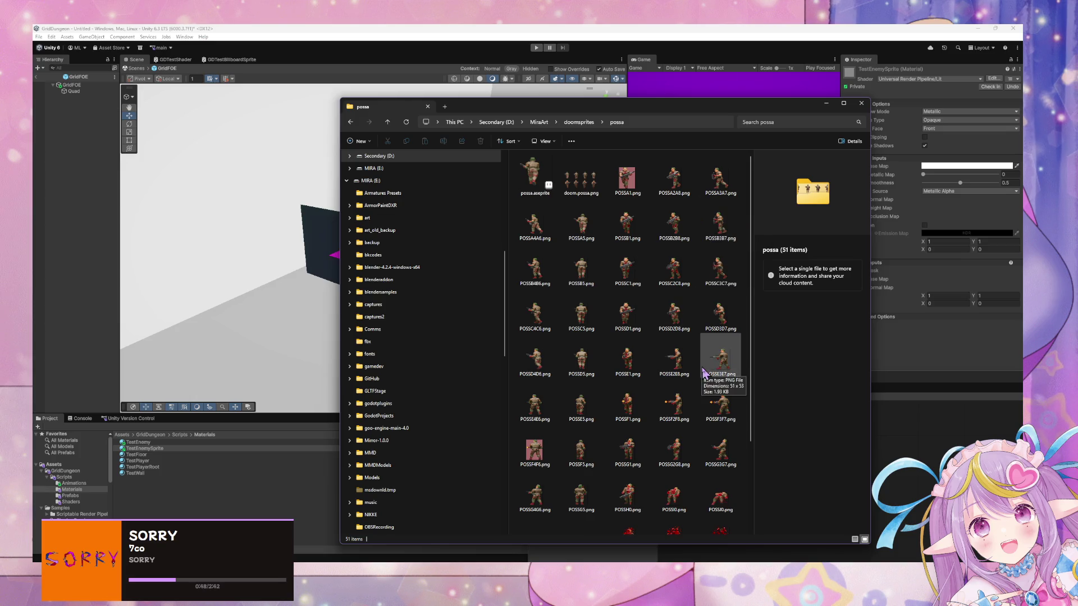
left_click(583, 230)
left_click(626, 221)
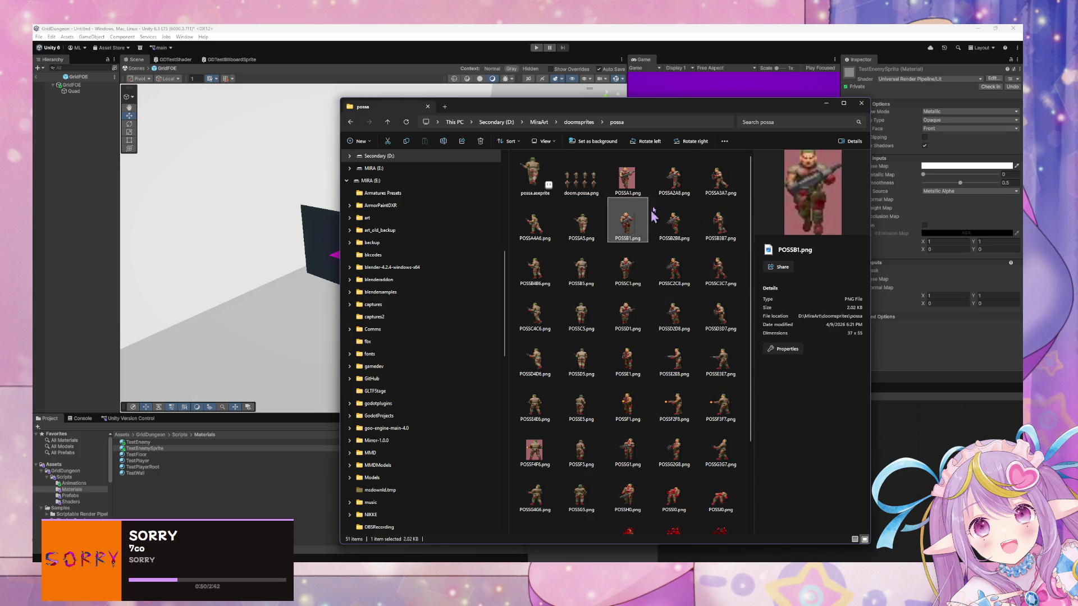
left_click(673, 177)
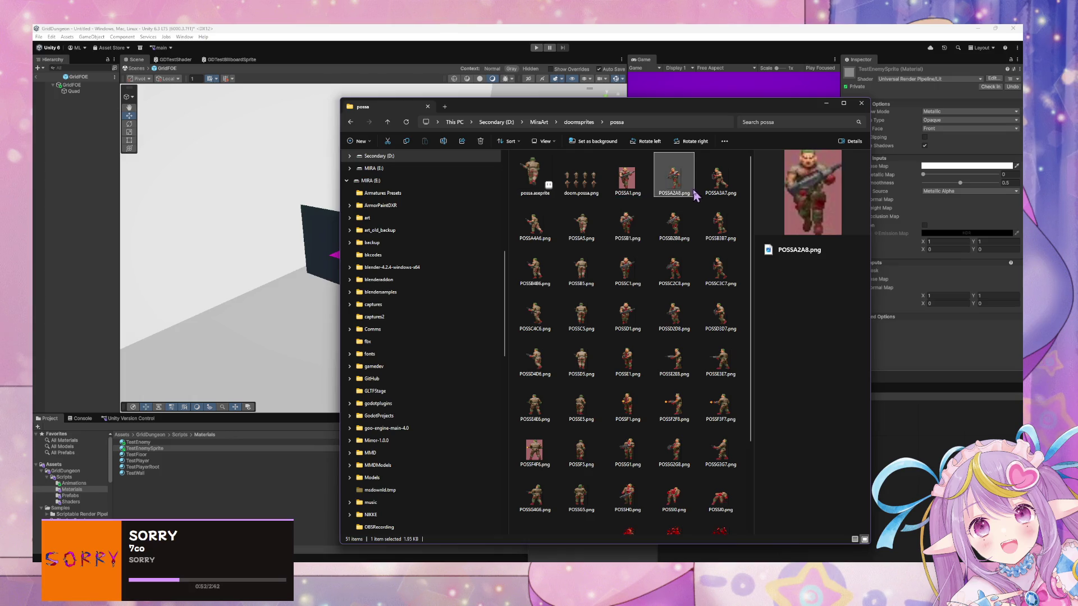
Step: Drag POSSB1.png from Explorer into Unity's Materials folder
left_click_drag(561, 106, 711, 75)
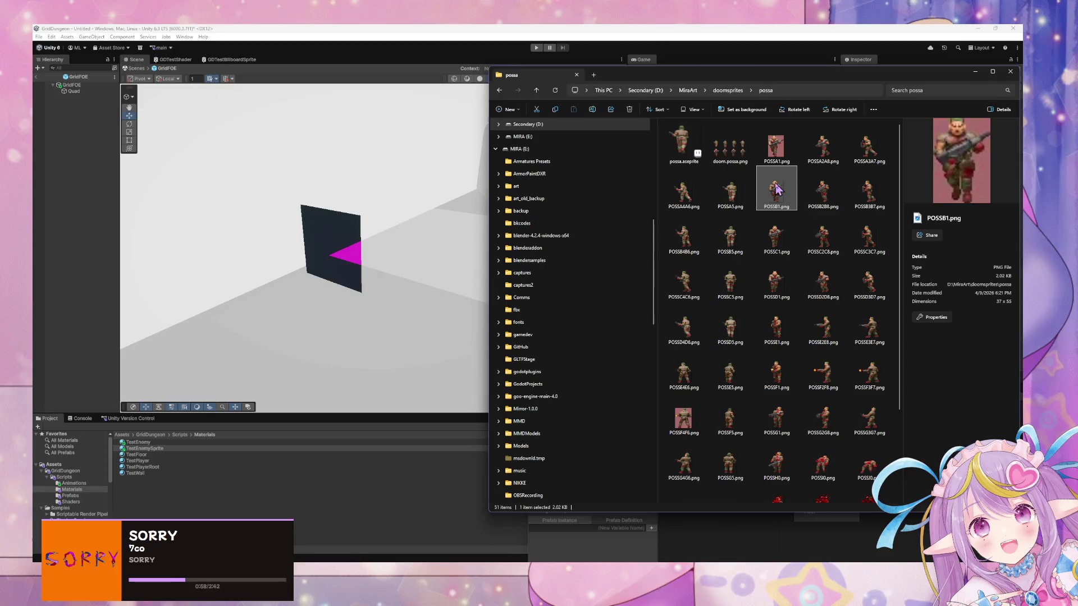
left_click_drag(774, 188, 148, 508)
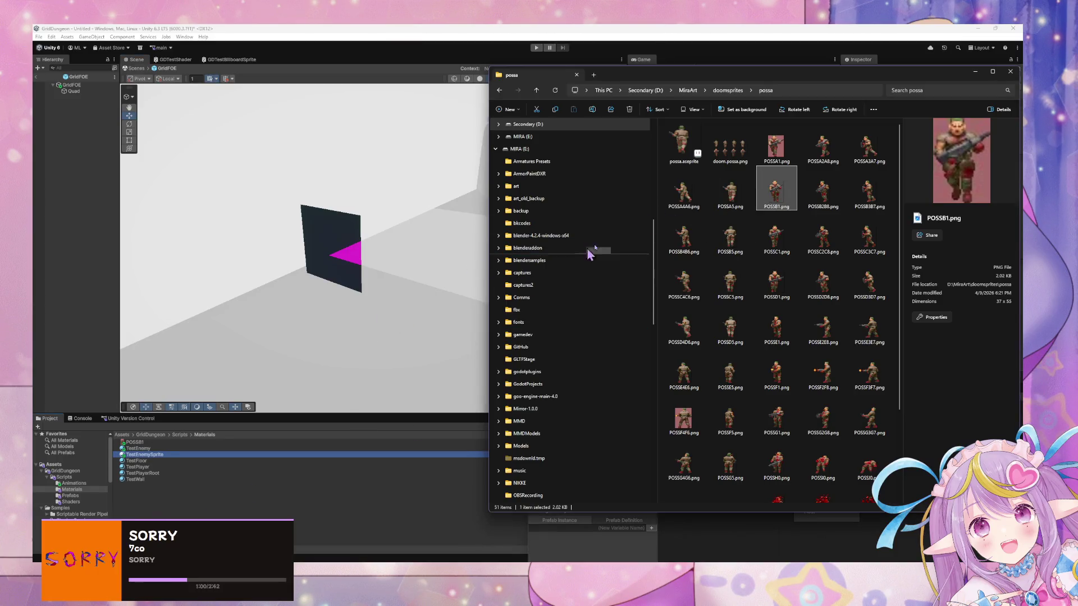
left_click(740, 187)
Step: Import POSSA5.png, then give POSSA5 and POSSB1 Alpha Is Transparency and Non-Power of 2 None
mouse_move(741, 205)
left_mouse_down()
mouse_move(488, 381)
mouse_move(173, 511)
mouse_move(168, 500)
left_mouse_up()
left_click(136, 443)
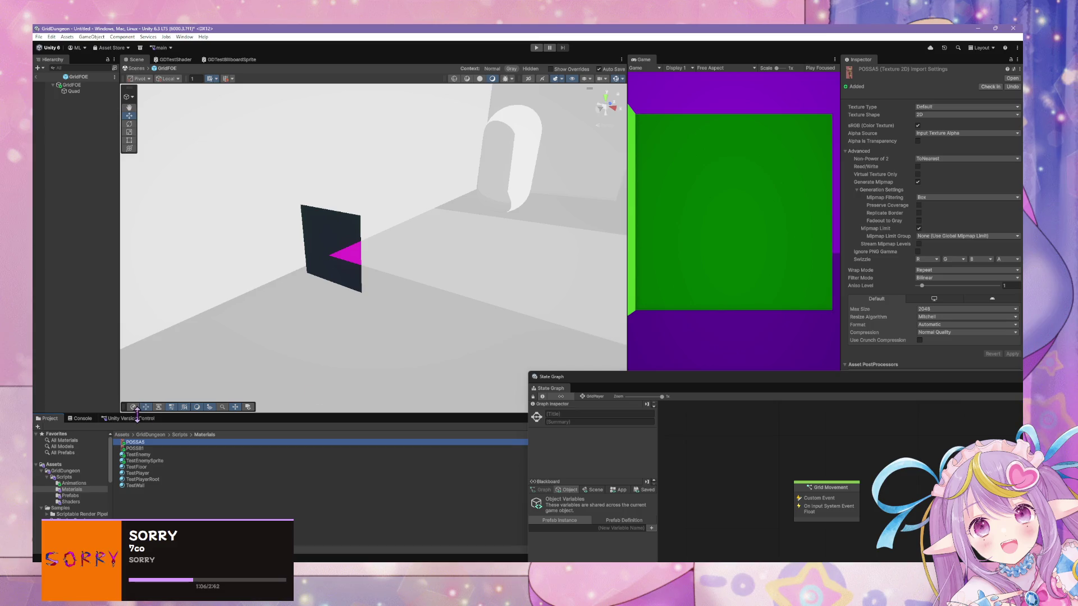
left_click(135, 448, "shift")
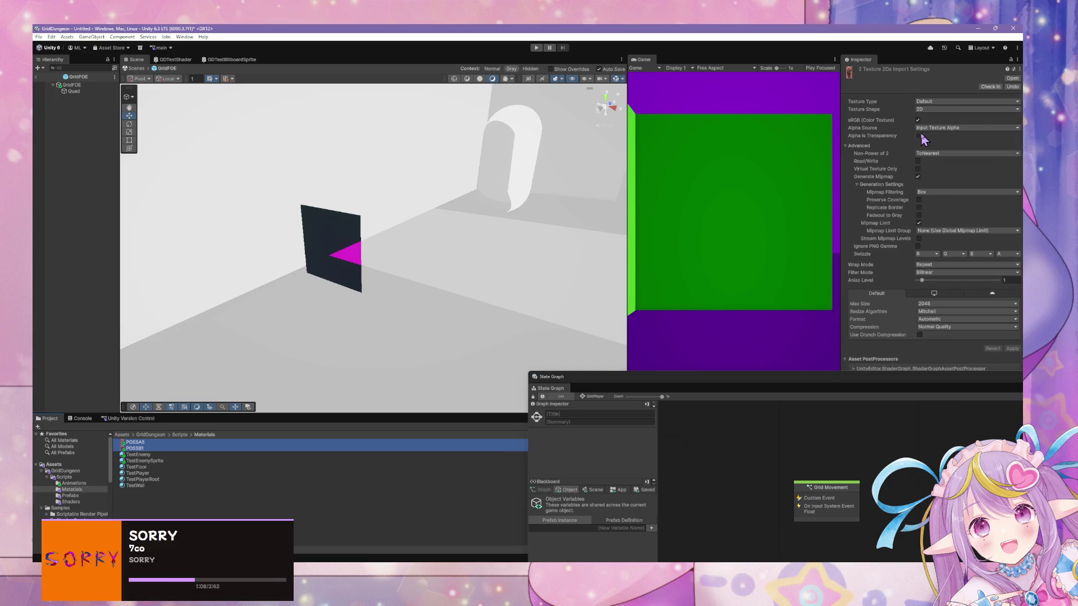
left_click(918, 135)
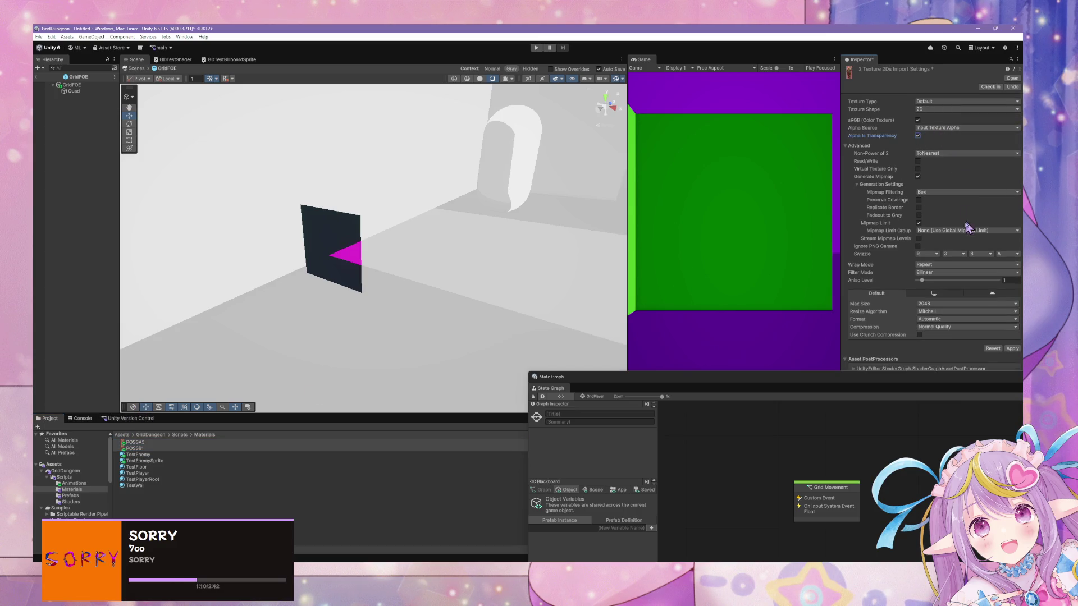
left_click(932, 153)
left_click(935, 161)
left_click_drag(769, 385, 589, 378)
mouse_move(276, 385)
left_mouse_down()
mouse_move(279, 329)
mouse_move(279, 340)
left_mouse_up()
Step: Apply TestEnemySprite to the enemy quad and leave prefab mode for the full scene
left_click(150, 461)
left_click_drag(155, 469, 368, 294)
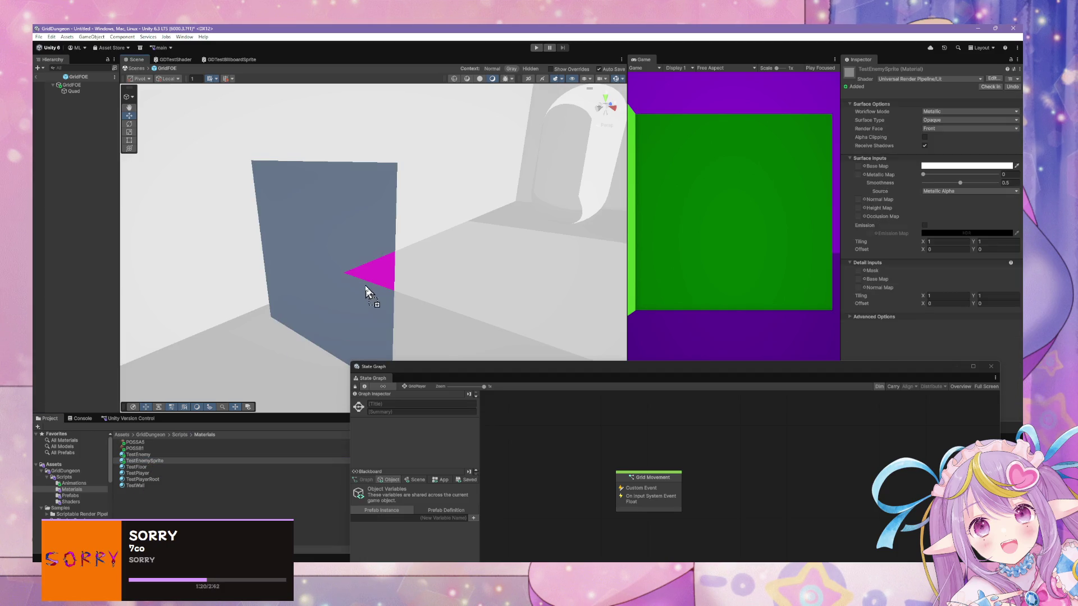
mouse_move(525, 224)
left_mouse_down()
mouse_move(243, 234)
mouse_move(322, 243)
mouse_move(236, 180)
left_mouse_up()
left_click(135, 68)
mouse_move(479, 243)
left_mouse_down()
mouse_move(436, 255)
mouse_move(717, 238)
mouse_move(905, 210)
mouse_move(56, 209)
mouse_move(561, 211)
mouse_move(506, 212)
left_mouse_up()
Step: Inspect the TestEnemySprite material's URP Lit settings, comparing it with TestEnemy
left_click(169, 461)
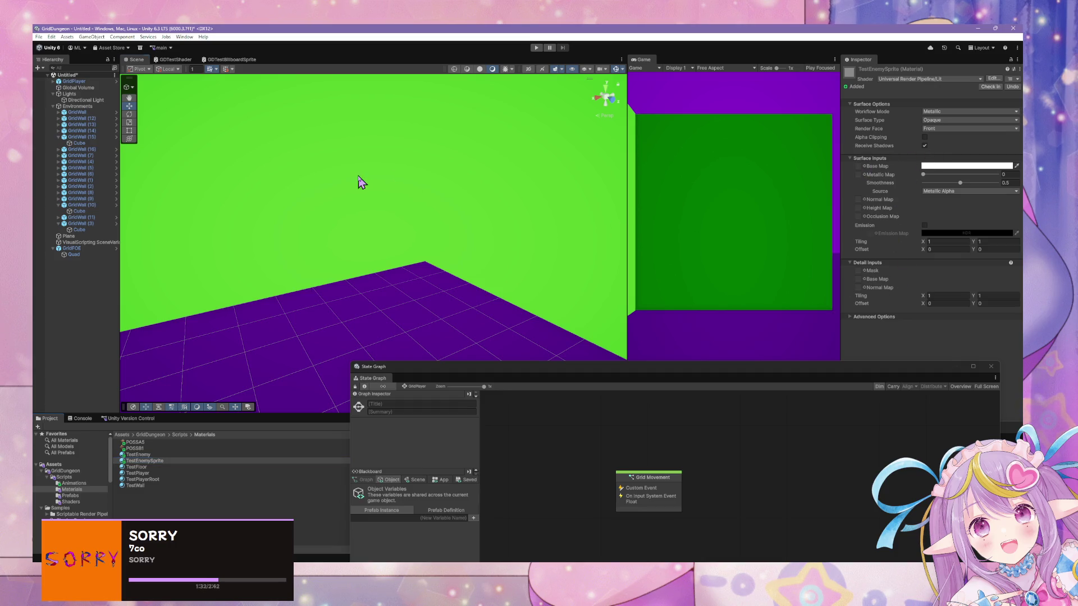
mouse_move(359, 180)
left_mouse_down()
mouse_move(407, 183)
mouse_move(138, 466)
left_mouse_up()
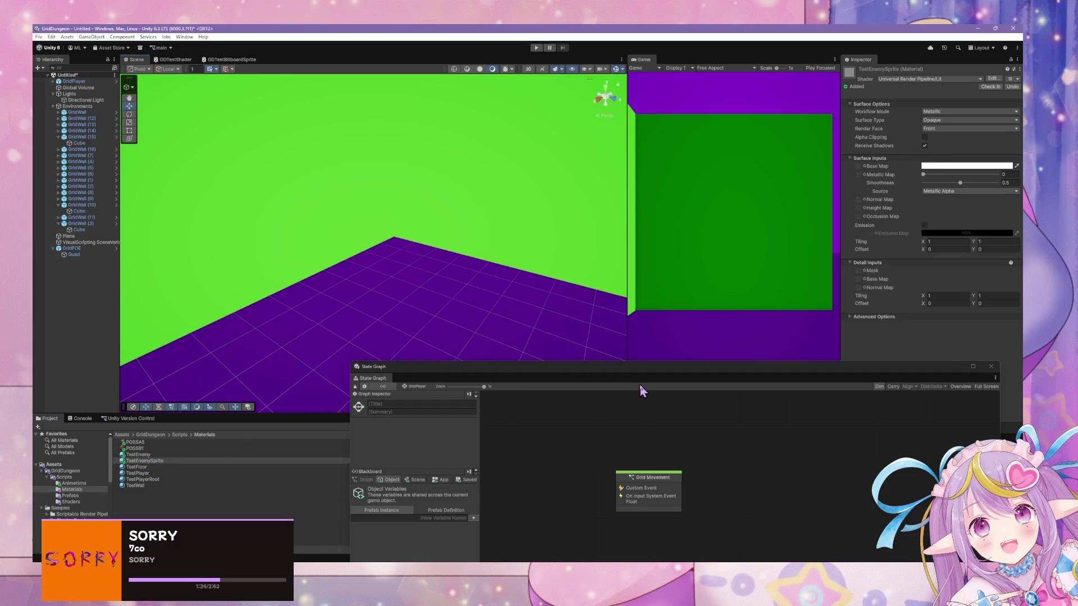
left_click(144, 463)
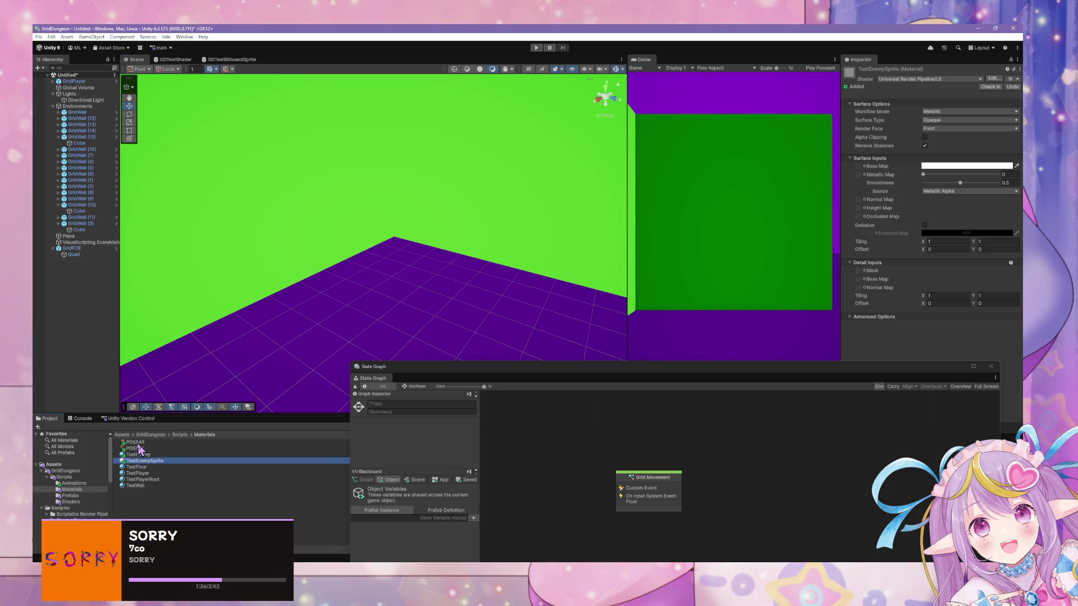
left_click(139, 455)
left_click(151, 460)
left_click(992, 79)
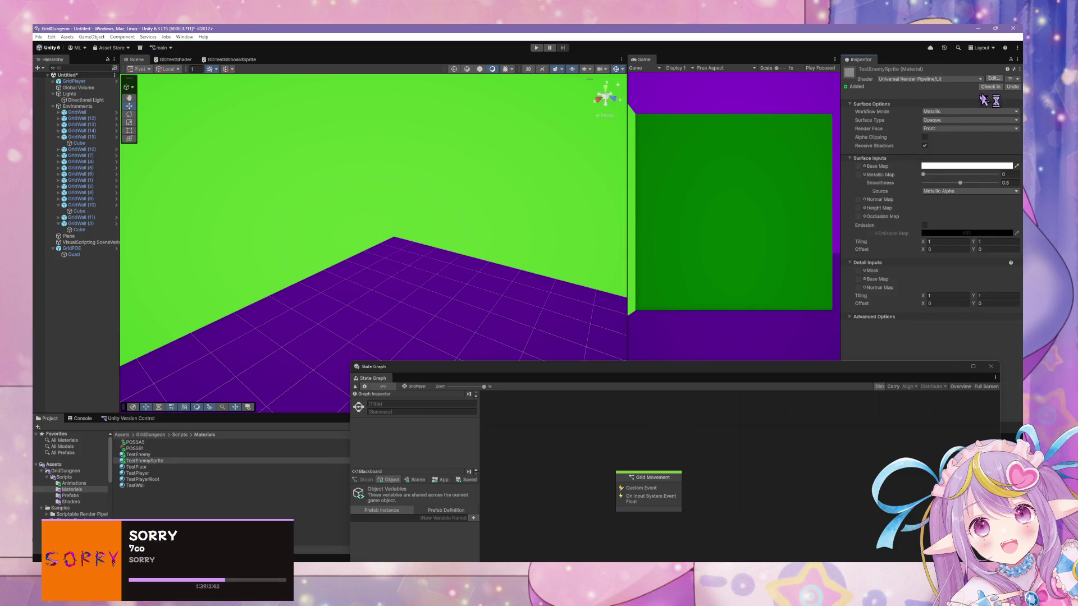
Step: Switch TestEnemySprite to GDTestBillboardSprite, with Render Face Both and Alpha Clipping on
left_click(932, 79)
type("test")
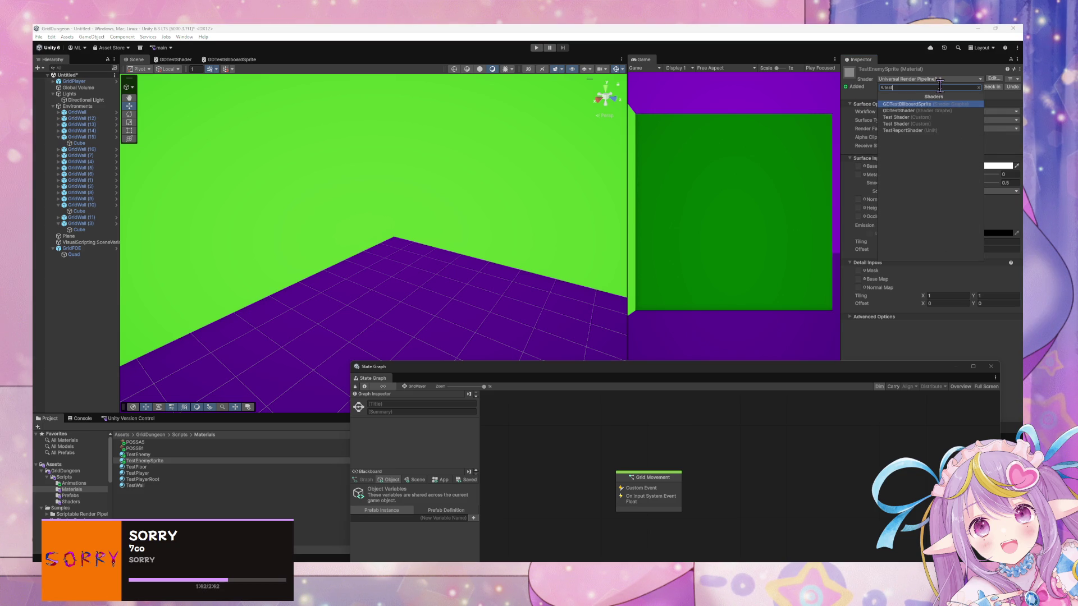
left_click(915, 104)
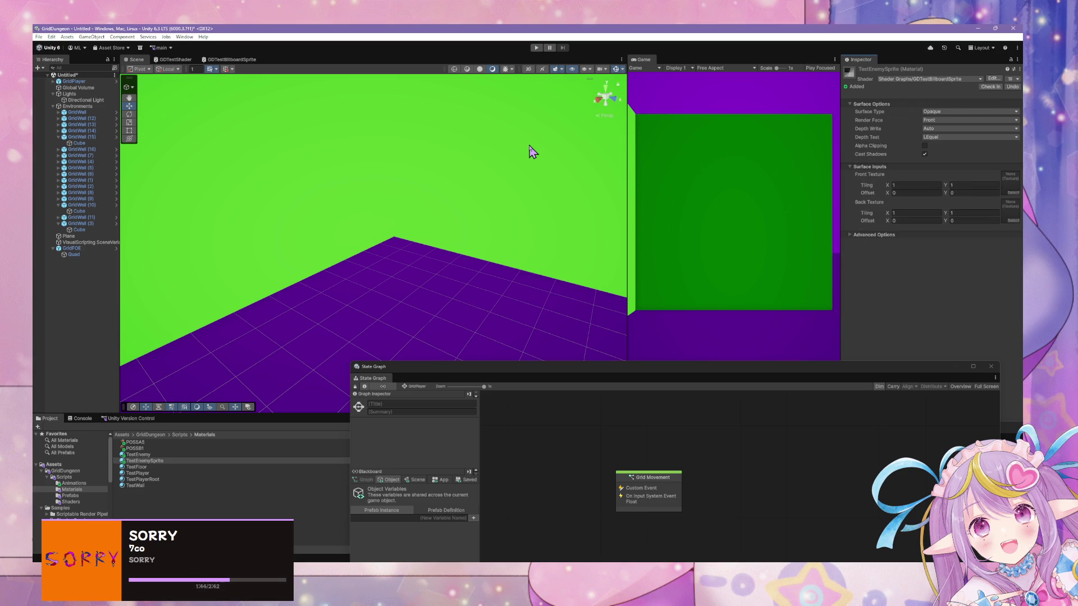
left_click(937, 120)
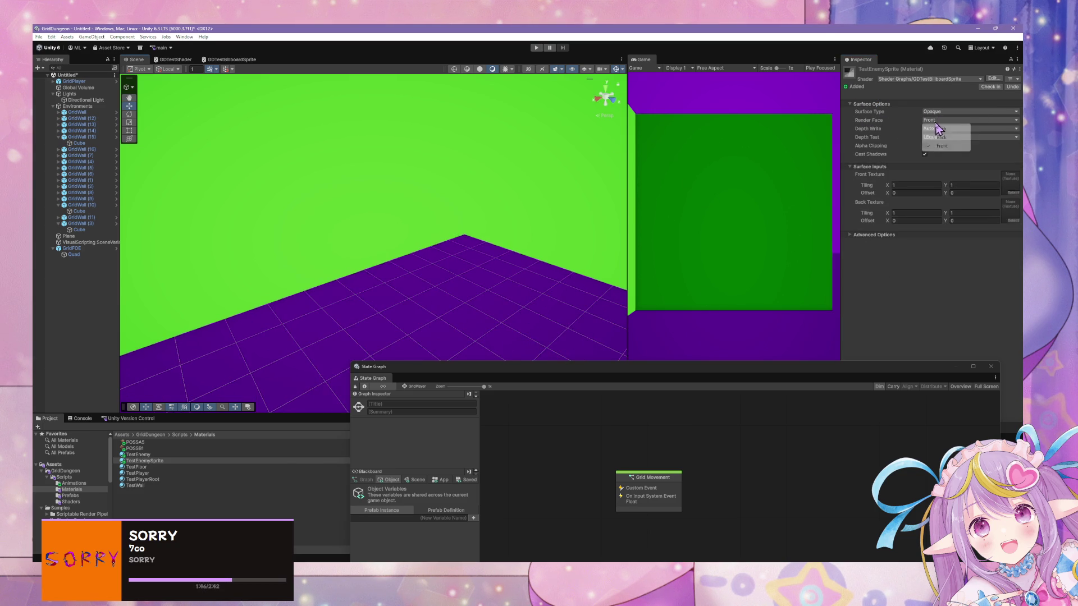
left_click(945, 129)
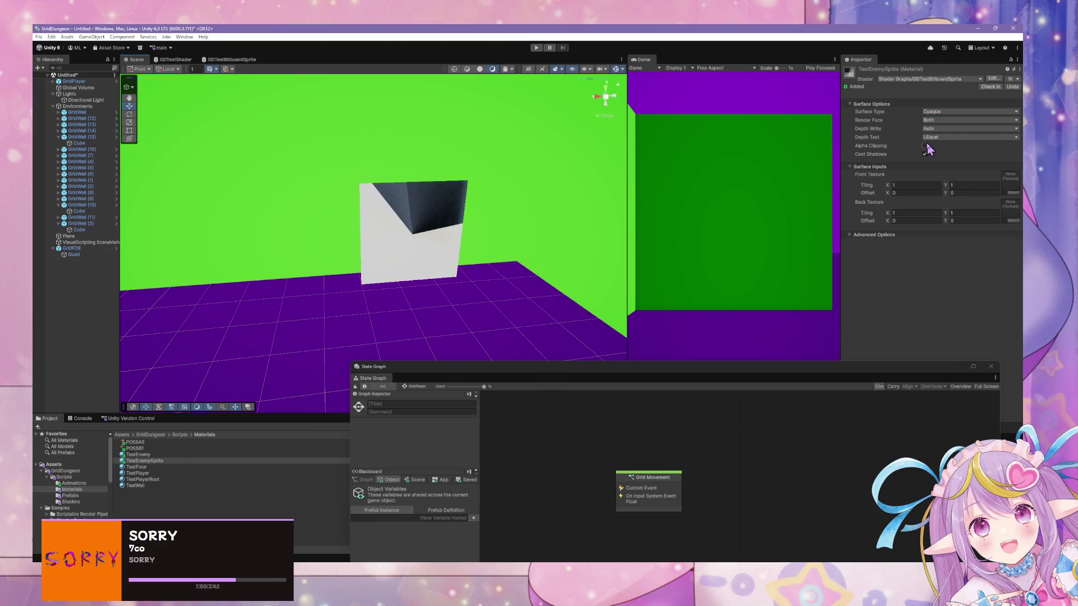
left_click(925, 146)
left_click(1017, 205)
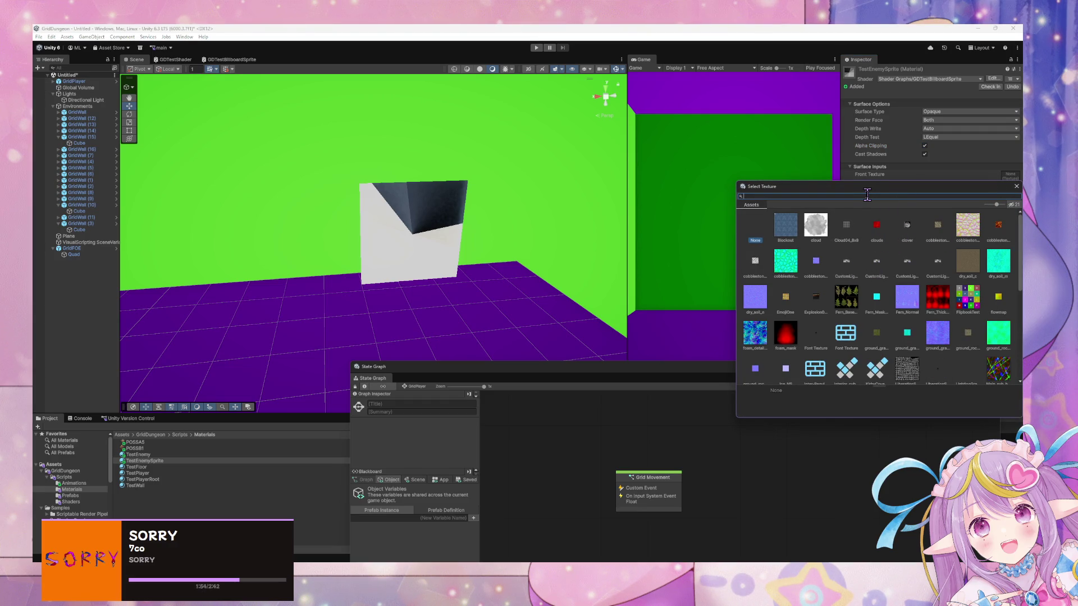
Step: Assign POSSB1 as the Front Texture and POSSA5 as the Back Texture
type("poss")
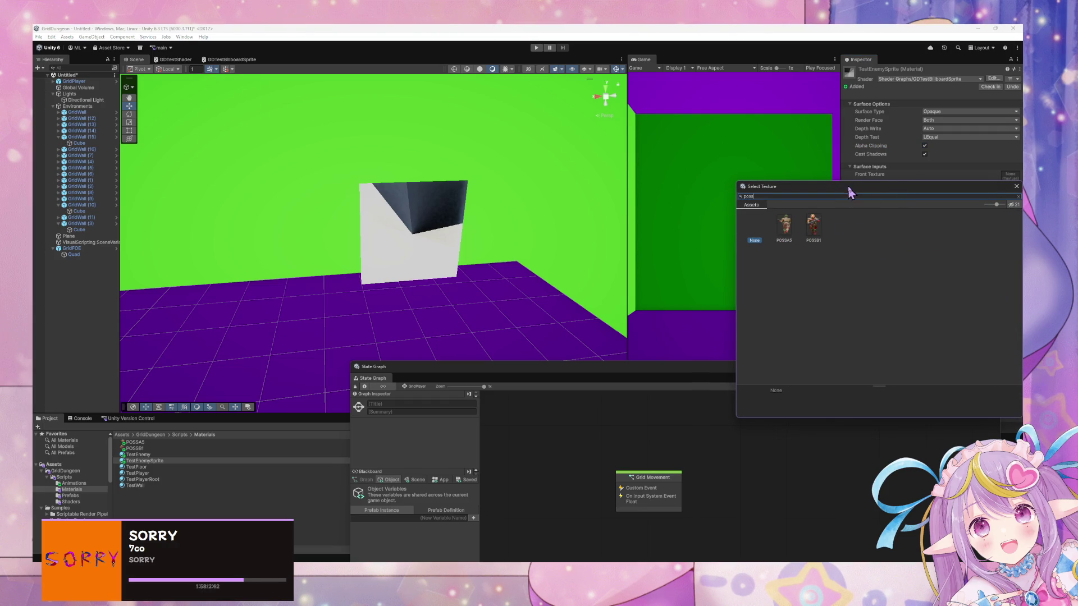
left_click_drag(847, 189, 658, 247)
left_click(622, 289)
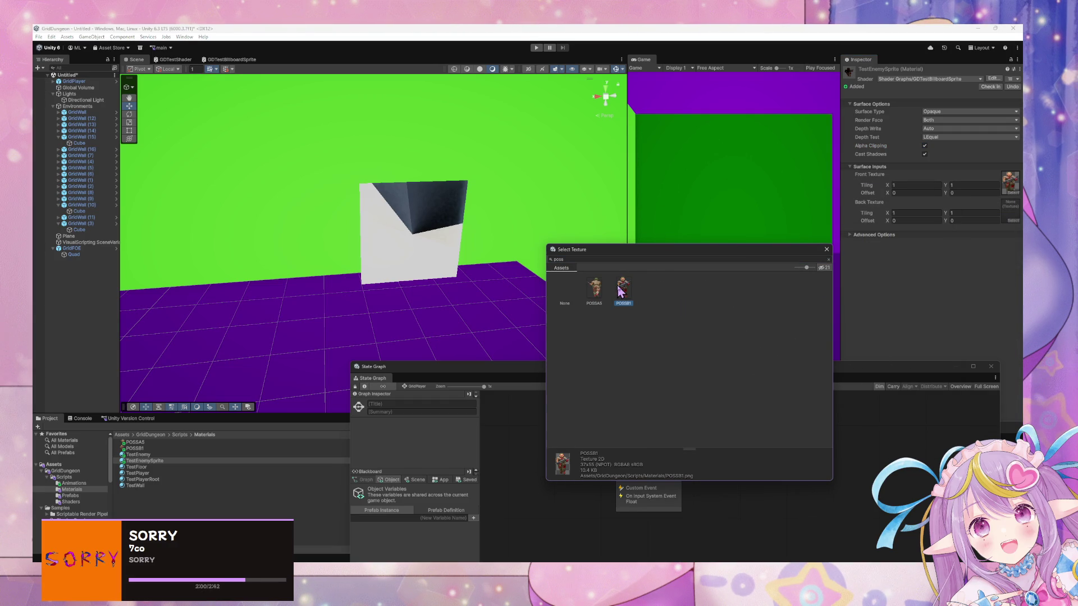
left_click(826, 249)
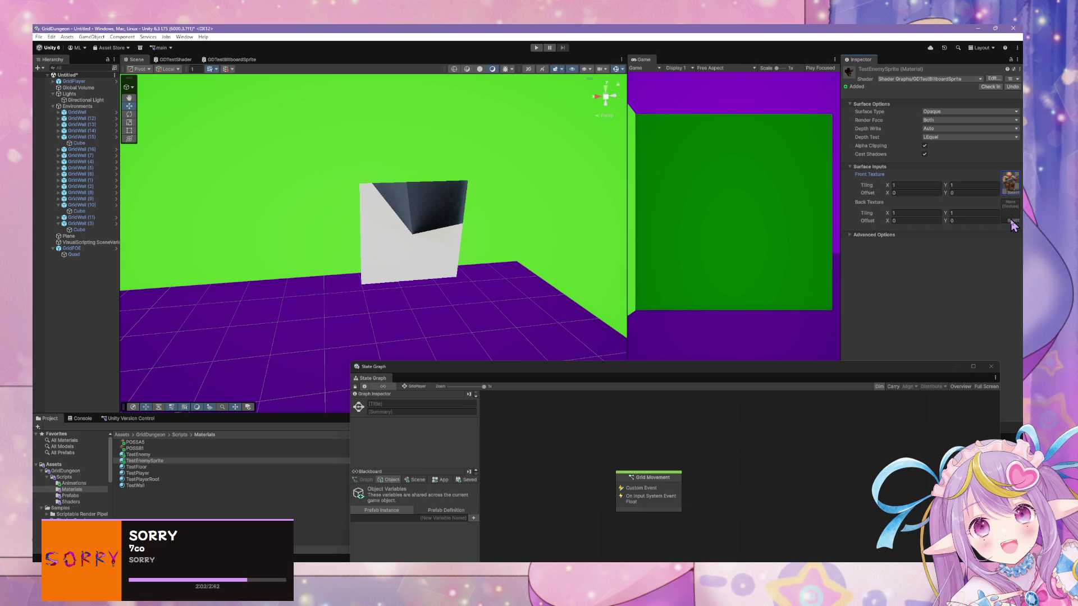
left_click(1011, 222)
type("ss")
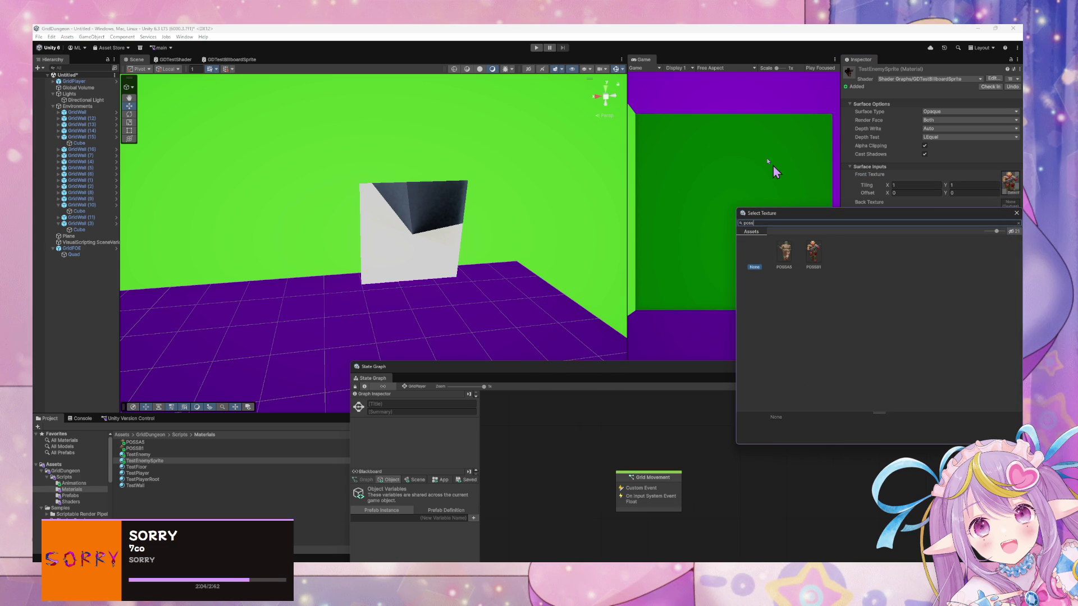
double_click(784, 261)
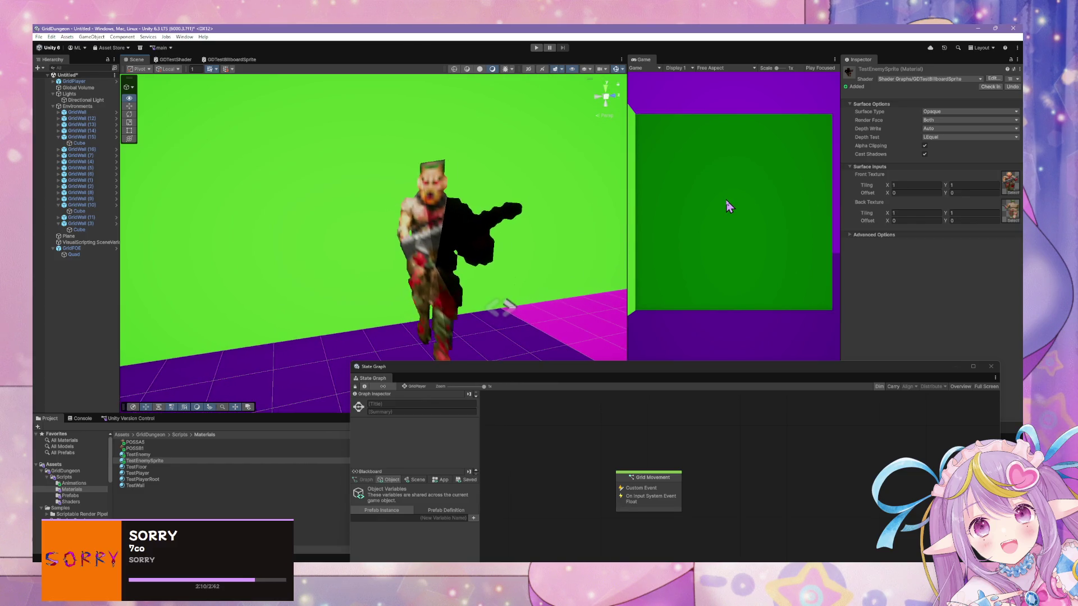
left_click(167, 443)
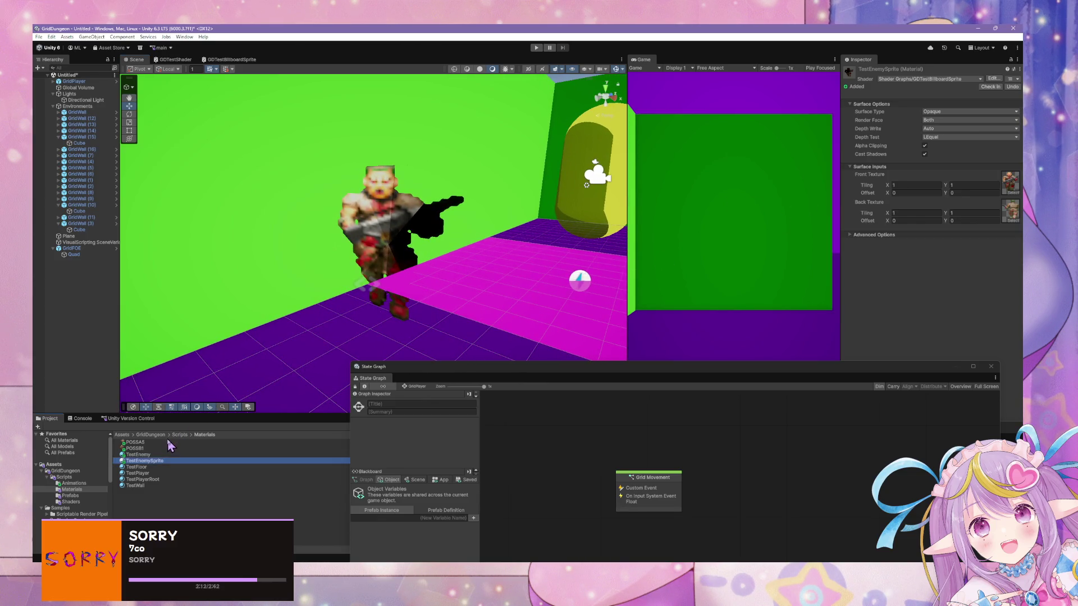
Step: Give POSSA5 and POSSB1 Point (no filter) filtering and ToNearest non-power-of-2 scaling, then apply
left_click(154, 449, "shift")
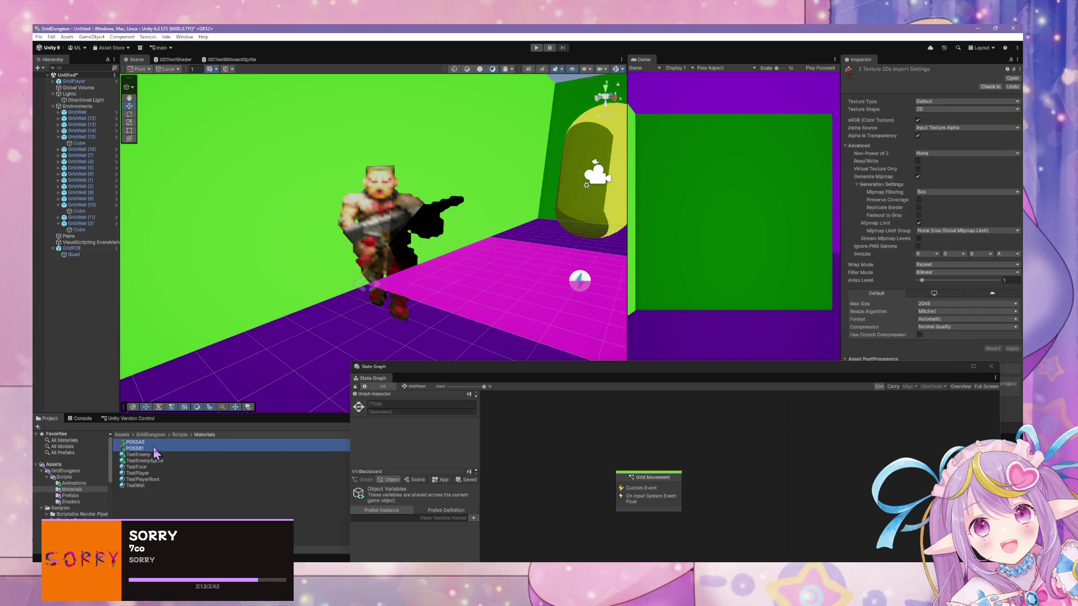
left_click(937, 154)
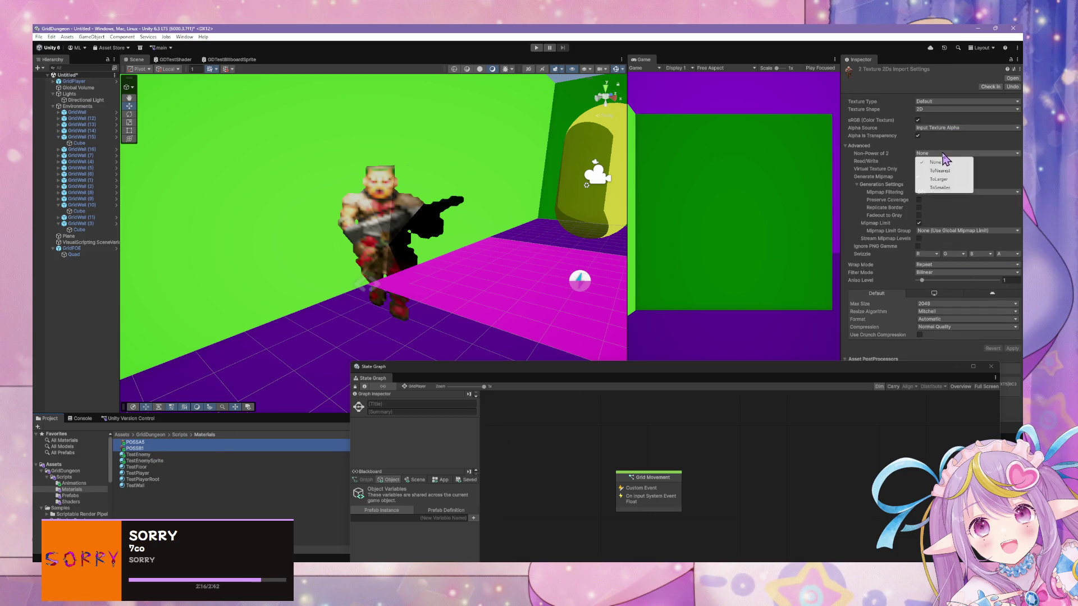
left_click(935, 161)
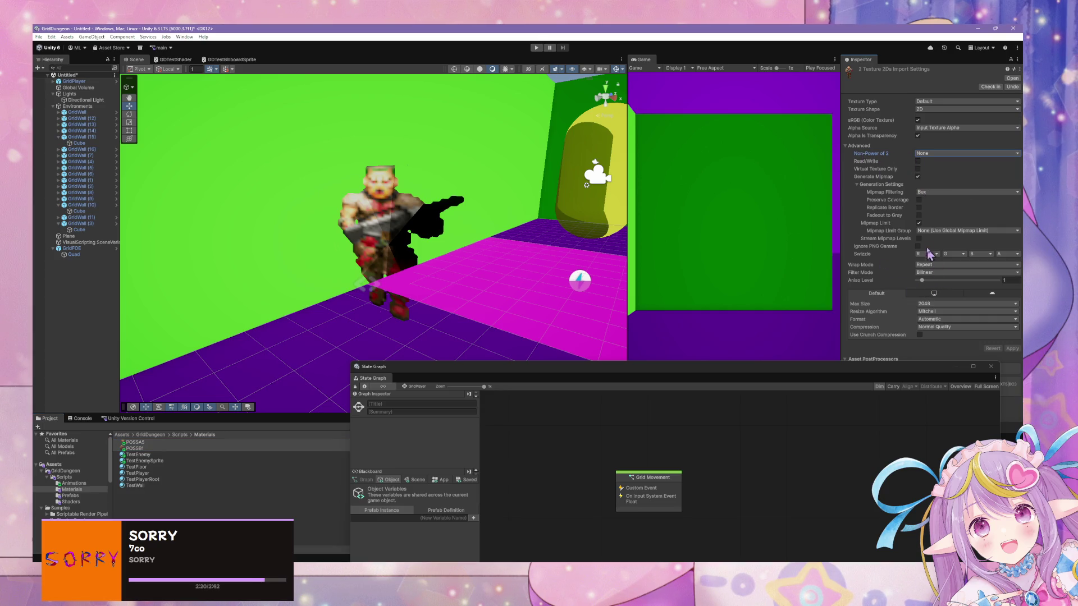
left_click(949, 272)
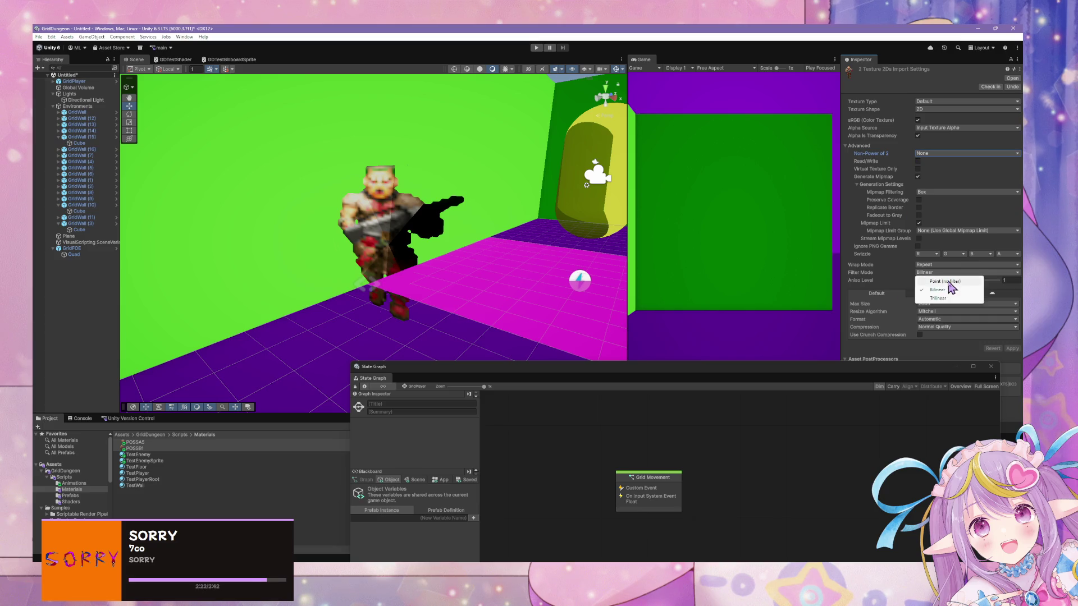
left_click(950, 279)
left_click(937, 153)
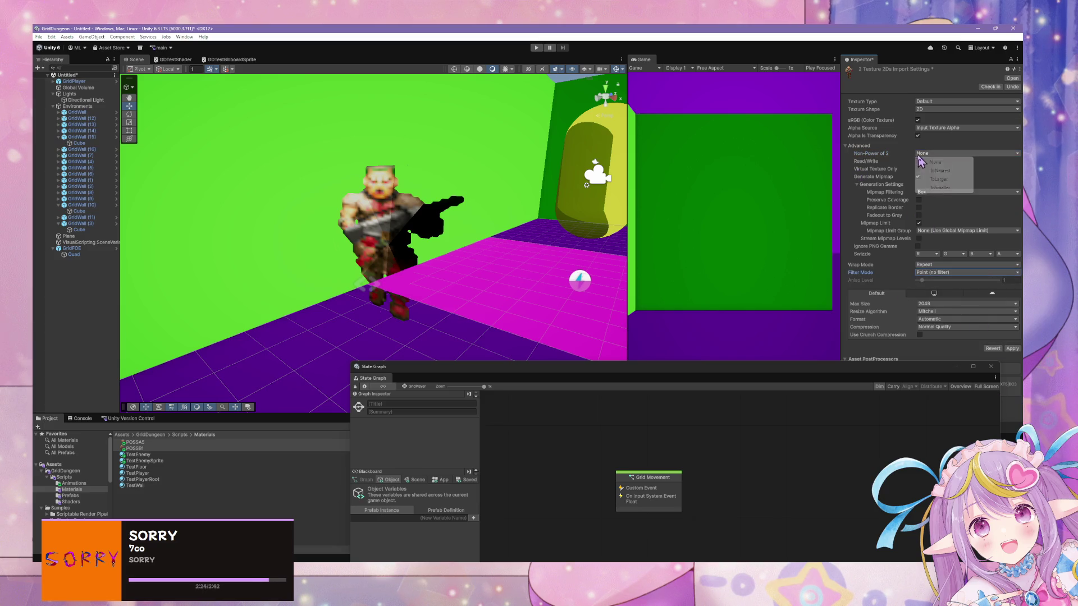
left_click(949, 167)
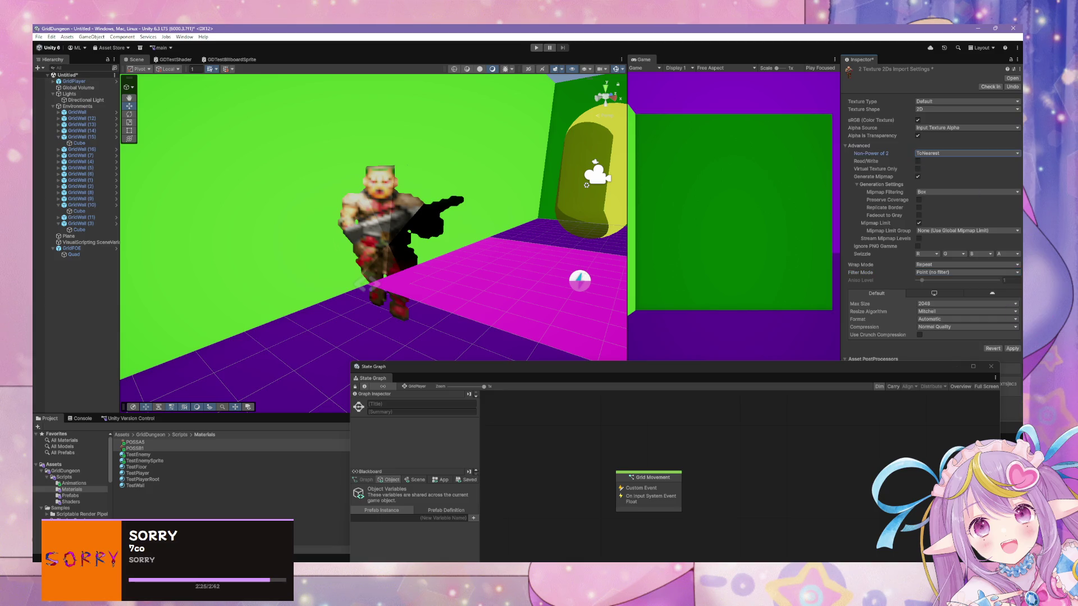
left_click(1013, 348)
mouse_move(505, 213)
left_mouse_down()
mouse_move(572, 200)
mouse_move(470, 209)
mouse_move(622, 212)
mouse_move(597, 214)
mouse_move(605, 211)
left_mouse_up()
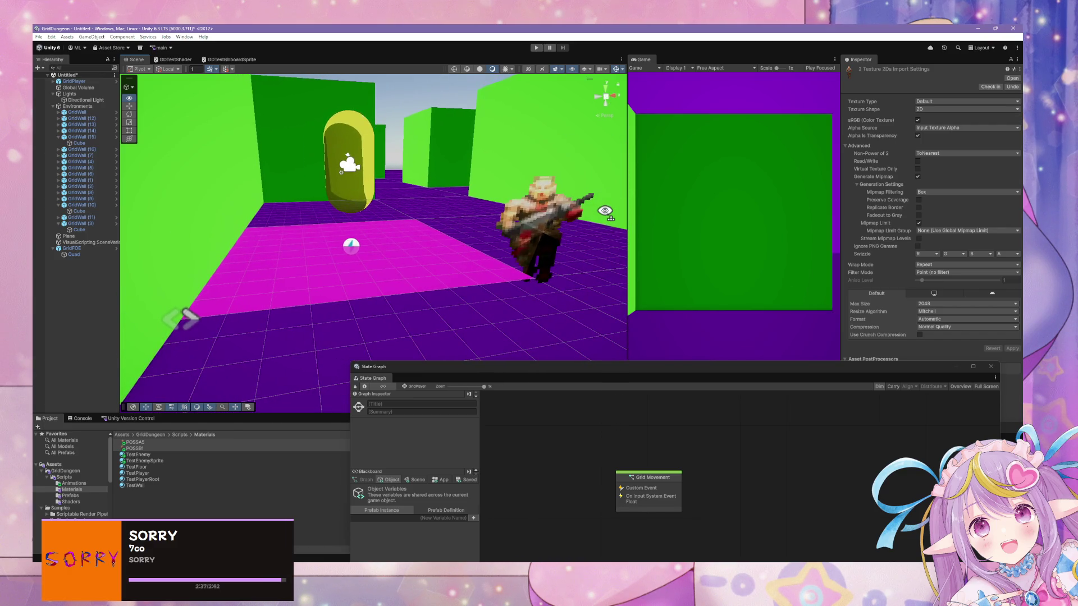
Step: Set the player's magenta tile material Depth Test to LEqual and raise the tile to Y 0.02
left_click(439, 254)
left_click(439, 258)
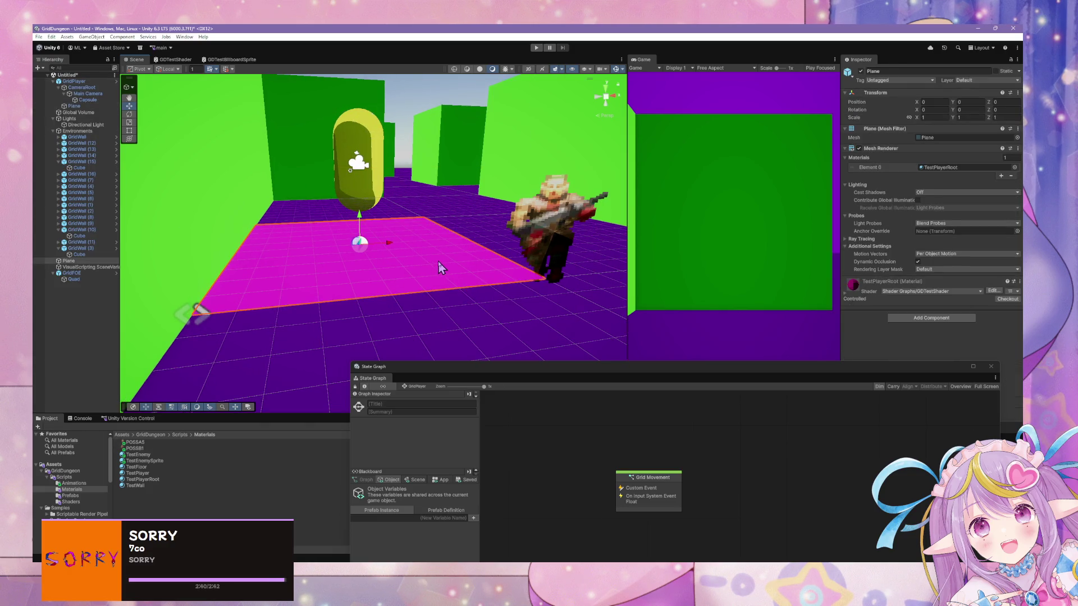
mouse_move(598, 178)
left_mouse_down()
mouse_move(618, 176)
mouse_move(517, 174)
left_mouse_up()
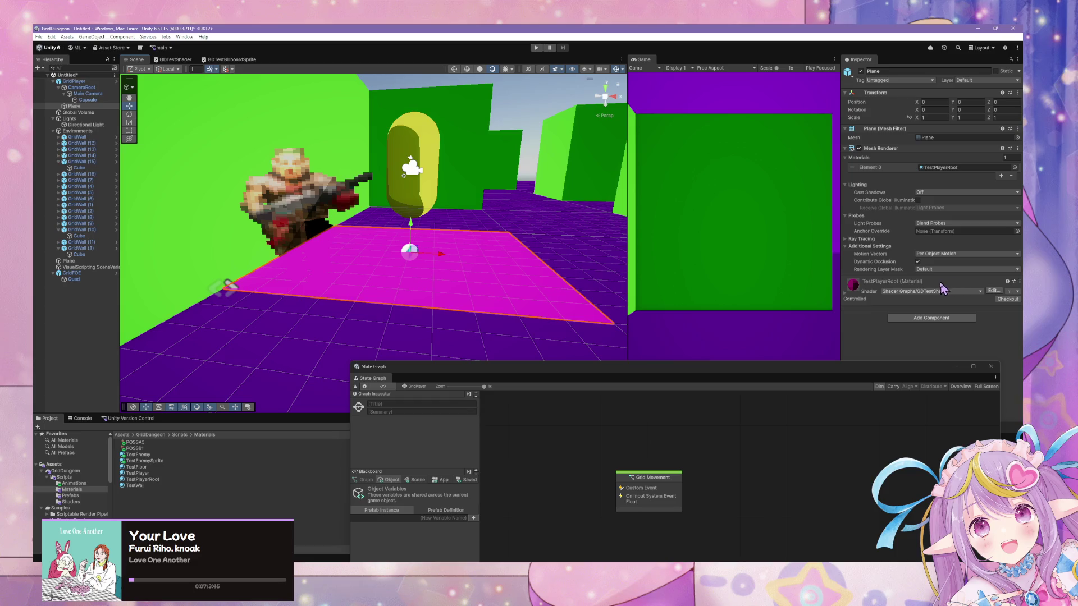
left_click(844, 293)
left_click_drag(901, 367, 838, 374)
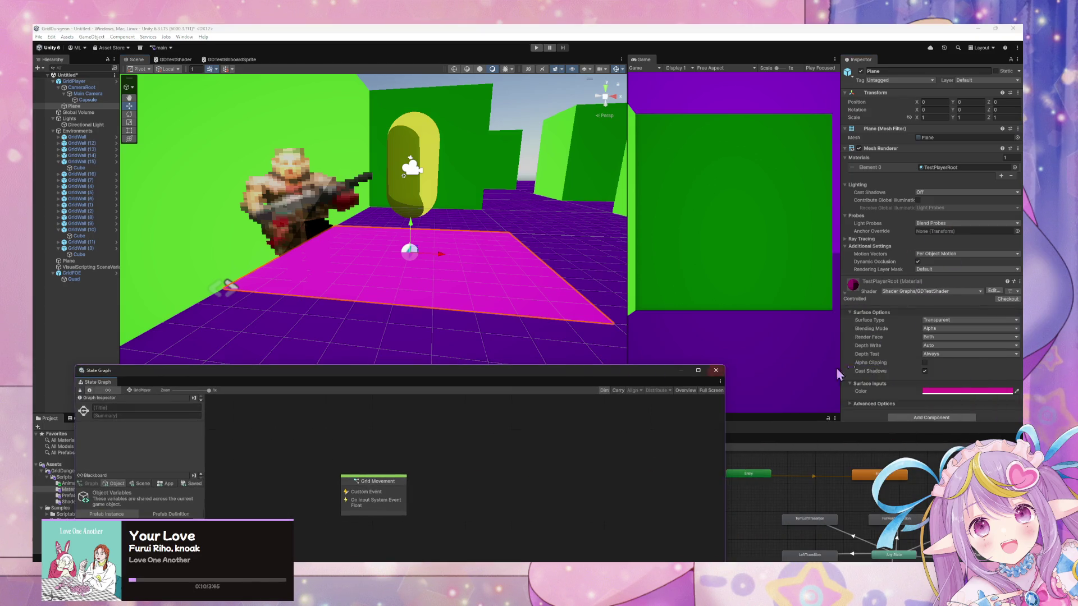
left_click(936, 355)
left_click(962, 389)
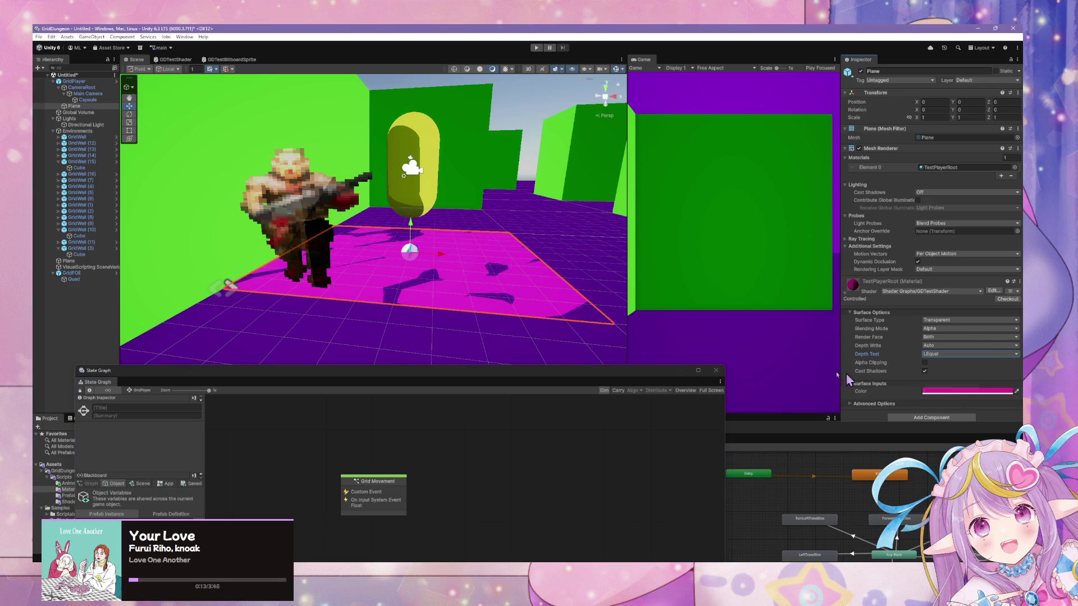
mouse_move(393, 247)
left_mouse_down()
mouse_move(336, 241)
mouse_move(371, 235)
left_mouse_up()
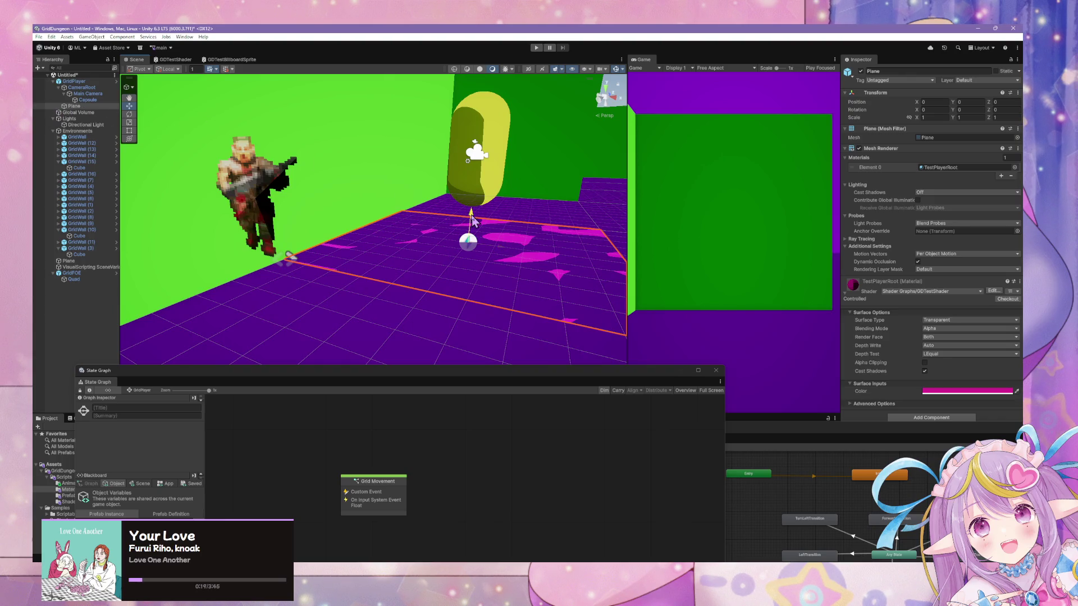
left_click_drag(472, 221, 472, 221)
Step: Select GridFOE's sprite Quad and set its linked Scale to 2
left_click(433, 272)
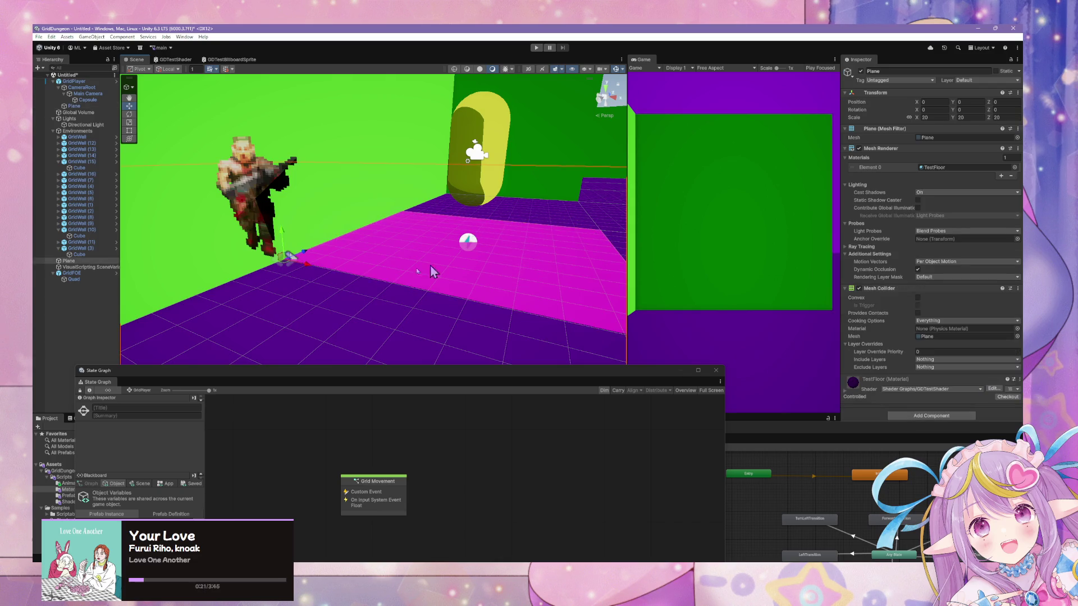
left_click(74, 81)
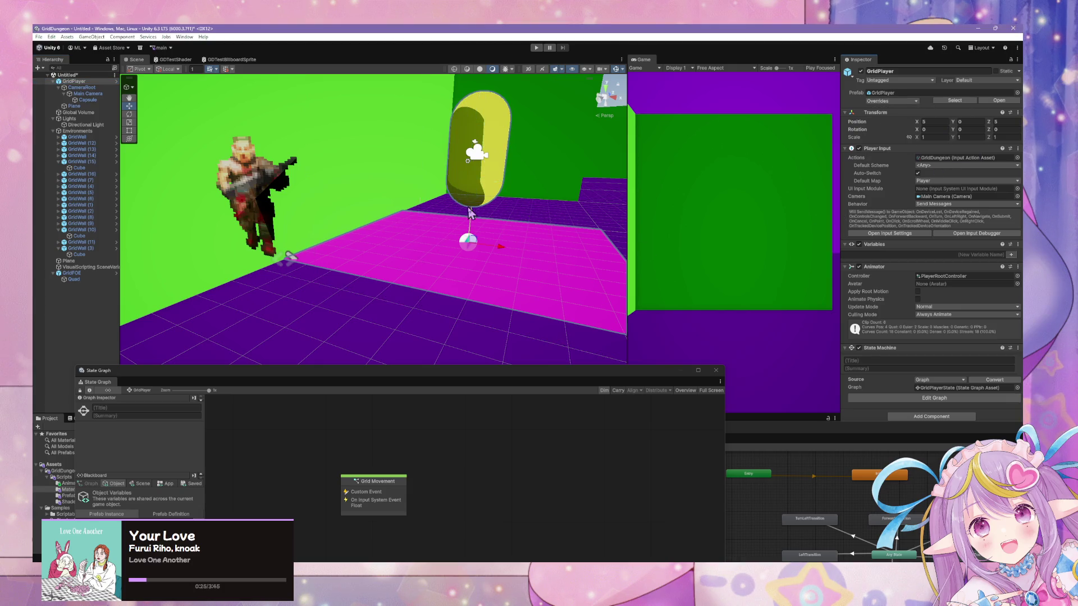
mouse_move(472, 214)
left_mouse_down()
mouse_move(449, 230)
mouse_move(357, 208)
mouse_move(415, 209)
mouse_move(414, 219)
mouse_move(352, 213)
mouse_move(426, 191)
left_mouse_up()
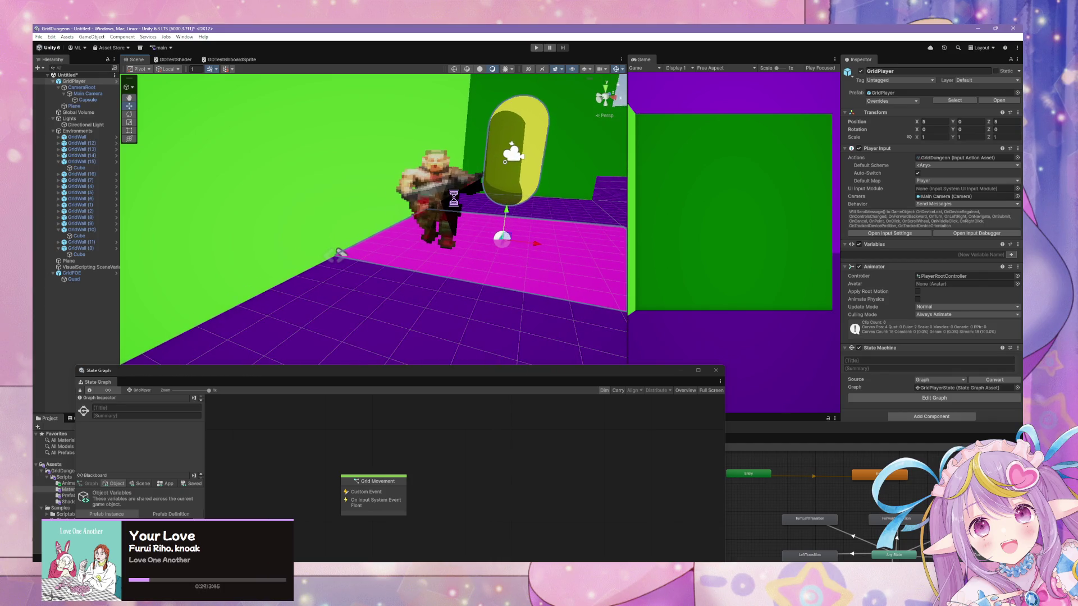
left_click(441, 183)
left_click(451, 178)
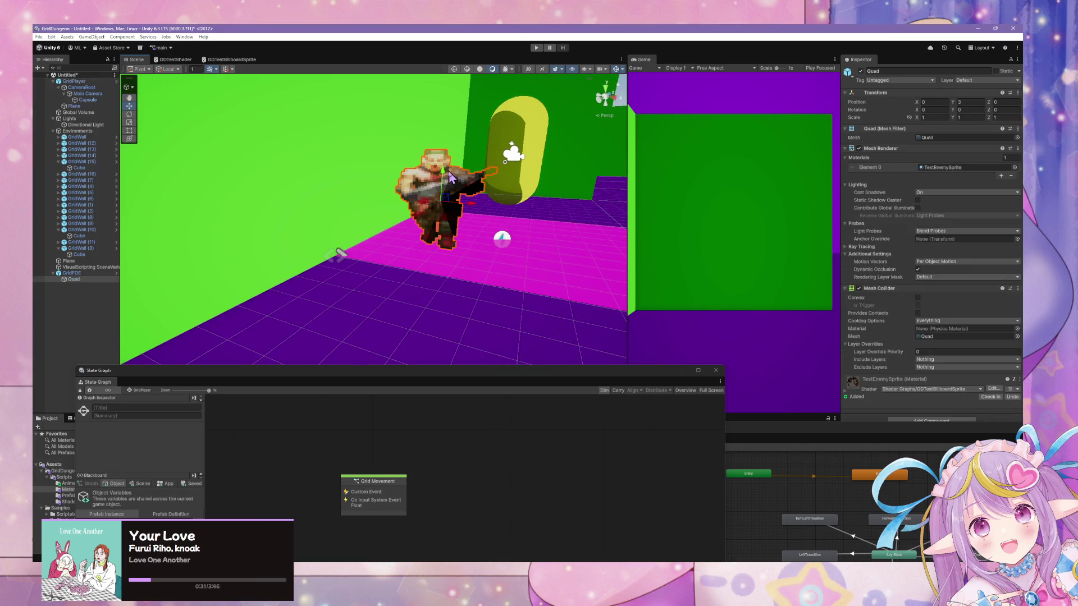
left_click(924, 118)
left_click(921, 119)
type("2")
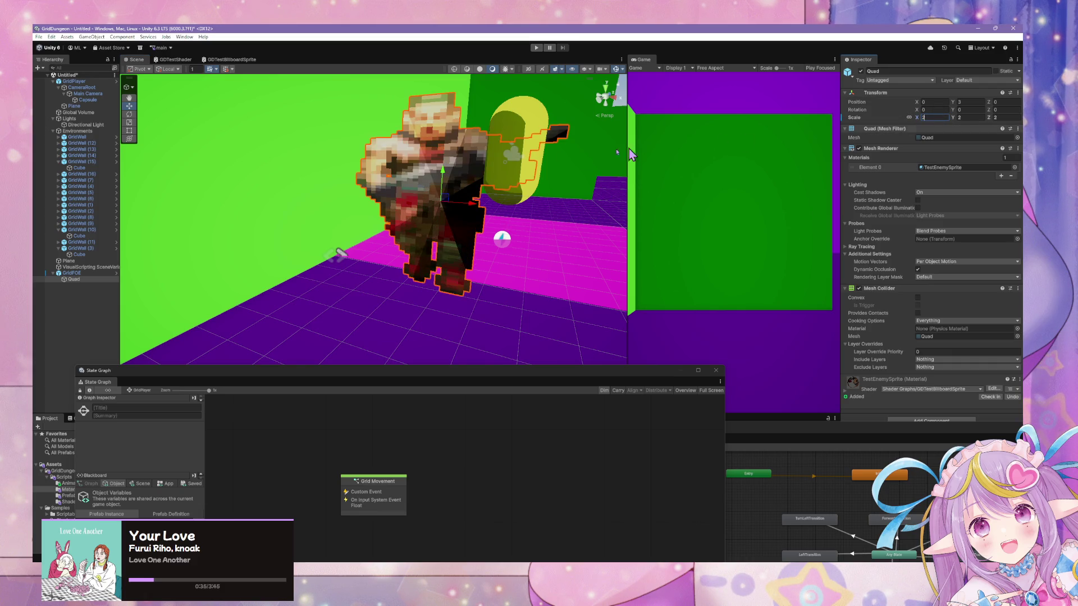
mouse_move(561, 168)
left_mouse_down()
mouse_move(505, 180)
mouse_move(445, 166)
mouse_move(472, 178)
mouse_move(418, 183)
mouse_move(517, 149)
mouse_move(508, 171)
mouse_move(380, 186)
mouse_move(464, 187)
mouse_move(416, 192)
mouse_move(433, 194)
left_mouse_up()
left_click(76, 273)
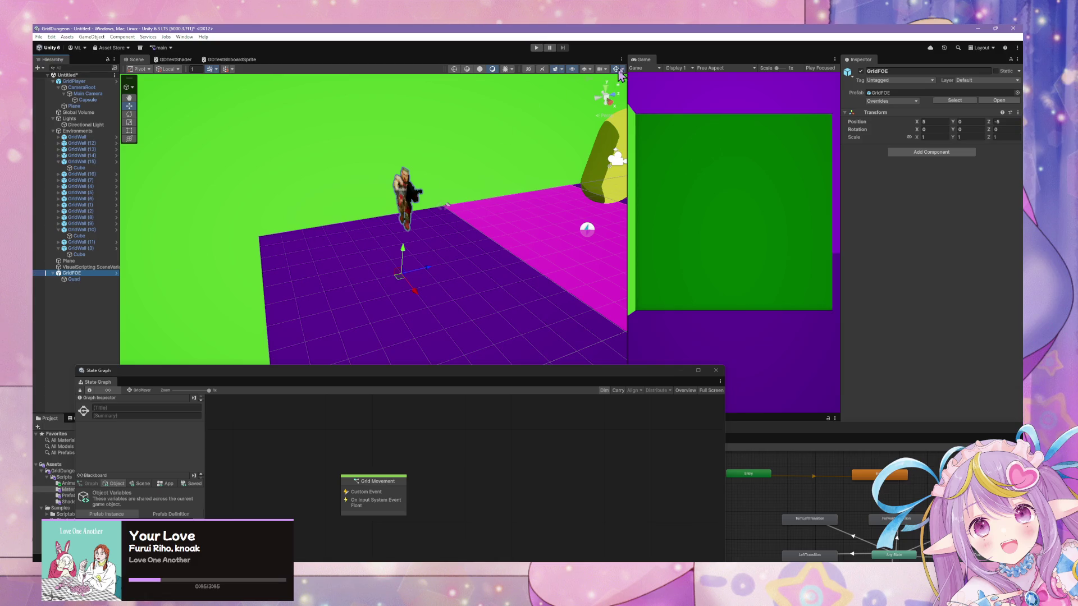
Step: From the Top view, drag GridFOE down the corridor to Position Z 15
left_click(605, 89)
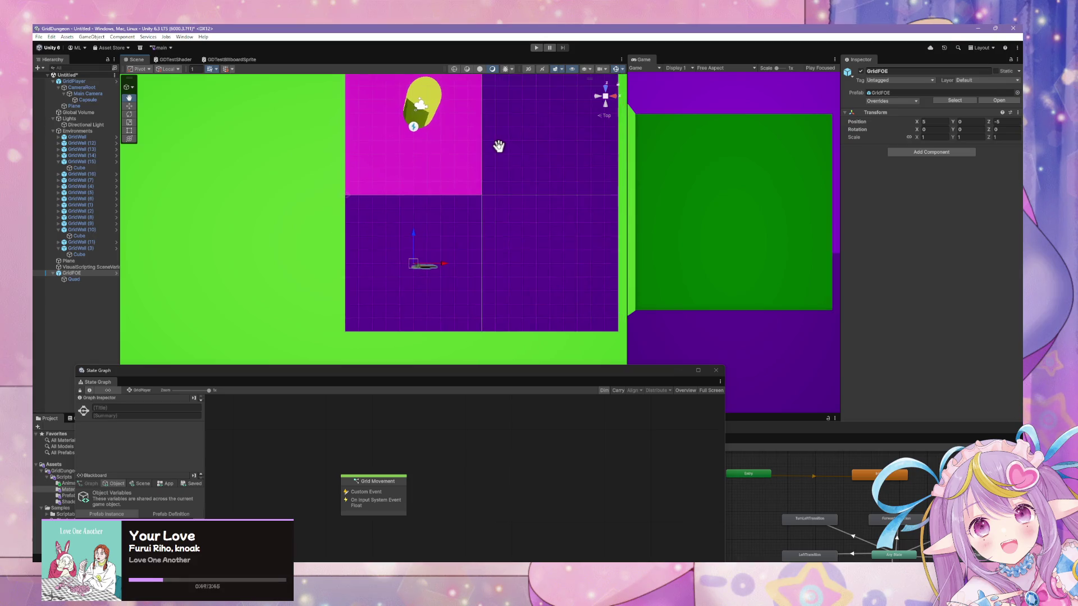
right_click(499, 181)
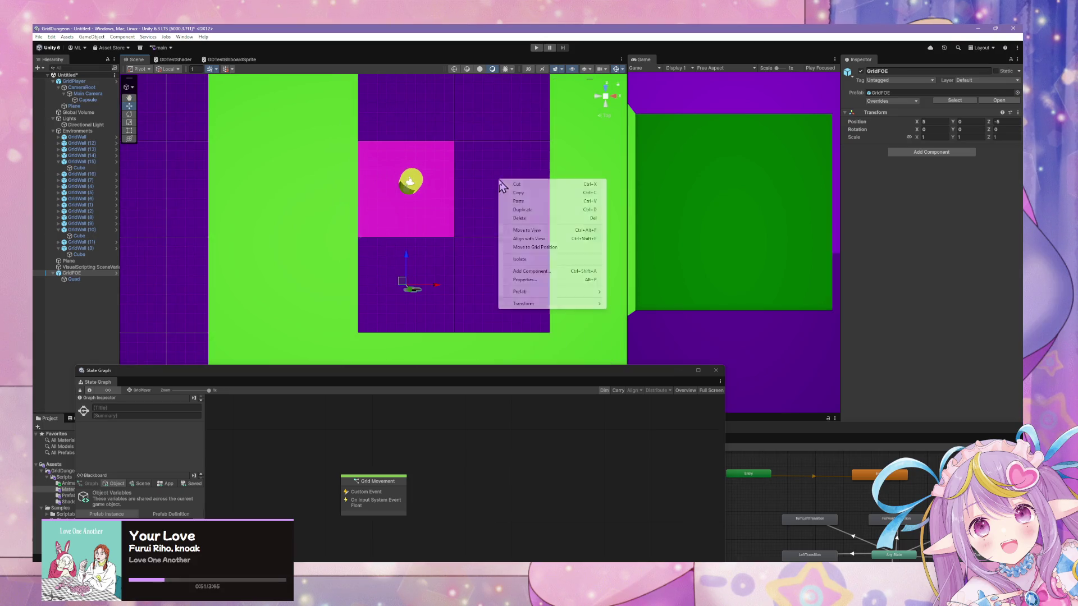
key("Escape")
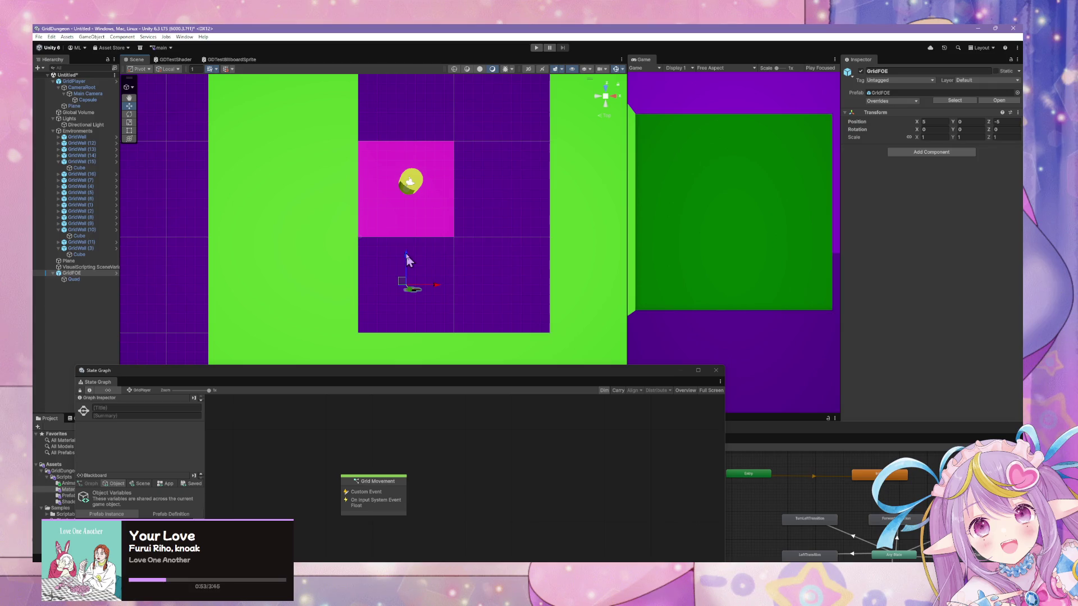
mouse_move(405, 251)
left_mouse_down()
mouse_move(411, 101)
mouse_move(432, 61)
left_mouse_up()
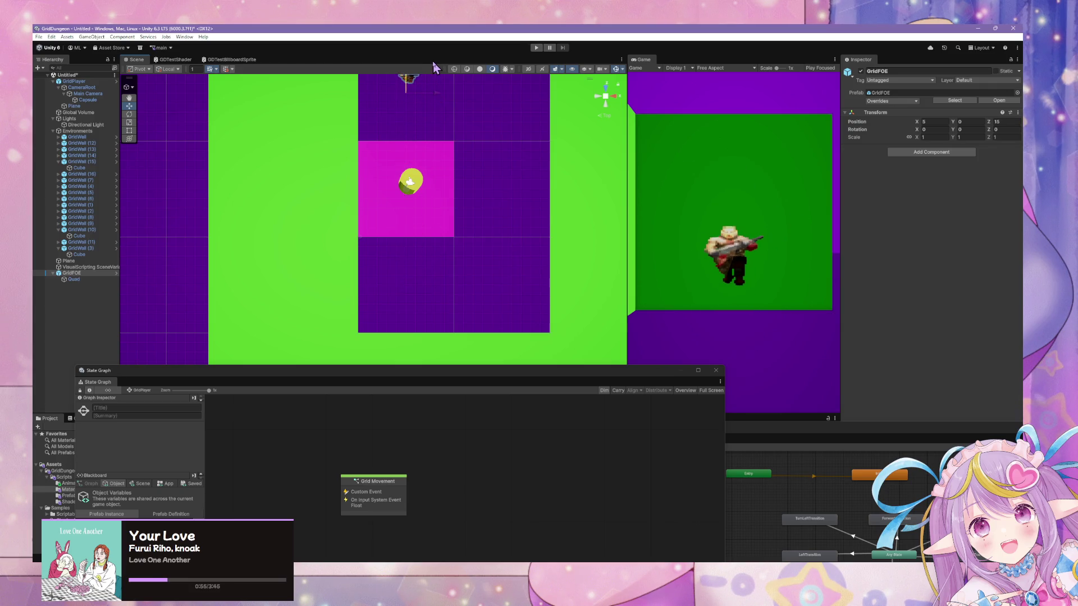
Step: Frame the enemy, select its sprite Quad and tilt the view to a perspective angle
key("Up")
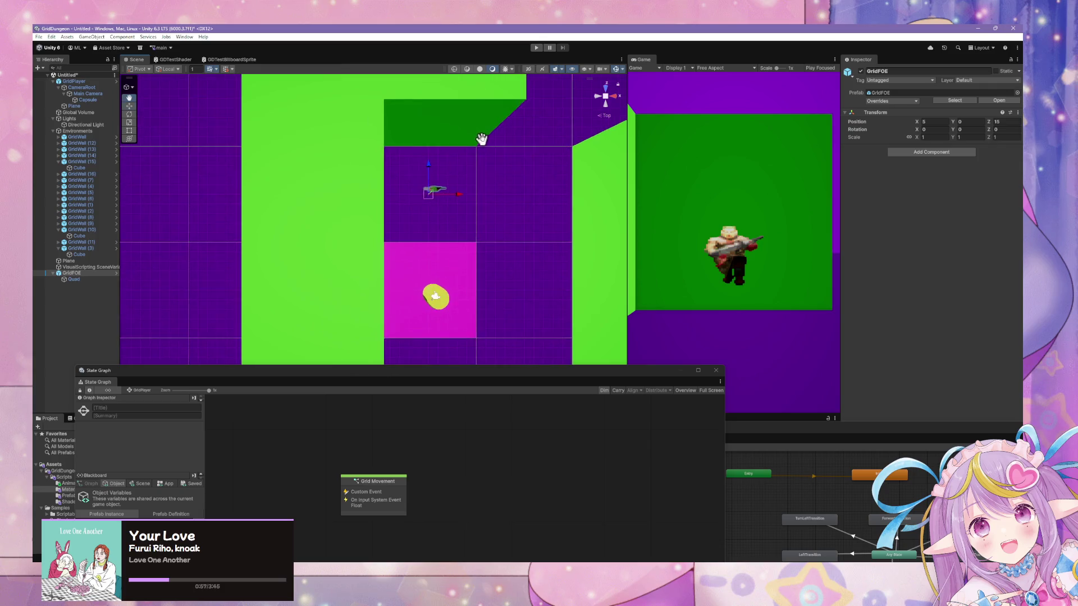
scroll(483, 142, "up", 2)
left_click(94, 279)
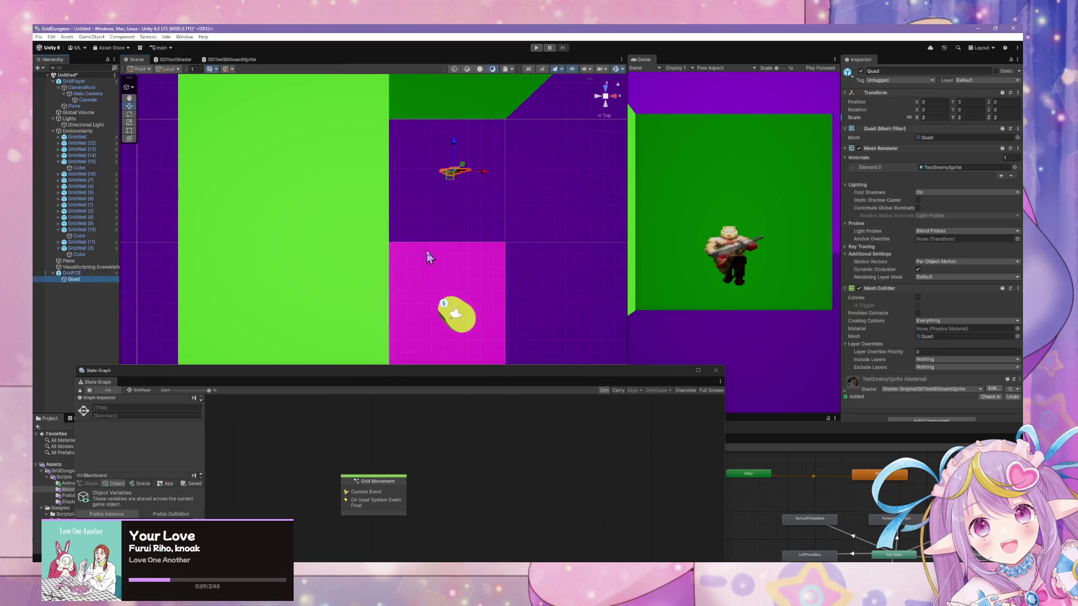
mouse_move(428, 256)
left_mouse_down()
mouse_move(413, 221)
mouse_move(444, 168)
mouse_move(440, 89)
mouse_move(479, 219)
mouse_move(514, 209)
mouse_move(437, 202)
mouse_move(493, 164)
mouse_move(462, 178)
mouse_move(410, 159)
mouse_move(443, 174)
mouse_move(460, 115)
mouse_move(459, 177)
mouse_move(458, 145)
left_mouse_up()
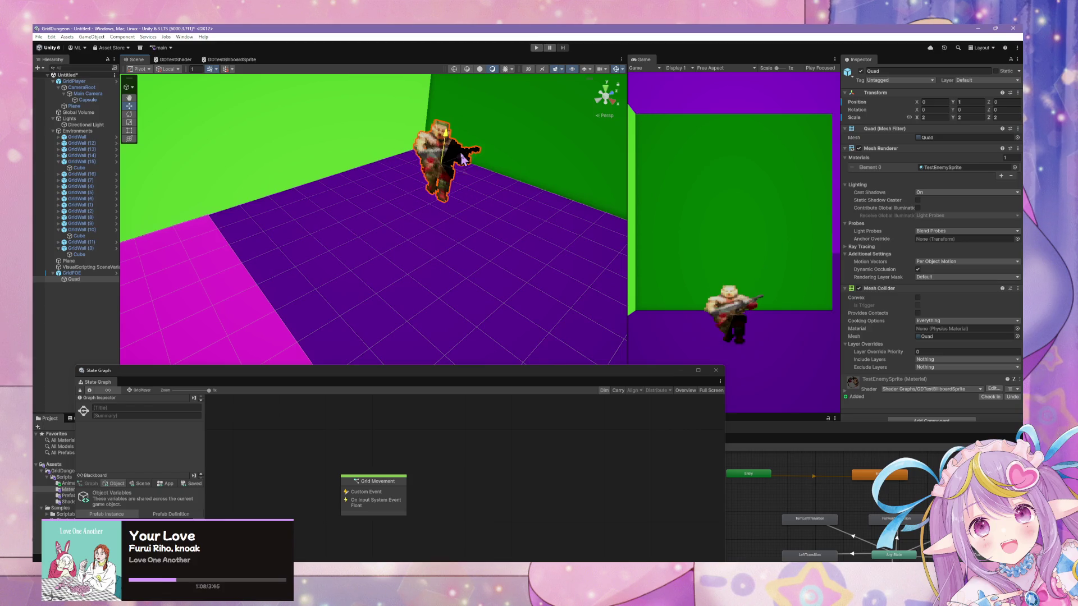
Step: Set the sprite Quad's X scale to 4 and widen the Game preview
left_click(932, 117)
type("4")
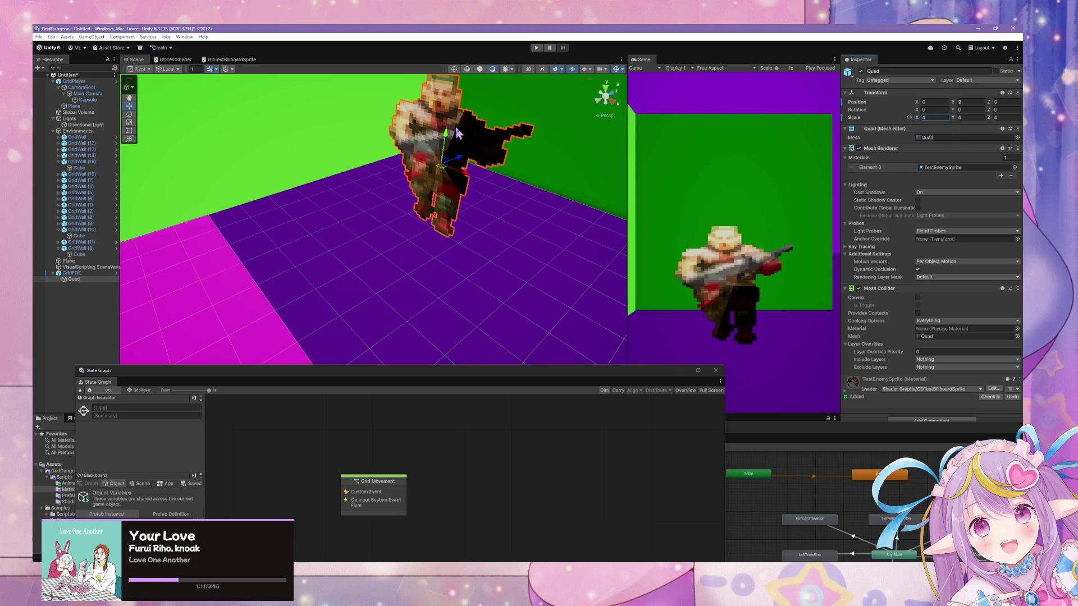
key("Return")
left_click_drag(627, 246, 368, 216)
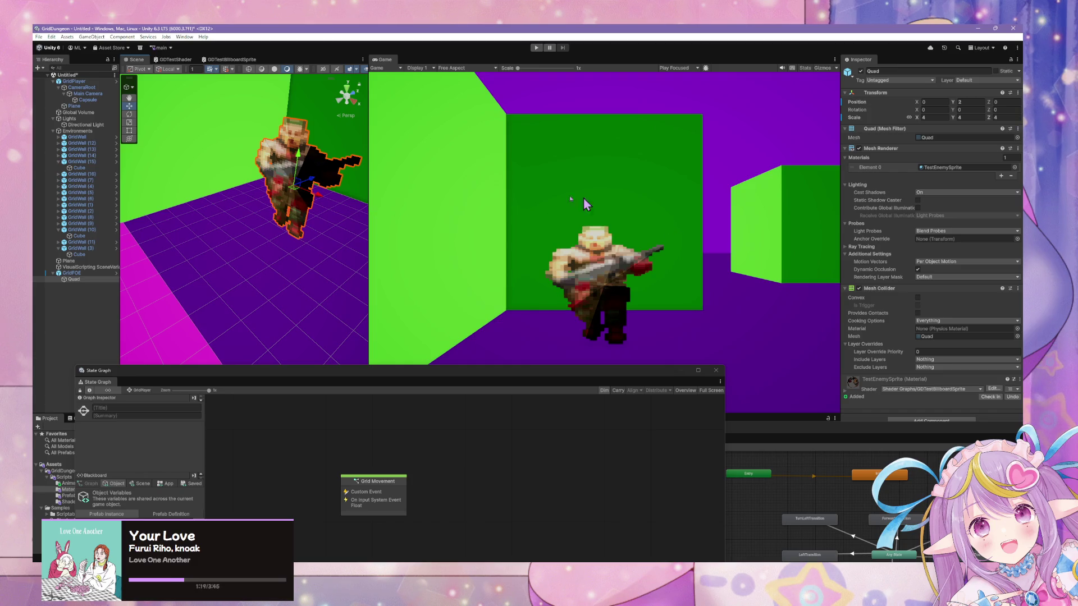
left_click_drag(622, 373, 822, 456)
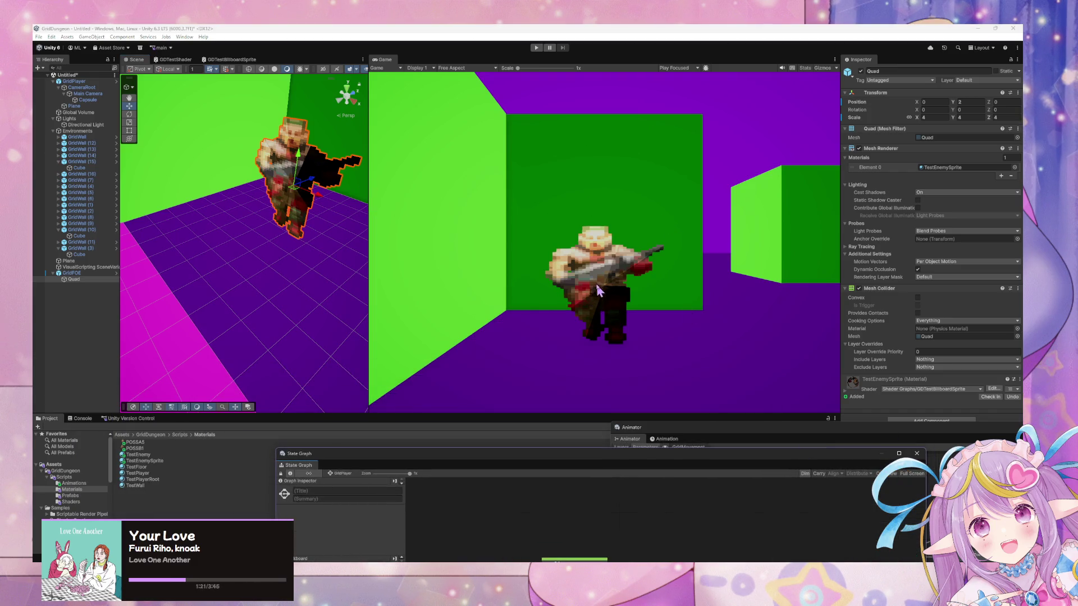
mouse_move(310, 216)
left_mouse_down()
mouse_move(208, 196)
mouse_move(342, 197)
mouse_move(370, 221)
mouse_move(393, 223)
mouse_move(395, 200)
mouse_move(438, 209)
mouse_move(282, 204)
mouse_move(127, 265)
left_mouse_up()
Step: Stretch the sprite Quad's Y scale so both X and Y read 4
left_click(99, 280)
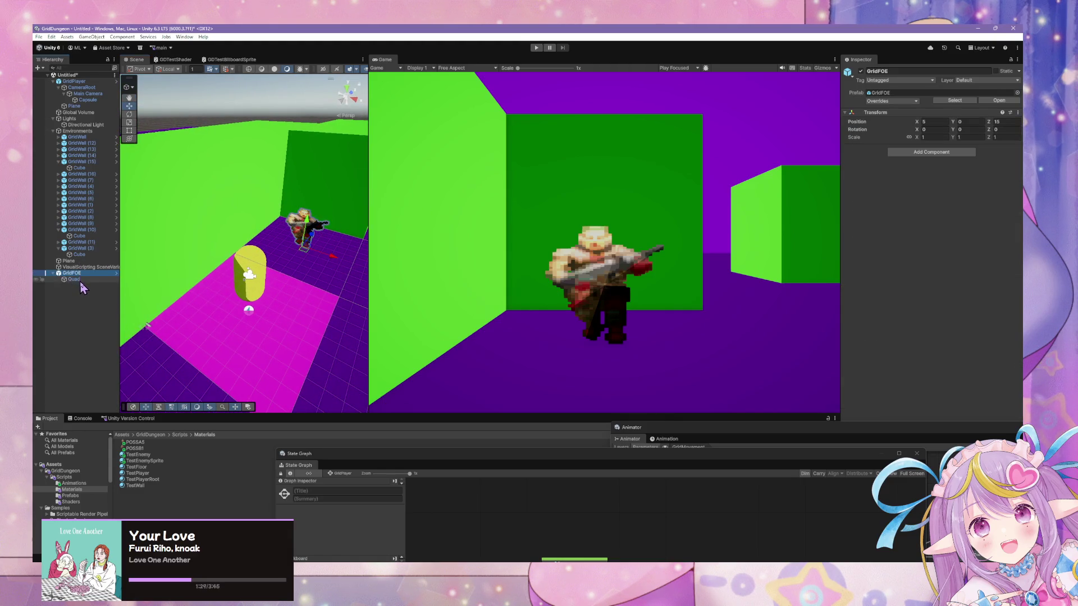
left_click(90, 273)
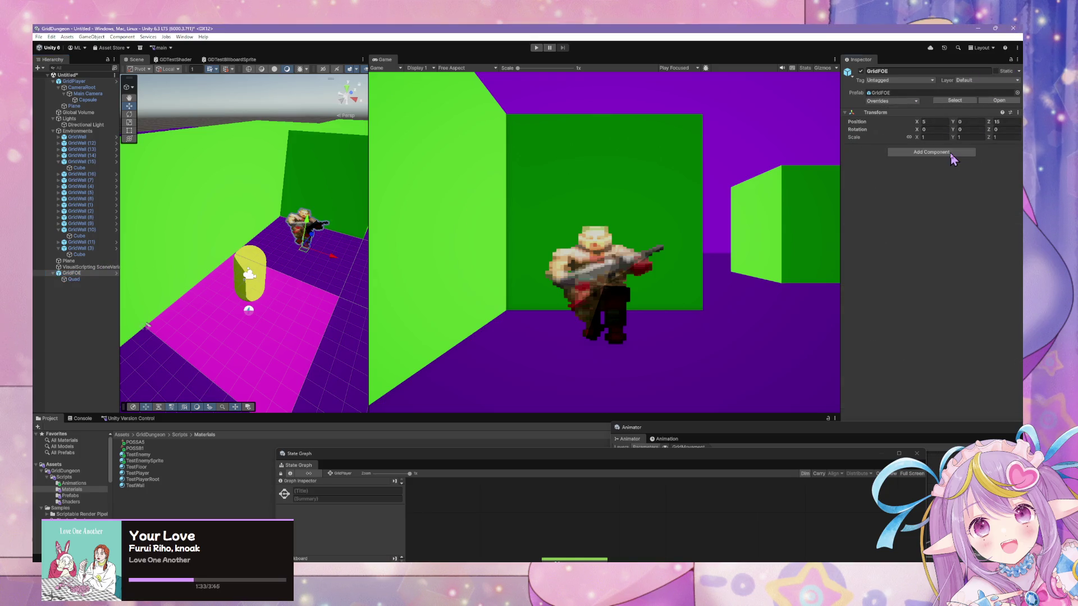
left_click(694, 292)
left_click(75, 279)
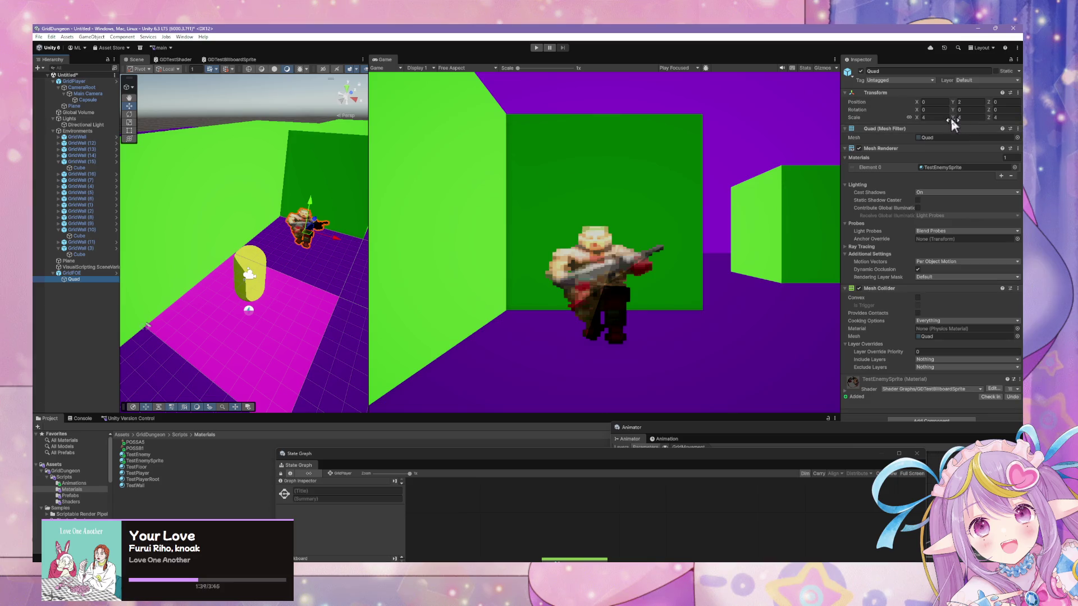
left_click(909, 118)
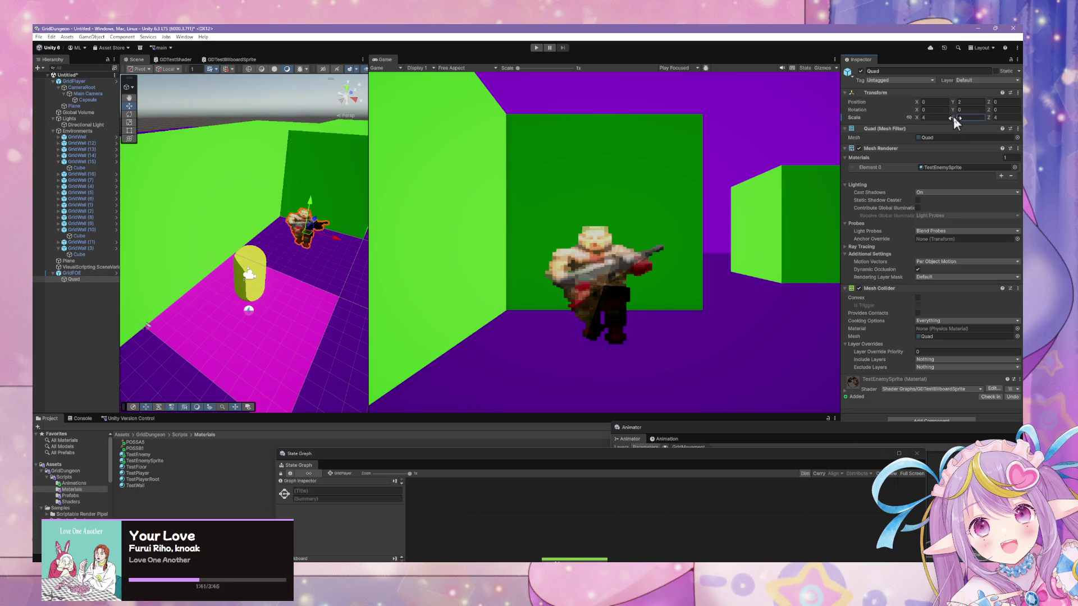
mouse_move(958, 122)
left_mouse_down()
mouse_move(982, 117)
mouse_move(969, 119)
left_mouse_up()
type("5")
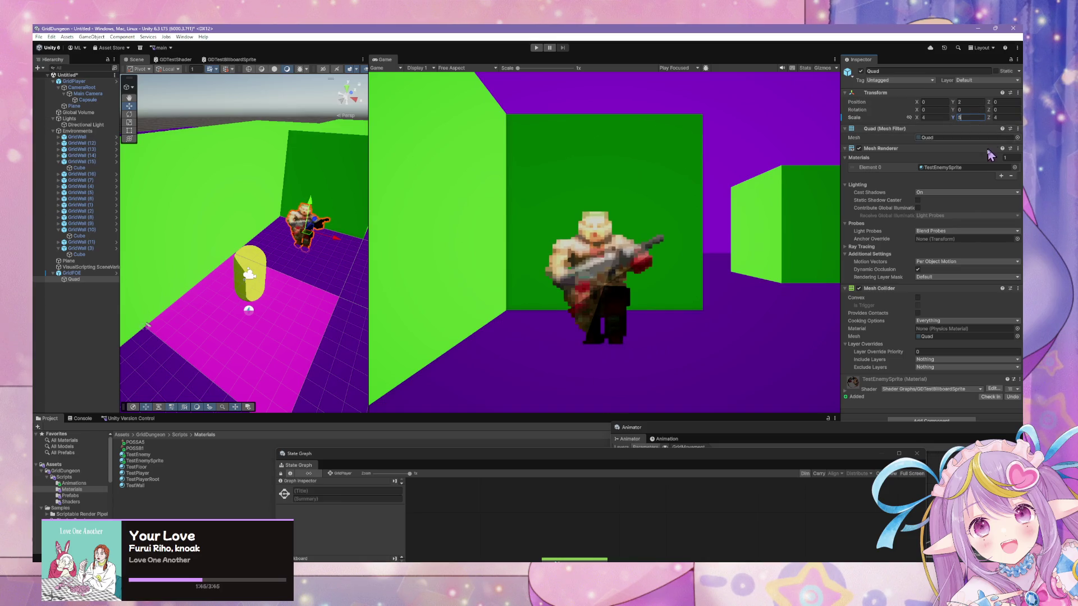
type("1")
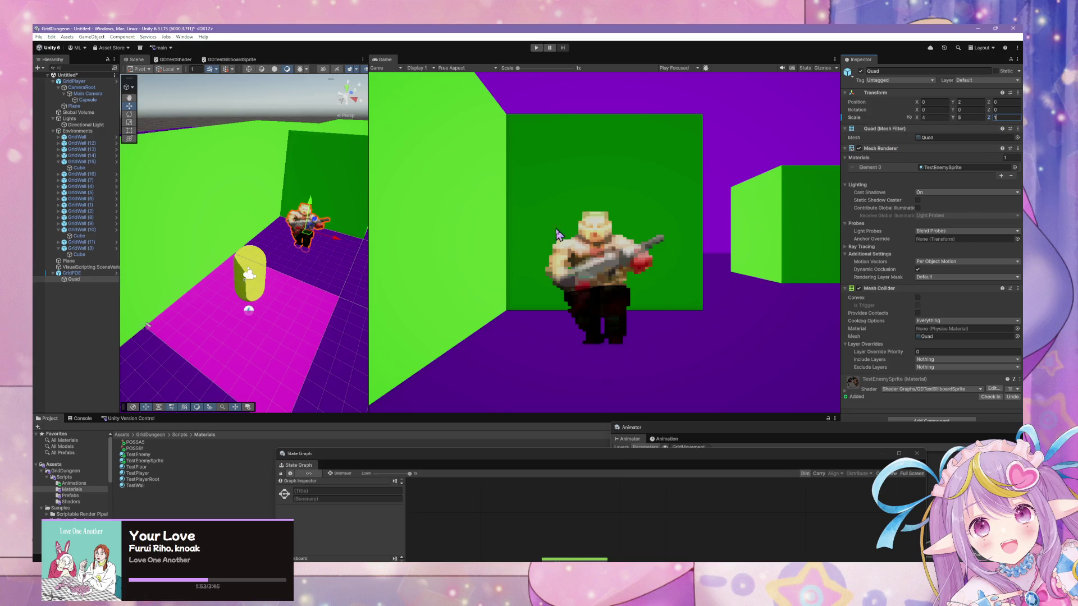
key("Return")
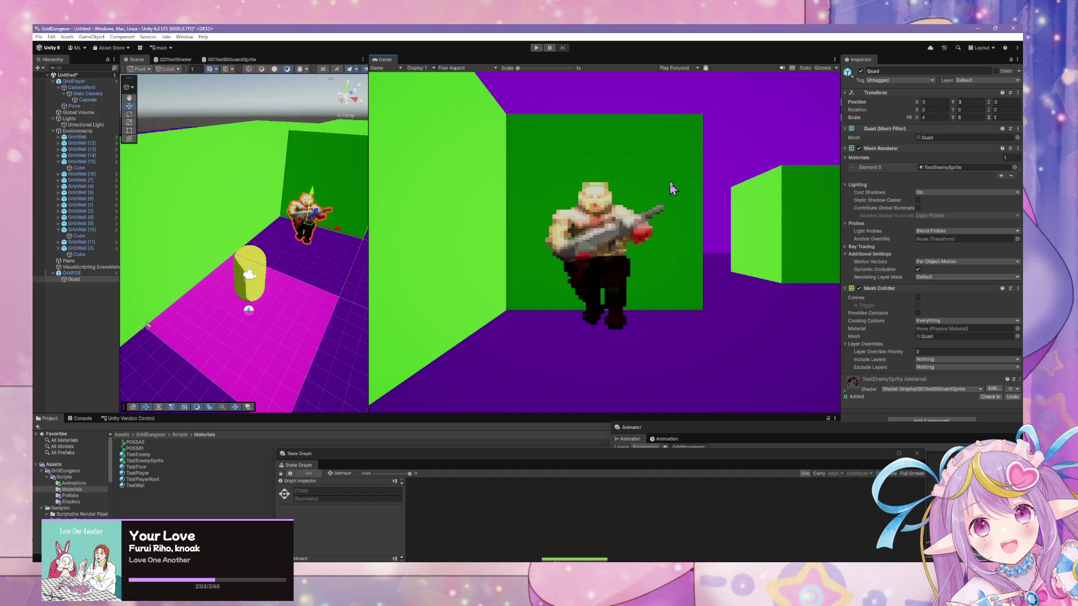
left_click_drag(292, 250, 285, 241)
left_click(86, 281)
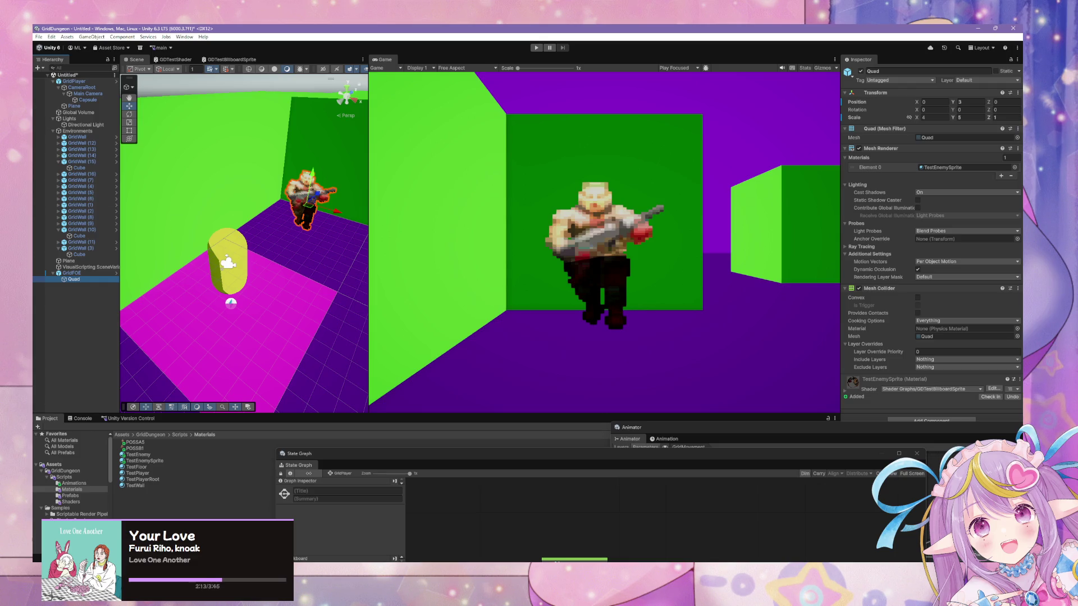
key("alt+Tab")
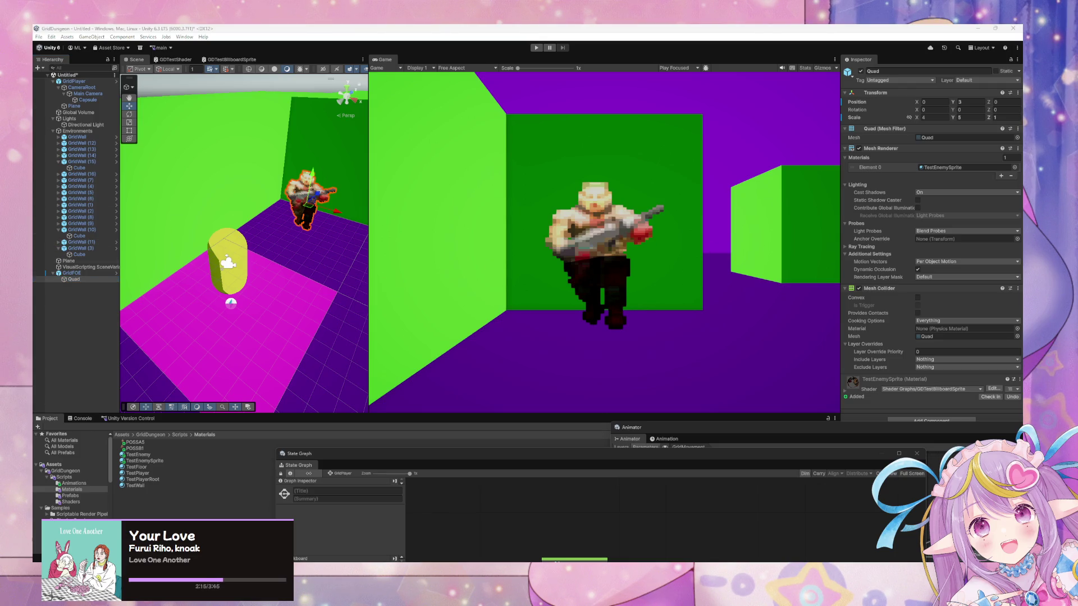
Step: Apply all overrides to the GridFOE prefab and enter Play mode
left_click(72, 273)
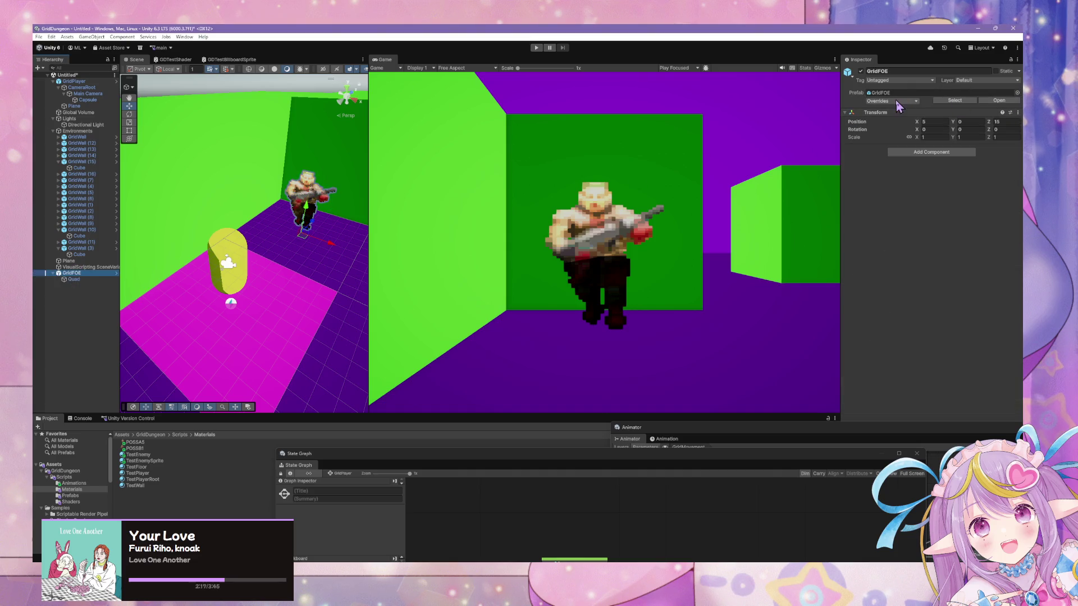
left_click(898, 101)
left_click(957, 157)
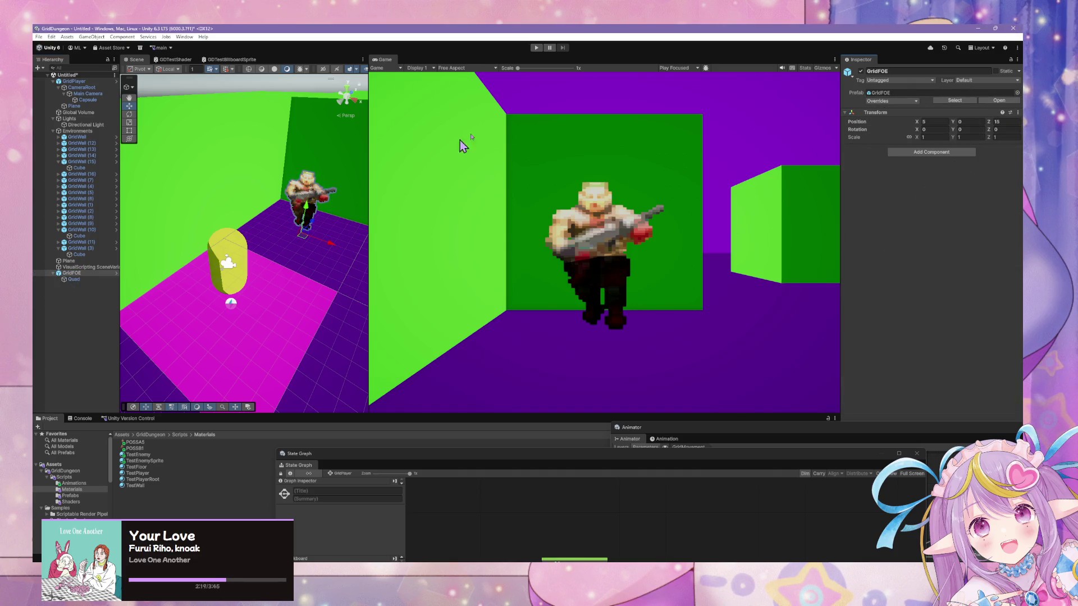
left_click(536, 48)
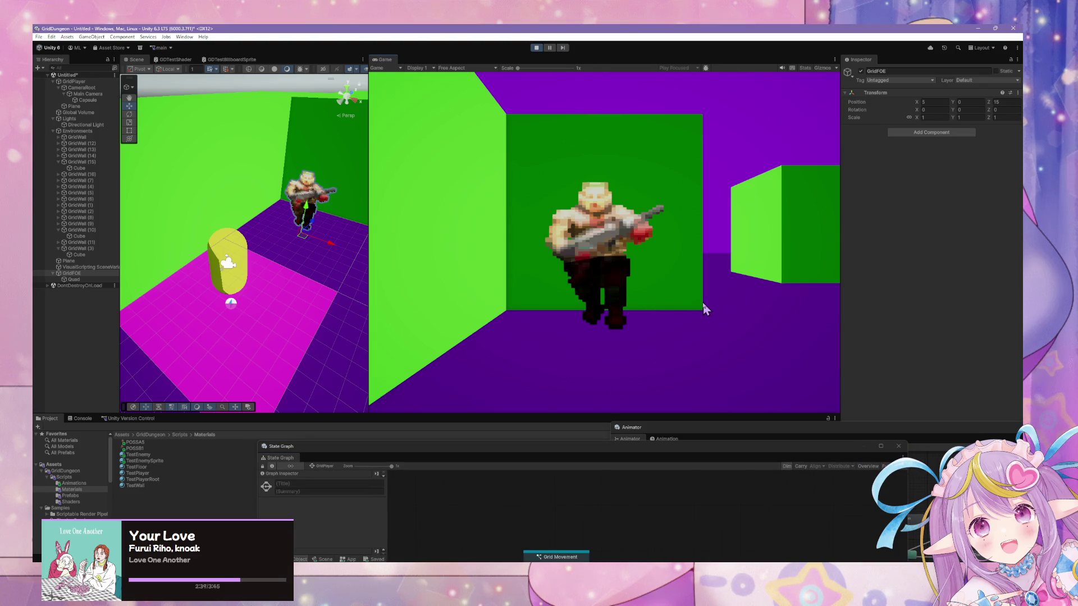
Step: Walk the player down the corridor past the soldier, then bring up the Animator state machine
key("w")
key("Right")
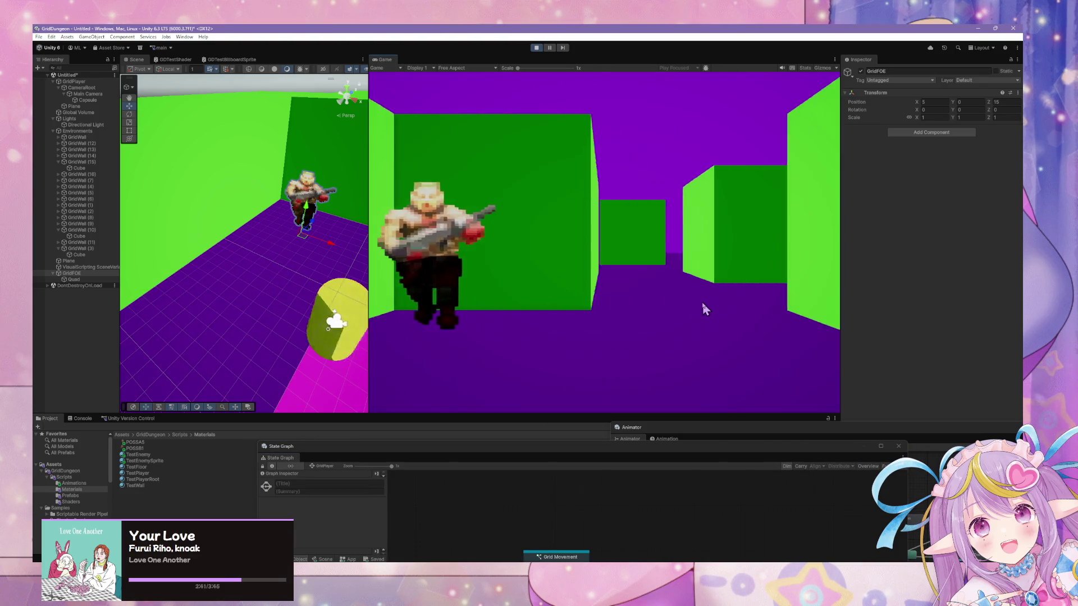
key("Right")
key("Right")
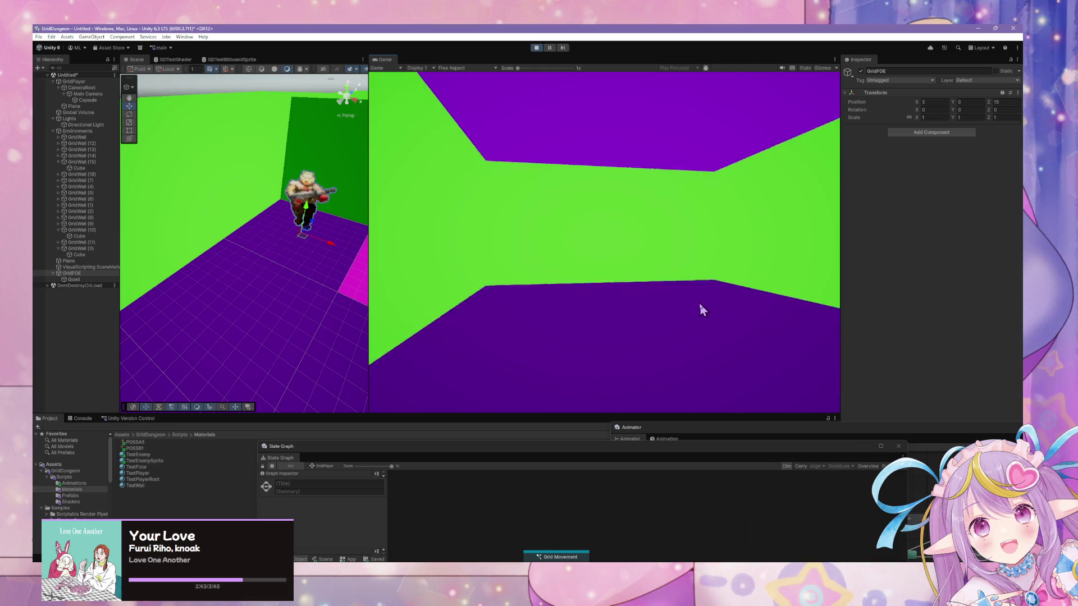
key("Right")
key("Up")
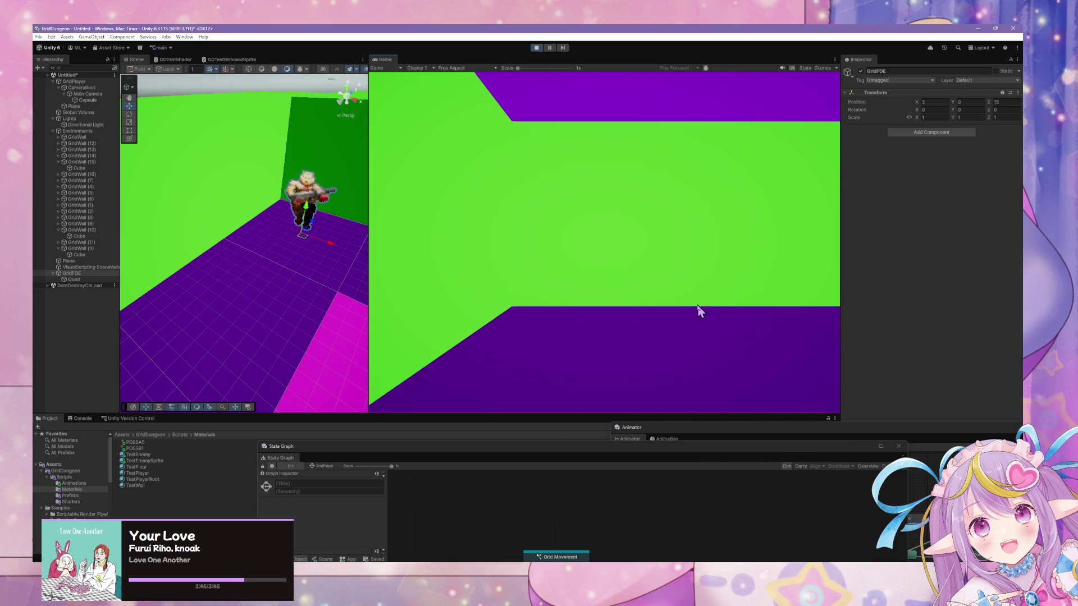
left_click_drag(621, 460, 466, 411)
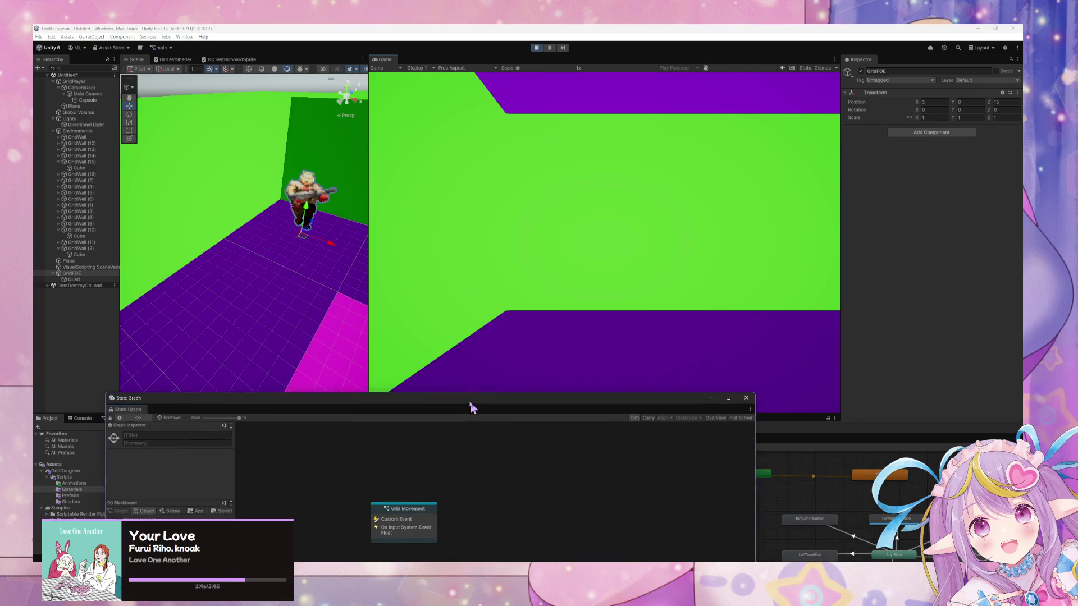
left_click(811, 435)
Step: Locate the Quad's TestEnemySprite material and open its shader graph for editing
left_click(303, 205)
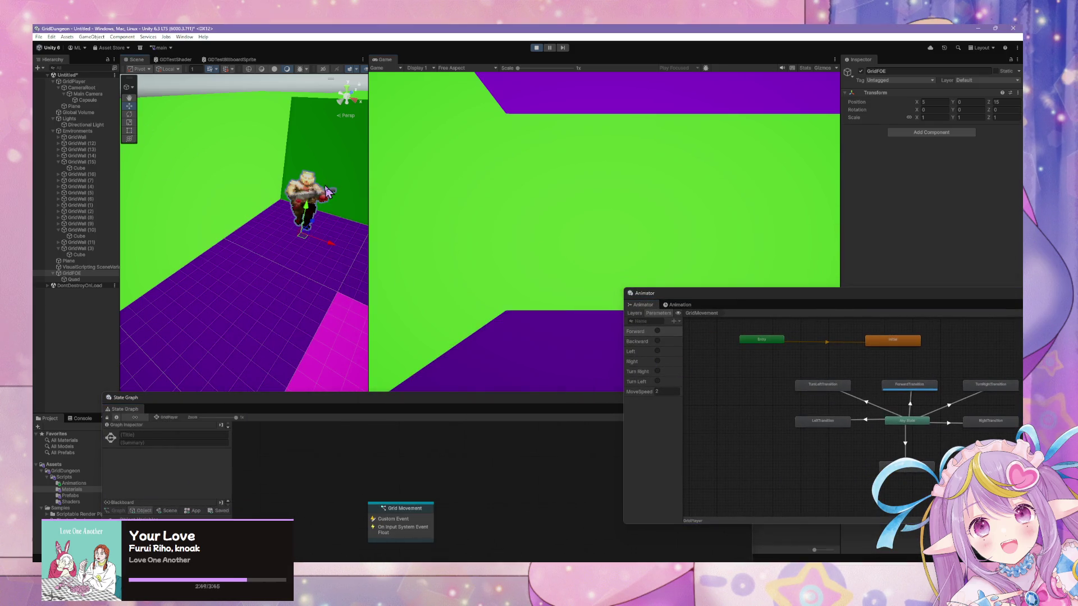
left_click(303, 192)
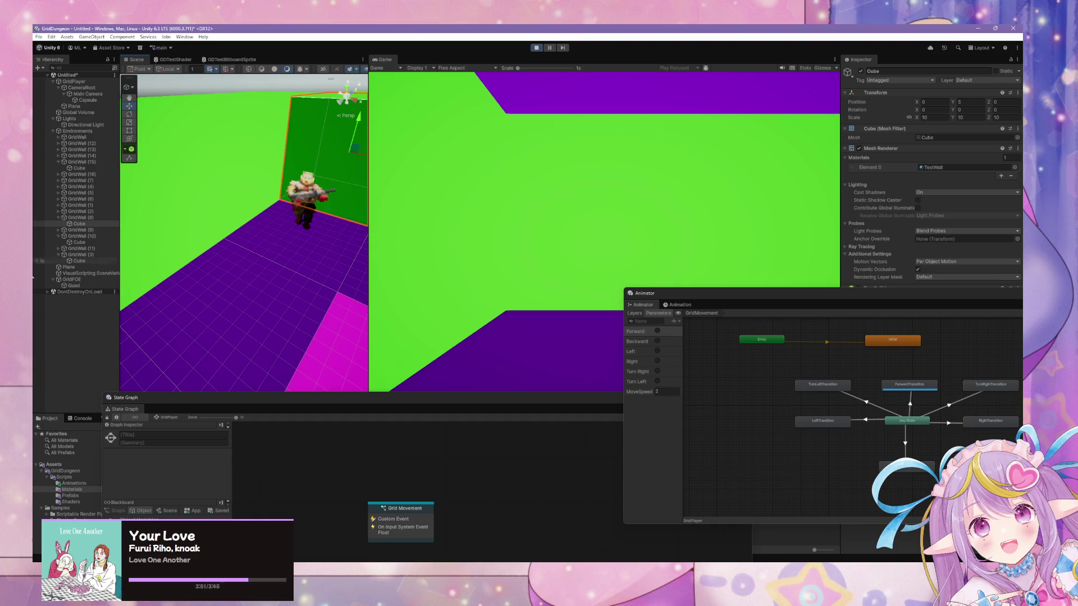
left_click(88, 285)
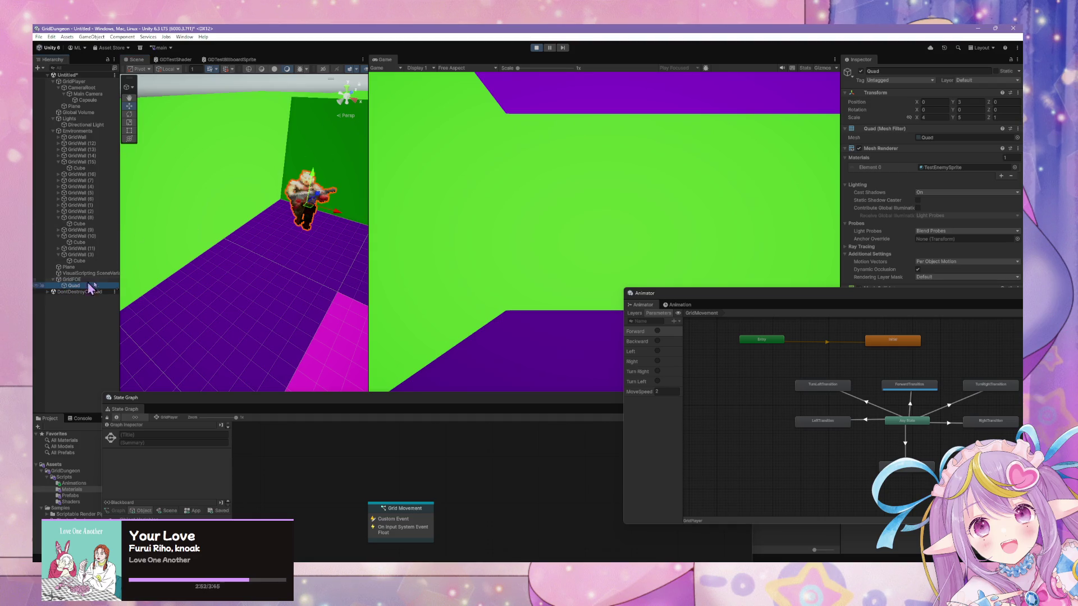
left_click(991, 167)
left_click_drag(235, 408, 481, 441)
left_click(145, 462)
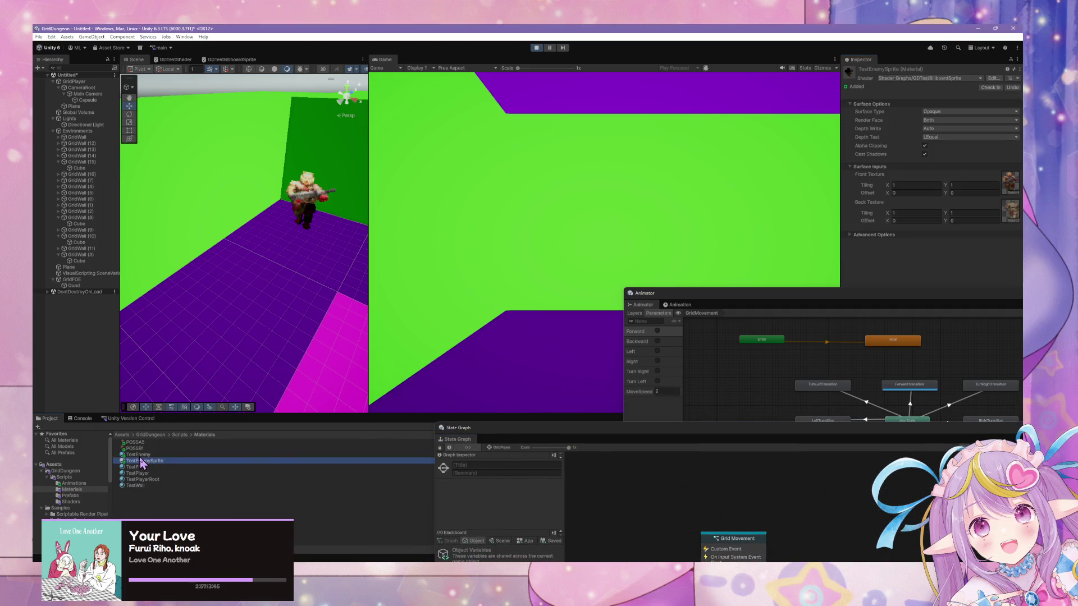
left_click(997, 81)
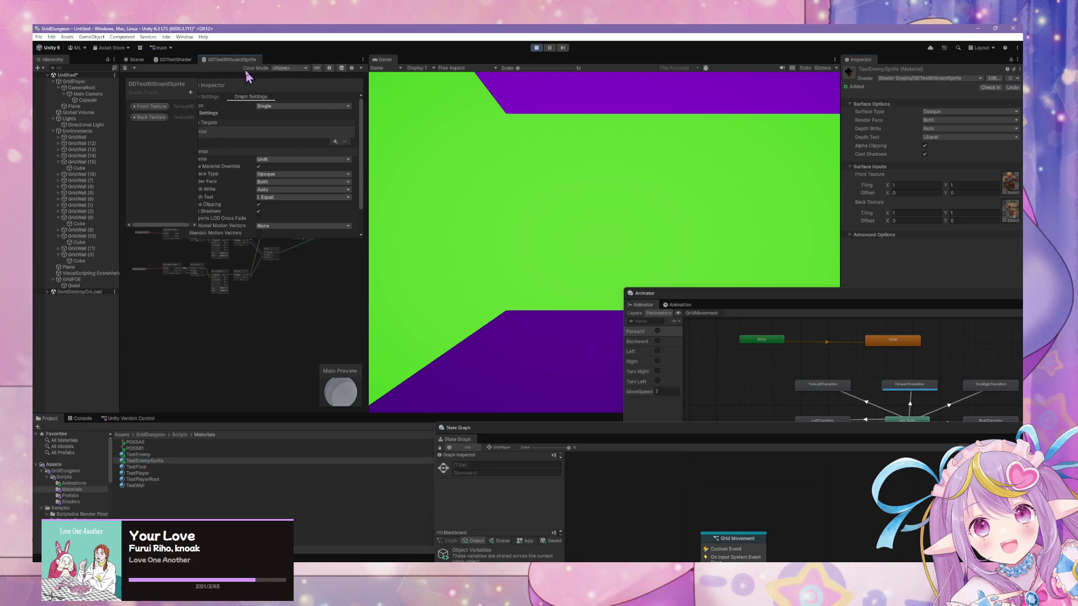
Step: Float the GDTestBillboardSprite graph into its own wider window and zoom in
mouse_move(231, 59)
left_mouse_down()
mouse_move(524, 208)
mouse_move(592, 277)
left_mouse_up()
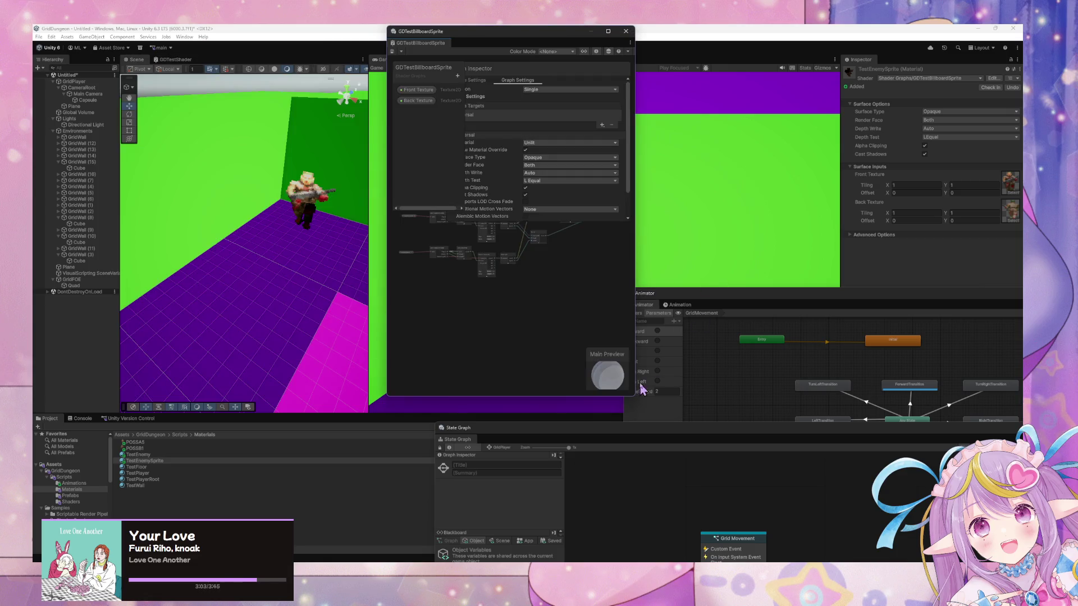
left_click_drag(636, 371, 948, 371)
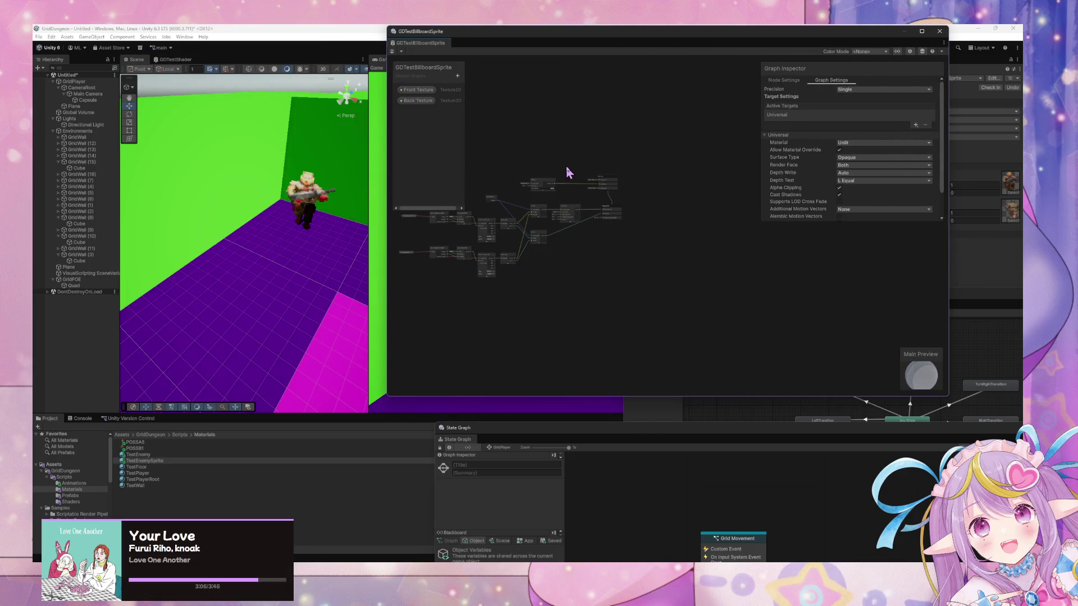
scroll(569, 173, "up", 2)
scroll(608, 241, "up", 2)
scroll(650, 263, "up", 2)
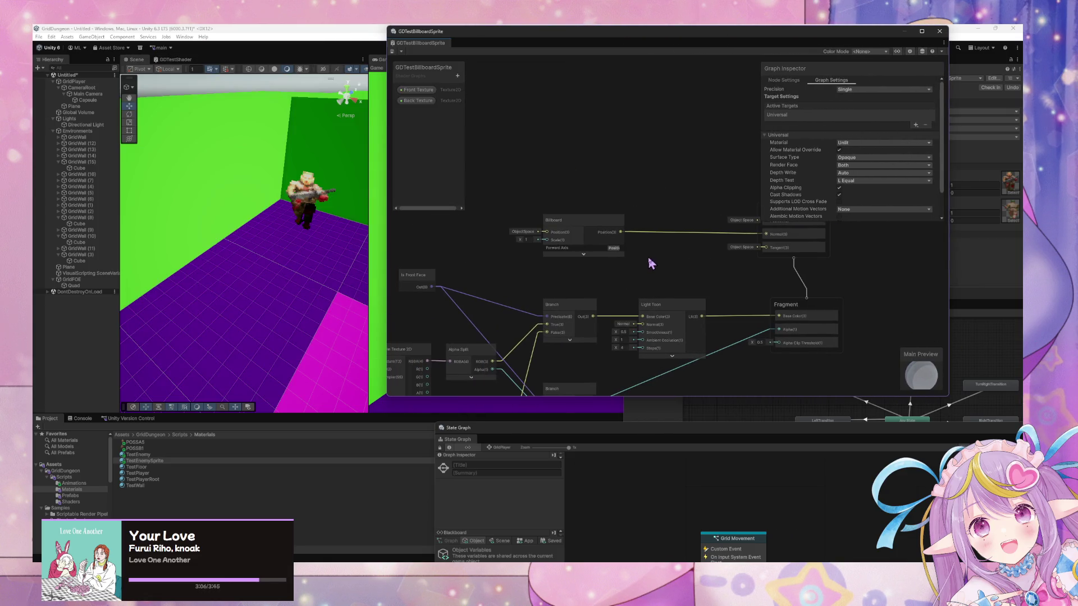
Step: Delete the Billboard-to-vertex Normal connection and save the graph
left_click(613, 249)
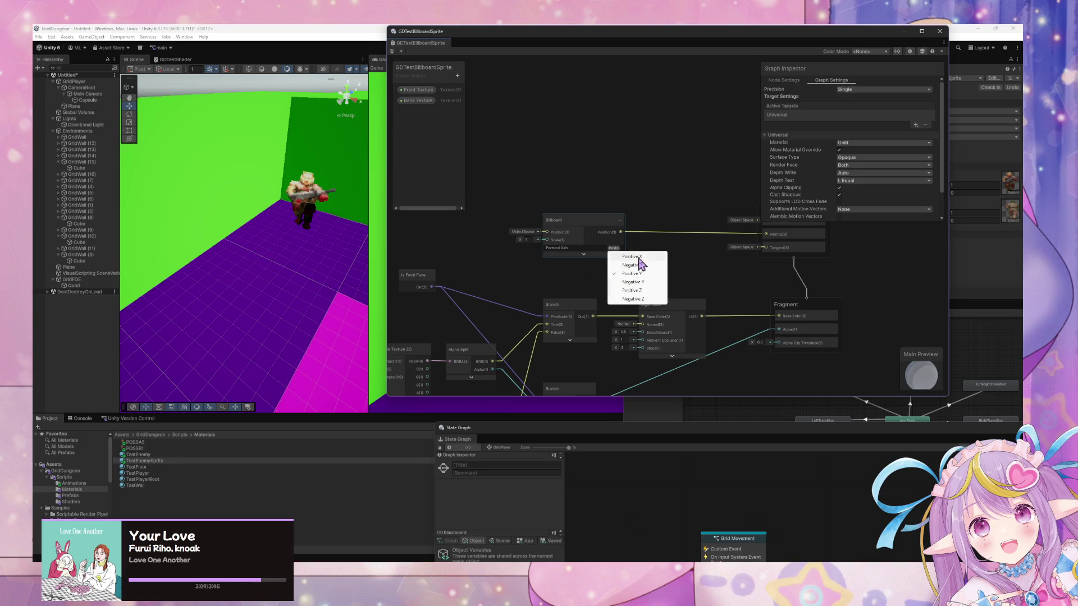
left_click(657, 286)
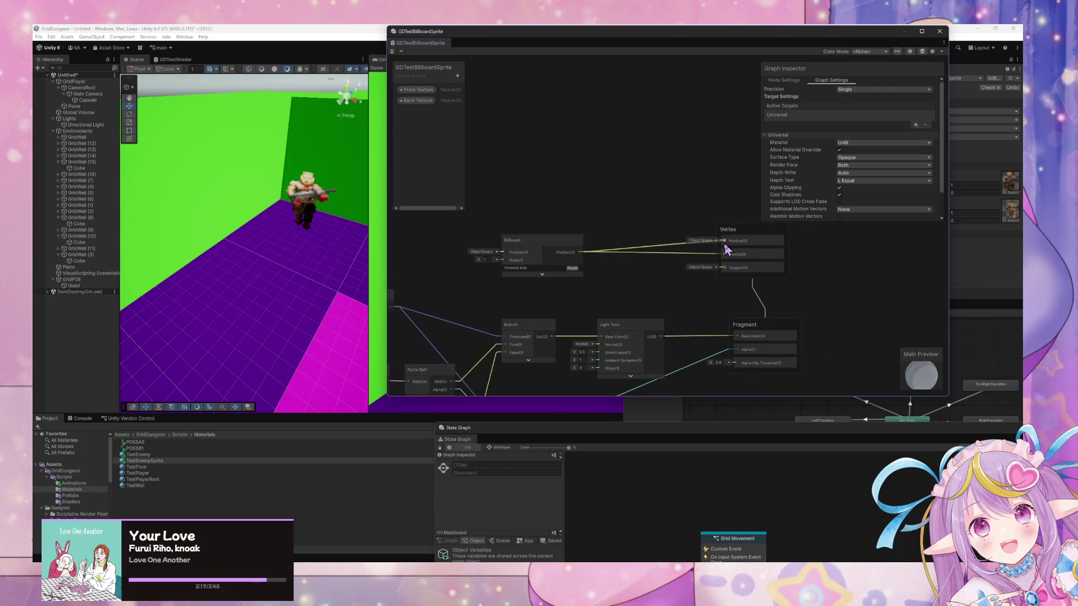
left_click(727, 251)
right_click(727, 251)
left_click(741, 260)
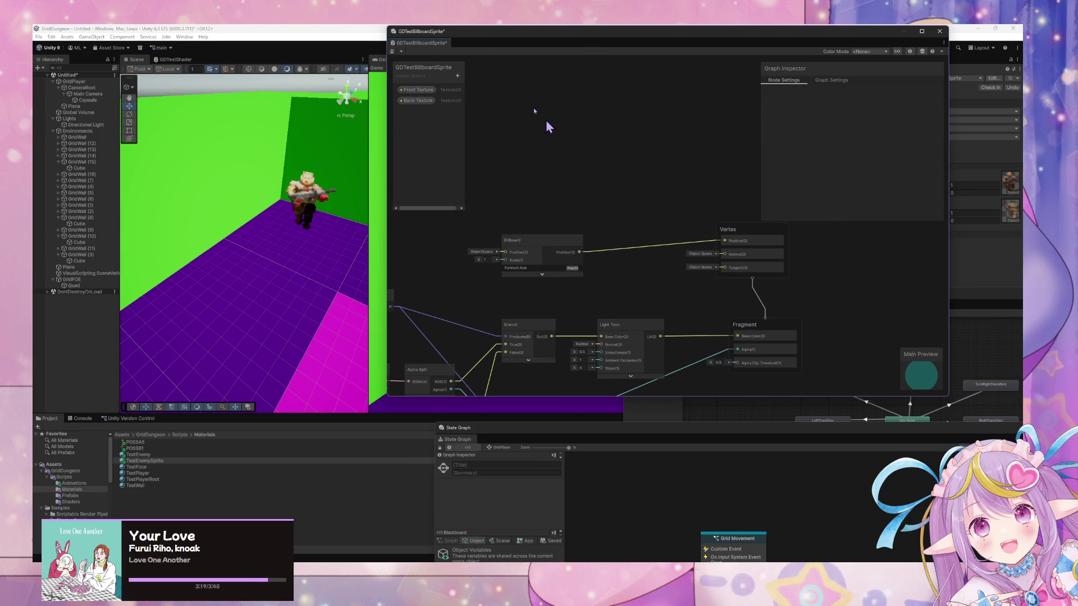
left_click(392, 51)
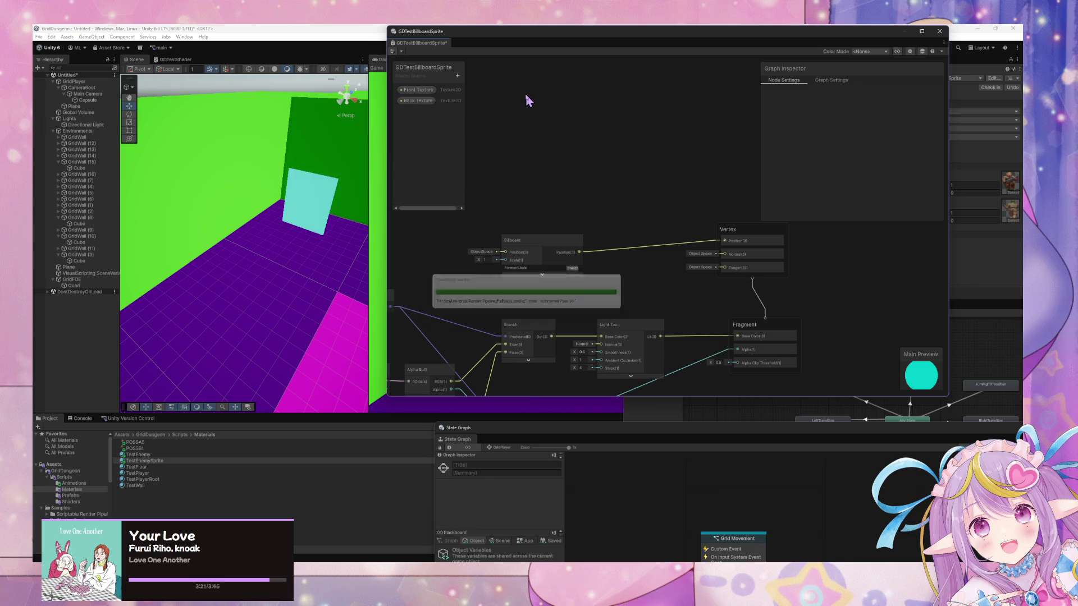
Step: Set the Billboard node's Forward Axis to Negative Y
left_click_drag(539, 42, 545, 354)
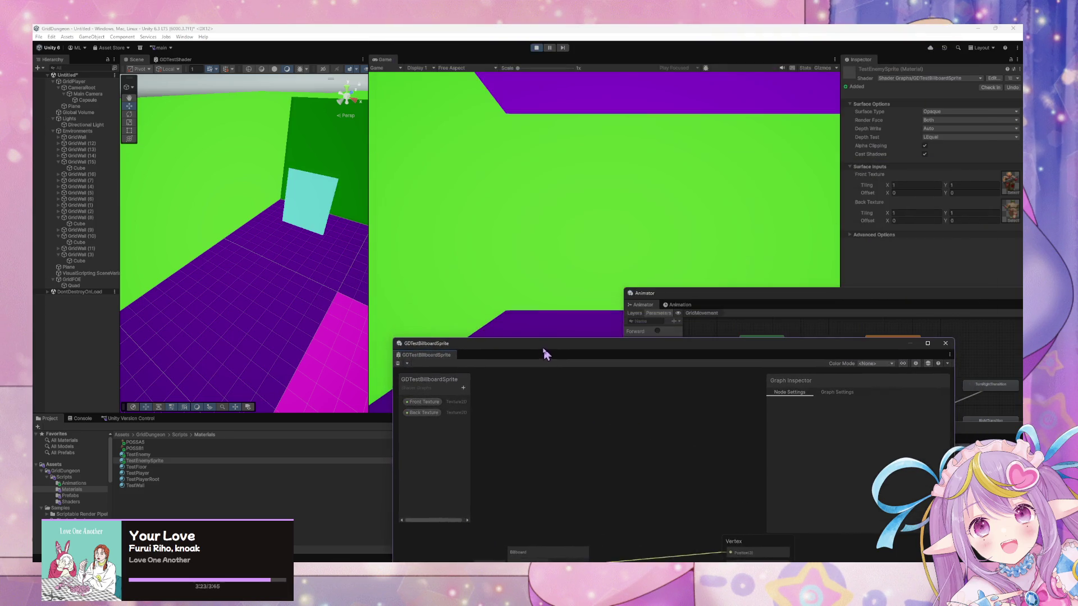
left_click(564, 217)
mouse_move(712, 294)
left_mouse_down()
mouse_move(922, 390)
mouse_move(743, 199)
mouse_move(657, 180)
mouse_move(719, 169)
left_mouse_up()
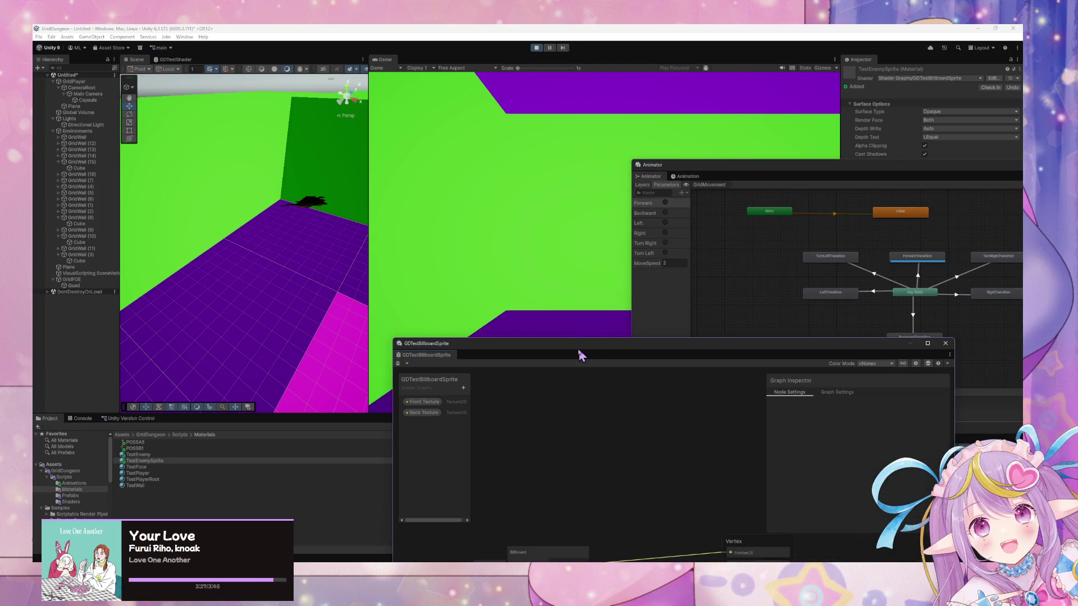
mouse_move(580, 354)
left_mouse_down()
mouse_move(546, 331)
mouse_move(488, 201)
left_mouse_up()
left_click(487, 427)
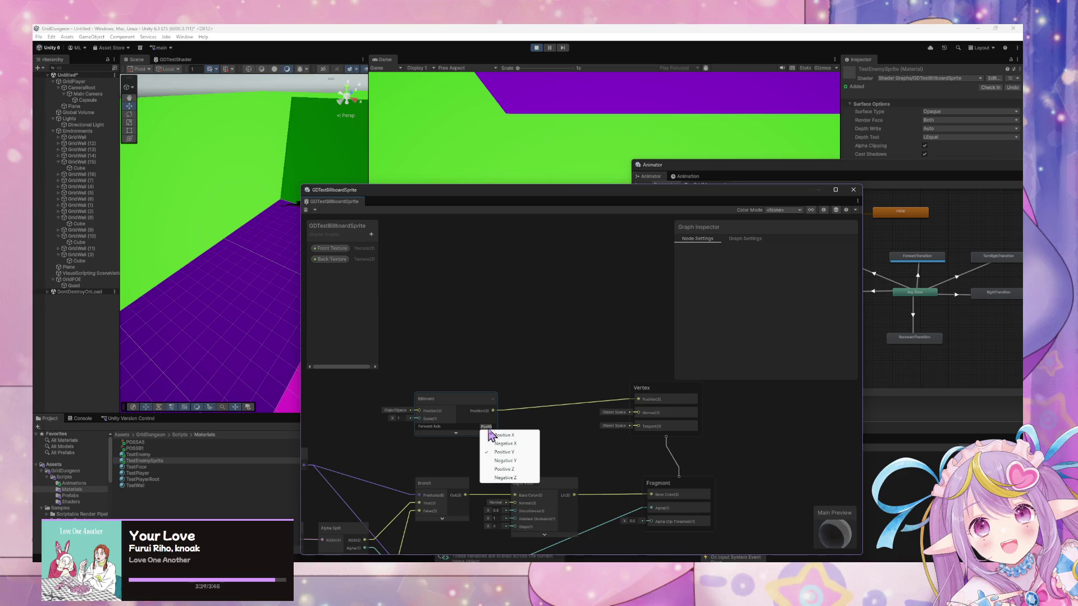
left_click(525, 462)
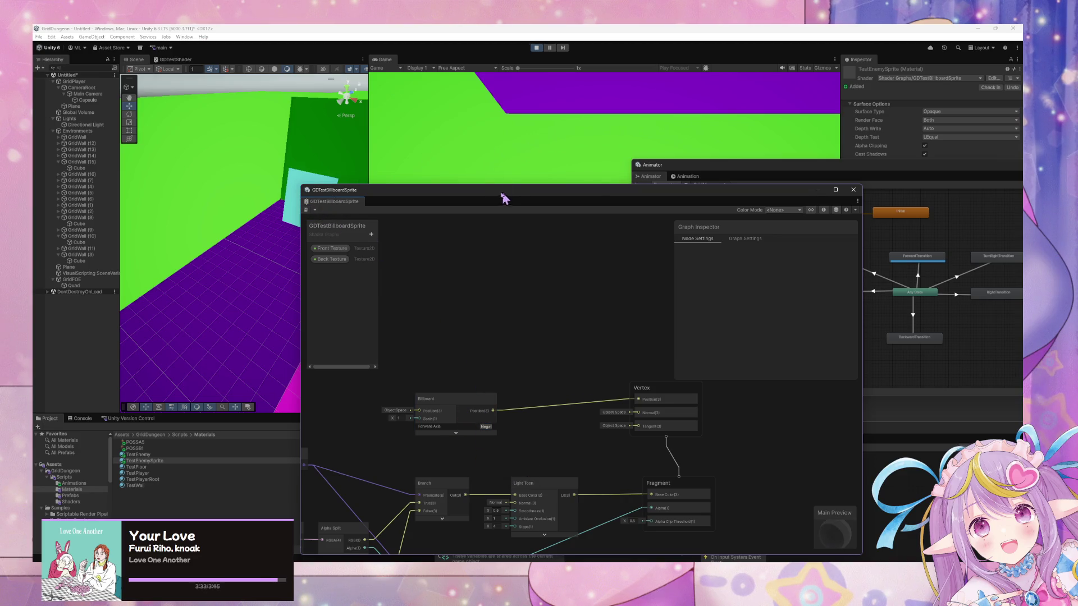
Step: Dock the graph, walk the player to check the sprite, and reopen the Forward Axis options
left_click_drag(490, 197, 556, 204)
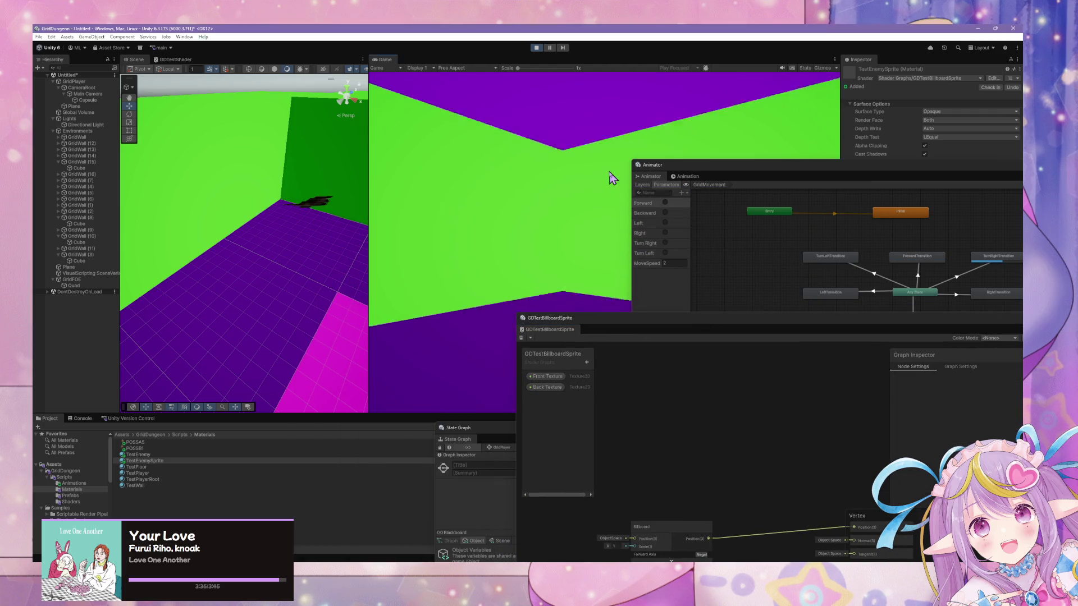
key("w")
key("a")
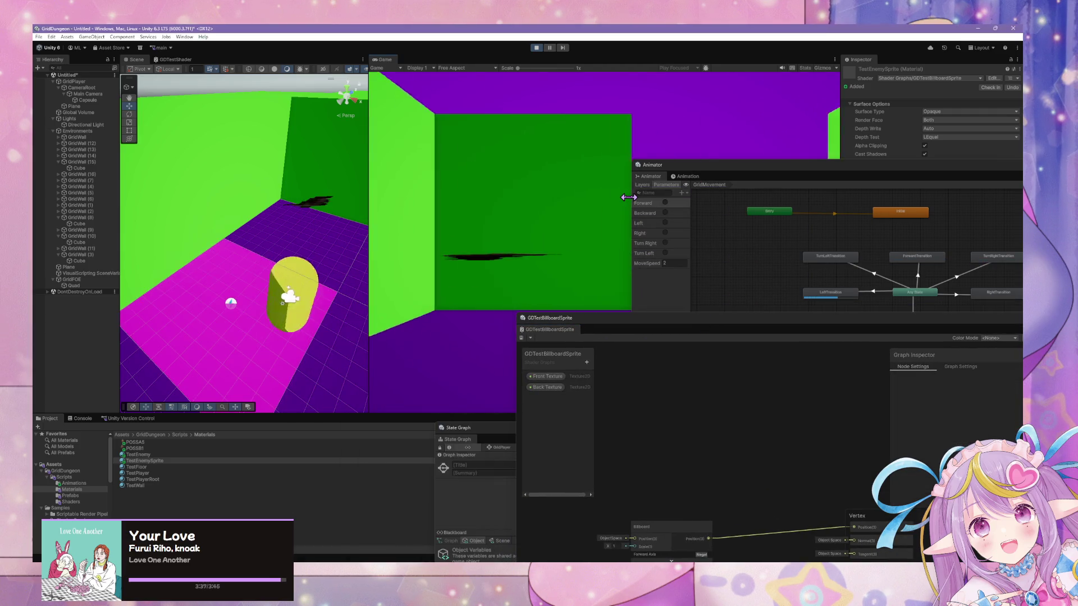
key("w")
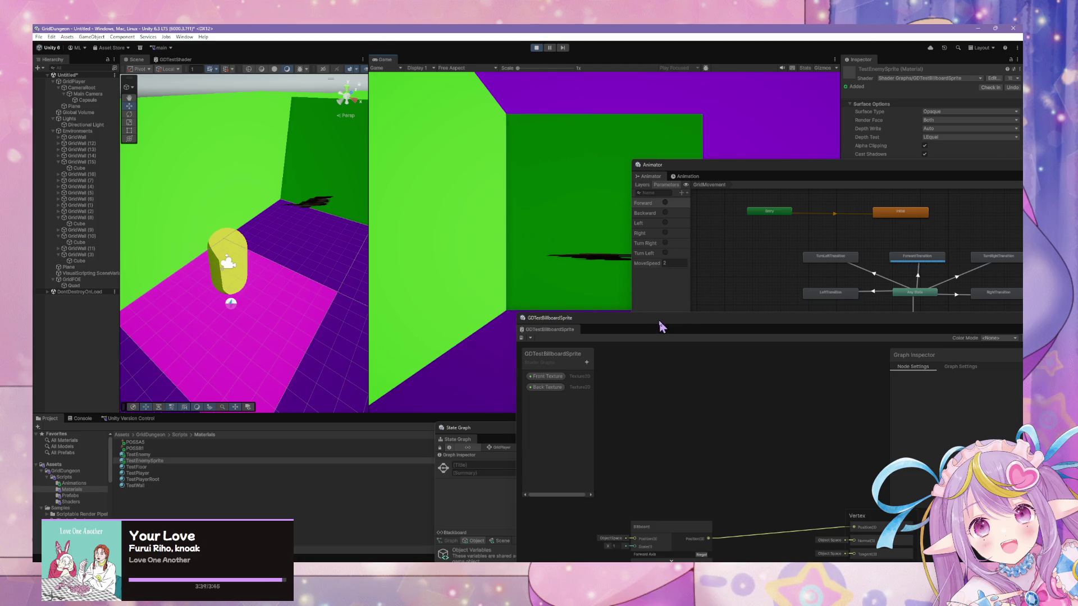
left_click_drag(659, 321, 562, 303)
left_click(454, 379)
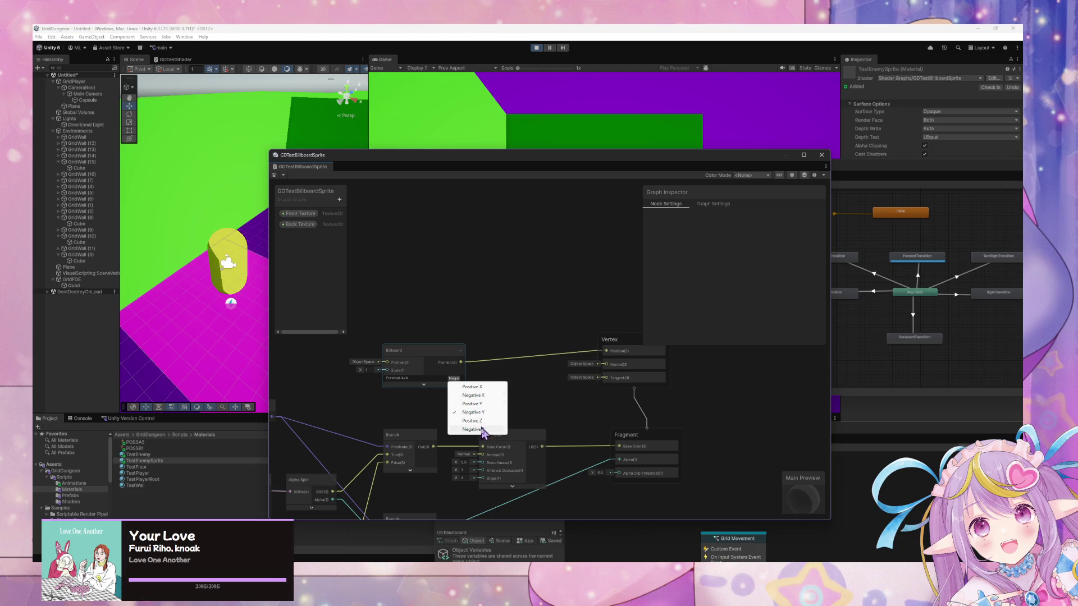
Step: Switch Forward Axis to Negative Z, then replace the Billboard node with a new one found via 'bill'
left_click(483, 430)
left_click(450, 354)
key("Delete")
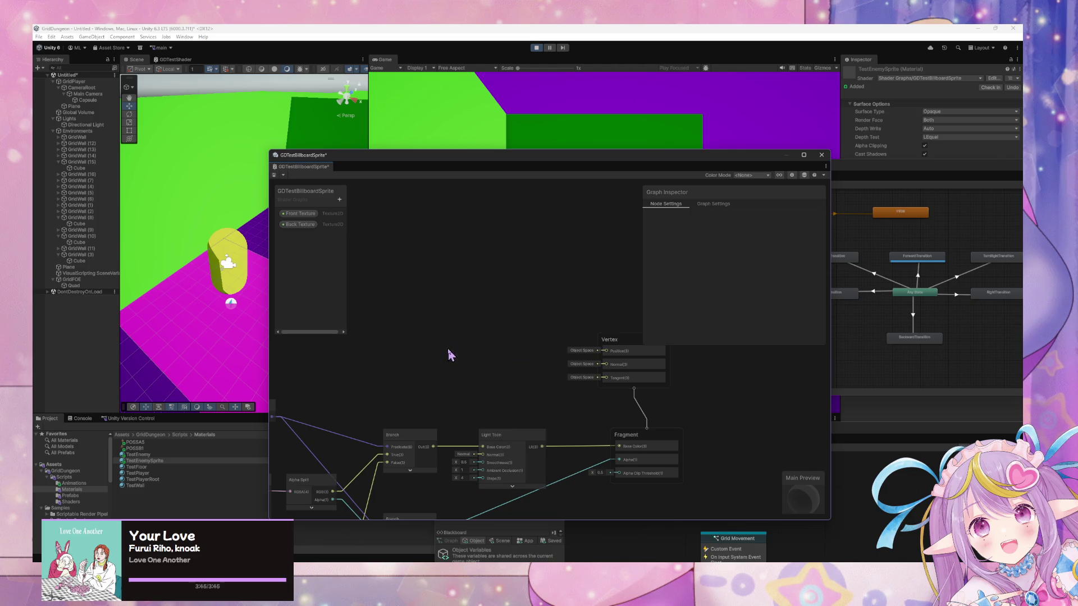
key("space")
type("billboar")
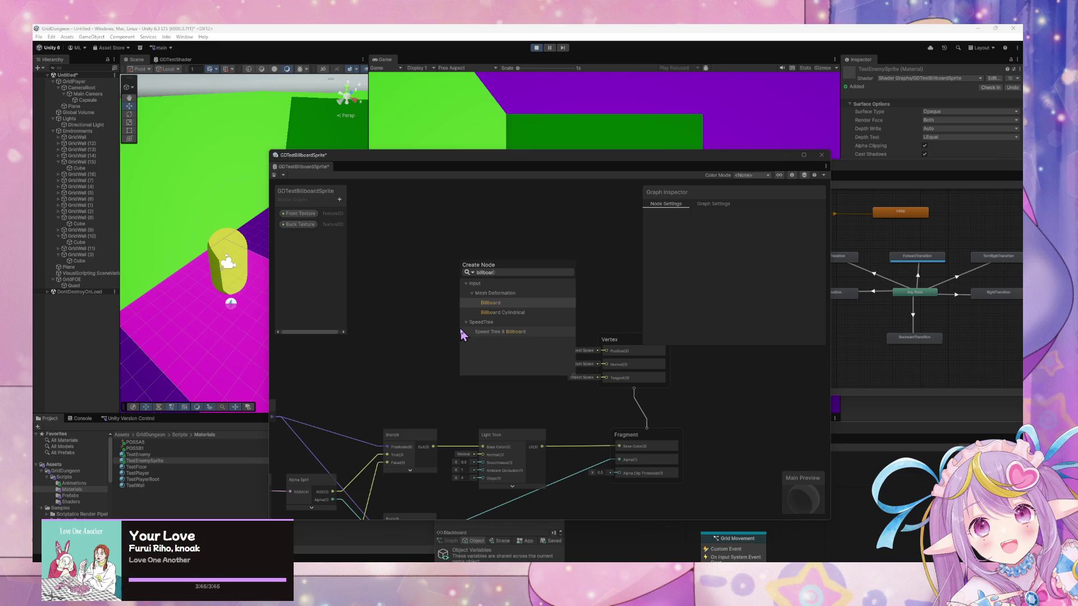
key("Return")
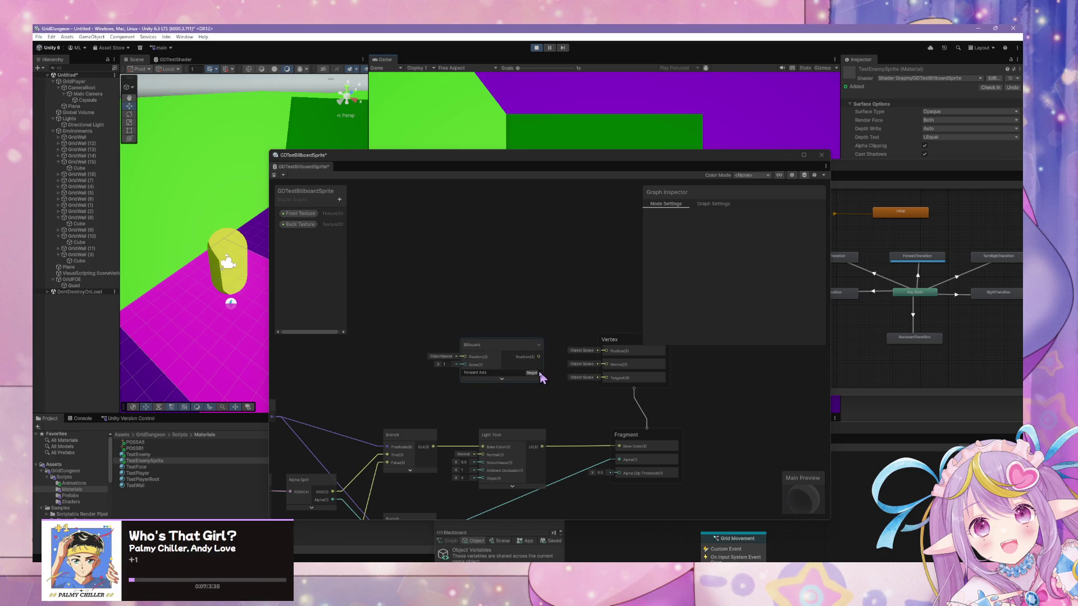
left_click(540, 377)
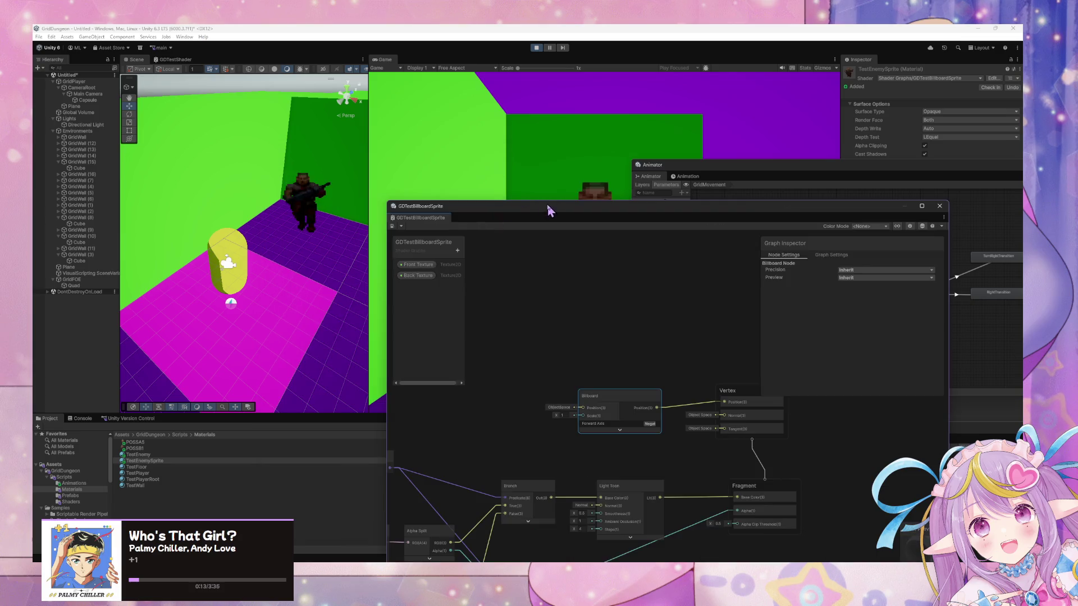
Step: Walk and turn around the soldier with WASD/QE to confirm it faces the camera
left_click_drag(547, 207, 722, 361)
key("q")
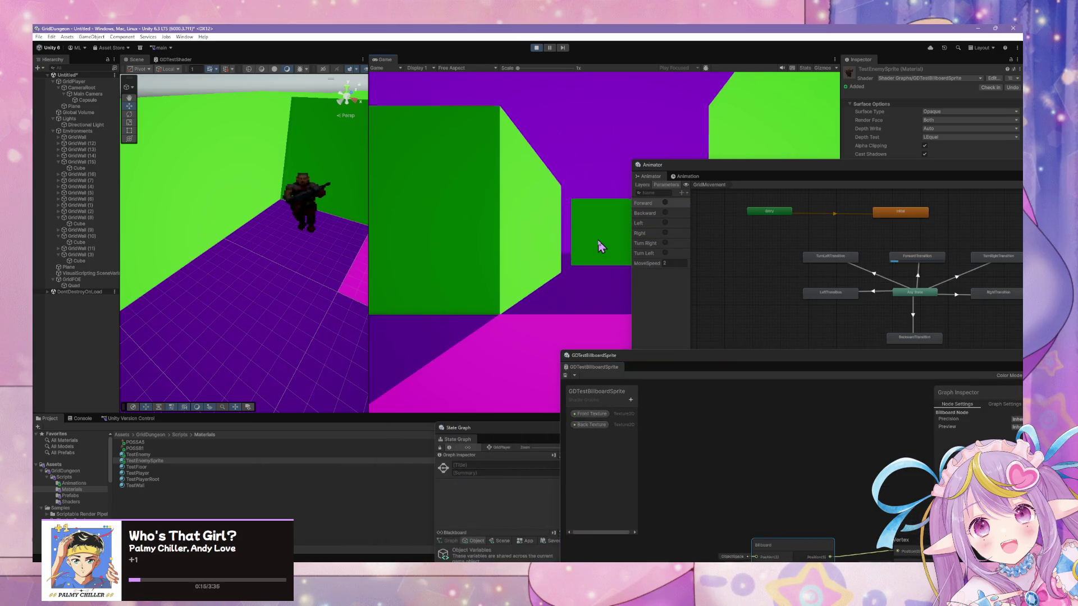
key("e")
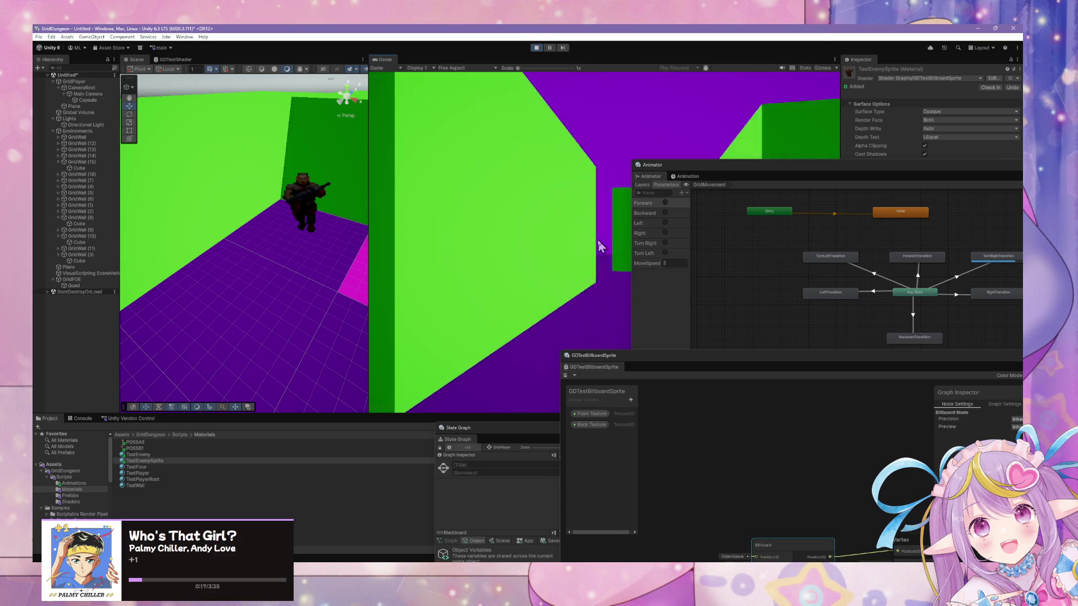
key("q")
key("w")
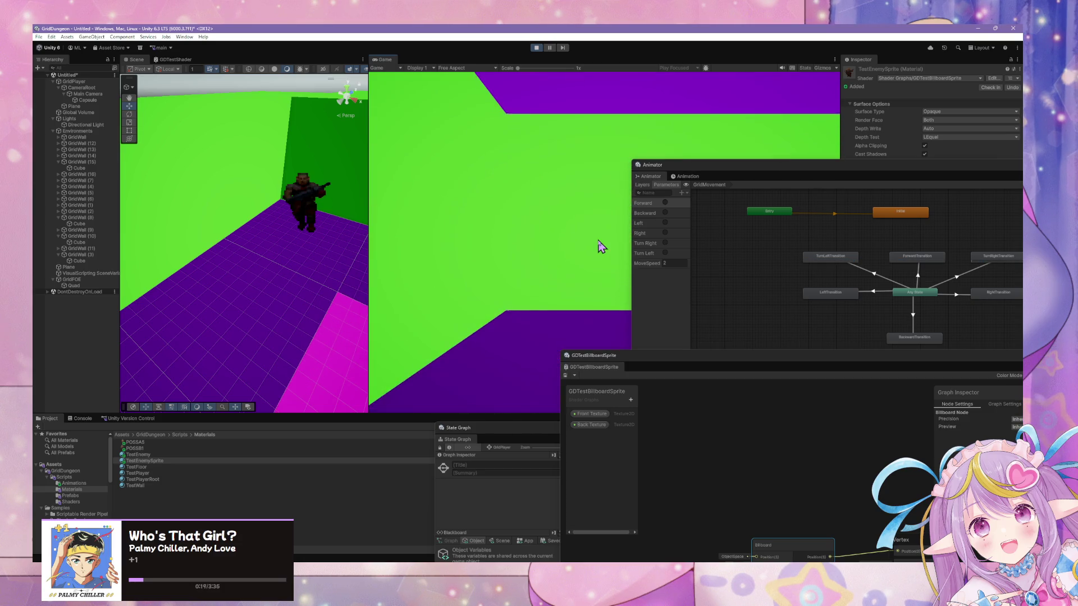
key("e")
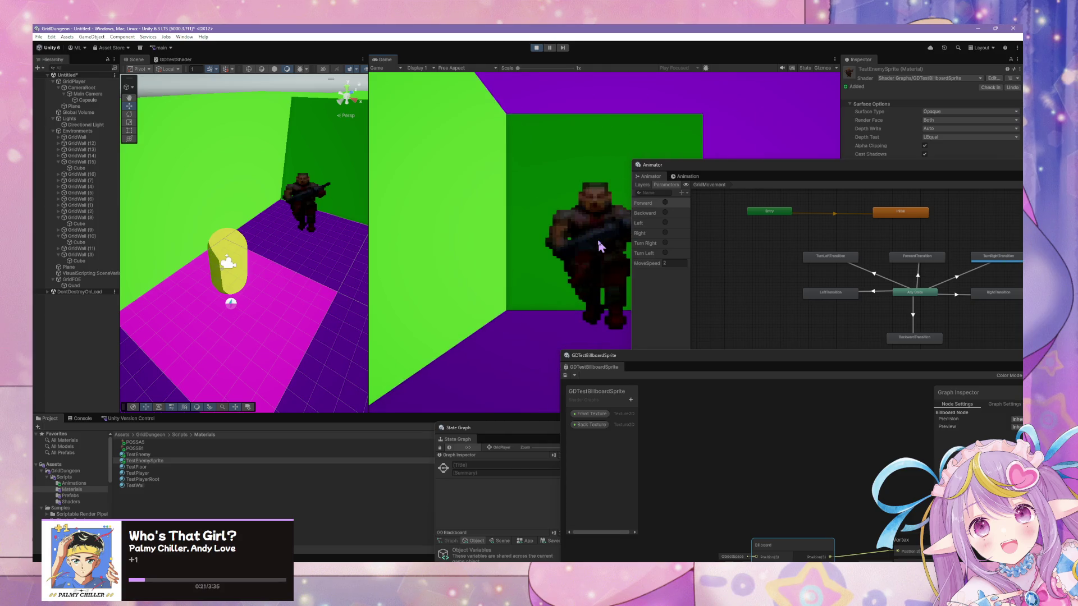
key("w")
key("s")
key("q")
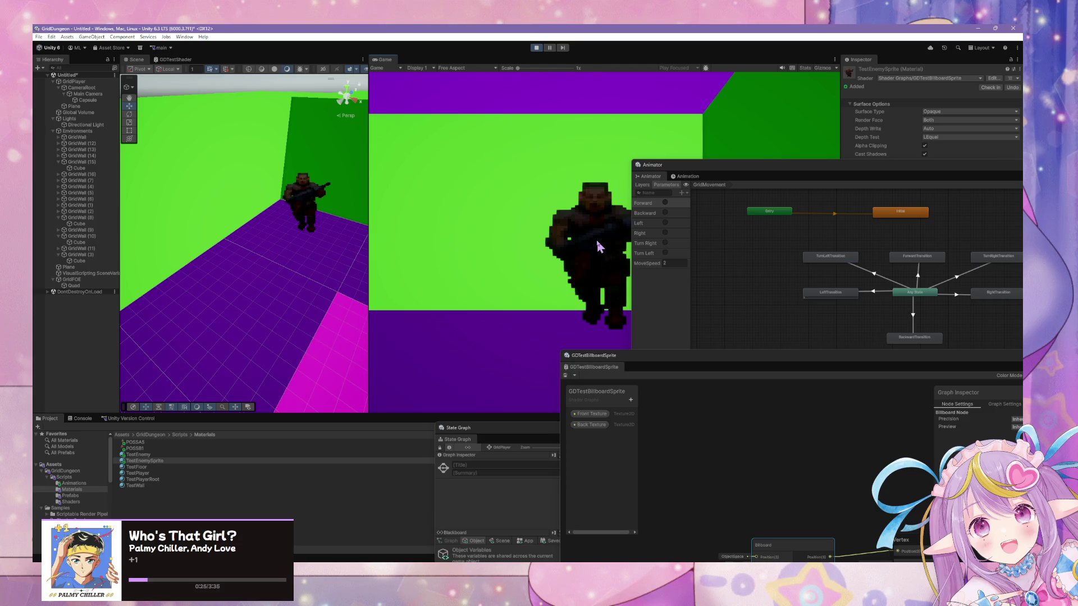
key("w")
key("e")
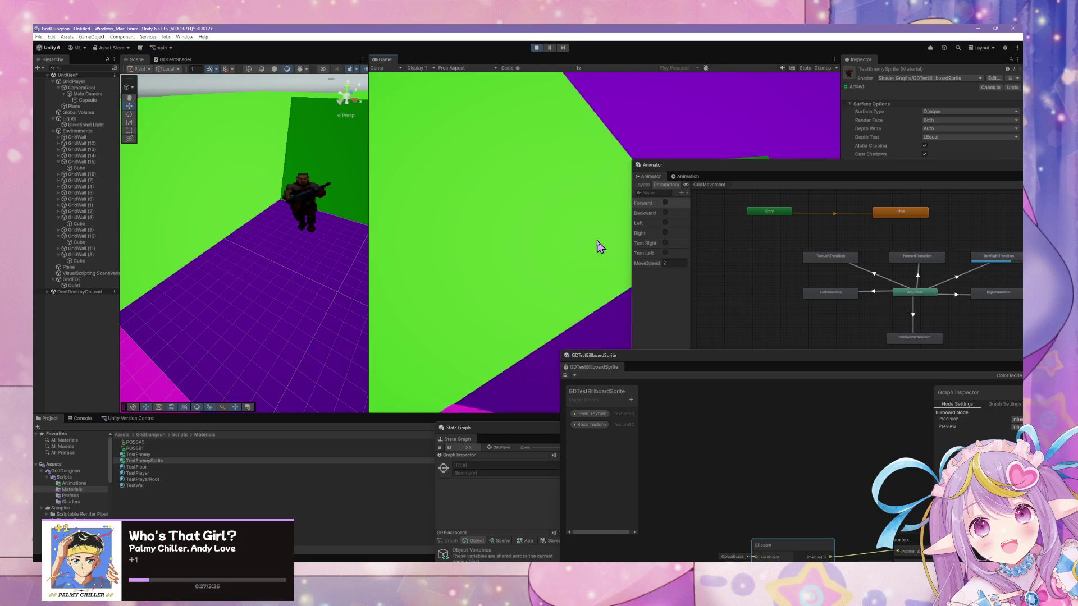
key("w")
key("d")
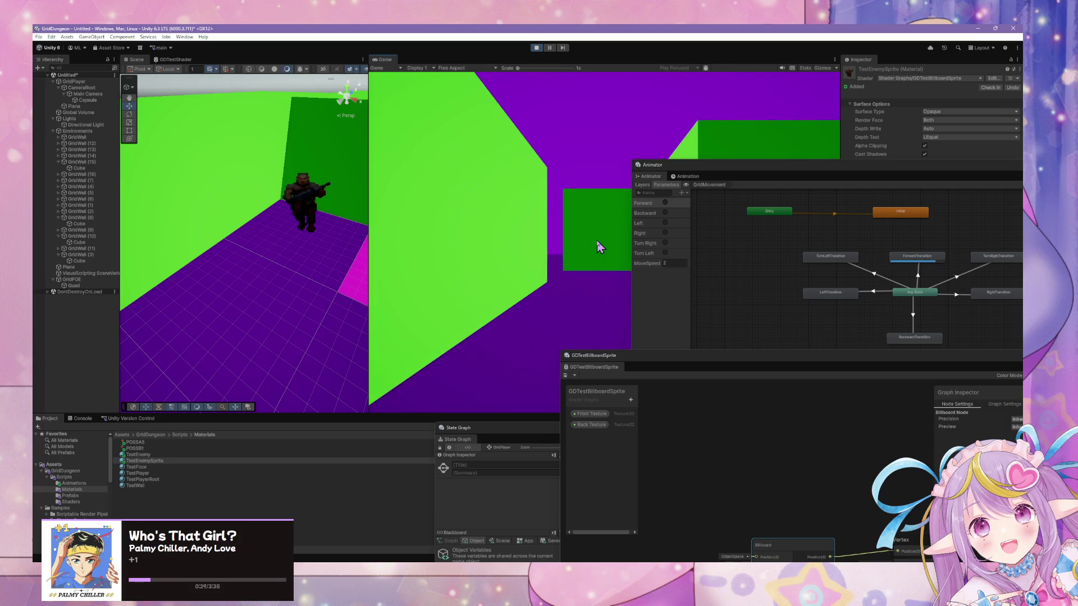
key("w")
key("q")
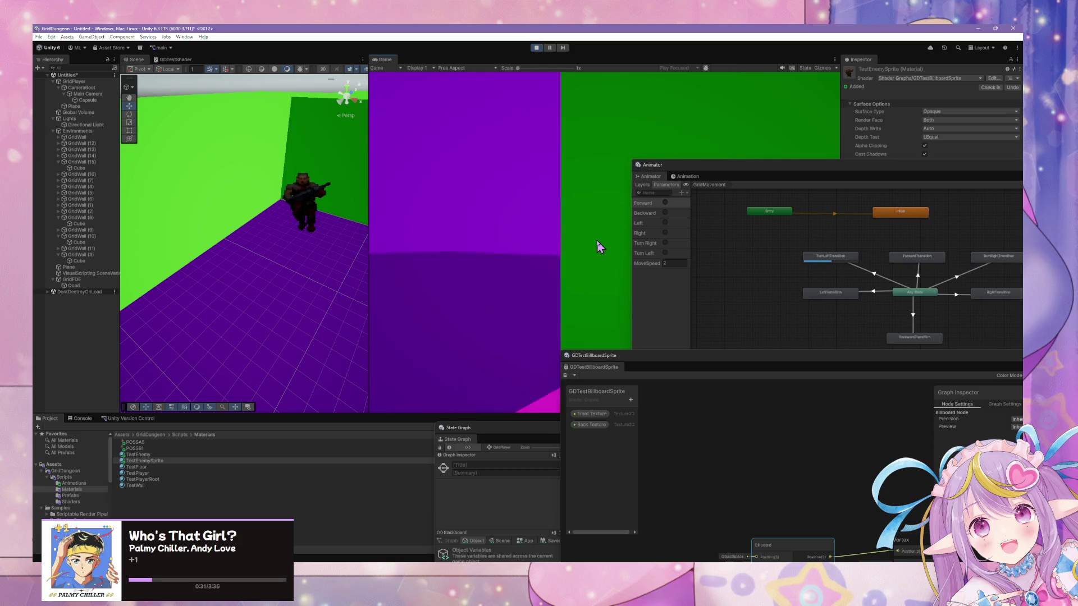
key("w")
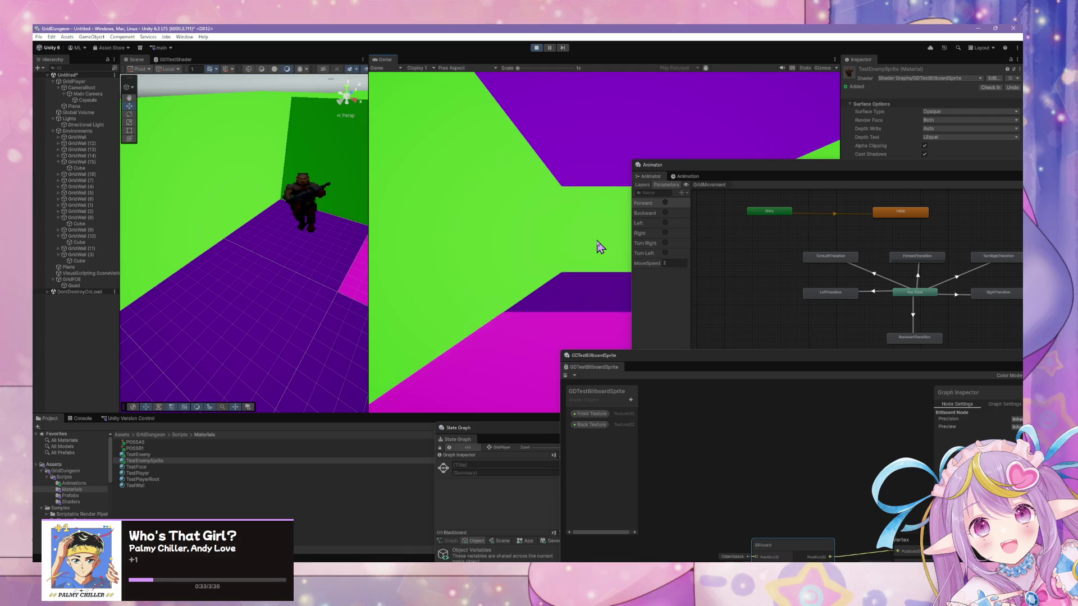
key("e")
key("d")
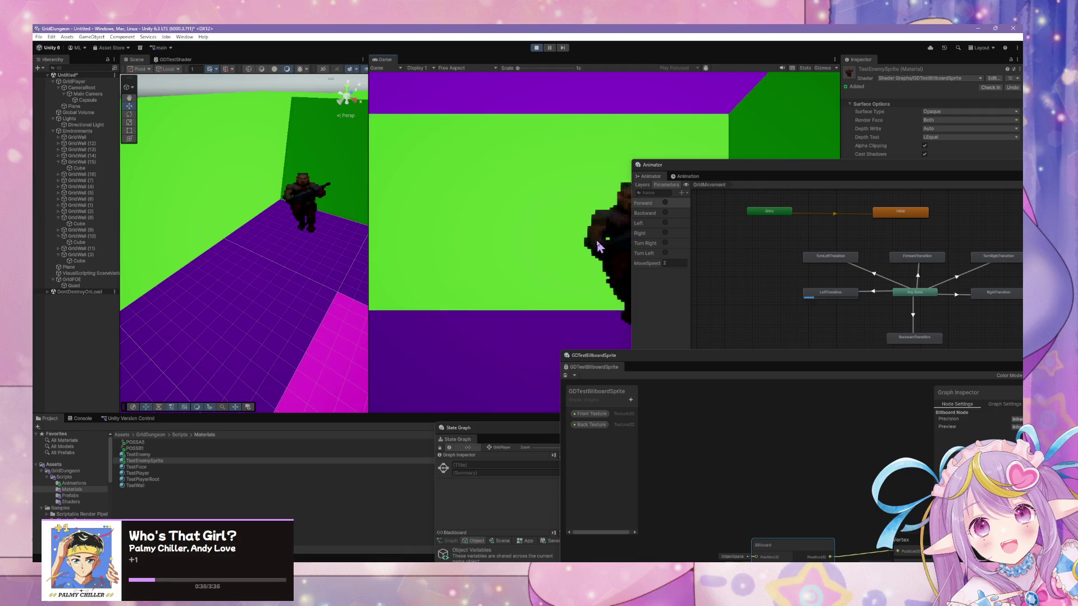
key("q")
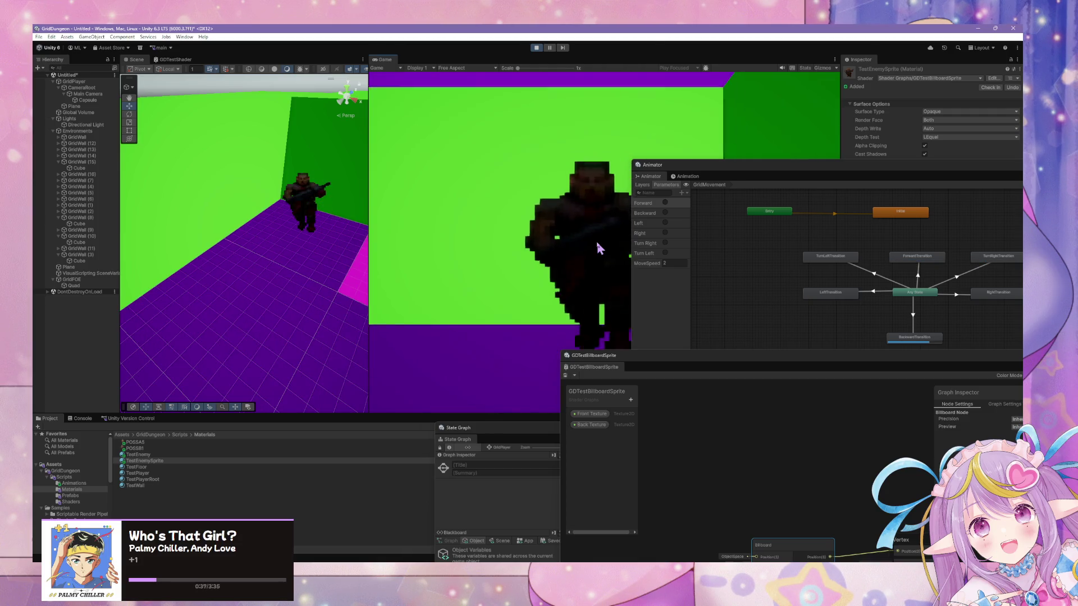
key("s")
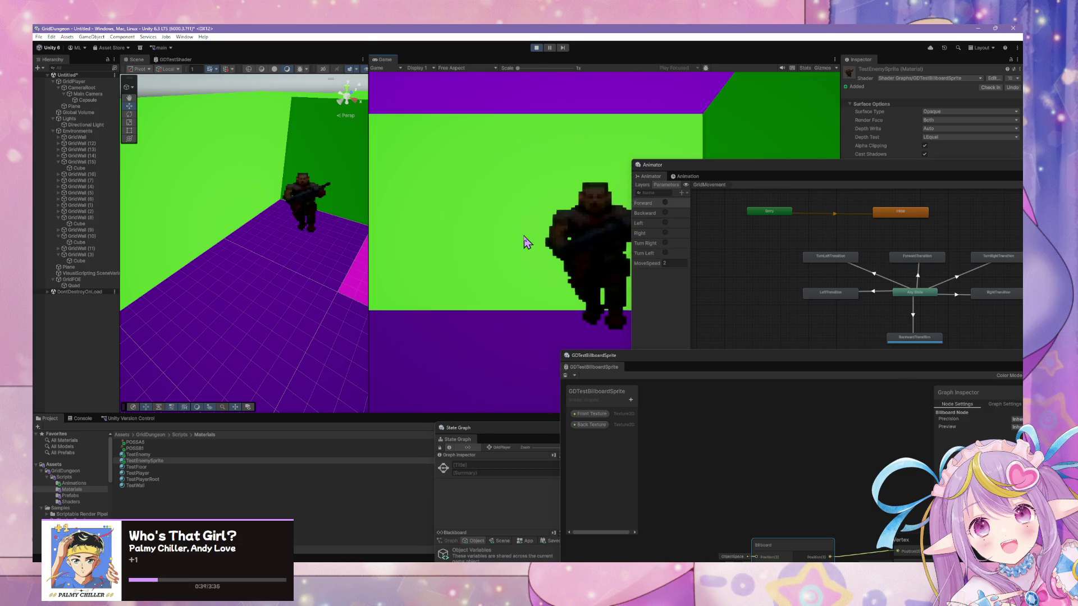
key("a")
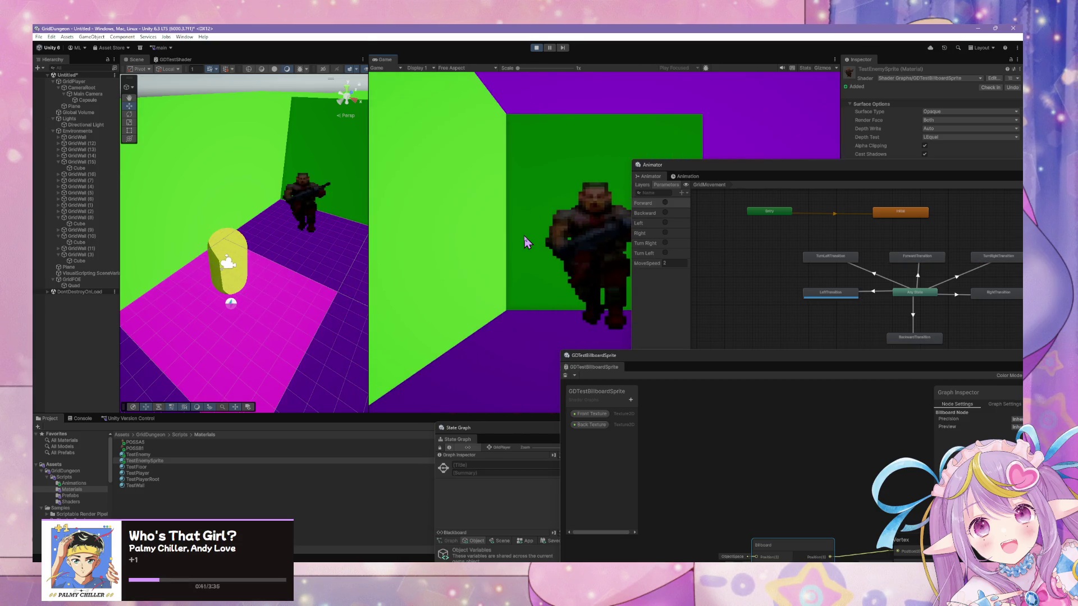
key("w")
key("s")
key("w")
key("s")
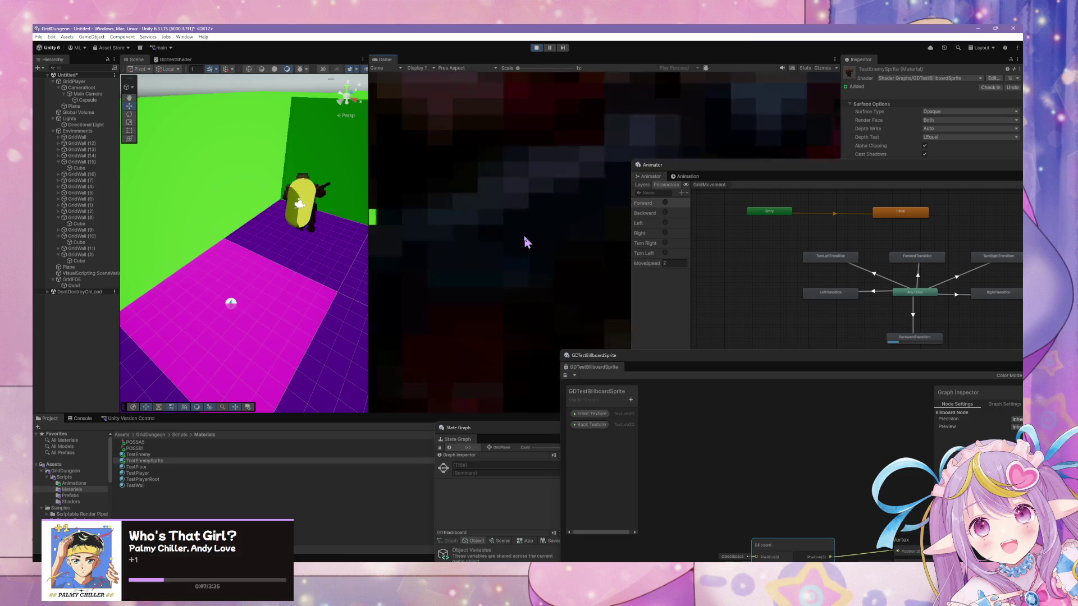
key("w")
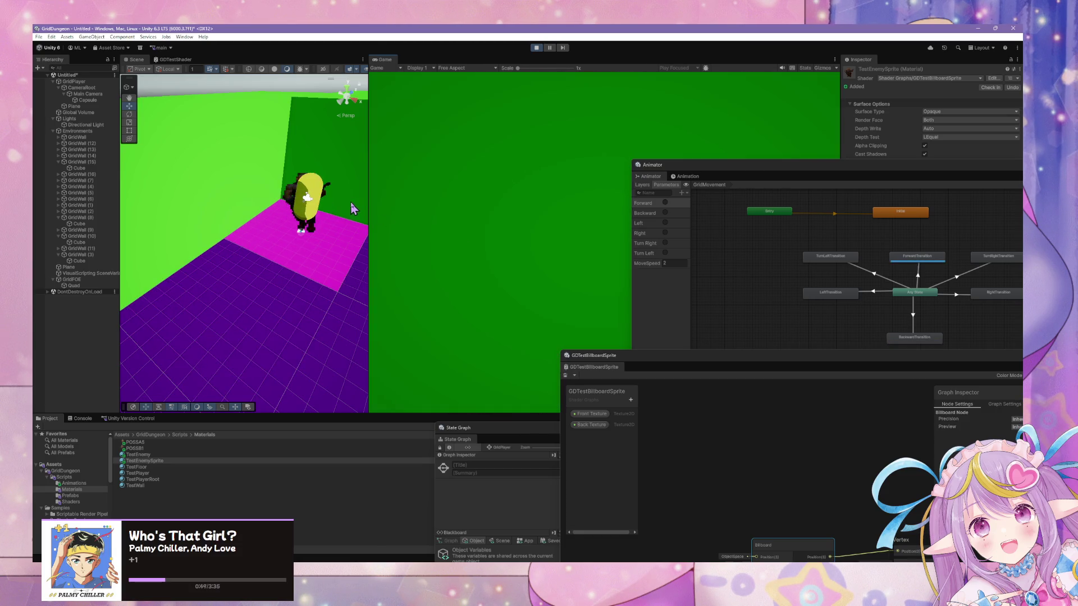
key("s")
key("w")
key("s")
Step: Move the Animator aside, bring the shader graph near the game, and keep circling the enemy
mouse_move(727, 166)
left_mouse_down()
mouse_move(842, 252)
mouse_move(768, 434)
left_mouse_up()
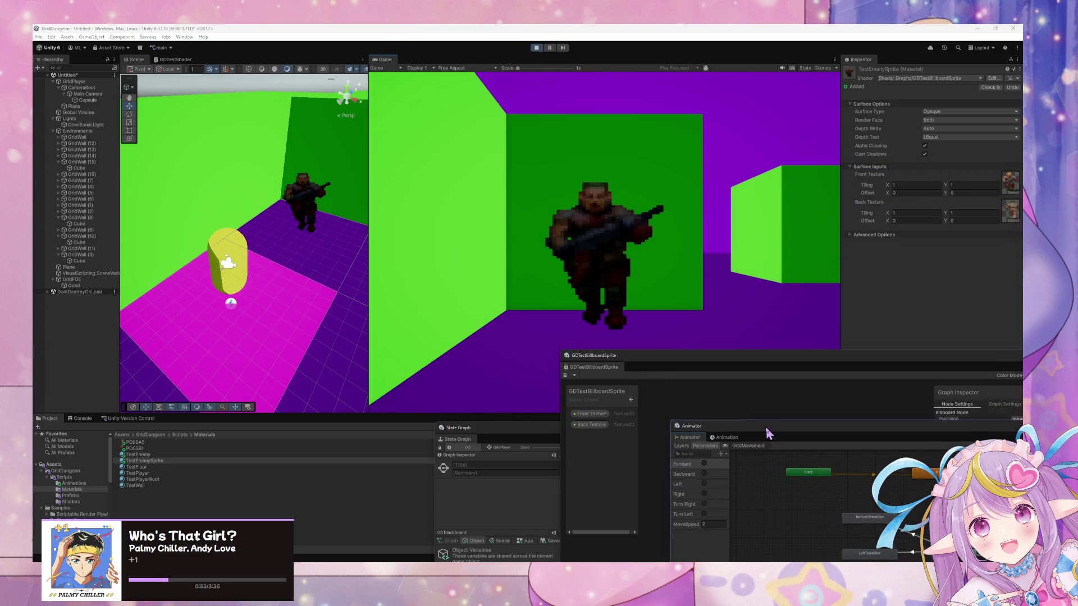
mouse_move(748, 365)
left_mouse_down()
mouse_move(749, 344)
mouse_move(825, 286)
left_mouse_up()
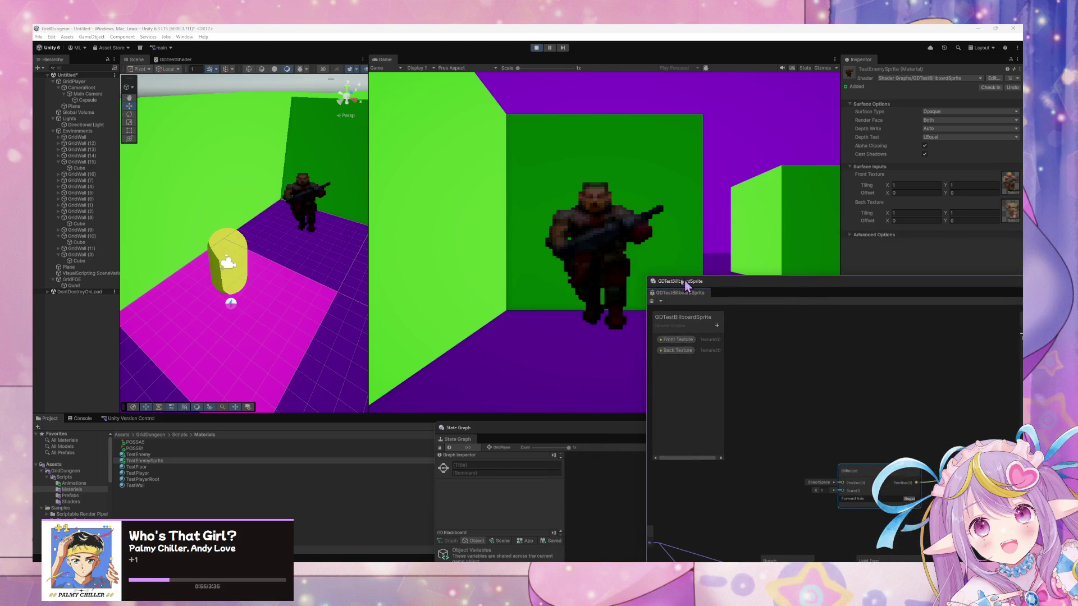
key("w")
key("s")
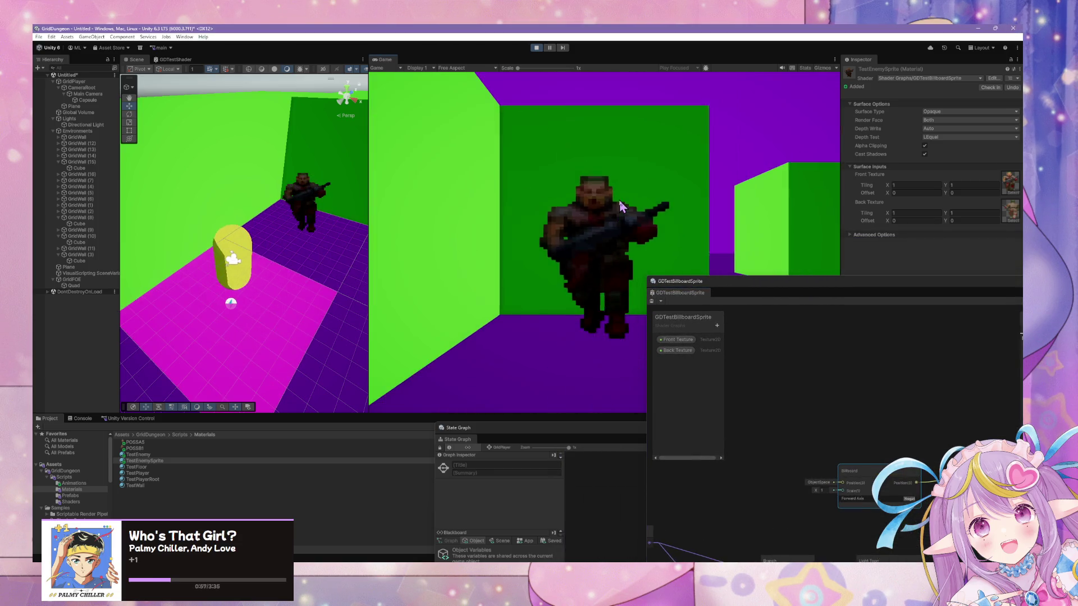
key("s")
key("w")
key("w")
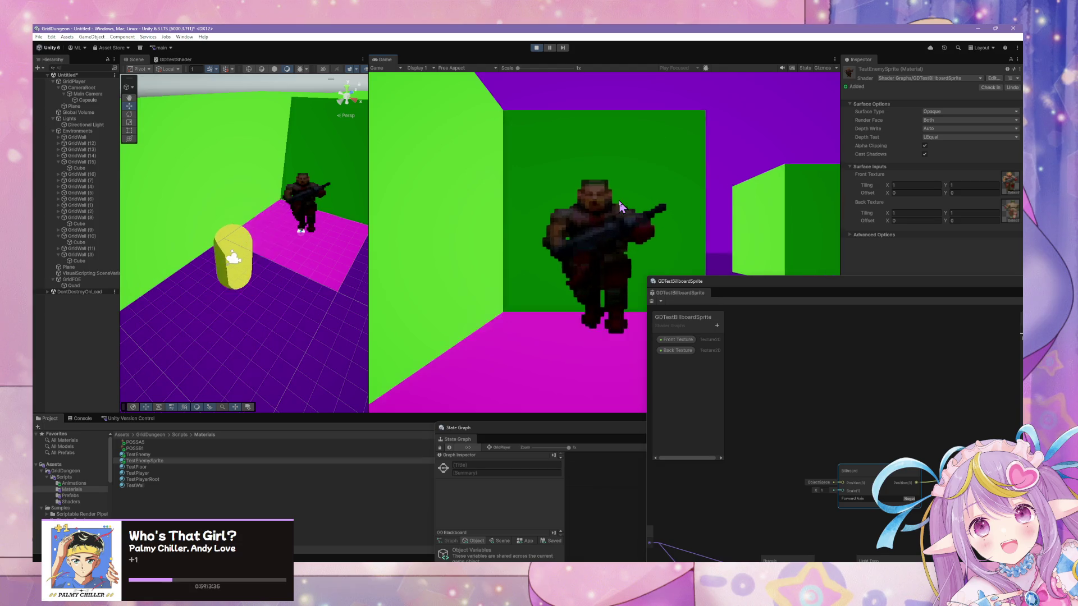
key("s")
key("d")
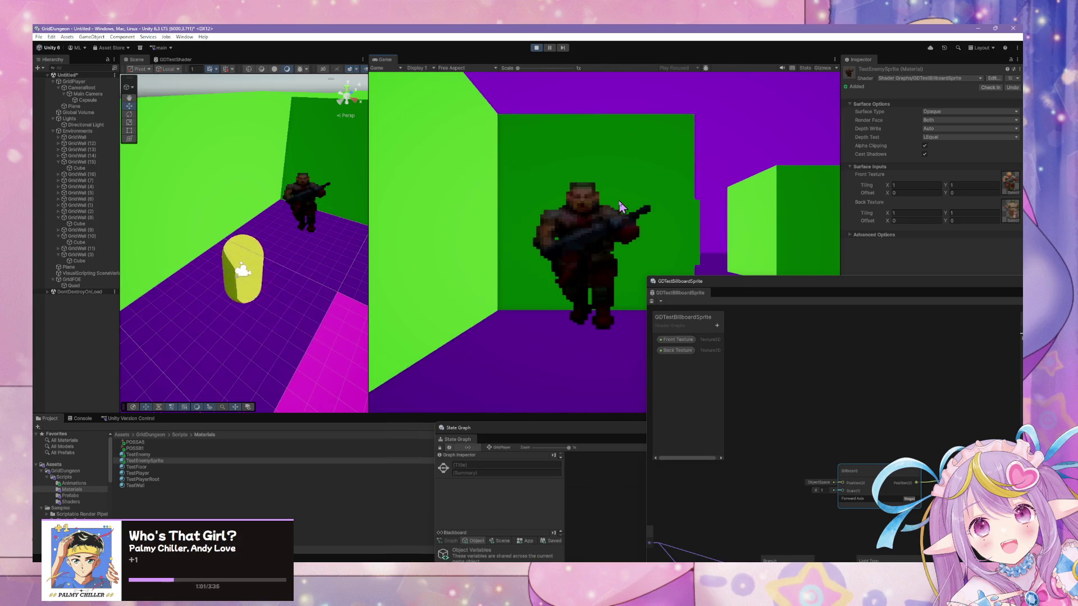
key("a")
key("e")
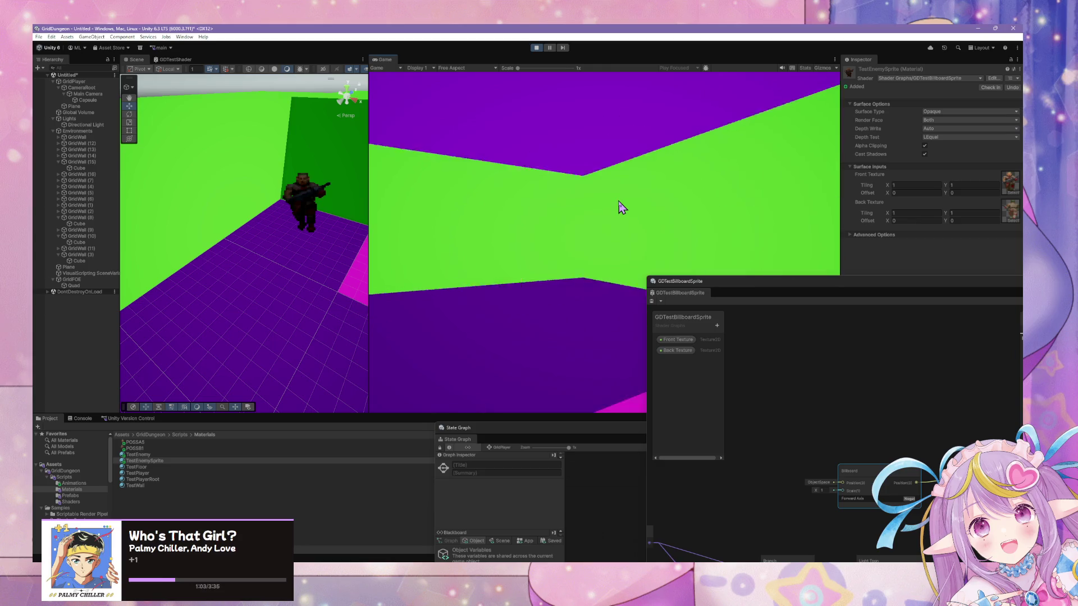
key("s")
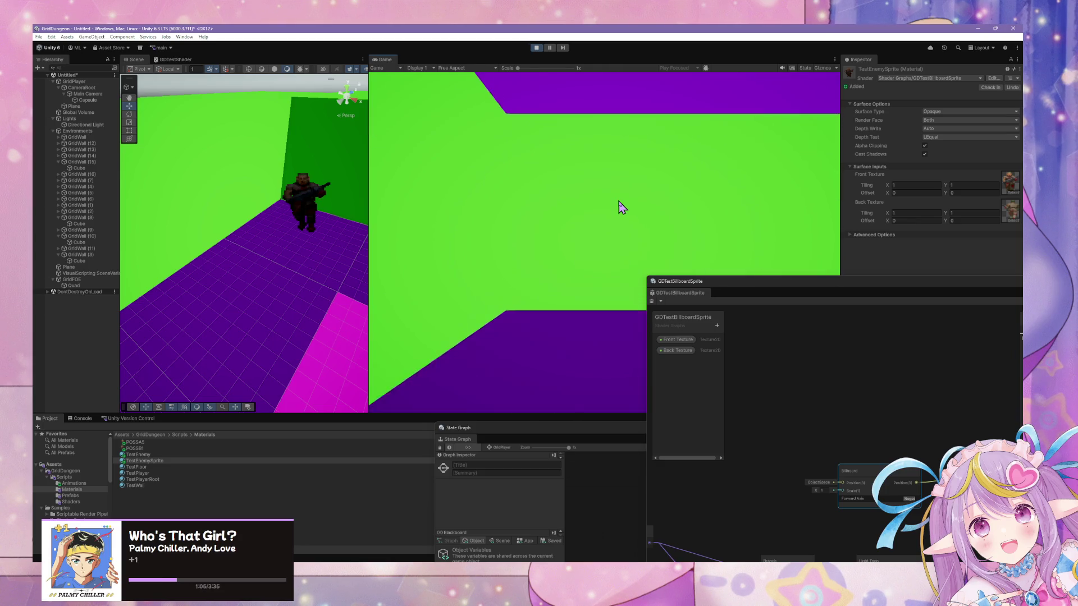
key("w")
key("e")
key("s")
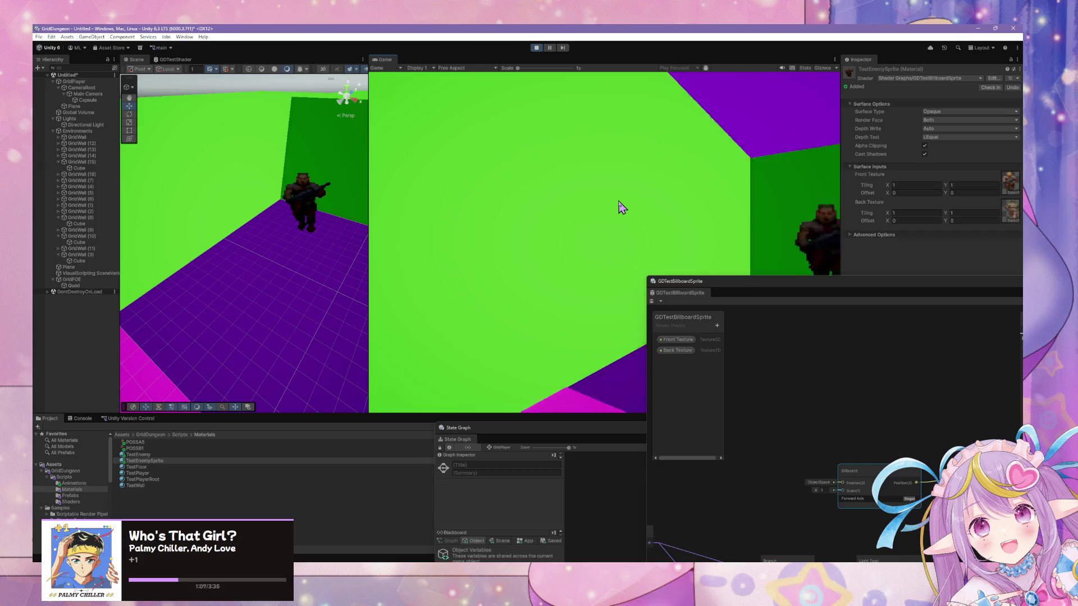
key("w")
key("w")
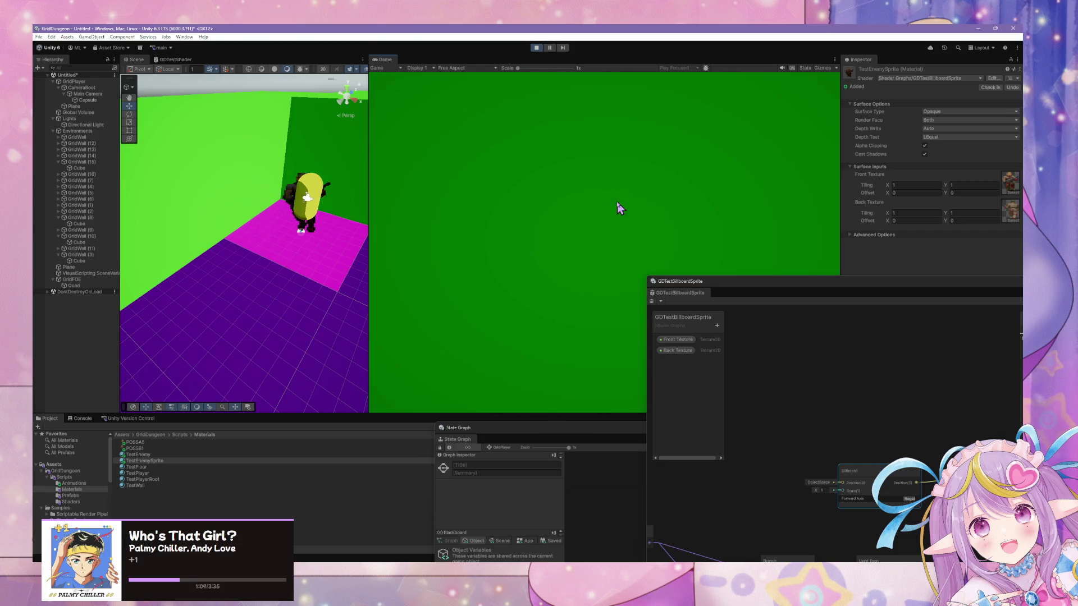
key("s")
key("s")
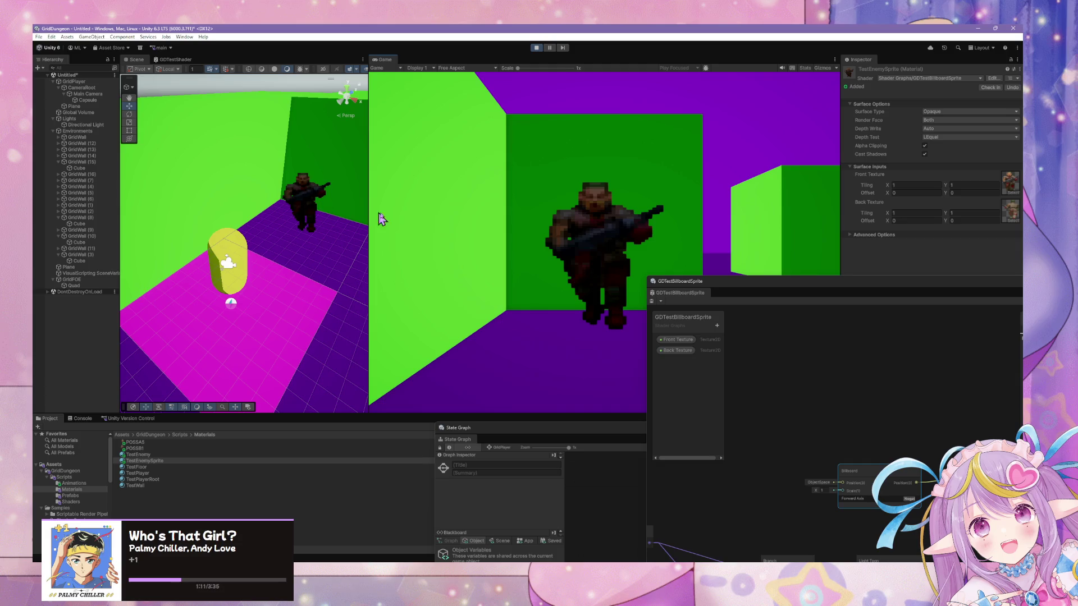
key("w")
key("e")
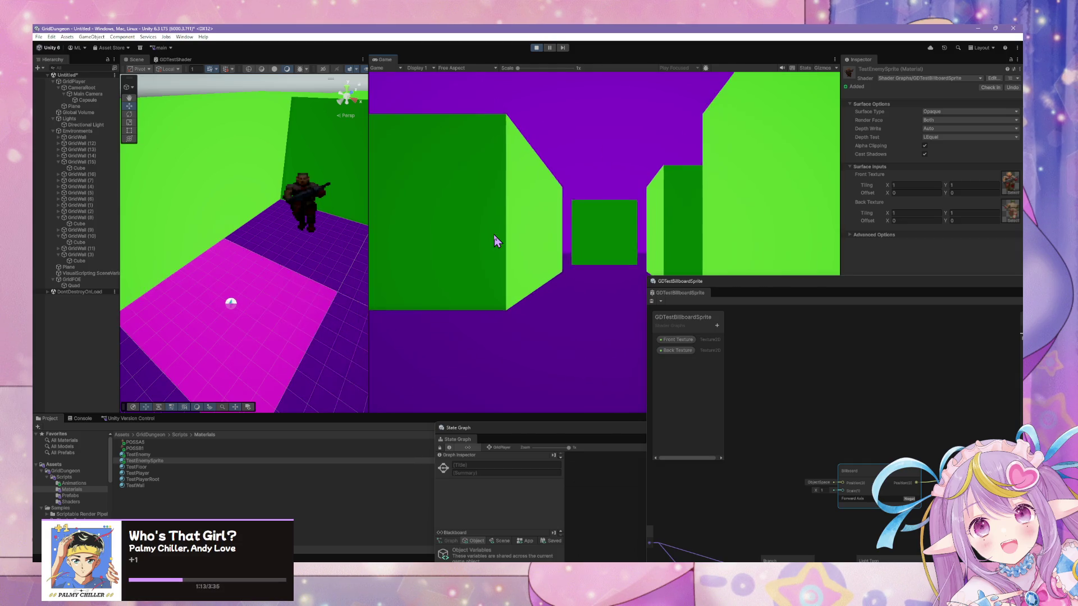
key("q")
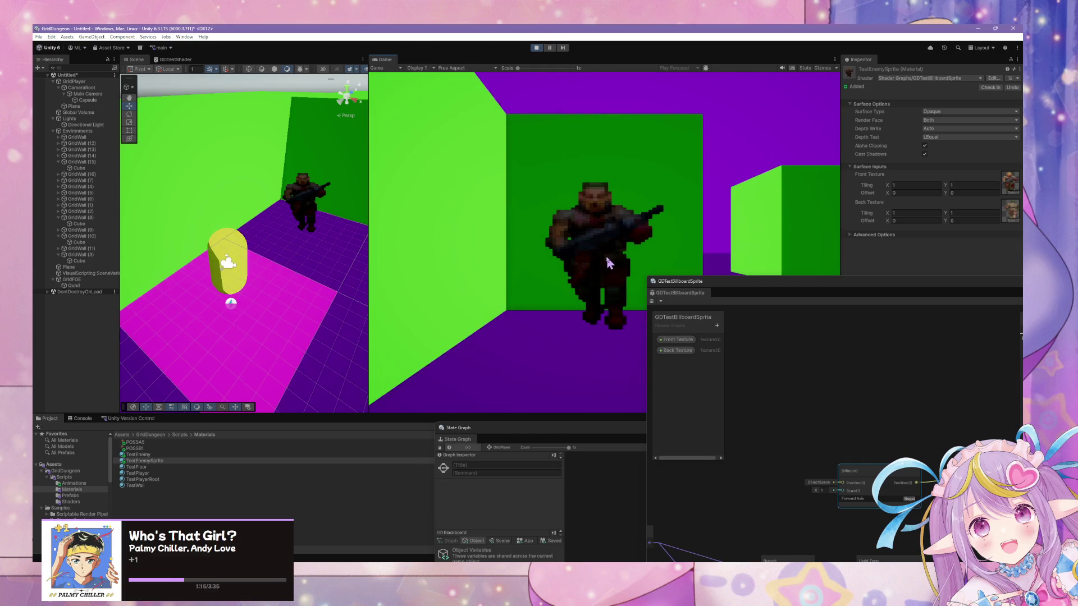
key("d")
key("w")
key("q")
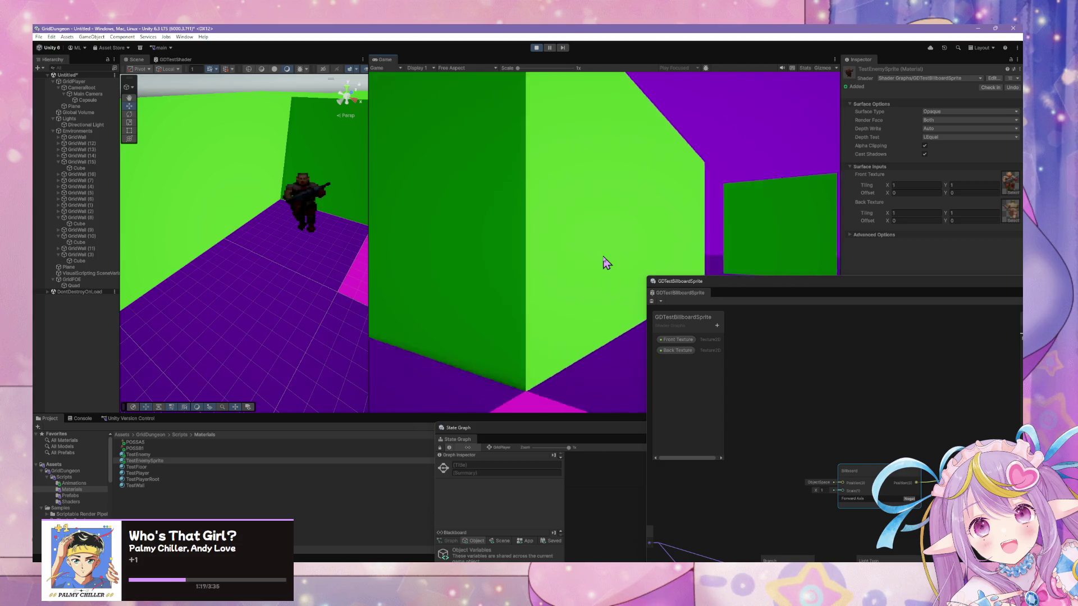
key("e")
key("w")
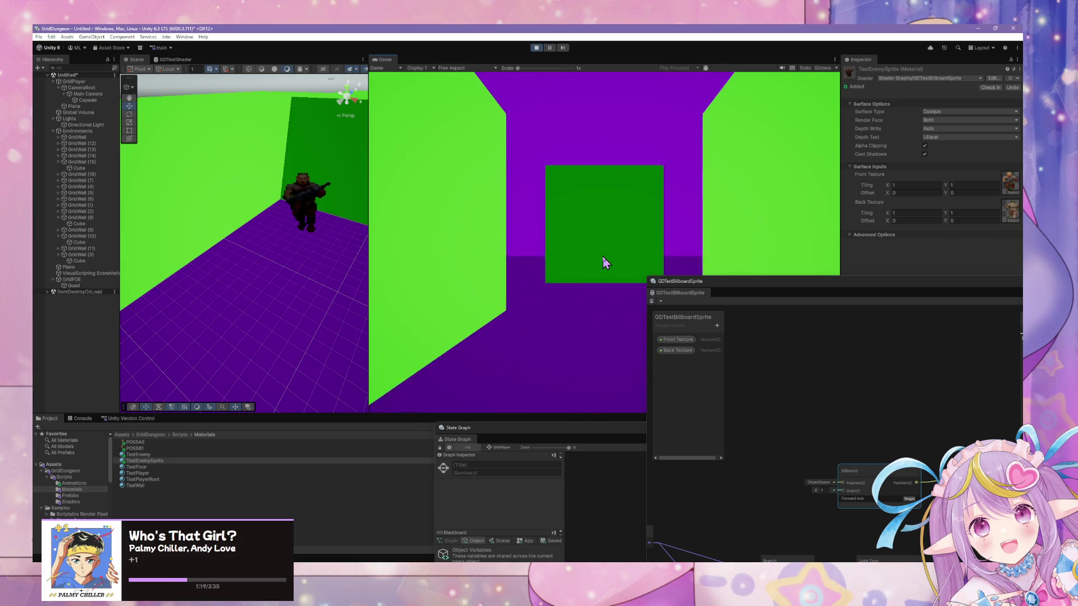
key("s")
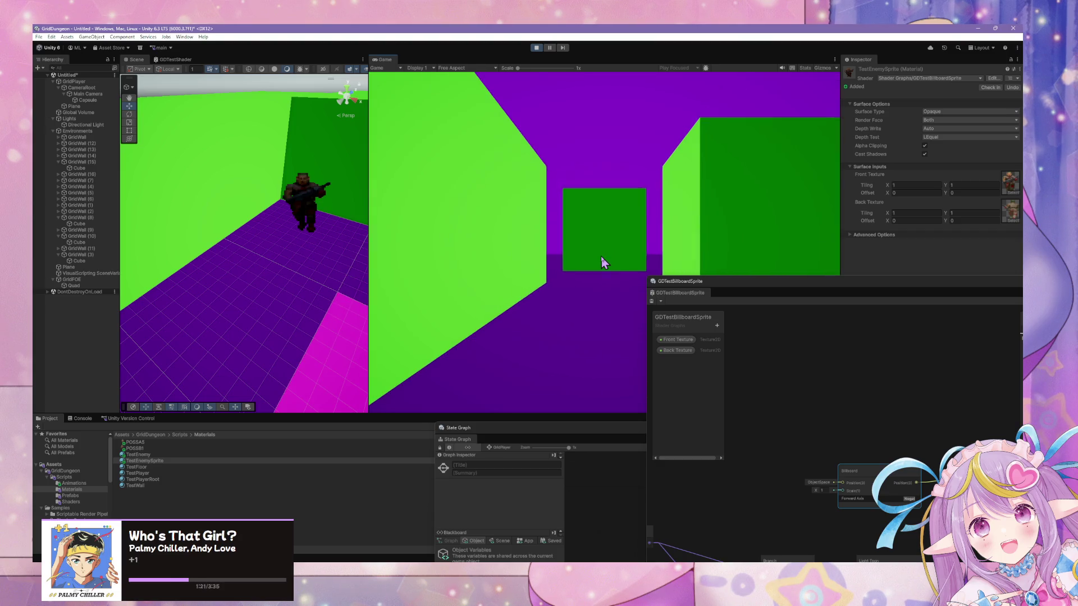
key("q")
key("w")
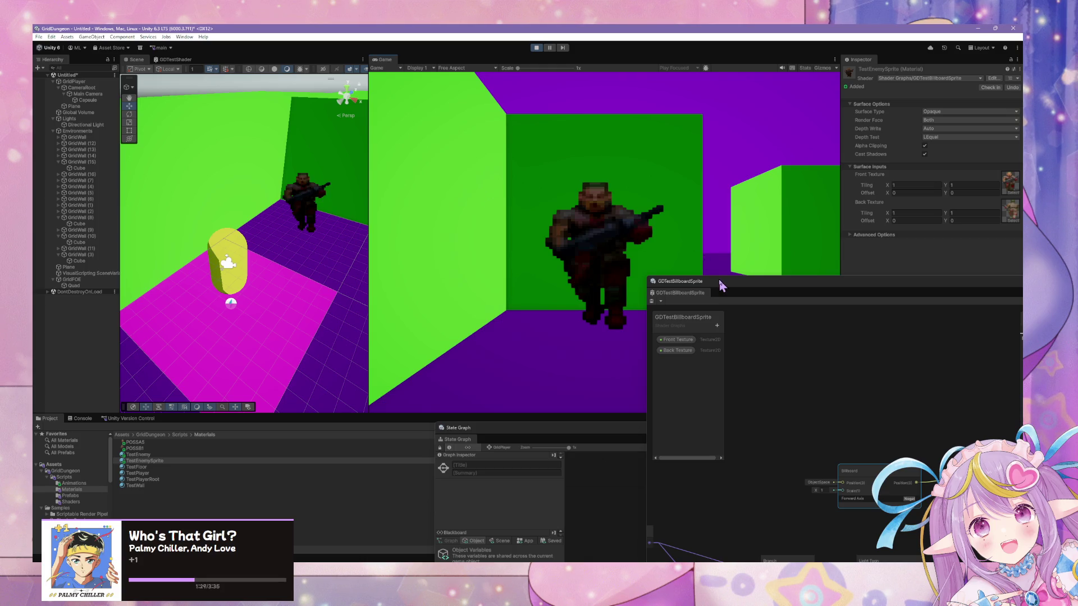
Step: Resize and move the billboard shader graph window clear of the scene
mouse_move(720, 285)
left_mouse_down()
mouse_move(571, 235)
mouse_move(587, 160)
mouse_move(717, 296)
mouse_move(637, 142)
mouse_move(442, 107)
mouse_move(706, 195)
mouse_move(225, 109)
left_mouse_up()
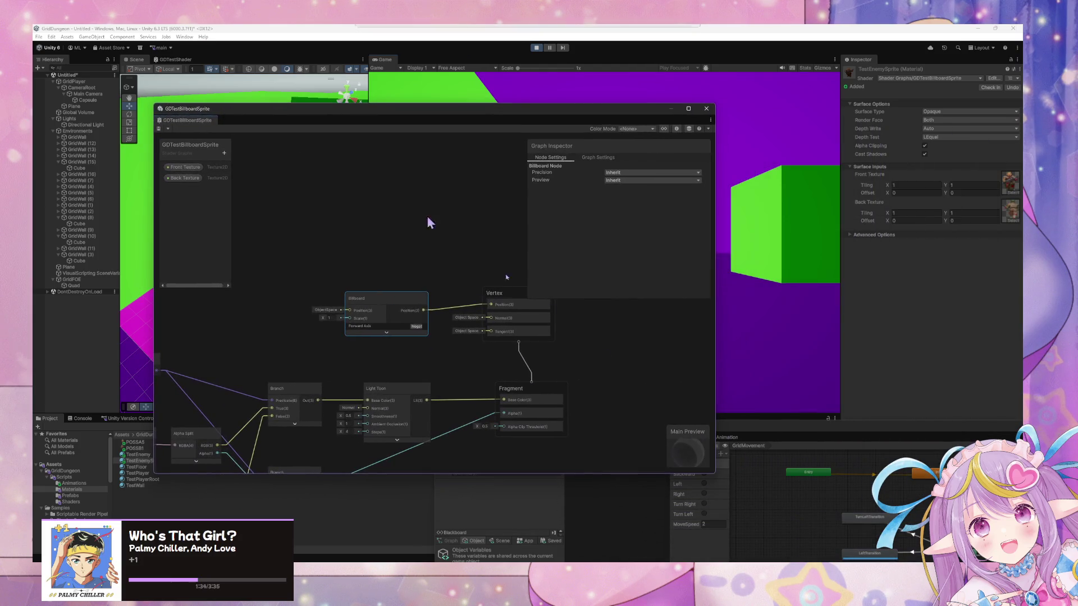
left_click(714, 473)
mouse_move(718, 475)
left_mouse_down()
mouse_move(619, 379)
mouse_move(483, 416)
mouse_move(584, 449)
mouse_move(627, 450)
left_mouse_up()
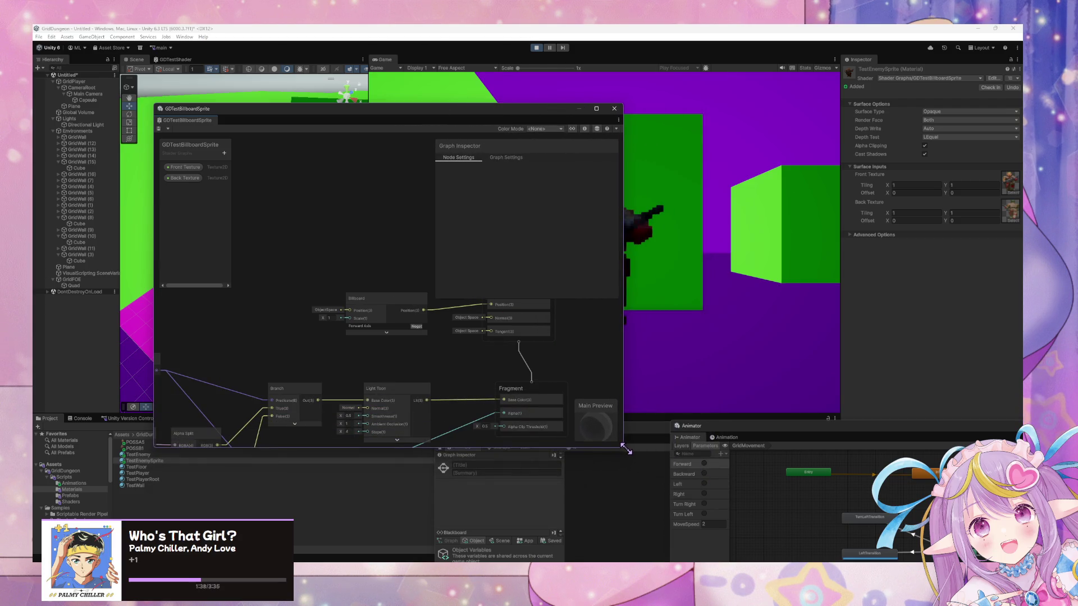
mouse_move(483, 111)
left_mouse_down()
mouse_move(666, 415)
mouse_move(742, 355)
left_mouse_up()
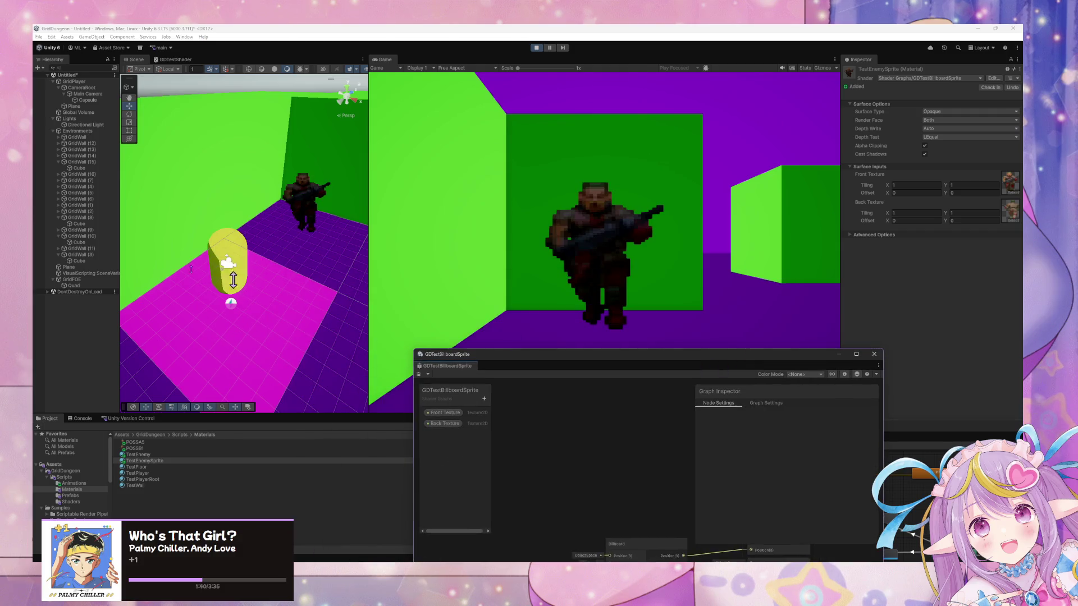
Step: Select GridFOE in the Hierarchy and show the Animations folder in the Project window
left_click(93, 274)
left_click(80, 286)
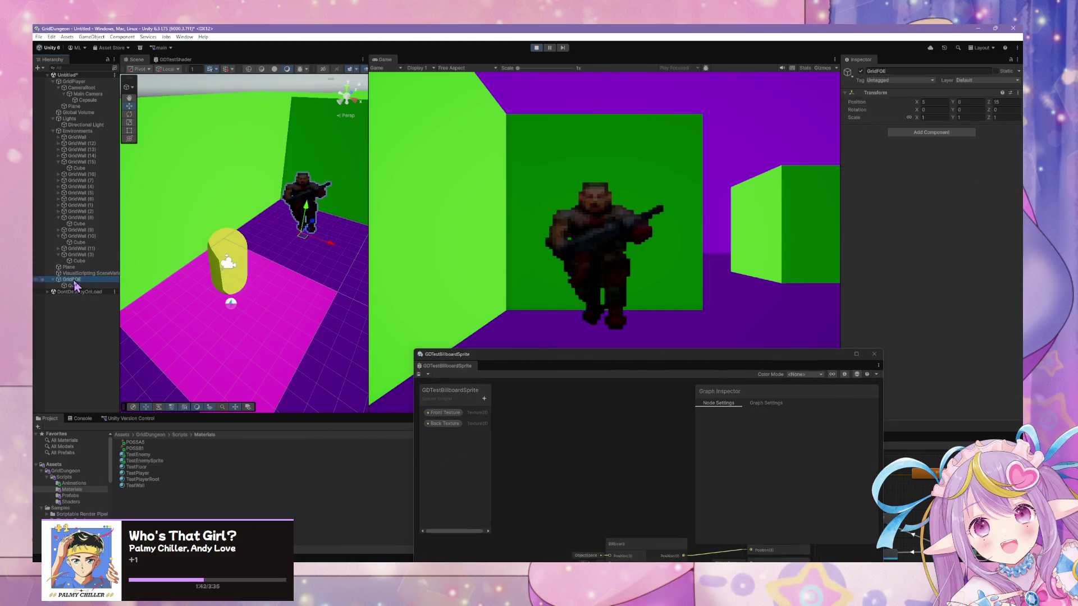
left_click(79, 280)
left_click(86, 485)
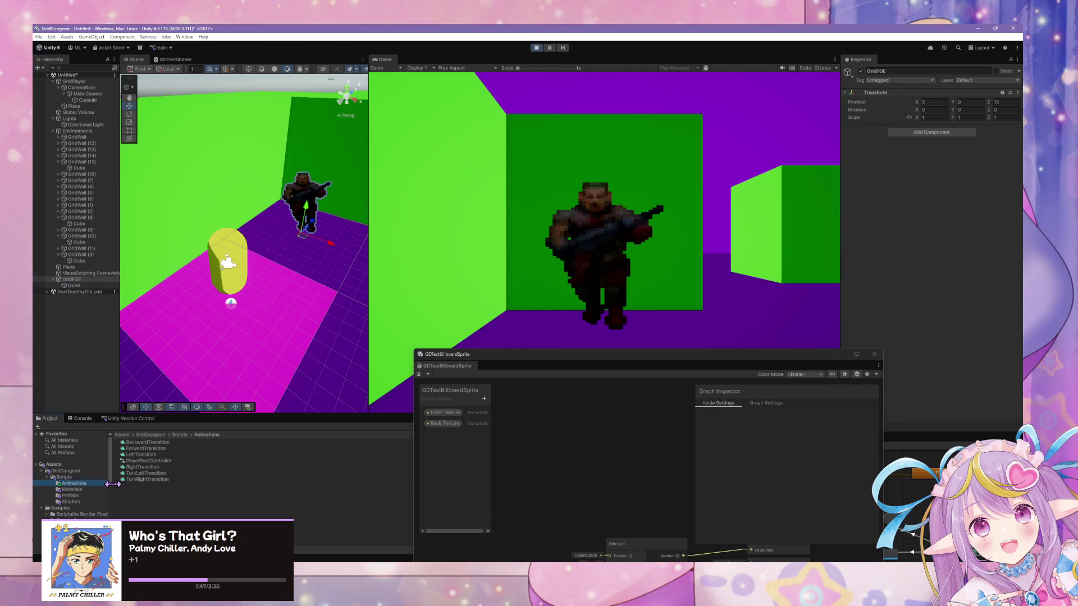
Step: Create a new GridPlayer folder inside the Animations folder
right_click(158, 491)
mouse_move(269, 260)
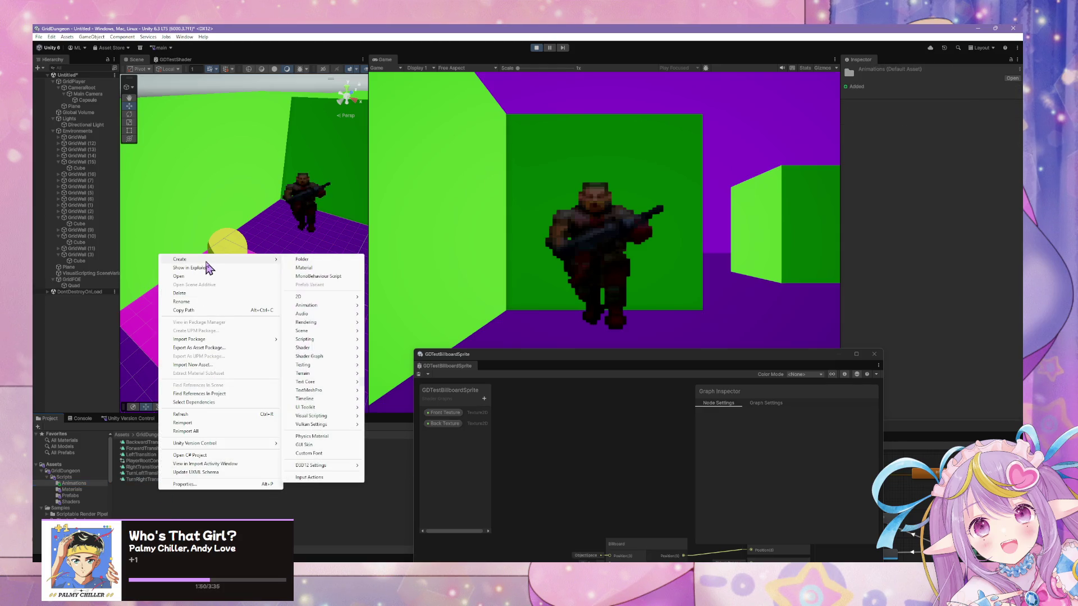
left_click(304, 260)
type("GridPlayer")
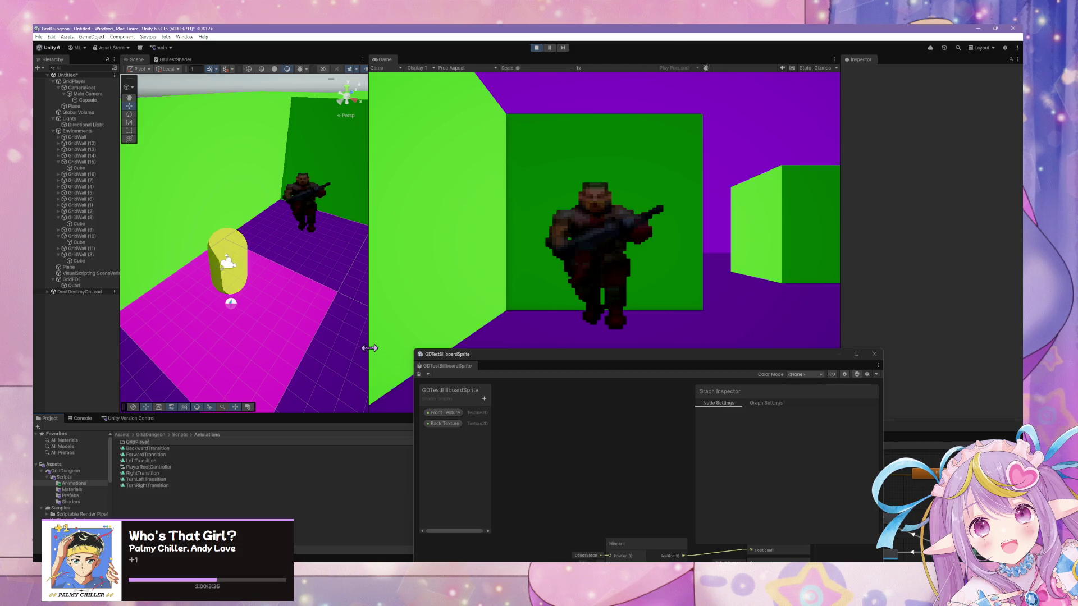
key("Return")
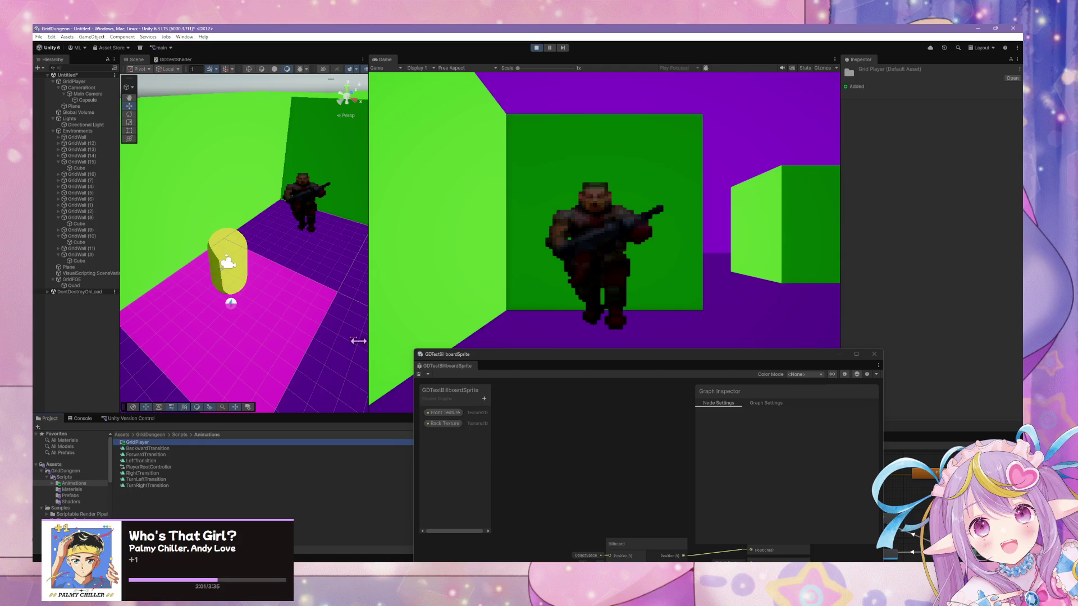
Step: Rename PlayerRootController to GridPlayerController and move the seven player animation assets into GridPlayer
left_click(162, 466)
left_click(162, 467)
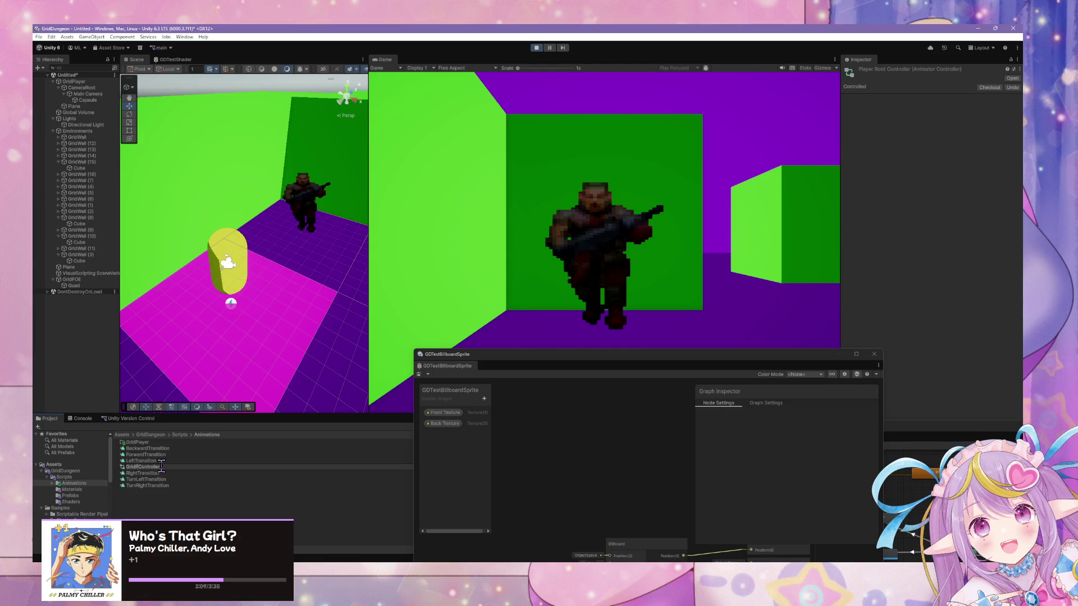
left_click(169, 449)
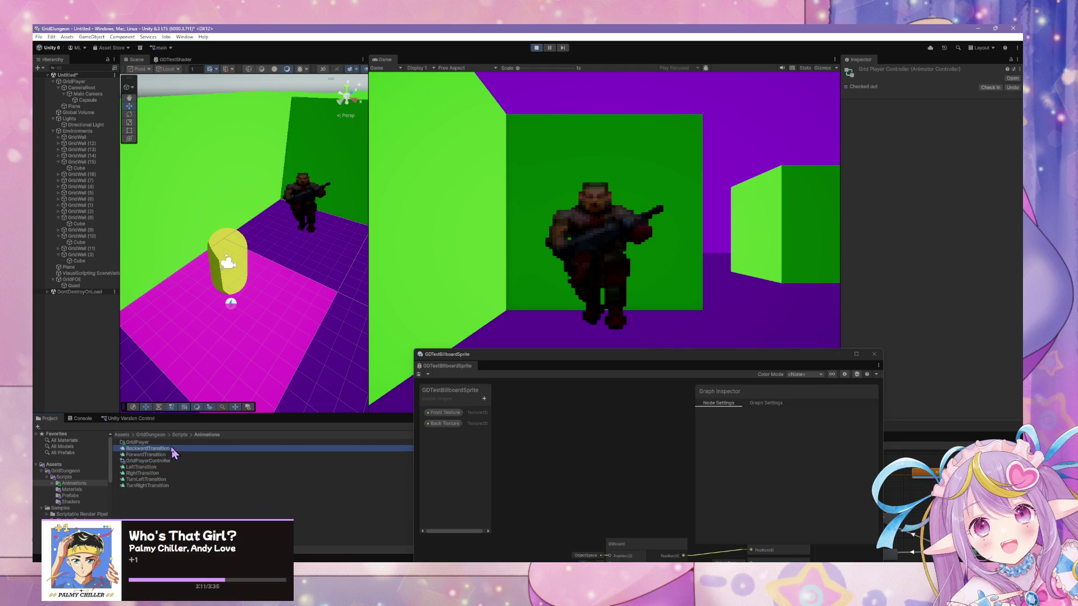
left_click(148, 486, "shift")
left_click_drag(142, 443, 143, 444)
Step: Create a GridFOE folder in Animations and move the Shader Graph window aside
right_click(127, 471)
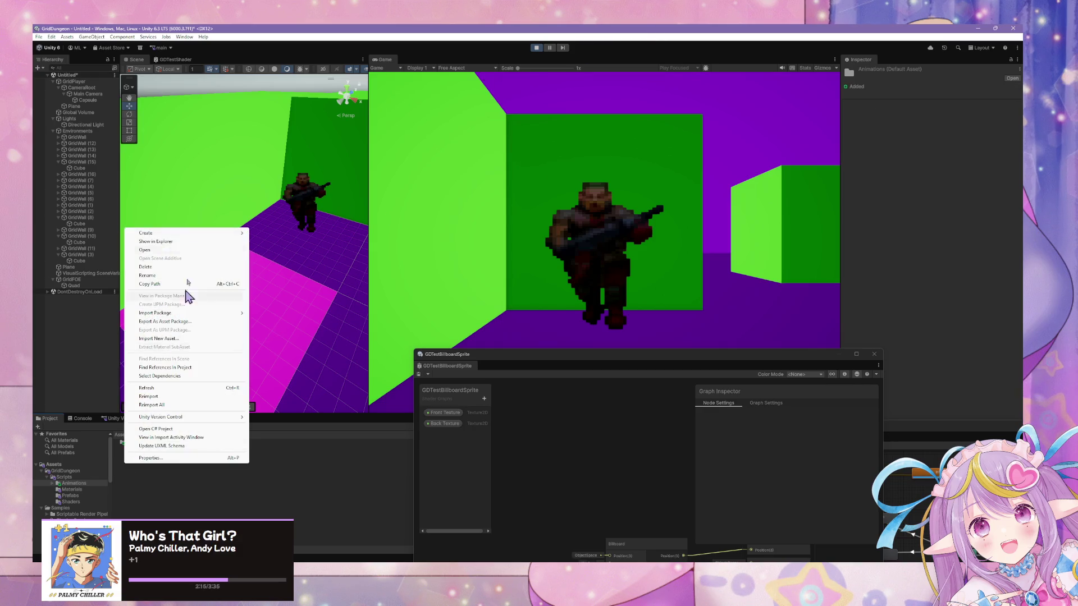
mouse_move(191, 233)
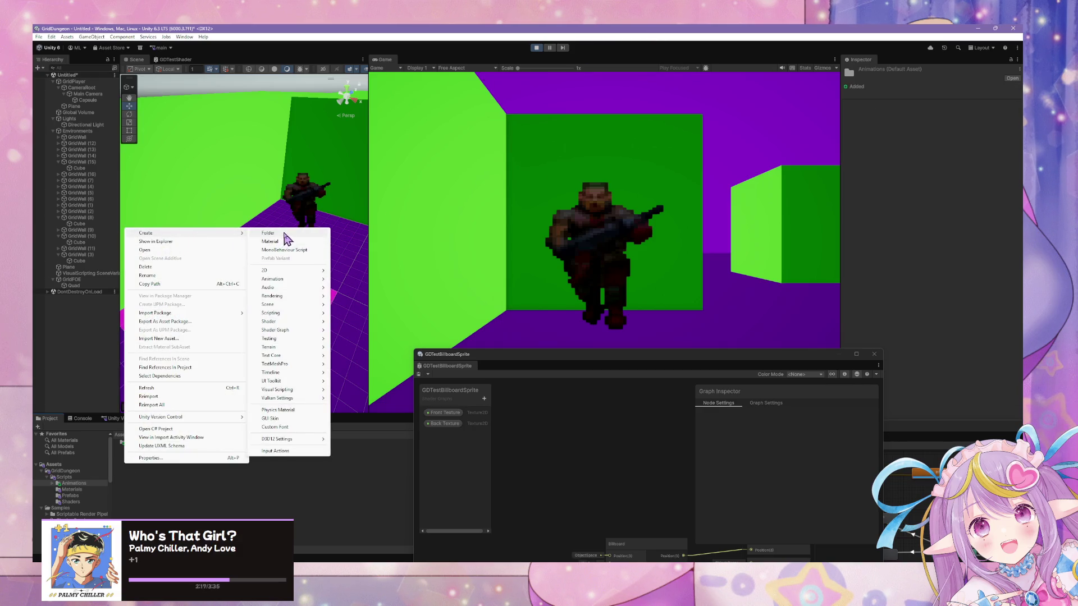
left_click(285, 234)
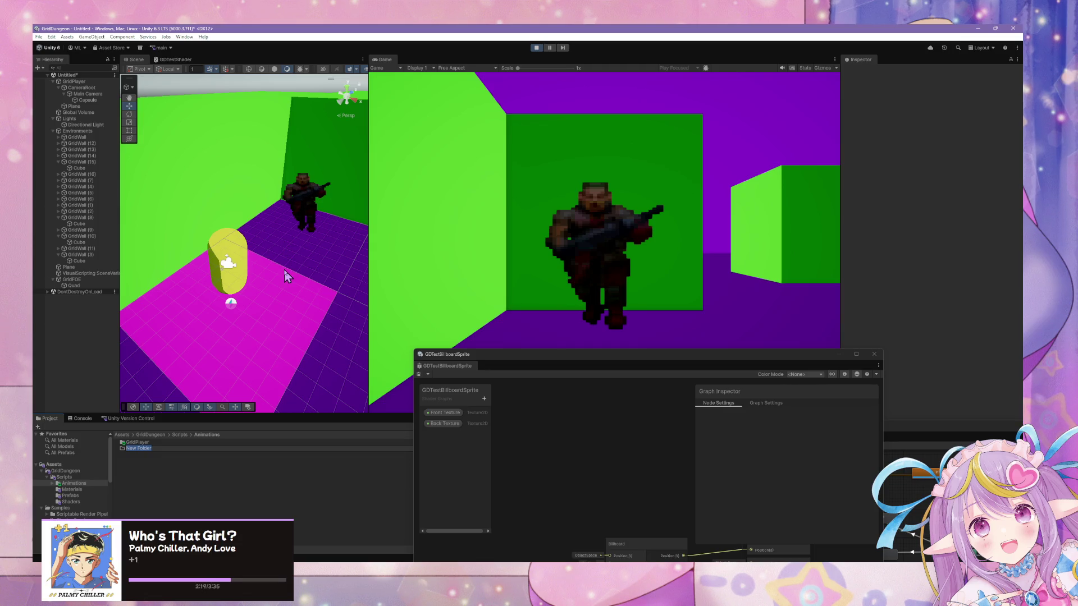
type("GridFOE")
key("Return")
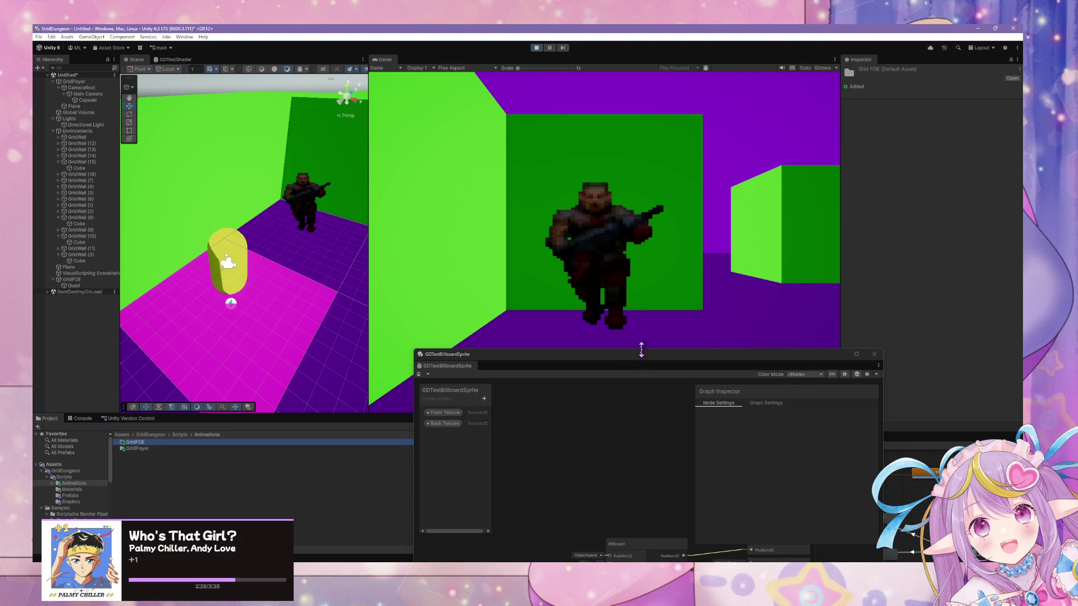
mouse_move(624, 358)
left_mouse_down()
mouse_move(784, 236)
mouse_move(733, 125)
mouse_move(382, 176)
mouse_move(496, 171)
mouse_move(613, 270)
mouse_move(437, 398)
mouse_move(339, 448)
mouse_move(741, 356)
mouse_move(751, 303)
mouse_move(806, 408)
left_mouse_up()
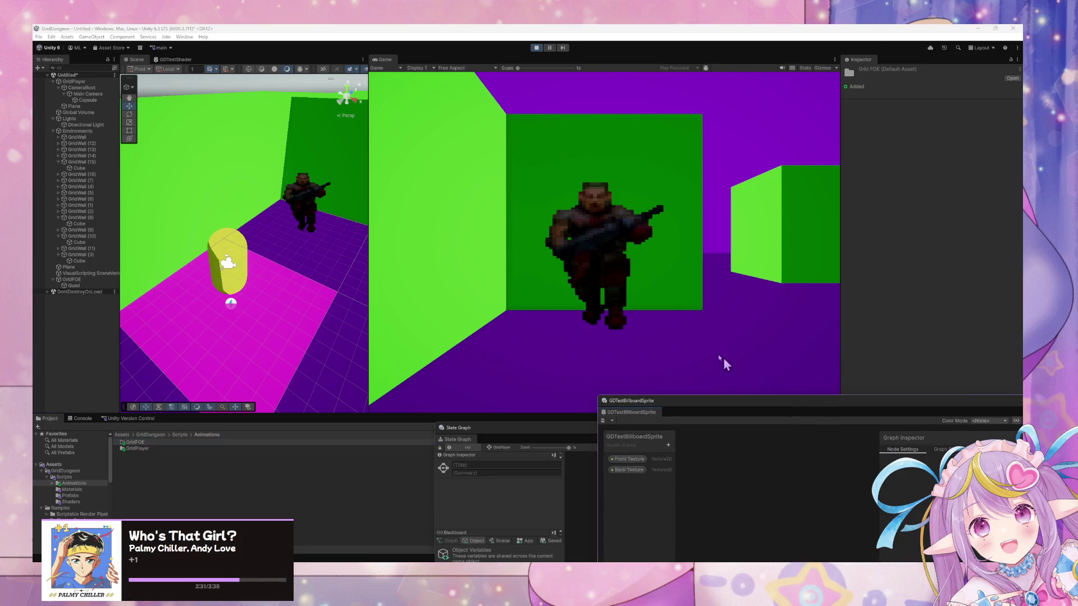
left_click(653, 319)
key("d")
key("q")
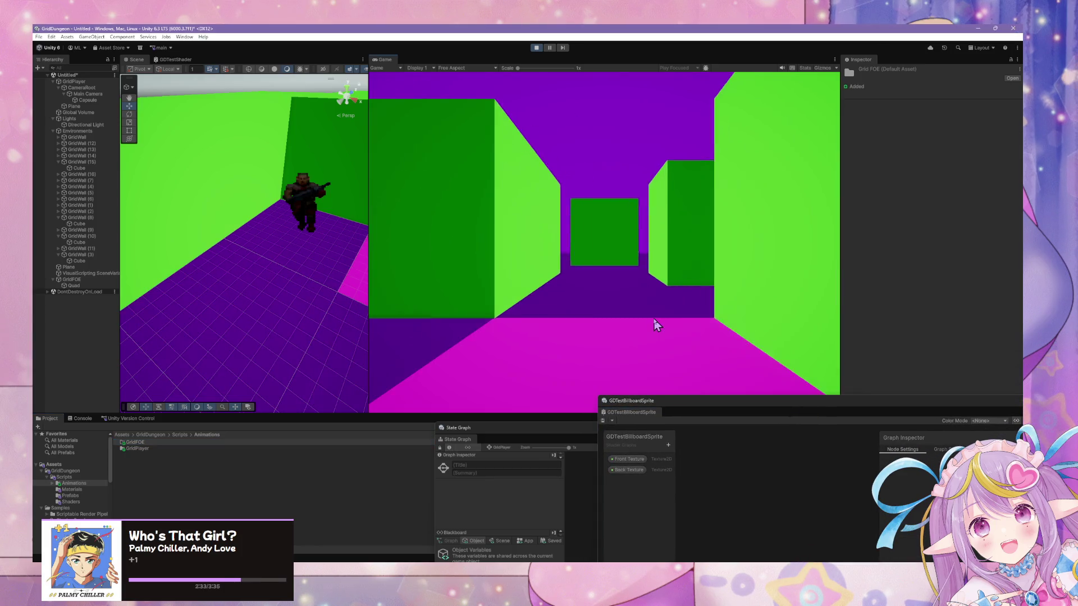
key("w")
key("e")
key("q")
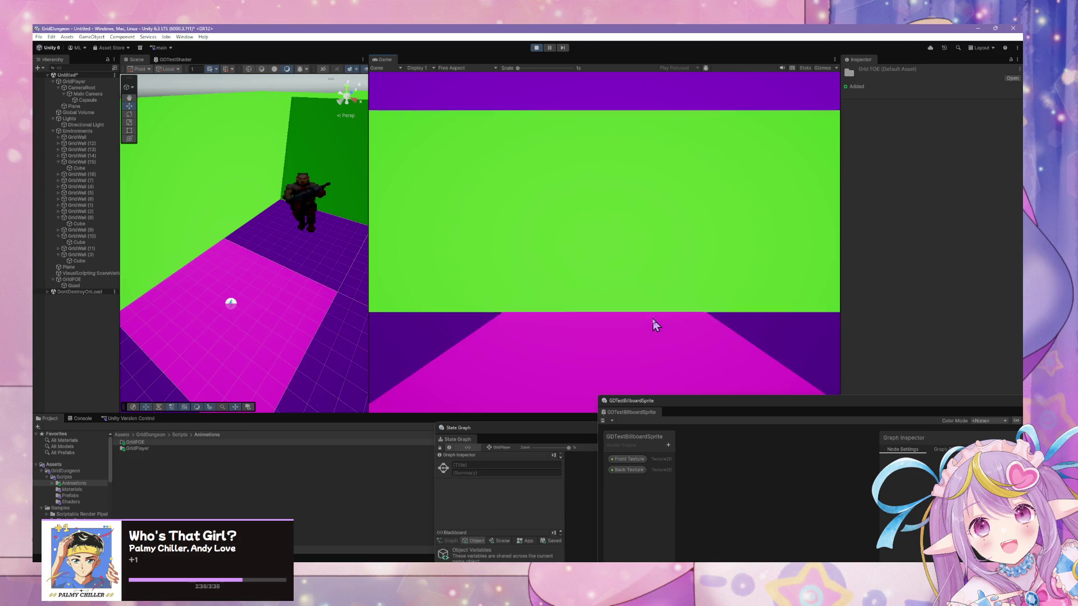
key("w")
key("e")
key("s")
key("s")
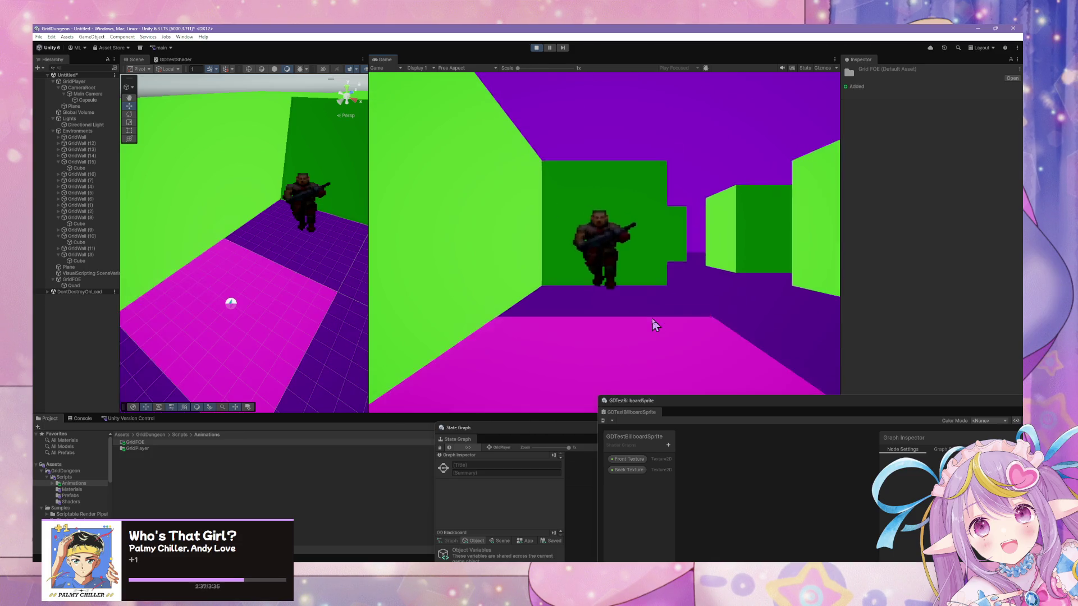
key("w")
key("e")
key("d")
key("q")
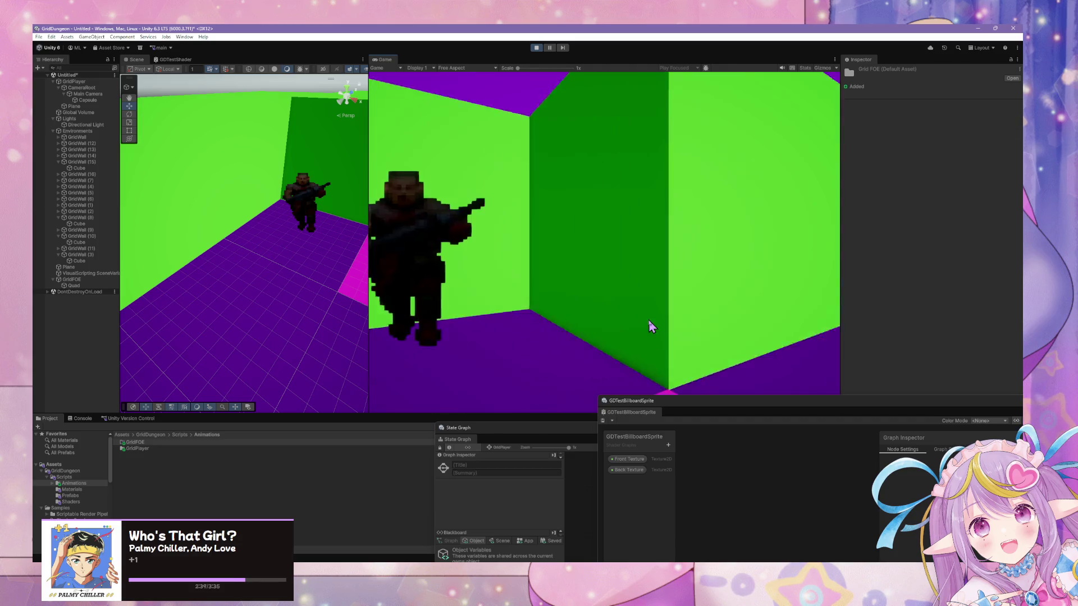
key("q")
key("w")
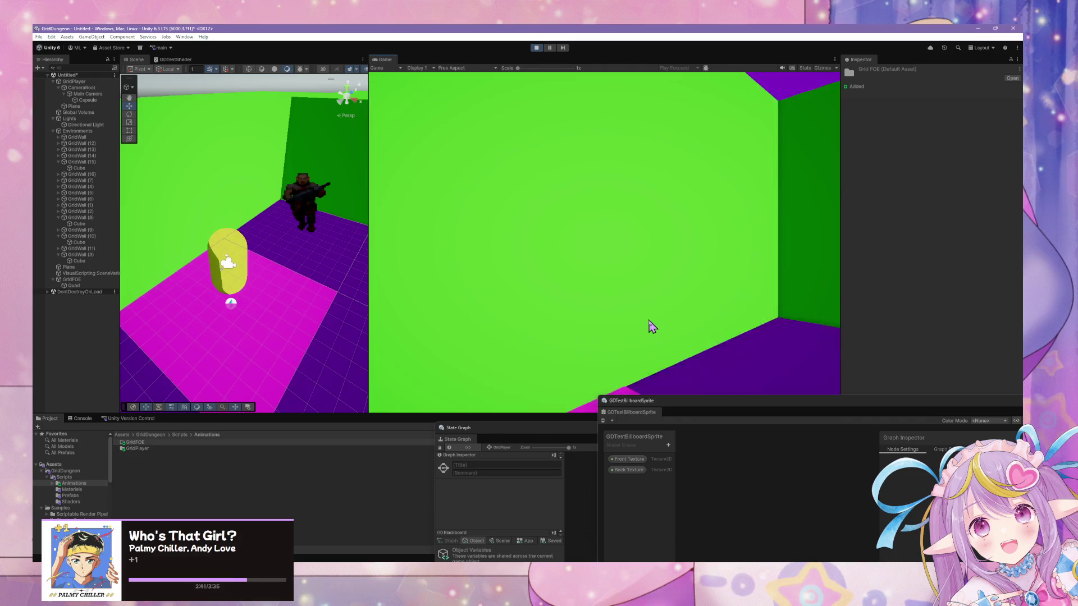
key("e")
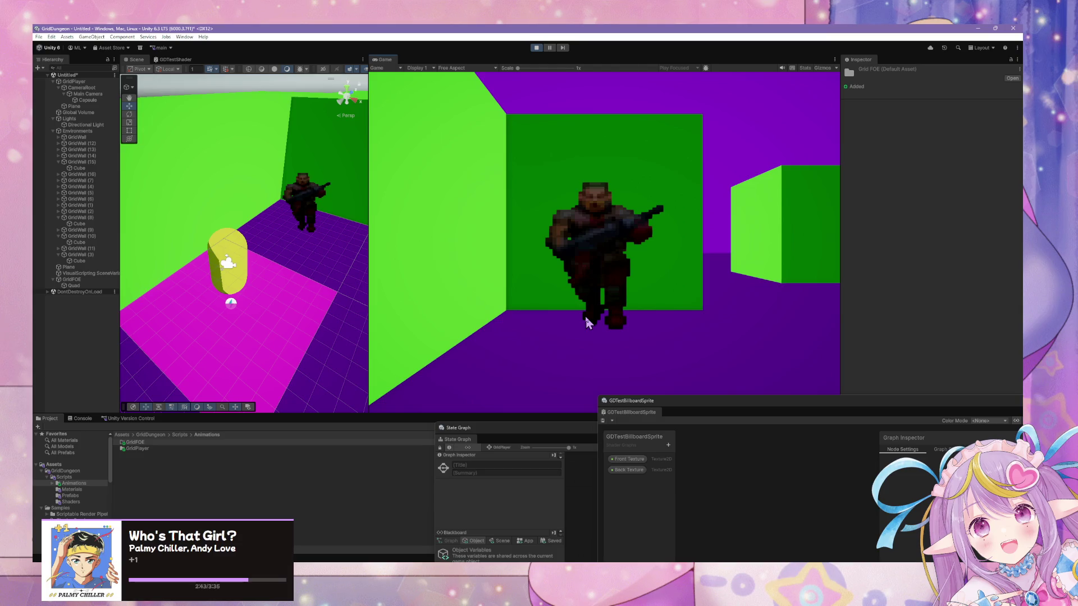
Step: Open the empty GridFOE folder and bring up its asset creation menu
double_click(133, 443)
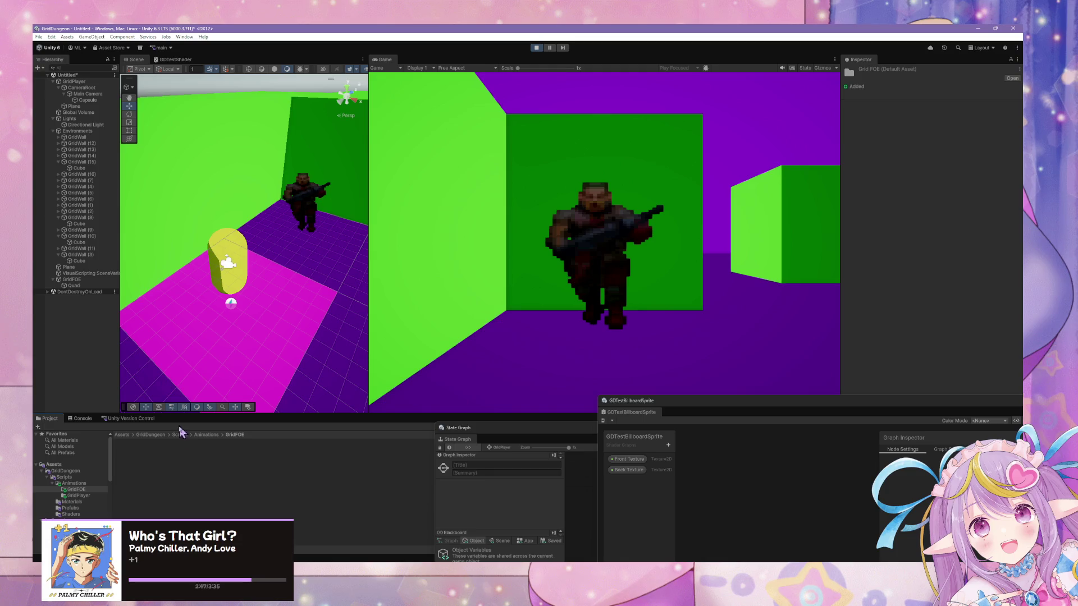
right_click(146, 453)
mouse_move(208, 219)
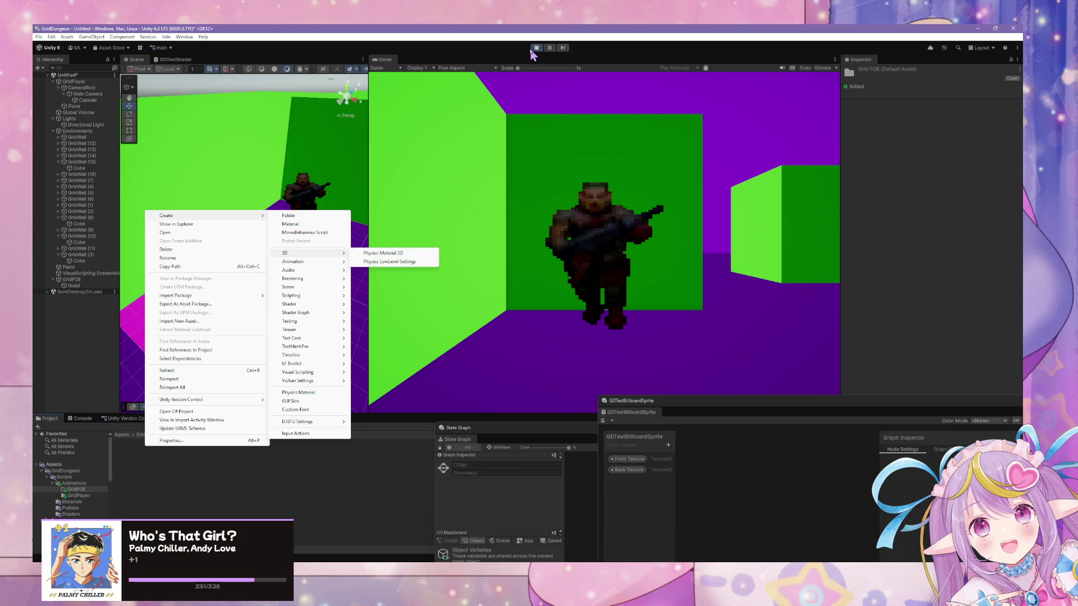
Step: Stop Play mode, then select the GridFOE enemy, its Quad, and GridFOE again in the Hierarchy
key("ctrl+p")
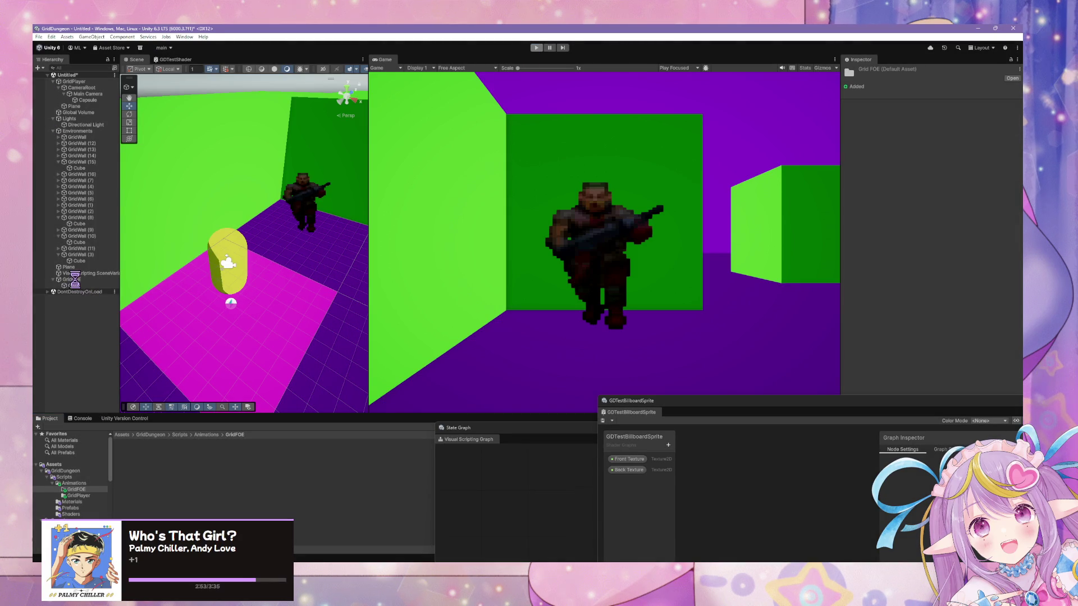
left_click(72, 279)
left_click(75, 286)
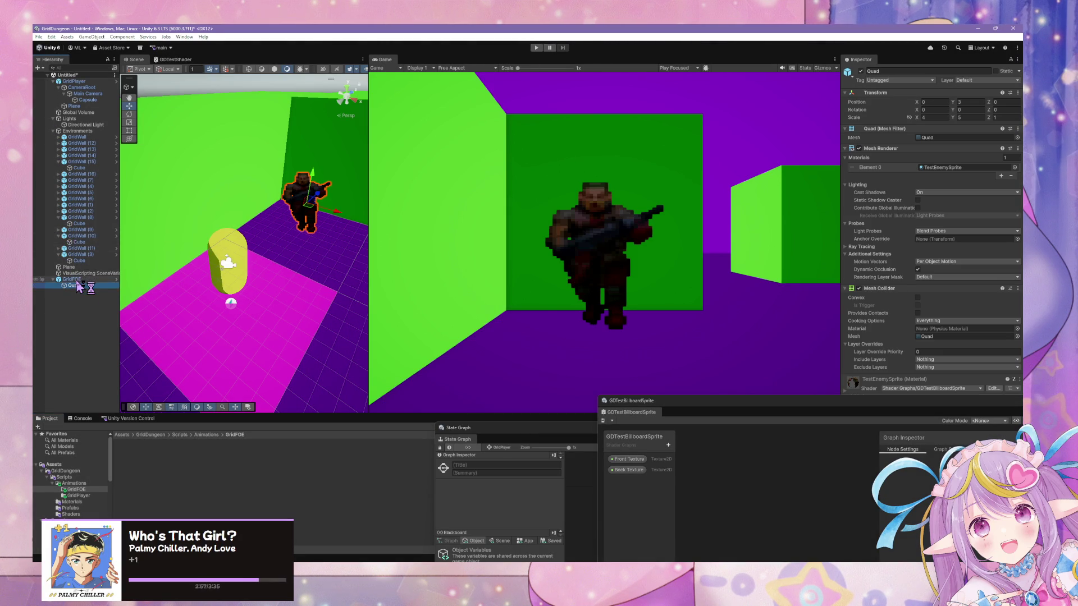
left_click(78, 279)
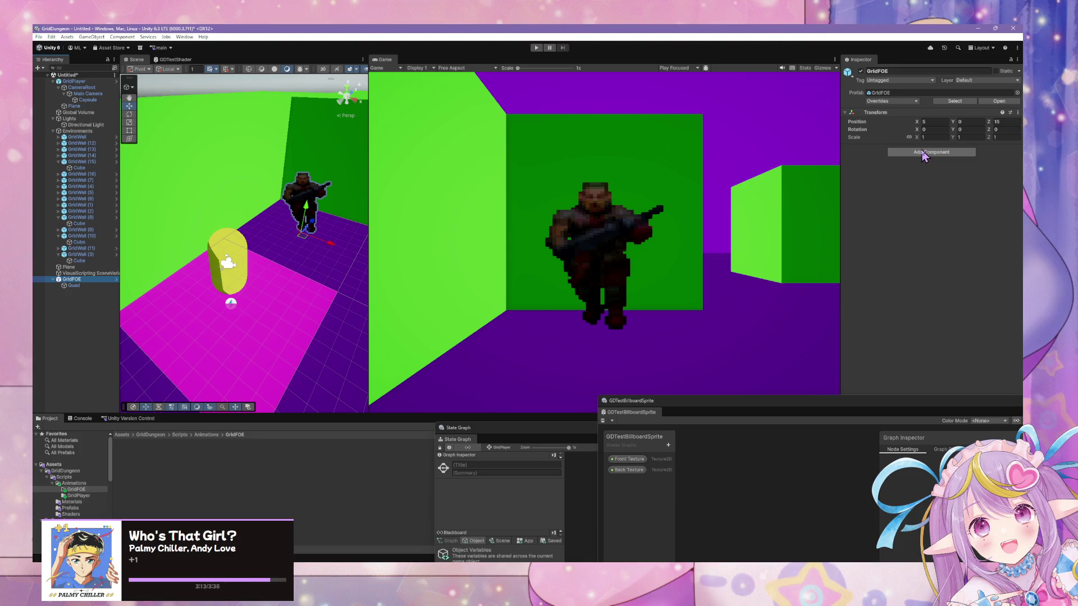
Step: Inspect the GridFOE enemy object and its child Quad in the Hierarchy
left_click(92, 285)
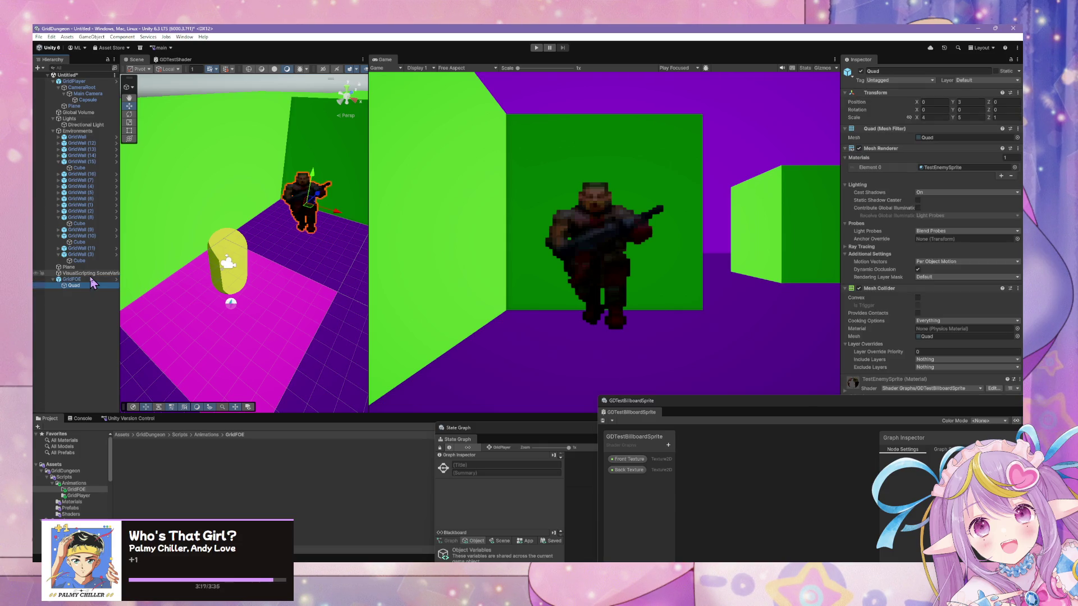
key("Up")
key("Up")
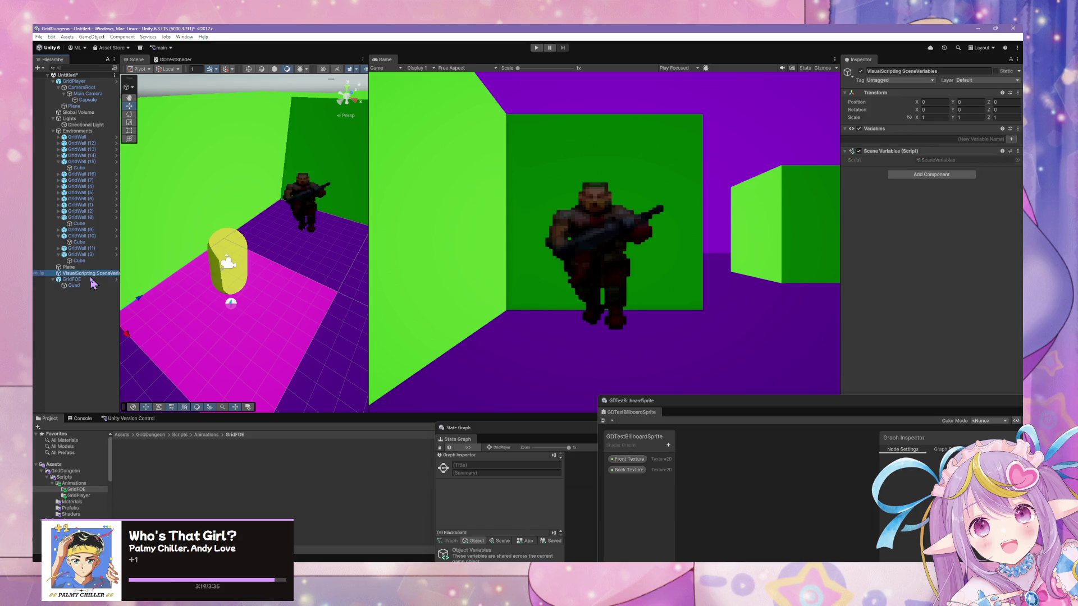
left_click(90, 279)
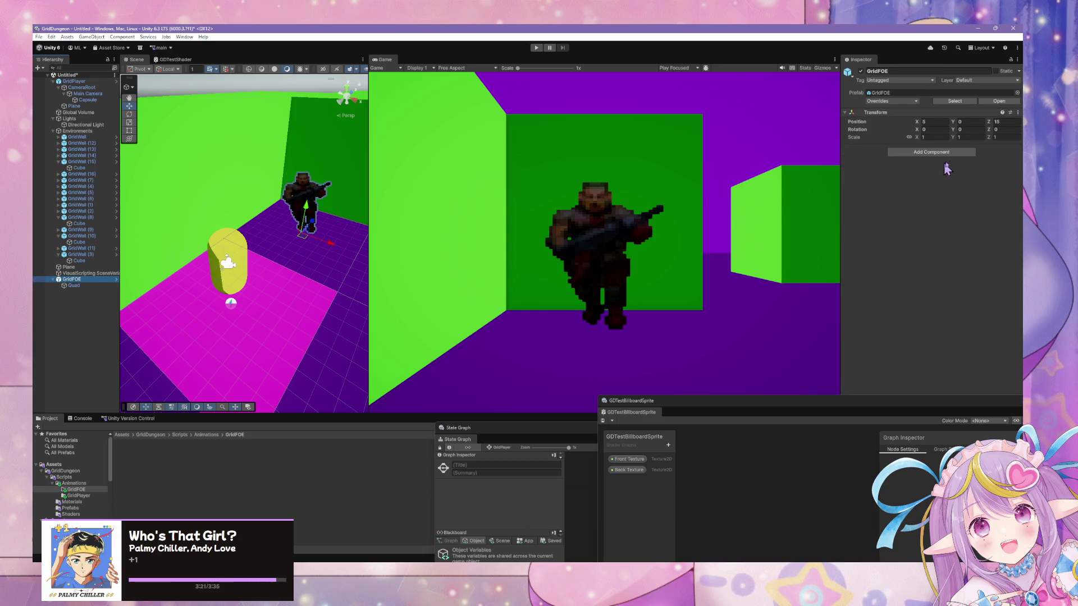
left_click(92, 285)
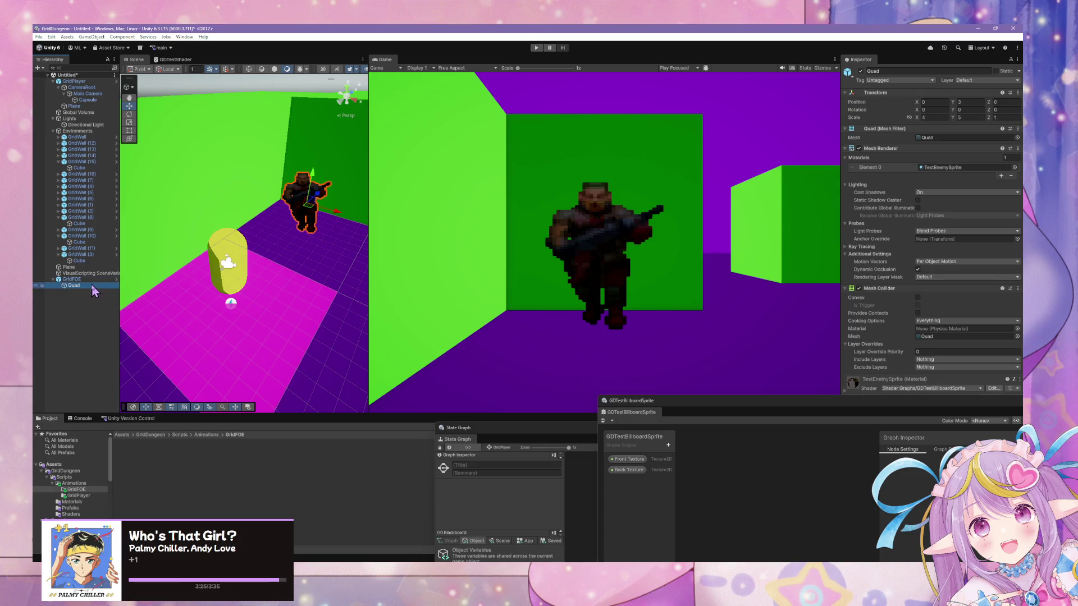
key("Left")
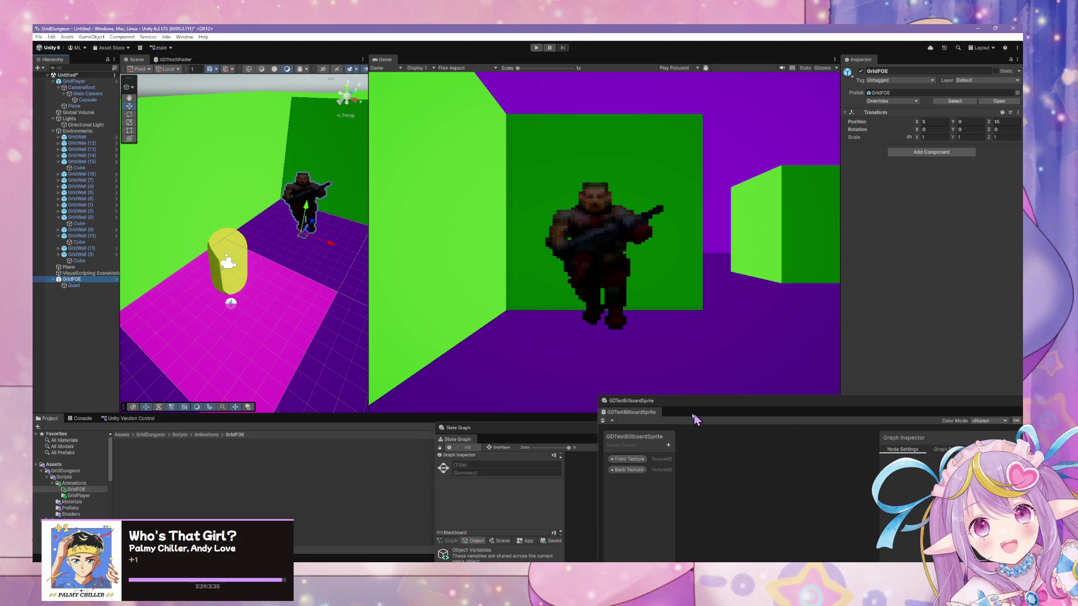
Step: Enlarge the project asset area and browse the Scripts folder's context menu
left_click_drag(562, 413, 562, 360)
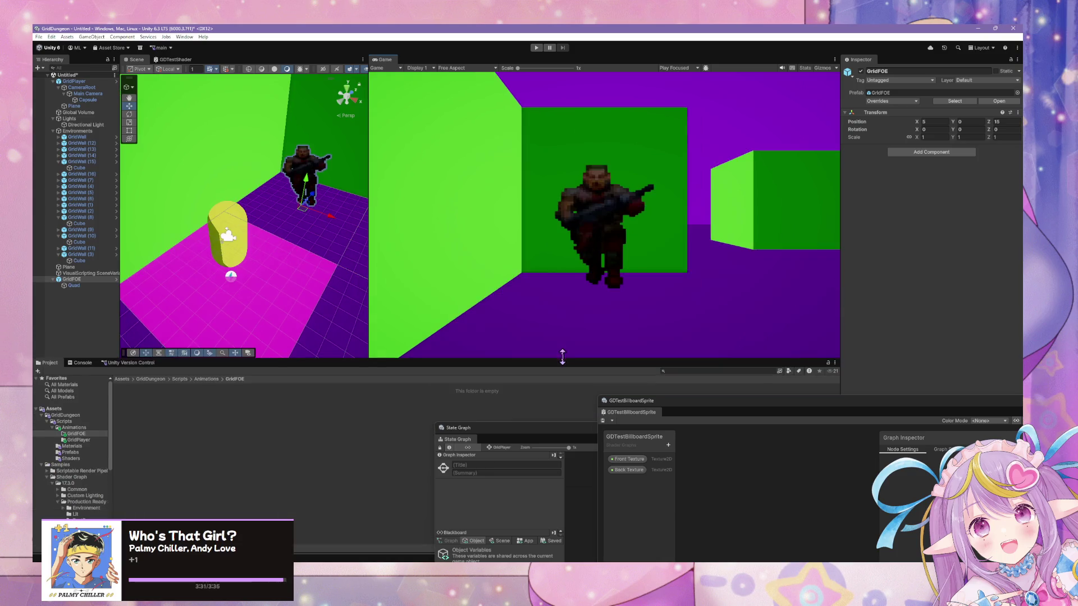
mouse_move(539, 436)
left_mouse_down()
mouse_move(481, 294)
mouse_move(294, 435)
mouse_move(439, 440)
left_mouse_up()
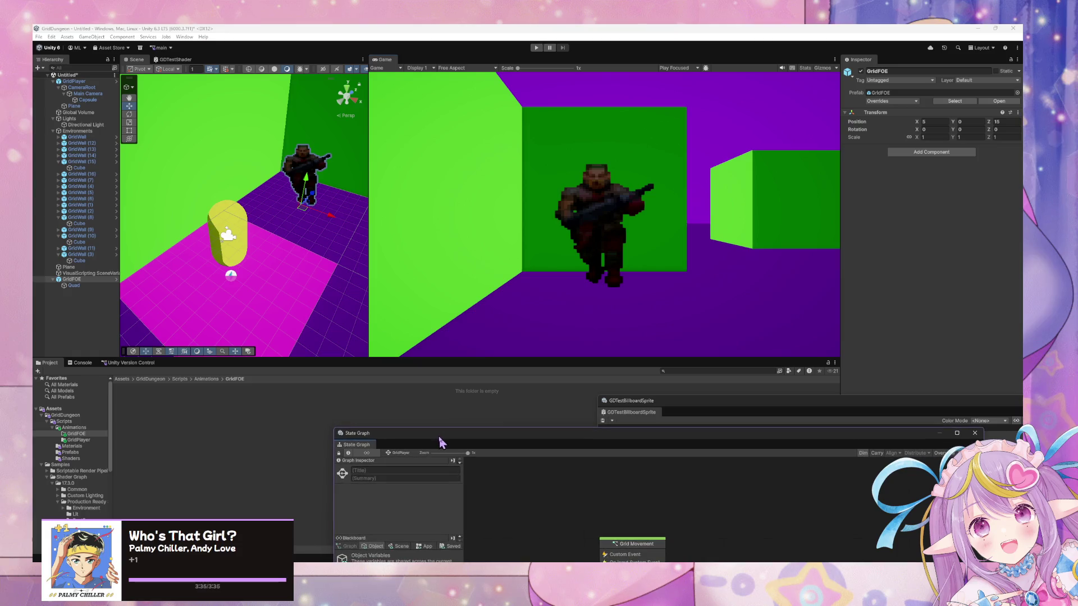
left_click(84, 421)
right_click(140, 441)
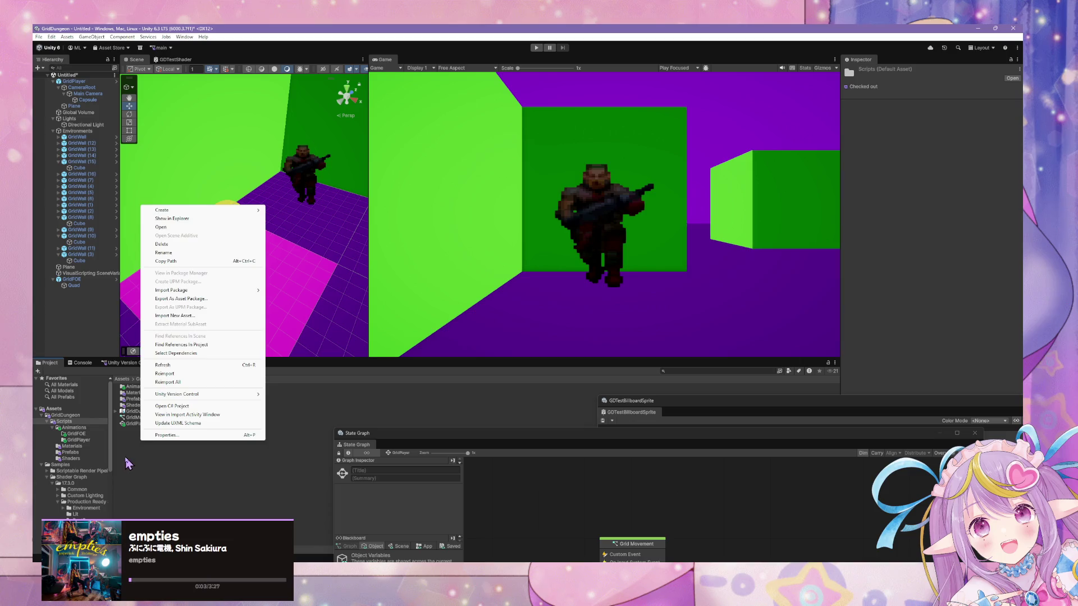
right_click(137, 441)
mouse_move(208, 211)
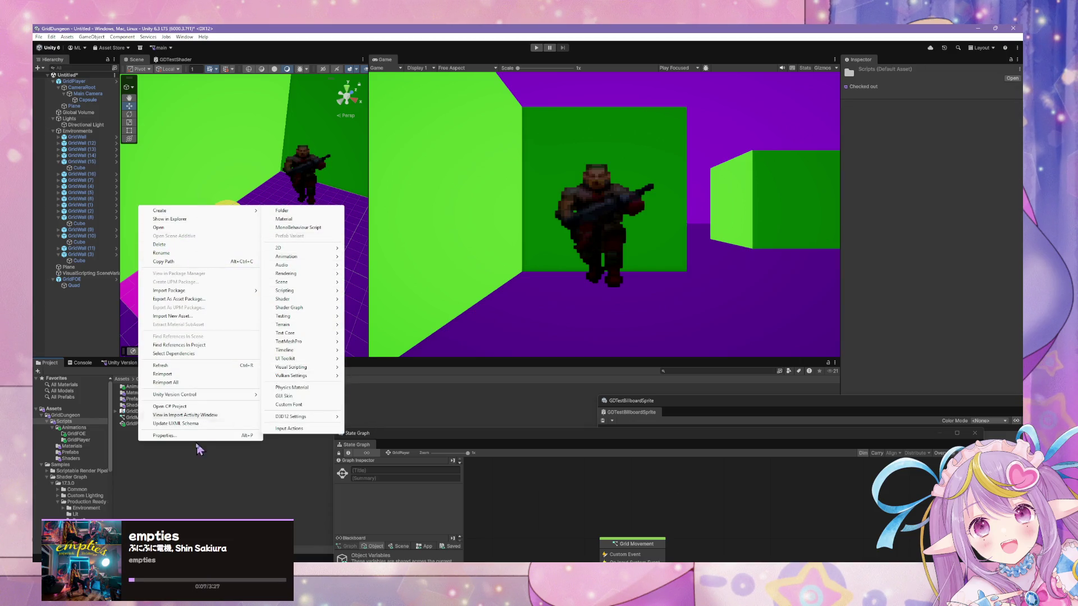
left_click(162, 460)
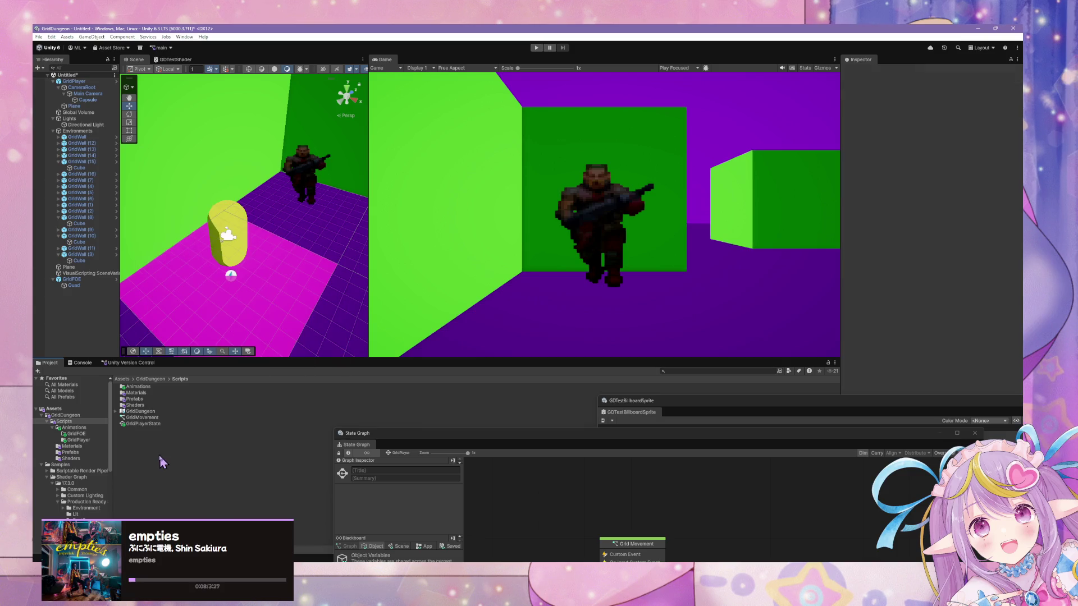
Step: Create an Animator Controller named GridFOEController in the GridFOE animations folder
left_click(79, 434)
right_click(202, 407)
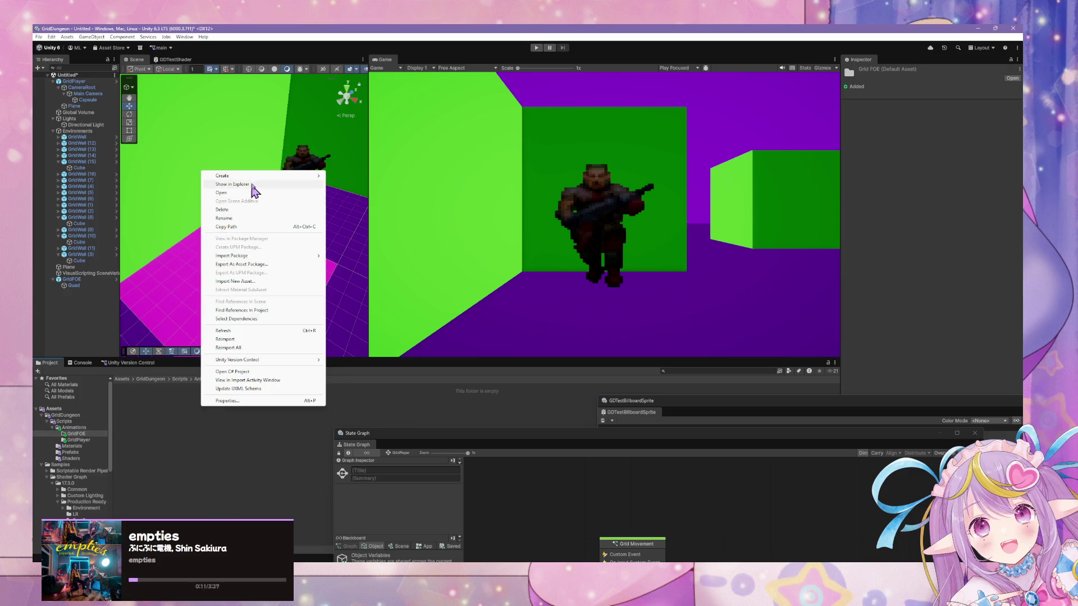
mouse_move(259, 181)
mouse_move(378, 225)
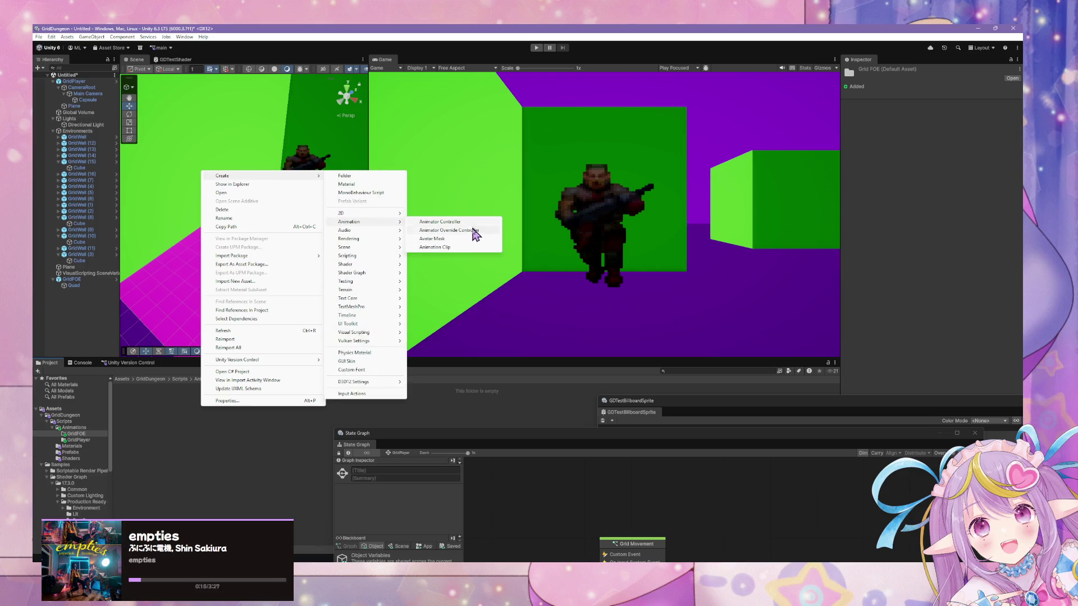
left_click(472, 223)
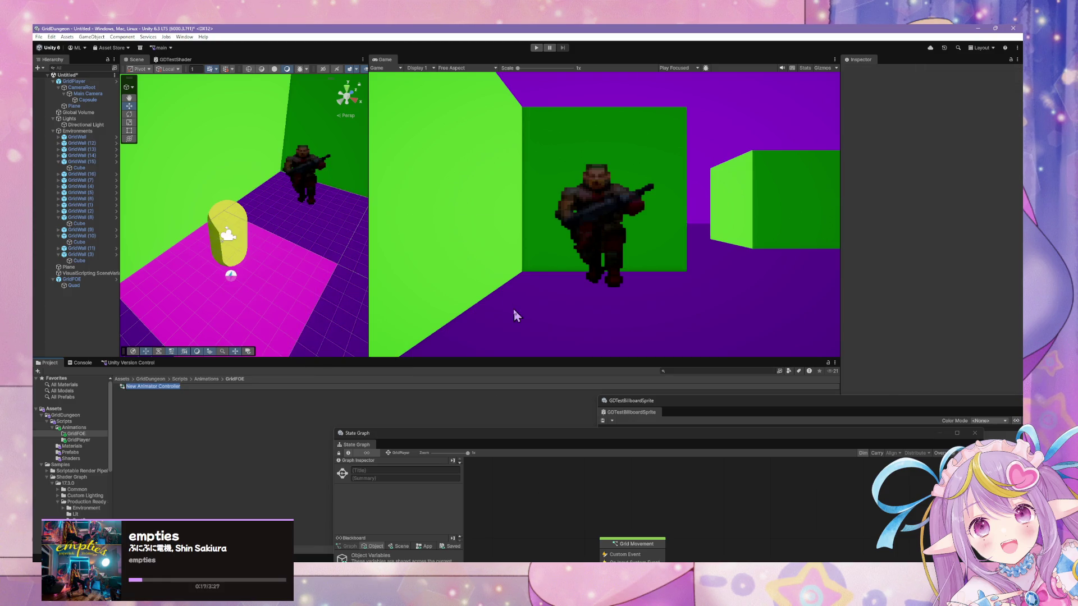
type("GridFOEController")
key("Return")
Step: Compare with the GridPlayer animations, then select the new GridFOEController asset
left_click(90, 441)
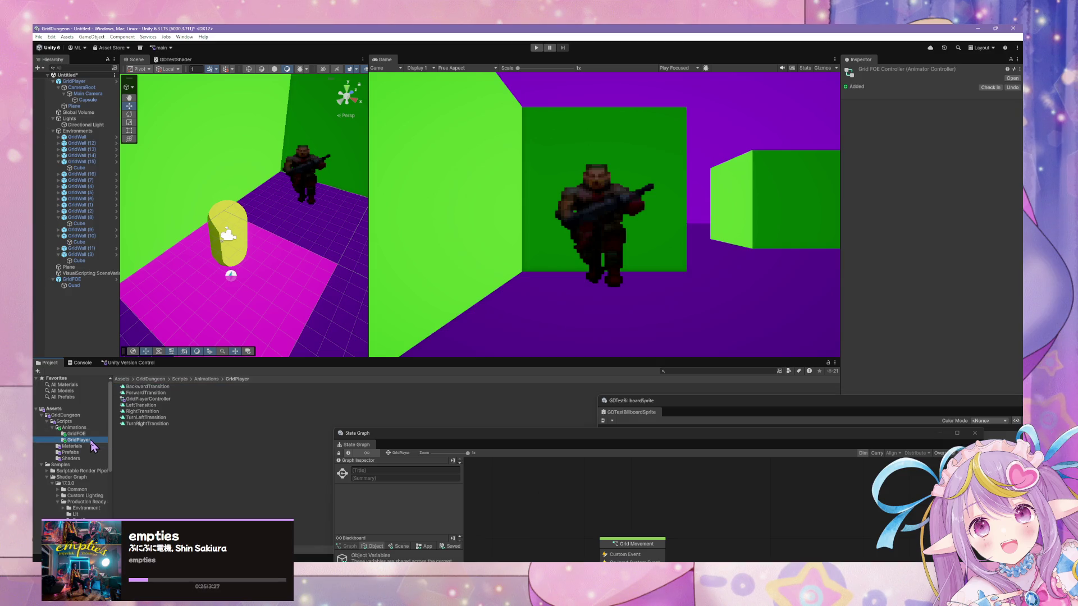
left_click(84, 435)
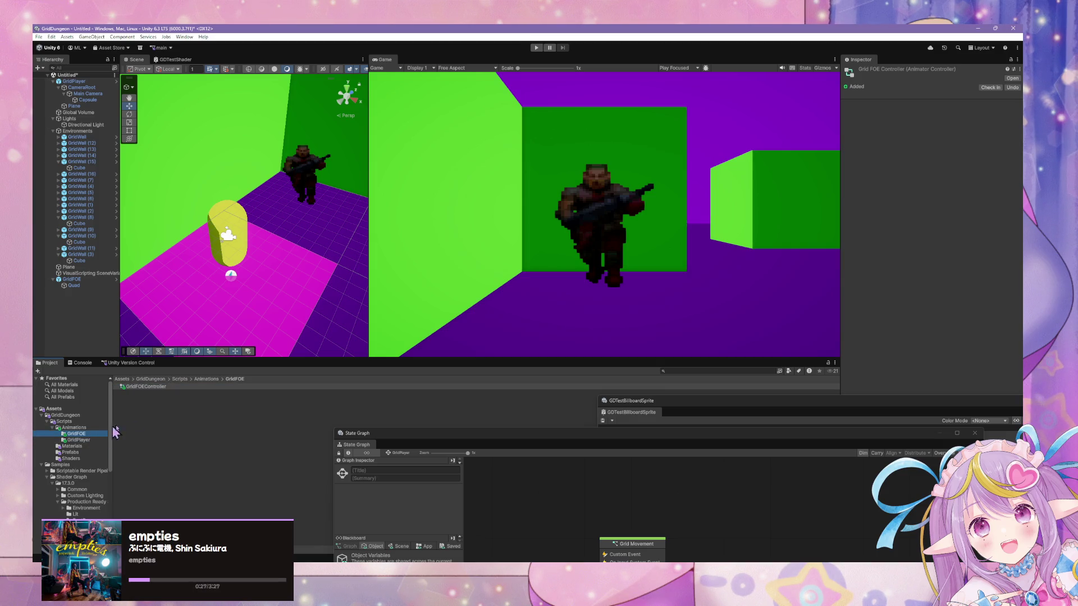
mouse_move(708, 416)
left_mouse_down()
mouse_move(425, 181)
mouse_move(498, 212)
mouse_move(654, 411)
left_mouse_up()
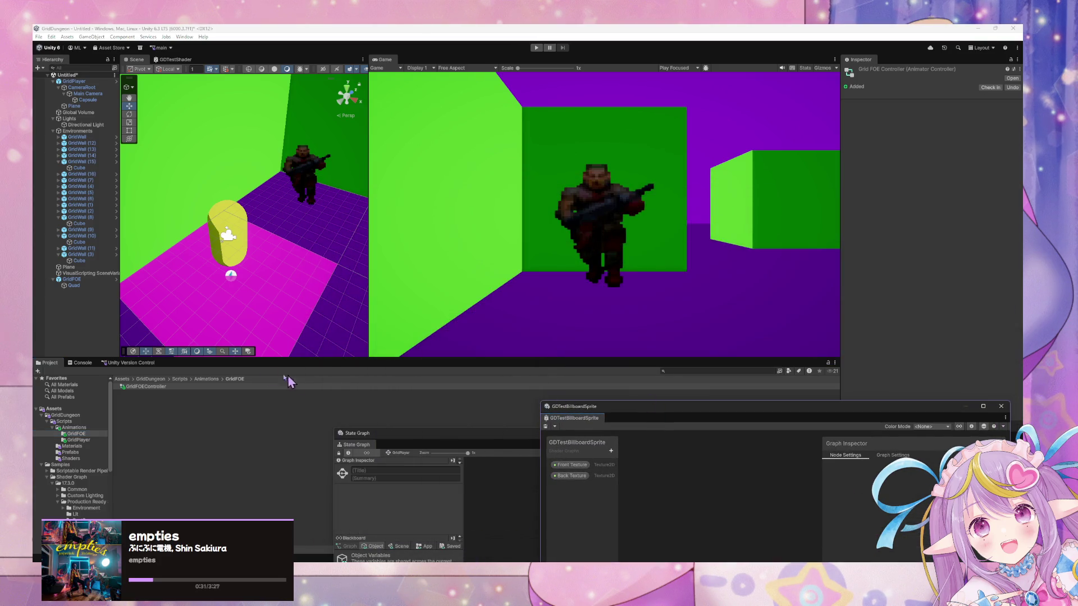
left_click(137, 387)
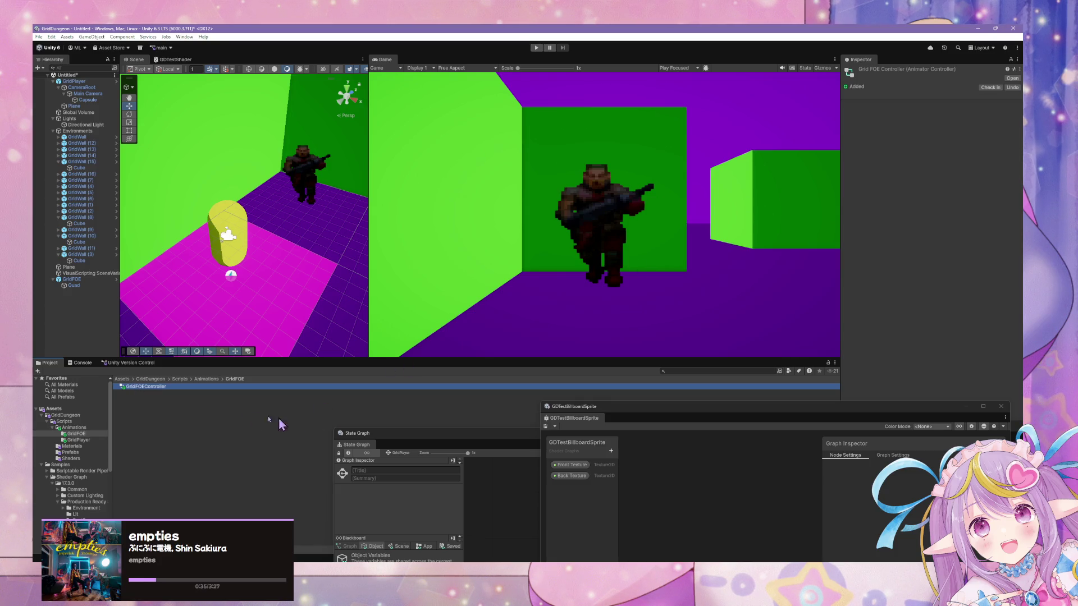
Step: Open GridFOEController in the Animator and arrange the window and its Any State and Exit nodes
double_click(157, 389)
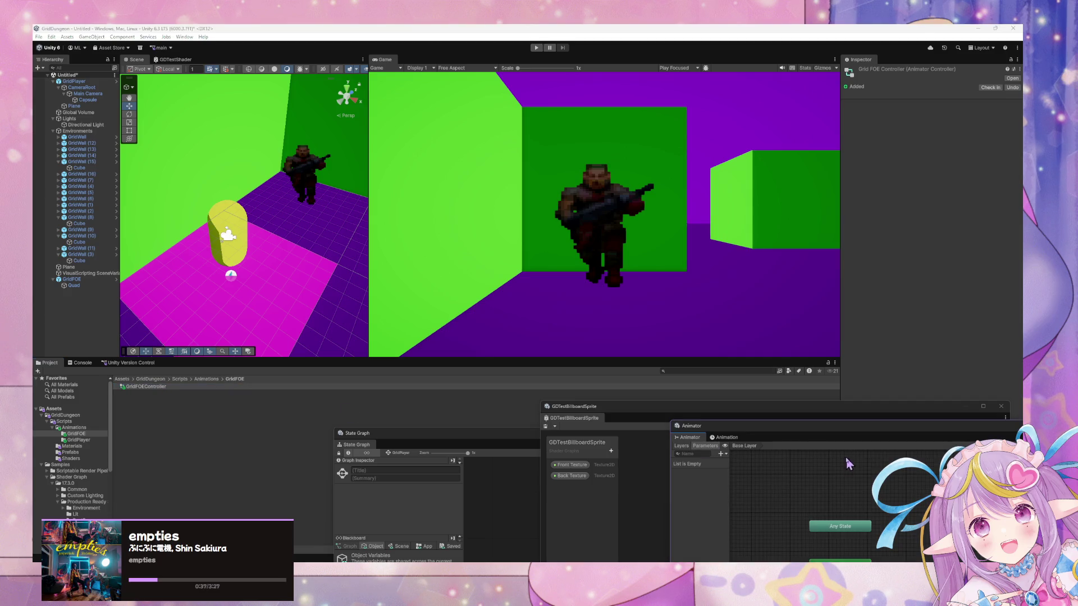
left_click_drag(808, 427, 499, 222)
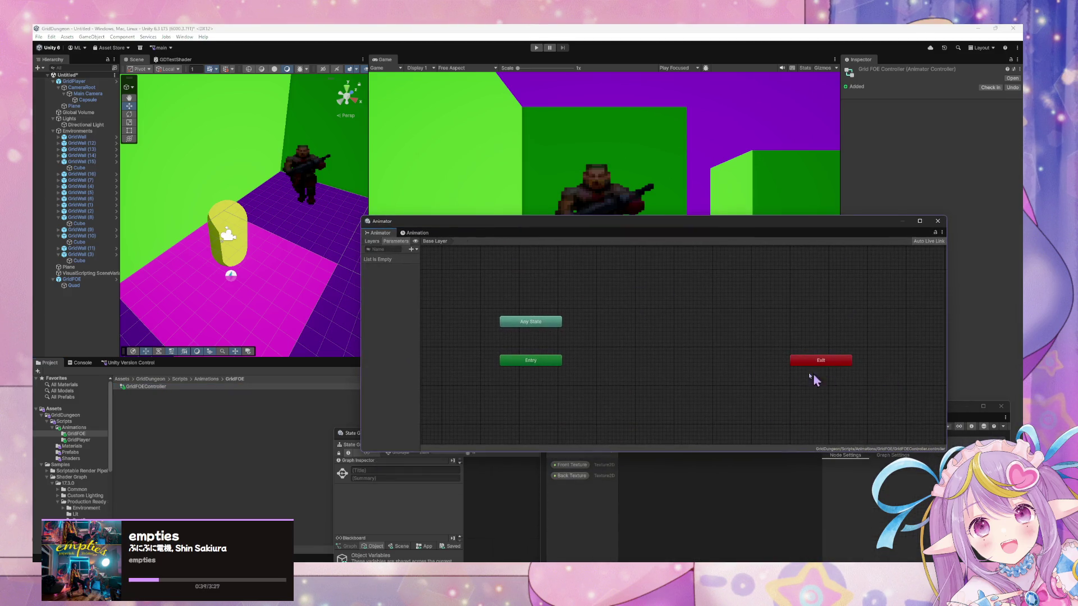
mouse_move(844, 364)
left_mouse_down()
mouse_move(743, 365)
mouse_move(851, 368)
left_mouse_up()
left_click(522, 321)
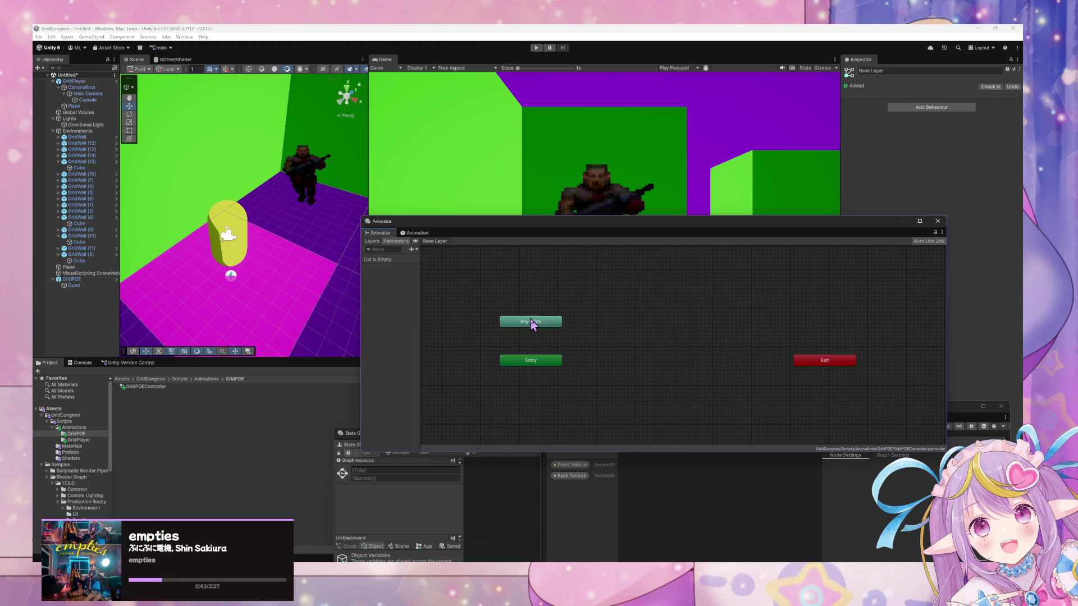
left_click_drag(532, 324, 531, 295)
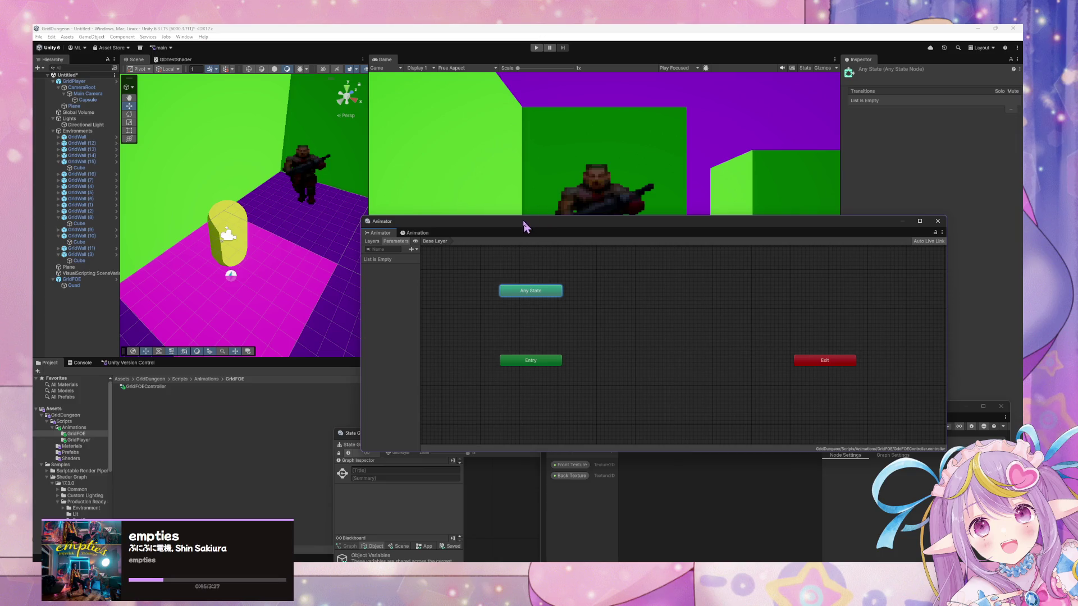
mouse_move(518, 224)
left_mouse_down()
mouse_move(567, 360)
mouse_move(543, 331)
left_mouse_up()
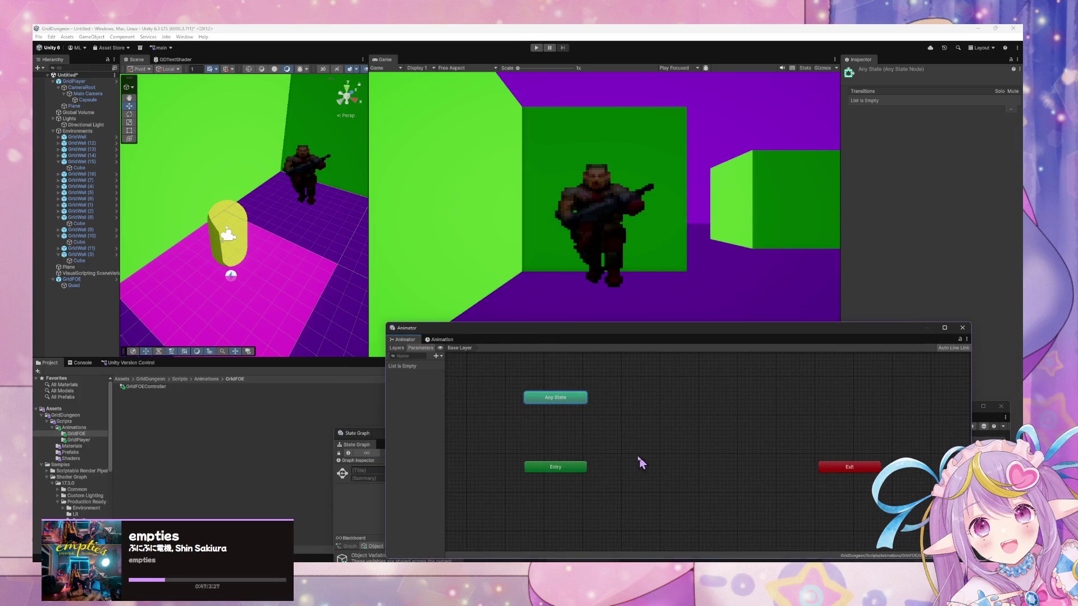
Step: Rename the controller's Base Layer to FOEState
left_click(397, 348)
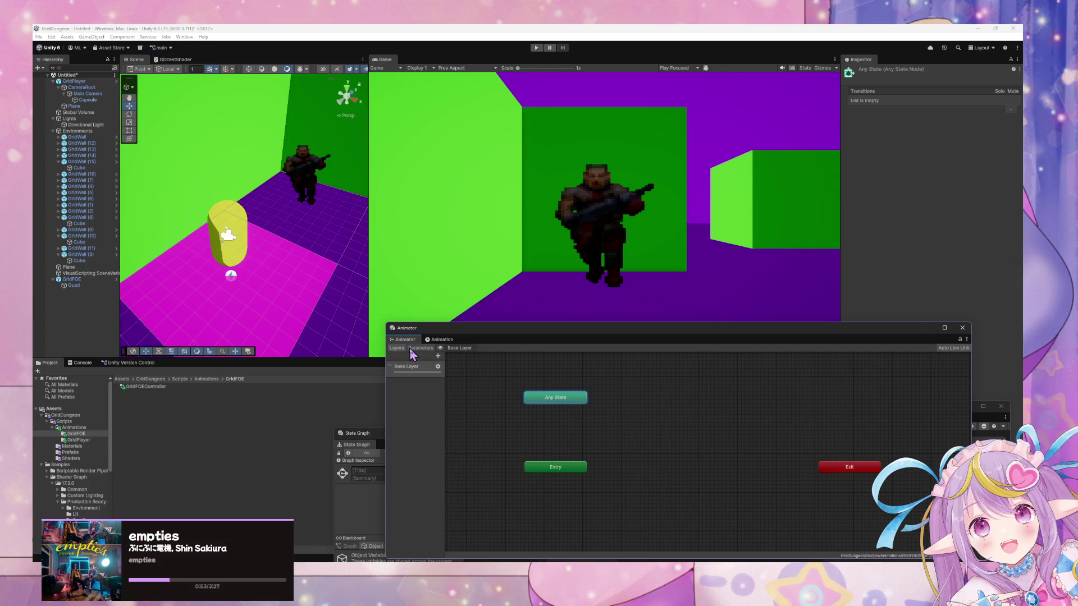
left_click(415, 371)
double_click(408, 370)
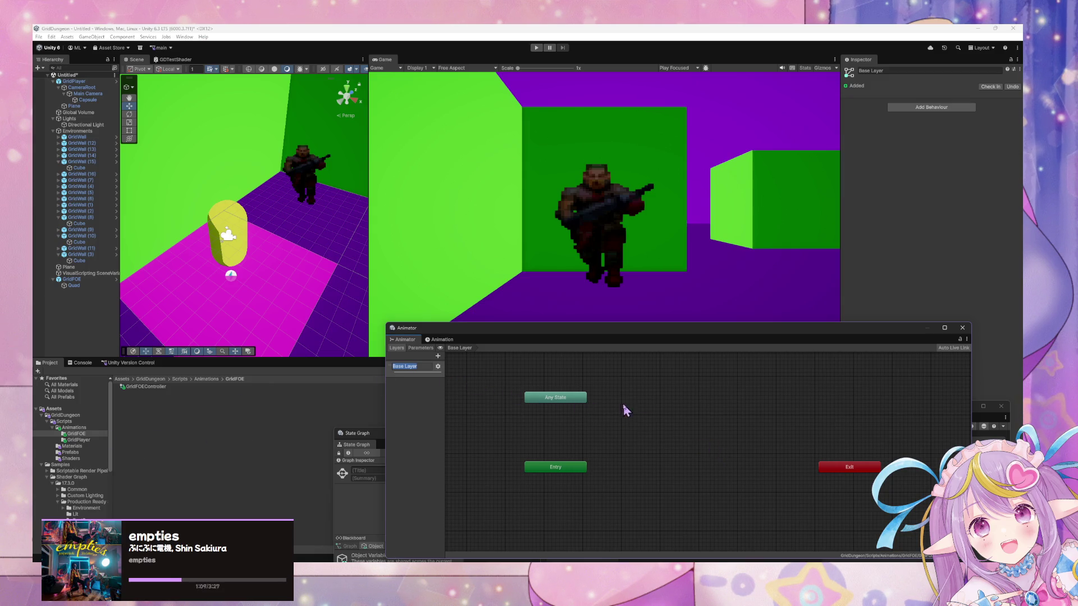
type("W")
key("Return")
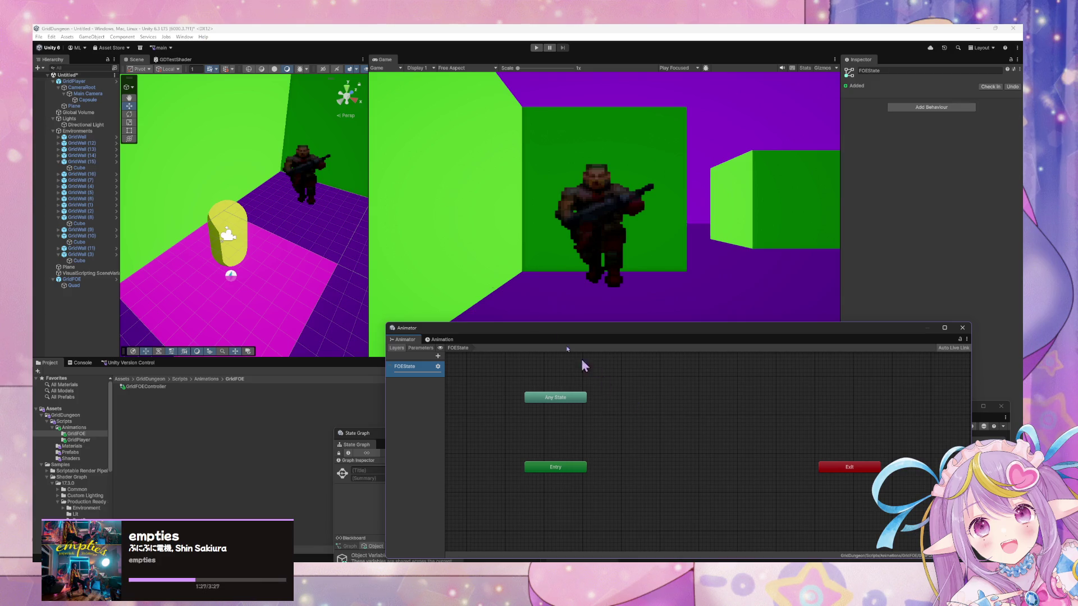
Step: Reposition the Animator window and Any State node, bringing the State Graph forward
mouse_move(527, 334)
left_mouse_down()
mouse_move(551, 270)
mouse_move(565, 295)
left_mouse_up()
mouse_move(602, 368)
left_mouse_down()
mouse_move(681, 372)
mouse_move(602, 378)
mouse_move(602, 391)
left_mouse_up()
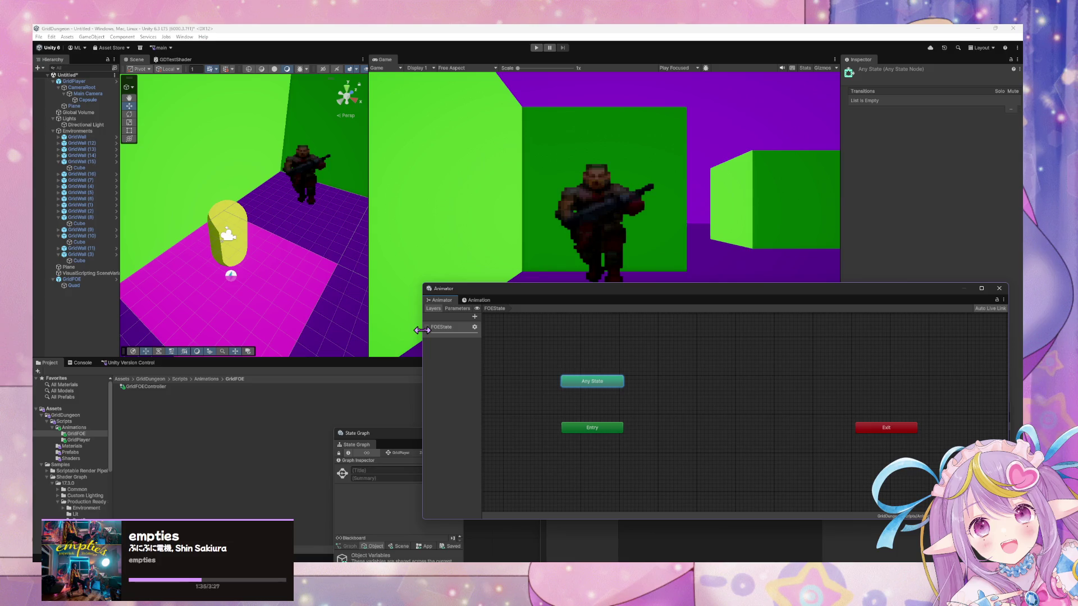
mouse_move(415, 434)
left_mouse_down()
mouse_move(306, 238)
mouse_move(475, 396)
left_mouse_up()
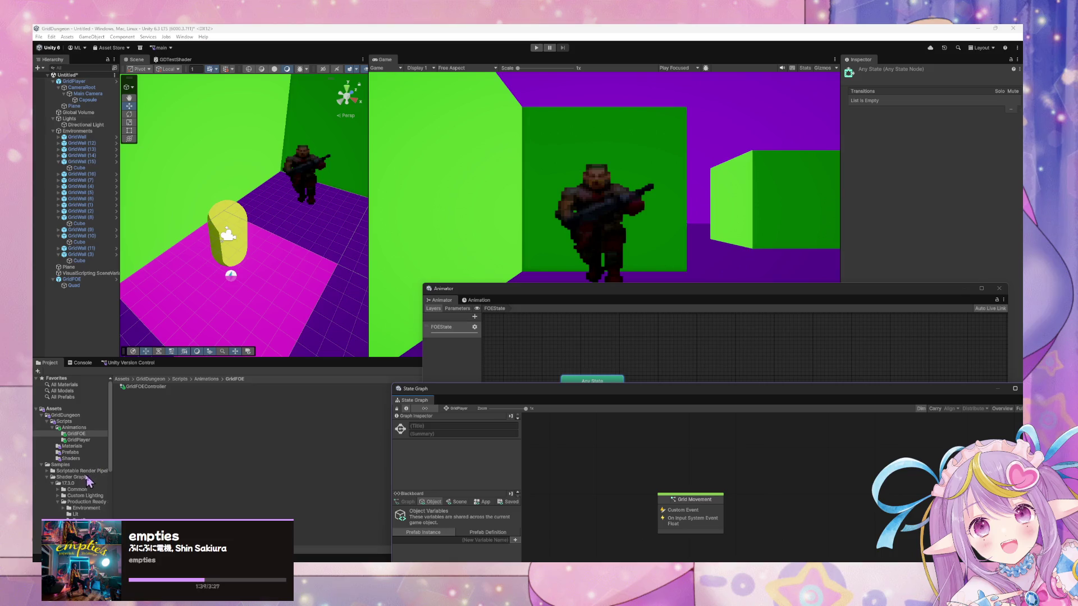
Step: Browse the Prefabs, Materials and Shaders folders, inspecting the TestEnemy material
left_click(81, 453)
left_click(80, 446)
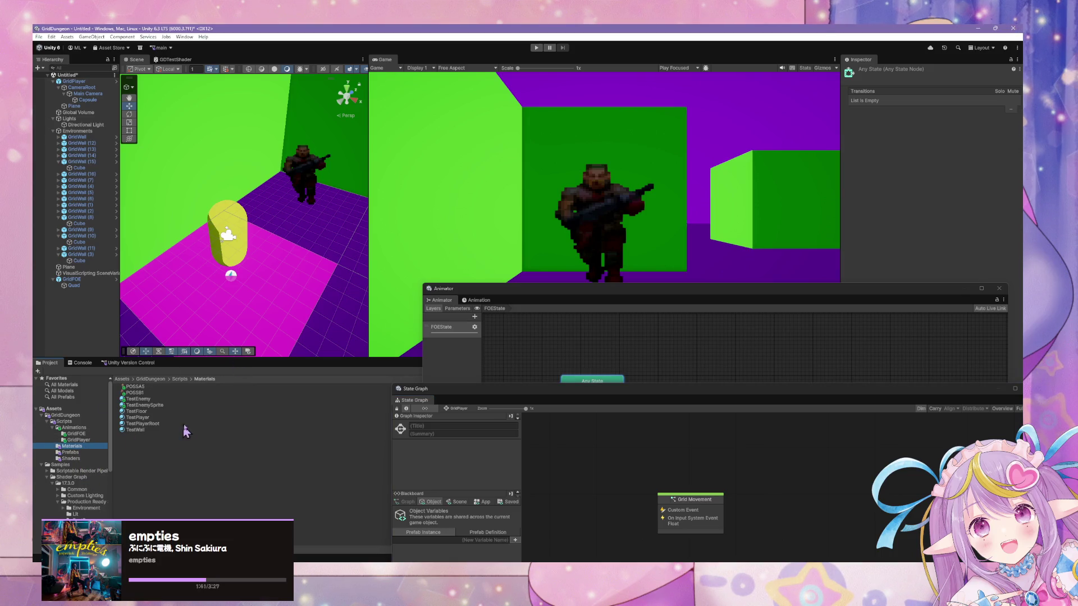
left_click(145, 400)
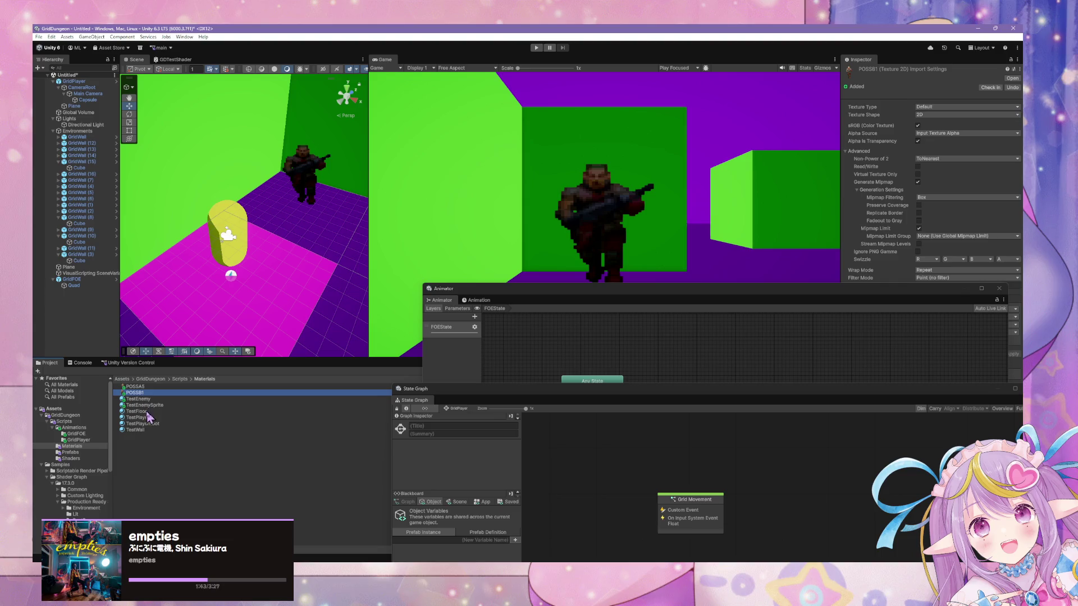
left_click(84, 459)
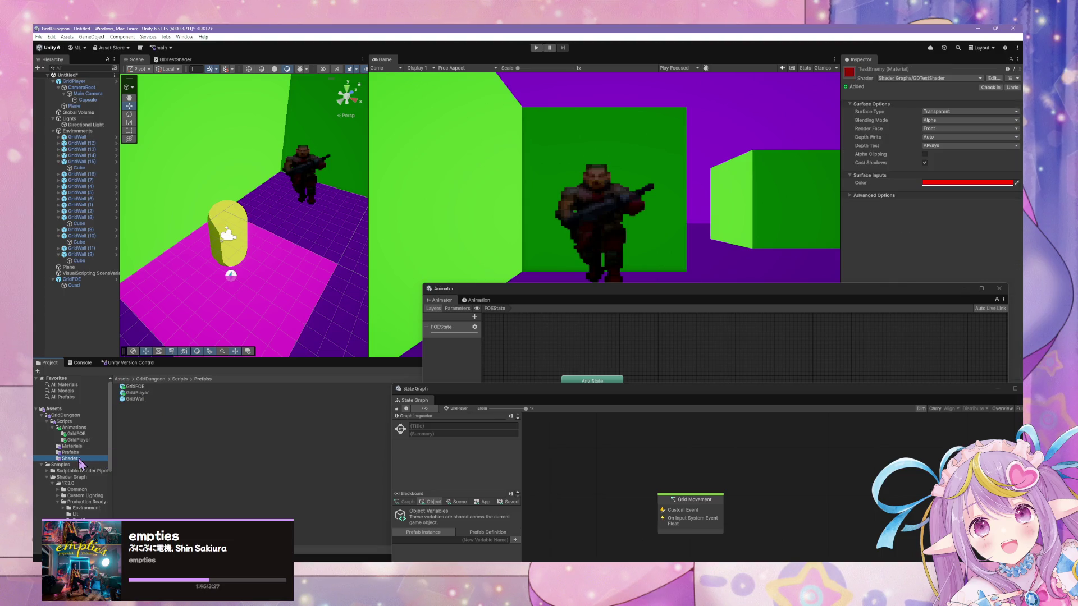
left_click(85, 441)
left_click(81, 447)
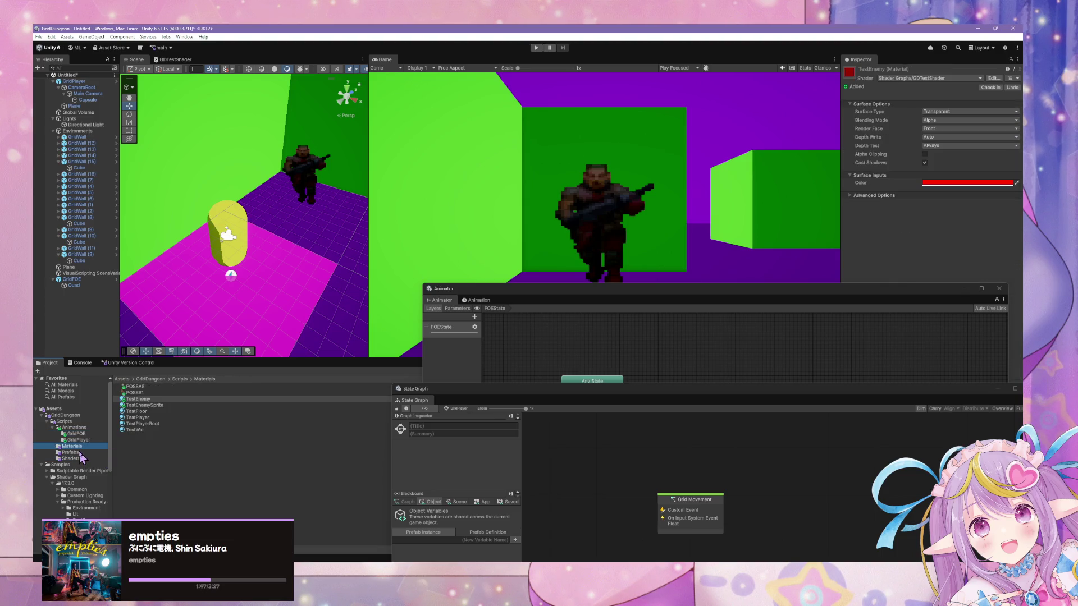
left_click(81, 458)
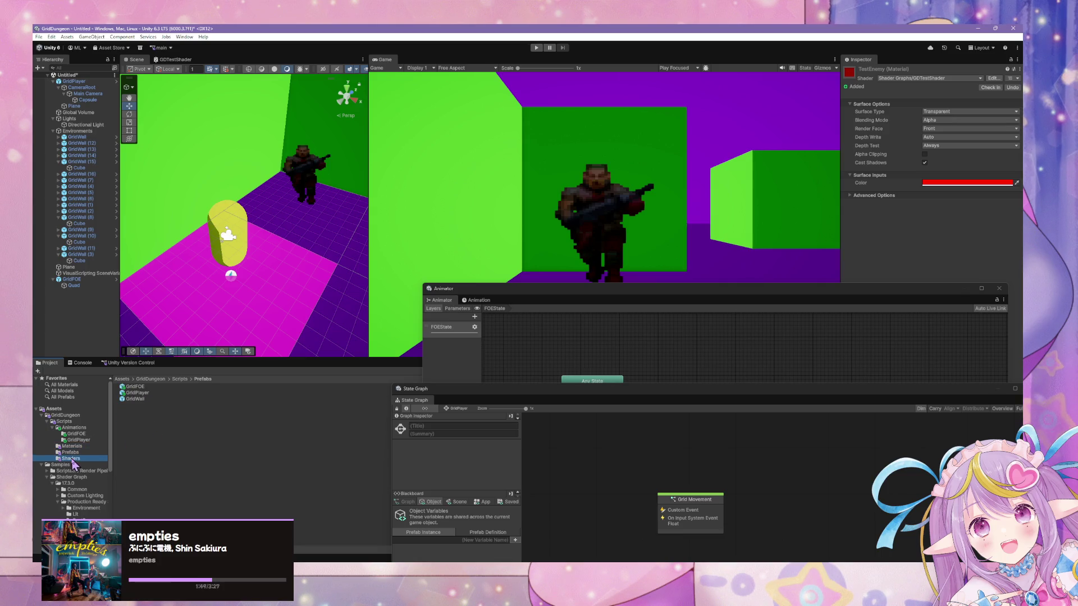
Step: Open the GDTestBillboardSprite shader graph, view its texture sampling nodes, and move the window aside
double_click(148, 387)
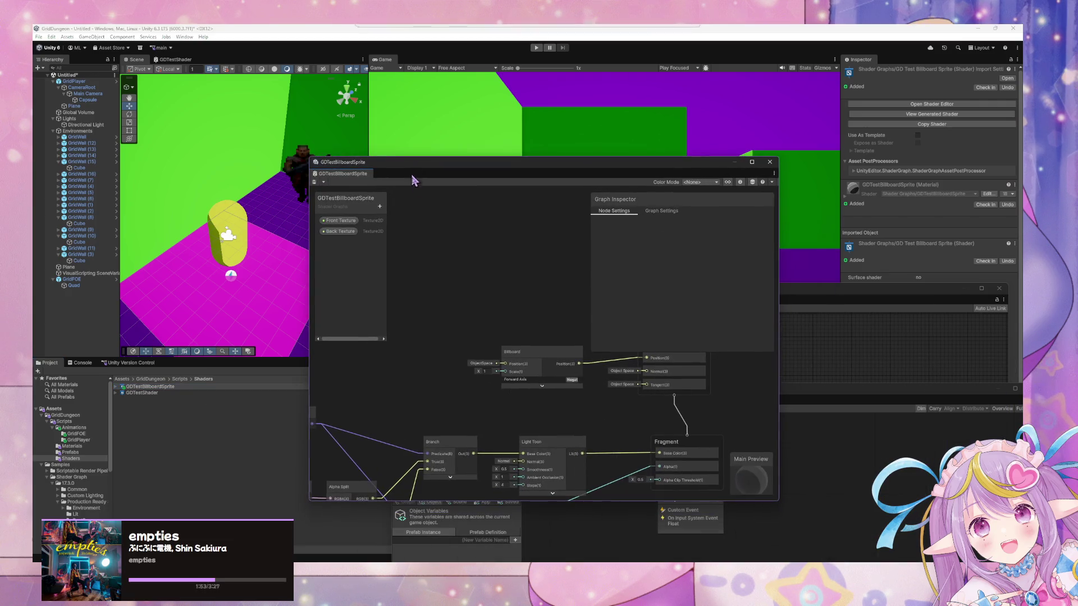
mouse_move(521, 264)
left_mouse_down()
mouse_move(372, 217)
mouse_move(584, 212)
mouse_move(553, 212)
mouse_move(493, 241)
mouse_move(457, 234)
left_mouse_up()
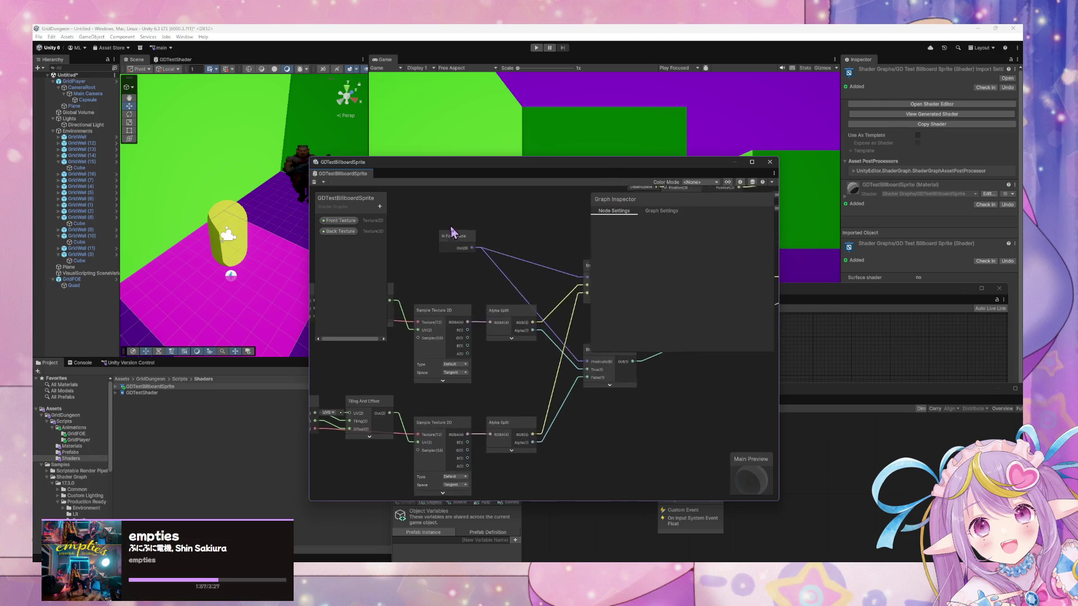
scroll(393, 301, "right", 5)
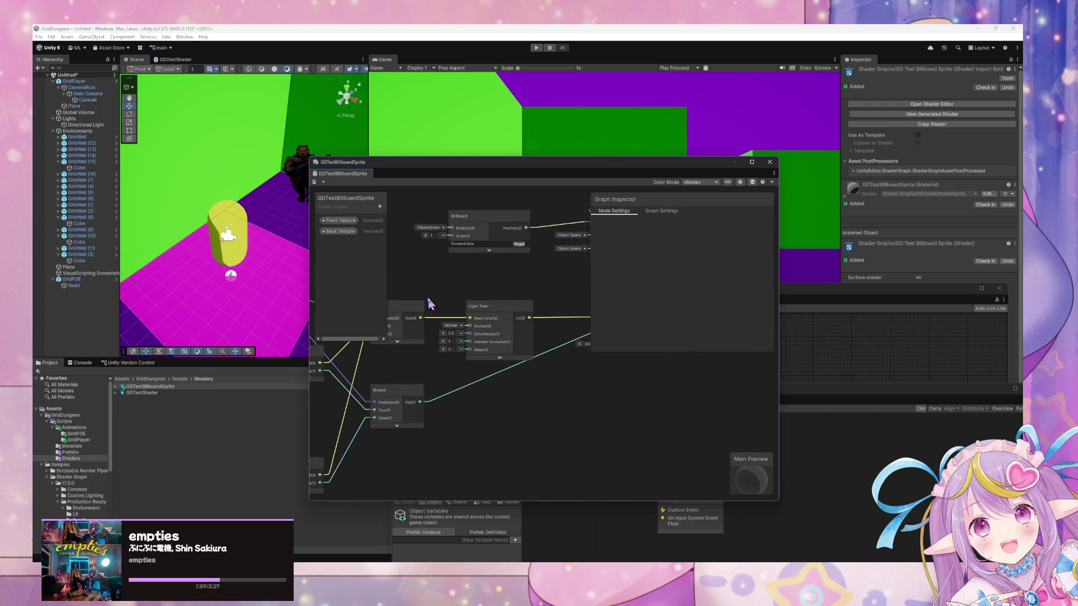
scroll(511, 289, "left", 15)
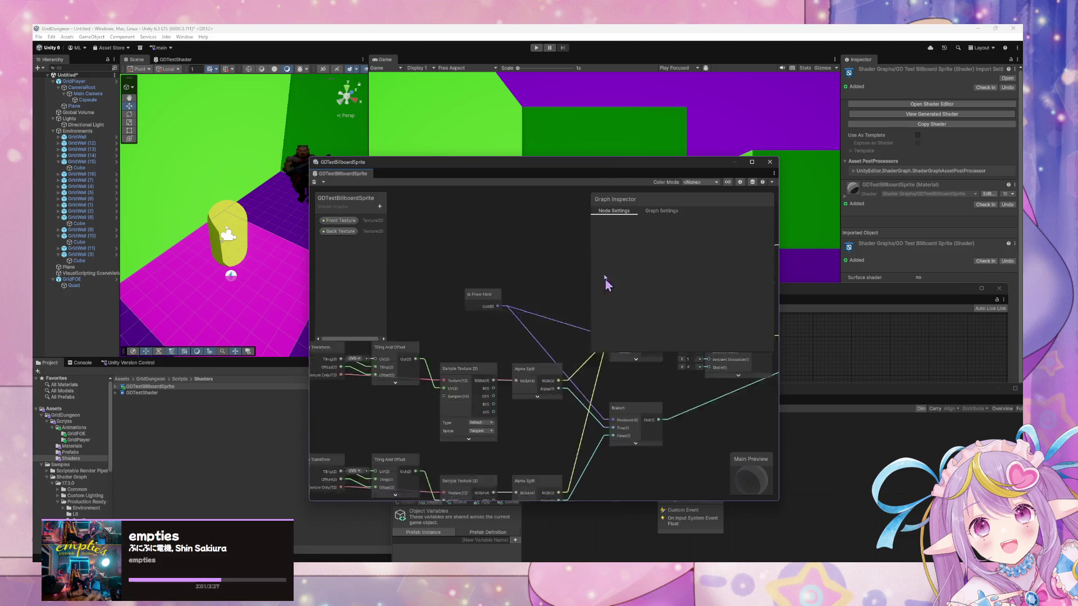
scroll(728, 252, "left", 3)
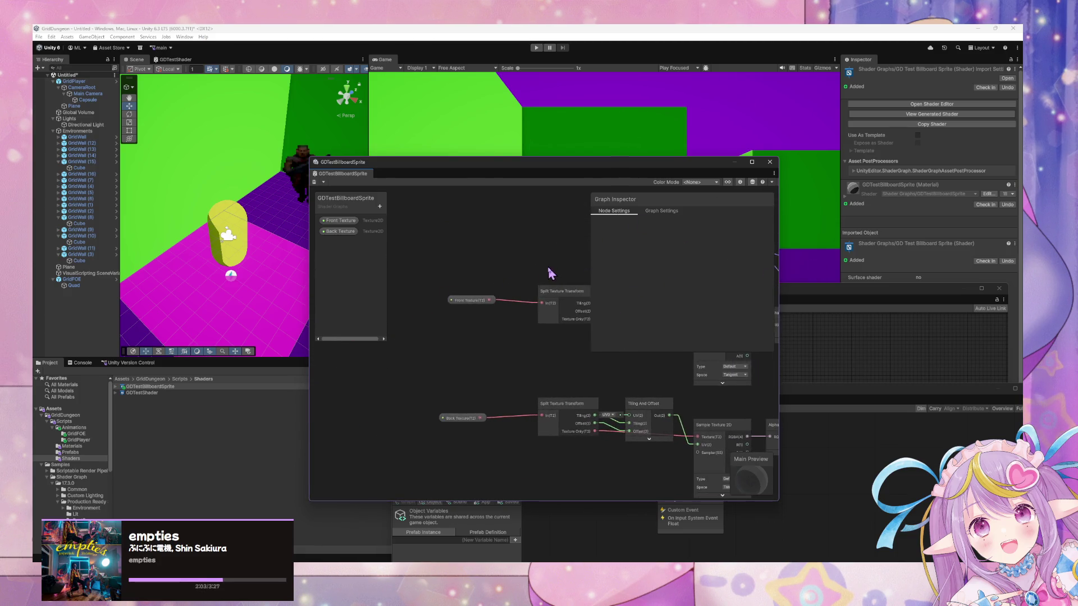
scroll(449, 261, "right", 3)
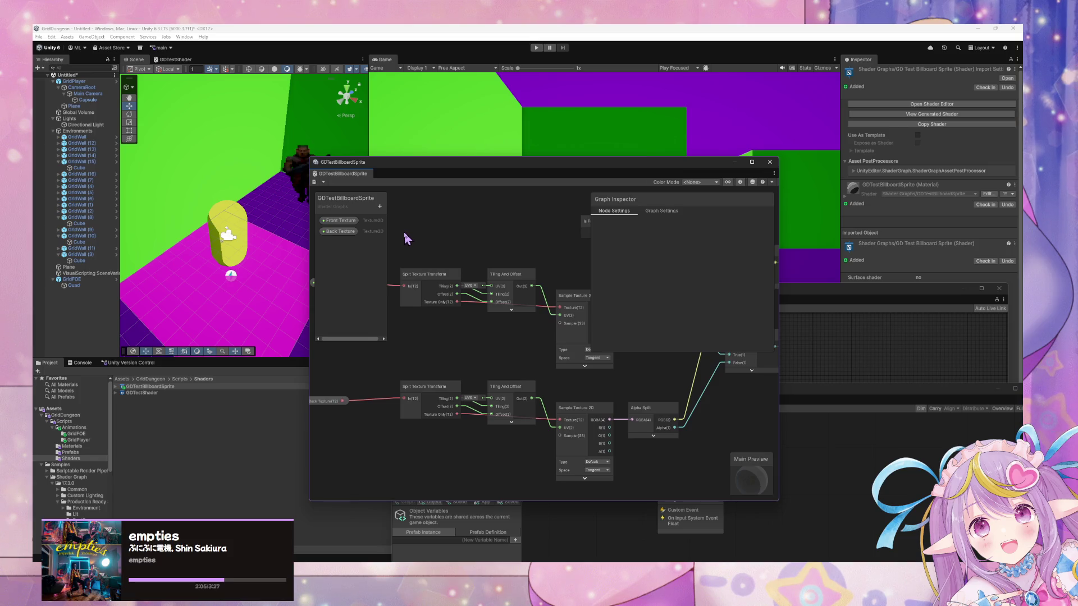
mouse_move(420, 163)
left_mouse_down()
mouse_move(513, 243)
mouse_move(488, 332)
mouse_move(668, 269)
mouse_move(643, 314)
mouse_move(555, 396)
mouse_move(550, 424)
mouse_move(572, 429)
left_mouse_up()
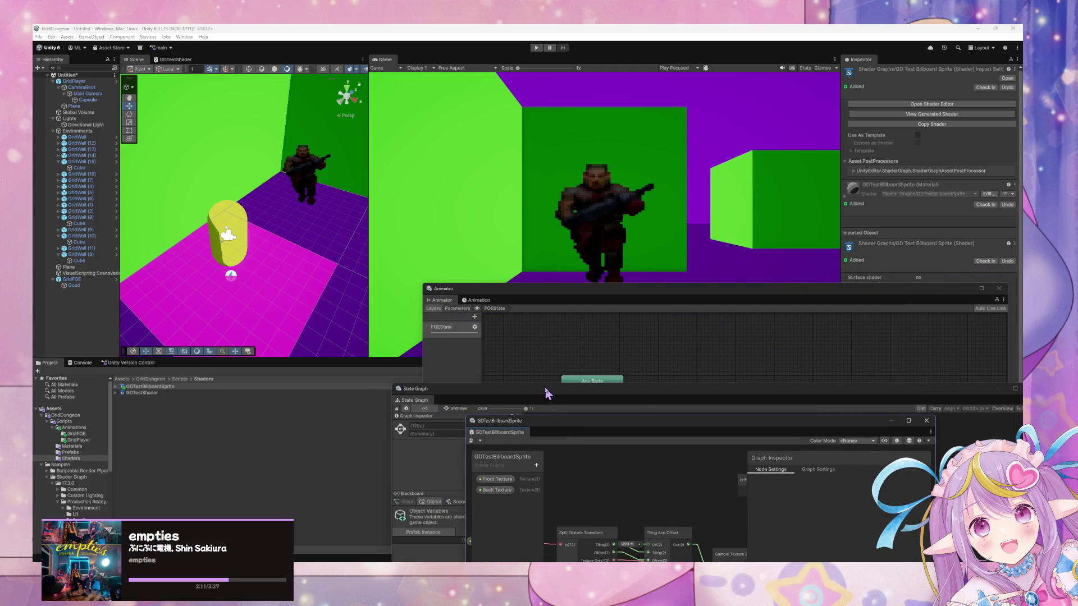
Step: Bring the Animator over the Game view, place Any State between Entry and Exit, and show the GridFOE folder
left_click_drag(557, 298, 493, 214)
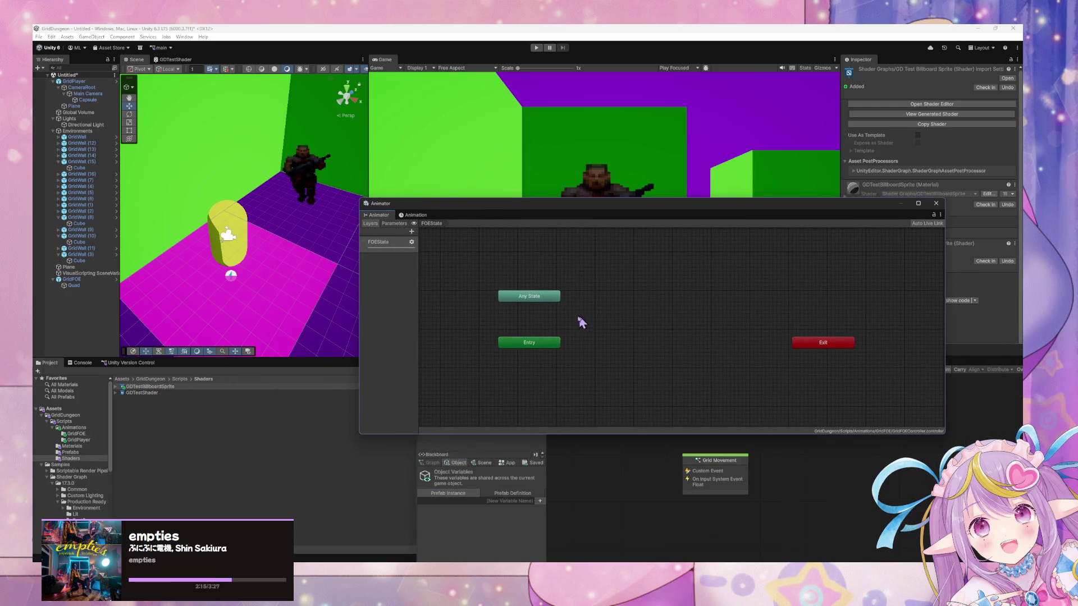
left_click(553, 298)
mouse_move(560, 293)
left_mouse_down()
mouse_move(670, 317)
mouse_move(662, 349)
left_mouse_up()
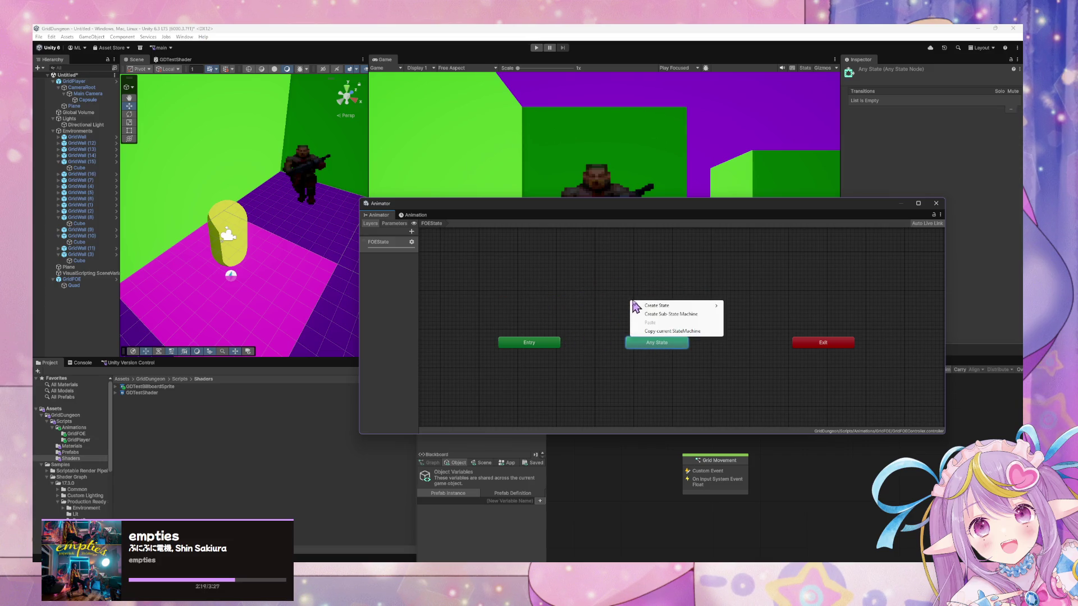
left_click(635, 303)
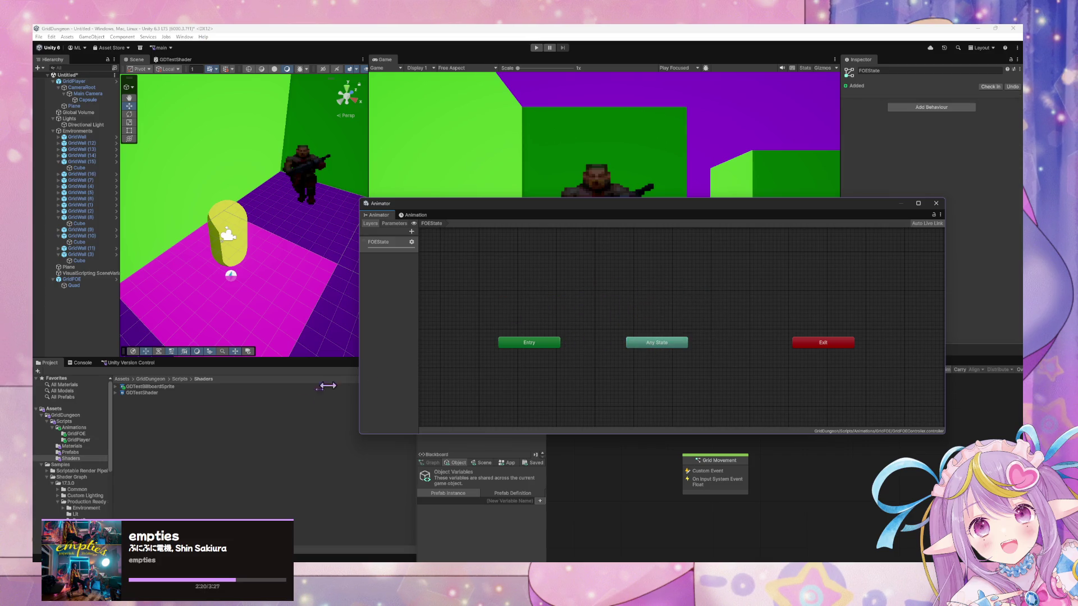
left_click(90, 434)
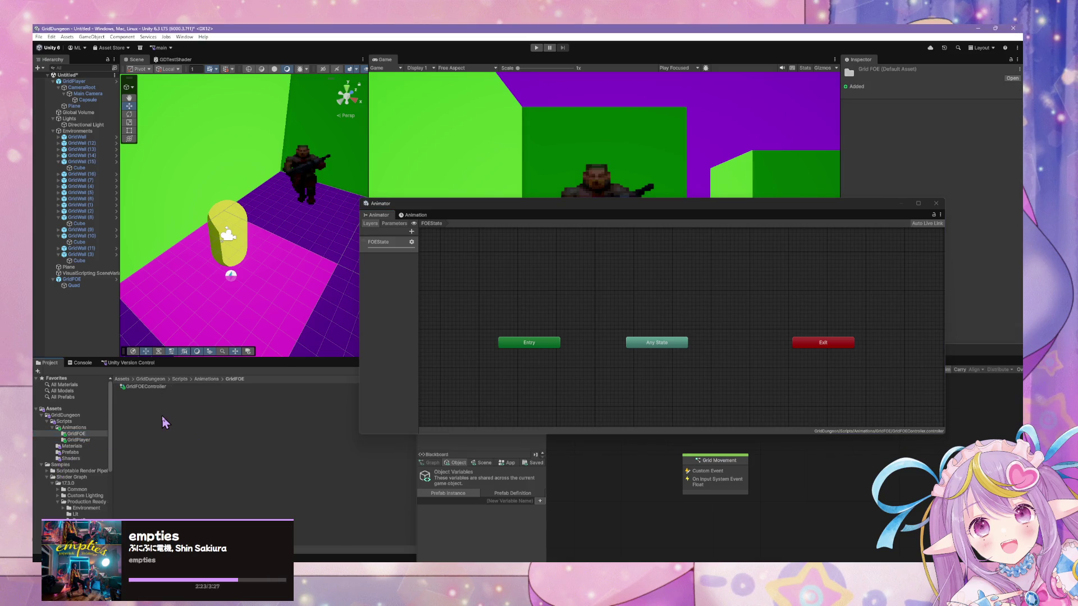
right_click(162, 419)
left_click(79, 447)
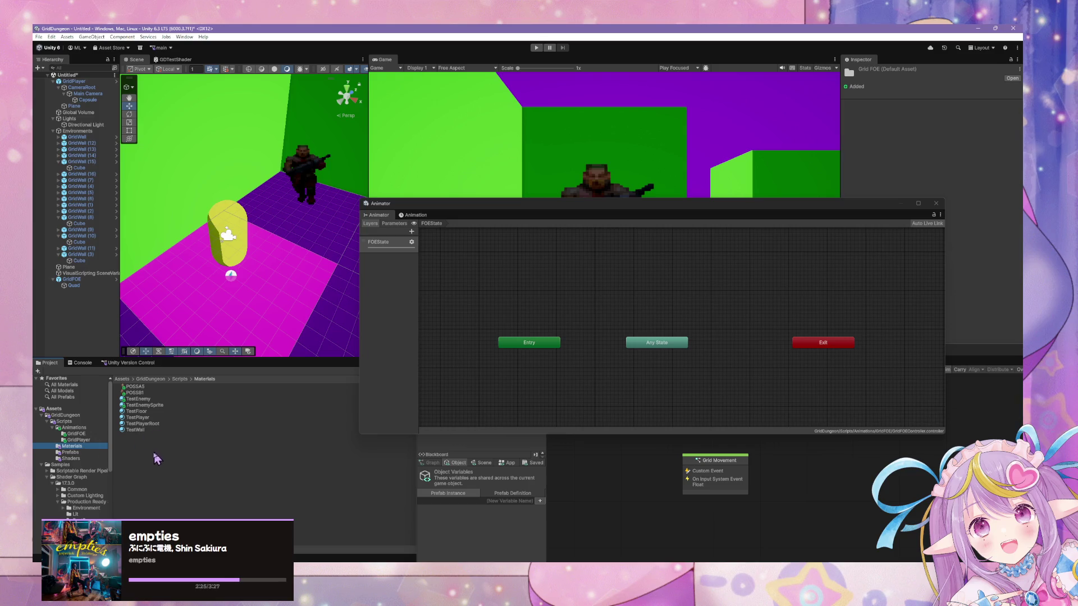
left_click(157, 406)
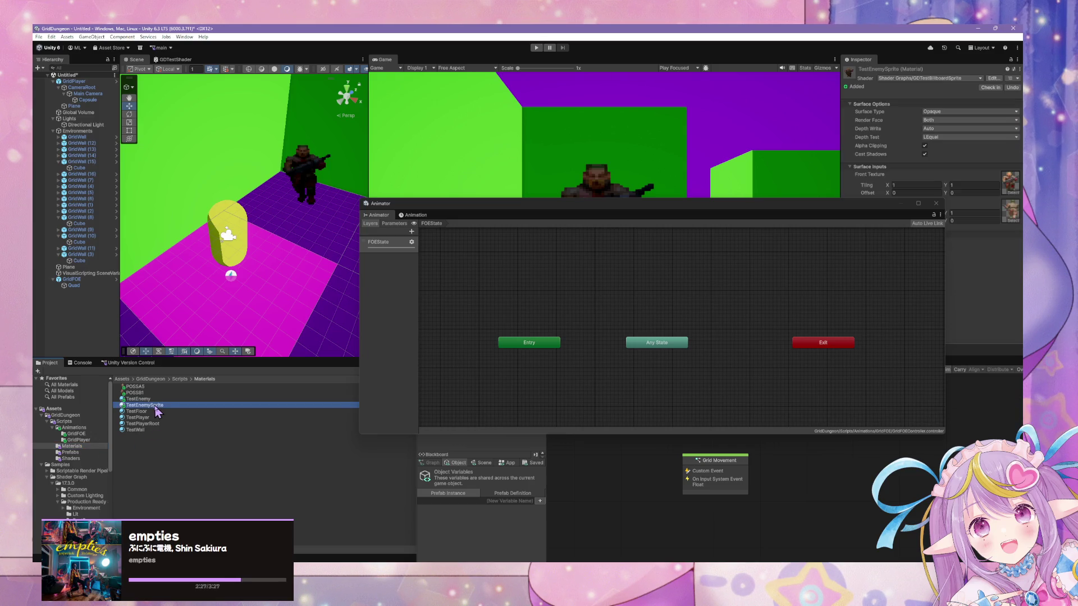
left_click_drag(791, 207, 671, 260)
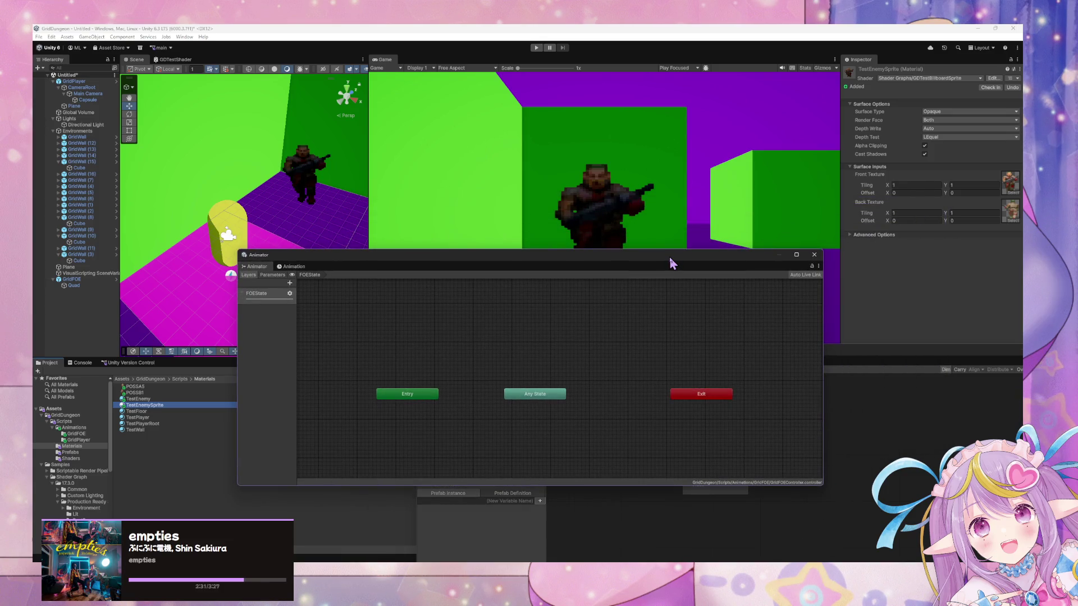
left_click_drag(669, 257, 832, 236)
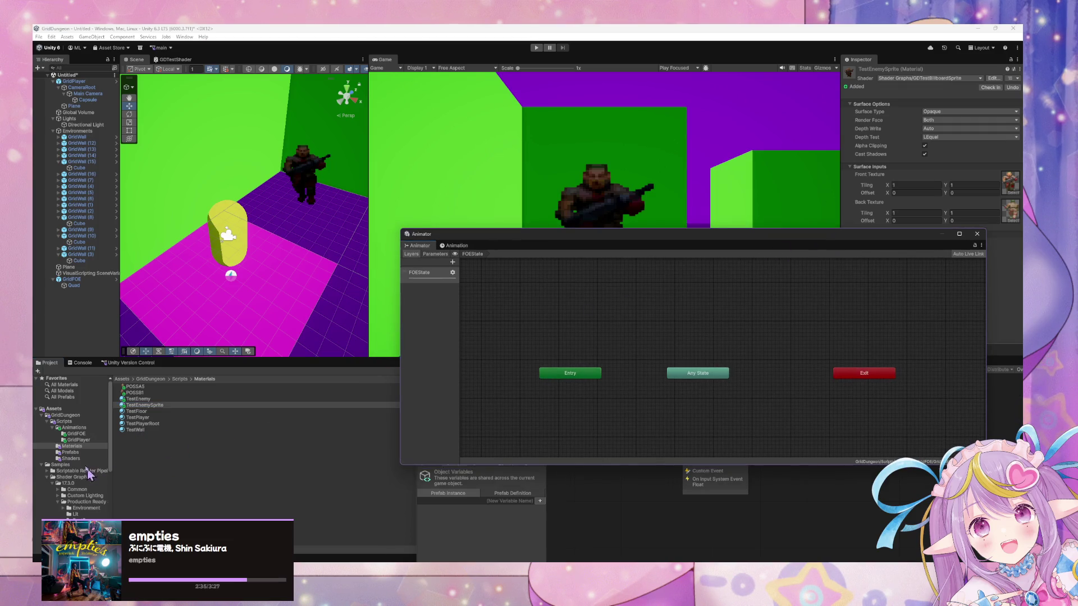
left_click(79, 434)
right_click(222, 415)
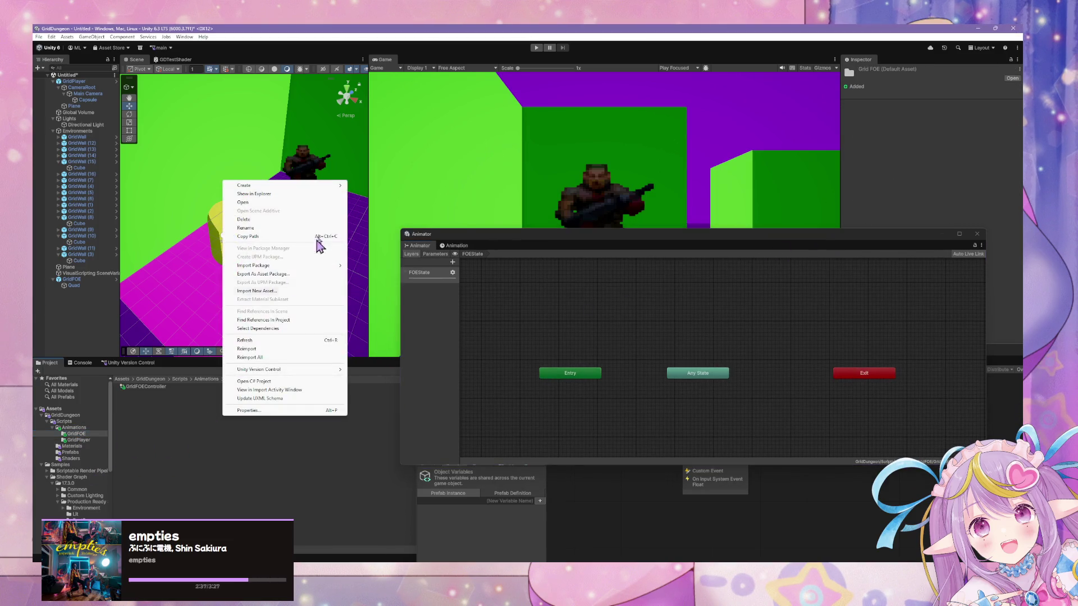
left_click(79, 440)
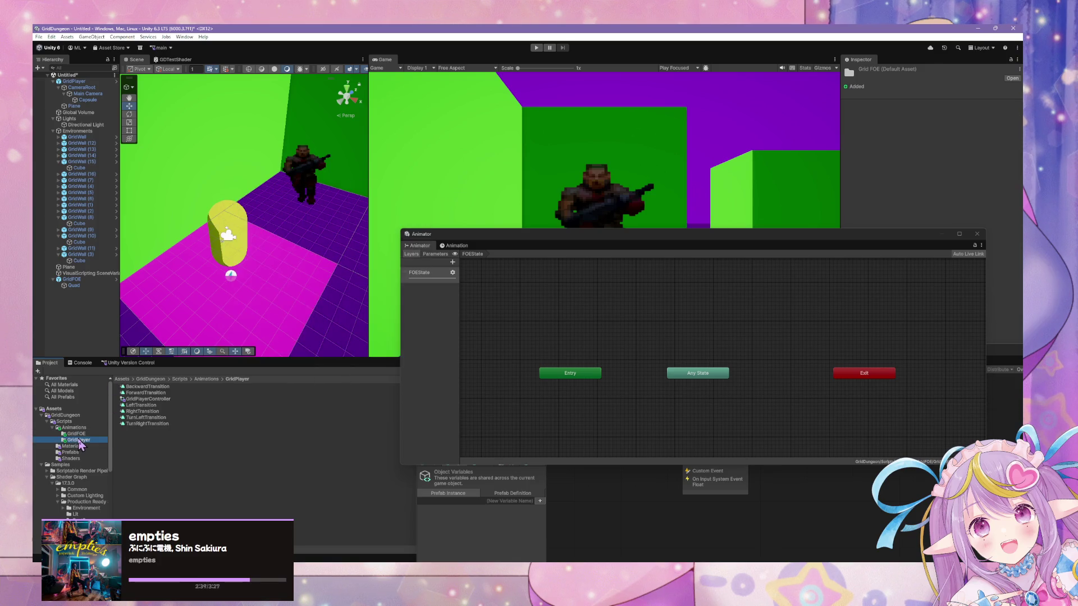
left_click(78, 434)
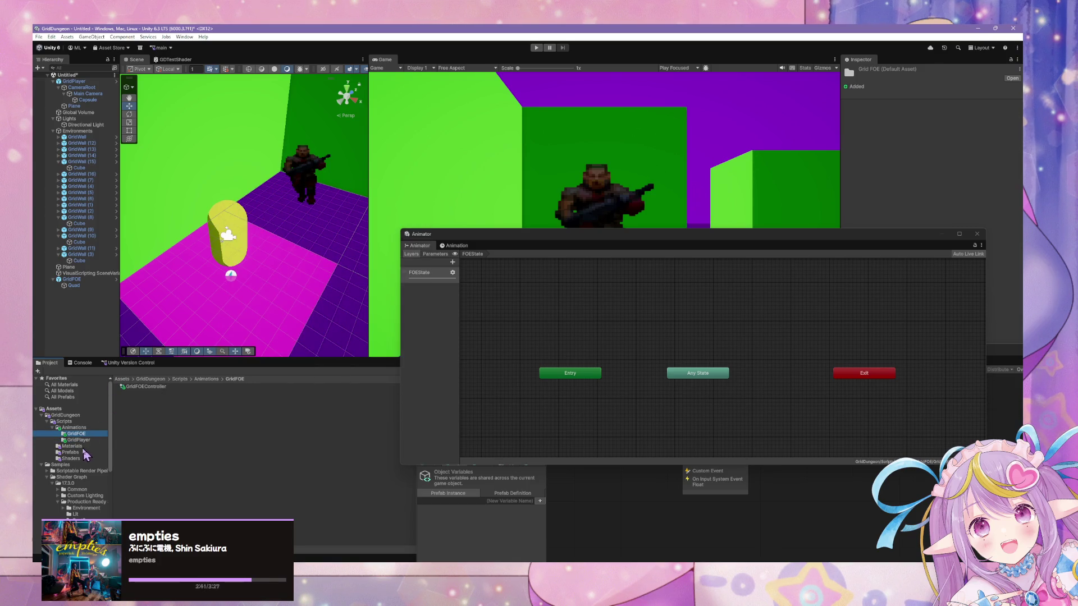
left_click(76, 447)
right_click(148, 448)
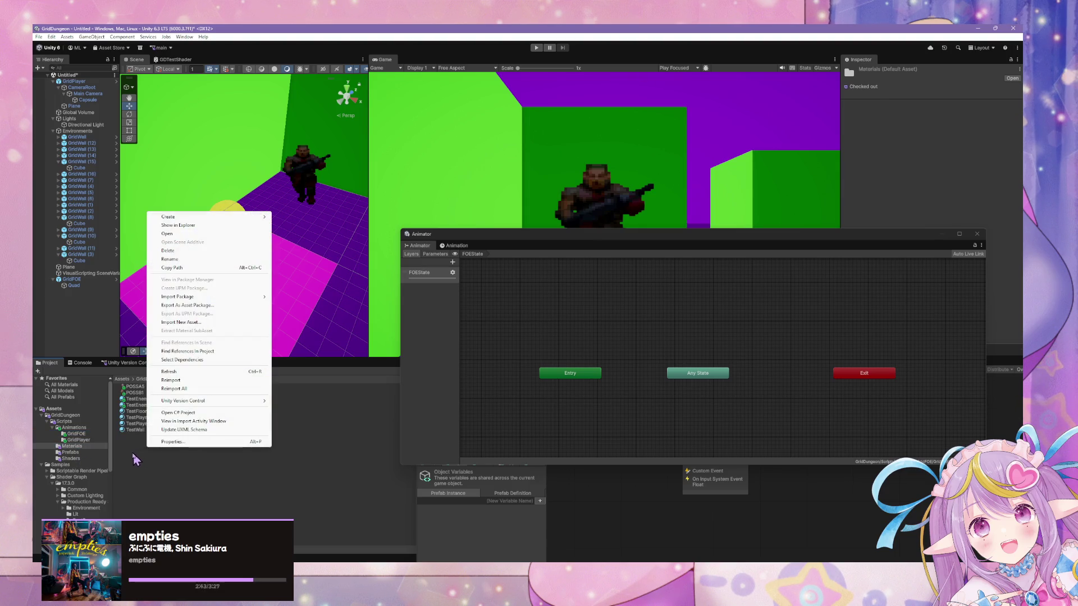
left_click(135, 459)
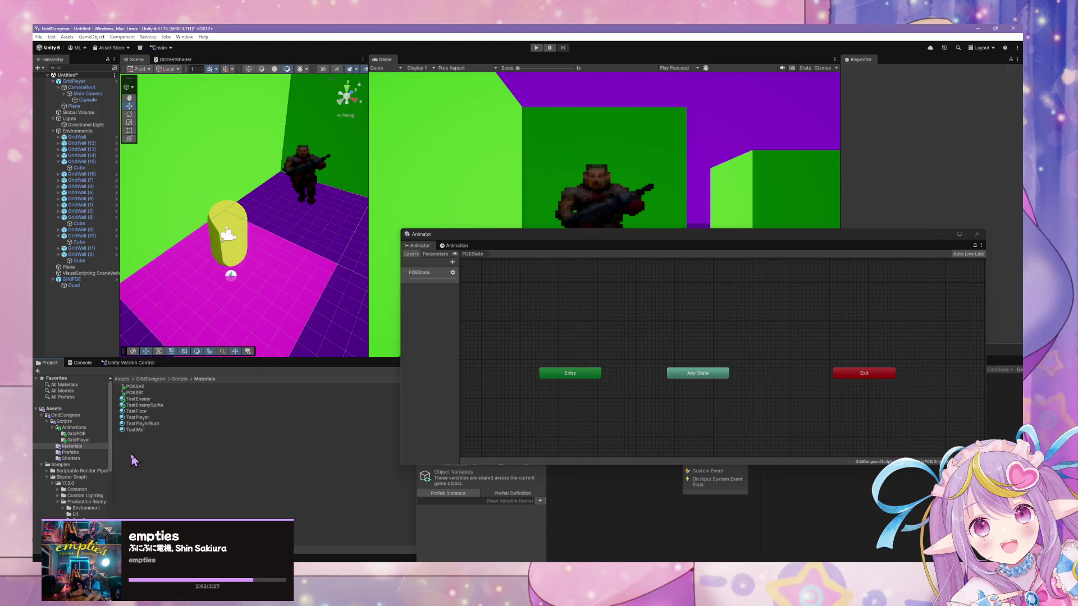
left_click(93, 434)
left_click(101, 441)
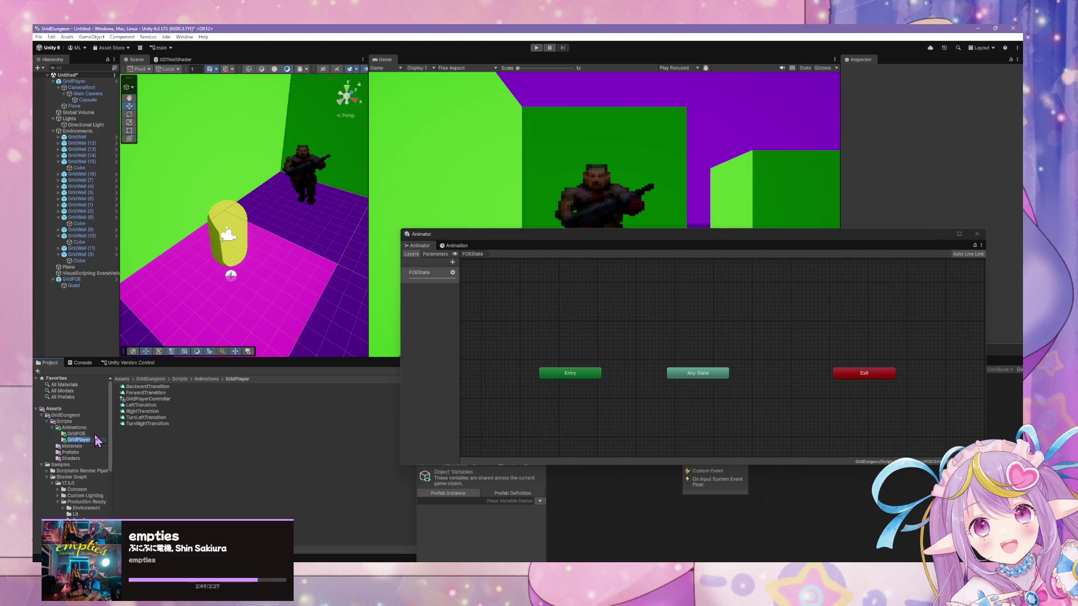
left_click(90, 435)
left_click(92, 441)
left_click(89, 435)
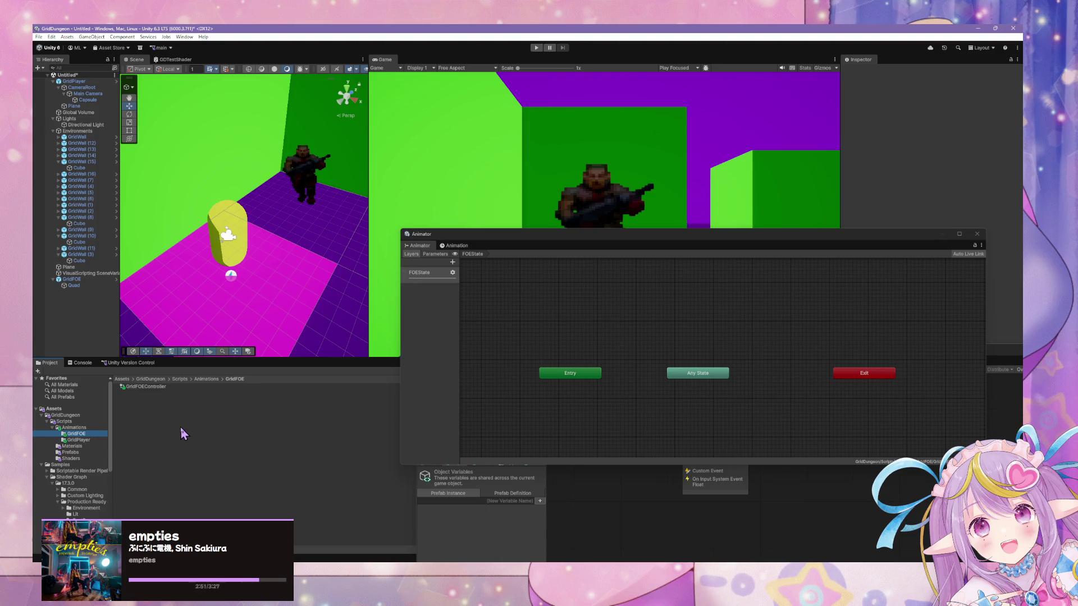
Step: Look through the GridFOE folder's Create menu without creating anything
right_click(256, 406)
mouse_move(337, 175)
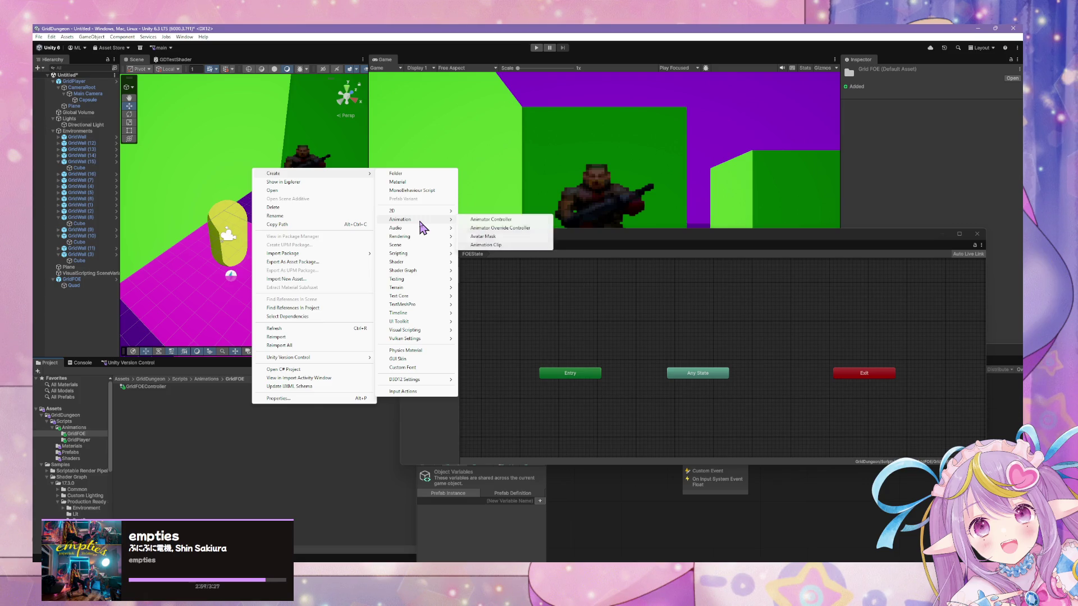
mouse_move(411, 259)
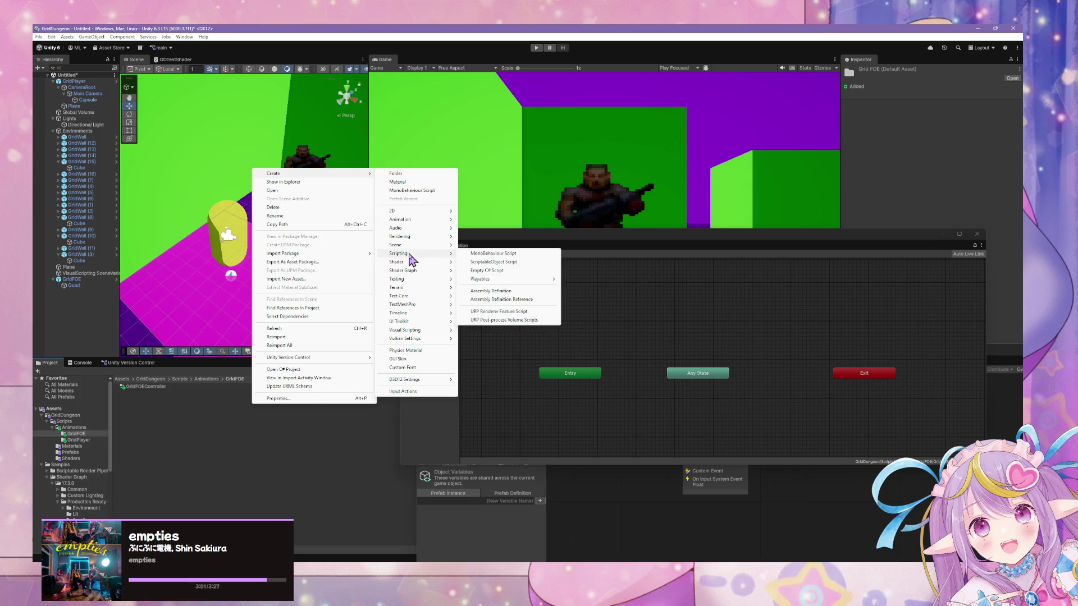
mouse_move(422, 217)
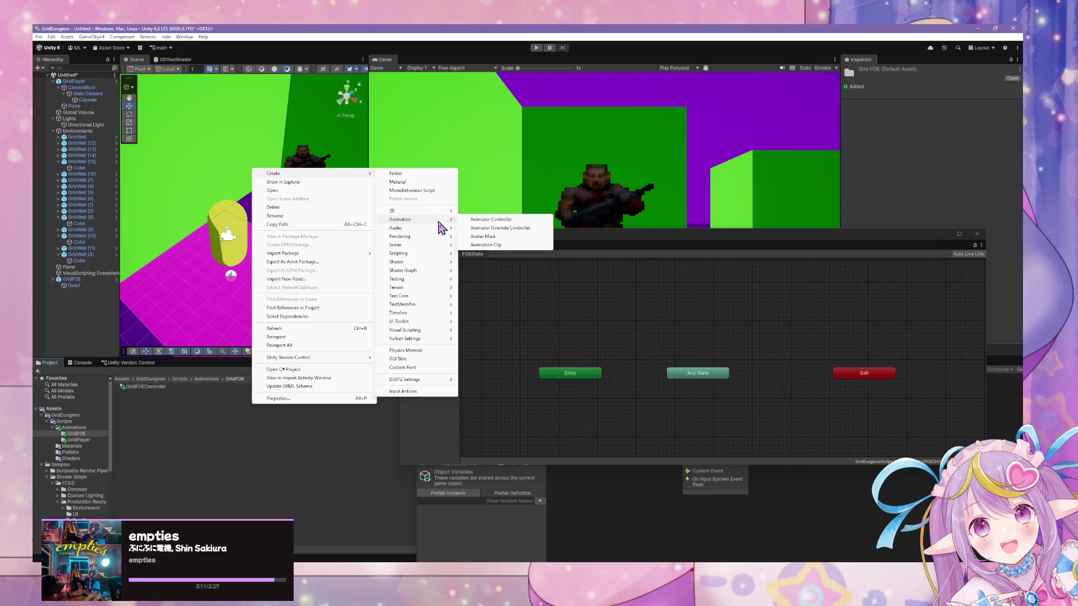
left_click(513, 264)
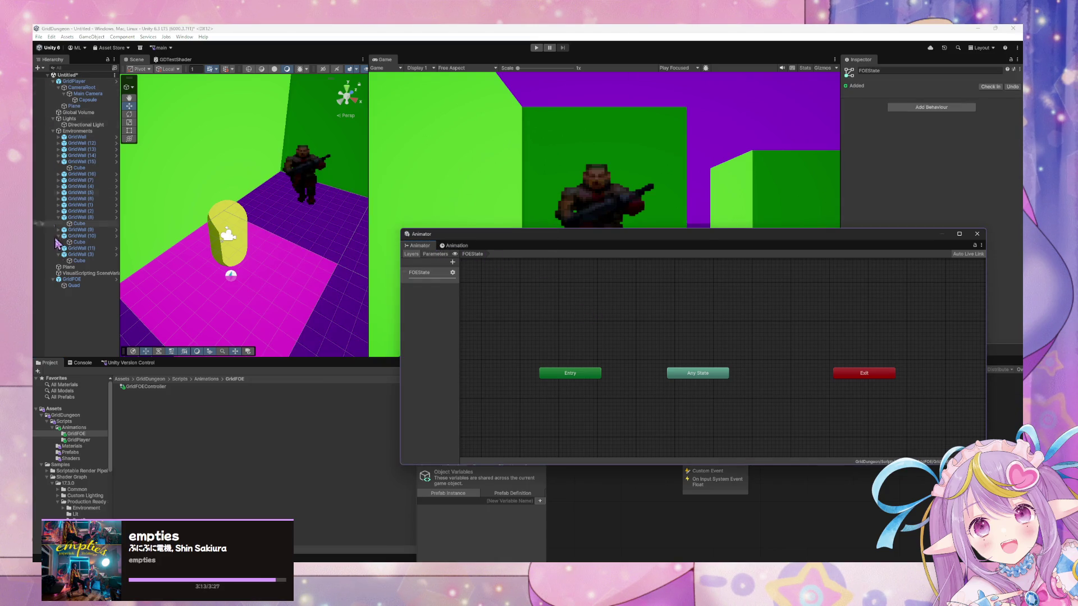
left_click(72, 280)
Step: Create an Animation Clip in the GridFOE folder and name it GridFOEIdle
right_click(182, 411)
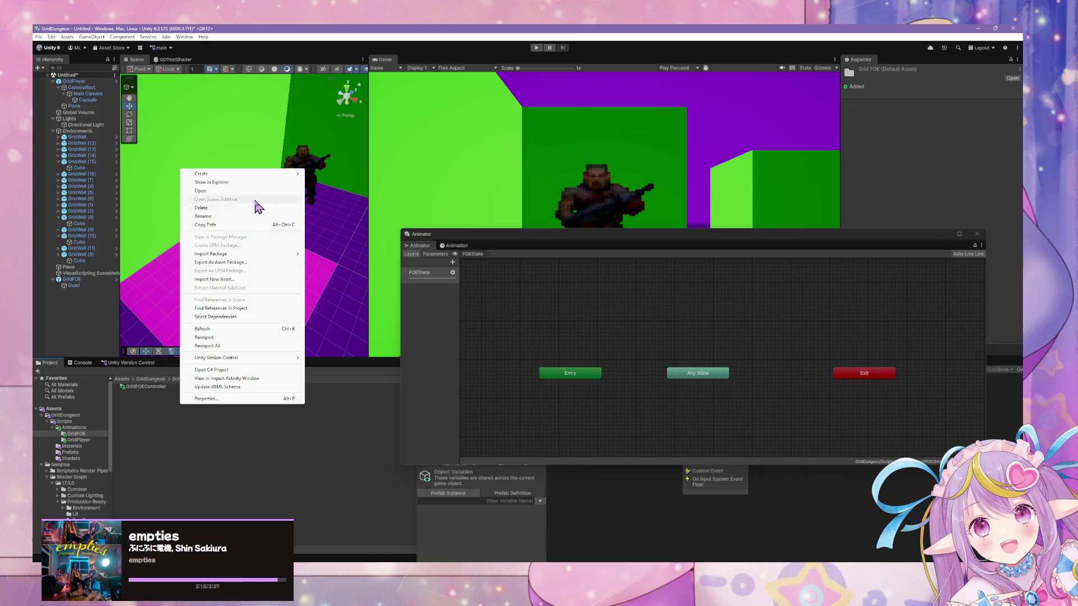
mouse_move(265, 173)
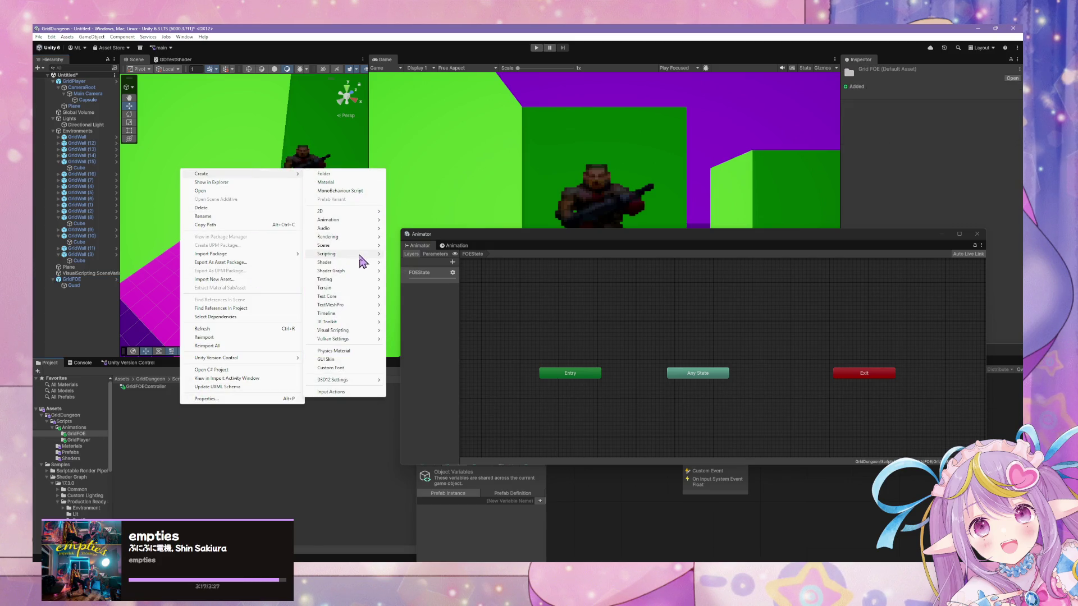
mouse_move(358, 224)
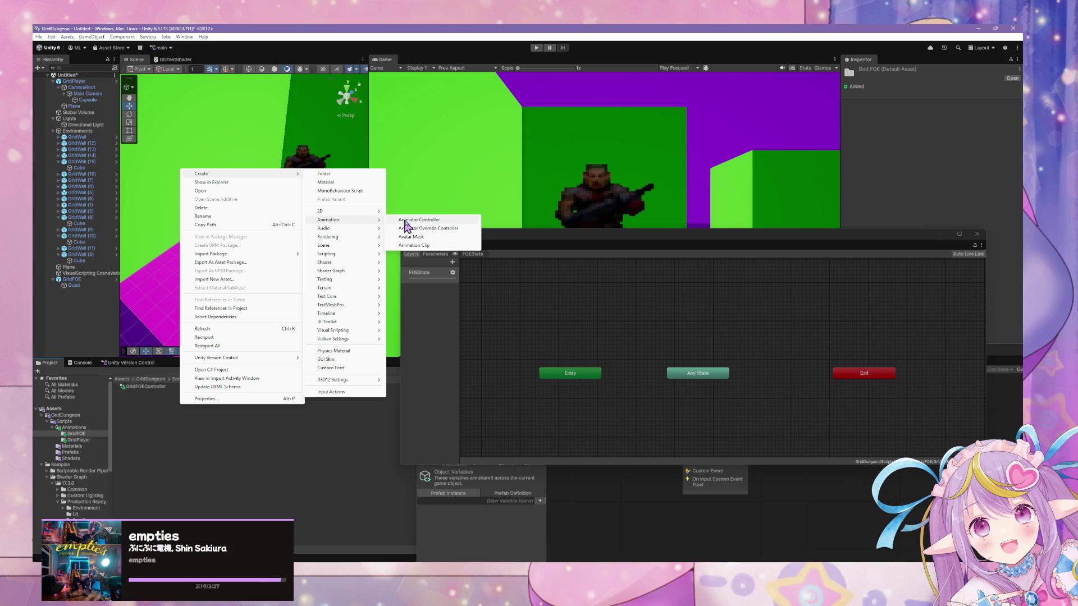
left_click(433, 246)
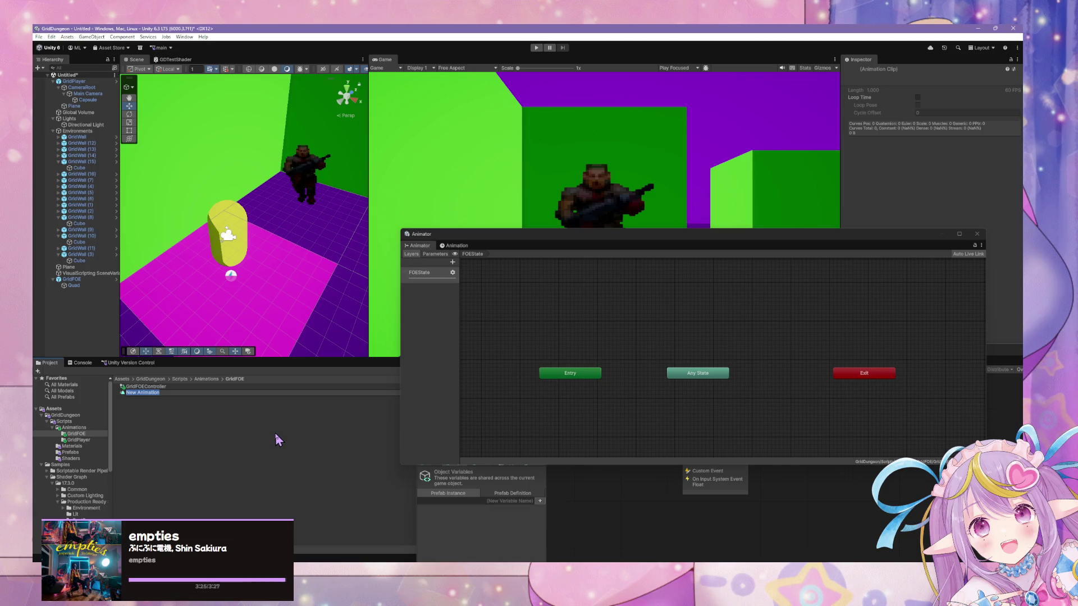
type("Gri")
type("dFOE")
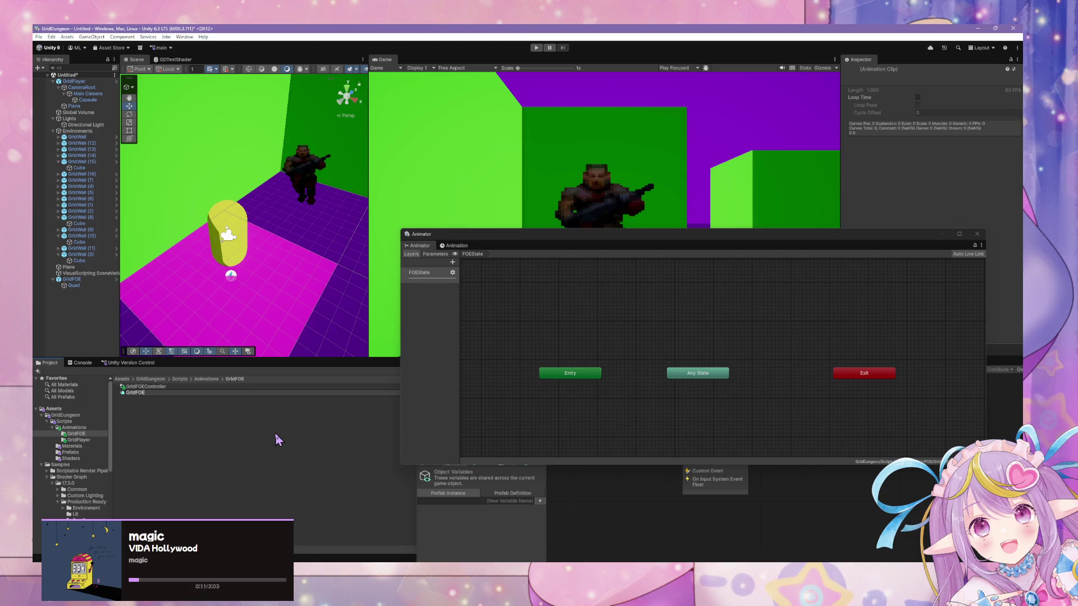
type("Idle")
key("Return")
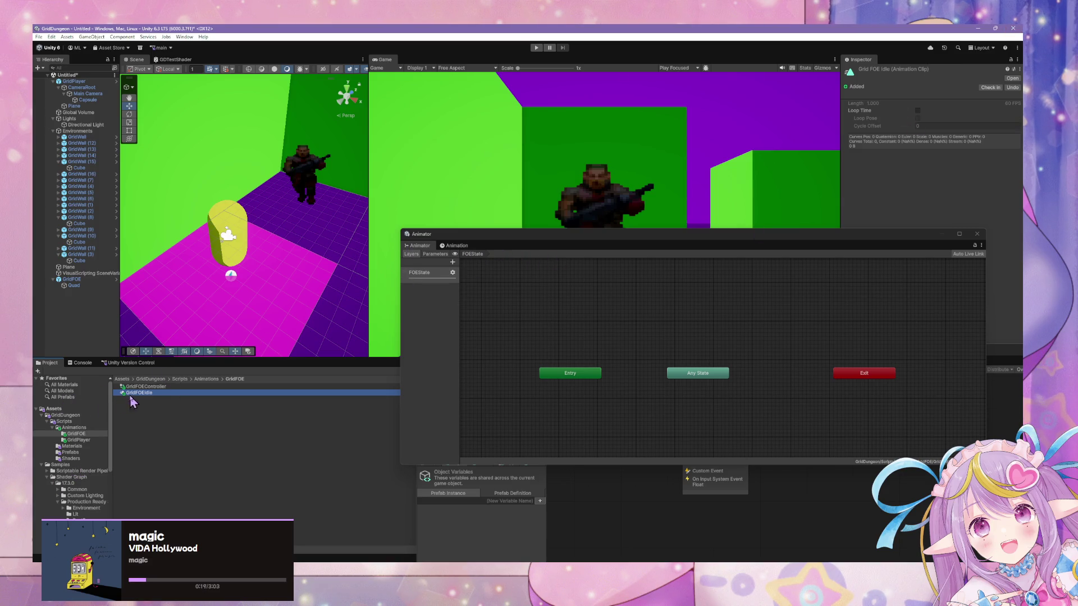
Step: Add GridFOEIdle to the FOEState graph as the default state and arrange the nodes around it
left_click_drag(131, 397, 630, 385)
left_click_drag(698, 371, 752, 365)
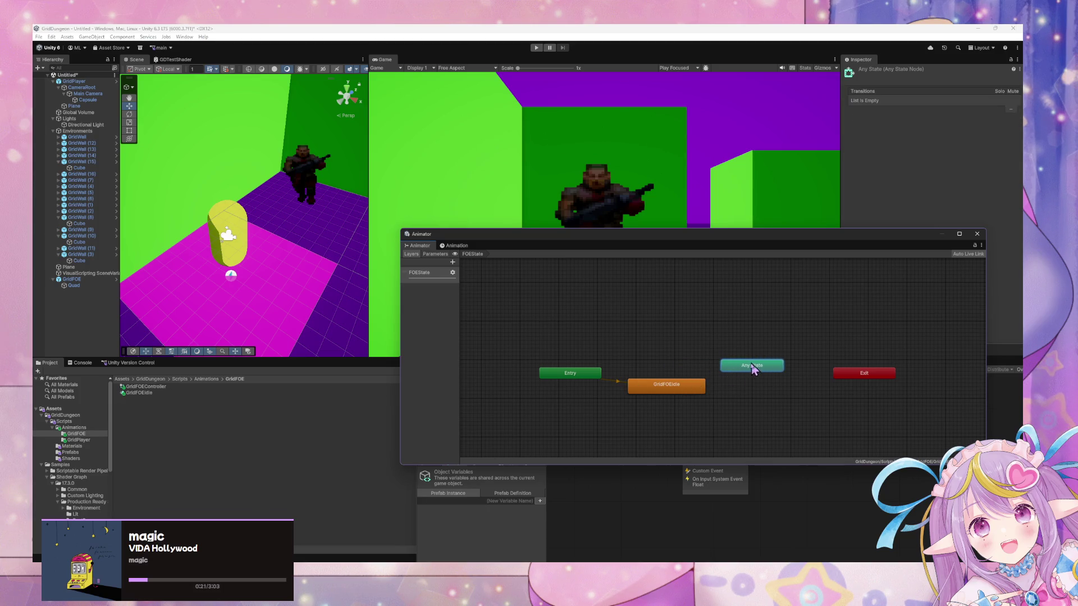
left_click_drag(660, 388, 671, 364)
left_click_drag(558, 376, 481, 361)
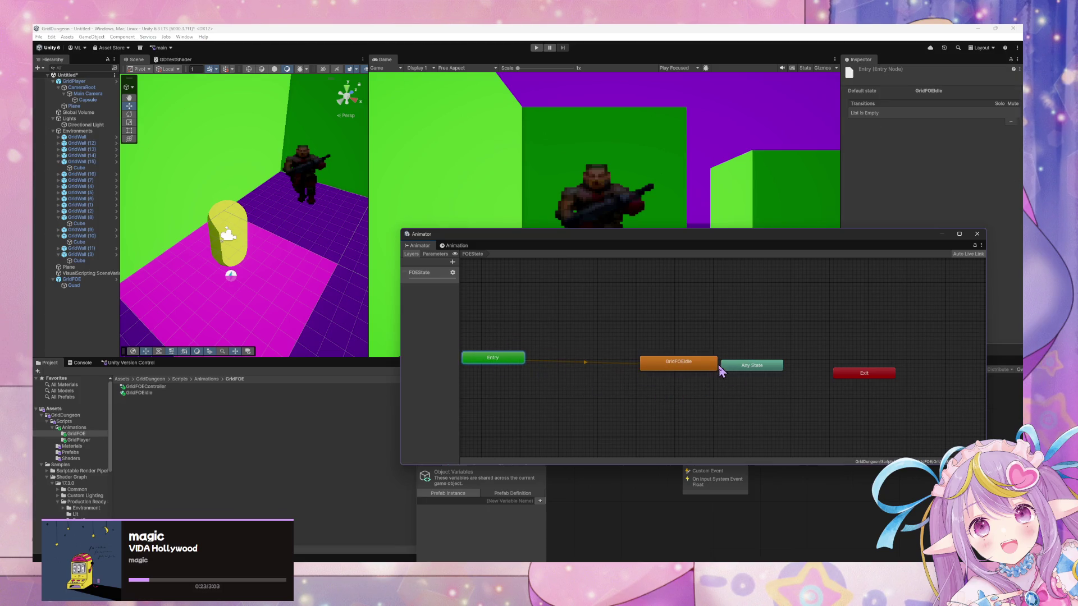
mouse_move(717, 366)
left_mouse_down()
mouse_move(655, 360)
mouse_move(666, 362)
left_mouse_up()
left_click(748, 369)
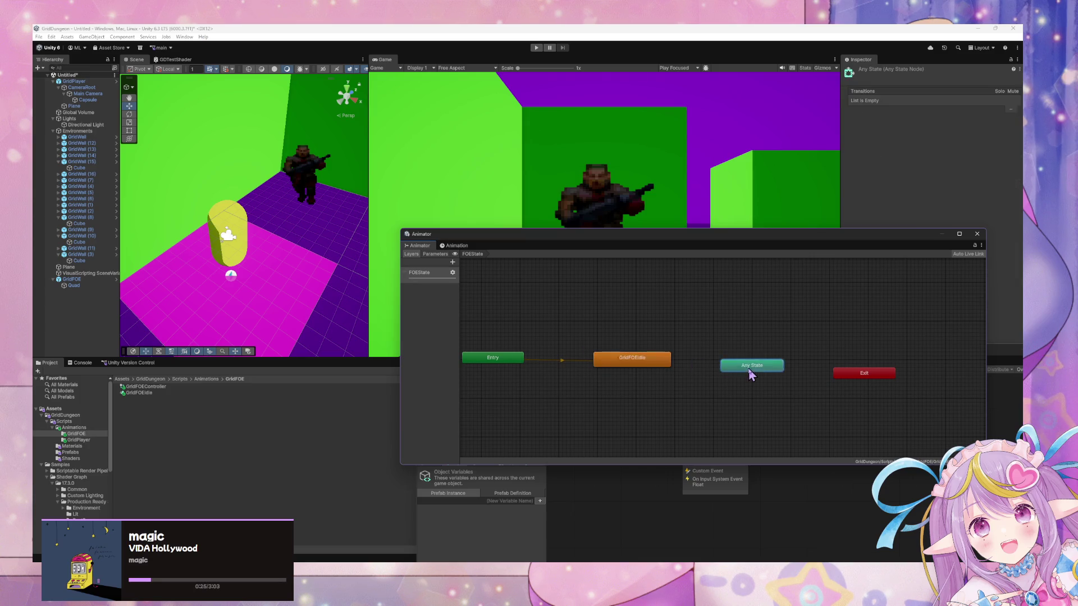
left_click_drag(751, 374, 752, 367)
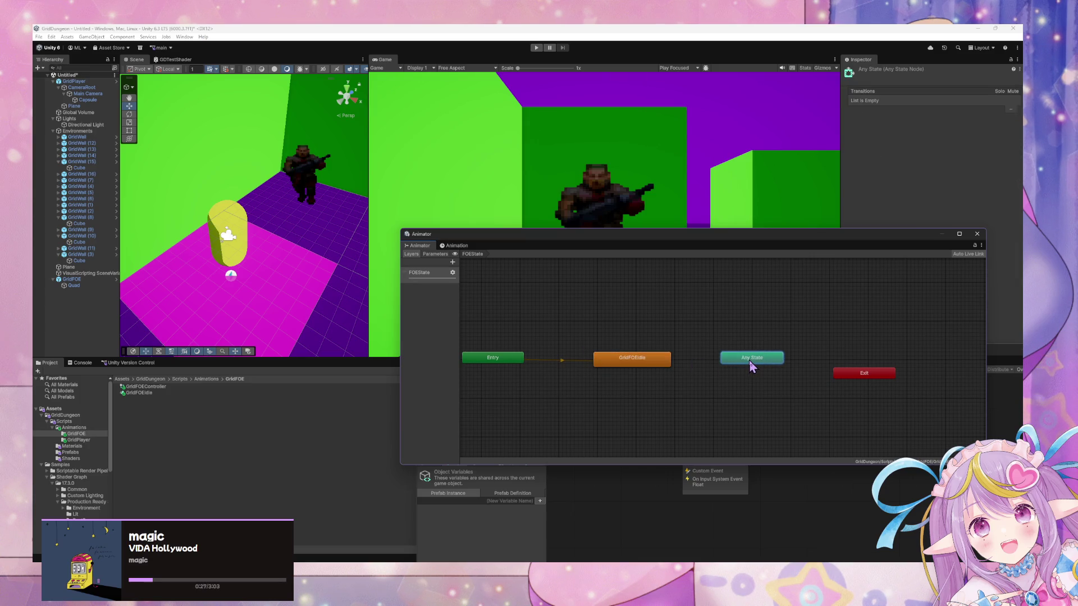
left_click(643, 364)
Step: Duplicate the GridFOEIdle clip and name the copy GridFOEAttack
left_click(137, 393)
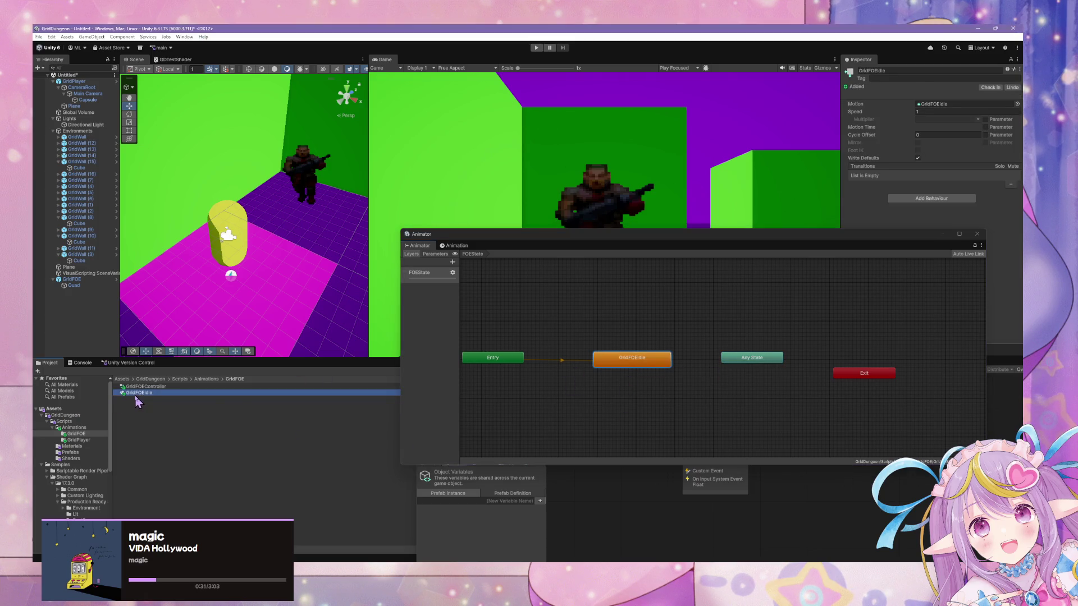
key("ctrl+d")
key("F2")
type("GridFOEAttack")
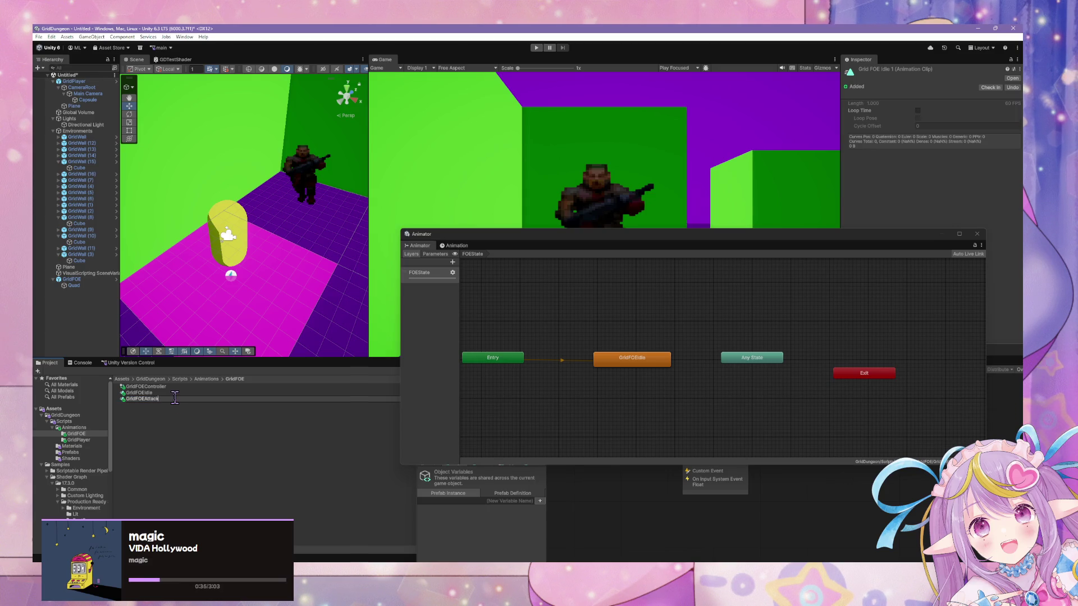
key("Return")
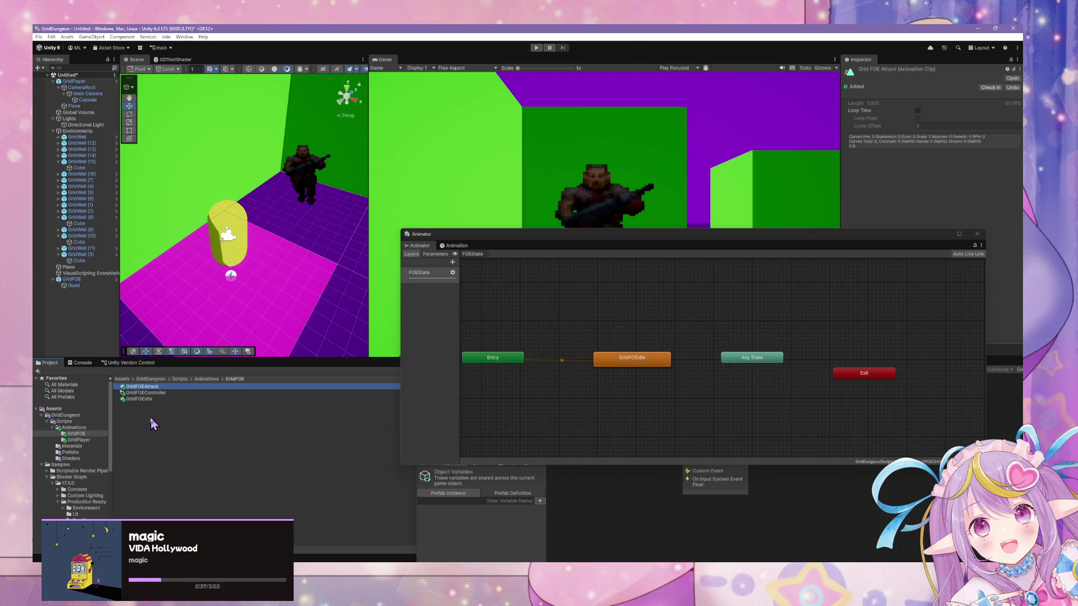
Step: Check both clips, then remove an extra GridFOEIdle 0 state added to the graph
left_click(150, 399)
left_click(151, 388)
left_click(138, 400)
mouse_move(145, 400)
left_mouse_down()
mouse_move(493, 380)
mouse_move(676, 397)
mouse_move(669, 382)
left_mouse_up()
key("Delete")
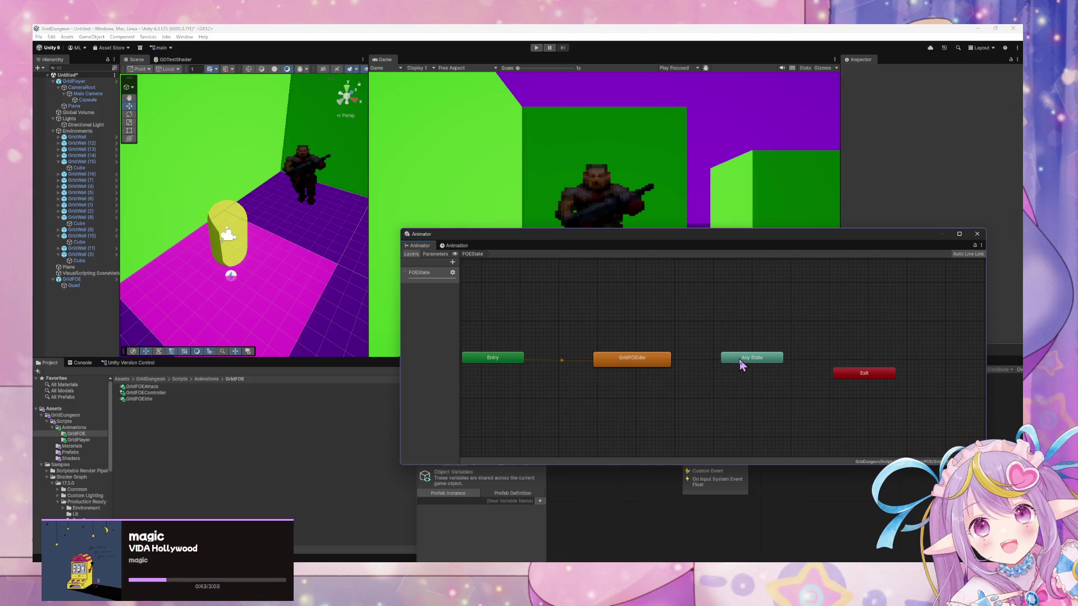
left_click(741, 359)
Step: Delete the accidental new layer and add an Idle trigger parameter
left_click(452, 261)
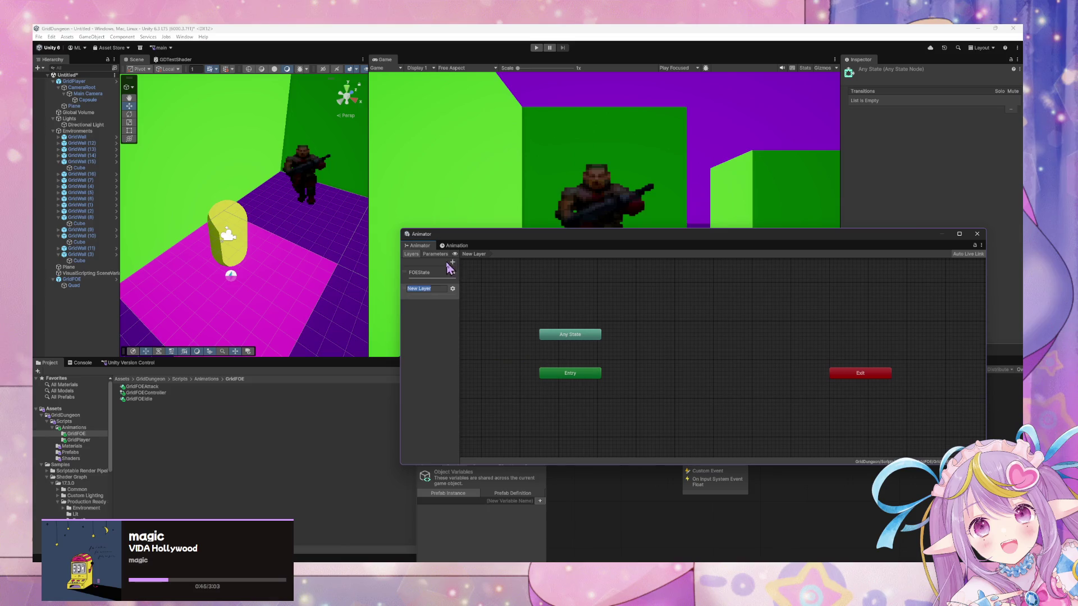
key("Delete")
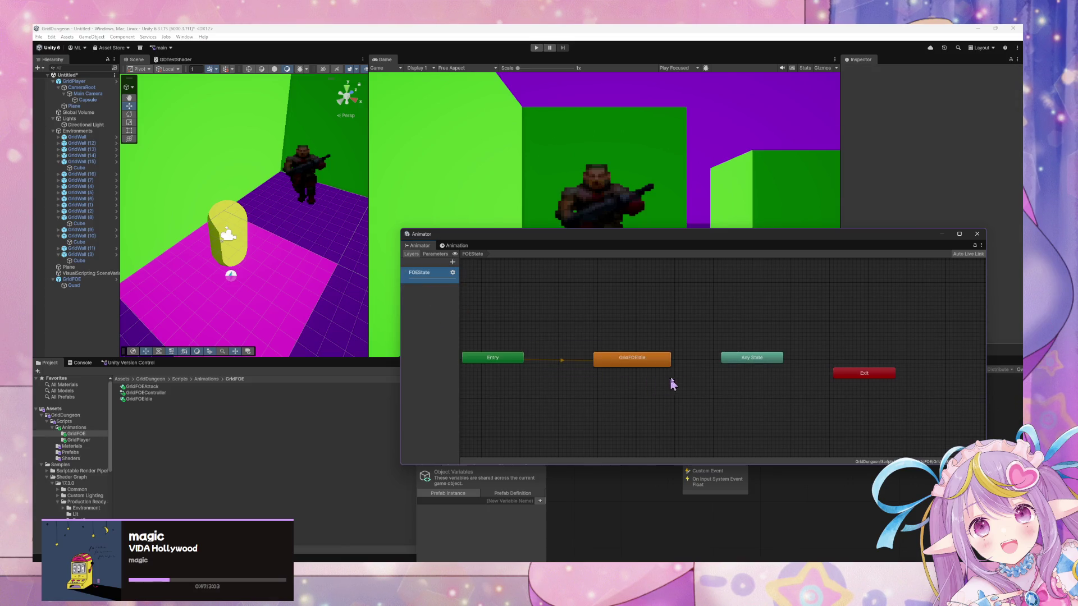
left_click(435, 254)
left_click(452, 262)
left_click(479, 297)
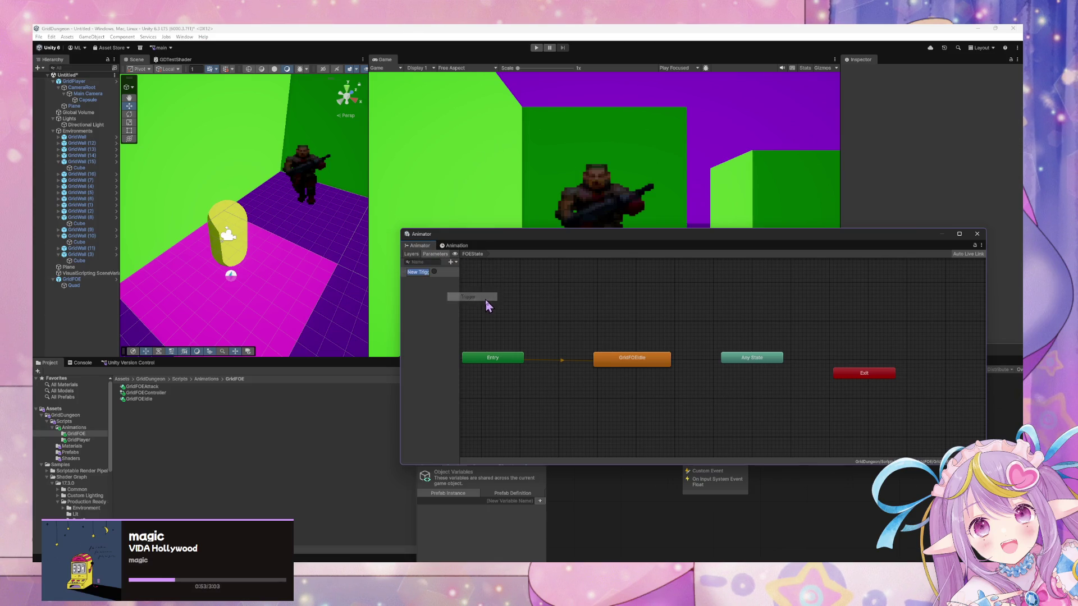
type("Idle")
key("Return")
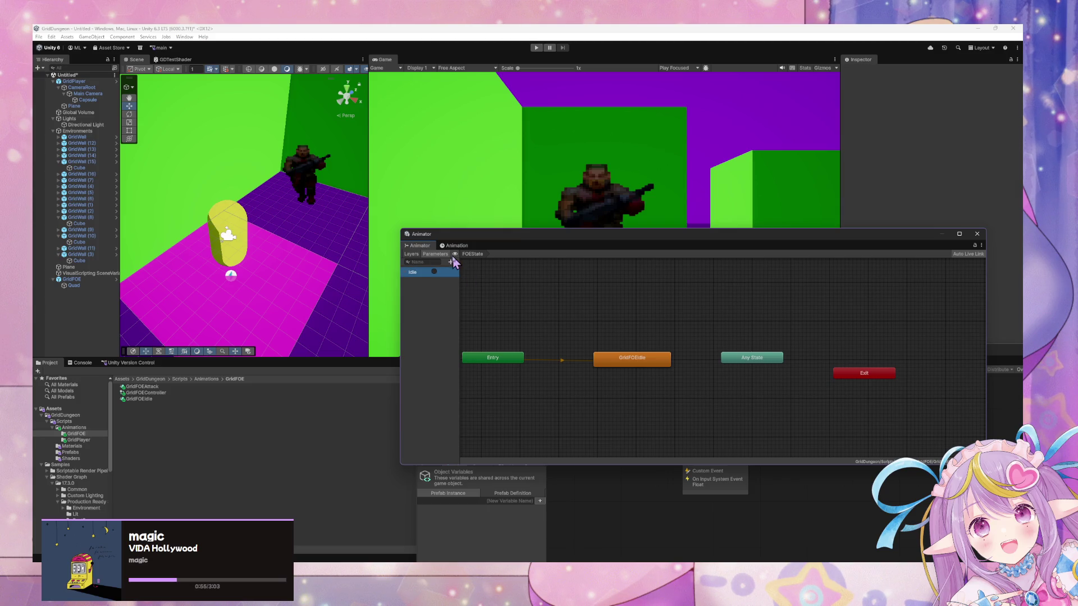
Step: Add two more trigger parameters, Attack and Die
left_click(451, 261)
left_click(464, 298)
type("Attack")
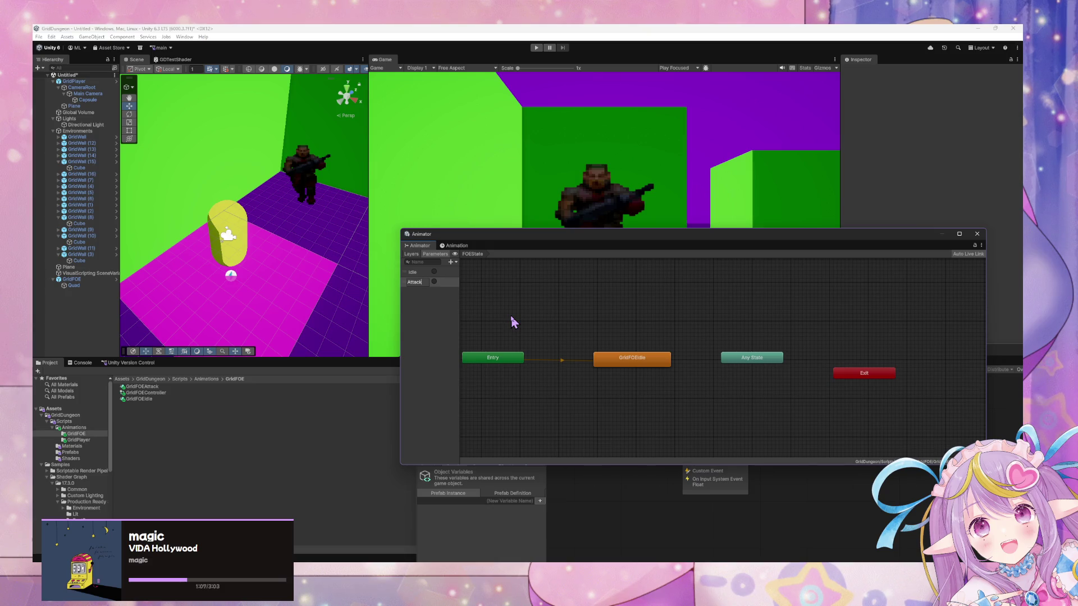
key("Return")
left_click(451, 262)
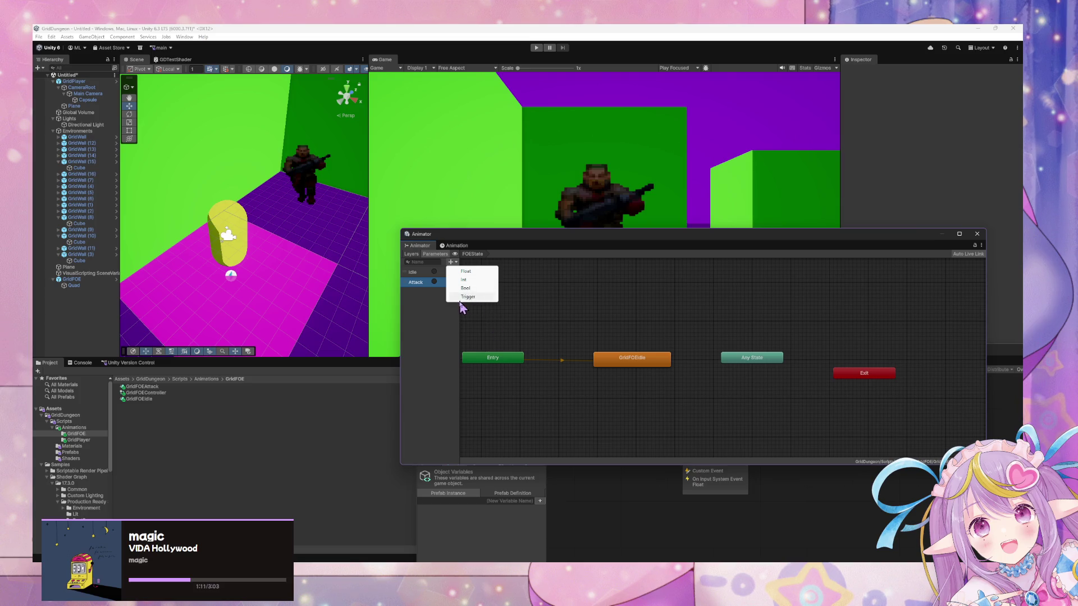
left_click(476, 296)
type("D")
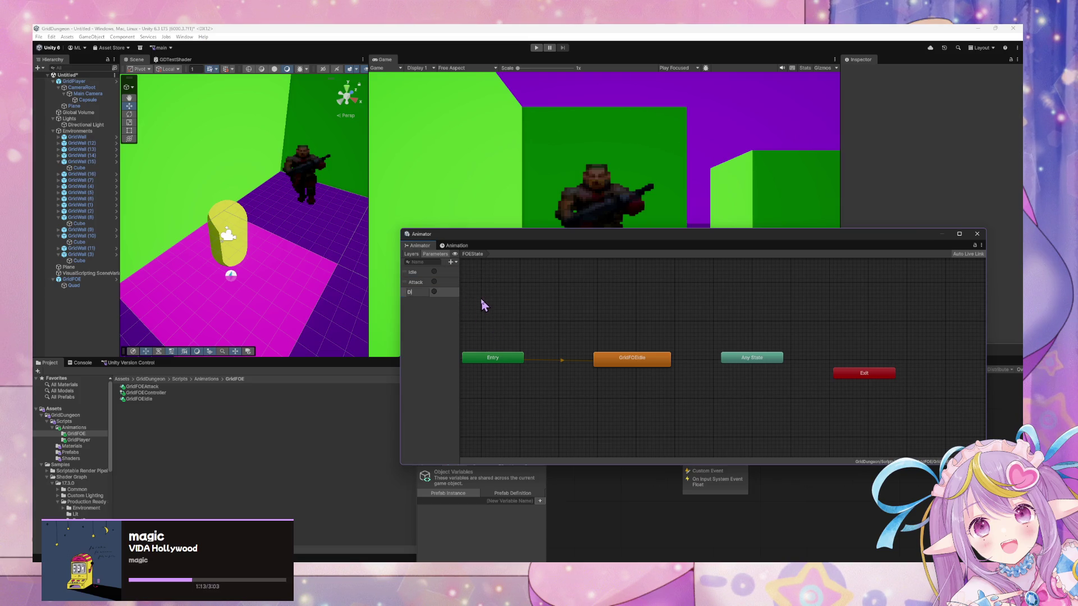
type("ie")
key("Return")
Step: Line up the Entry, GridFOEIdle, Any State and Exit nodes in the graph
left_click_drag(649, 362, 646, 358)
left_click_drag(498, 364, 487, 359)
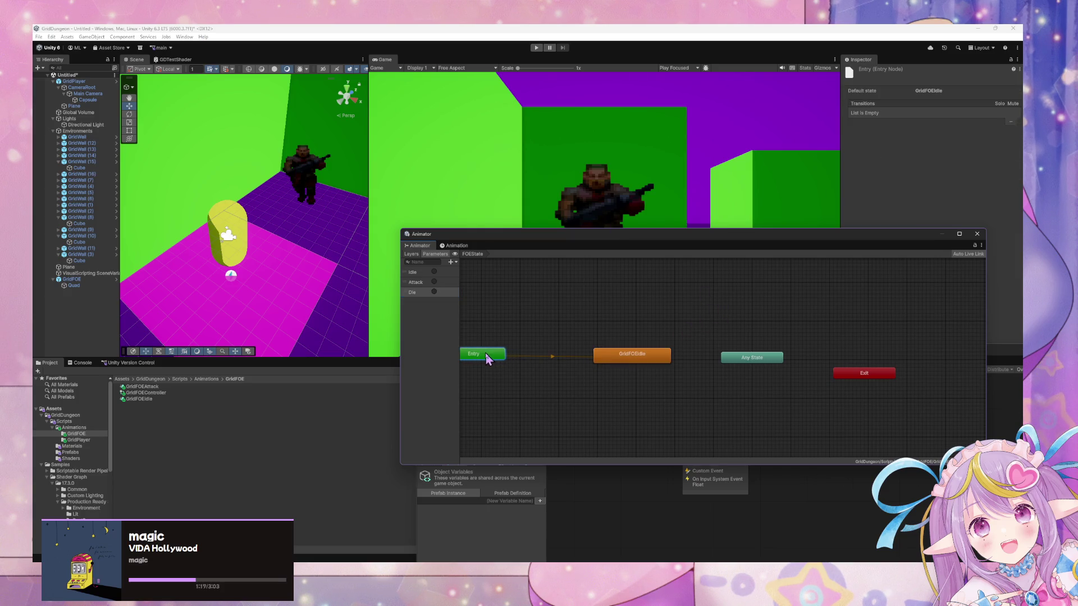
left_click_drag(641, 362, 645, 358)
left_click_drag(771, 368, 770, 360)
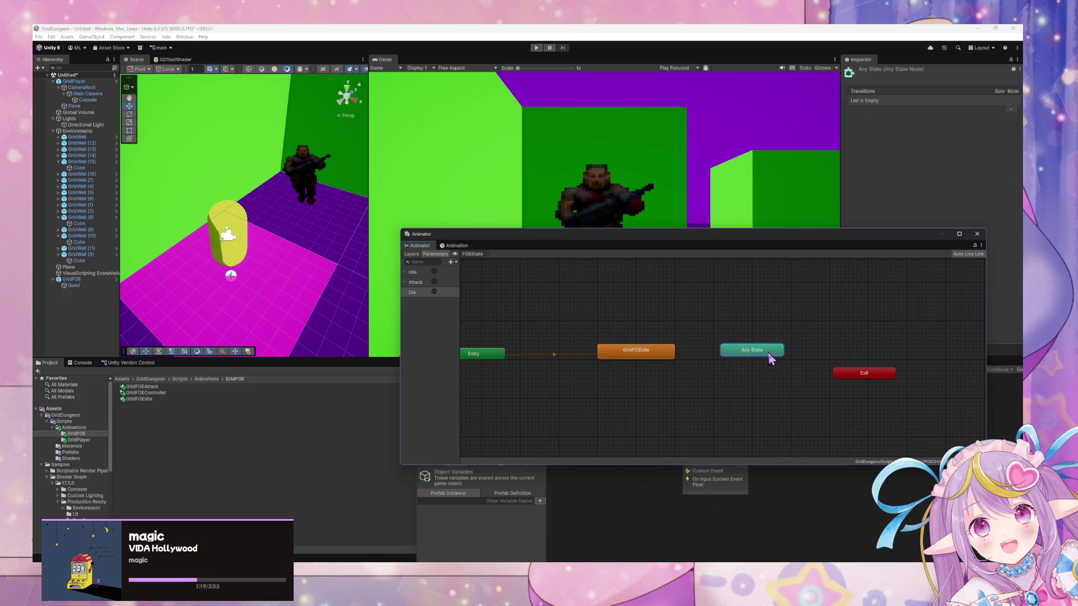
left_click_drag(845, 372, 875, 364)
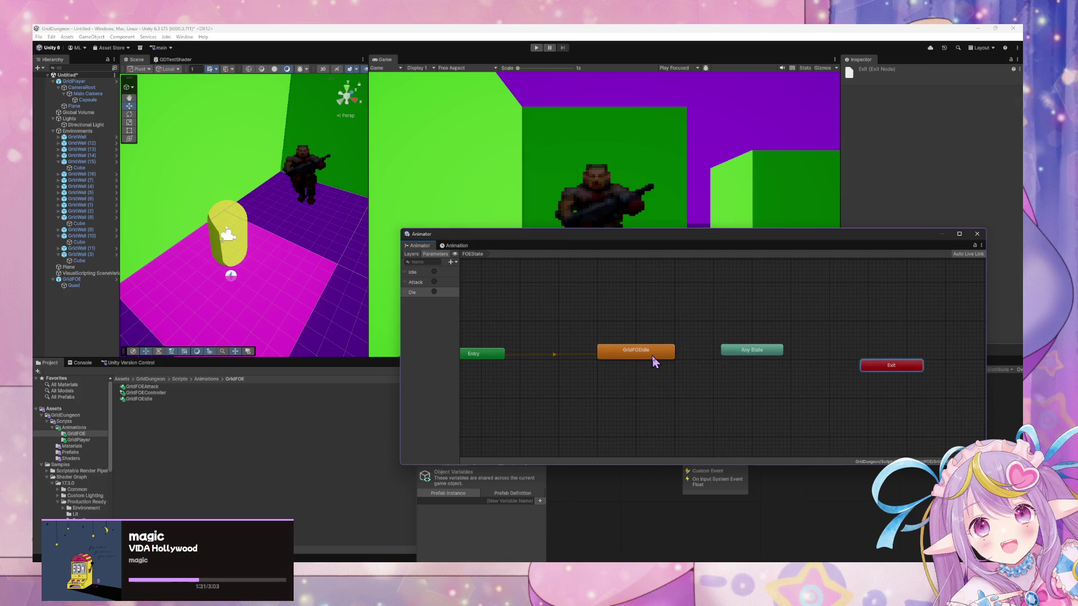
left_click_drag(728, 359, 728, 363)
left_click(643, 358)
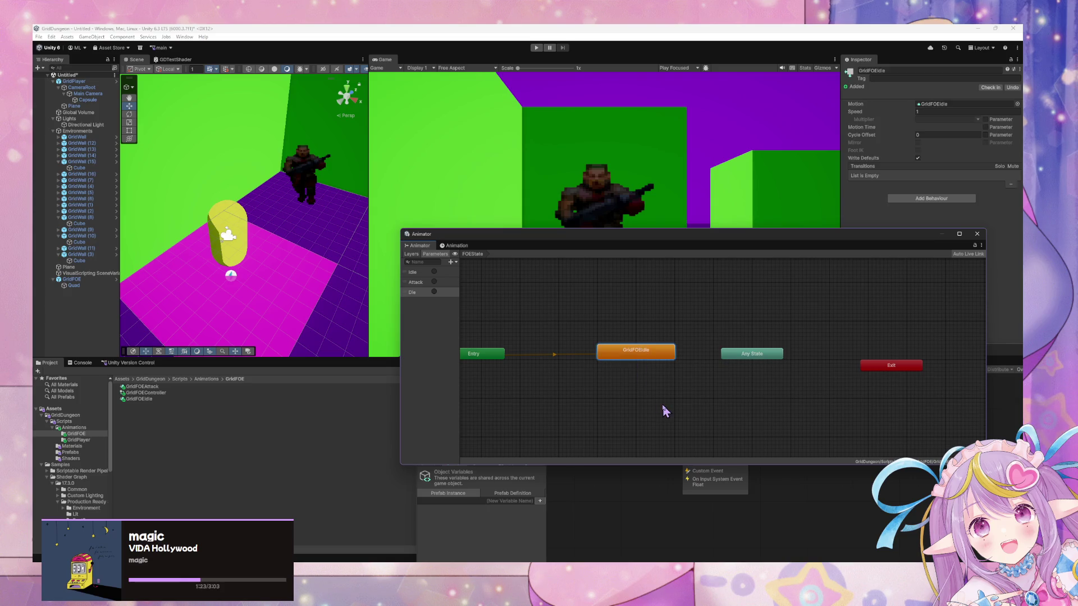
Step: Show the Animation timeline with the GridFOE enemy selected
left_click(140, 400)
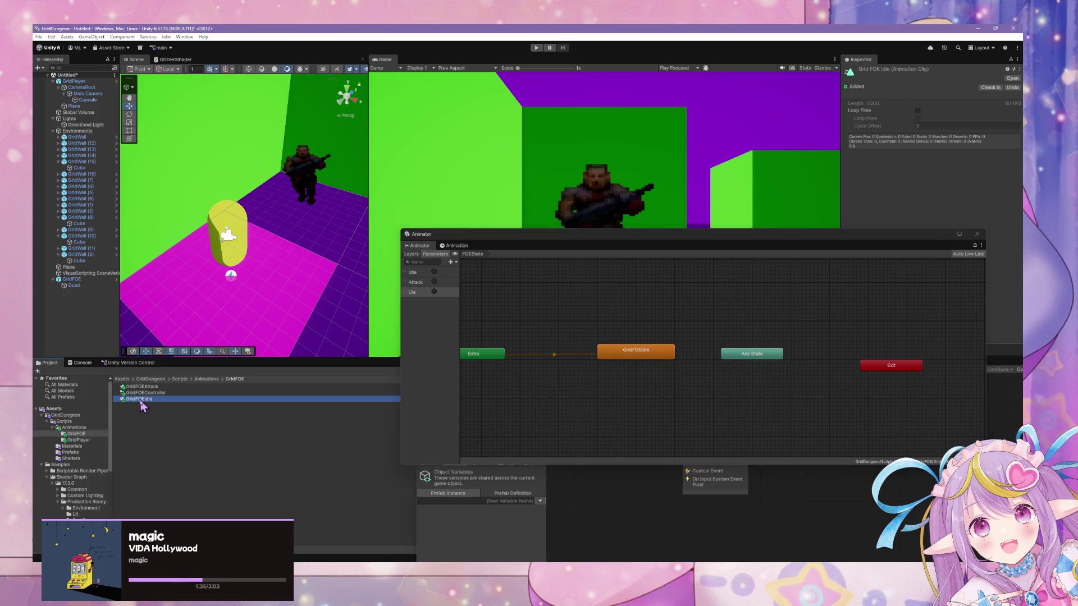
left_click(1012, 78)
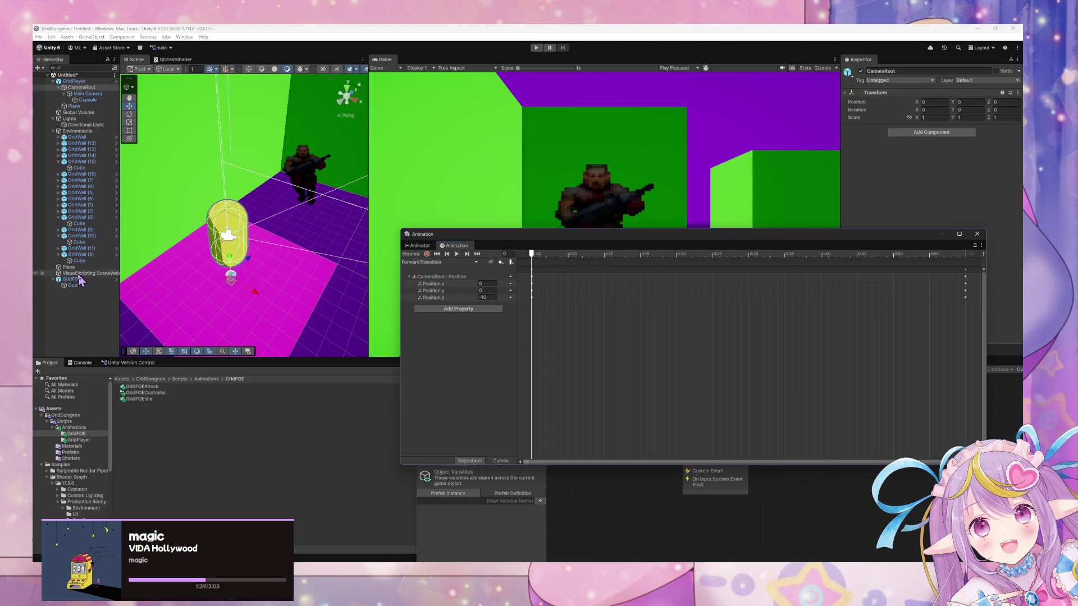
left_click(72, 279)
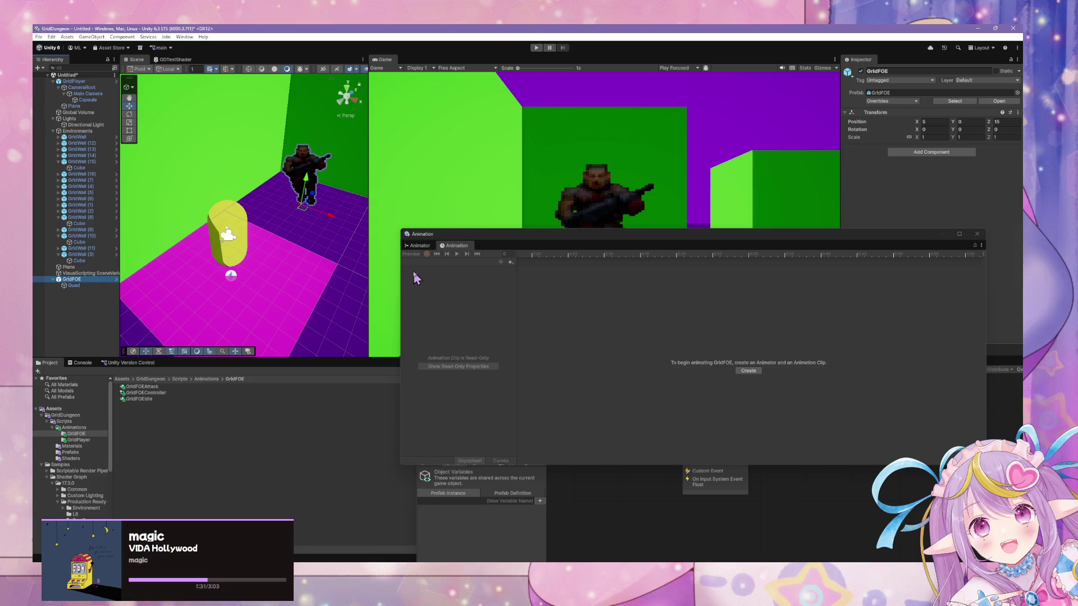
Step: Add the GridFOEAttack clip as a state below GridFOEIdle in the FOEState graph
left_click(418, 245)
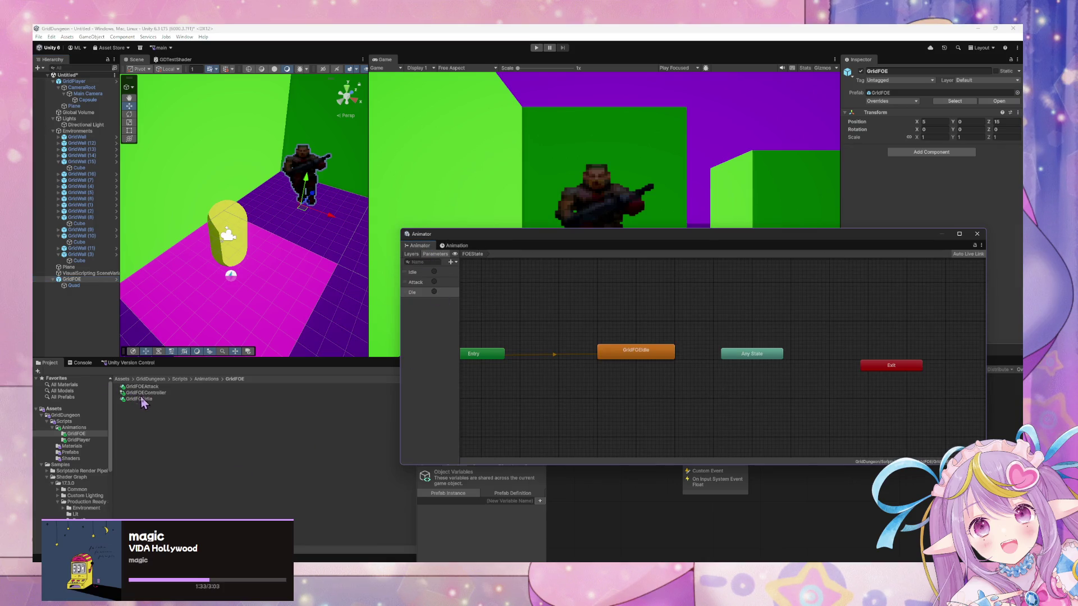
left_click_drag(147, 386, 655, 385)
left_click(651, 361)
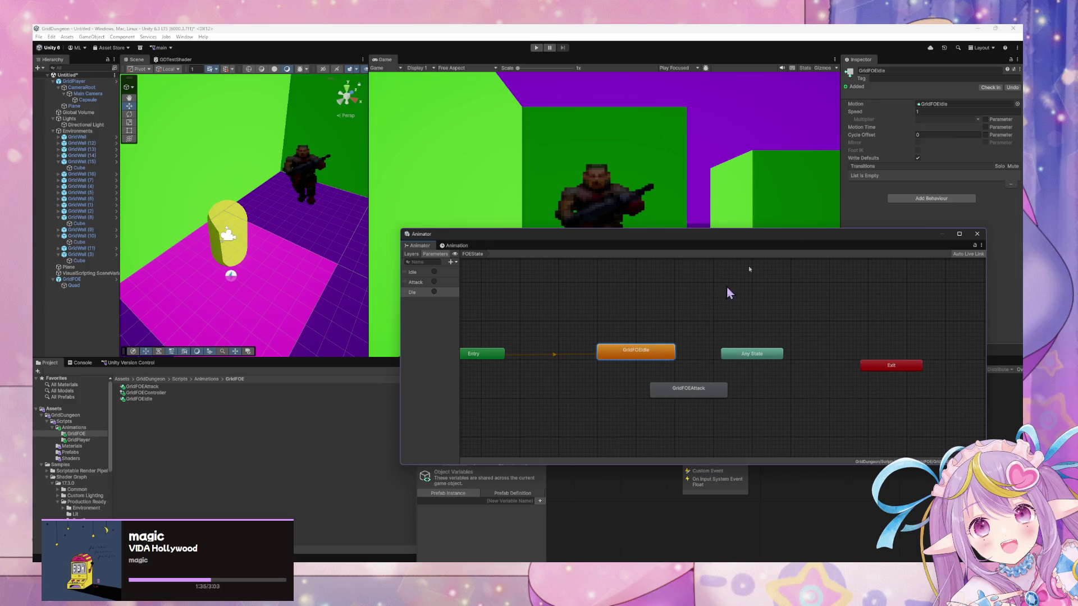
left_click(933, 105)
key("ctrl+z")
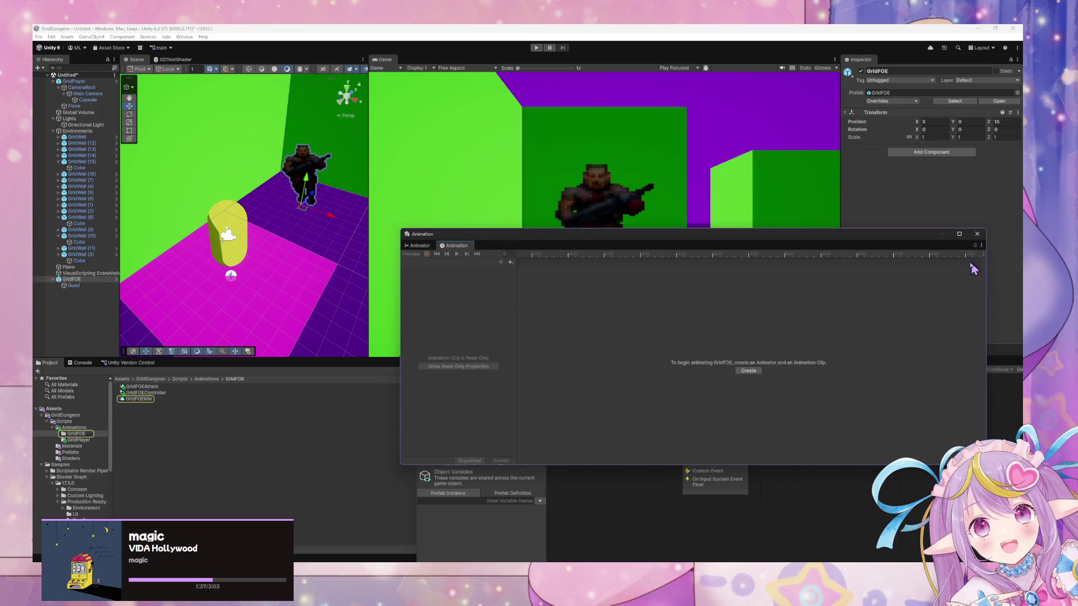
Step: Check the GridFOEIdle and GridFOEAttack states, then view GridFOE's Animation timeline again
left_click(418, 246)
left_click(662, 357)
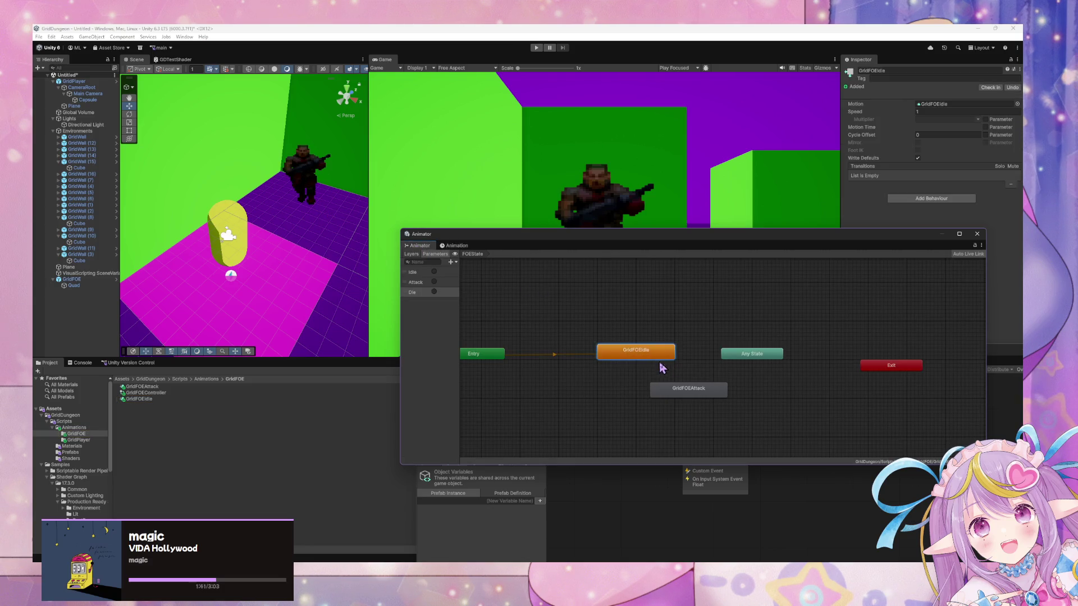
left_click(691, 397)
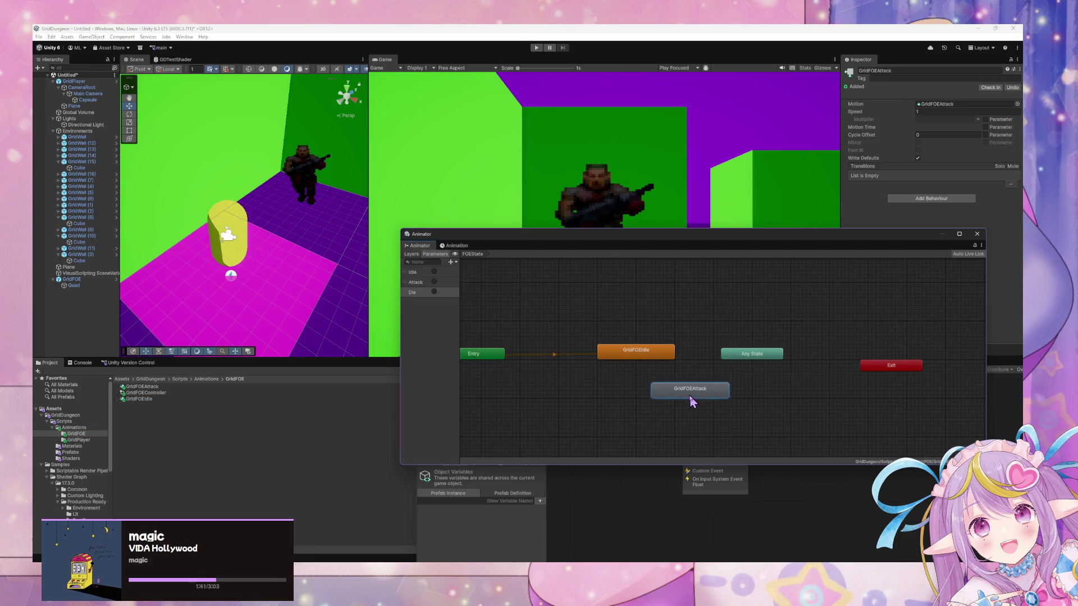
left_click(85, 279)
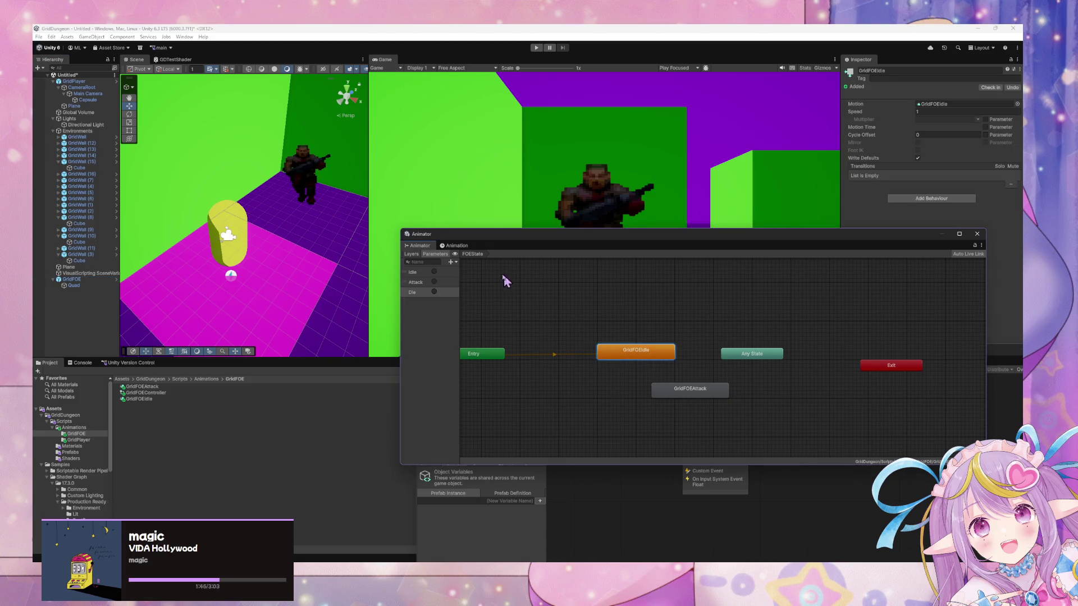
left_click(455, 246)
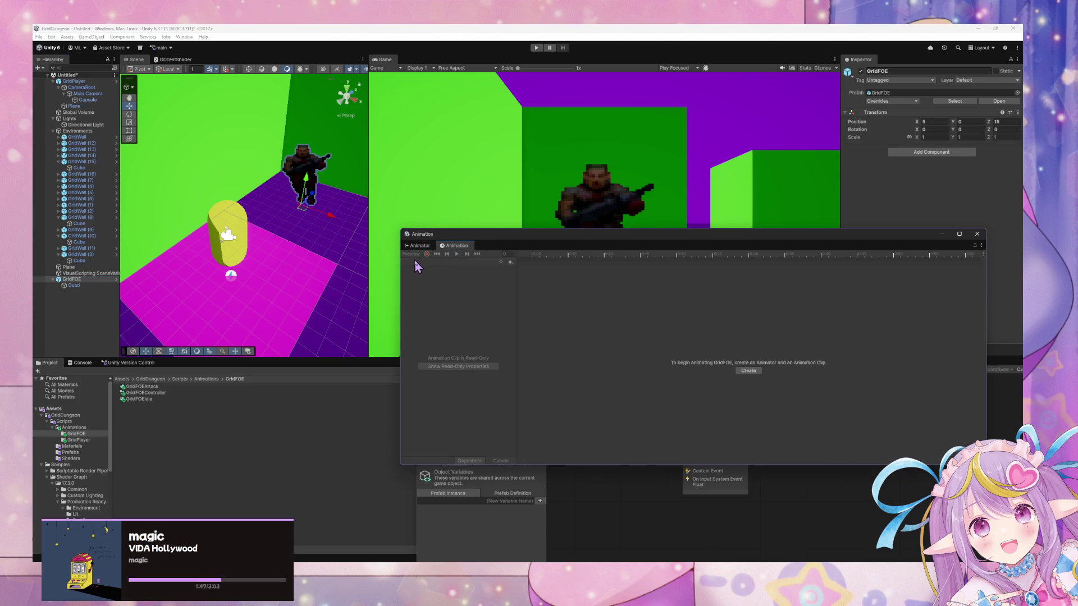
left_click(76, 285)
left_click(84, 279)
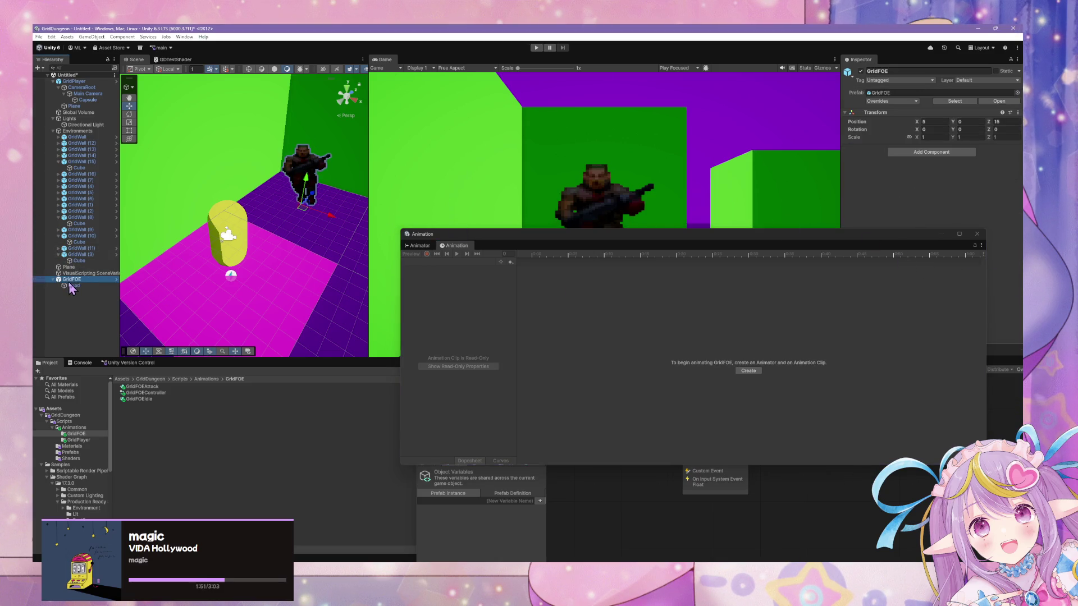
Step: Select the enemy's Quad and rearrange the Animation windows to show the Animator state graph
left_click(73, 286)
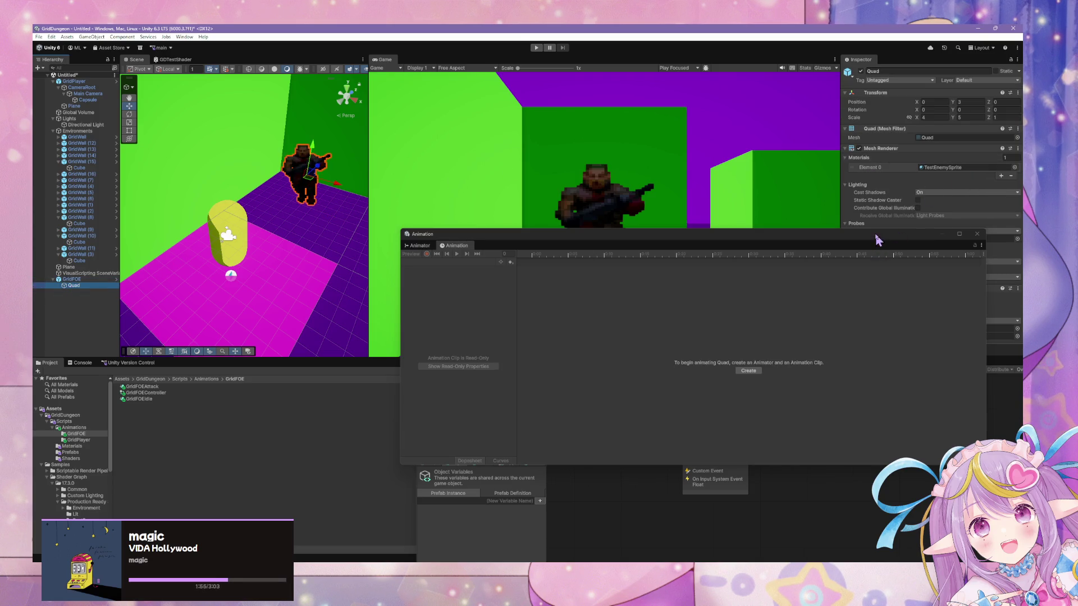
mouse_move(877, 235)
left_mouse_down()
mouse_move(575, 369)
mouse_move(709, 269)
left_mouse_up()
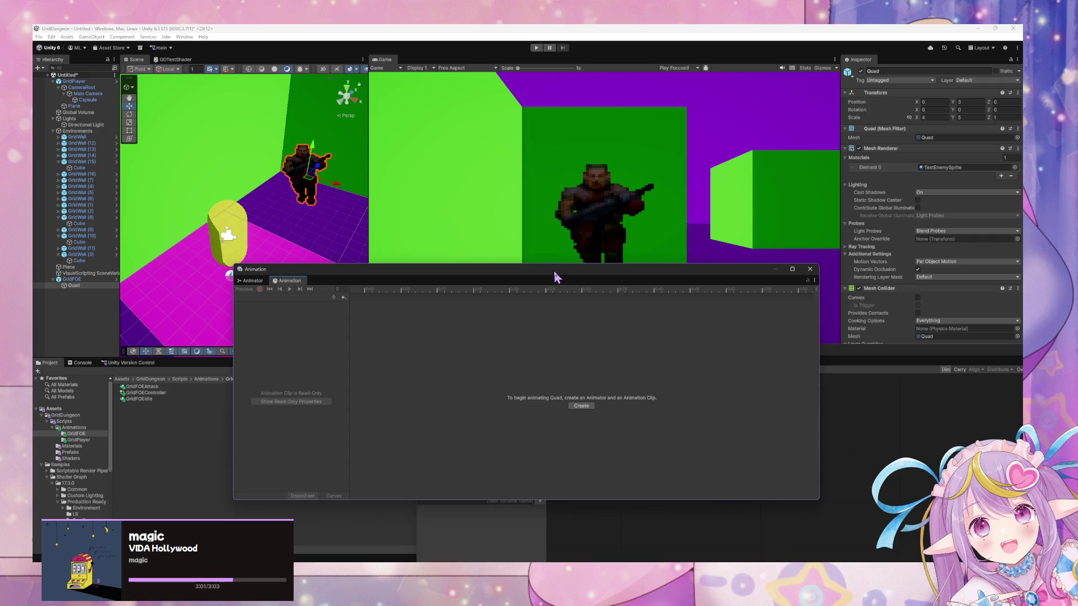
mouse_move(554, 276)
left_mouse_down()
mouse_move(705, 315)
mouse_move(765, 169)
mouse_move(712, 190)
mouse_move(638, 268)
mouse_move(645, 288)
mouse_move(373, 243)
mouse_move(620, 220)
mouse_move(624, 333)
mouse_move(642, 308)
left_mouse_up()
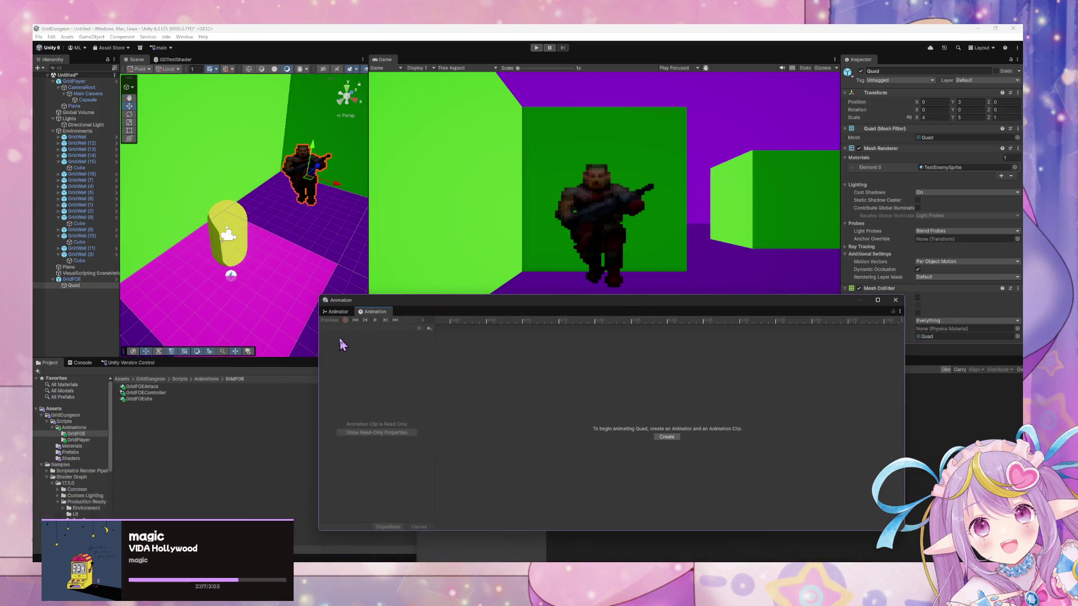
left_click(347, 312)
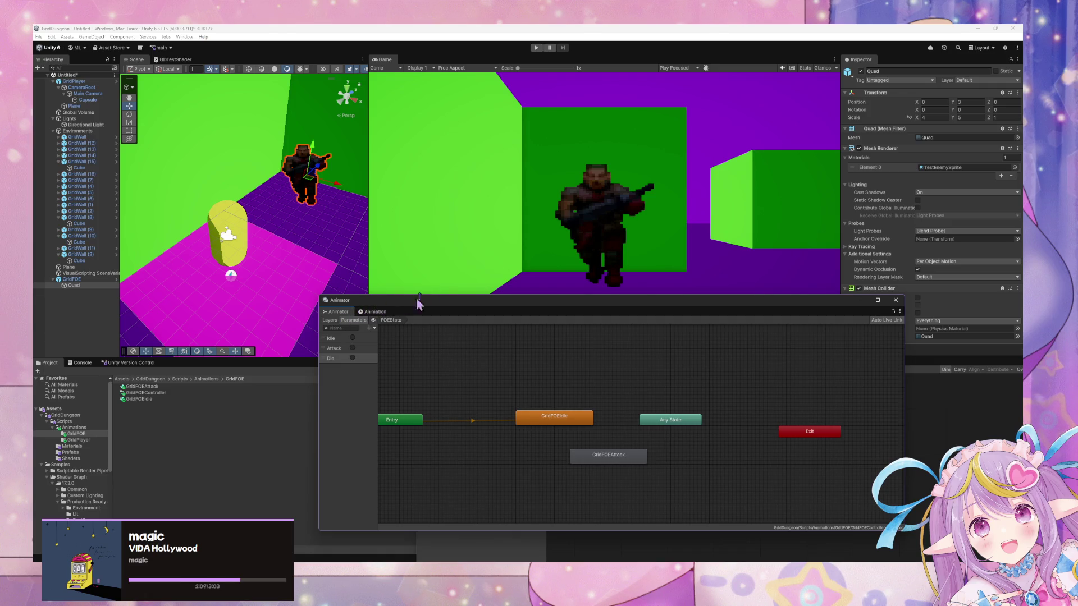
mouse_move(433, 303)
left_mouse_down()
mouse_move(515, 305)
mouse_move(436, 299)
left_mouse_up()
Step: Check the GridFOEIdle state, then give GridFOE an Animator using GridFOEController
left_click(548, 414)
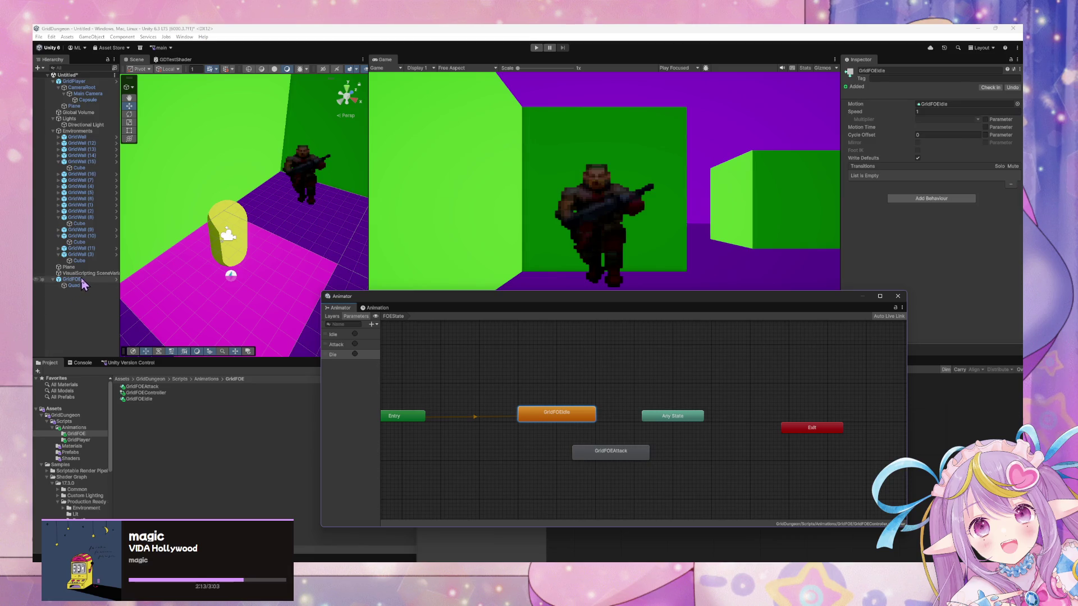
left_click(72, 279)
mouse_move(147, 393)
left_mouse_down()
mouse_move(861, 228)
mouse_move(851, 210)
left_mouse_up()
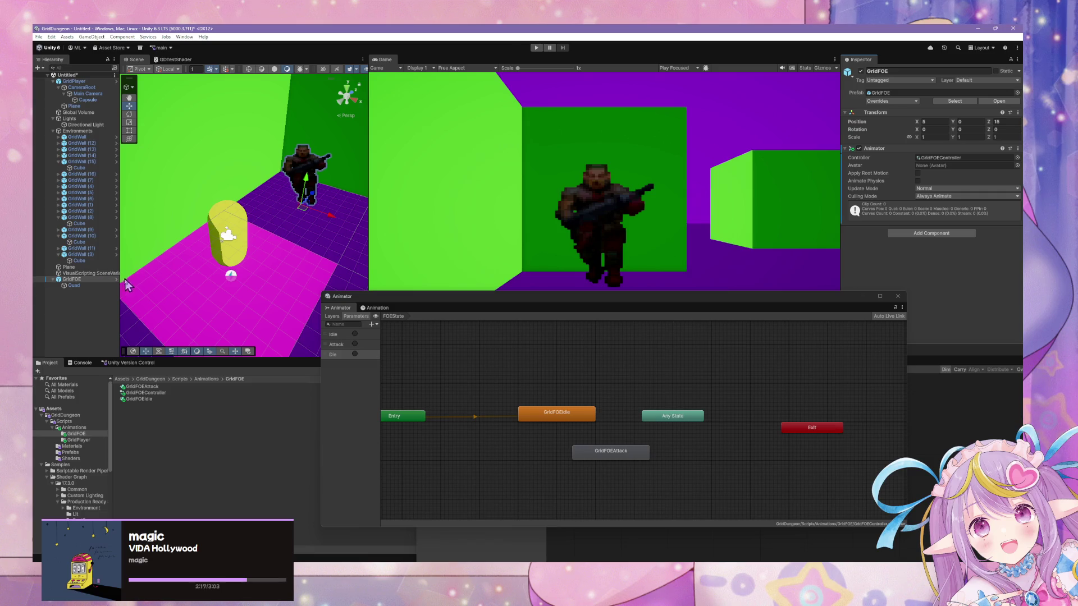
Step: Apply all pending overrides, including the Animator, to the GridFOE prefab
left_click(99, 279)
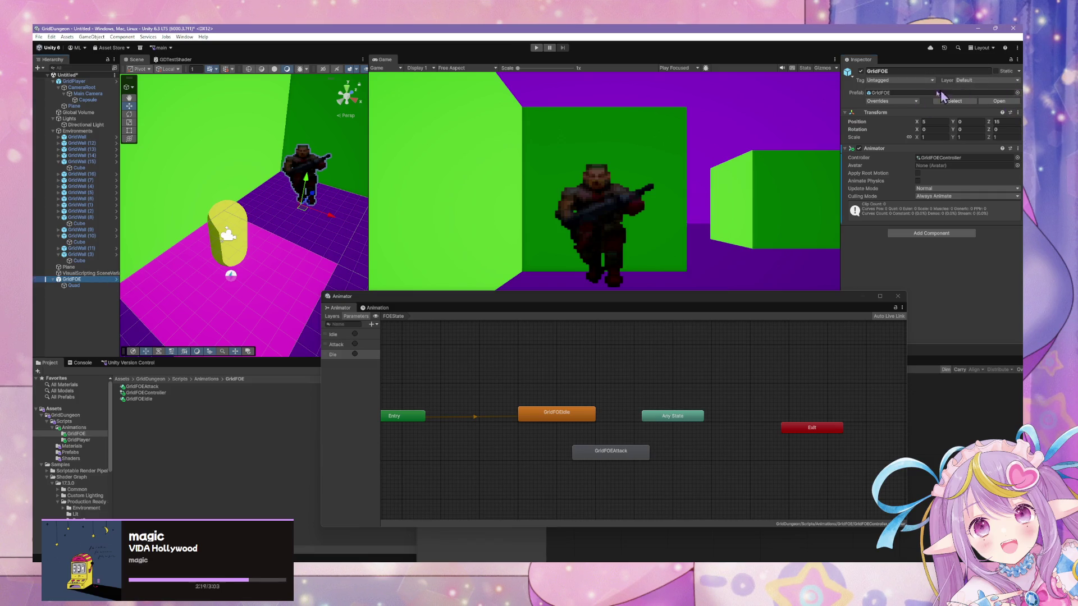
left_click(893, 101)
left_click(961, 149)
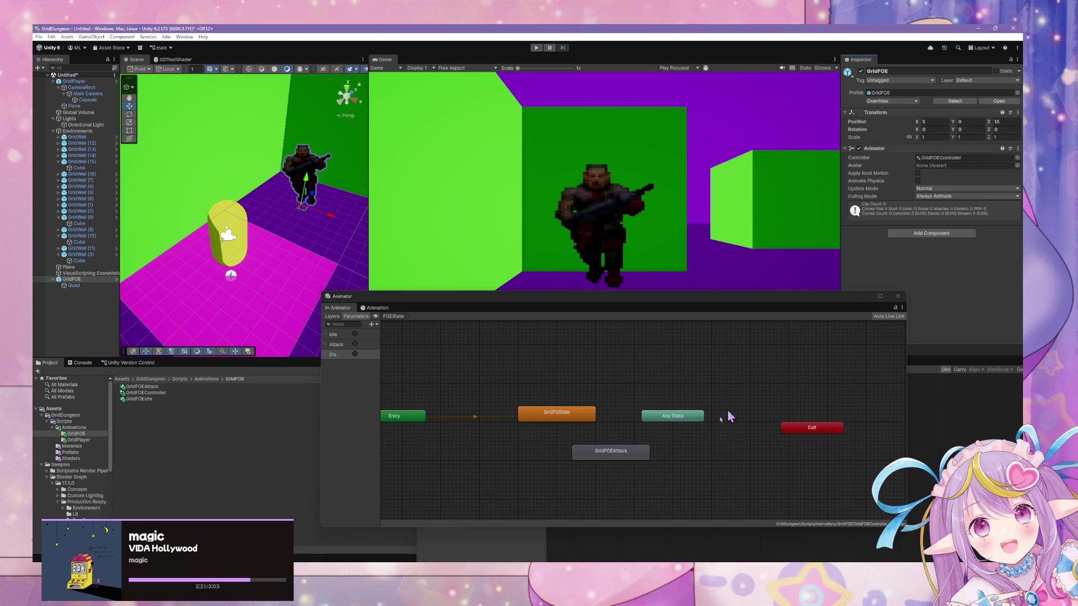
Step: Show the GridFOEIdle clip's empty timeline with GridFOE's Quad child selected
left_click(376, 307)
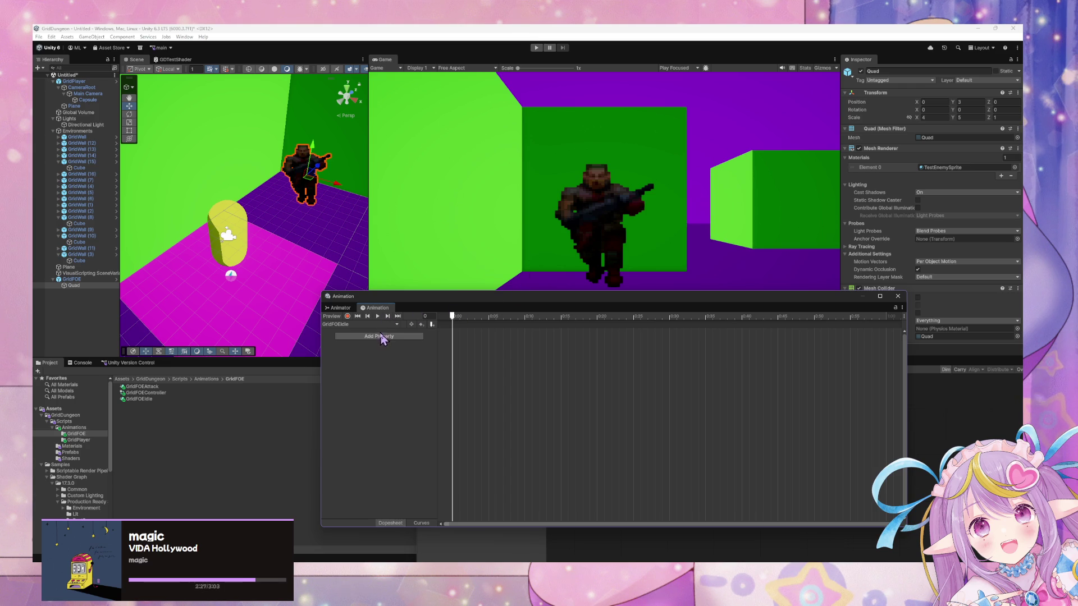
left_click(361, 334)
left_click(72, 279)
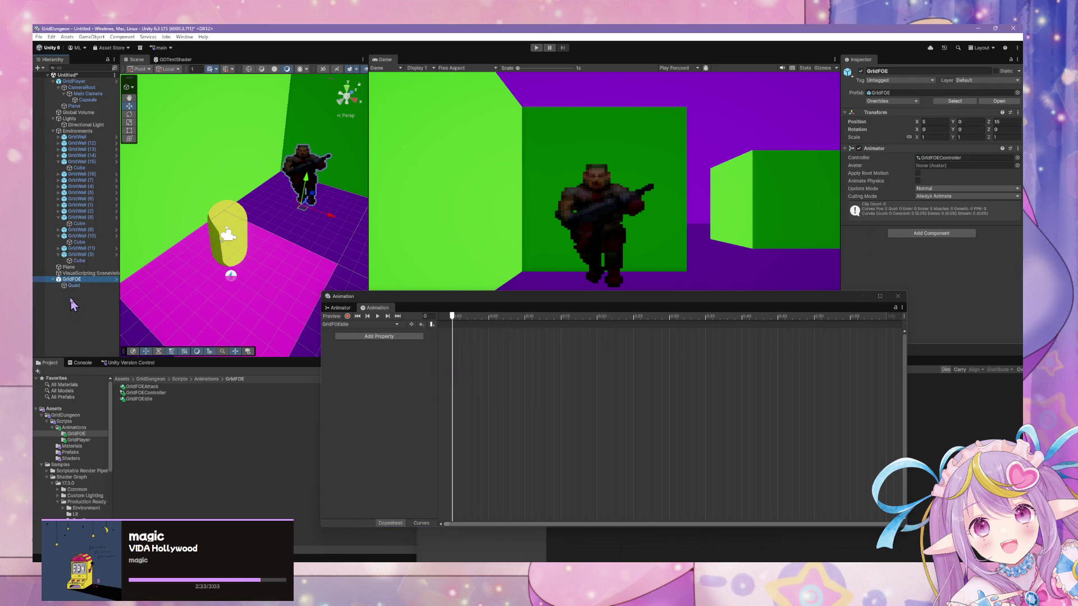
left_click(905, 319)
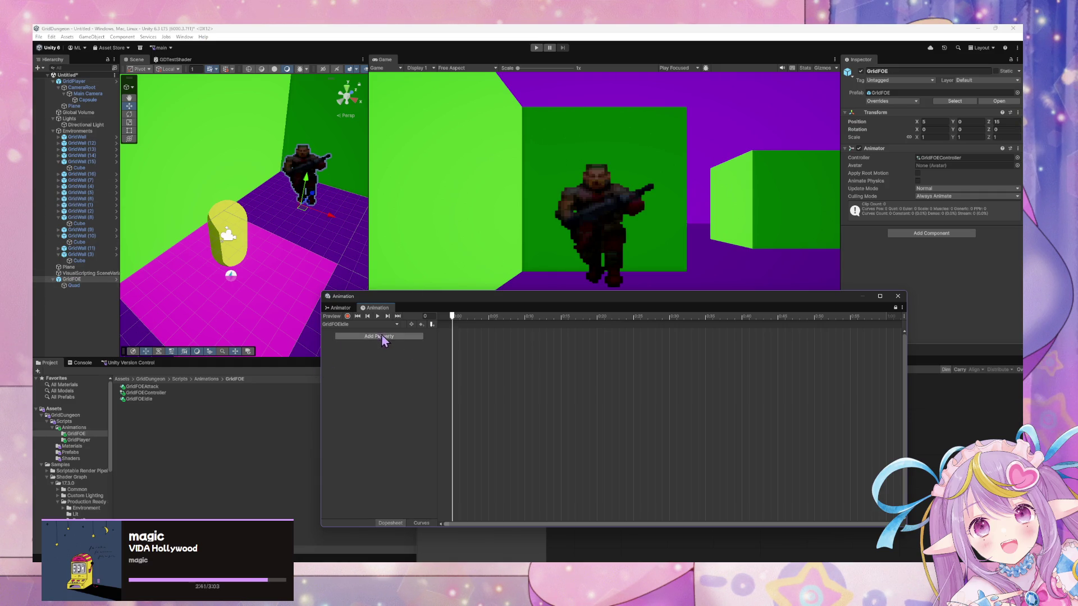
left_click(72, 285)
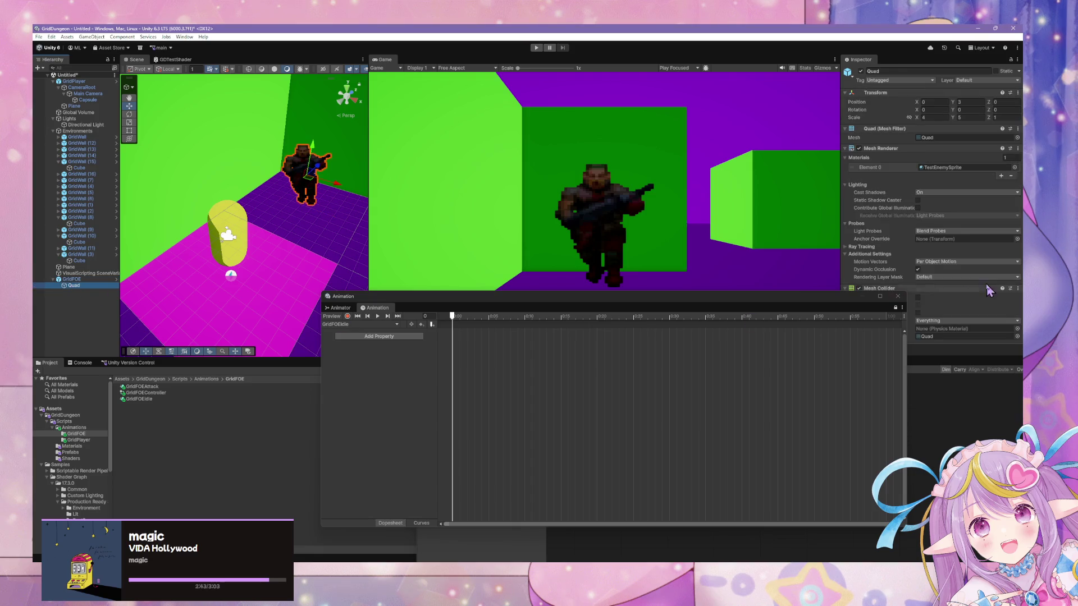
left_click_drag(849, 314, 736, 269)
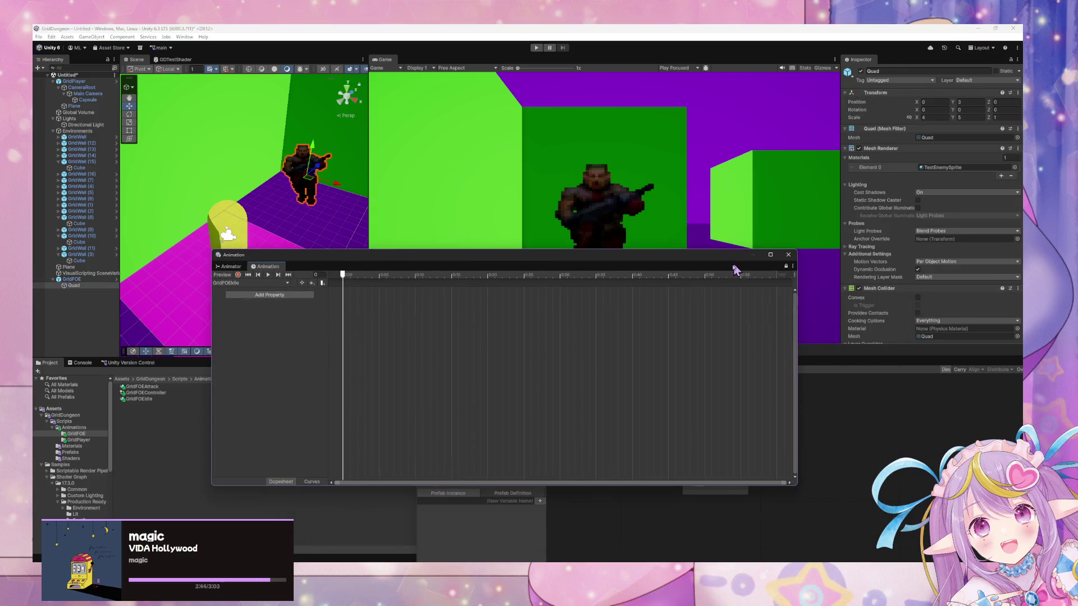
Step: Start recording the GridFOEIdle clip and bring the GDTestBillboardSprite shader graph forward
left_click(238, 275)
mouse_move(915, 362)
left_mouse_down()
mouse_move(559, 449)
mouse_move(566, 437)
left_mouse_up()
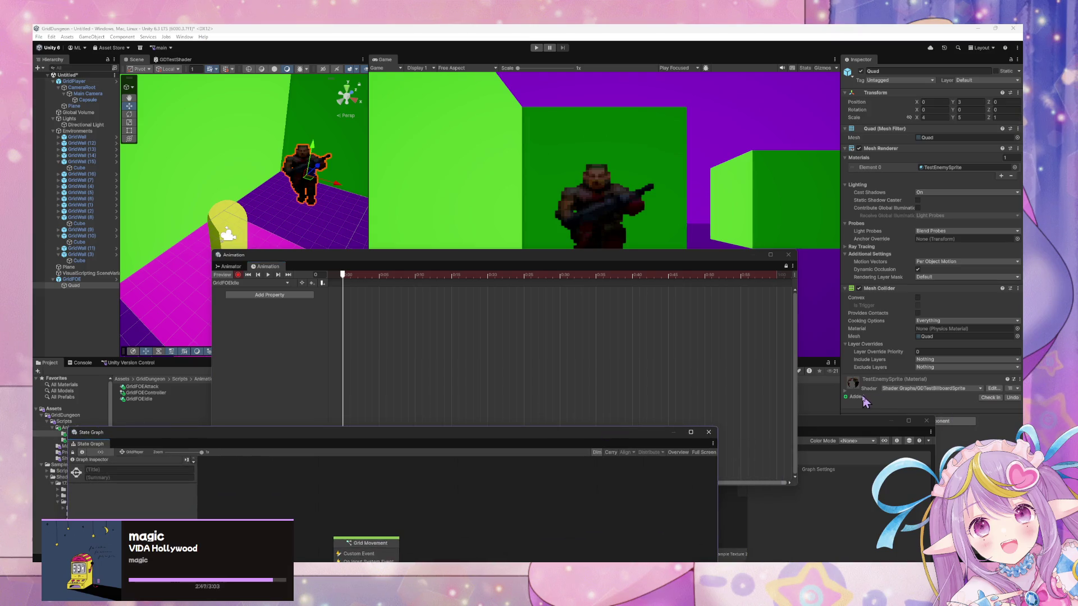
left_click(869, 421)
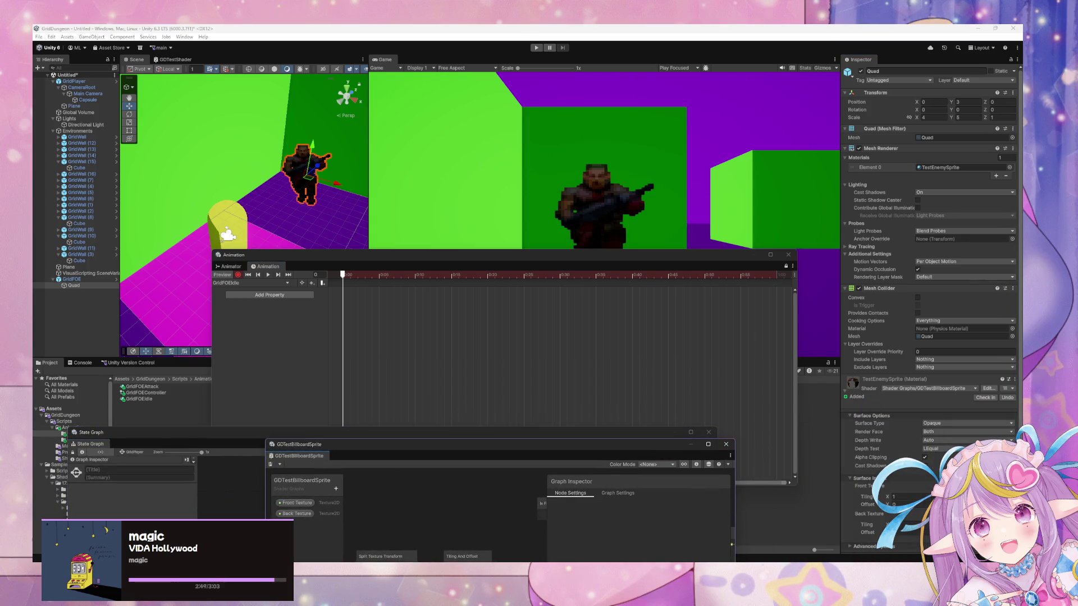
scroll(980, 435, "down", 1)
Step: Search the sprite texture picker for 'oss', close it, and check the clip list
left_click(993, 483)
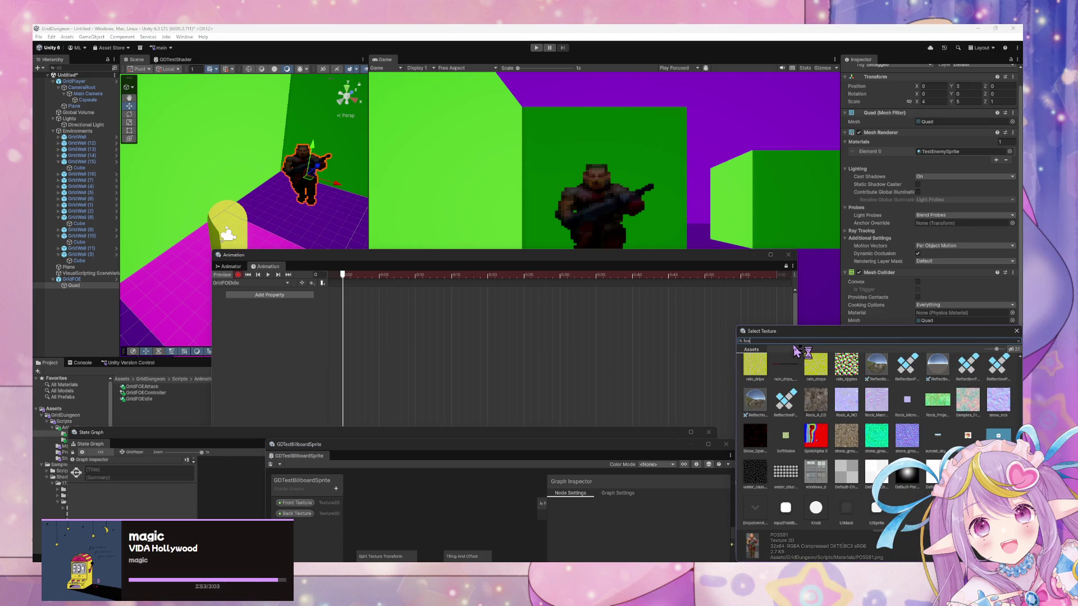
type("foss")
key("BackSpace")
key("BackSpace")
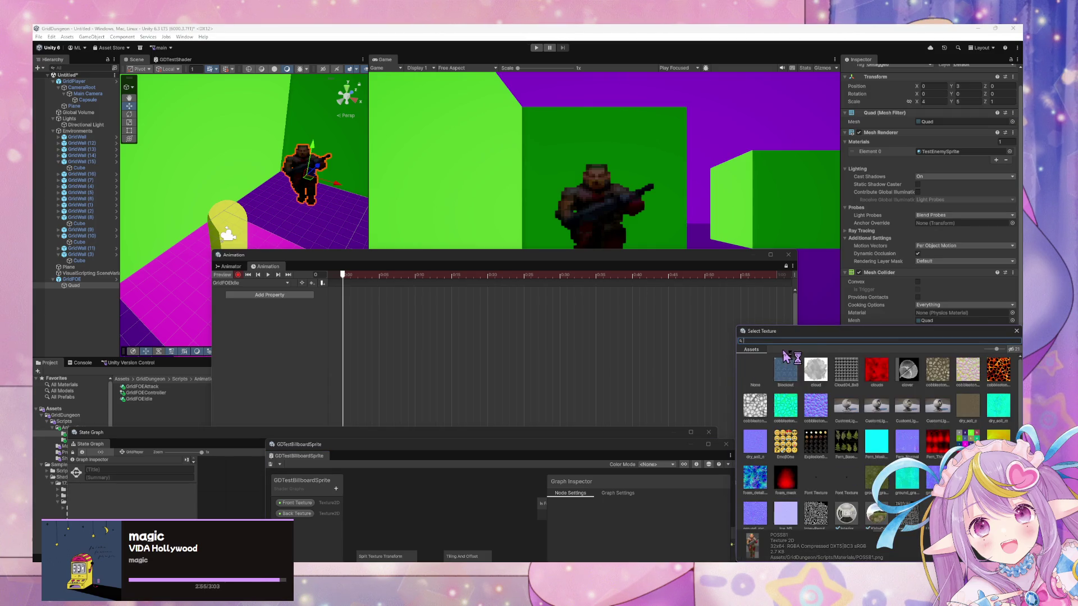
type("oss")
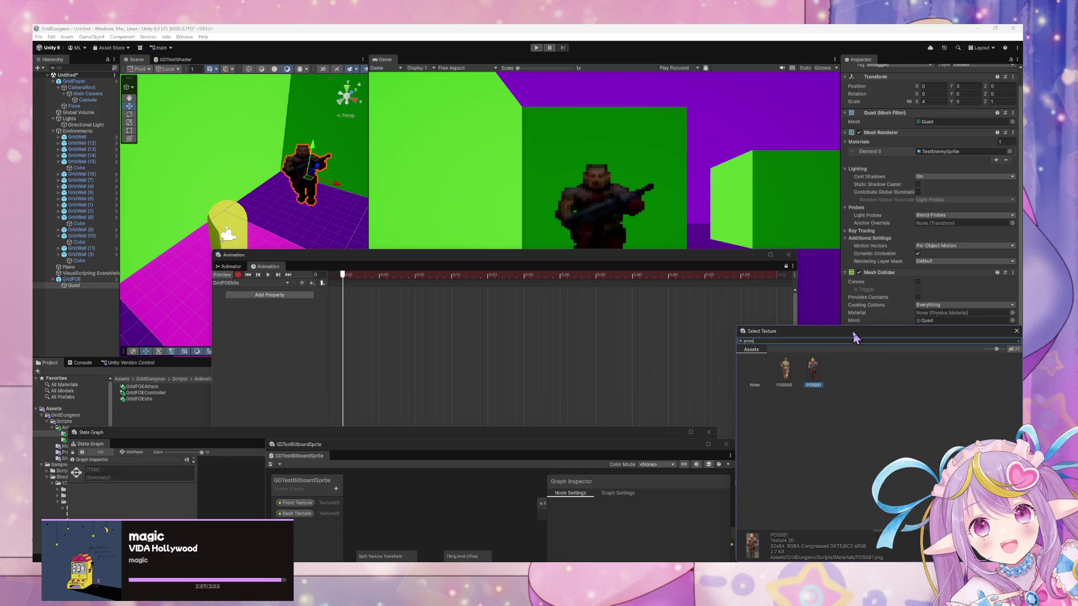
mouse_move(857, 337)
left_mouse_down()
mouse_move(449, 287)
mouse_move(577, 286)
left_mouse_up()
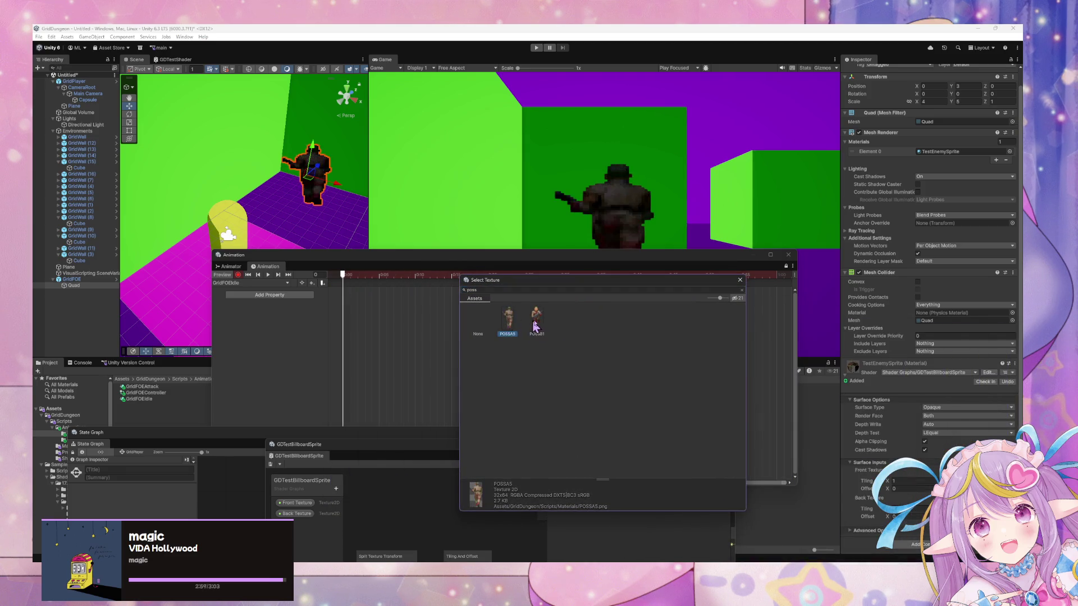
left_click(739, 280)
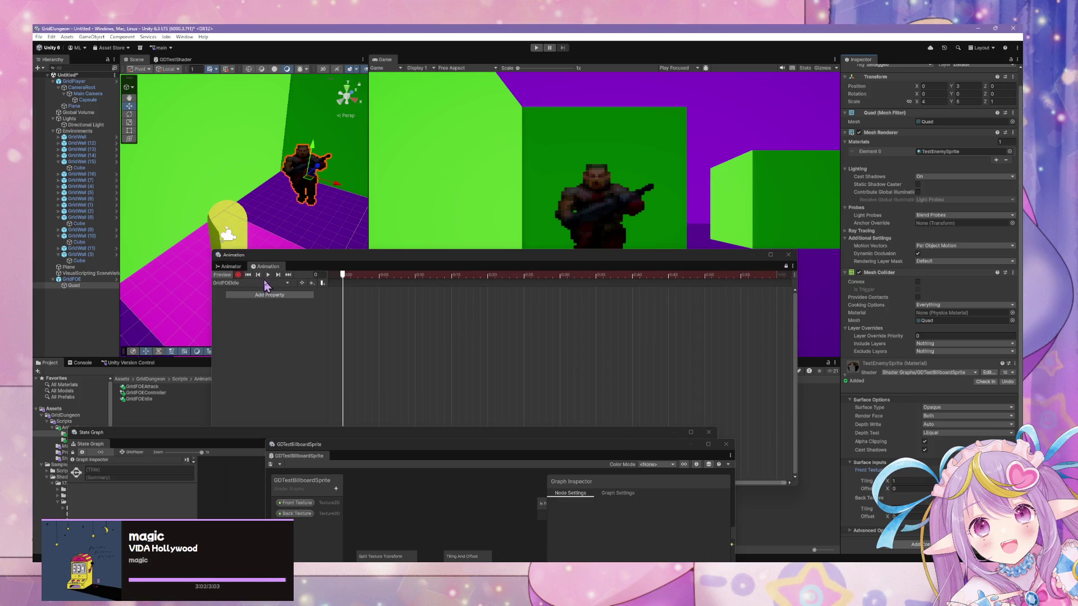
left_click(264, 283)
left_click(370, 304)
Step: Keep GridFOEIdle as the edited clip and turn recording back on
left_click(260, 283)
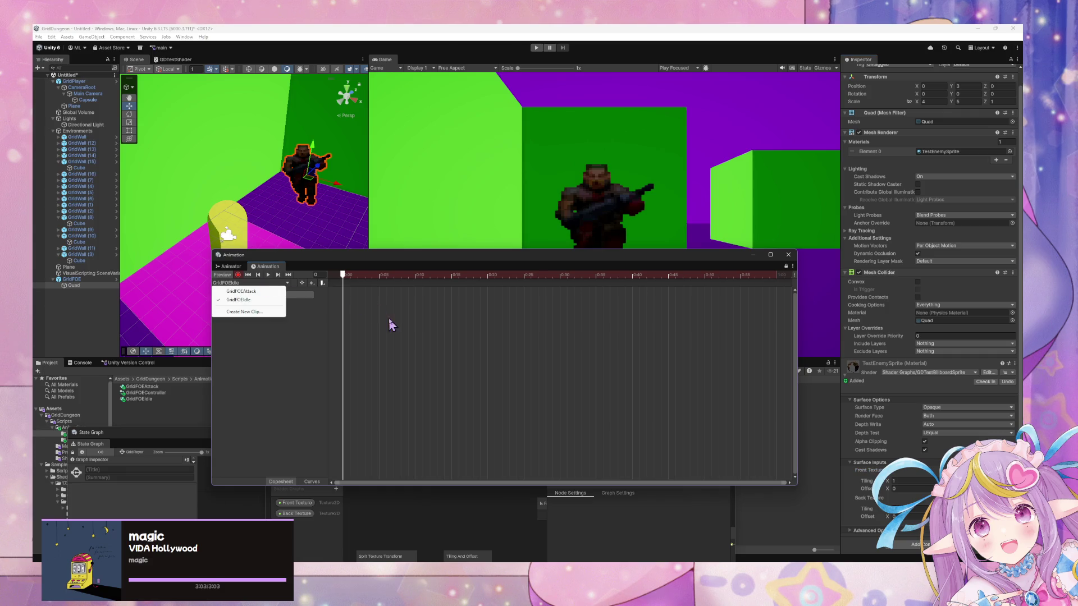
left_click(264, 301)
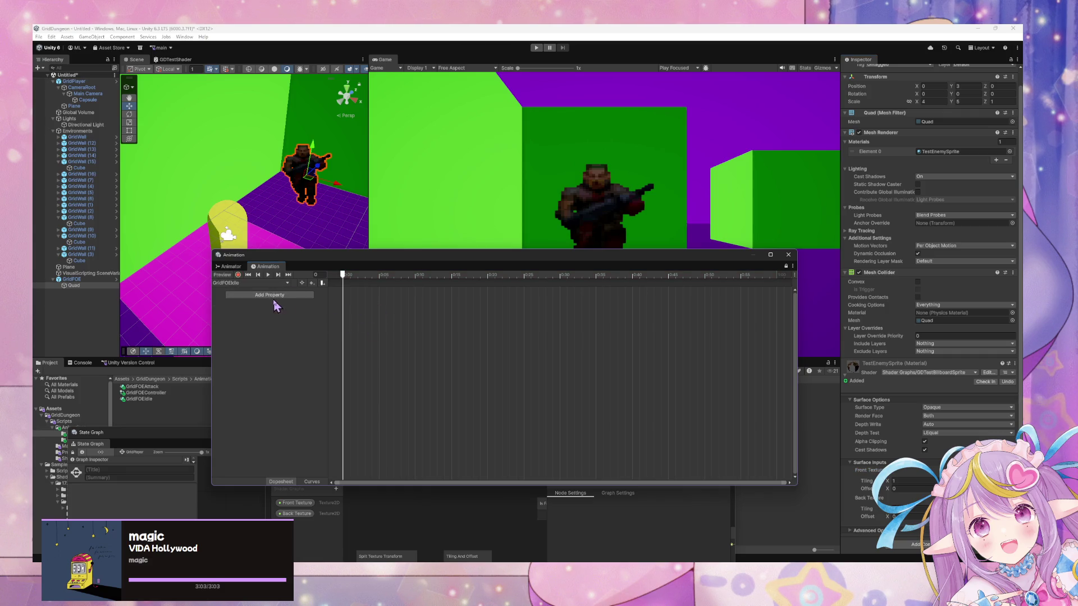
left_click(238, 275)
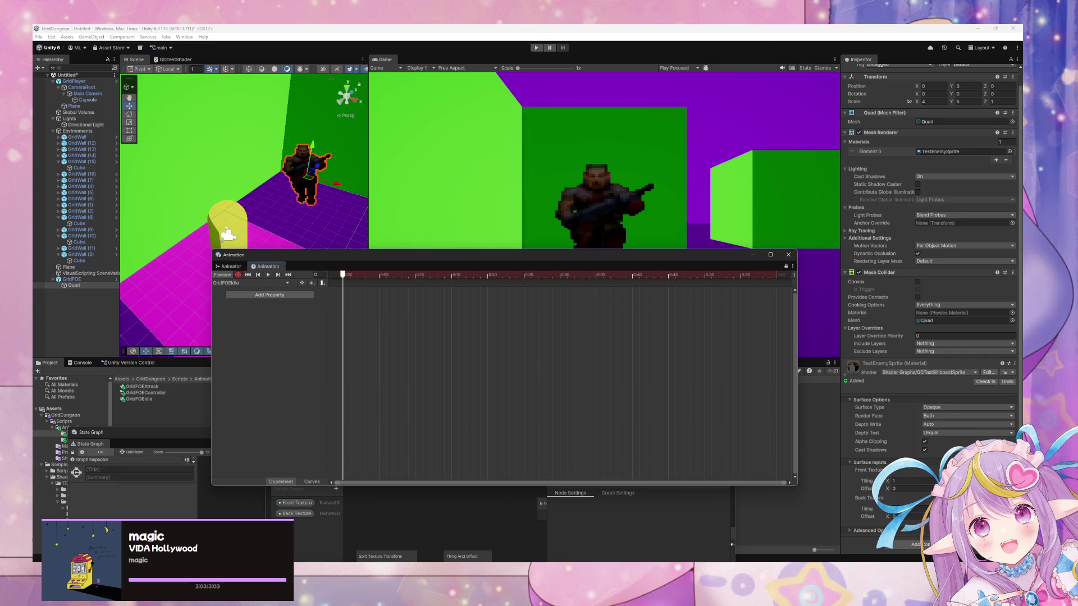
Step: Undo the accidental Front_Texture_ST track and open the sprite's texture picker
left_click(925, 490)
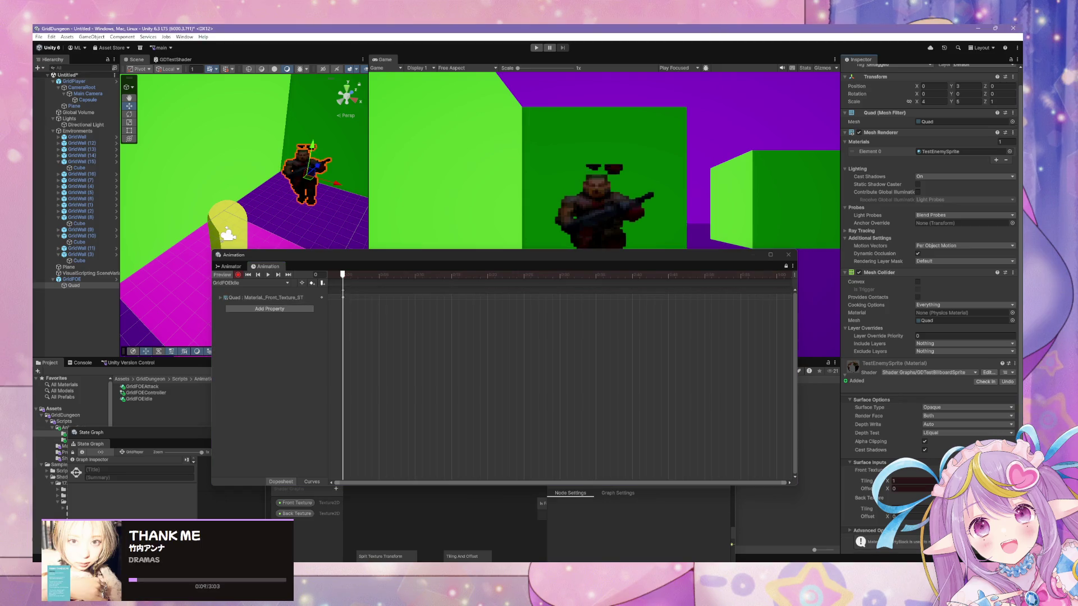
key("ctrl+z")
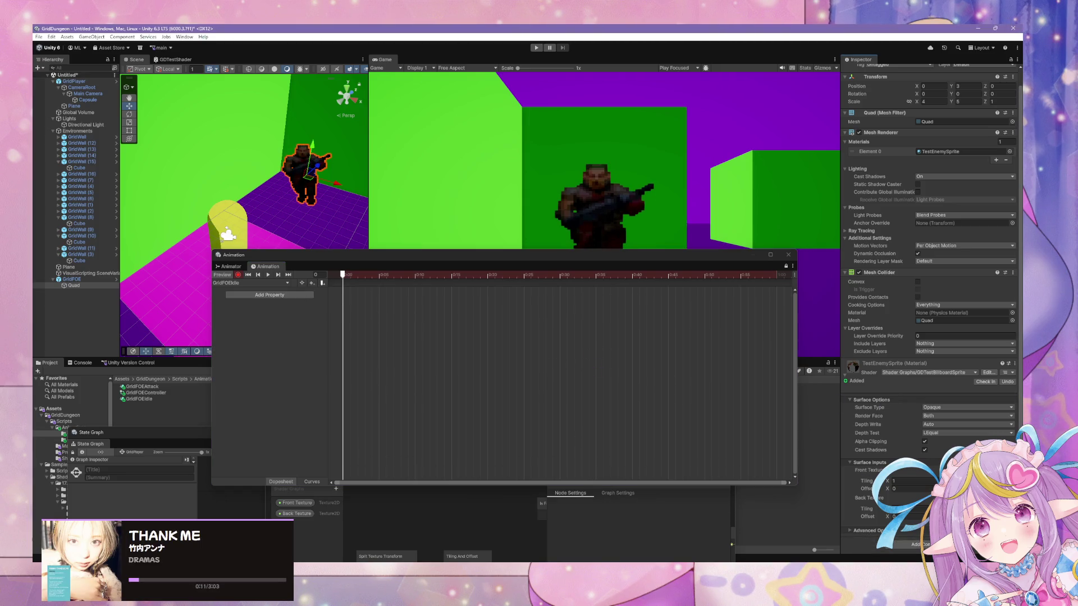
left_click(1002, 482)
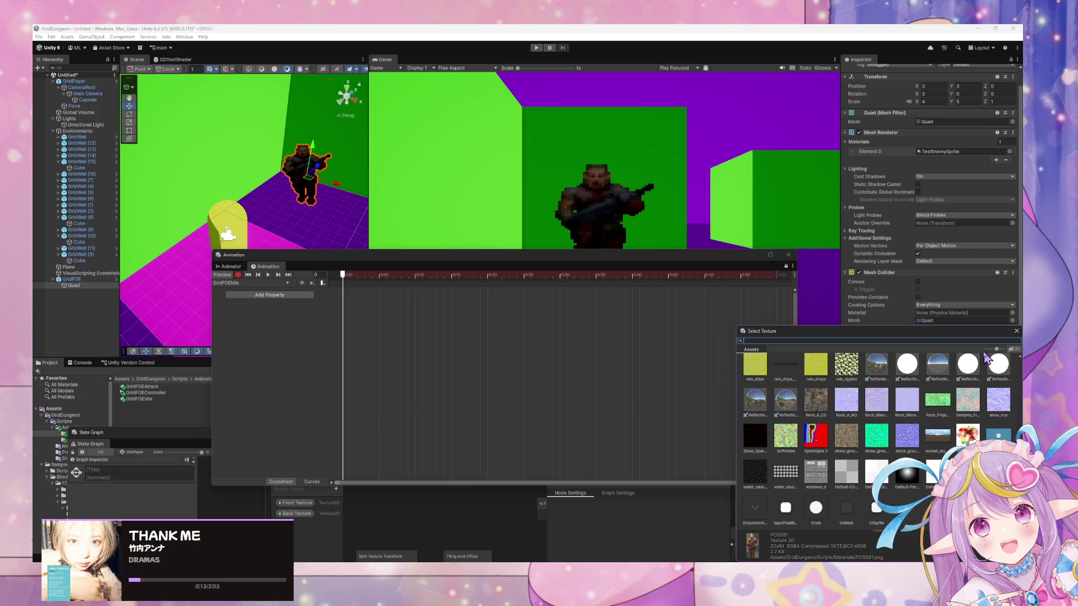
Step: Search the texture picker for 'p', switch the enemy sprite to POSSA5, and close it
left_click(1019, 344)
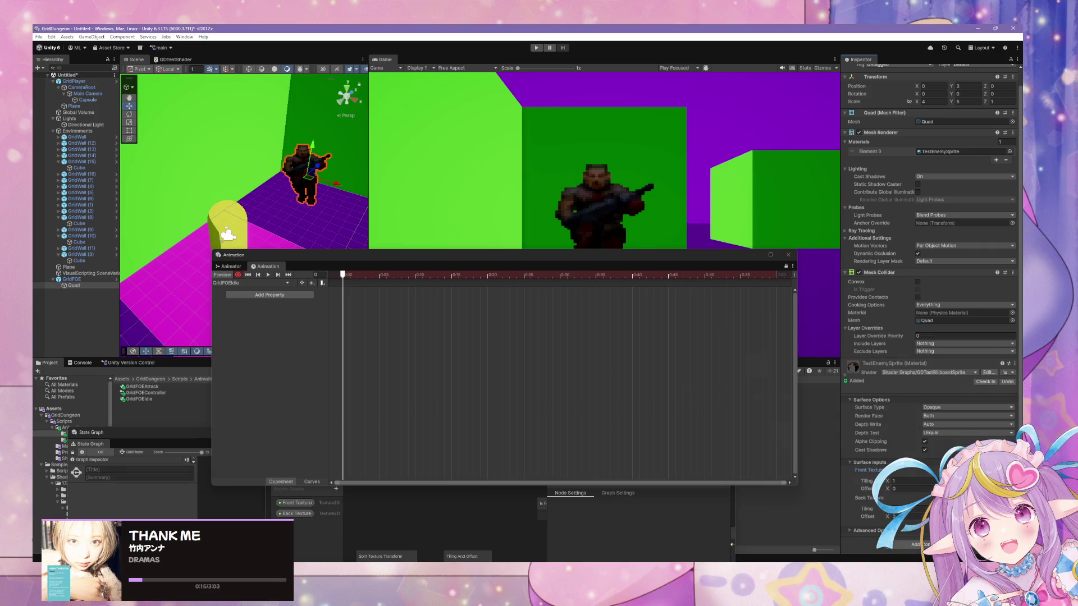
left_click(1002, 483)
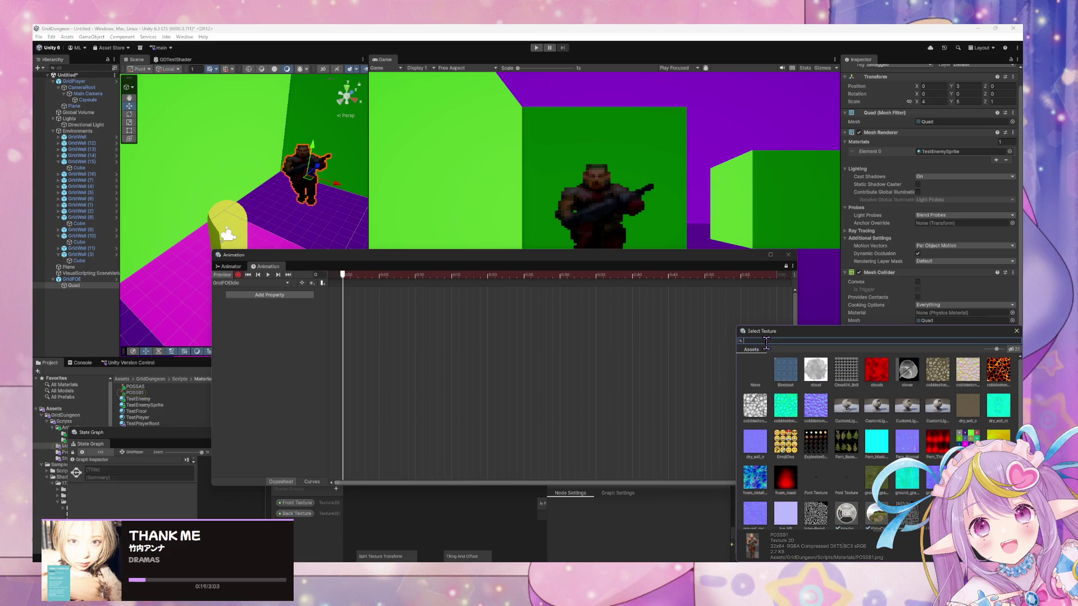
type("poss")
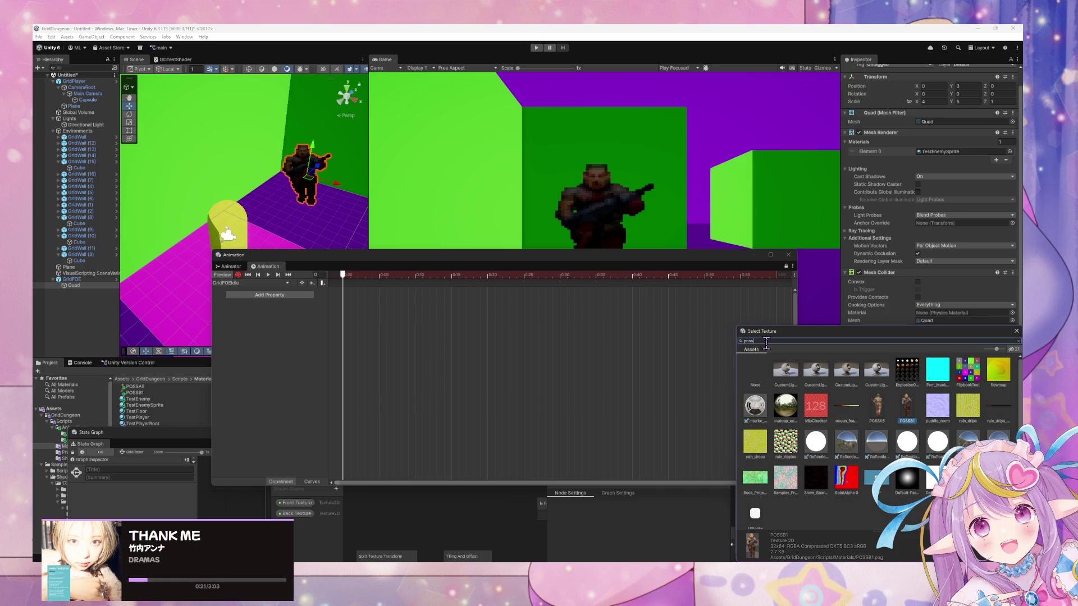
left_click(781, 380)
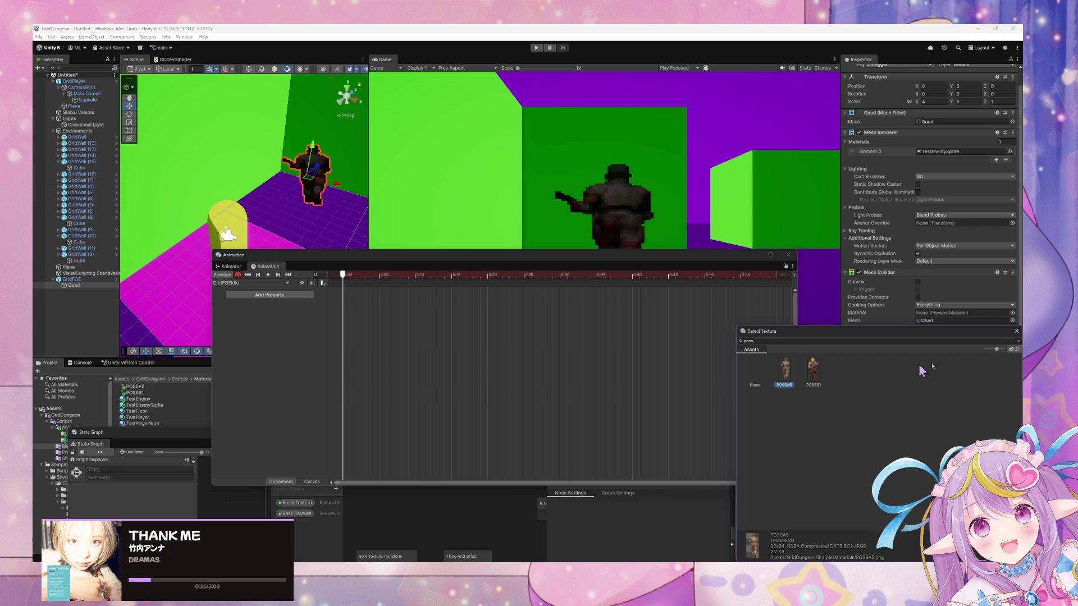
left_click(1016, 332)
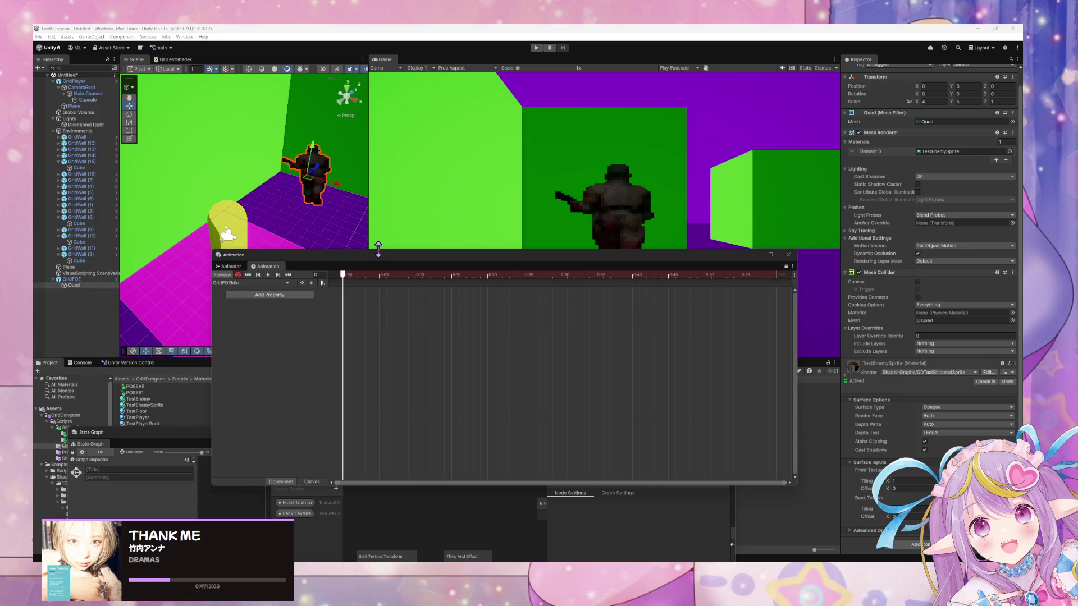
Step: Rearrange the Animation and State Graph windows, then start renaming the TestEnemySprite material
mouse_move(379, 251)
left_mouse_down()
mouse_move(385, 204)
mouse_move(438, 153)
mouse_move(510, 172)
left_mouse_up()
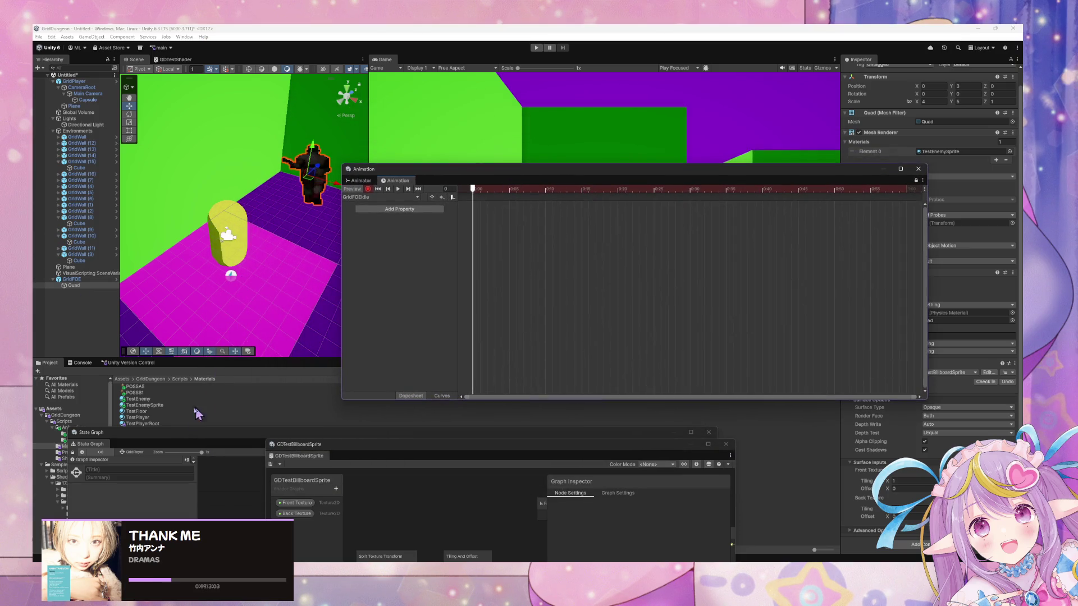
left_click_drag(173, 435, 281, 458)
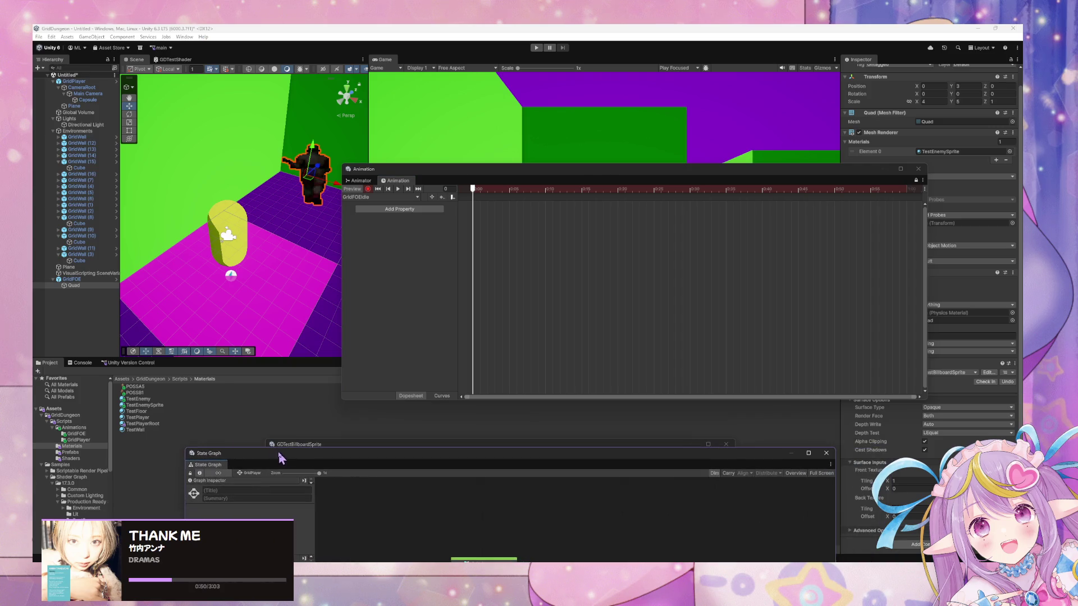
left_click(157, 424)
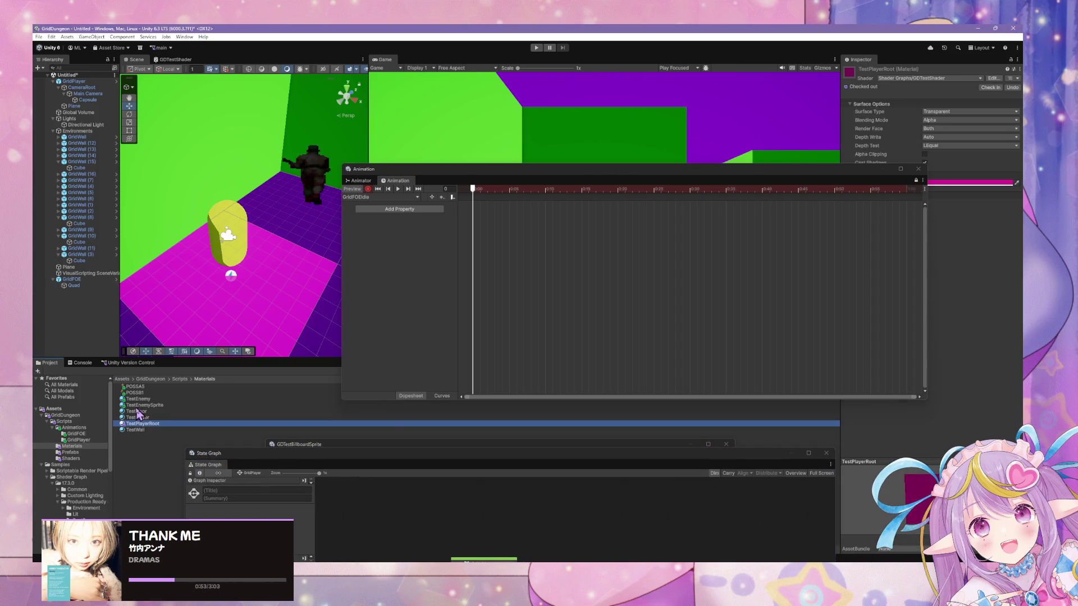
left_click(167, 406)
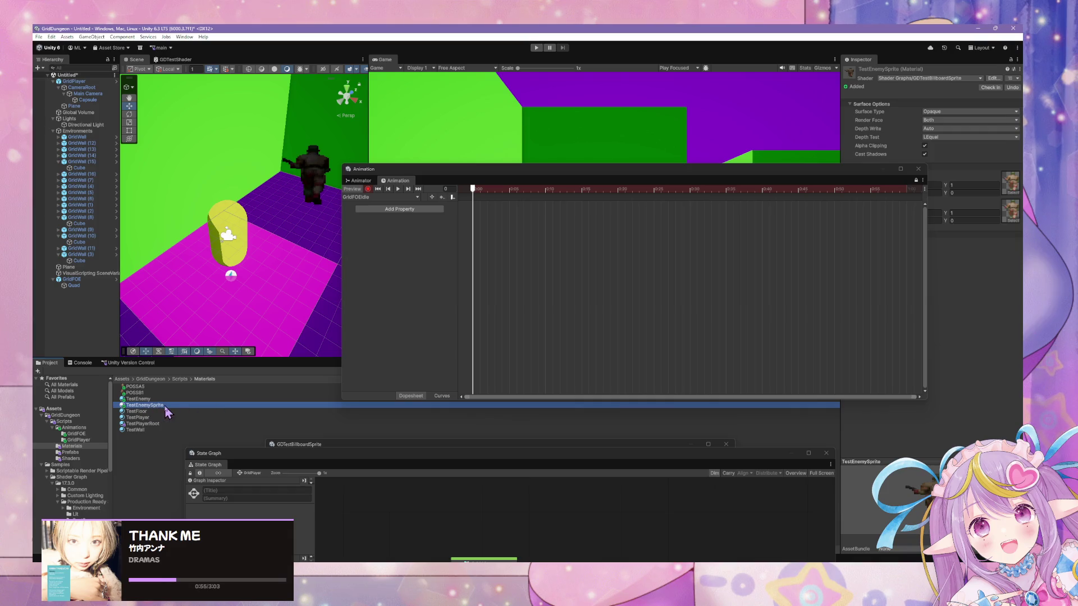
key("F2")
Step: Rename the material to TestEnemySprite_Idle
key("Right")
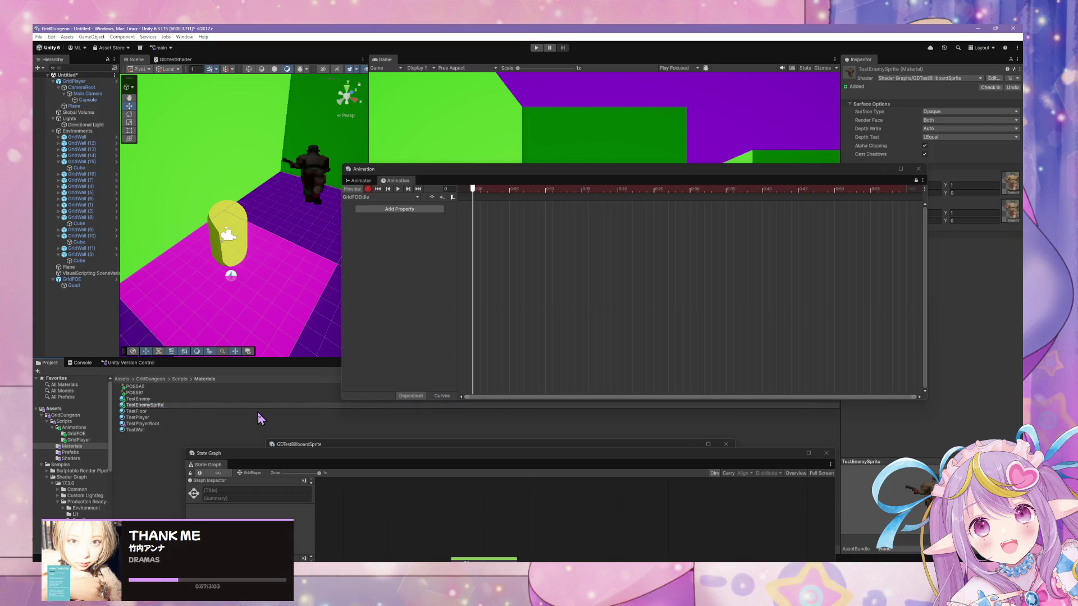
type("_Idle")
key("Return")
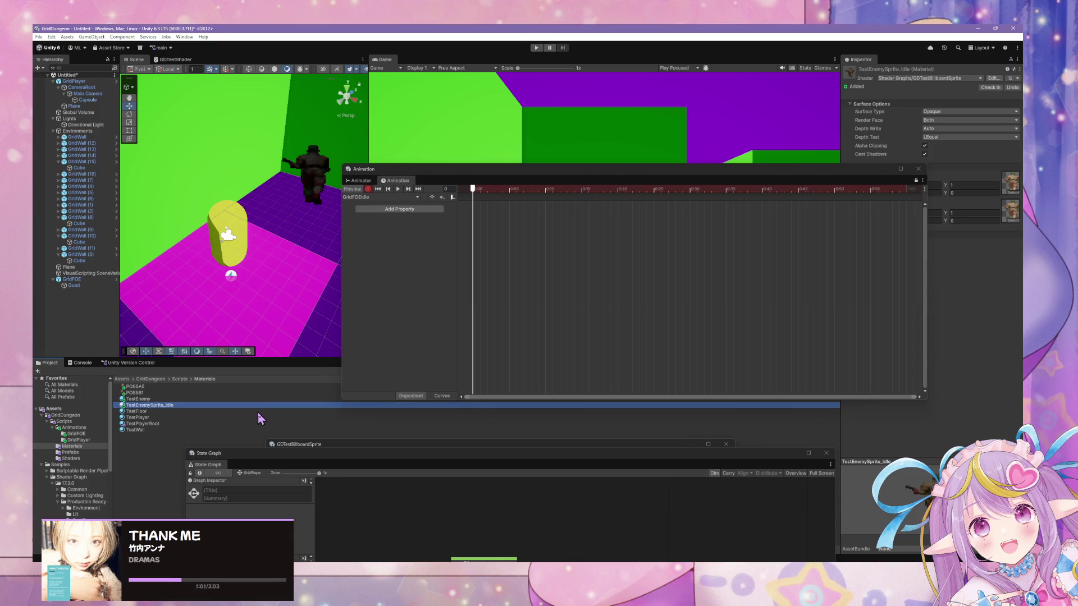
Step: Uncover the enemy preview, inspect the Quad, and select TestEnemySprite_Idle in Materials
mouse_move(579, 170)
left_mouse_down()
mouse_move(447, 293)
mouse_move(463, 298)
left_mouse_up()
left_click(628, 222)
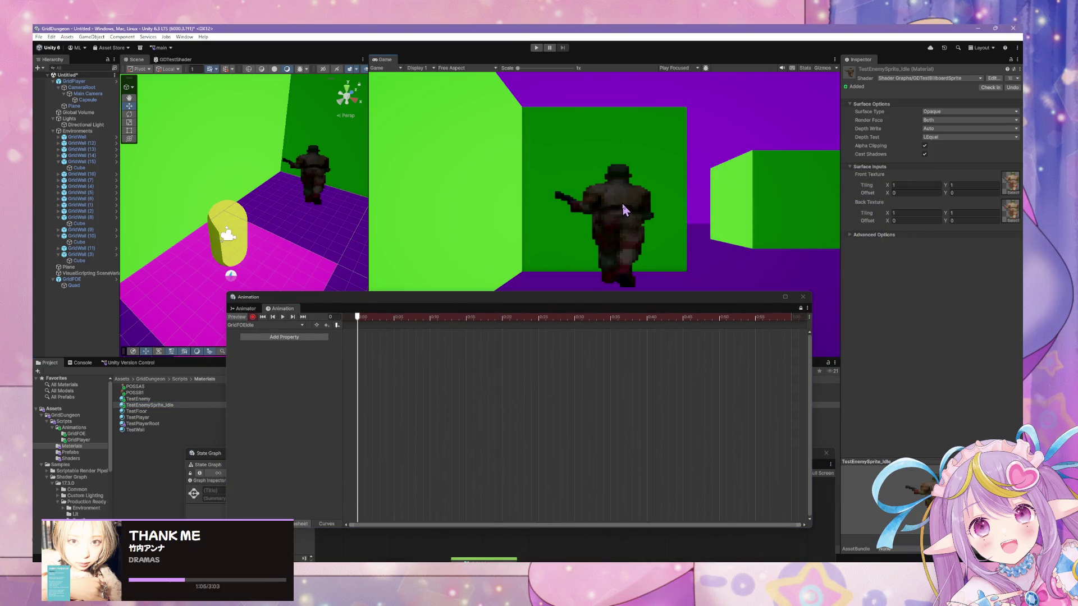
left_click(84, 273)
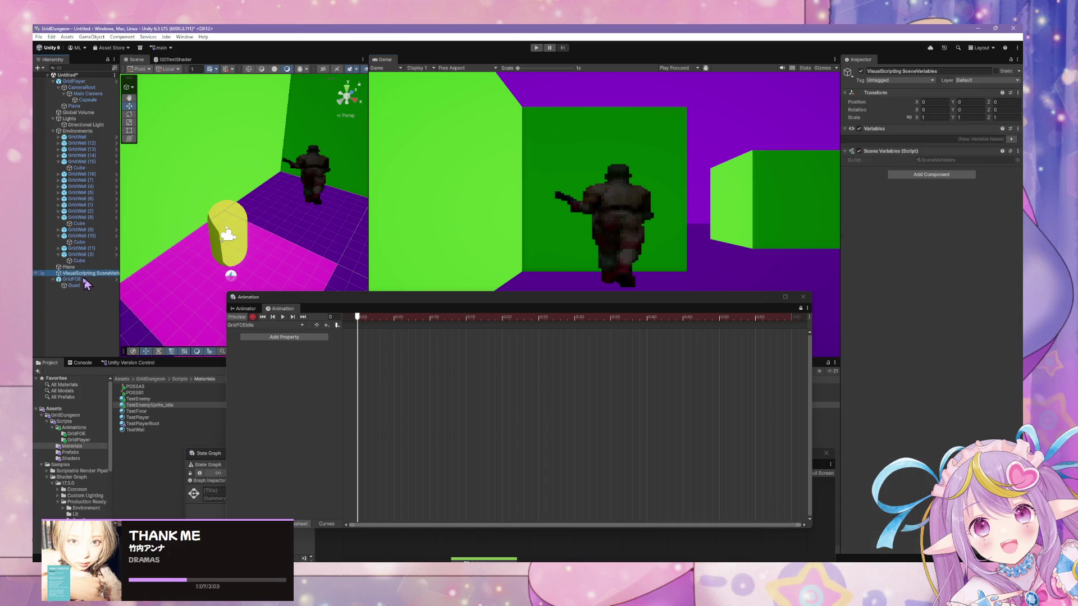
left_click(85, 285)
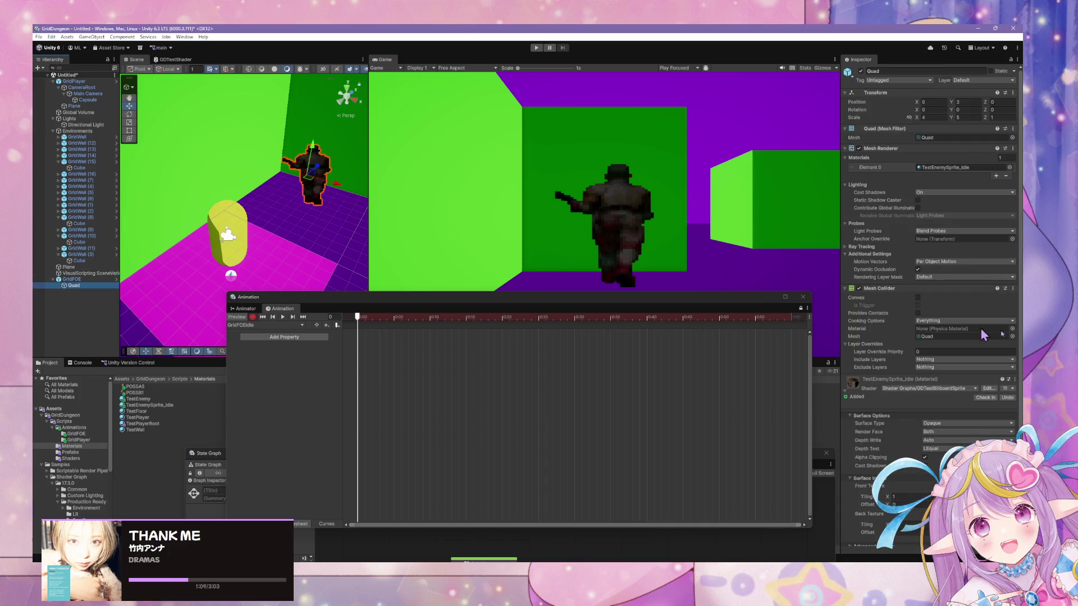
scroll(1004, 373, "down", 2)
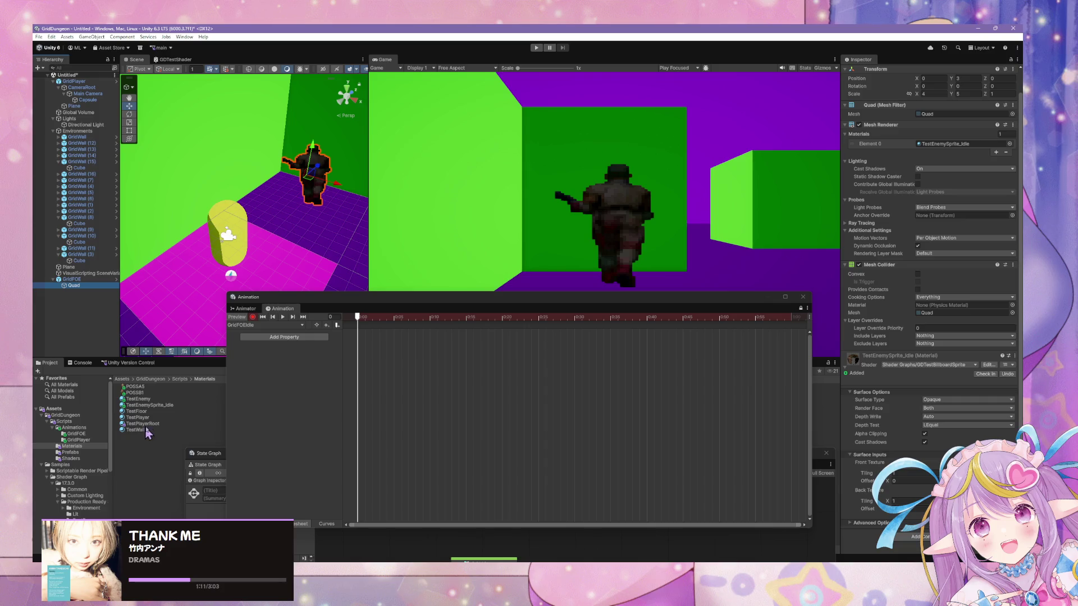
left_click(153, 405)
Step: Duplicate TestEnemySprite_Idle and name the copy TestEnemySprite_Attack
key("ctrl+d")
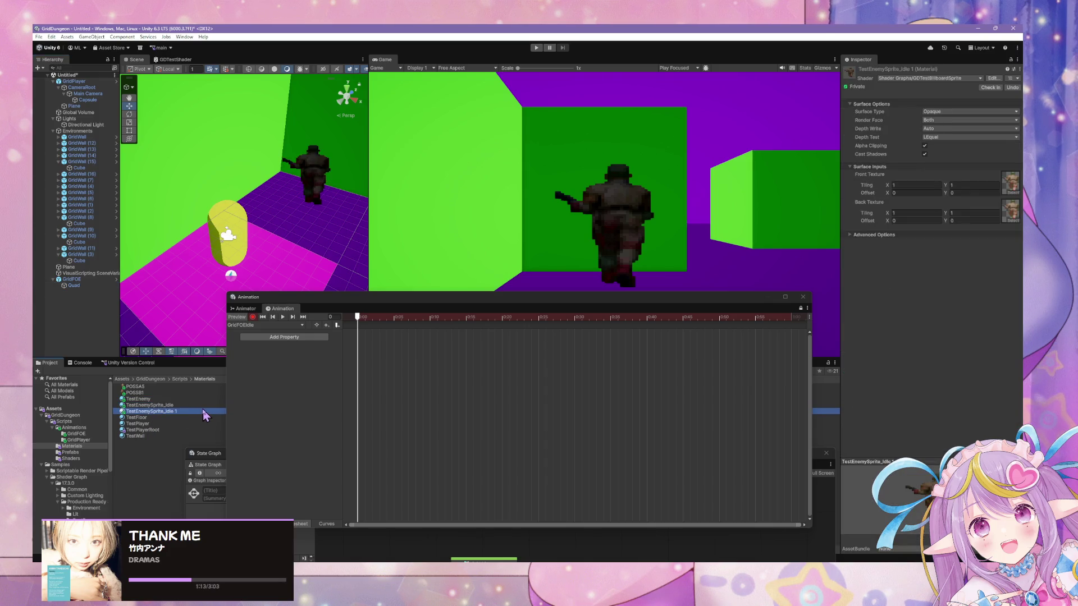
key("F2")
type("Attack")
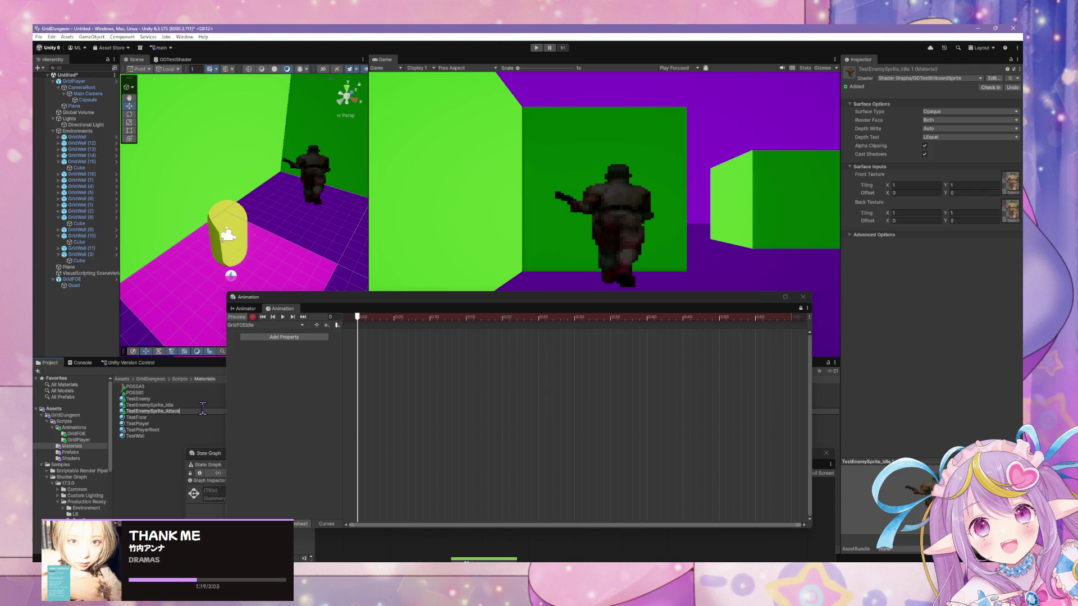
key("Return")
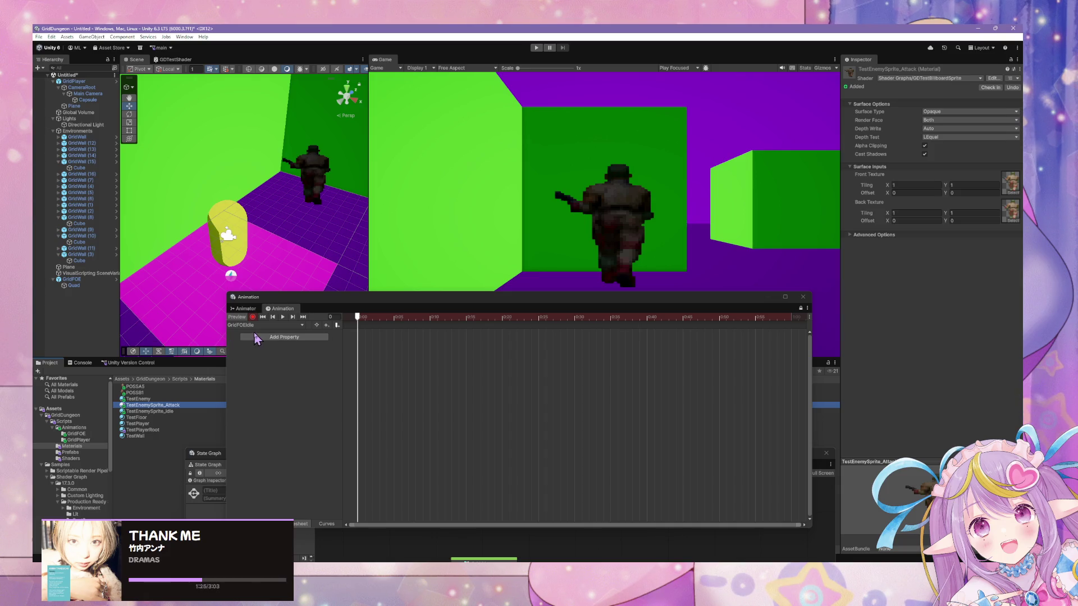
Step: Give TestEnemySprite_Idle a new front texture showing the soldier facing forward with his rifle
left_click(152, 412)
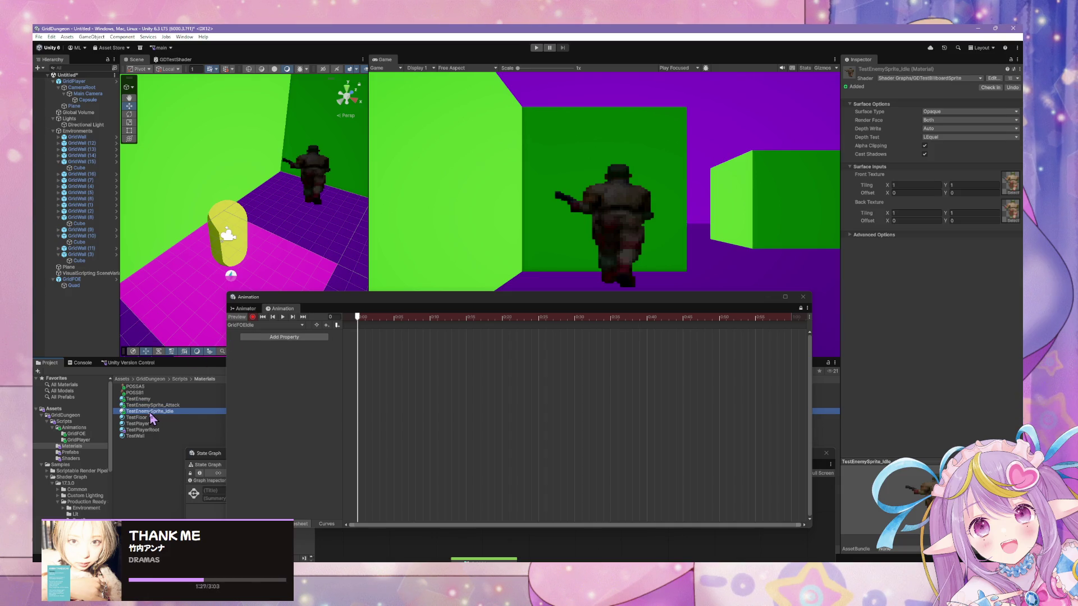
left_click(152, 405)
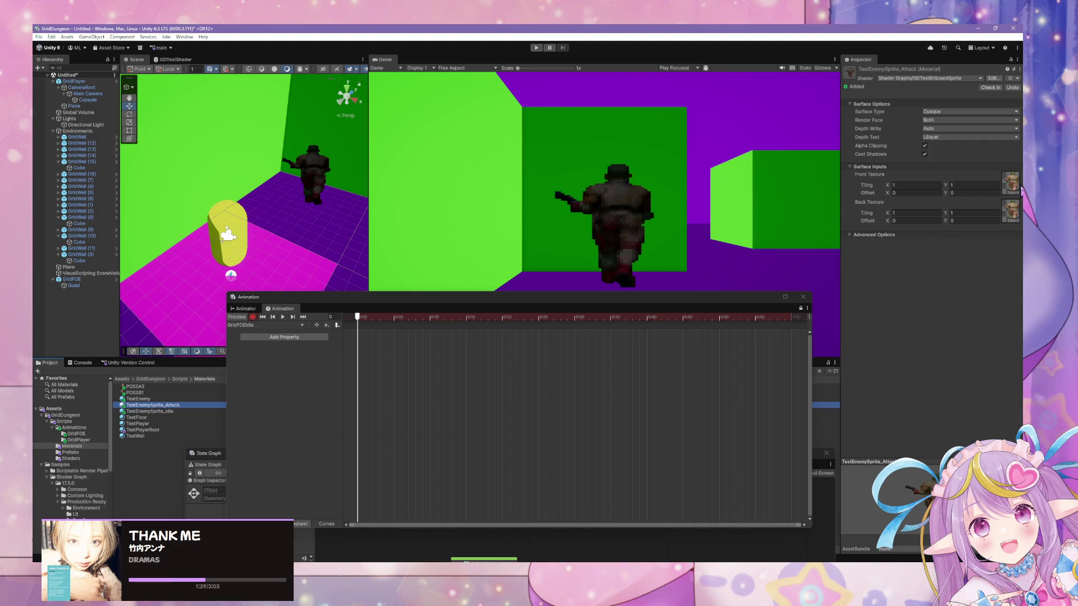
left_click(152, 413)
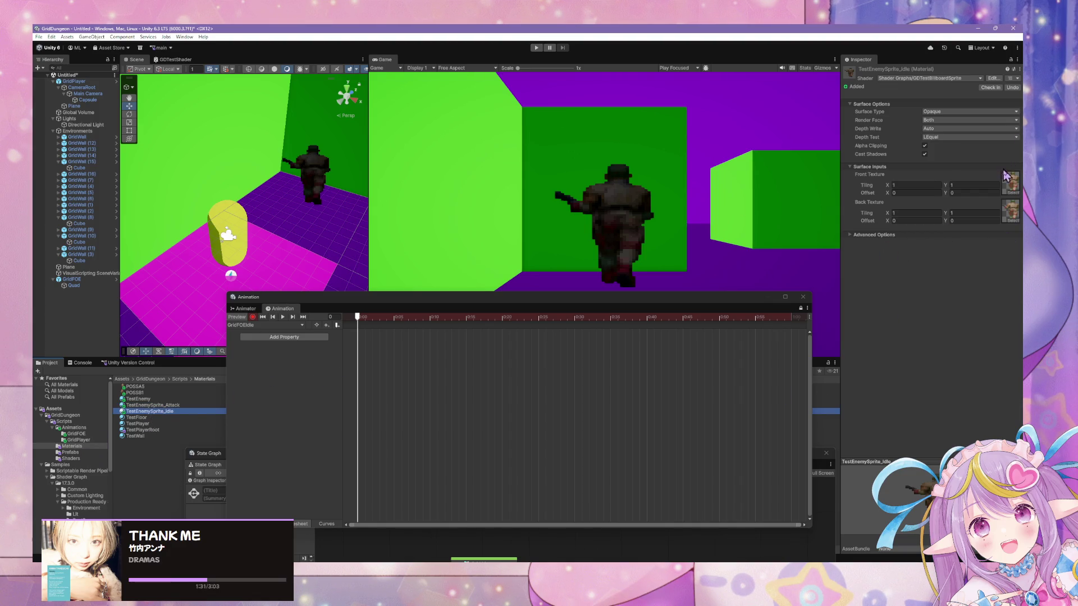
left_click(1010, 190)
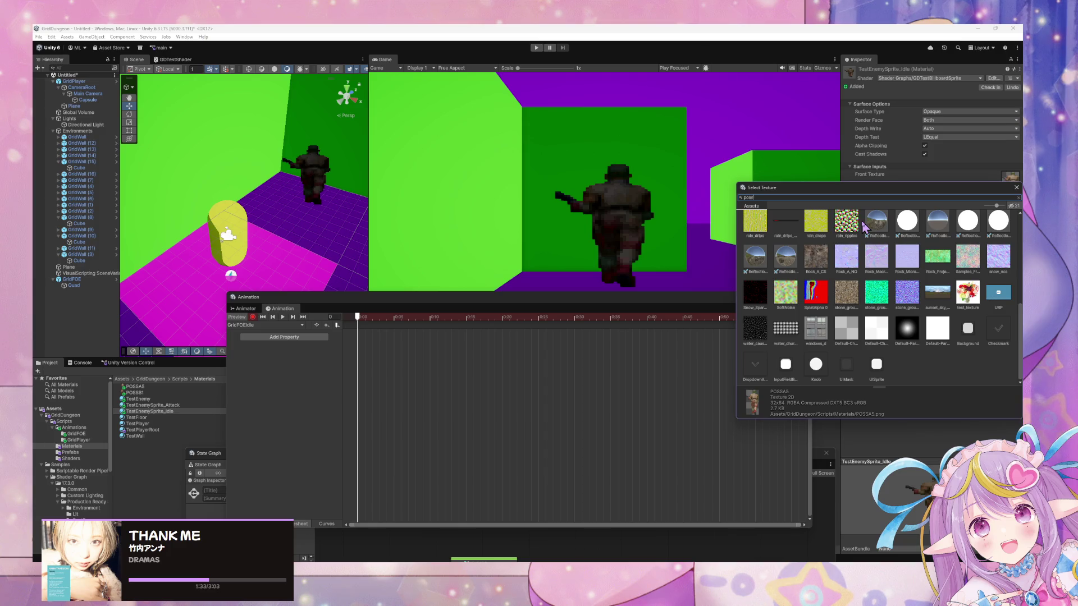
double_click(817, 228)
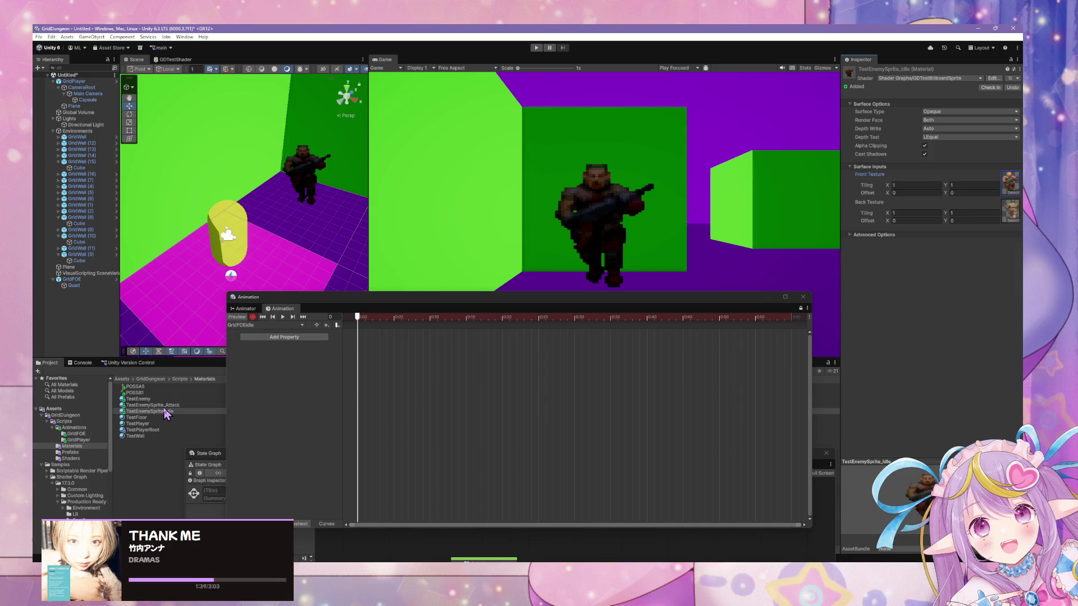
left_click(84, 280)
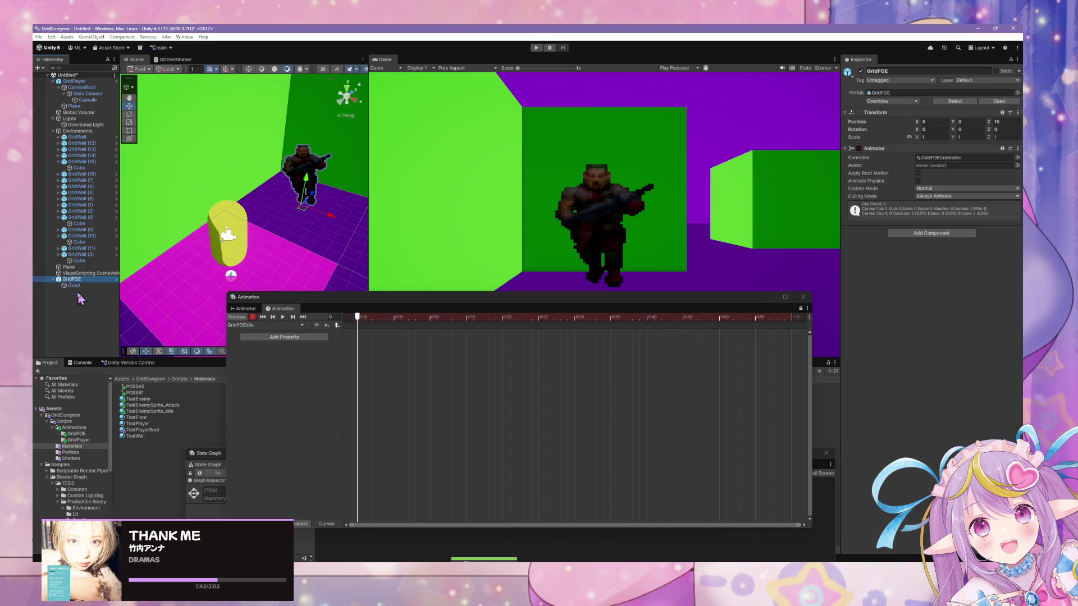
Step: Select the Quad, drop a material on its renderer, and review the available clips
left_click(77, 286)
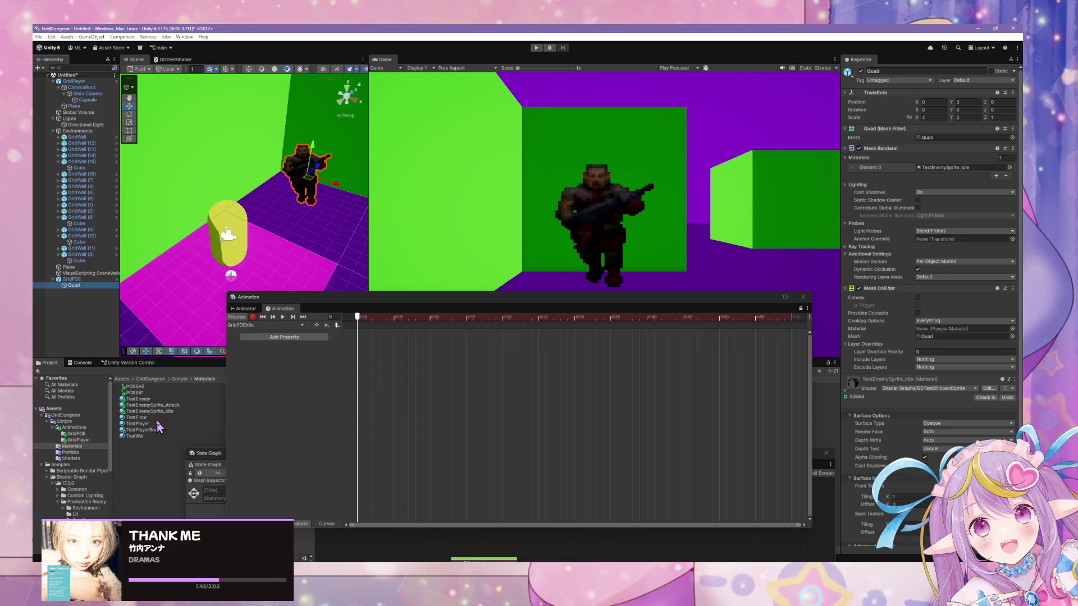
mouse_move(160, 413)
left_mouse_down()
mouse_move(969, 164)
mouse_move(960, 172)
left_mouse_up()
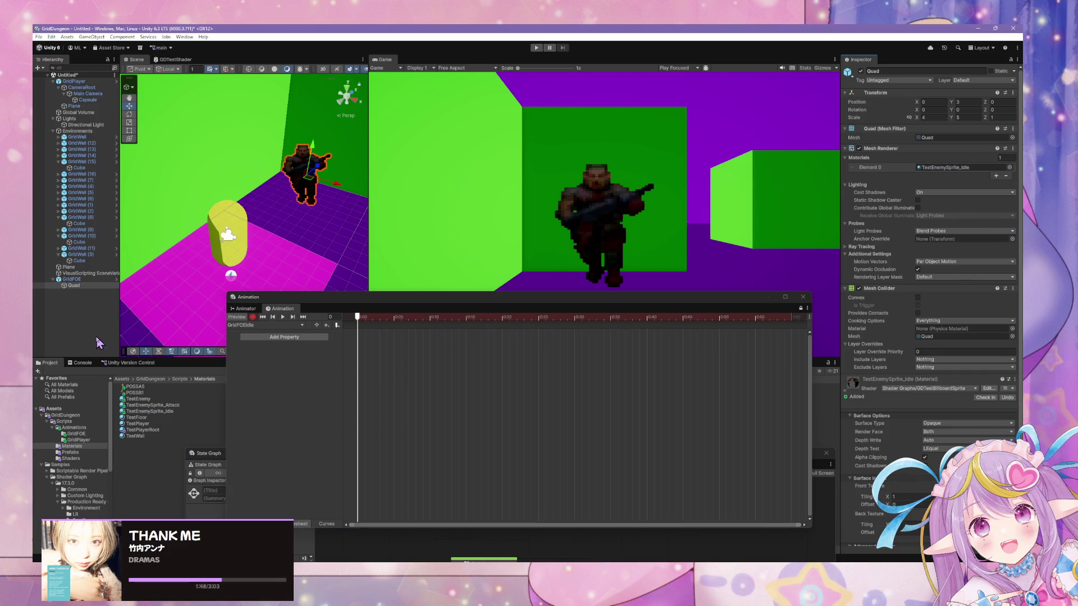
left_click(247, 327)
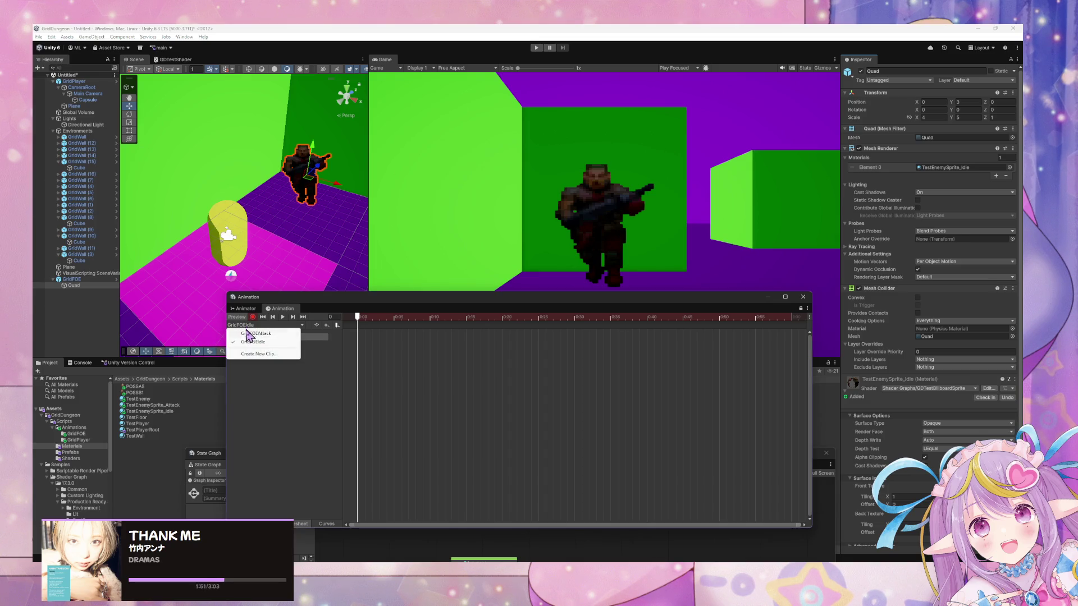
left_click(269, 350)
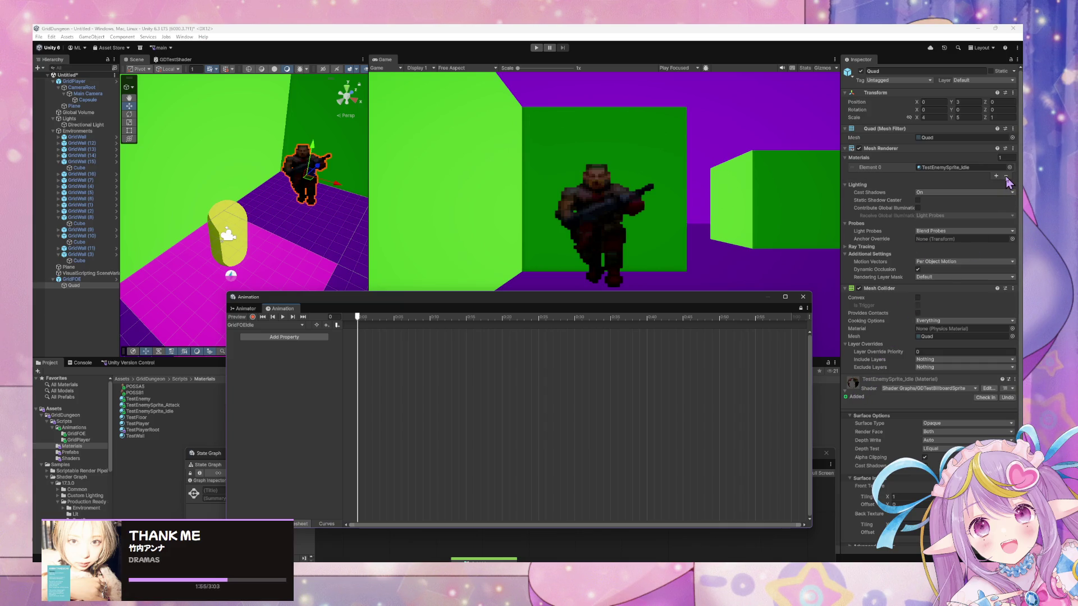
Step: Record a GridFOEIdle key setting the Quad's Element 0 material to TestEnemySprite_Idle
left_click(253, 317)
mouse_move(162, 405)
left_mouse_down()
mouse_move(716, 262)
mouse_move(963, 169)
left_mouse_up()
mouse_move(147, 411)
left_mouse_down()
mouse_move(506, 292)
mouse_move(983, 170)
left_mouse_up()
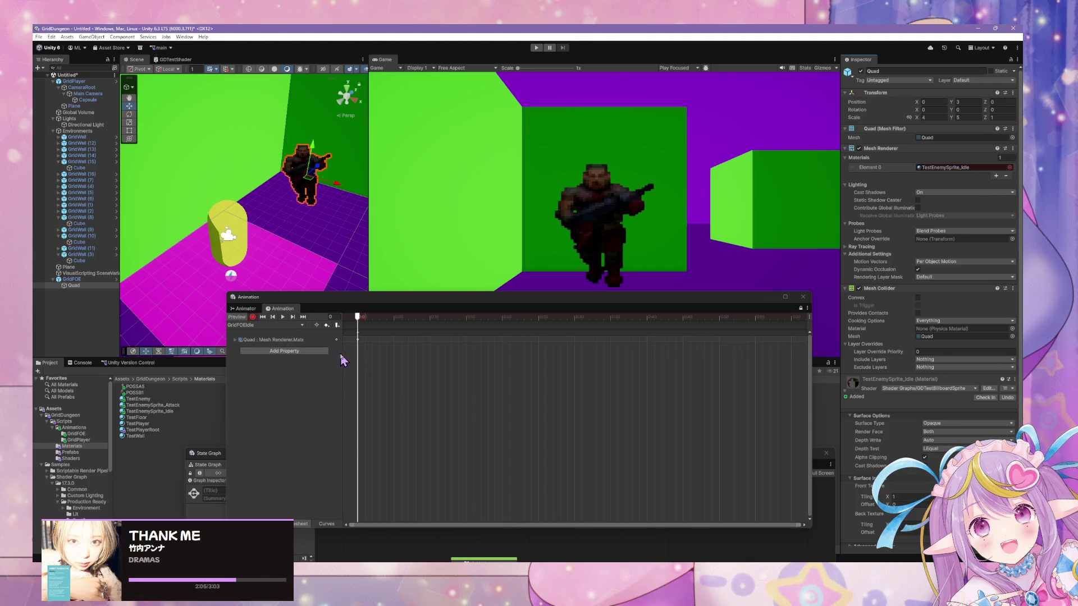
left_click_drag(344, 354, 372, 354)
Step: Switch to the GridFOEAttack clip and try a material swap on the Quad, then undo it
left_click(259, 333)
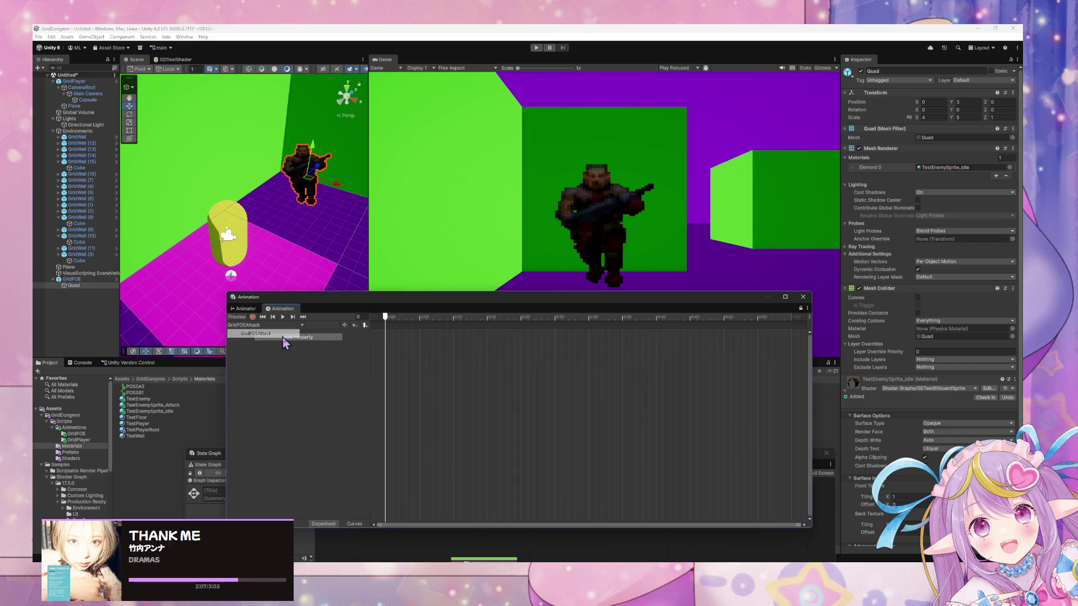
mouse_move(155, 406)
left_mouse_down()
mouse_move(825, 404)
mouse_move(955, 168)
left_mouse_up()
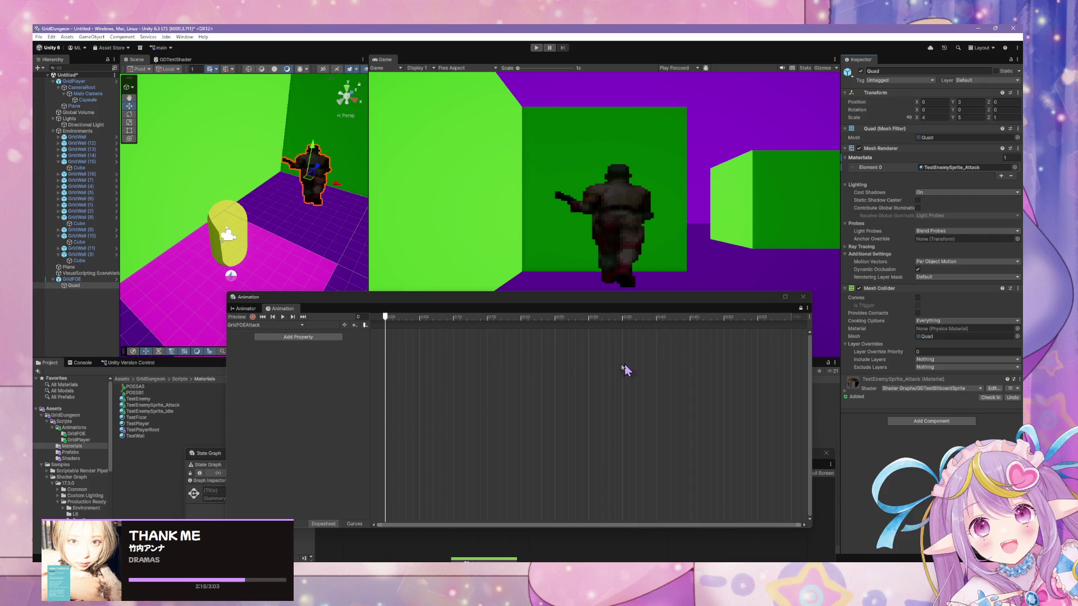
key("ctrl+z")
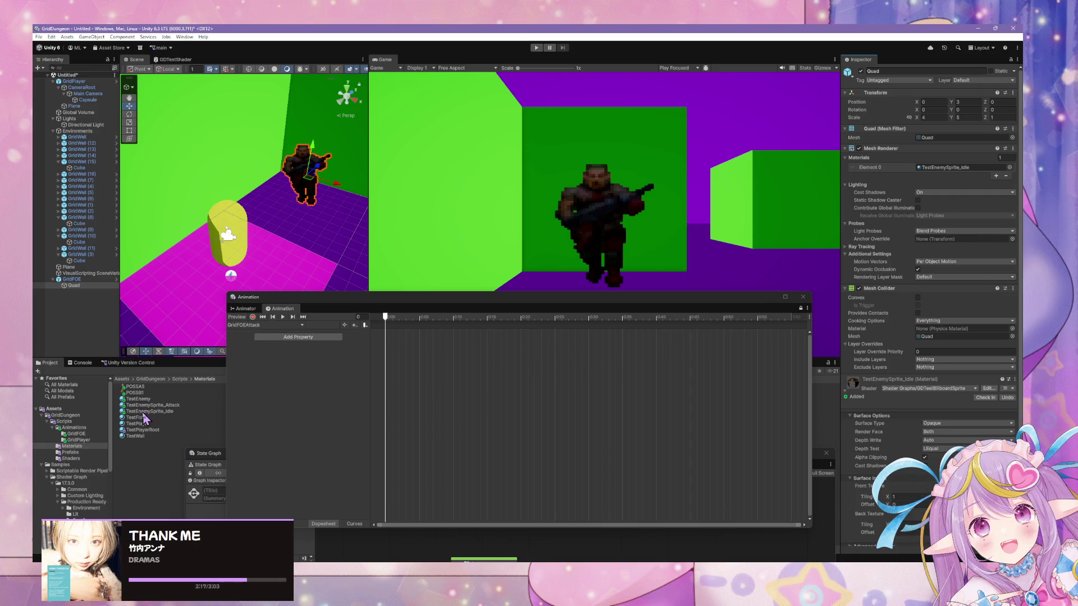
Step: Key TestEnemySprite_Attack into GridFOEAttack and preview the attack pose at frame 60
mouse_move(144, 416)
left_mouse_down()
mouse_move(388, 339)
mouse_move(954, 197)
mouse_move(979, 175)
left_mouse_up()
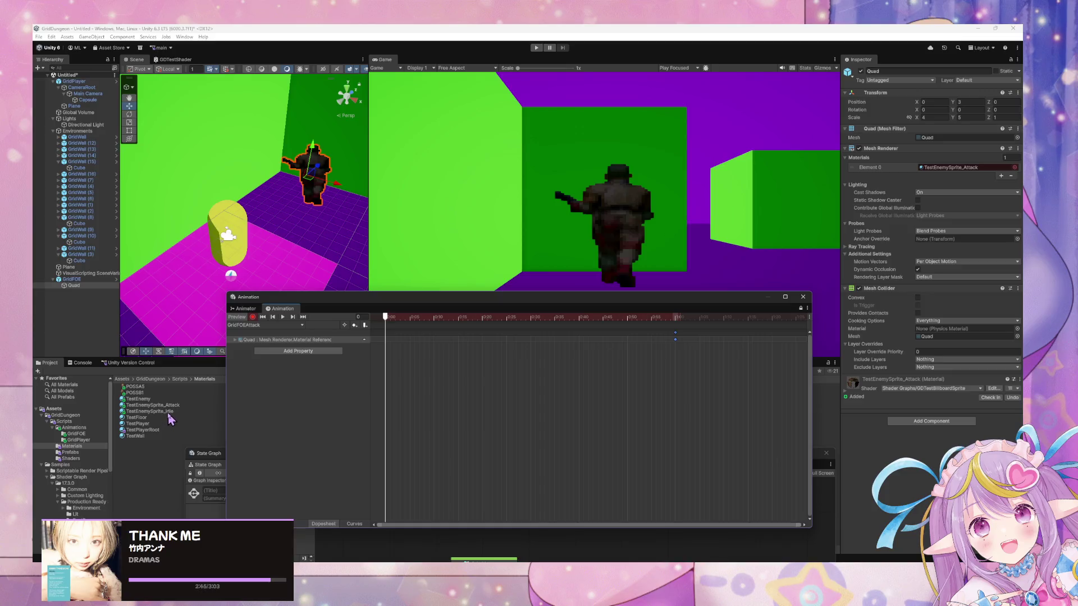
left_click_drag(163, 406, 989, 175)
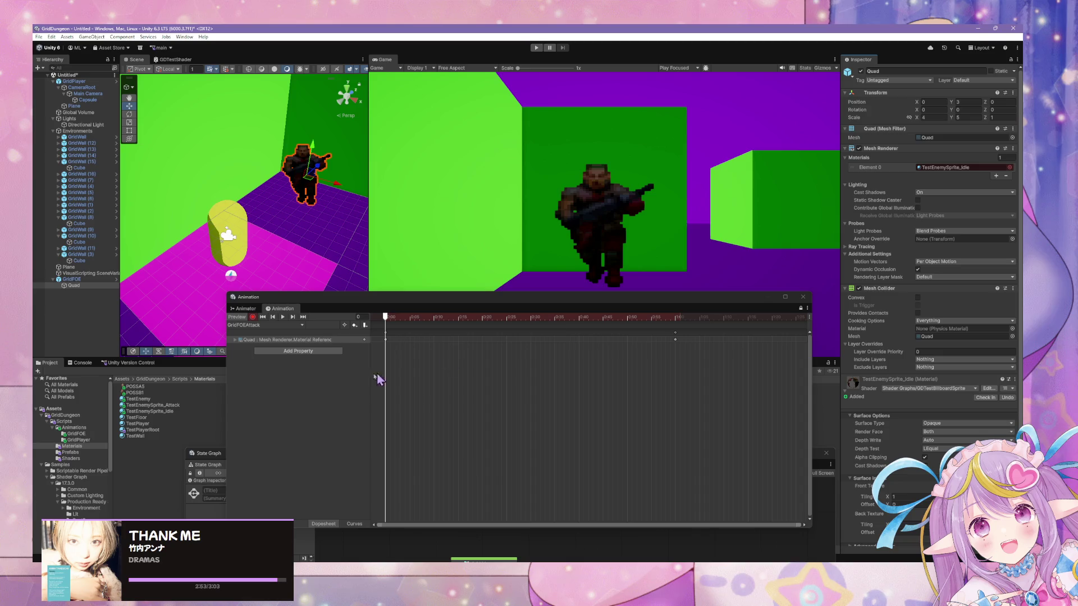
left_click(283, 323)
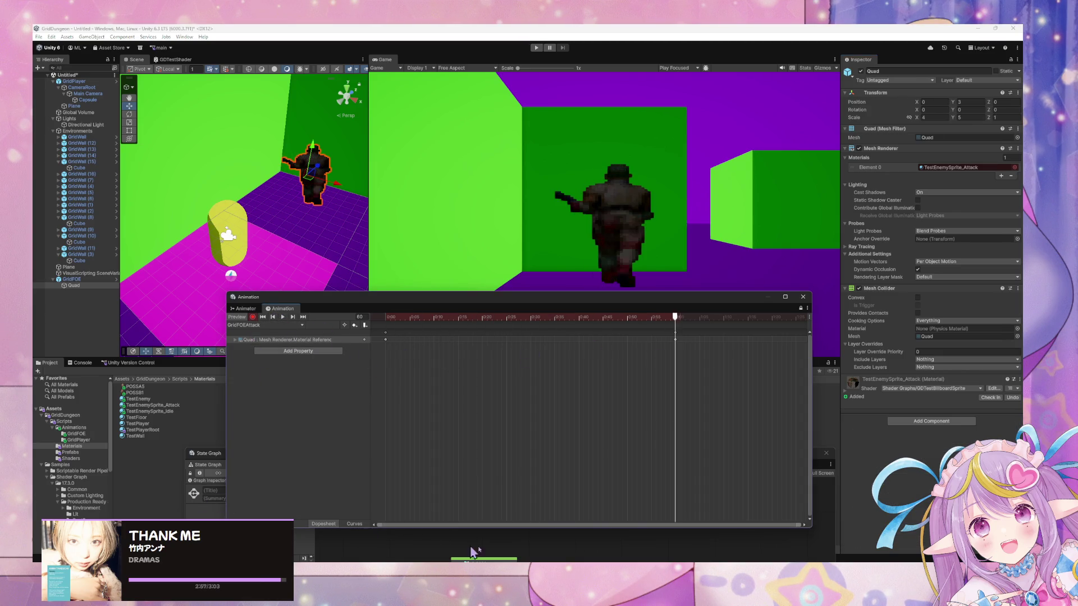
left_click(371, 590)
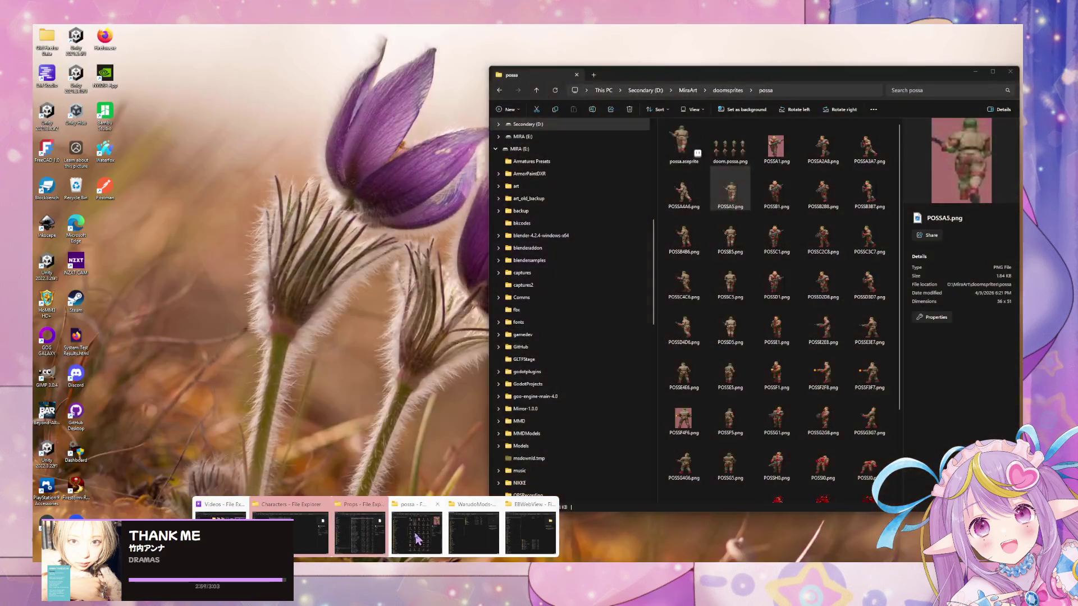
Step: Copy POSSF1.png and POSSF5.png from the possa folder into Unity's Materials folder, then select the POSS textures
left_click(417, 531)
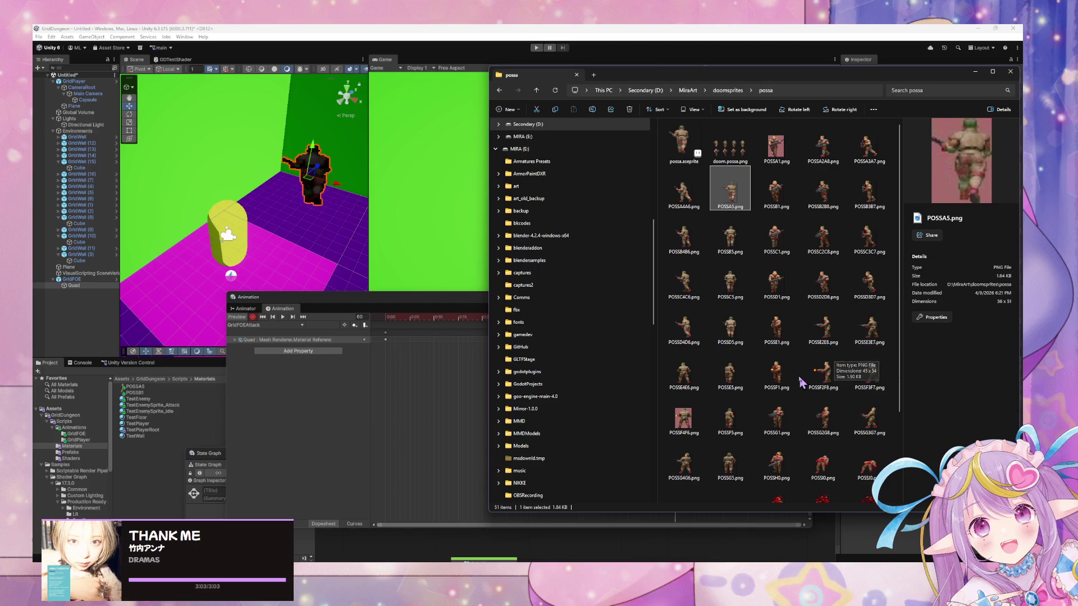
left_click(775, 385)
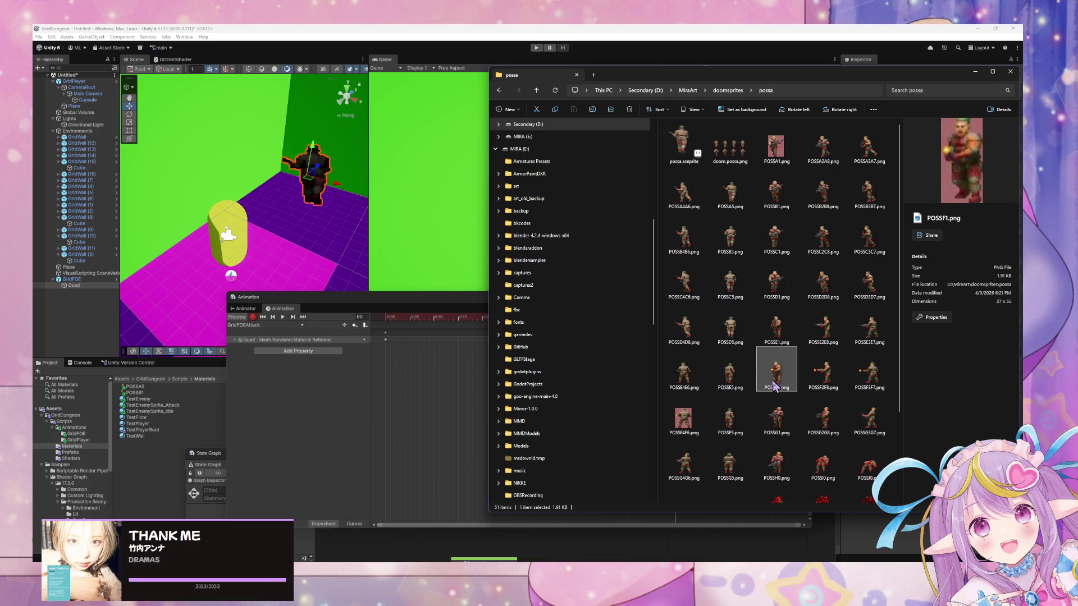
left_click(740, 415, "ctrl")
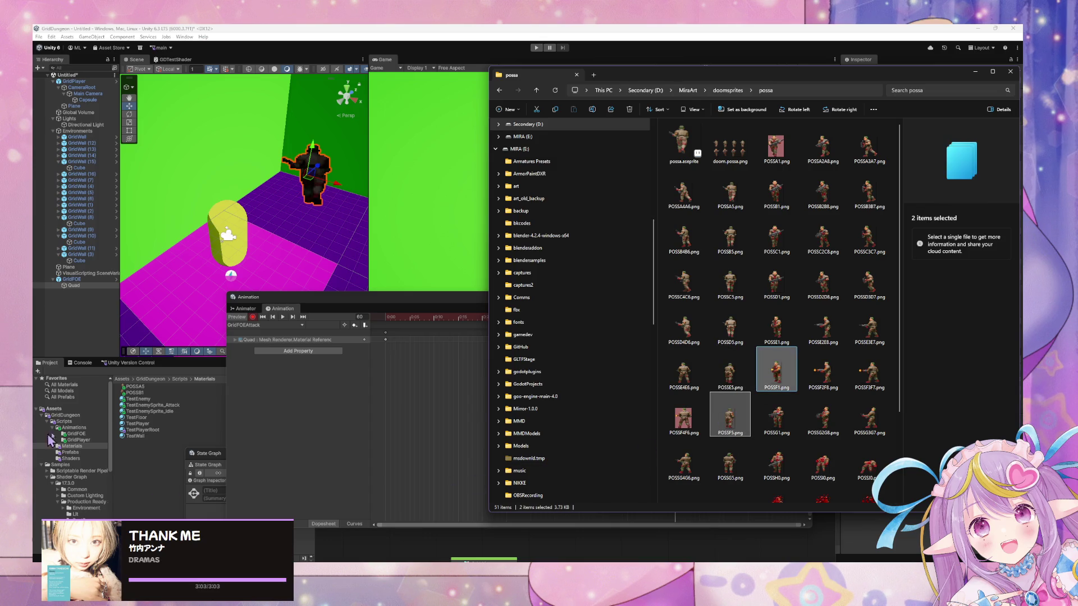
mouse_move(730, 416)
left_mouse_down()
mouse_move(240, 454)
mouse_move(144, 474)
mouse_move(160, 429)
left_mouse_up()
left_click(150, 405)
left_click(150, 388, "shift")
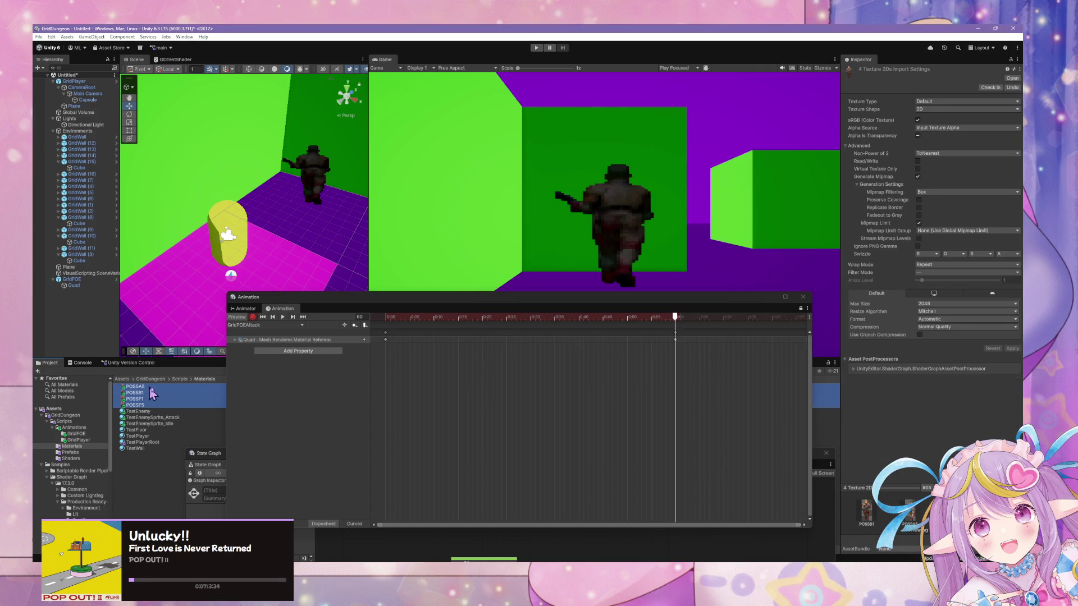
Step: Enable Alpha Is Transparency on the textures and leave Non-Power of 2 at ToNearest after trying None
left_click(918, 136)
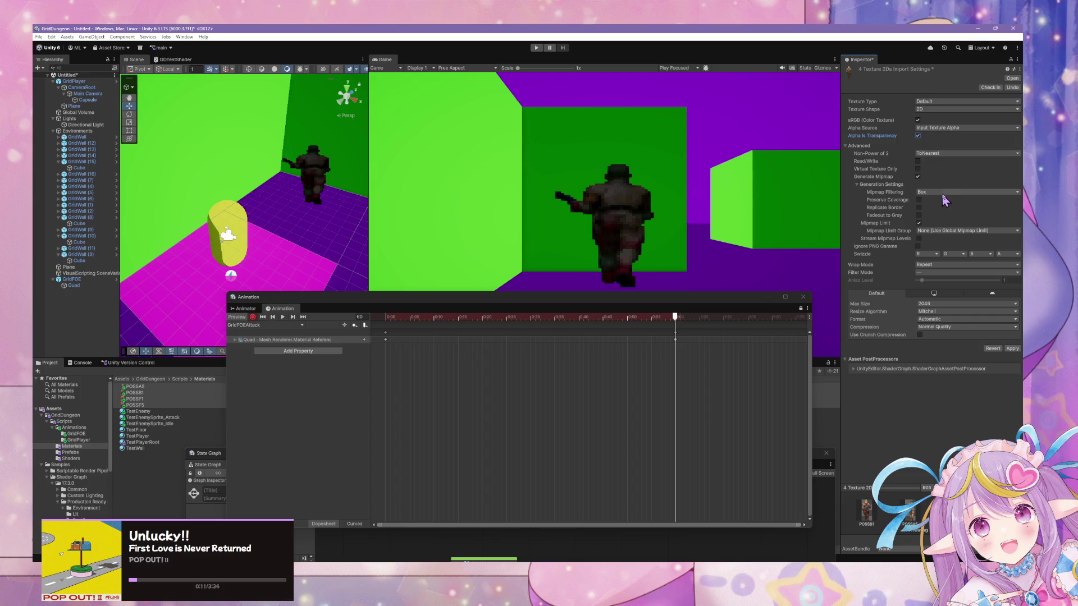
left_click(933, 192)
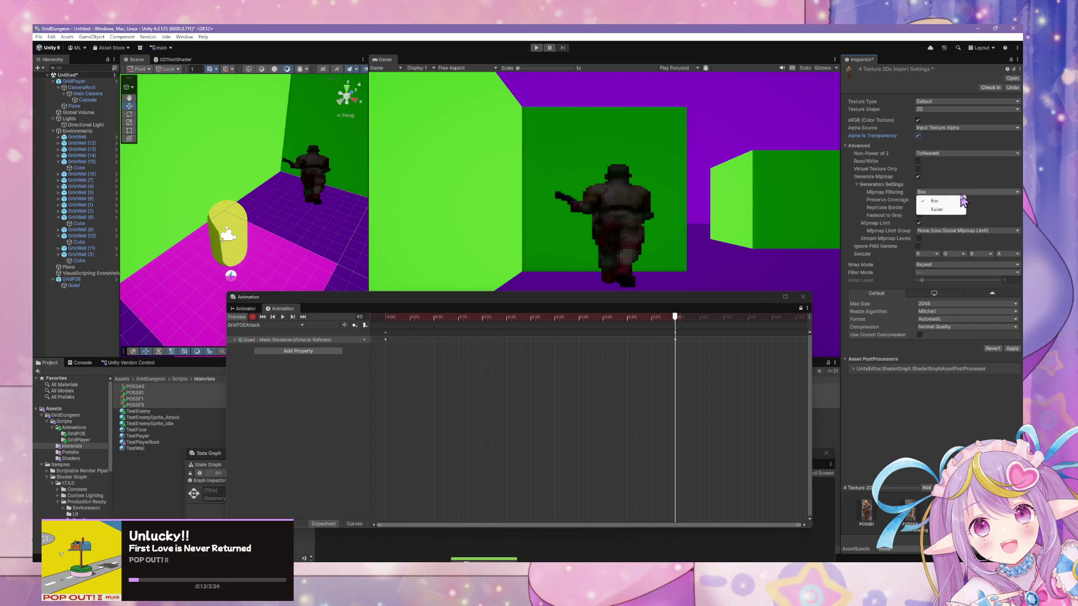
left_click(944, 154)
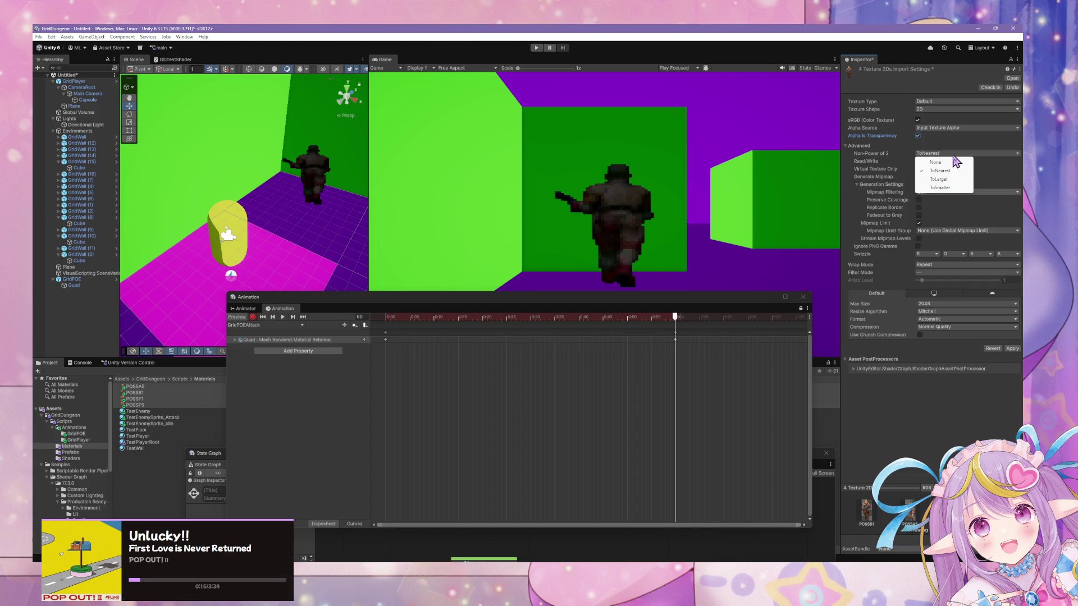
left_click(936, 162)
left_click(941, 153)
left_click(933, 163)
left_click(941, 154)
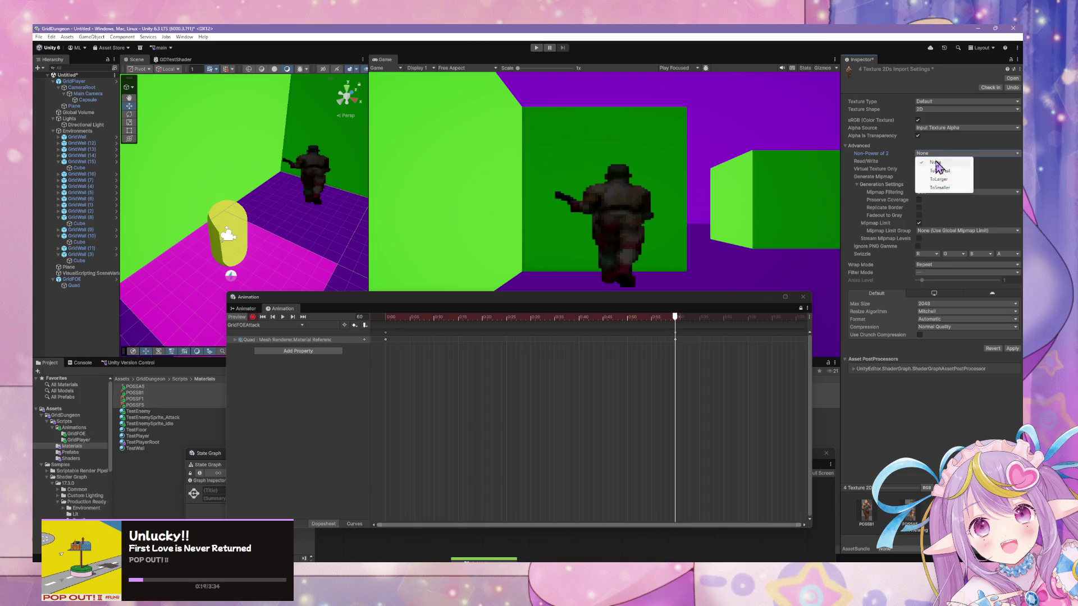
left_click(938, 171)
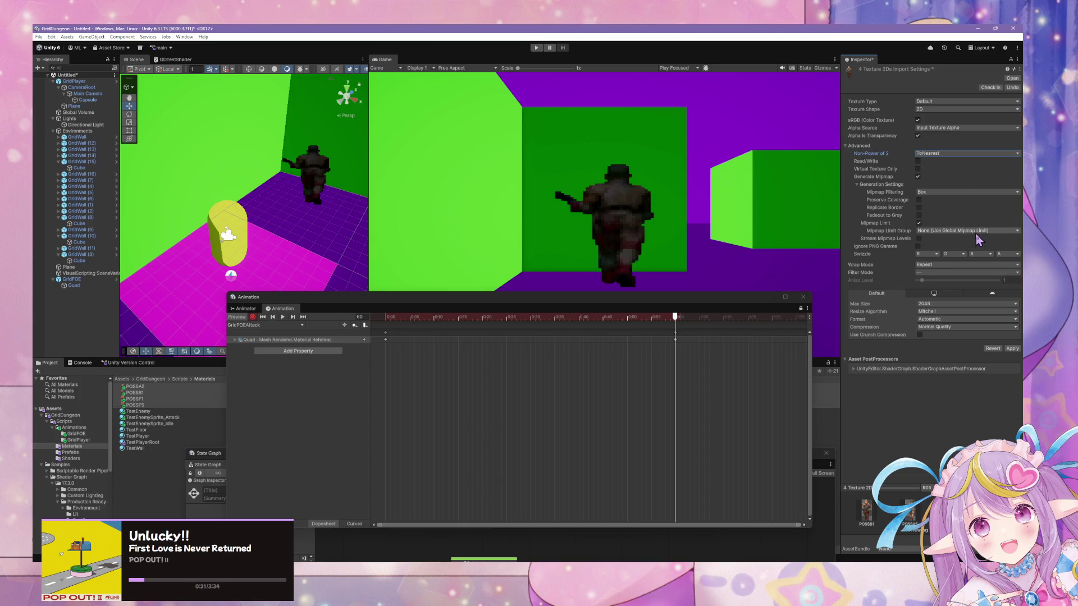
Step: Set the textures' Filter Mode to Point (no filter) and move the Animation window aside
left_click(937, 274)
left_click(946, 280)
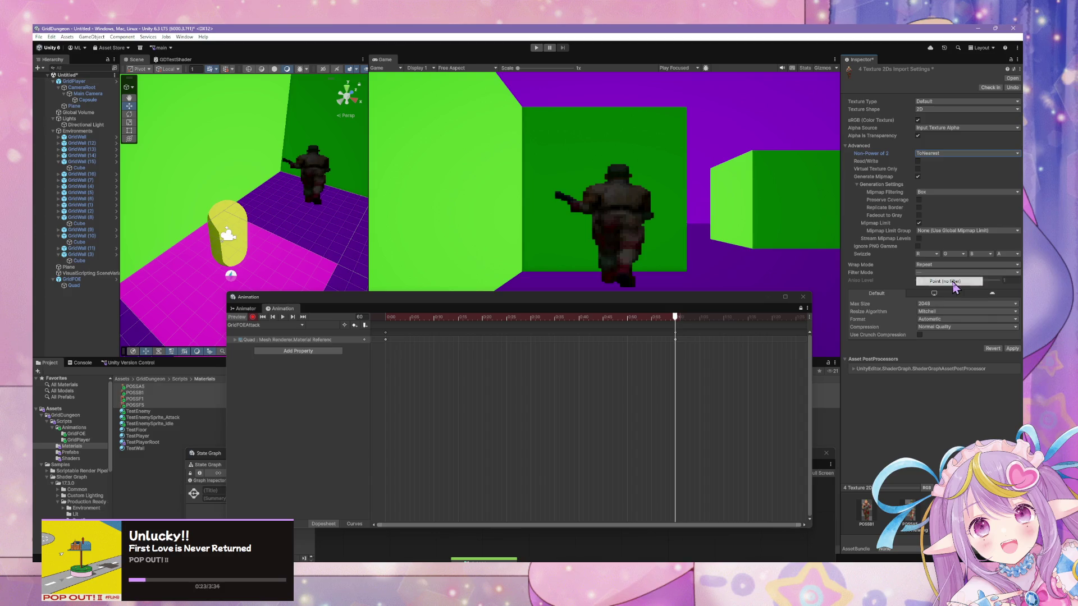
mouse_move(465, 308)
left_mouse_down()
mouse_move(708, 382)
mouse_move(761, 313)
mouse_move(821, 320)
mouse_move(752, 329)
left_mouse_up()
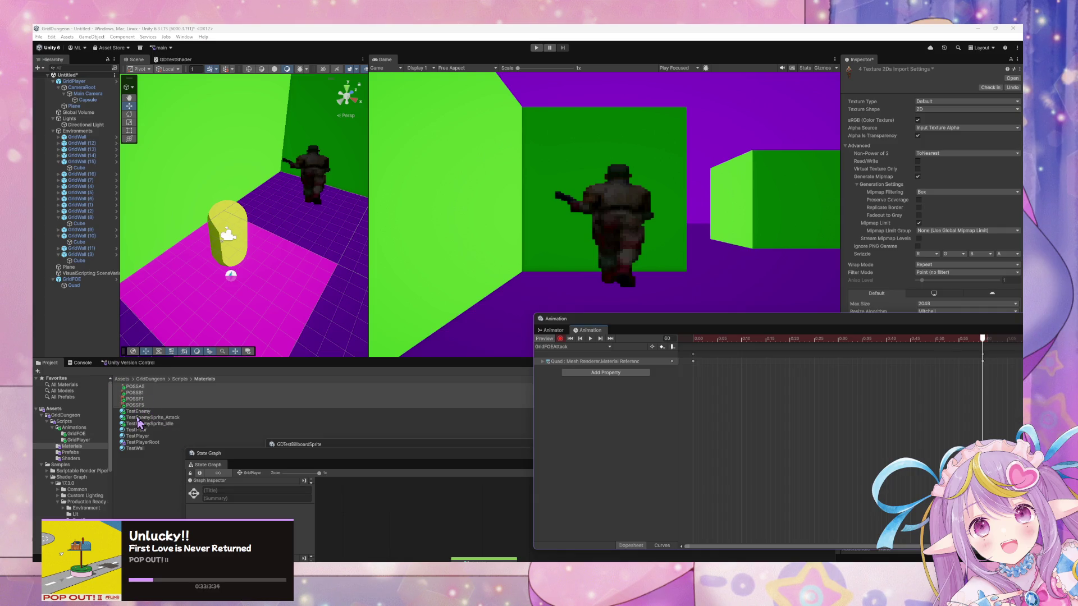
Step: Give the TestEnemySprite_Attack material a front-facing enemy frame as its Front Texture
left_click(144, 420)
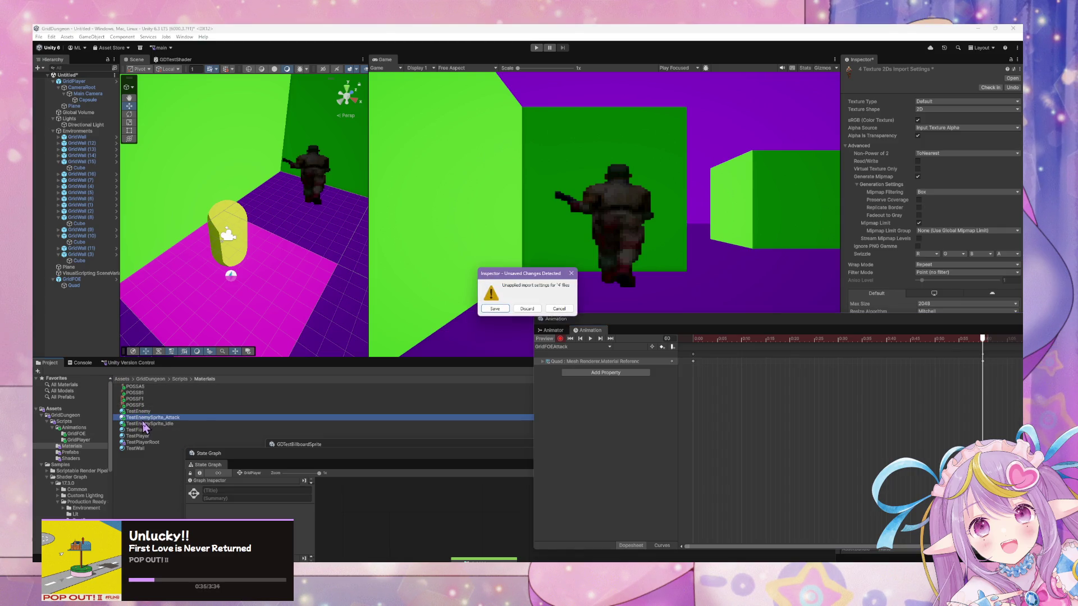
left_click(502, 313)
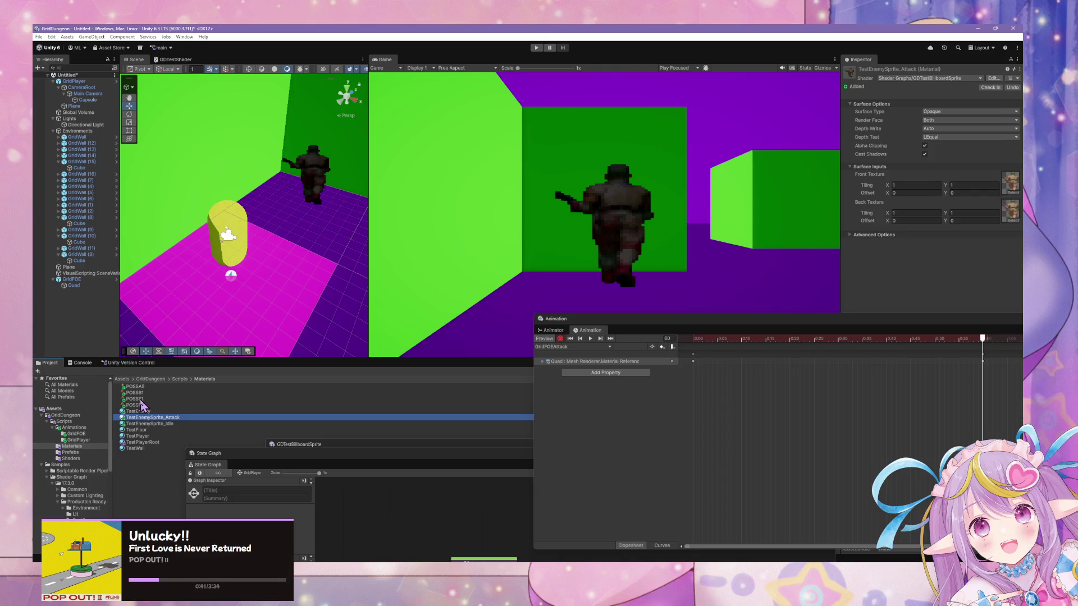
mouse_move(140, 405)
left_mouse_down()
mouse_move(393, 253)
mouse_move(1010, 182)
left_mouse_up()
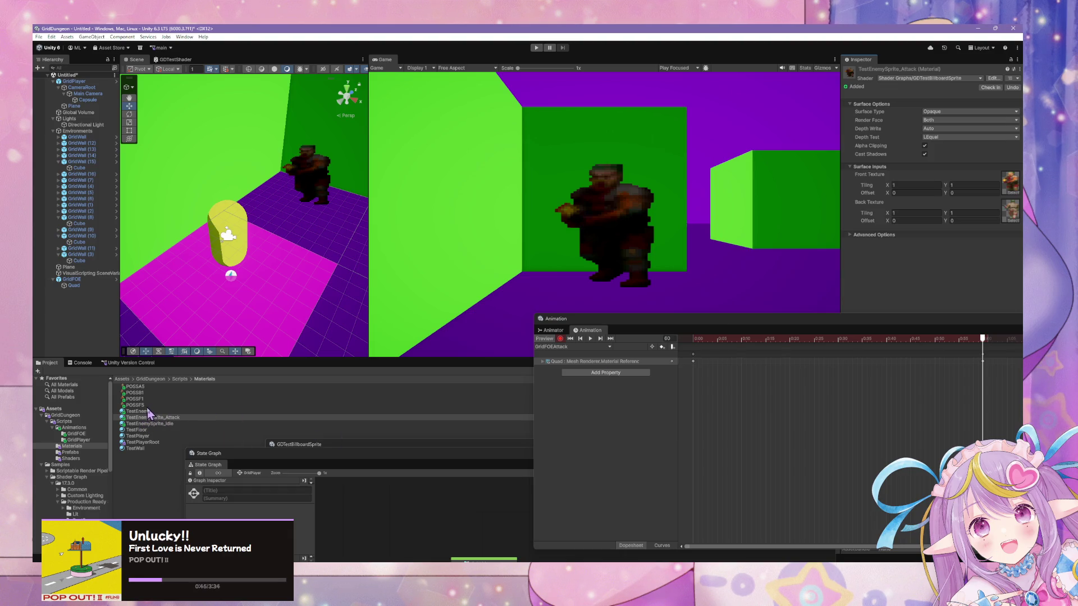
left_click_drag(145, 413, 987, 220)
left_click_drag(136, 412, 1020, 204)
Step: Play the GridFOEAttack clip preview, then stop it
left_click(592, 339)
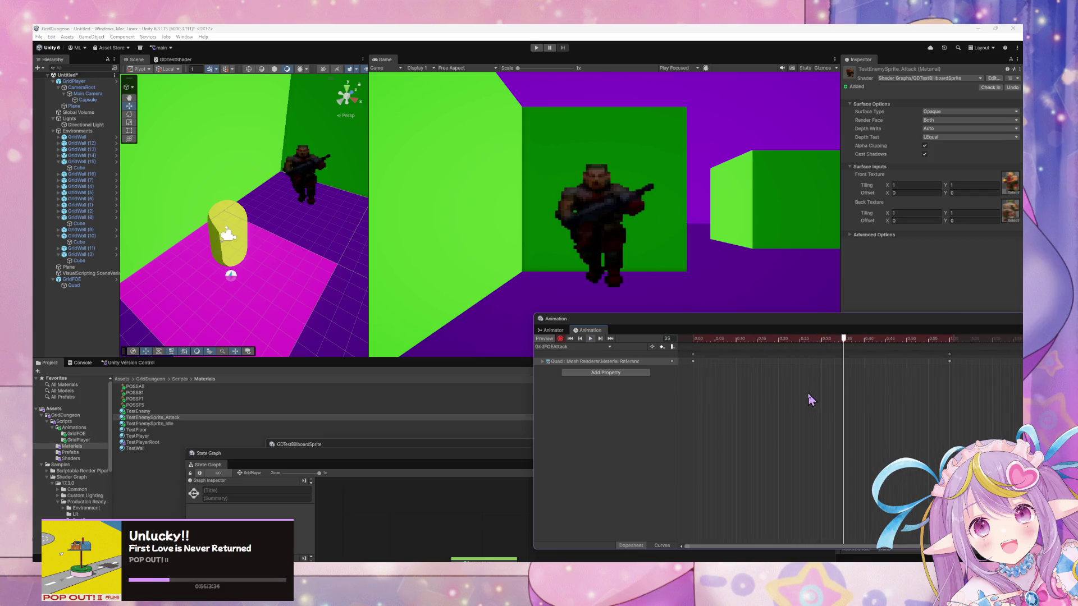
scroll(809, 398, "down", 5)
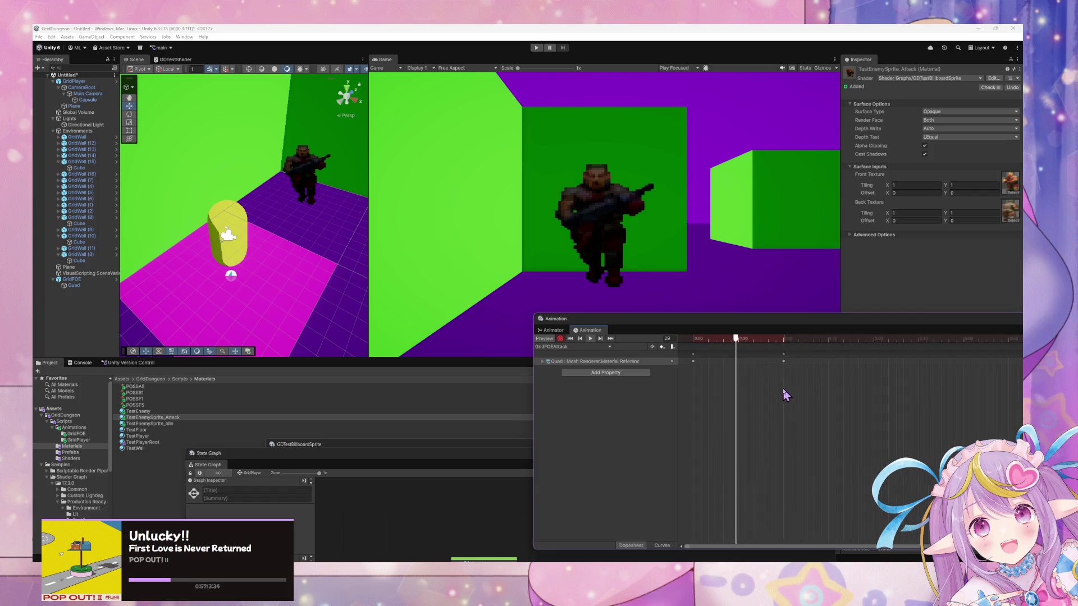
scroll(785, 396, "down", 2)
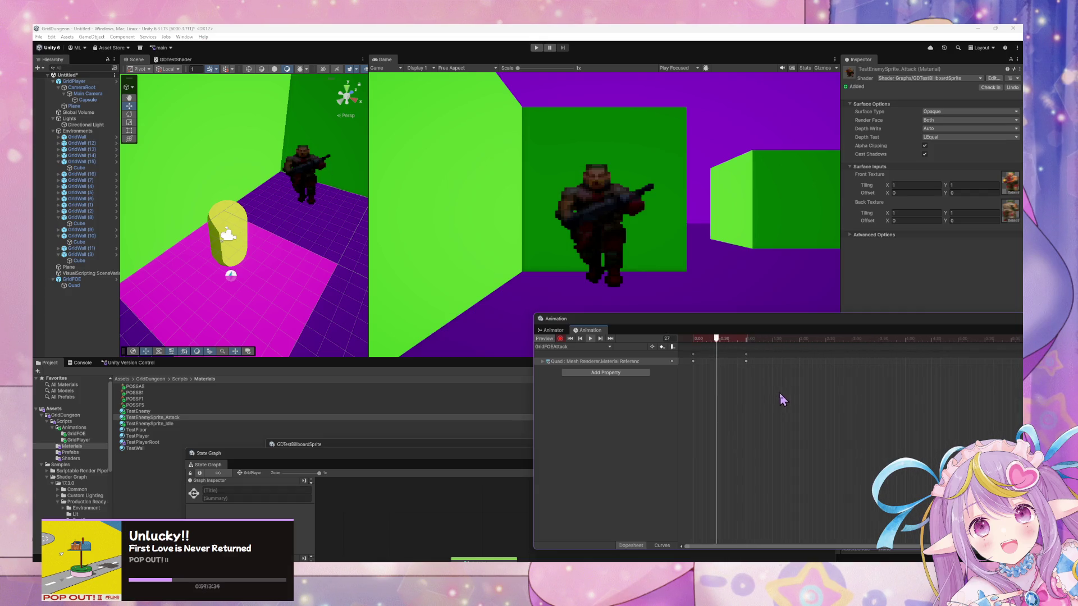
scroll(746, 406, "down", 1)
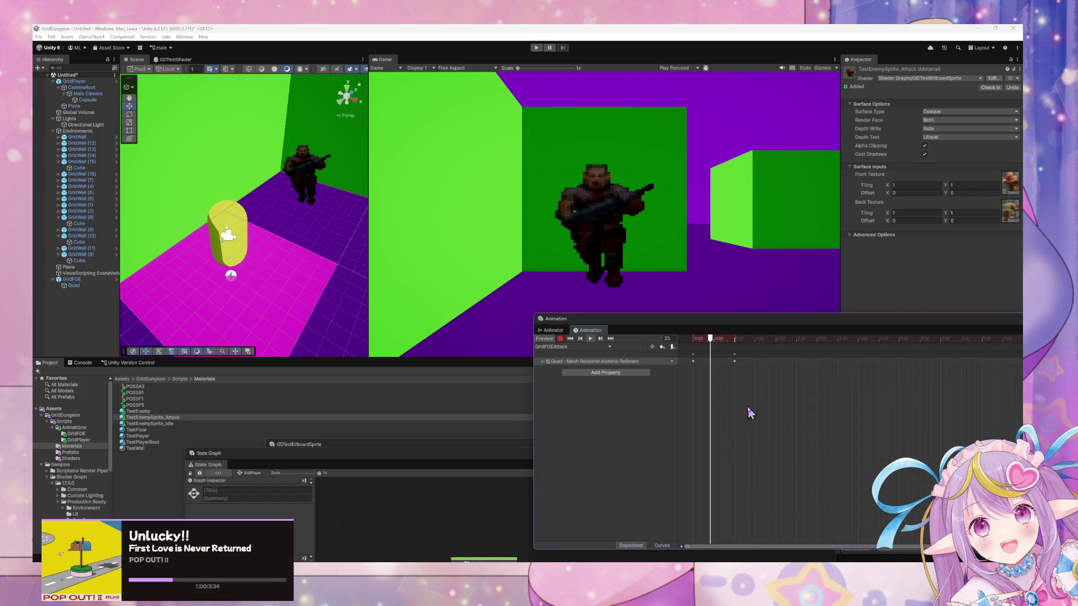
left_click(590, 338)
scroll(767, 373, "up", 3)
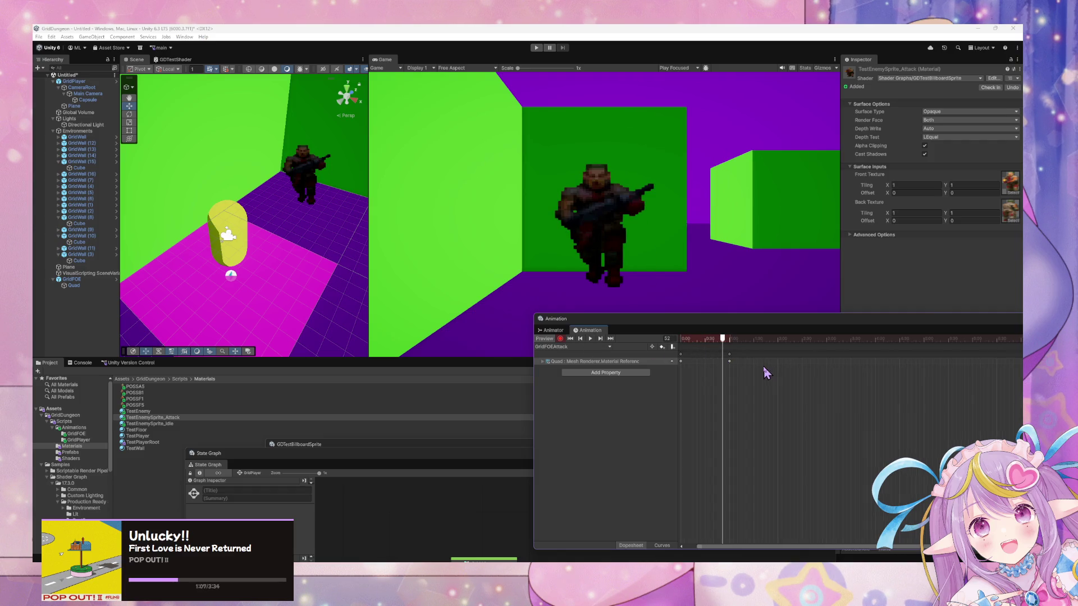
Step: Add a Quad material keyframe at frame 121, then check and play the GridFOEAttack clip
left_click(724, 361)
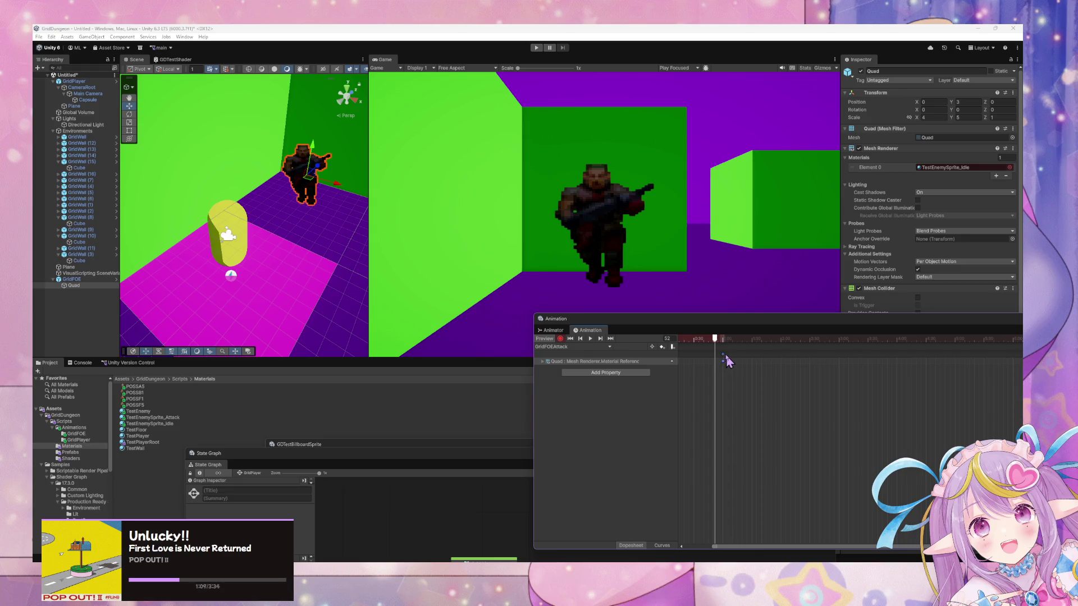
left_click_drag(716, 340, 784, 361)
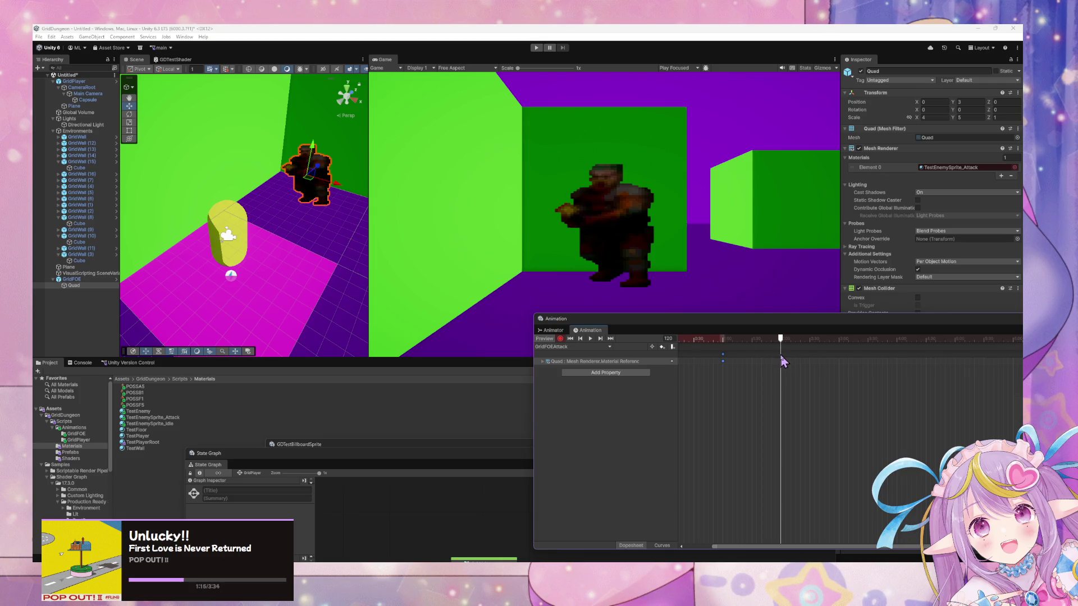
double_click(783, 360)
scroll(753, 375, "down", 2)
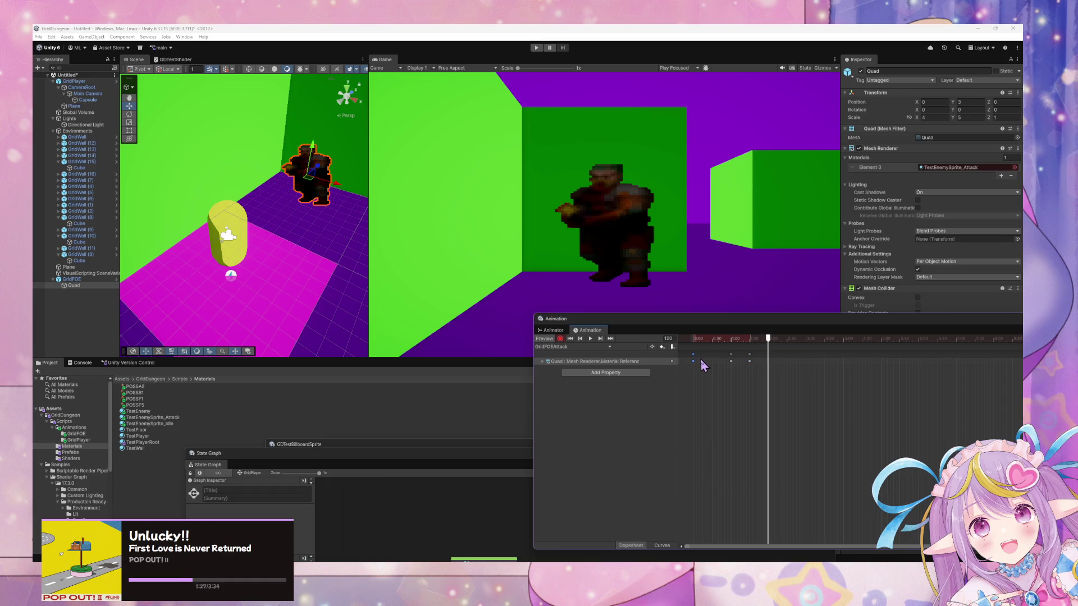
left_click_drag(758, 382, 726, 351)
mouse_move(769, 341)
left_mouse_down()
mouse_move(695, 343)
mouse_move(788, 354)
mouse_move(633, 354)
left_mouse_up()
left_click(590, 339)
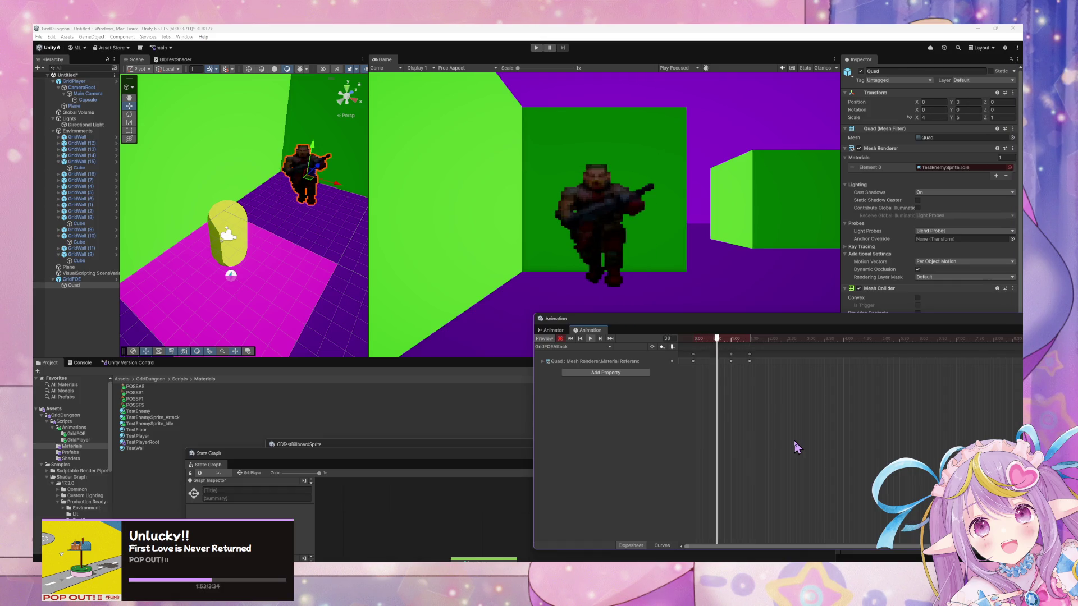
left_click(581, 338)
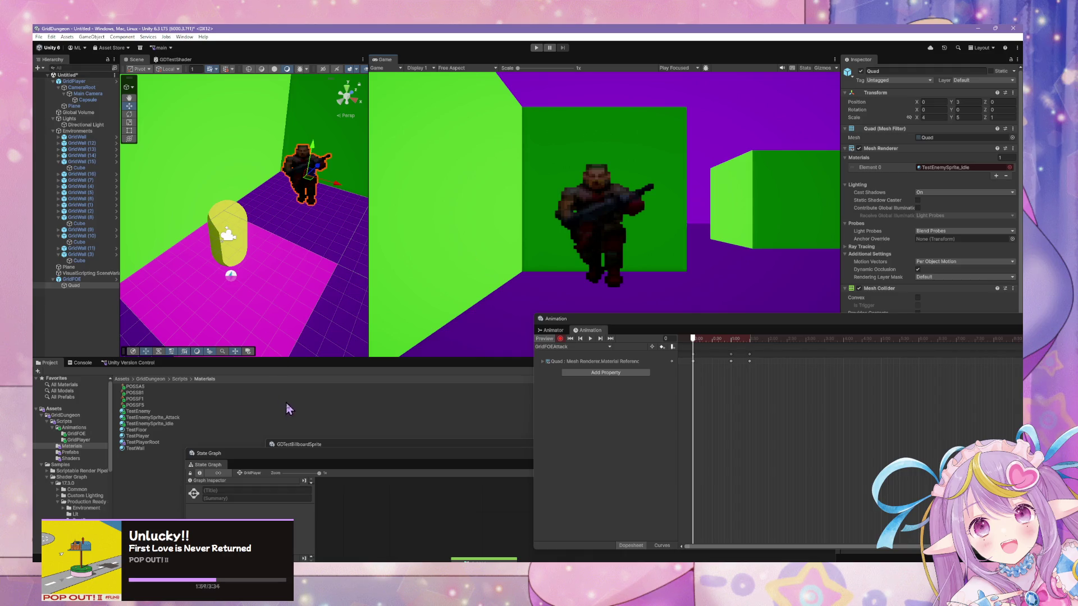
mouse_move(694, 345)
left_mouse_down()
mouse_move(771, 344)
mouse_move(736, 344)
left_mouse_up()
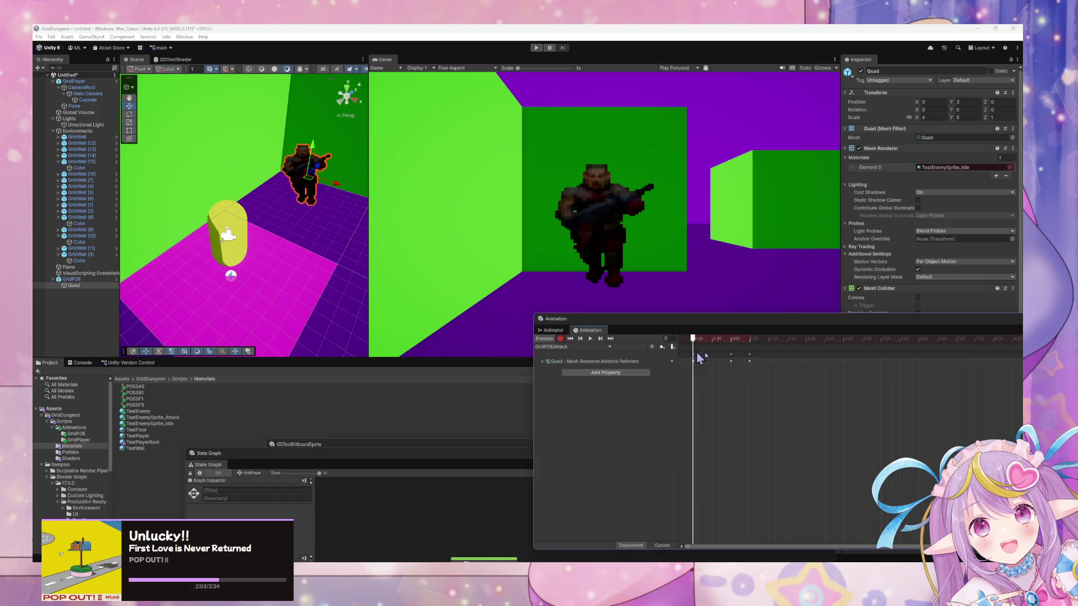
left_click(809, 369)
mouse_move(808, 370)
left_mouse_down()
mouse_move(696, 359)
mouse_move(840, 359)
mouse_move(696, 360)
mouse_move(817, 360)
left_mouse_up()
left_click(582, 339)
left_click(590, 340)
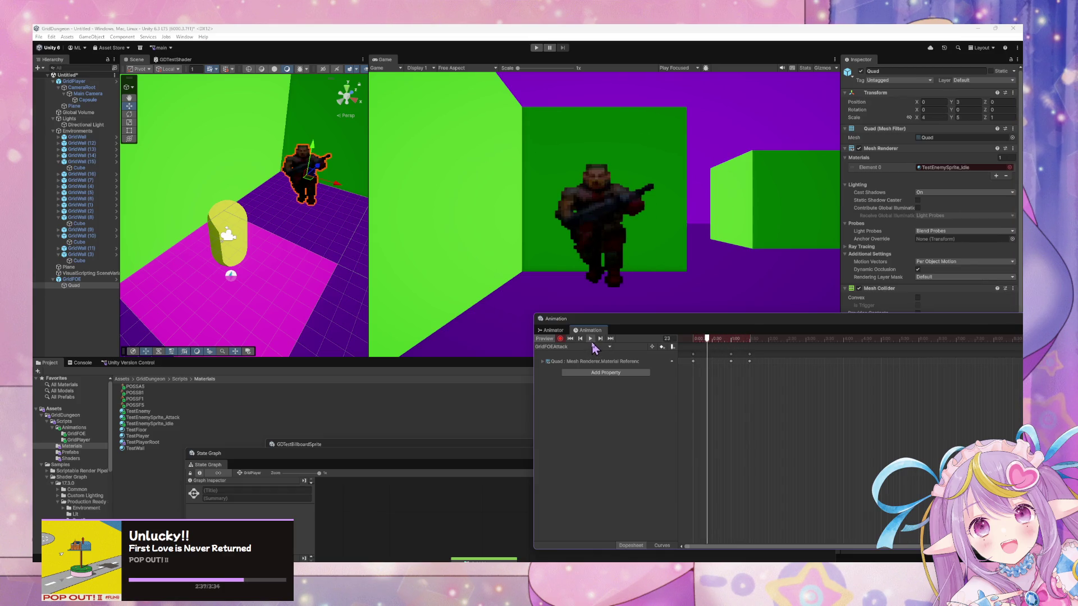
left_click(591, 339)
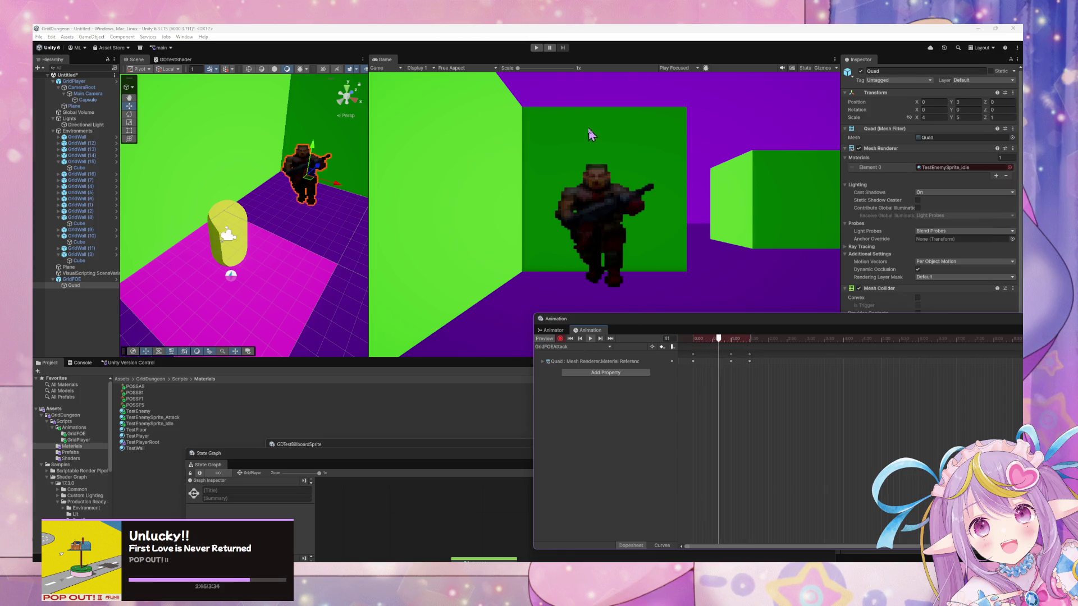
left_click(571, 340)
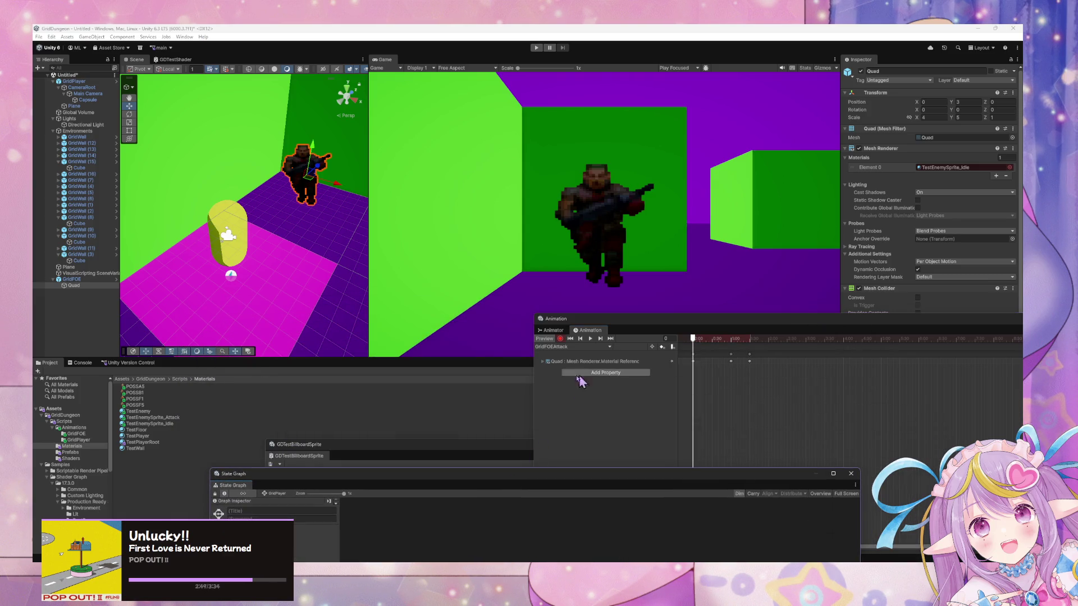
Step: Tuck the Shader Graph window away behind the State Graph window
mouse_move(450, 455)
left_mouse_down()
mouse_move(450, 331)
mouse_move(434, 284)
mouse_move(376, 217)
left_mouse_up()
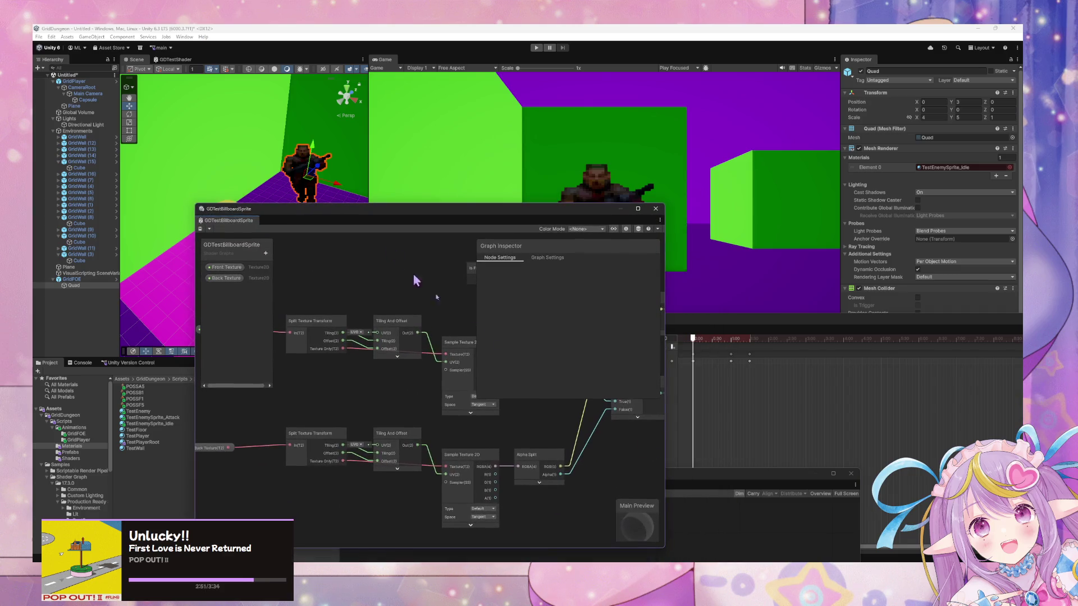
mouse_move(719, 484)
left_mouse_down()
mouse_move(767, 258)
mouse_move(759, 219)
left_mouse_up()
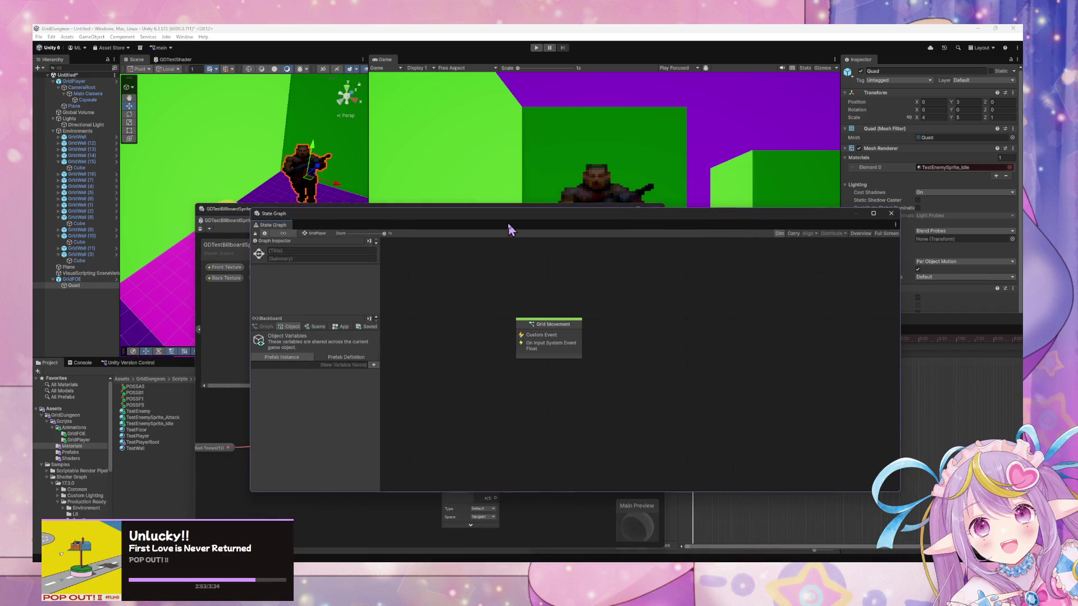
mouse_move(509, 229)
left_mouse_down()
mouse_move(544, 245)
mouse_move(596, 370)
left_mouse_up()
left_click_drag(407, 215, 615, 417)
left_click_drag(612, 362, 609, 439)
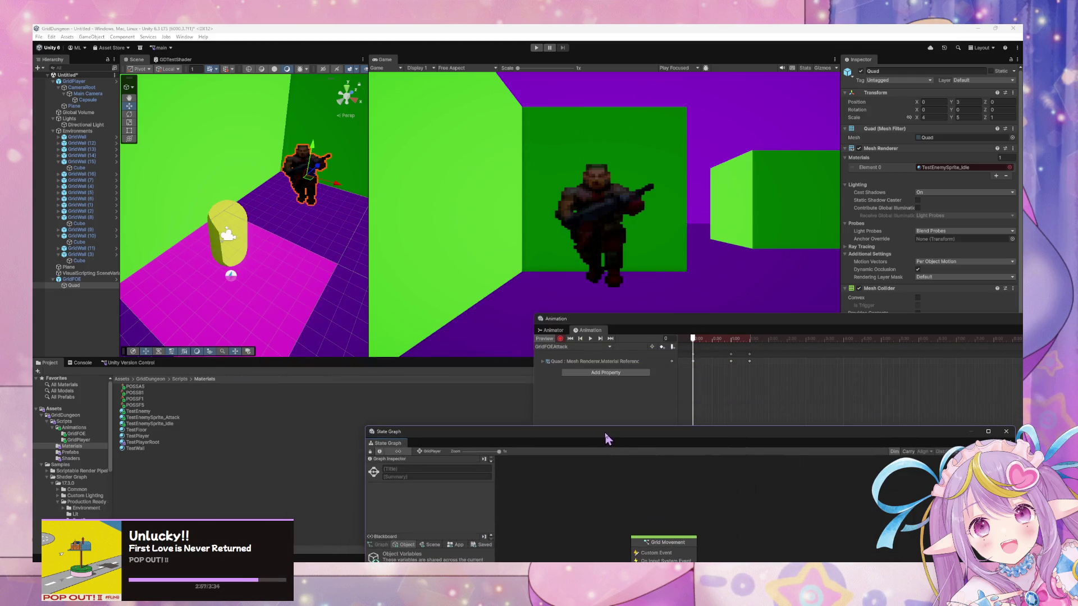
Step: Switch the Animation clip to GridFOEIdle and back to GridFOEAttack
left_click(580, 347)
left_click(577, 364)
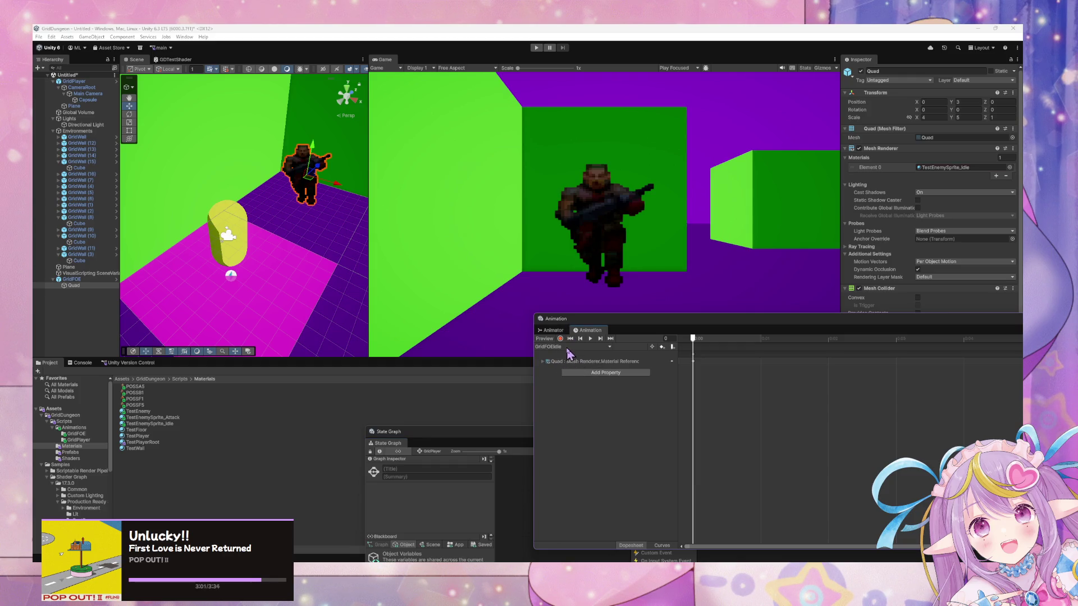
left_click(566, 347)
left_click(570, 356)
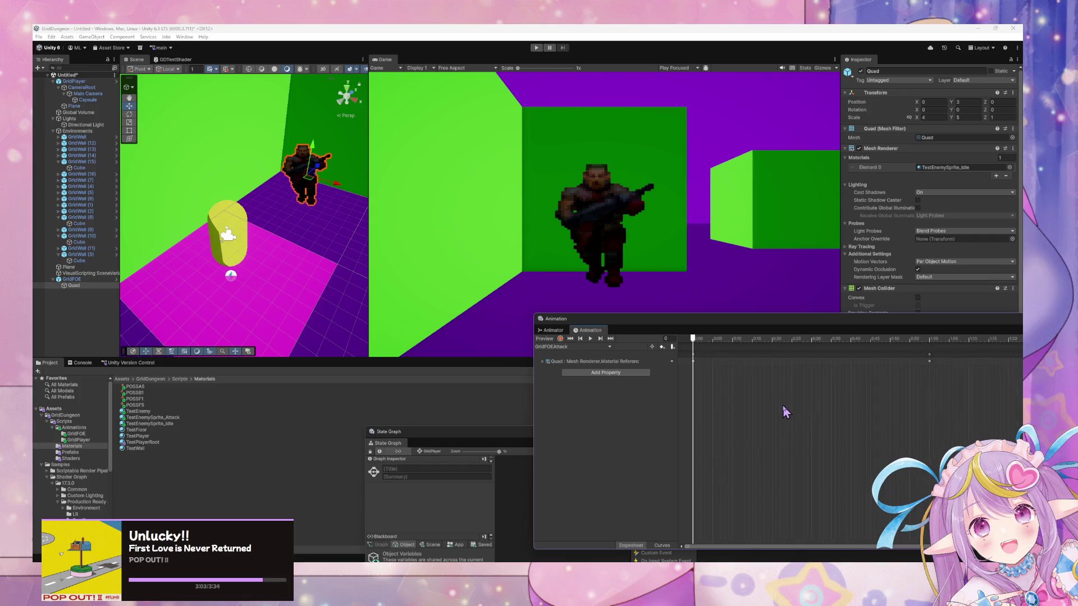
scroll(781, 409, "down", 5)
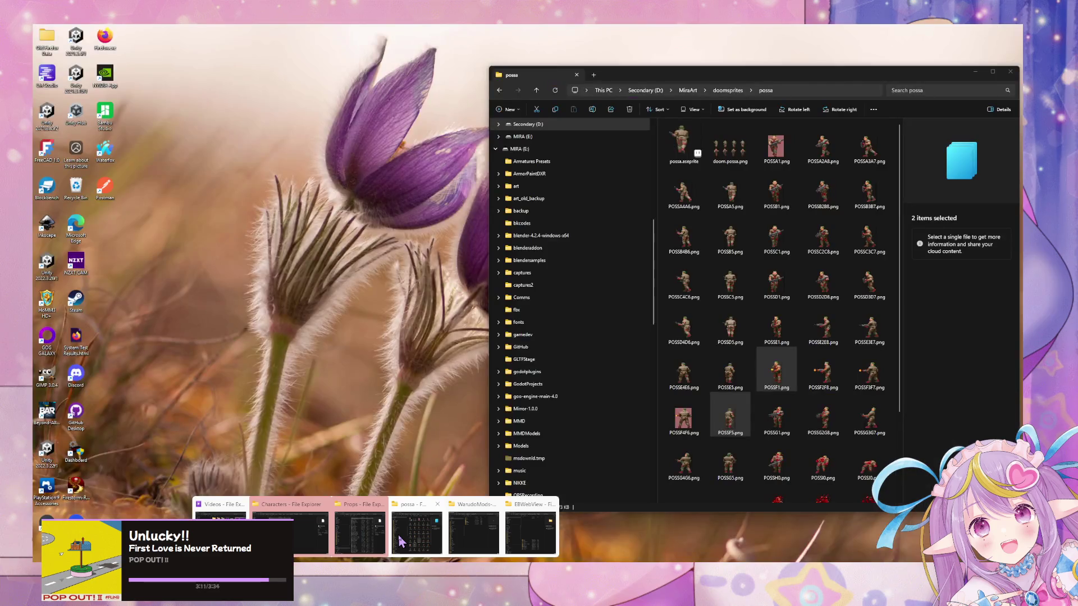
Step: Browse the possa sprite folder and inspect the POSSL0.png and POSSM0.png death frames
left_click(362, 527)
scroll(812, 337, "down", 2)
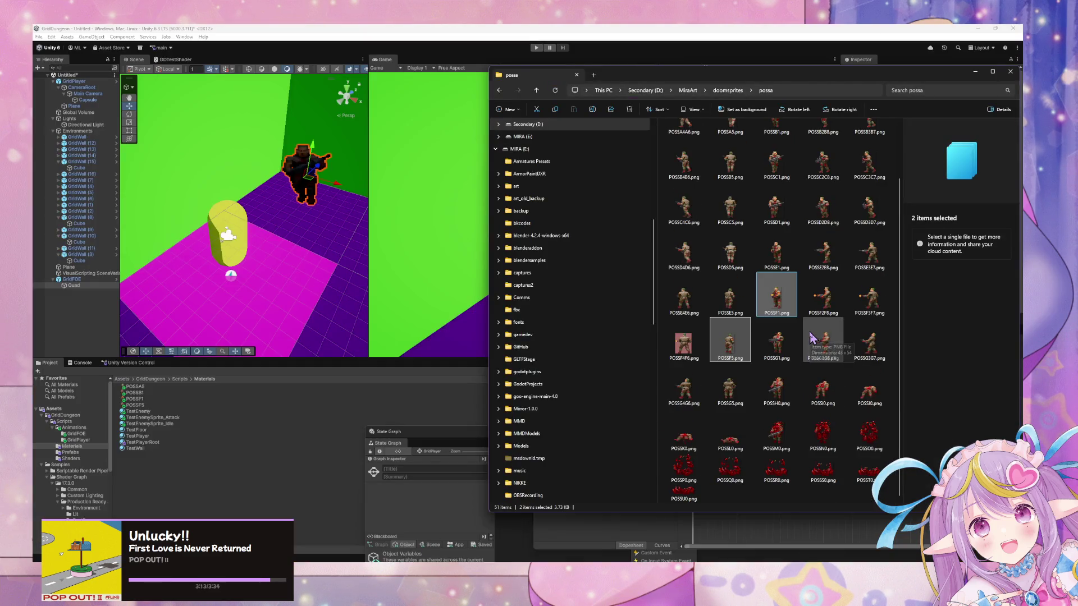
left_click(737, 453)
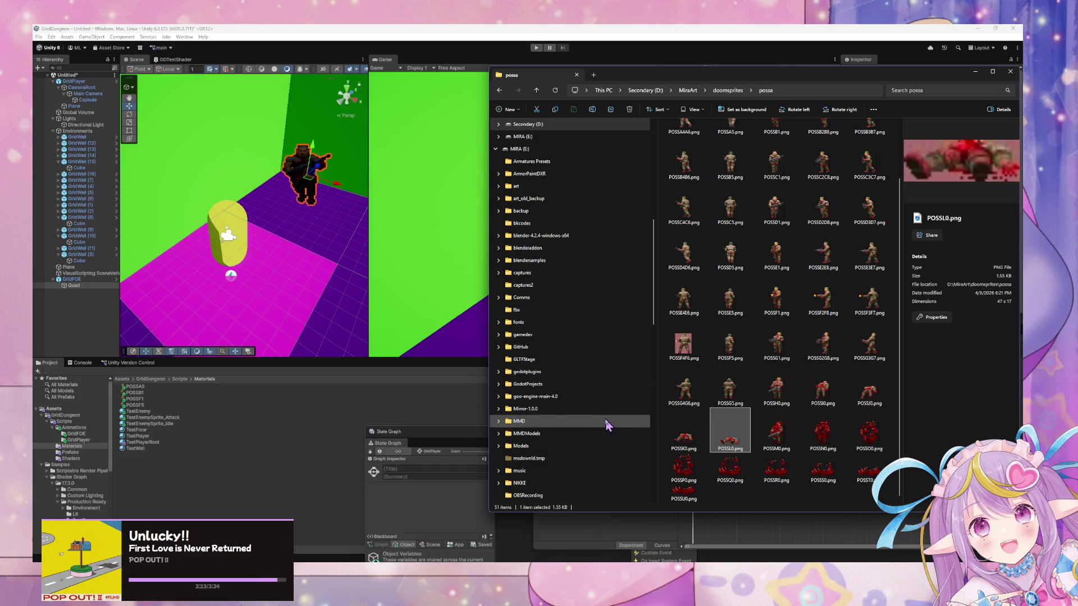
left_click(772, 432)
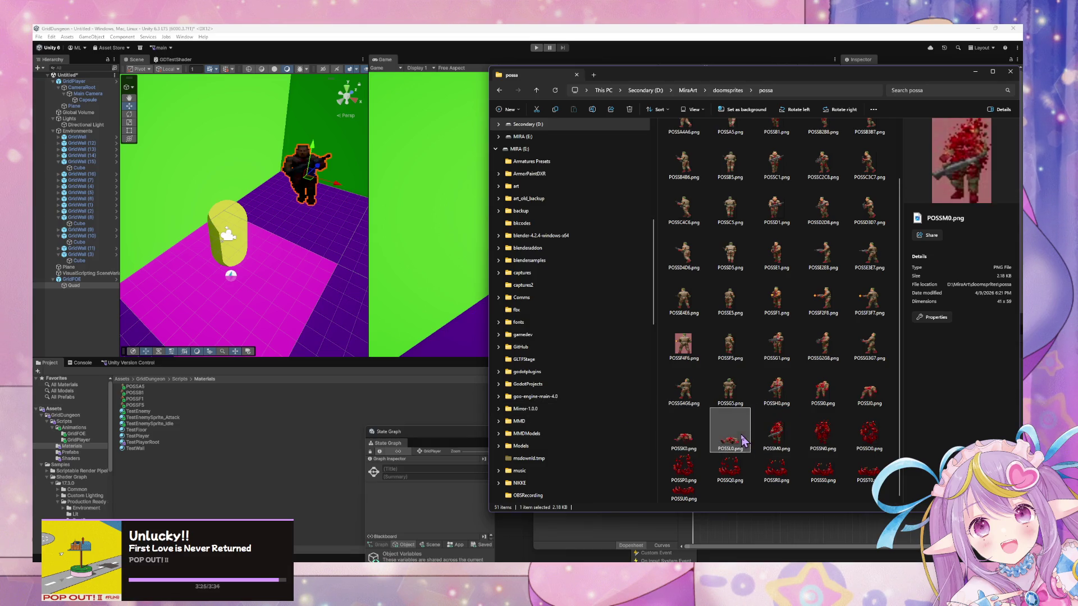
left_click(742, 440)
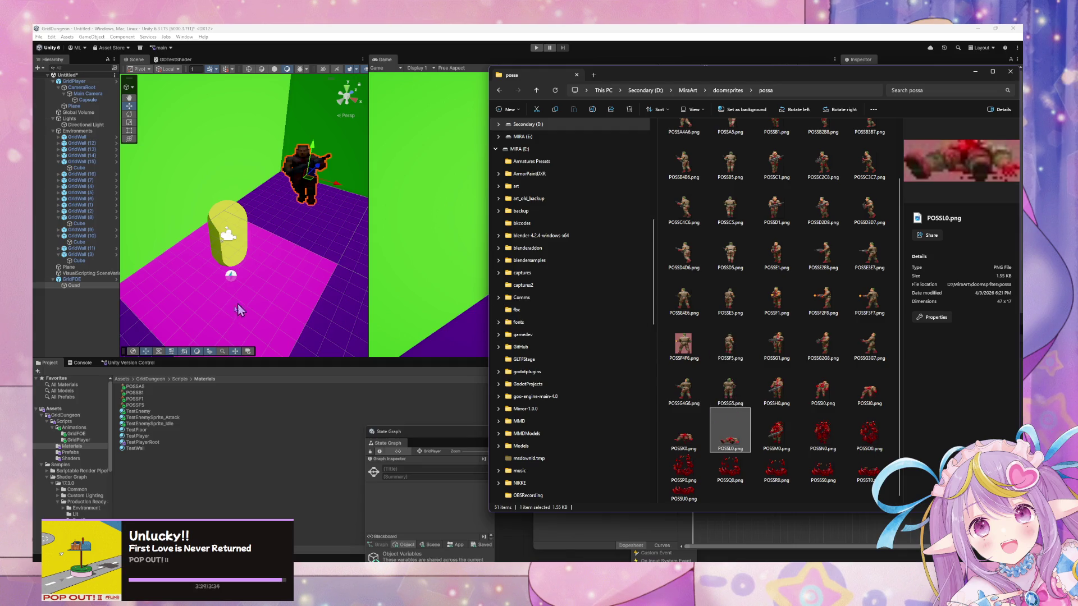
Step: Go to the Materials folder and select the POSSA5, POSSB1, POSSF1 and POSSF5 textures
left_click(148, 406)
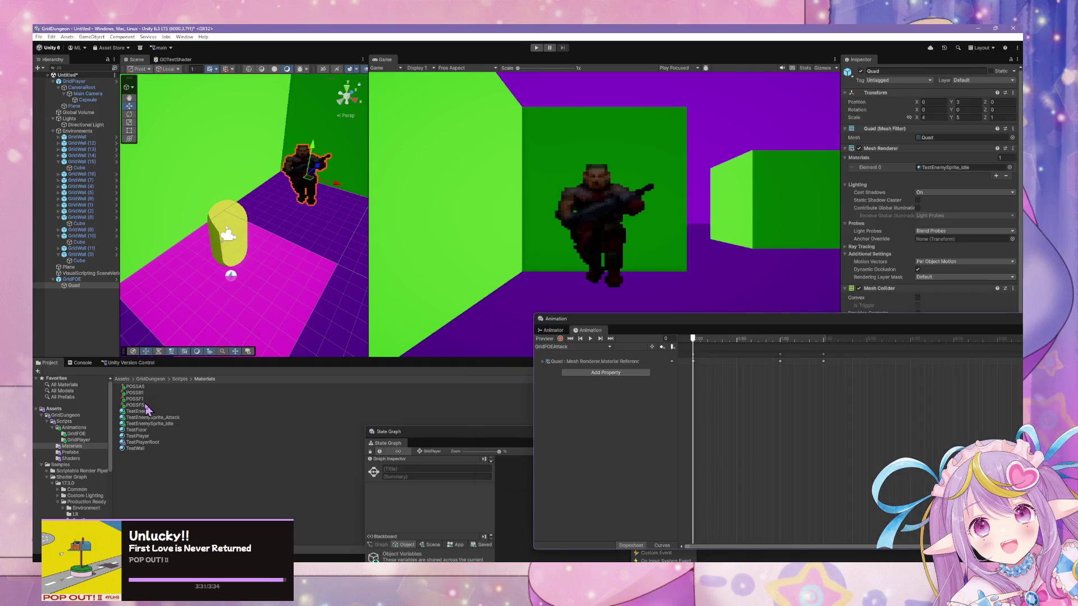
key("BackSpace")
key("BackSpace")
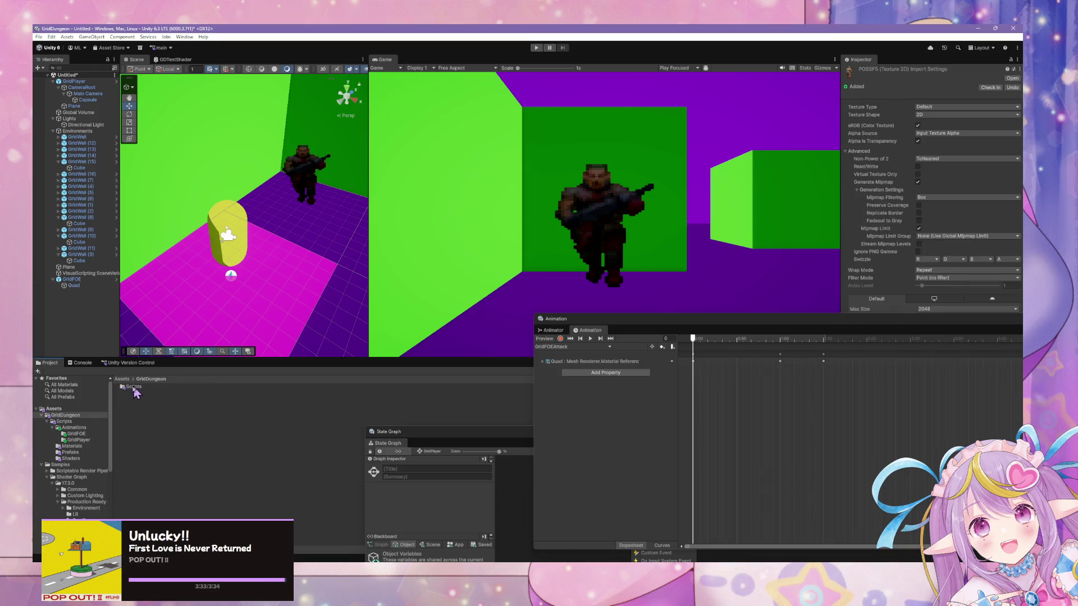
left_click(129, 387)
left_click(76, 434)
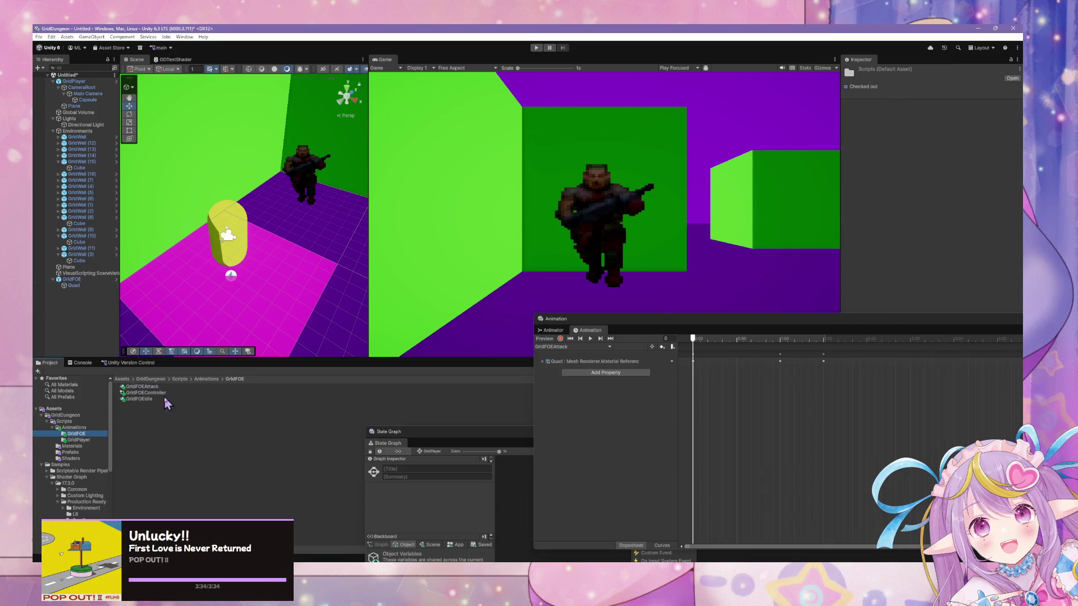
left_click(72, 446)
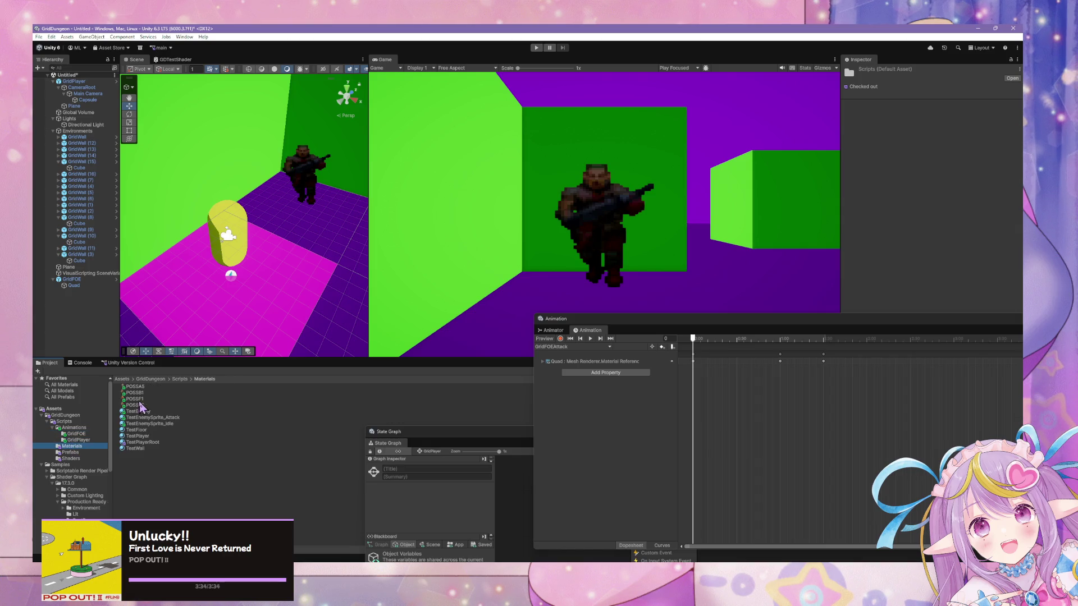
left_click(137, 405)
left_click(140, 387, "shift")
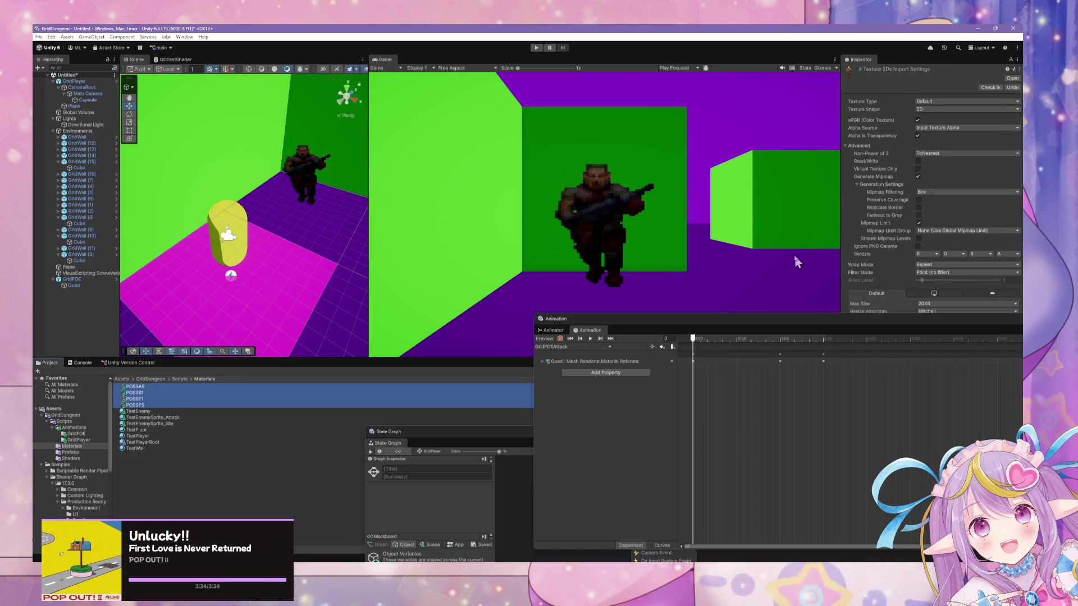
Step: Set the textures' Wrap Mode to Clamp, apply the import changes, and check each texture
left_click(926, 272)
left_click(930, 264)
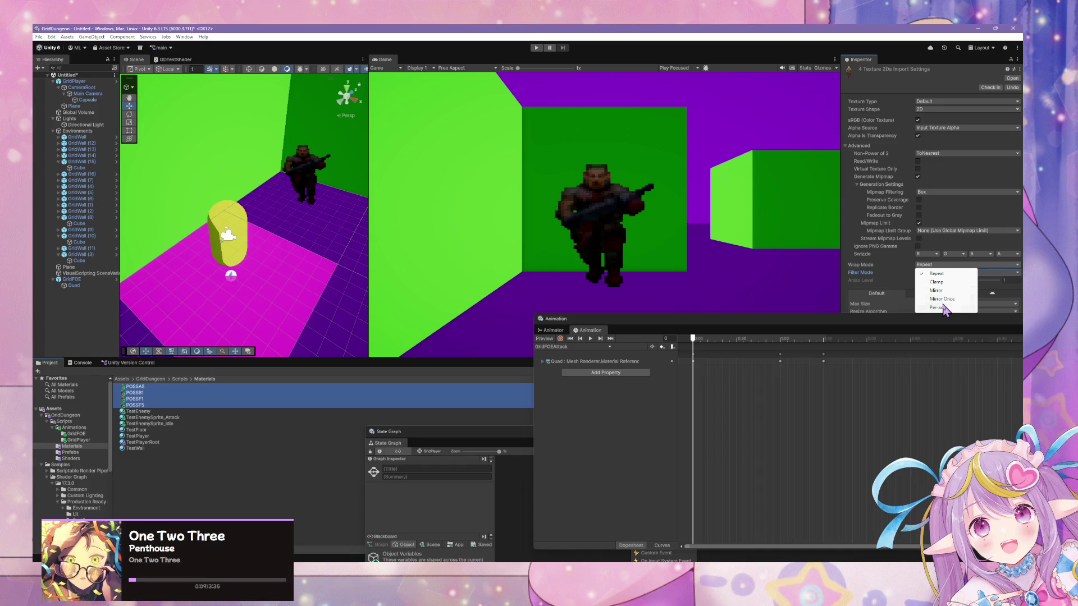
left_click(937, 282)
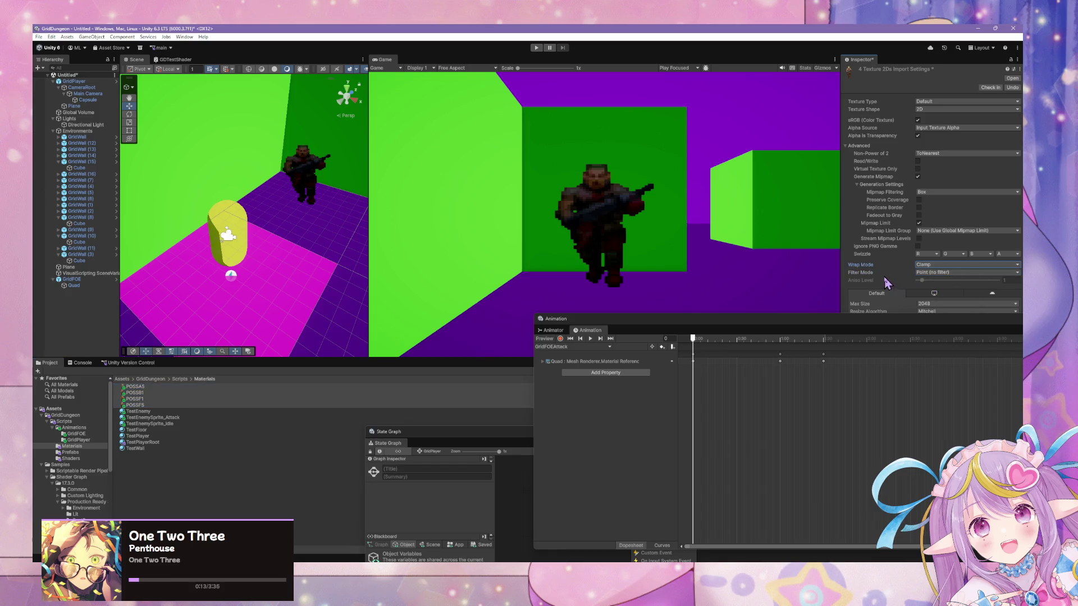
left_click(925, 265)
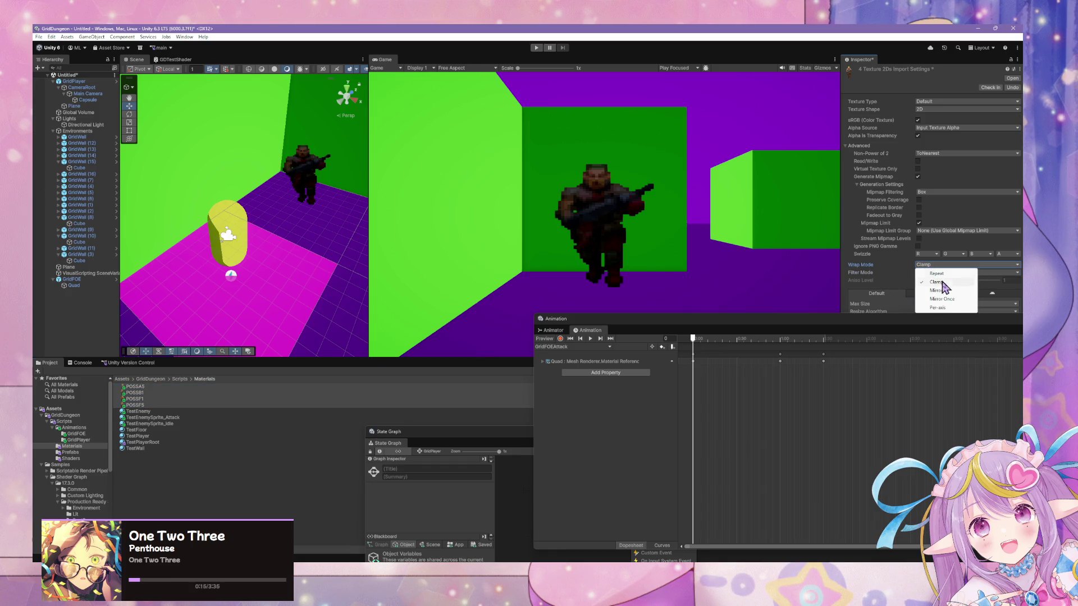
left_click(844, 273)
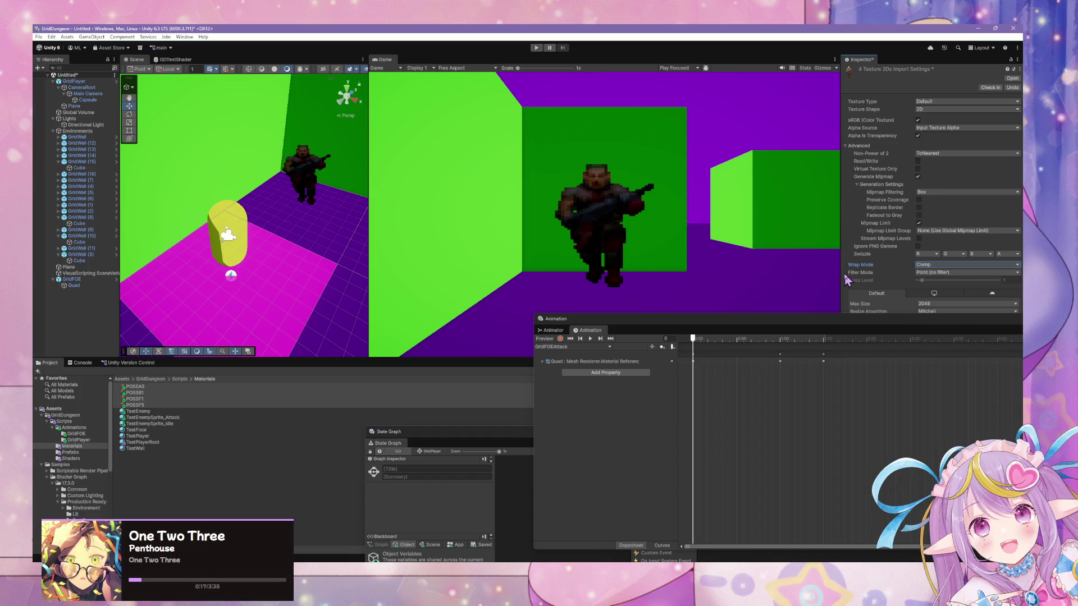
left_click(157, 393)
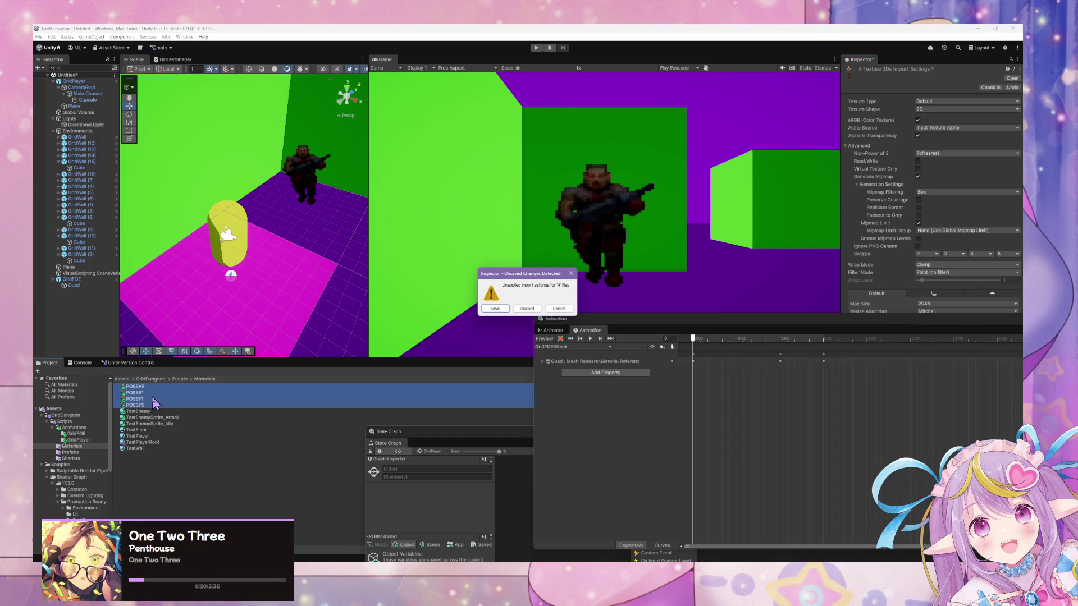
left_click(497, 313)
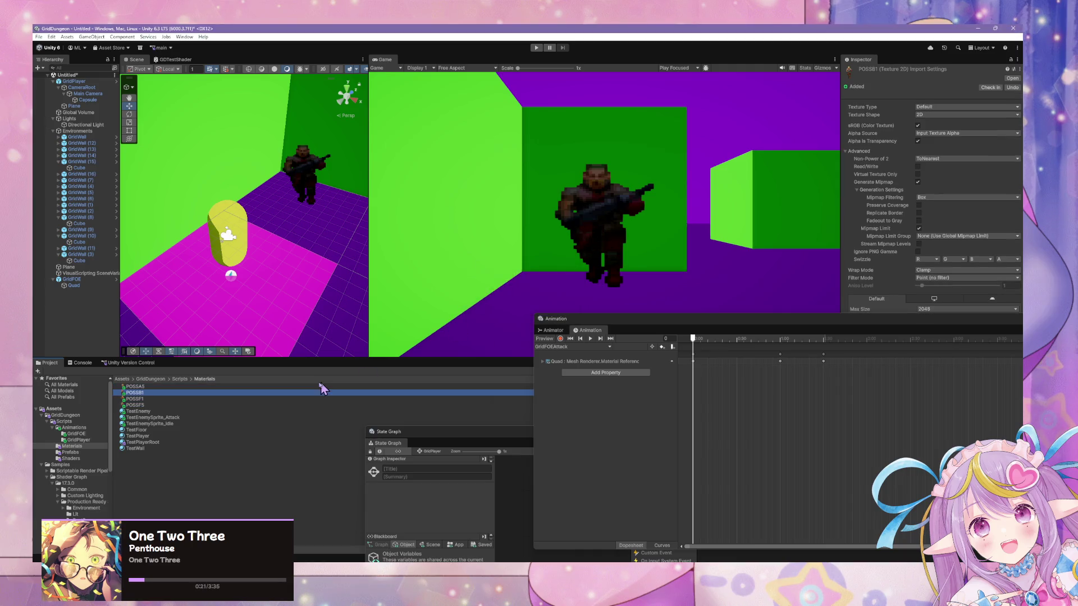
left_click(157, 398)
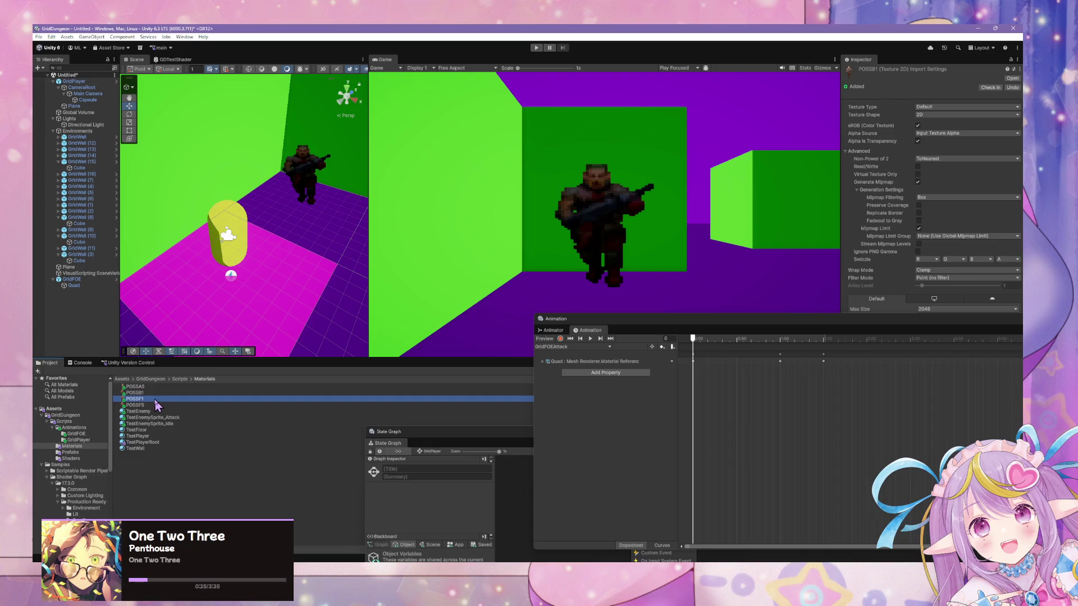
left_click(156, 405)
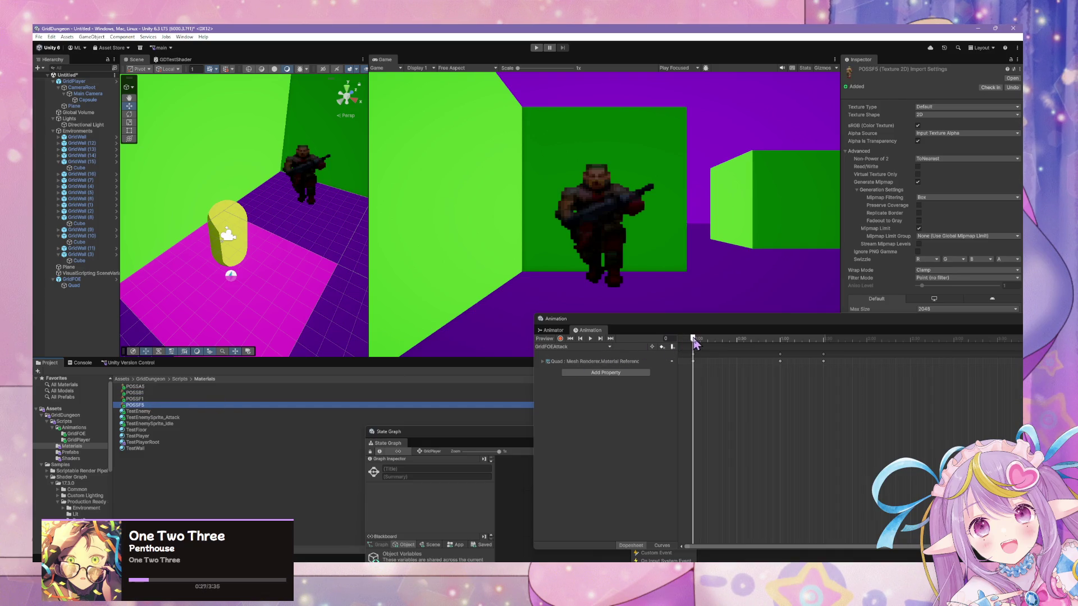
Step: Scrub through GridFOEAttack, reset it to frame 0, and raise the Animation window
left_click_drag(696, 344, 811, 344)
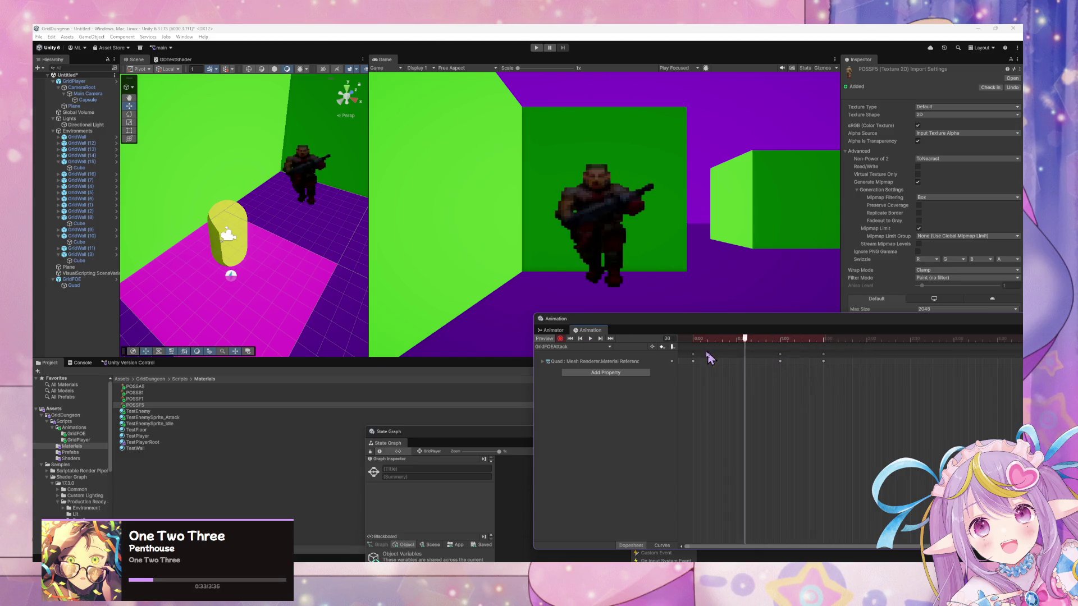
mouse_move(707, 355)
left_mouse_down()
mouse_move(829, 358)
mouse_move(675, 338)
mouse_move(809, 356)
mouse_move(692, 357)
mouse_move(830, 356)
mouse_move(440, 385)
left_mouse_up()
left_click(580, 339)
left_click(177, 403)
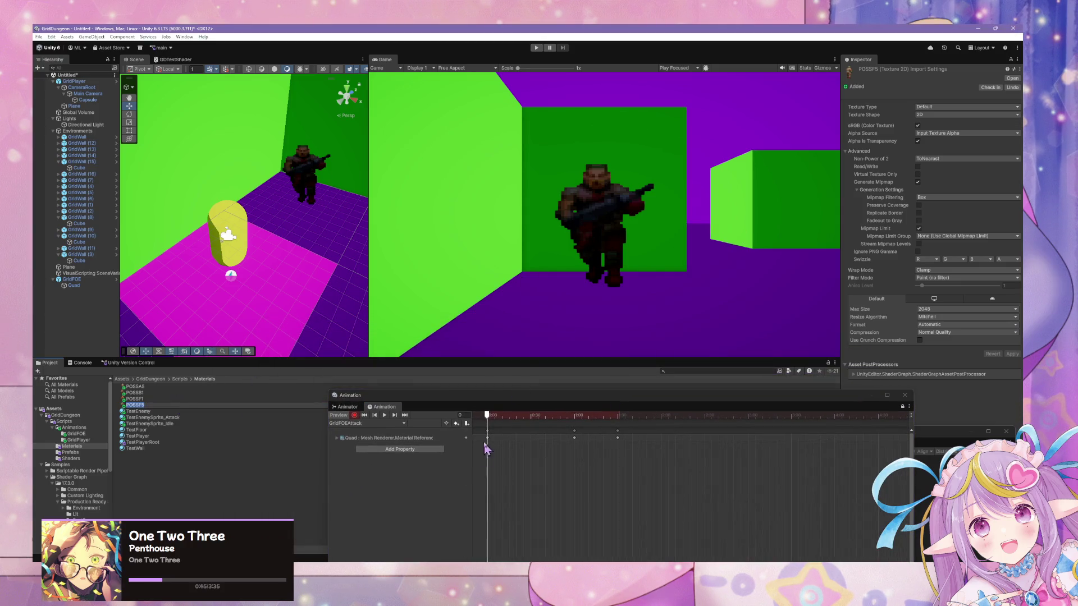
left_click_drag(480, 396, 561, 318)
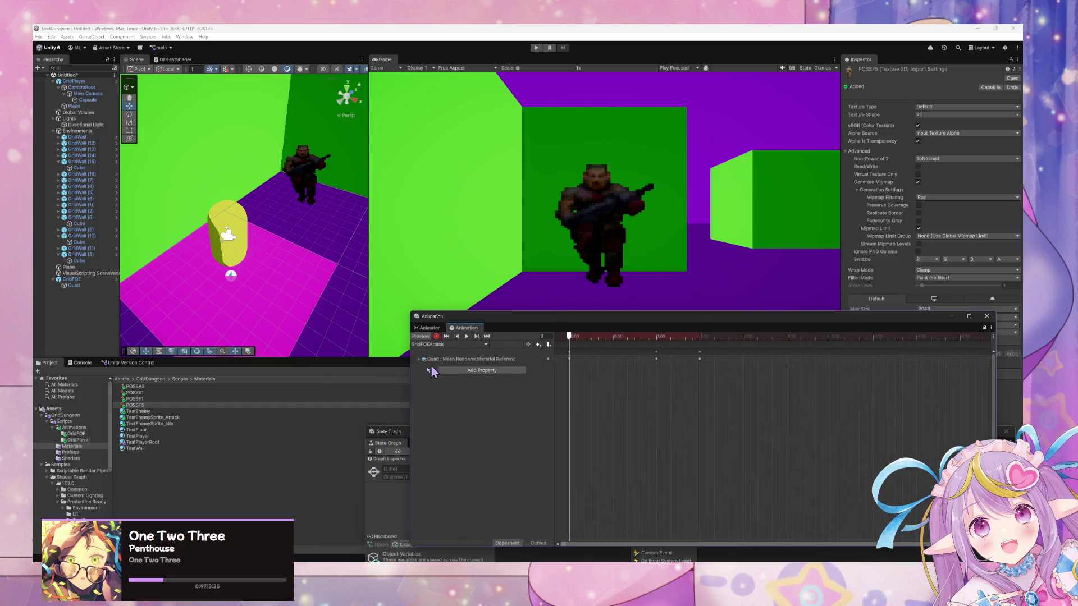
left_click(180, 424)
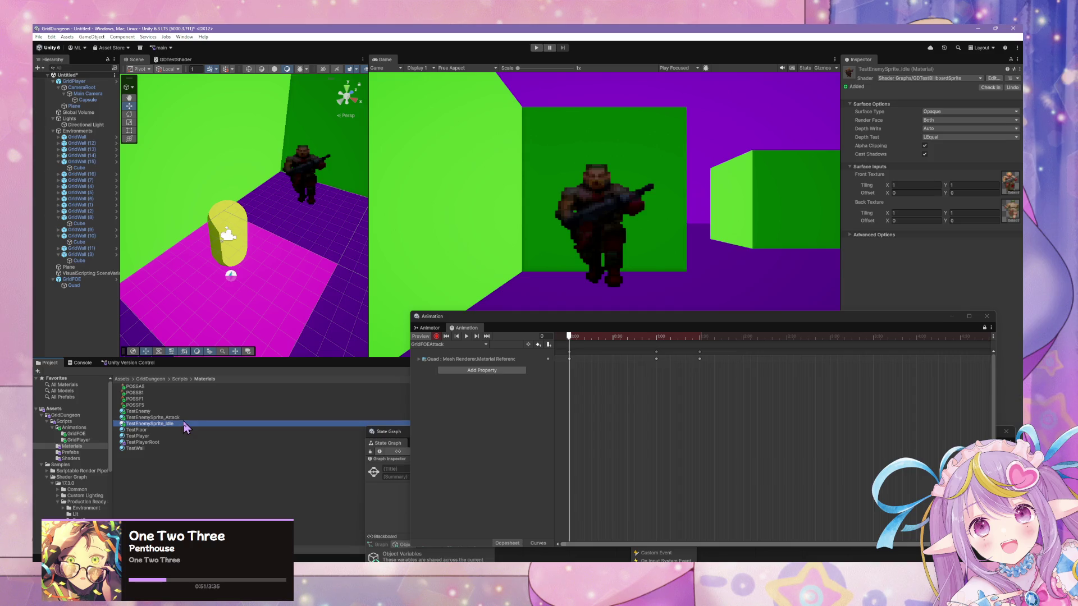
Step: Duplicate TestEnemySprite_Idle and rename the copy TestEnemySprite_Die
key("ctrl+d")
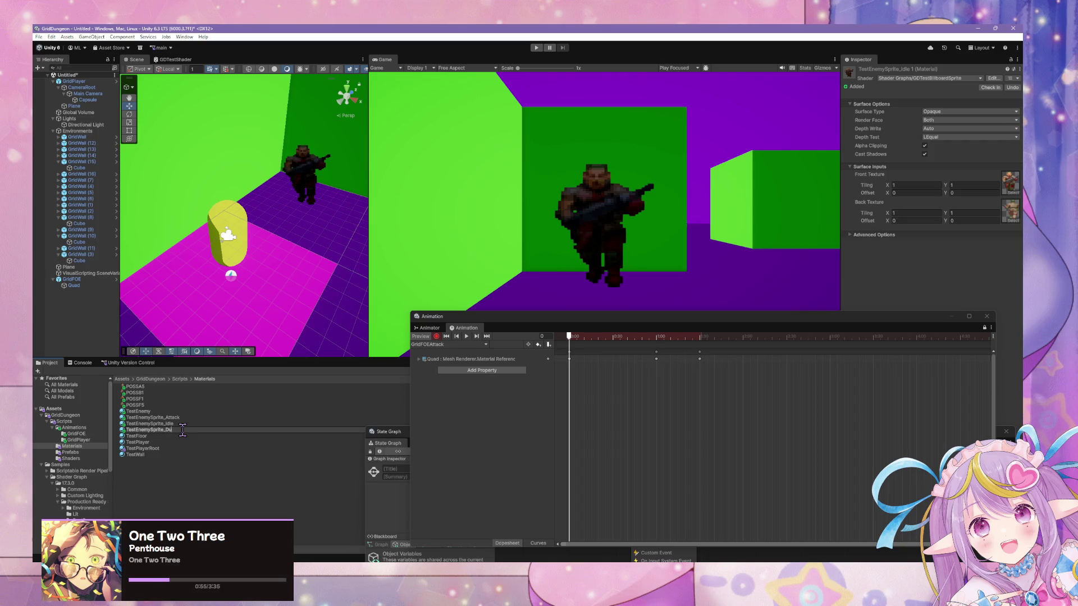
type("e")
key("Return")
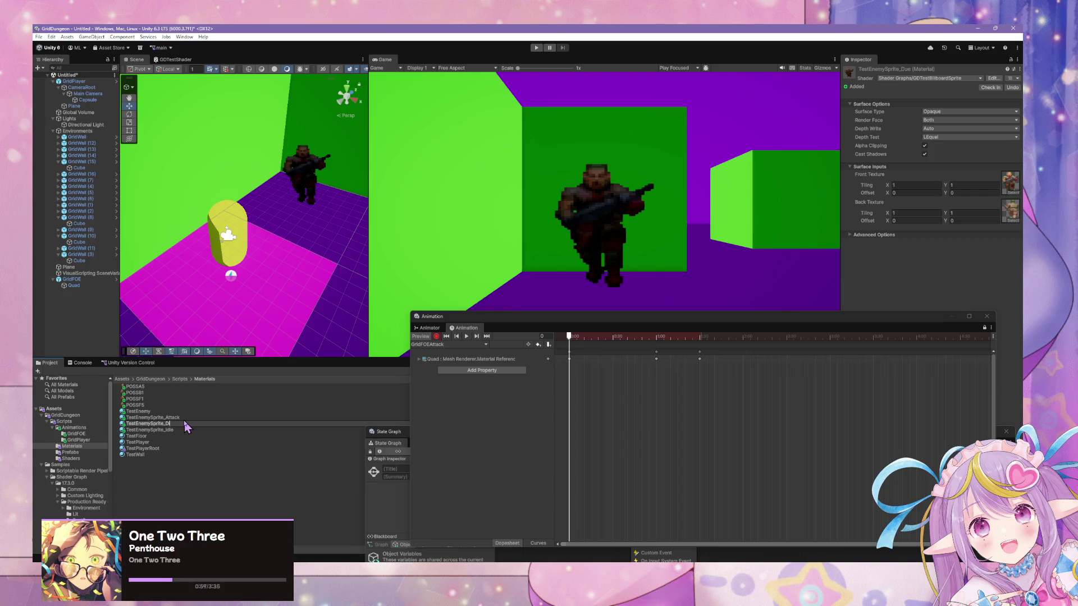
key("BackSpace")
type("ie")
key("Return")
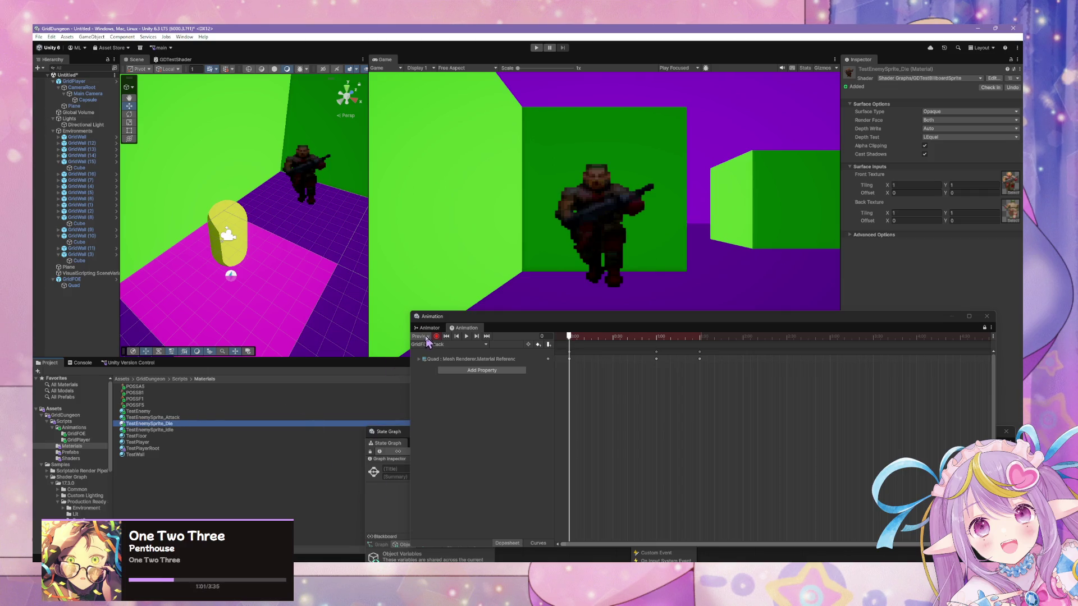
Step: Check the available clips, move the Animation window up-left, and select the GridFOE object
left_click(429, 344)
left_click(580, 423)
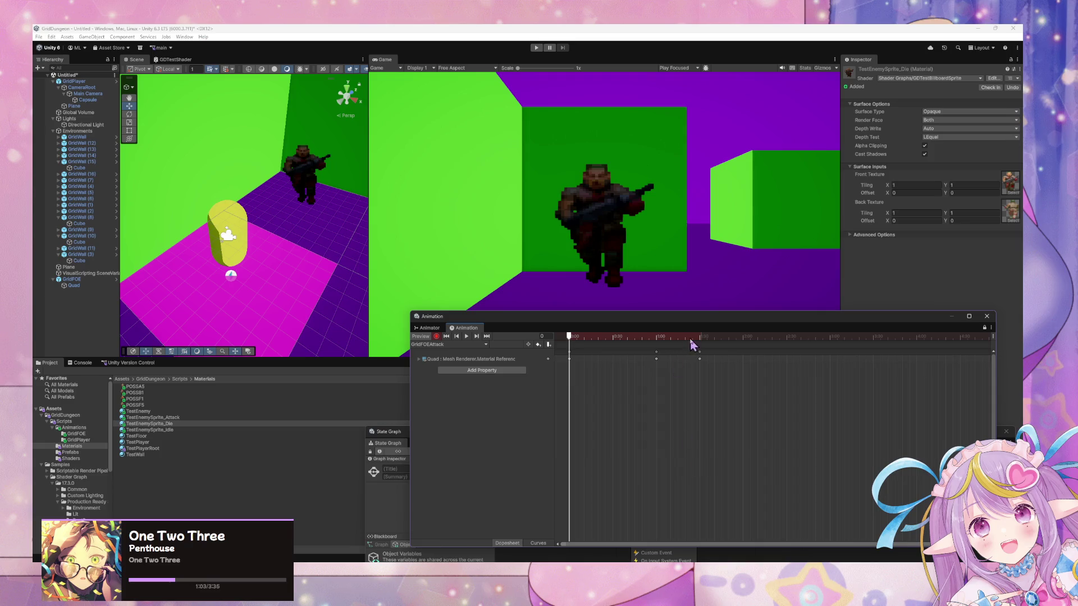
mouse_move(699, 317)
left_mouse_down()
mouse_move(665, 289)
mouse_move(655, 188)
left_mouse_up()
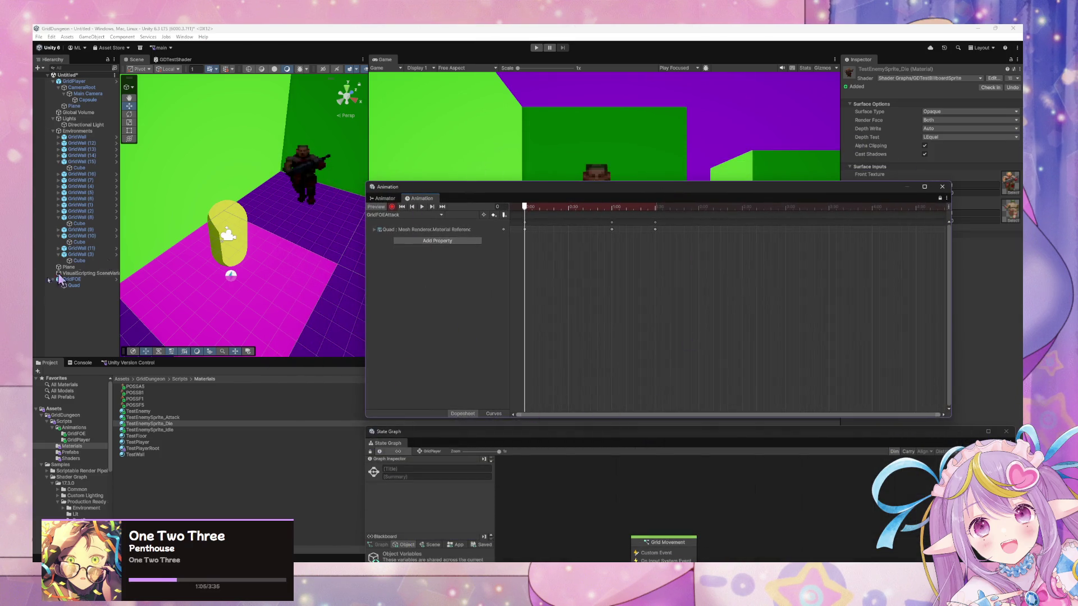
left_click(87, 279)
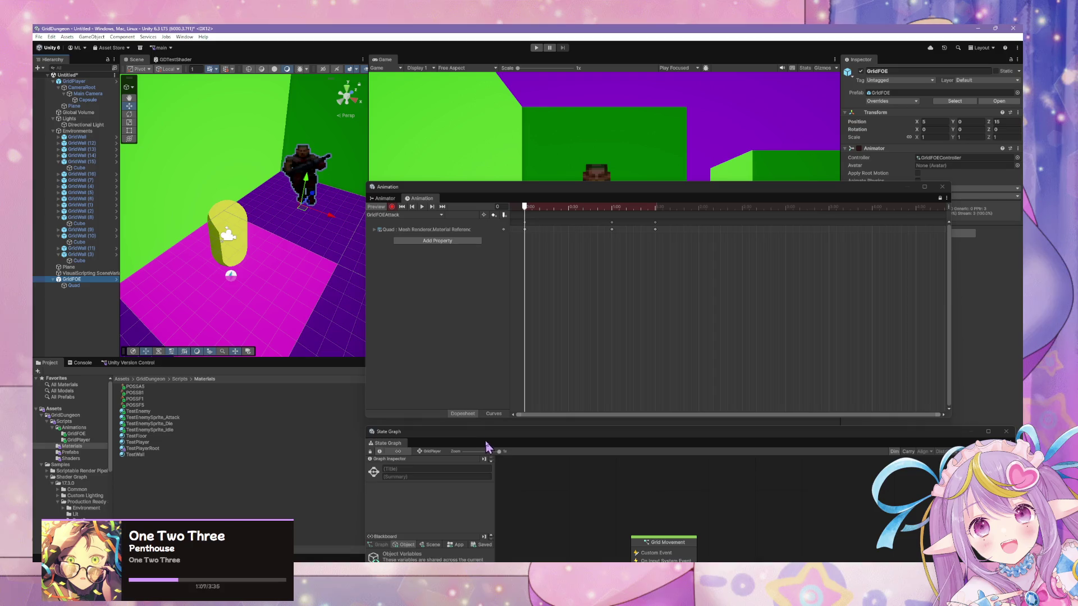
Step: Rearrange the State Graph, Shader Graph and Animation windows to reveal the GridFOE Animator graph
mouse_move(486, 446)
left_mouse_down()
mouse_move(729, 313)
mouse_move(749, 179)
left_mouse_up()
mouse_move(507, 453)
left_mouse_down()
mouse_move(493, 270)
mouse_move(415, 202)
left_mouse_up()
left_click_drag(511, 194, 534, 451)
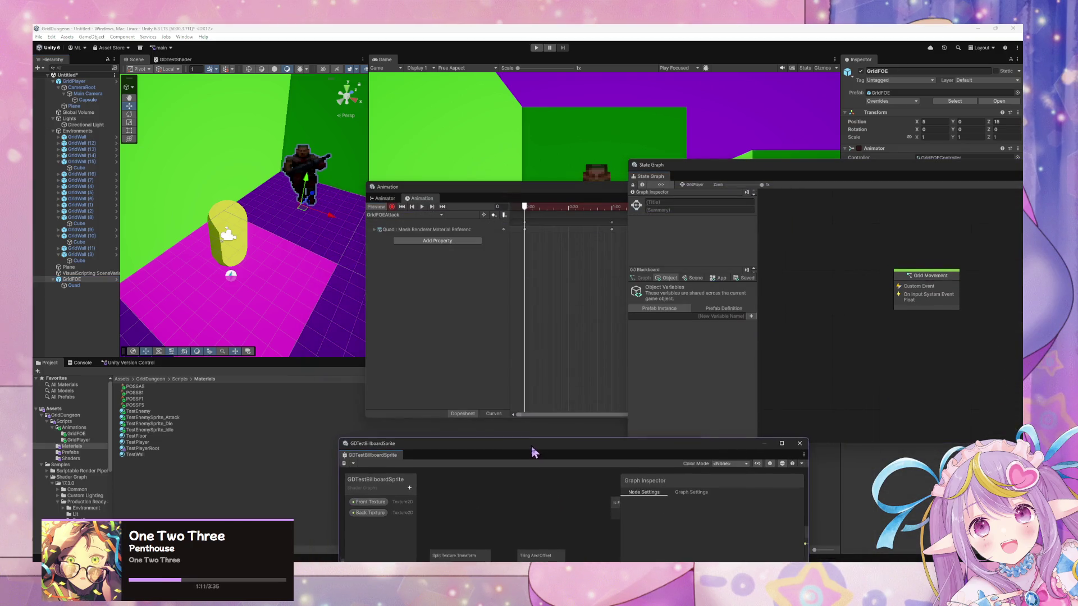
mouse_move(746, 179)
left_mouse_down()
mouse_move(570, 222)
mouse_move(671, 222)
left_mouse_up()
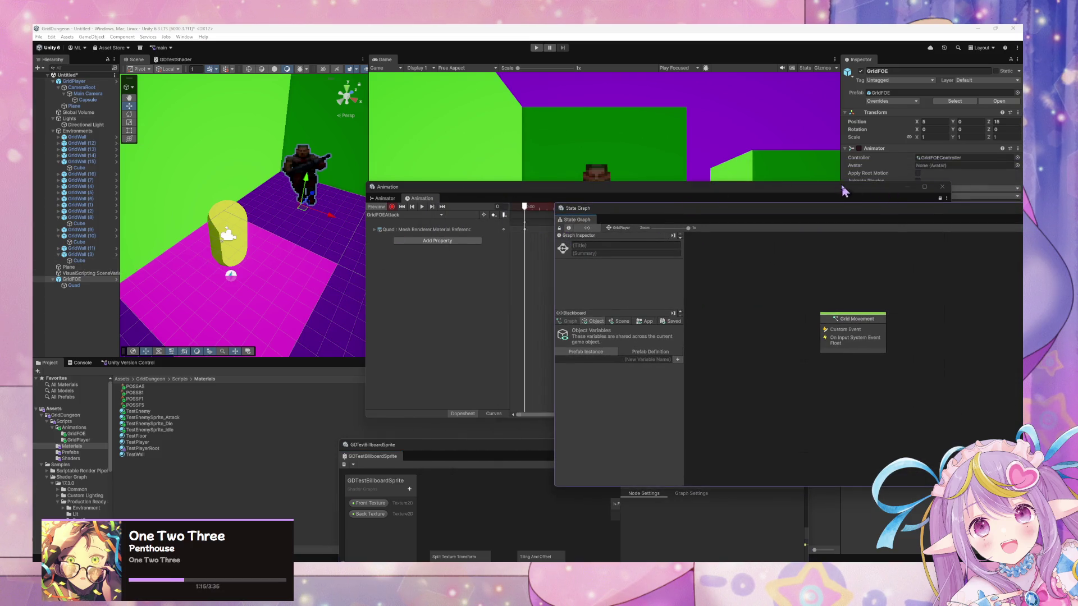
mouse_move(867, 193)
left_mouse_down()
mouse_move(737, 269)
mouse_move(753, 261)
left_mouse_up()
left_click_drag(881, 212, 852, 349)
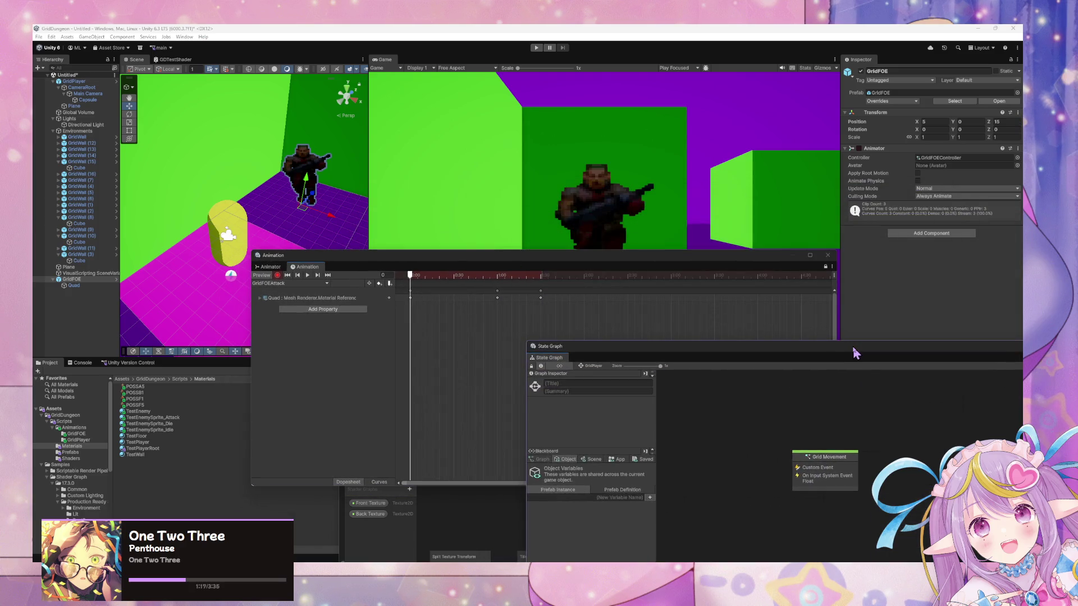
left_click(270, 267)
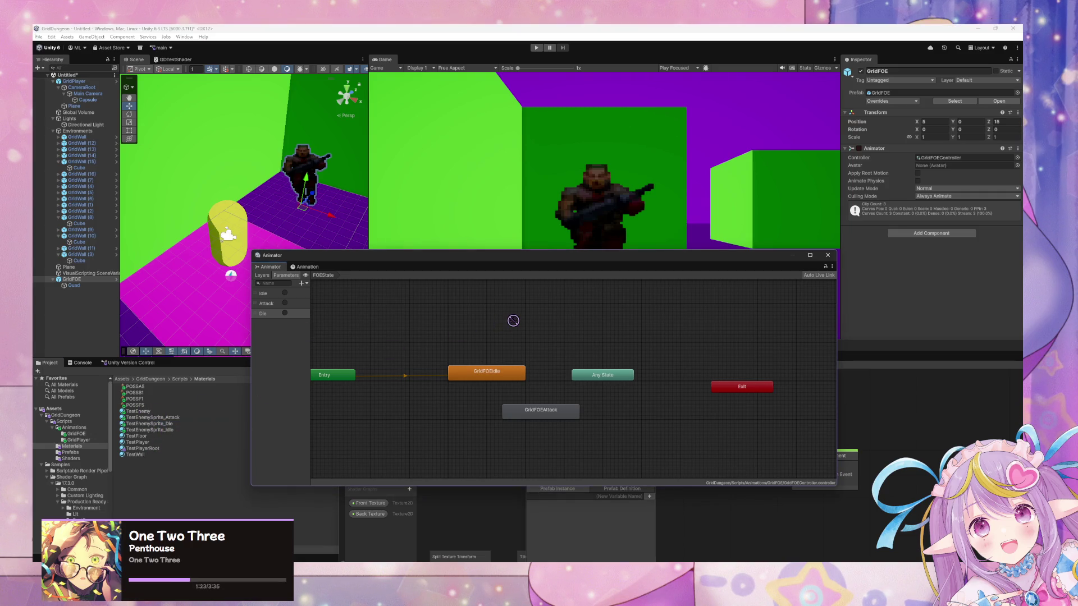
left_click(147, 423)
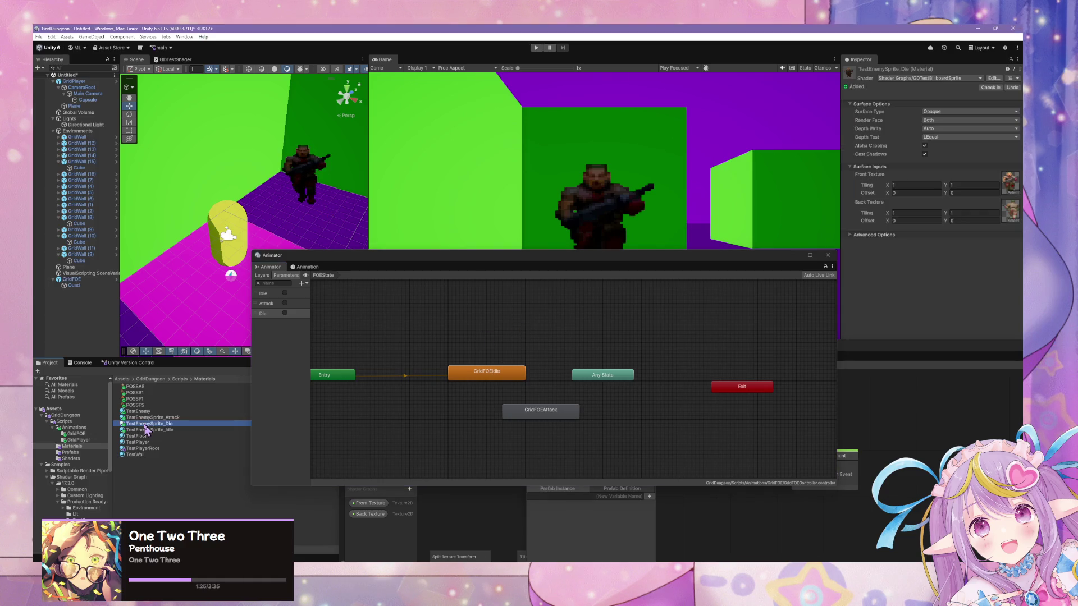
Step: Duplicate the GridFOEIdle clip in the GridFOE animations folder
left_click(87, 428)
double_click(136, 388)
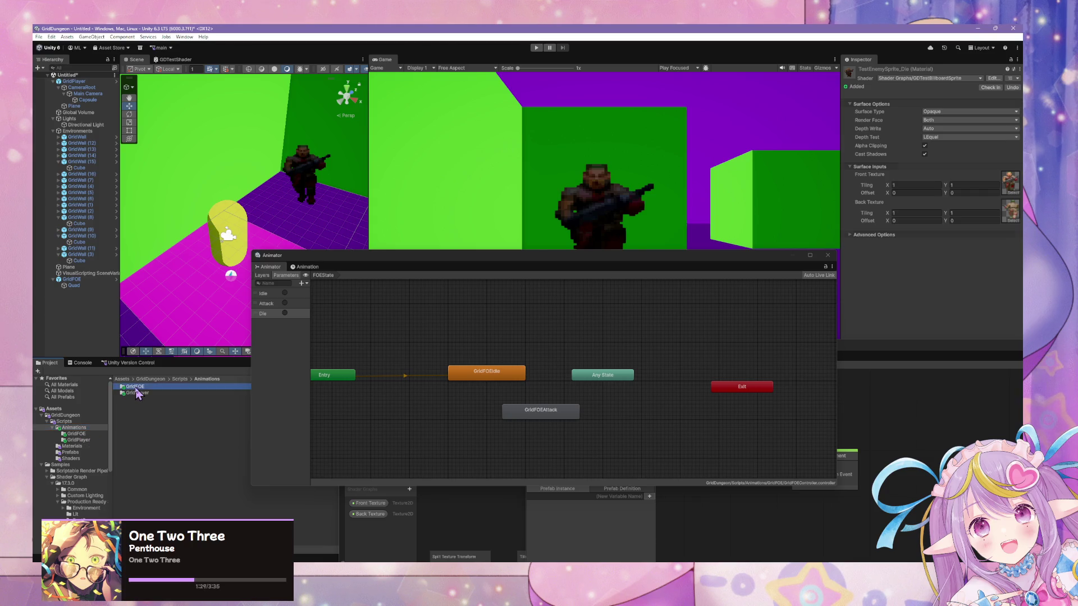
left_click(158, 393)
left_click(161, 388)
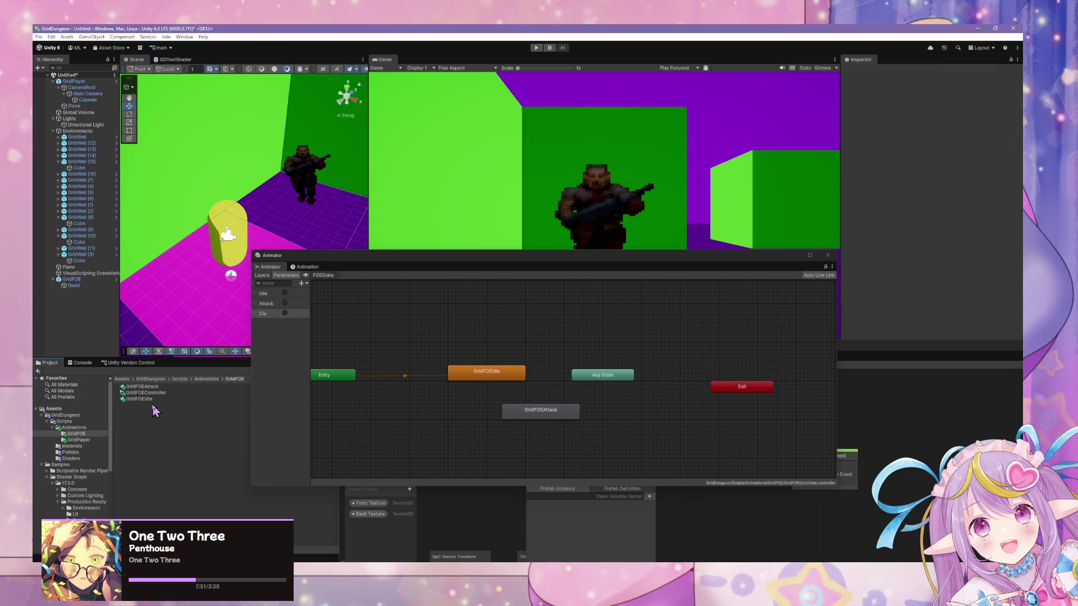
left_click(158, 399)
key("ctrl+d")
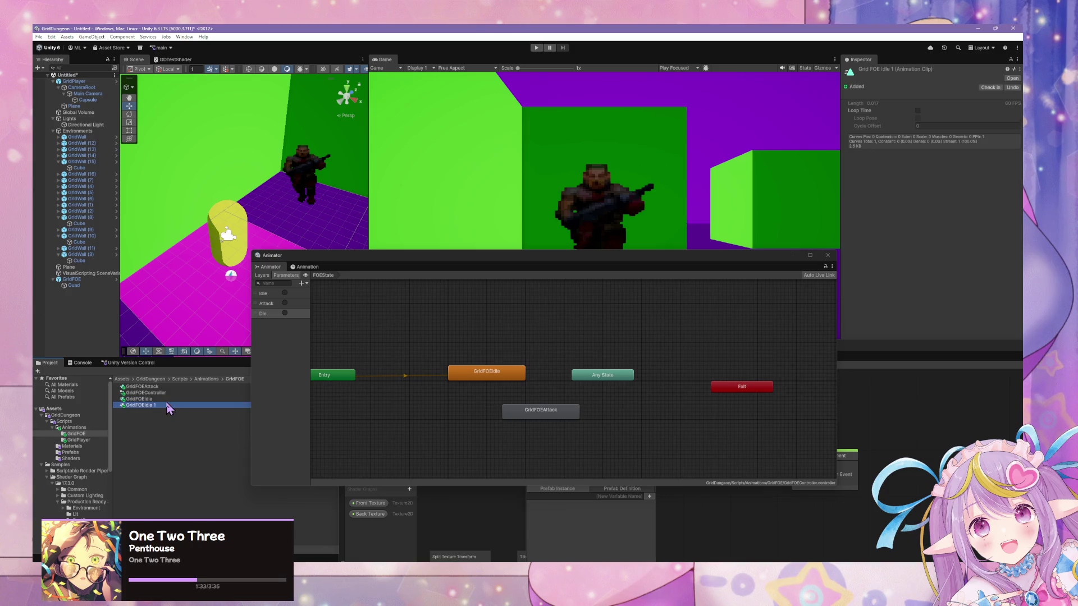
Step: Rename the GridFOEIdle 1 copy to GridFOEDie
left_click(167, 399)
key("F2")
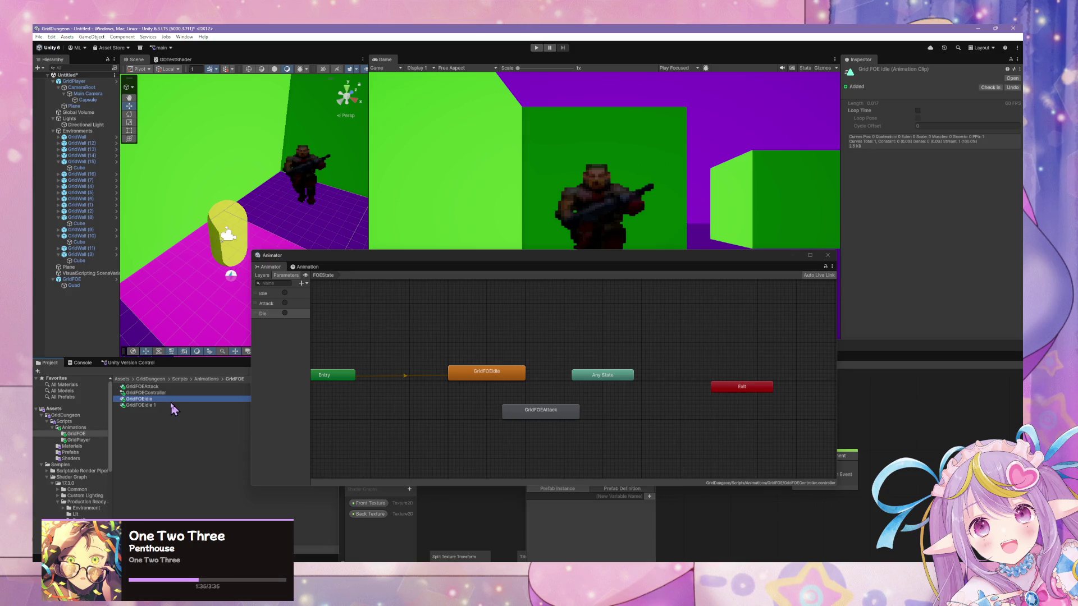
key("Escape")
left_click(170, 405)
key("F2")
type("Di")
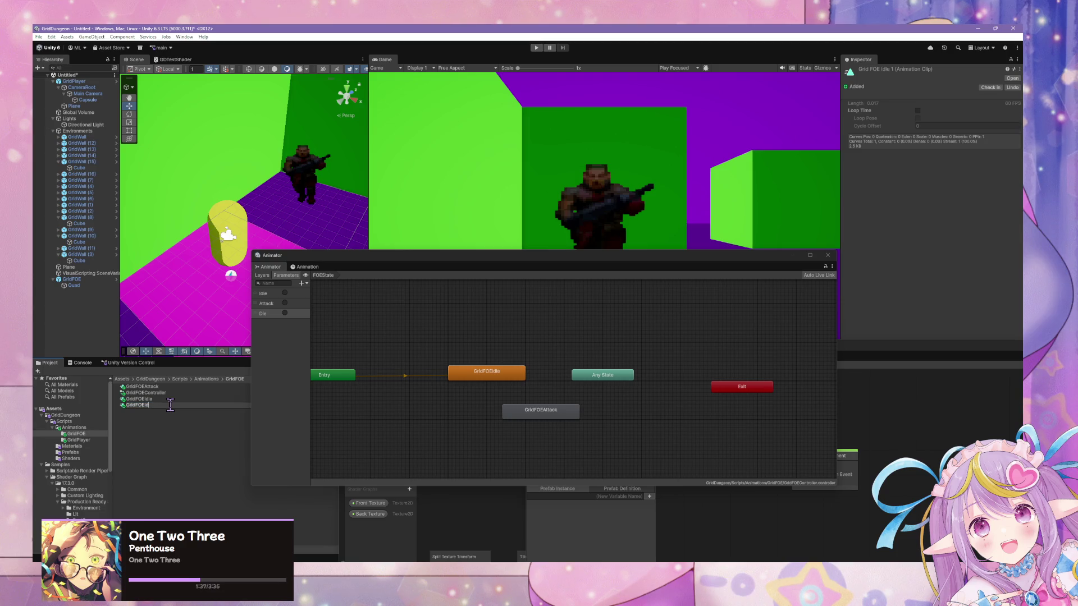
key("Return")
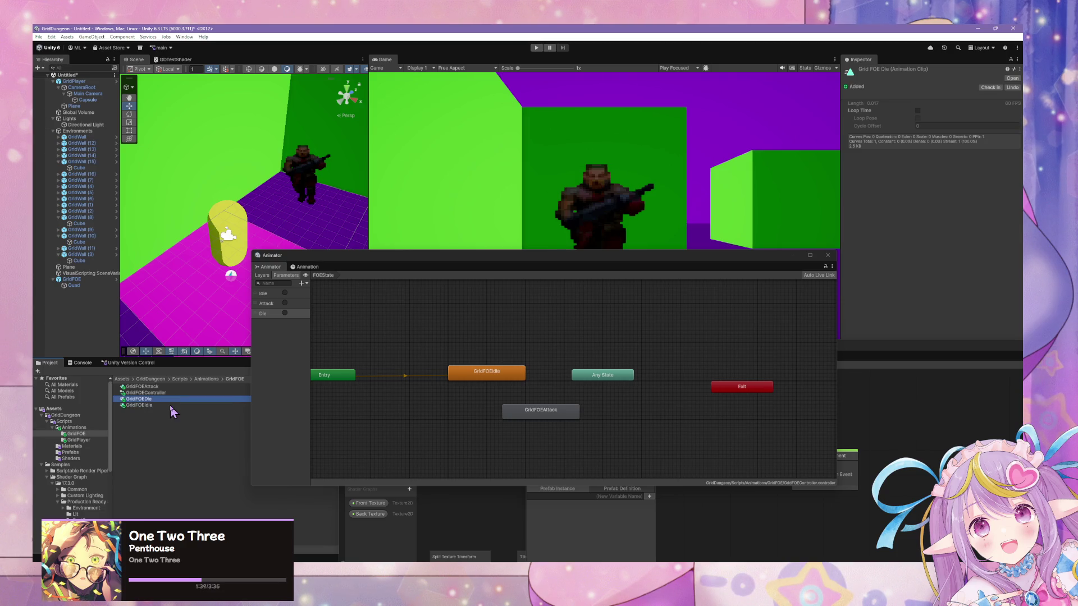
Step: Add the GridFOEDie clip as a new state in the FOEState graph and position it
mouse_move(150, 400)
left_mouse_down()
mouse_move(739, 332)
mouse_move(561, 336)
left_mouse_up()
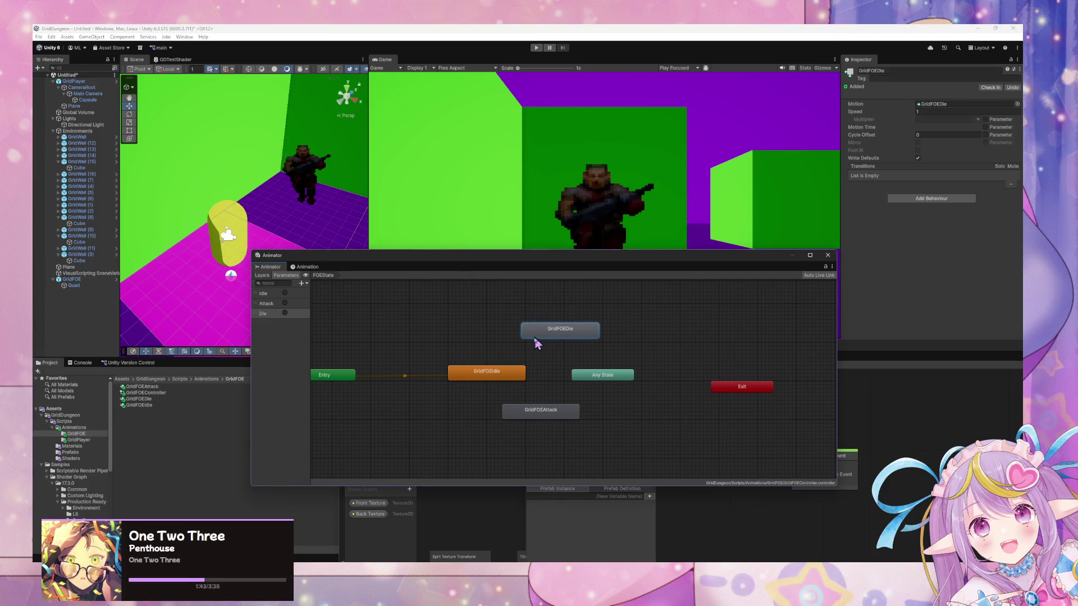
left_click_drag(497, 380, 474, 369)
left_click_drag(581, 377, 542, 358)
left_click(471, 371)
left_click_drag(471, 370, 475, 378)
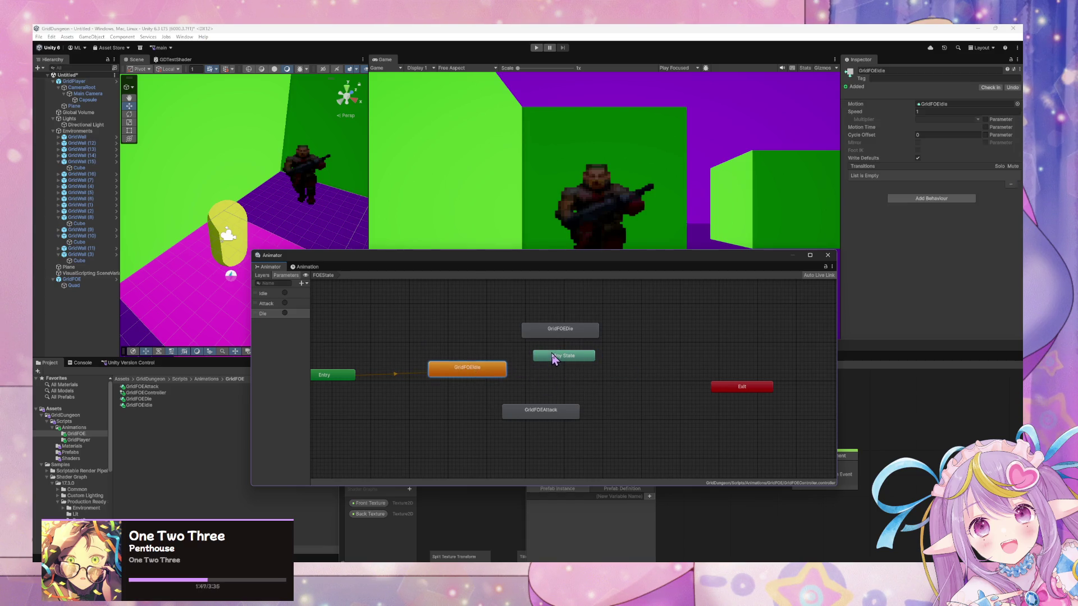
mouse_move(552, 353)
left_mouse_down()
mouse_move(546, 368)
mouse_move(599, 342)
mouse_move(530, 327)
left_mouse_up()
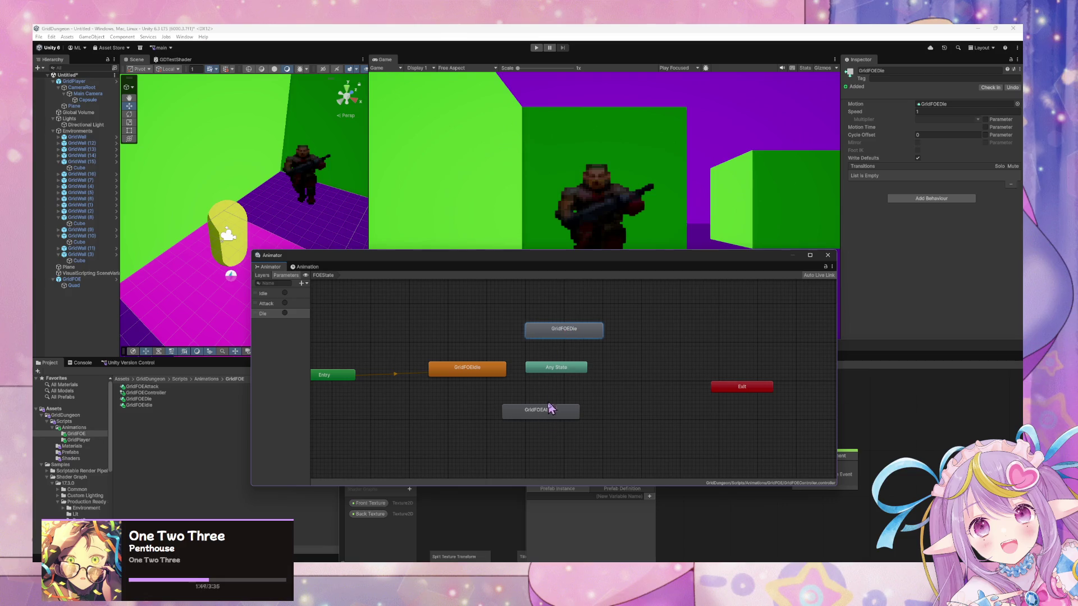
Step: Line up the GridFOEAttack, GridFOEDie, Any State and Entry nodes
mouse_move(567, 413)
left_mouse_down()
mouse_move(575, 404)
mouse_move(567, 415)
left_mouse_up()
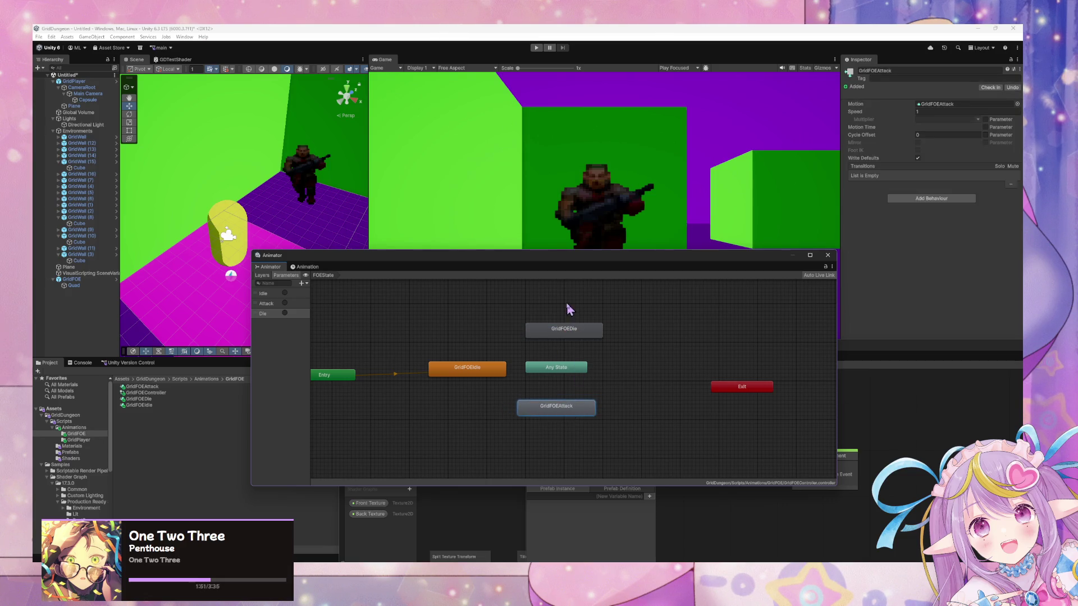
left_click_drag(567, 334, 565, 326)
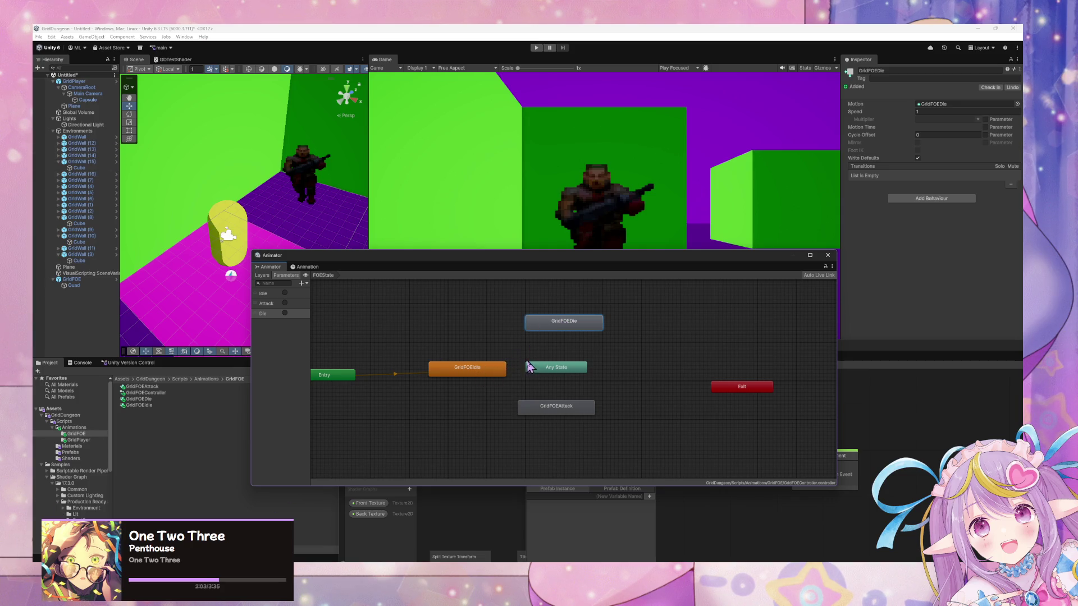
left_click_drag(530, 367, 548, 373)
left_click(489, 376)
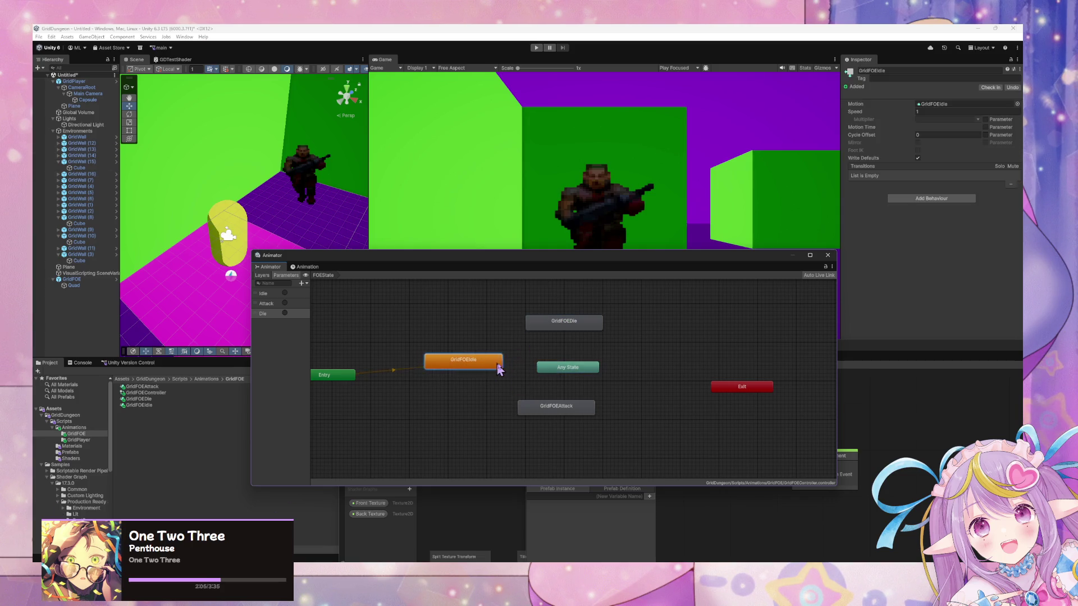
left_click_drag(340, 385, 339, 380)
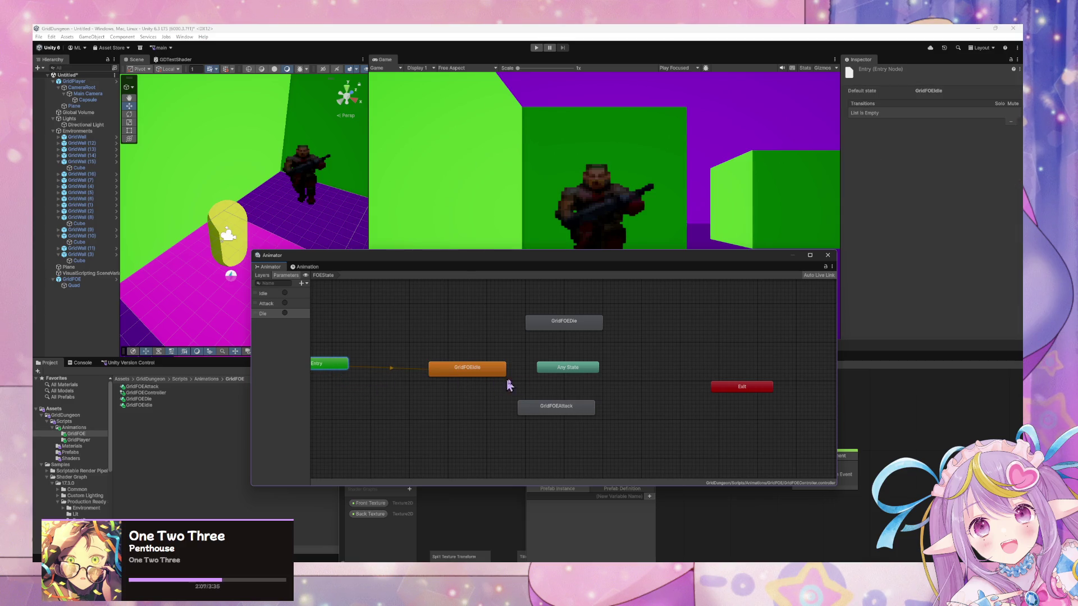
left_click_drag(567, 367, 567, 364)
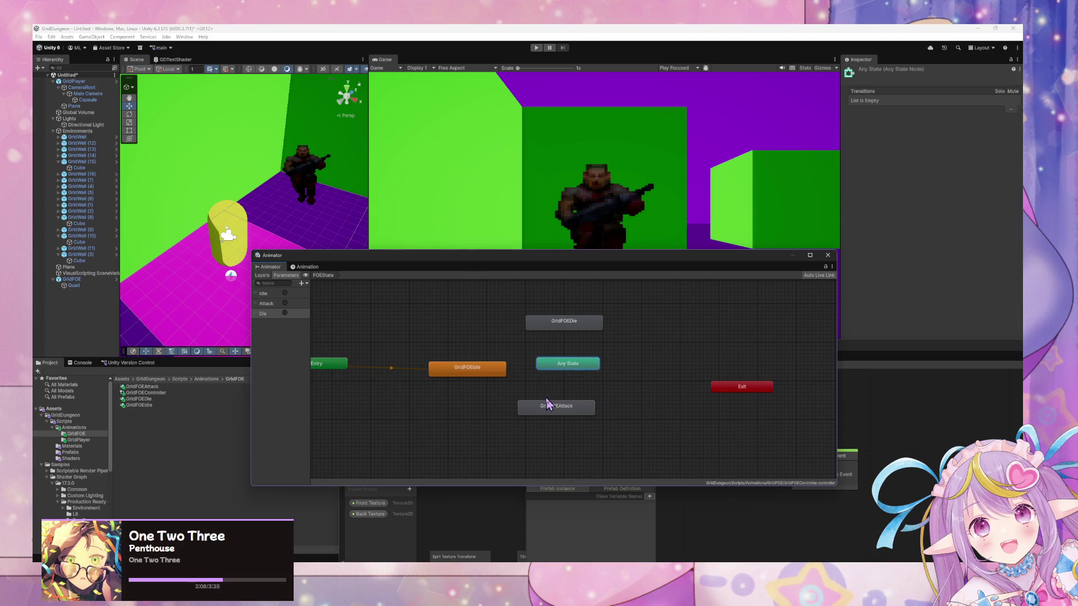
Step: Enable Loop Time on the GridFOEAttack clip and check the Die and Idle clips' loop settings
left_click(140, 405)
left_click(147, 399)
left_click(144, 387)
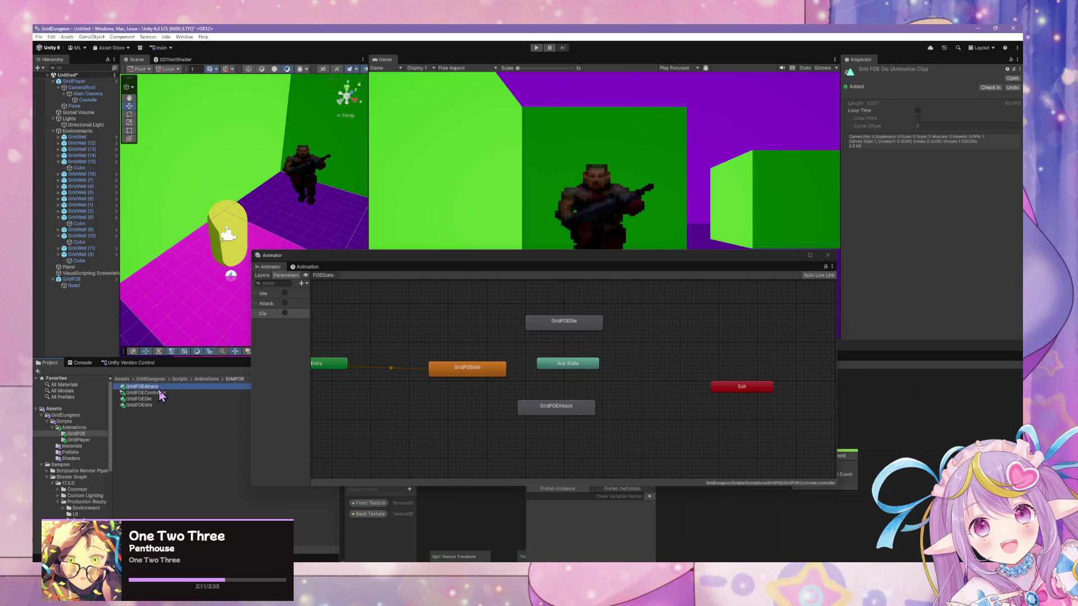
left_click(917, 111)
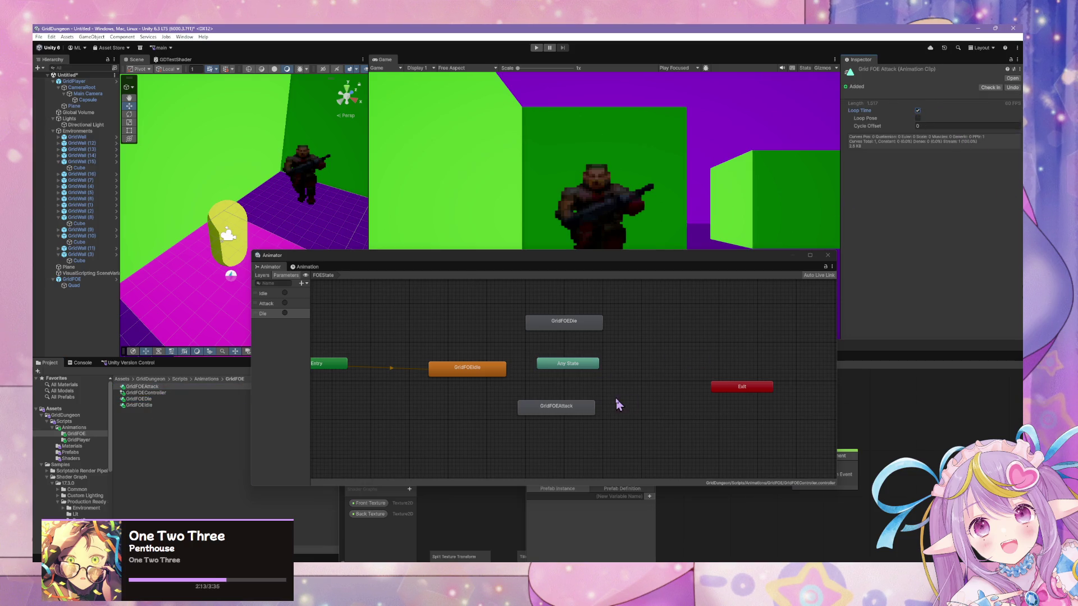
left_click(140, 400)
left_click(142, 405)
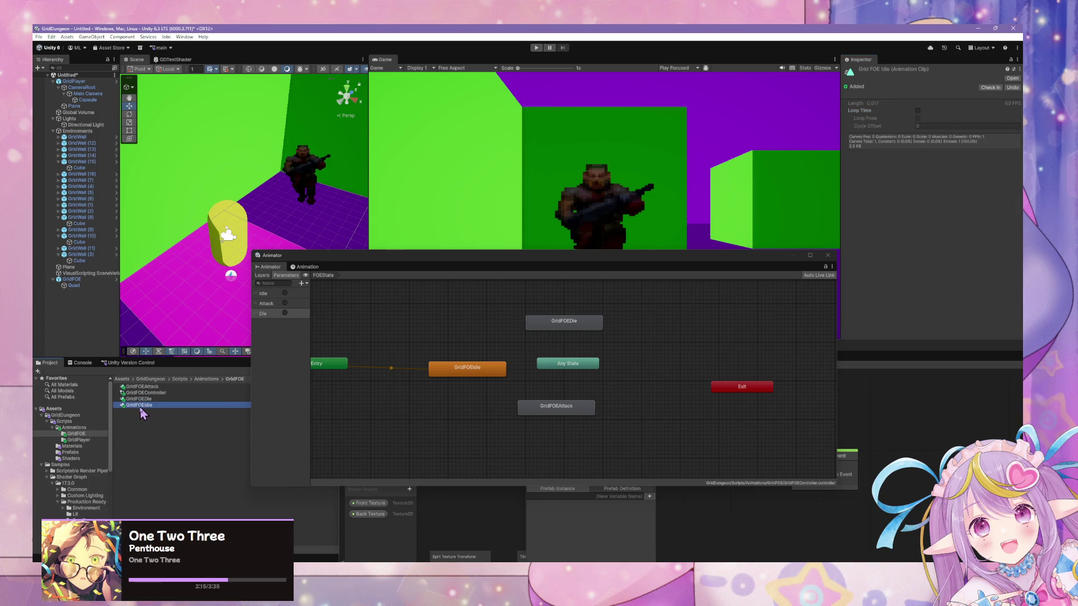
Step: Nudge the GridFOEAttack and GridFOEIdle states into alignment and select the Die parameter
left_click_drag(574, 413, 581, 410)
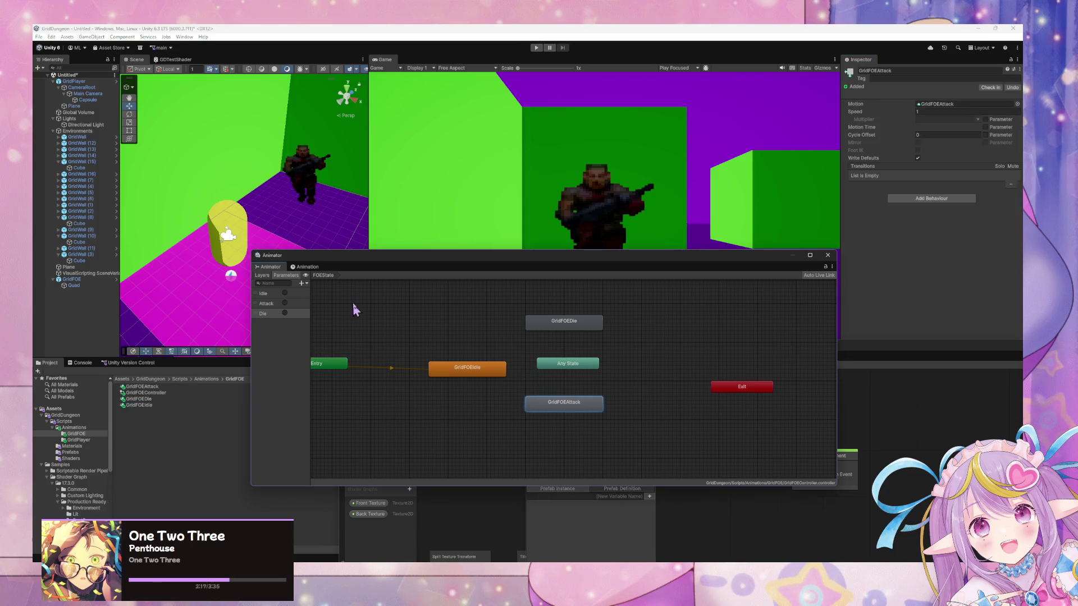
mouse_move(256, 308)
left_mouse_down()
mouse_move(260, 294)
mouse_move(259, 306)
left_mouse_up()
left_click(258, 313)
left_click_drag(447, 368, 444, 364)
Step: Create an Any State to GridFOEIdle transition with the Idle condition and duration 0
right_click(554, 362)
left_click(567, 364)
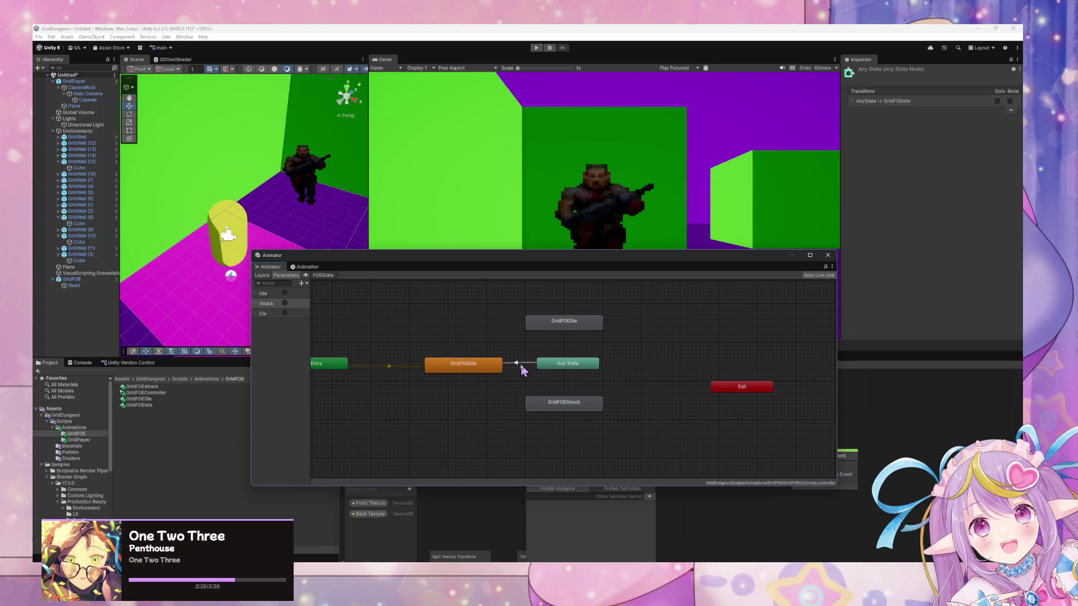
left_click(498, 365)
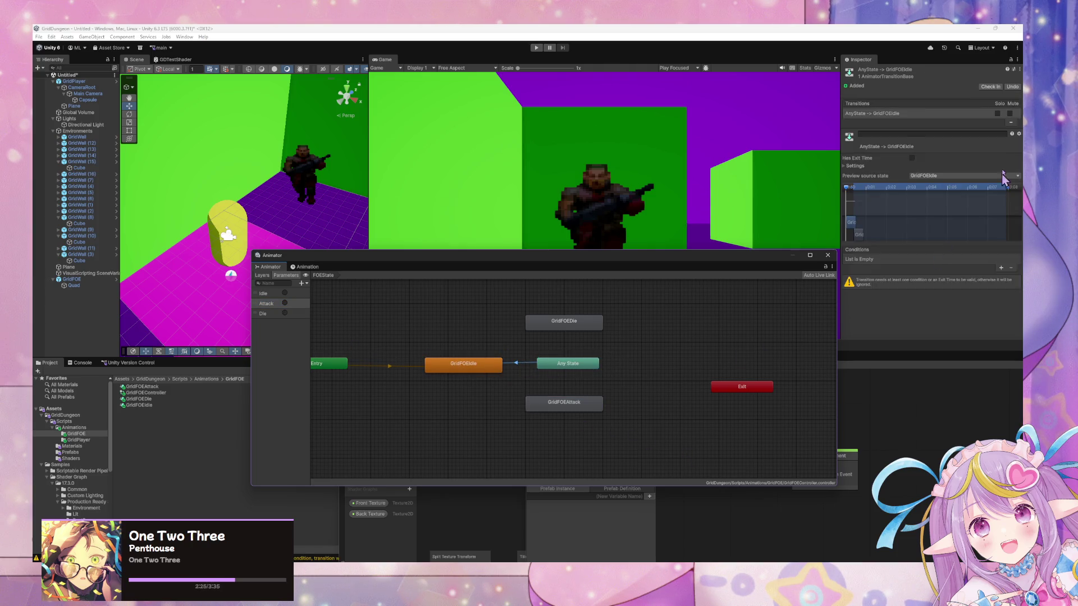
left_click(1001, 268)
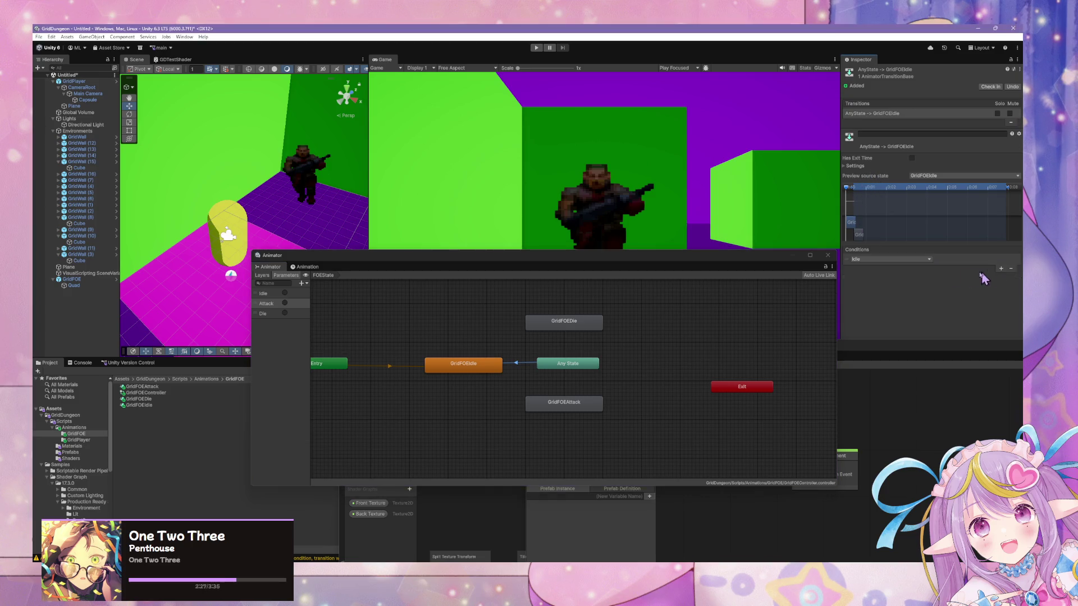
left_click(520, 365)
left_click(932, 189)
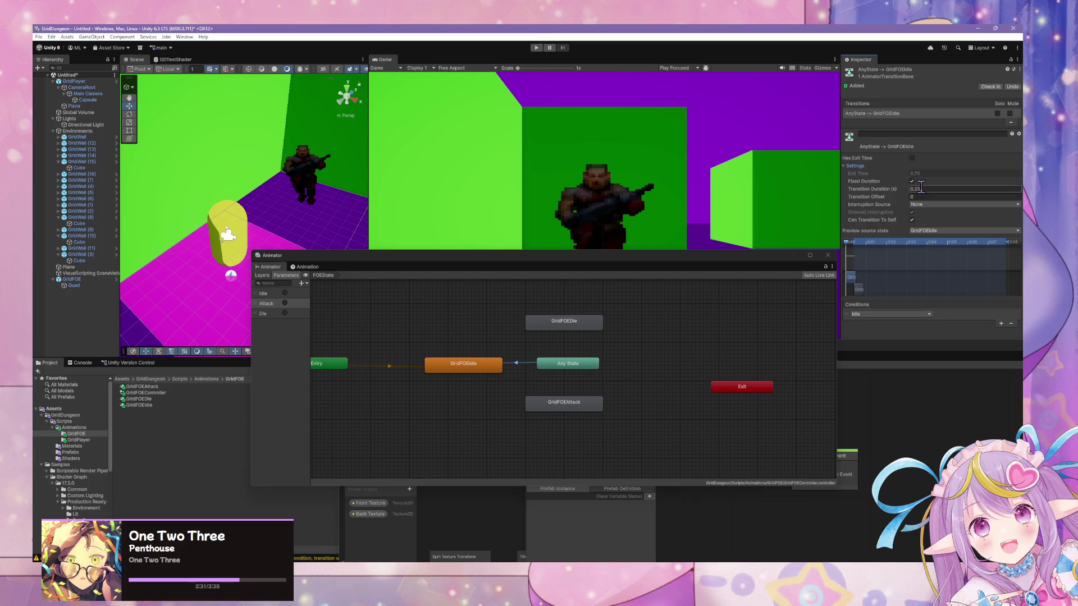
type("0")
key("Return")
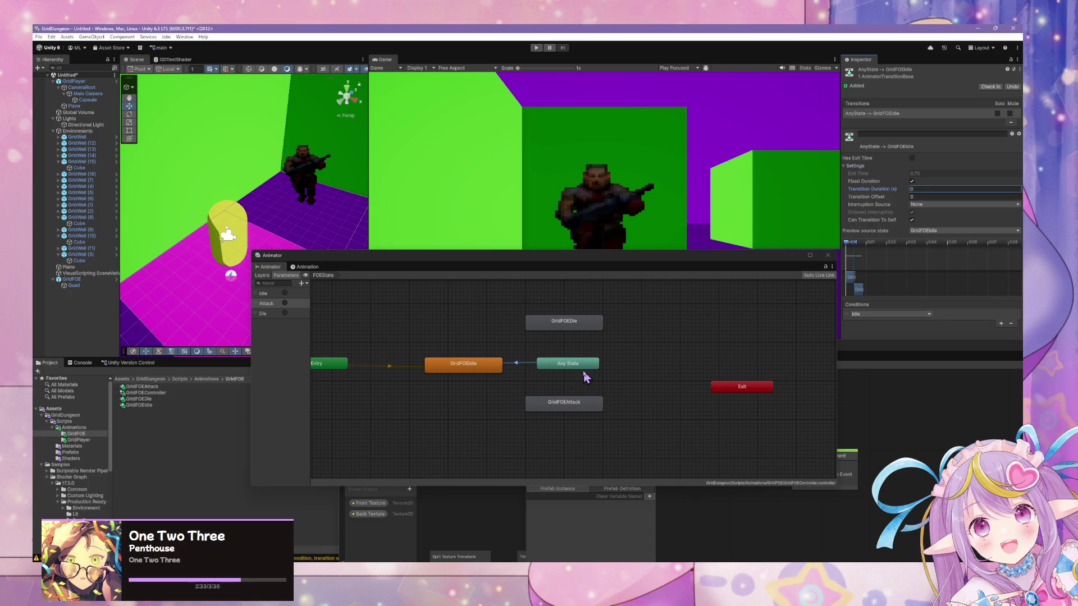
Step: Create an Any State to GridFOEAttack transition with duration 0 and the Attack condition
right_click(582, 369)
left_click(584, 371)
right_click(584, 370)
left_click(595, 369)
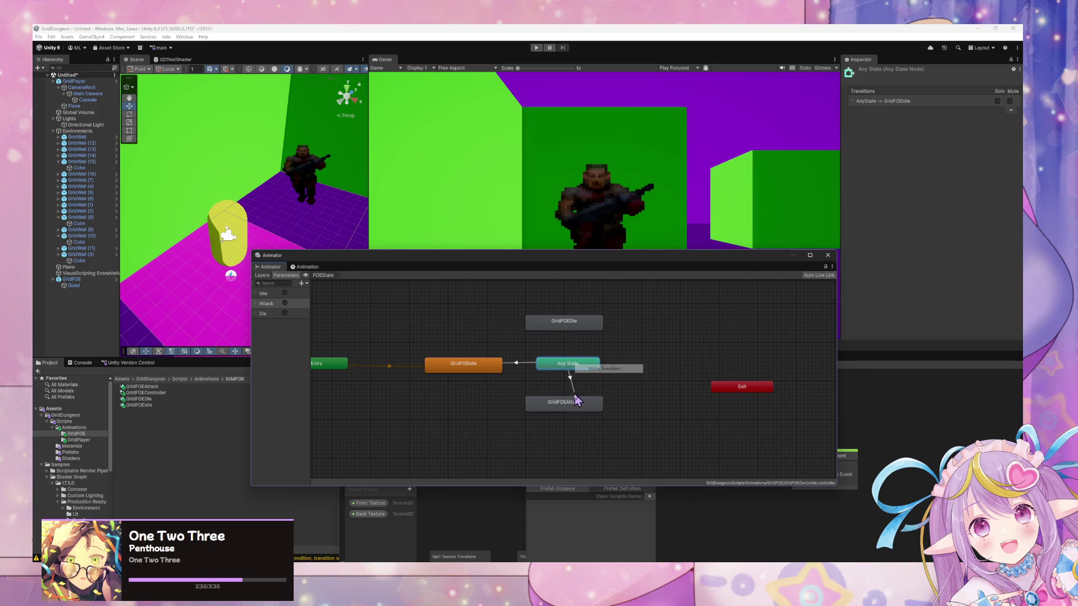
left_click(571, 403)
left_click(914, 189)
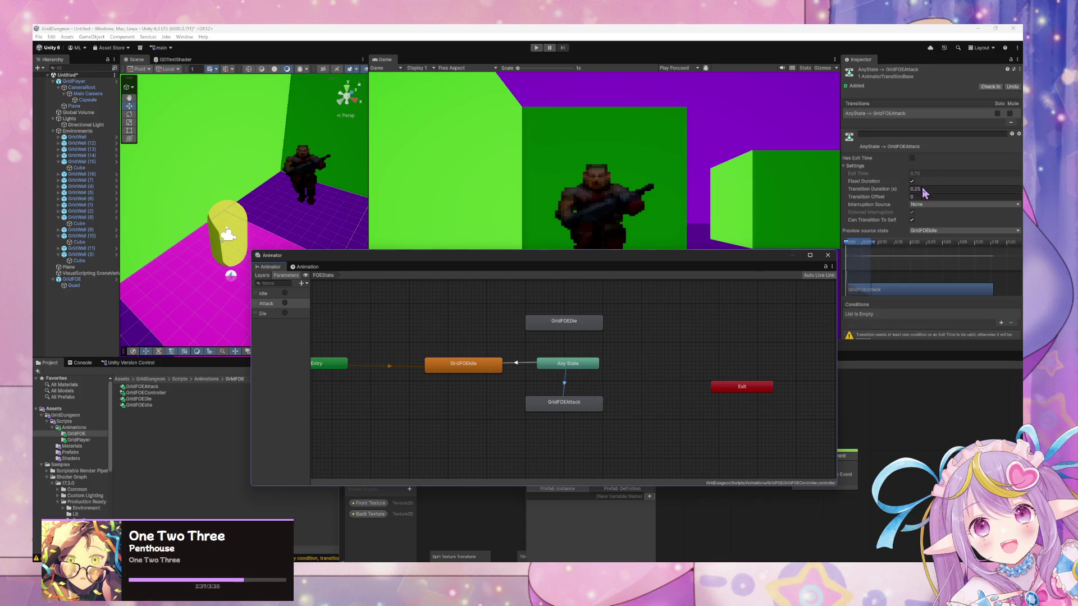
type("0")
key("Return")
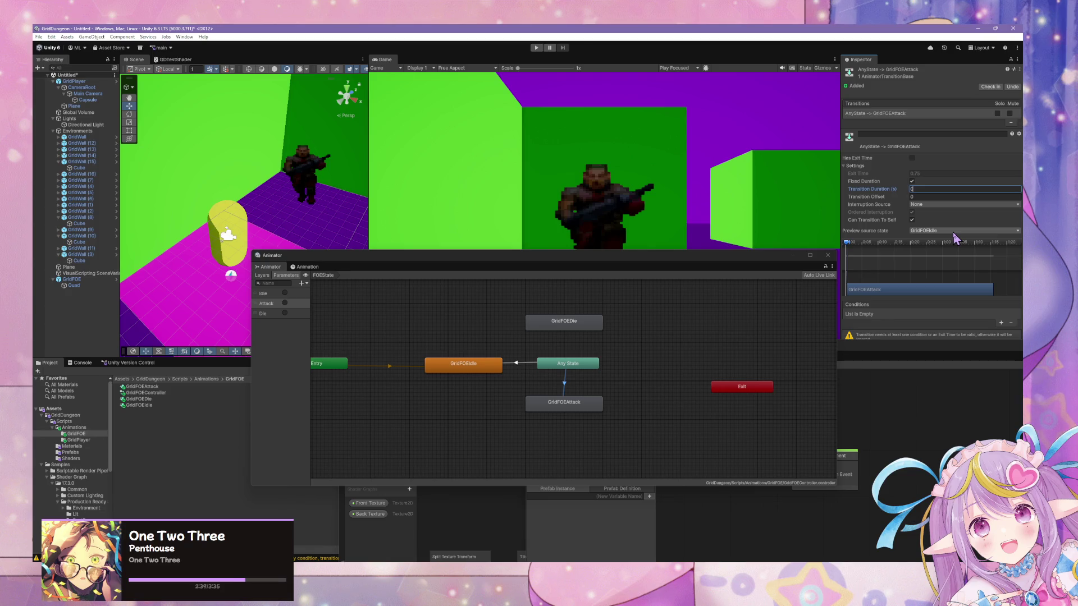
left_click(1000, 324)
left_click(876, 315)
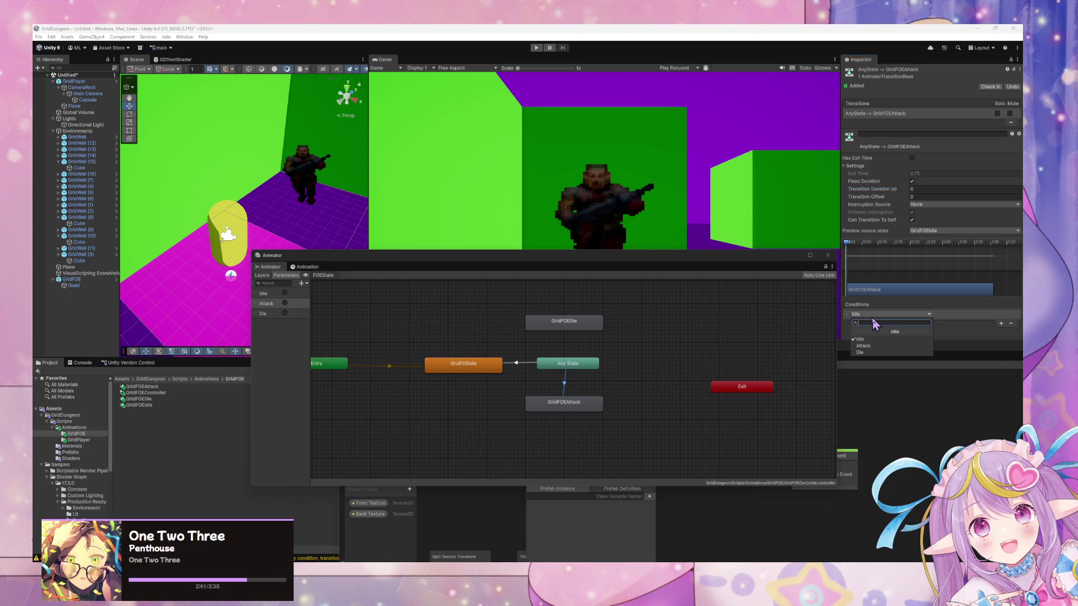
left_click(881, 348)
Step: Review the Any State transitions to GridFOEAttack and GridFOEIdle
left_click(677, 412)
left_click(595, 364)
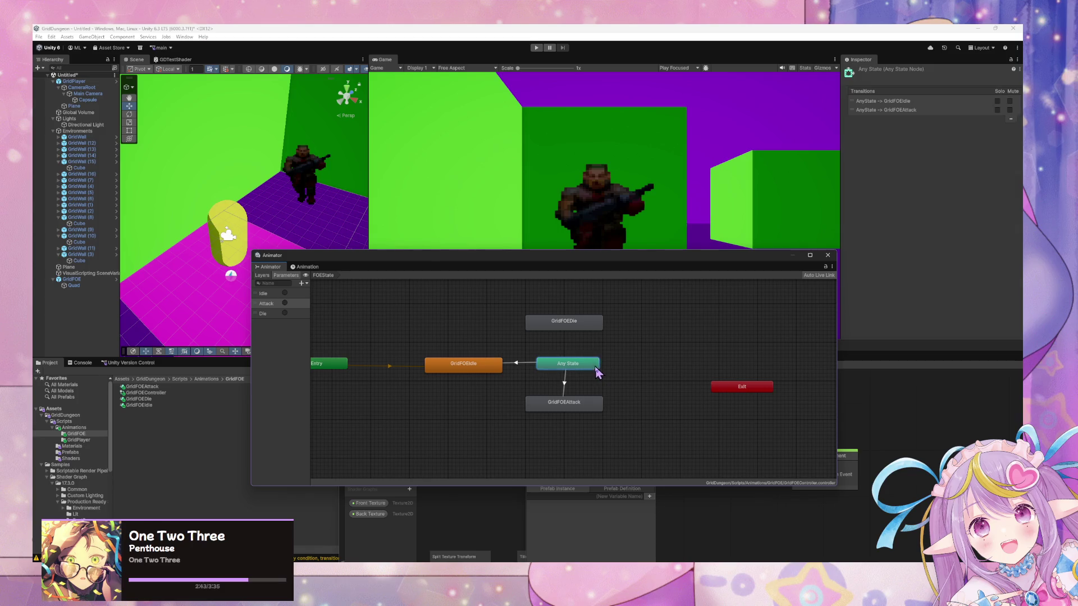
left_click(566, 384)
left_click(501, 368)
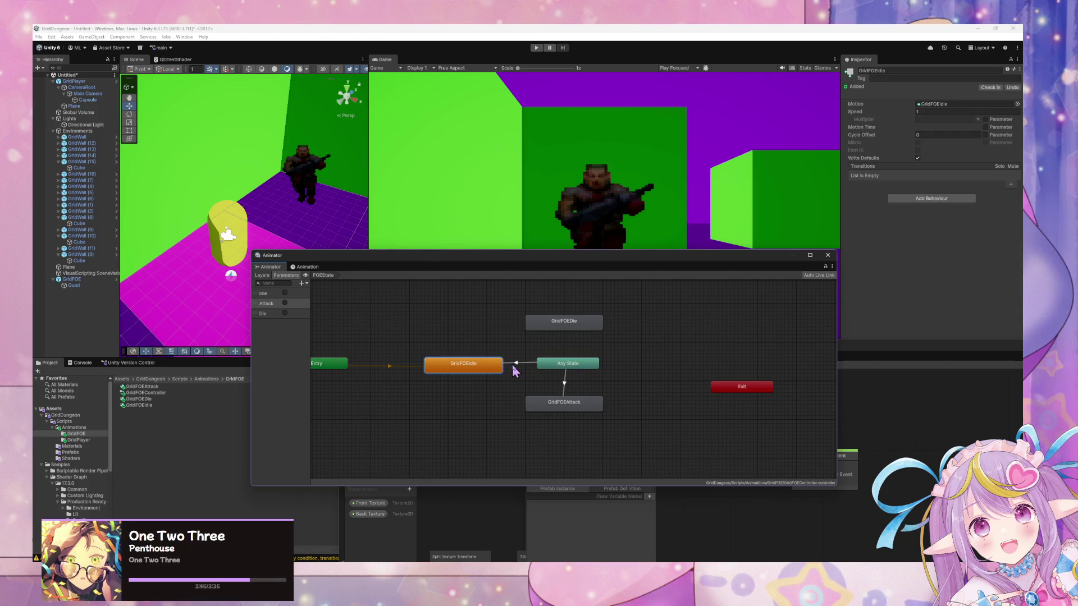
left_click(514, 365)
Step: Create an Any State to GridFOEDie transition with the Die condition and duration 0
right_click(565, 370)
left_click(581, 370)
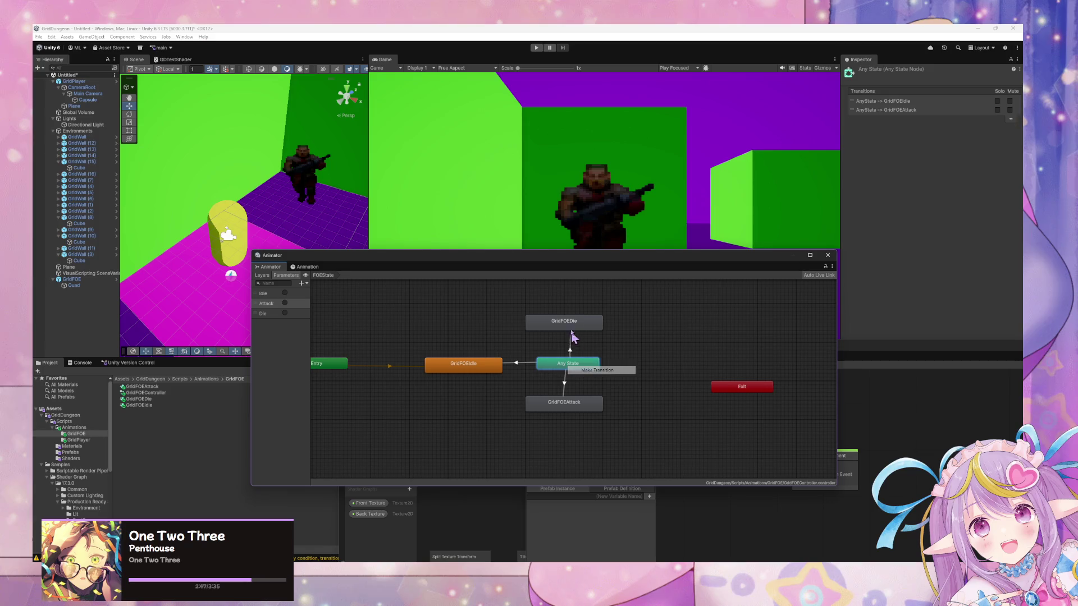
left_click(568, 324)
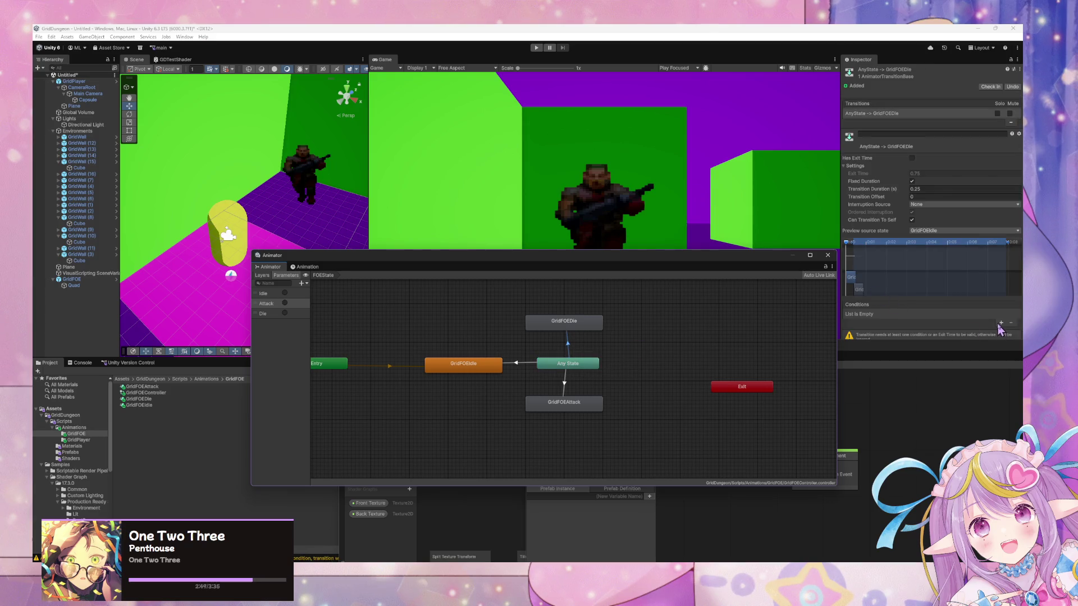
left_click(1001, 323)
left_click(886, 316)
left_click(863, 357)
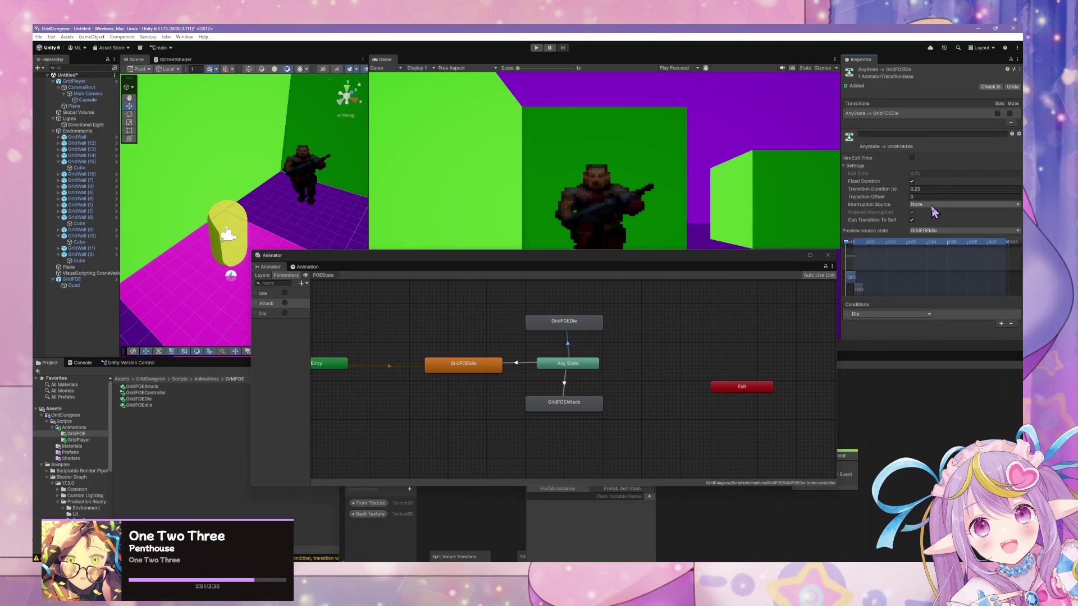
left_click(932, 189)
type("0")
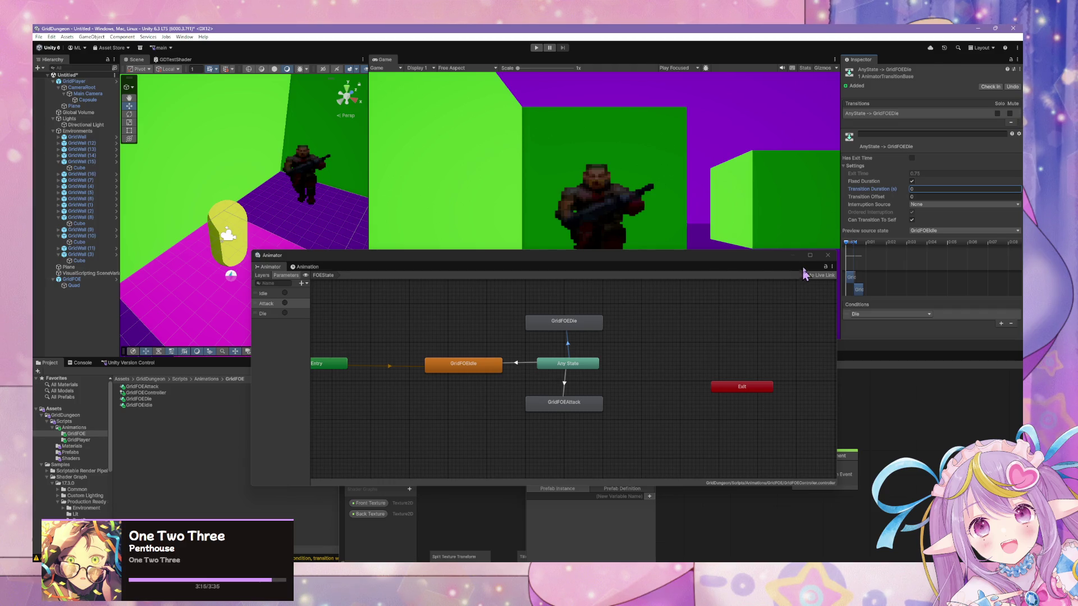
Step: Rearrange the Animator and billboard shader graph windows and tidy the FOEState nodes
left_click_drag(681, 262, 626, 198)
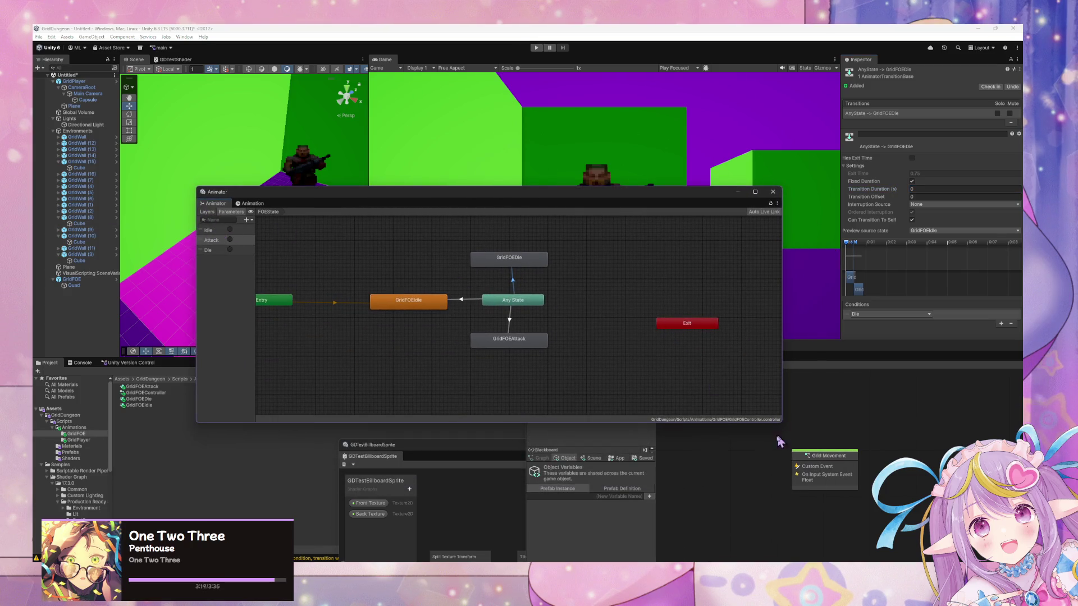
left_click(751, 467)
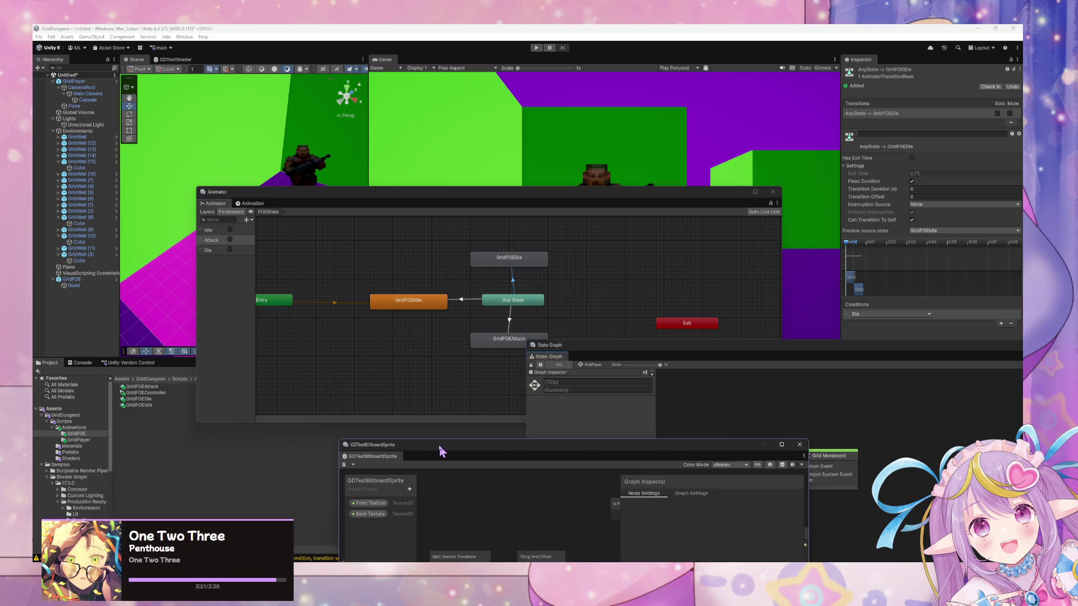
mouse_move(443, 449)
left_mouse_down()
mouse_move(556, 389)
mouse_move(572, 363)
left_mouse_up()
left_click(547, 201)
mouse_move(547, 201)
left_mouse_down()
mouse_move(614, 353)
mouse_move(571, 231)
left_mouse_up()
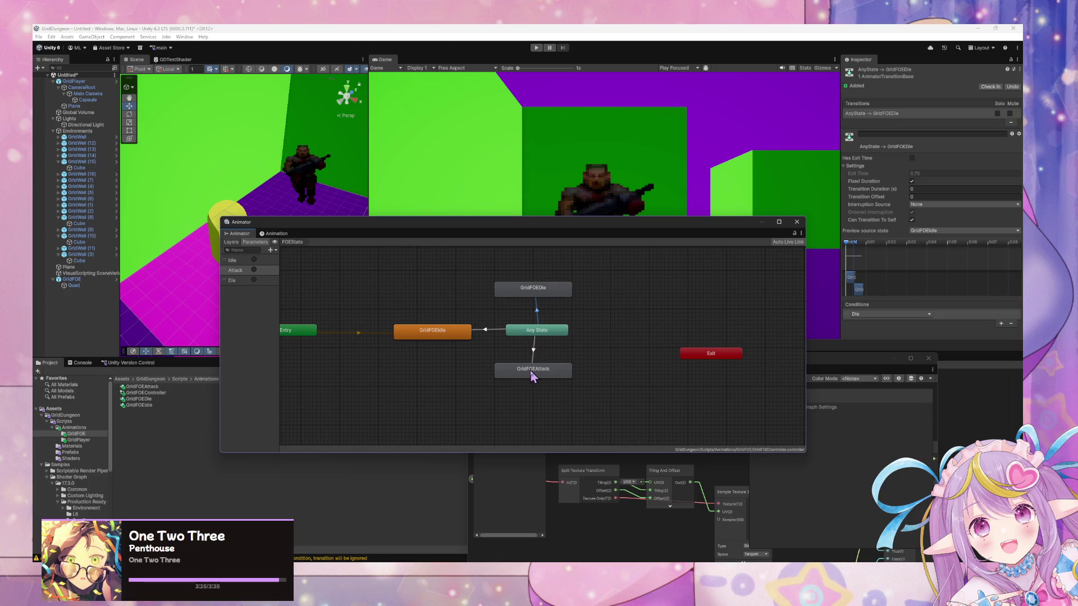
left_click_drag(529, 369, 534, 373)
left_click_drag(305, 337, 312, 341)
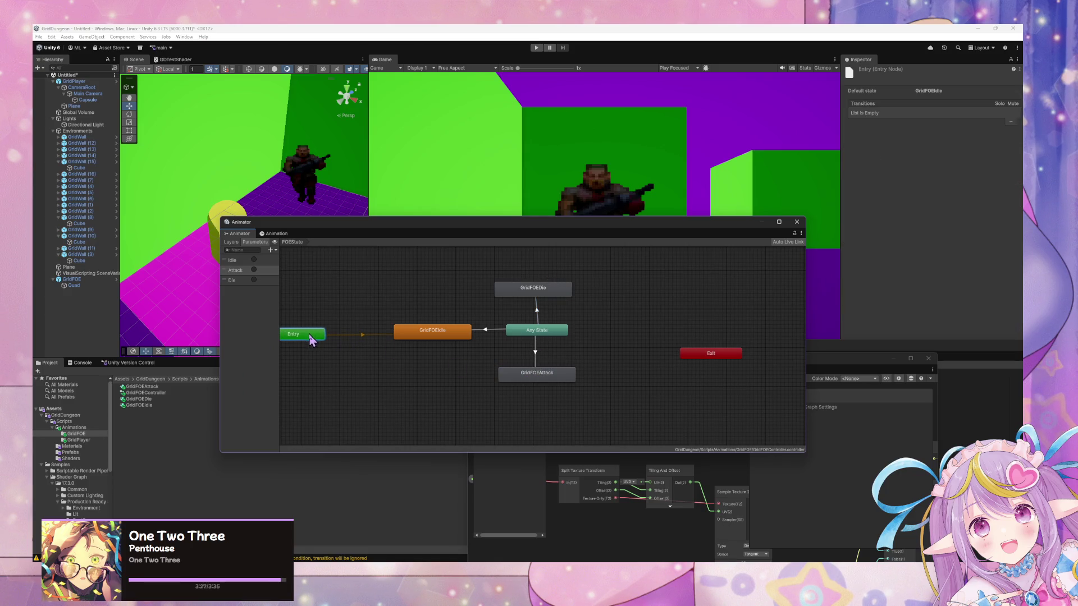
Step: Inspect the Any State transitions to GridFOEIdle and GridFOEAttack, then bring the shader graph forward
left_click(484, 332)
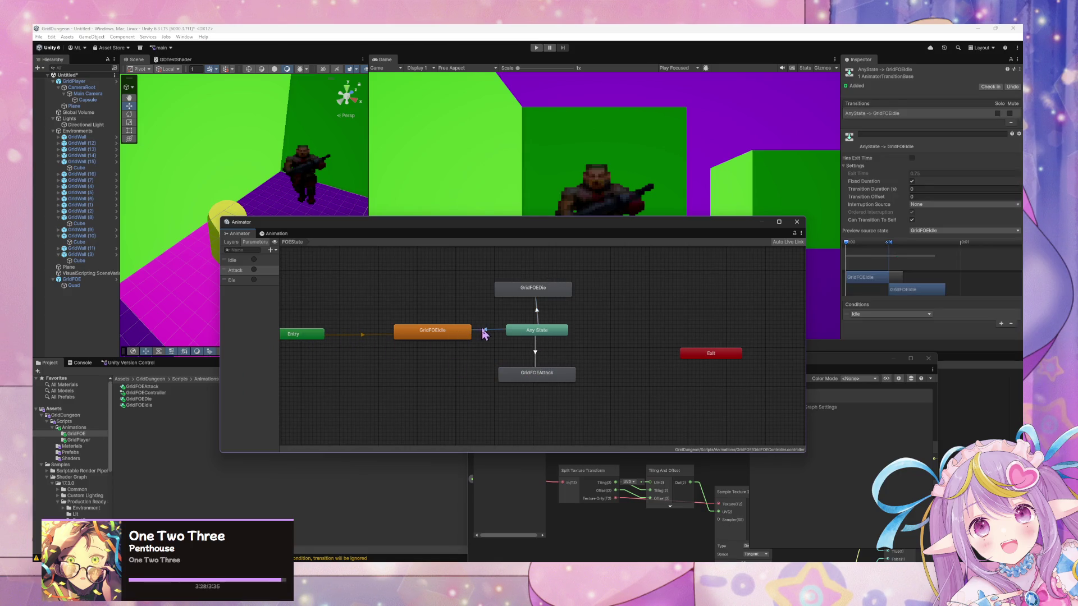
left_click(534, 311)
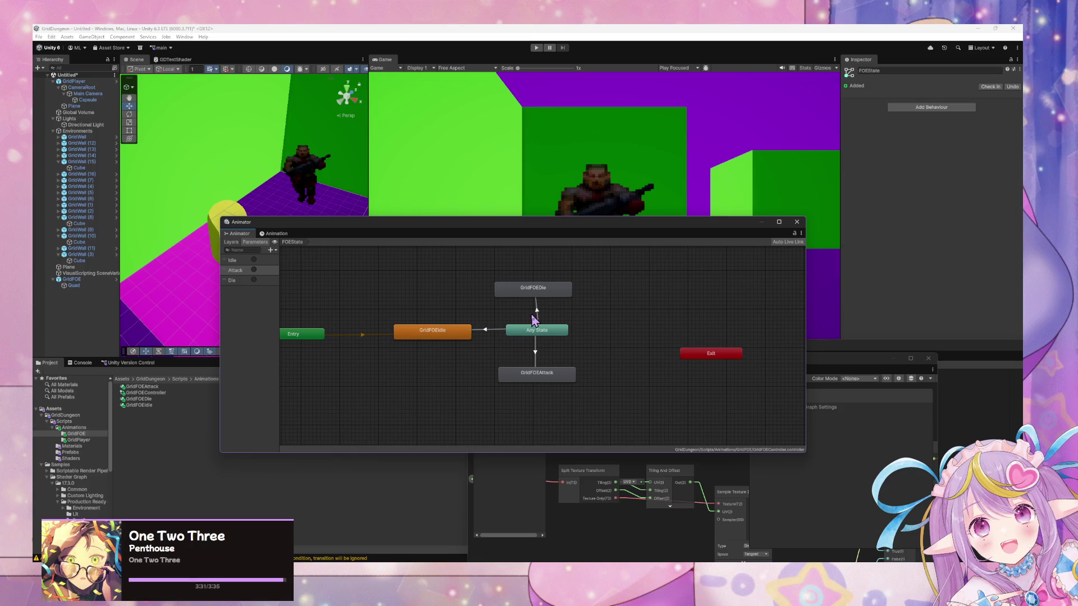
left_click(538, 312)
left_click(533, 353)
left_click(535, 354)
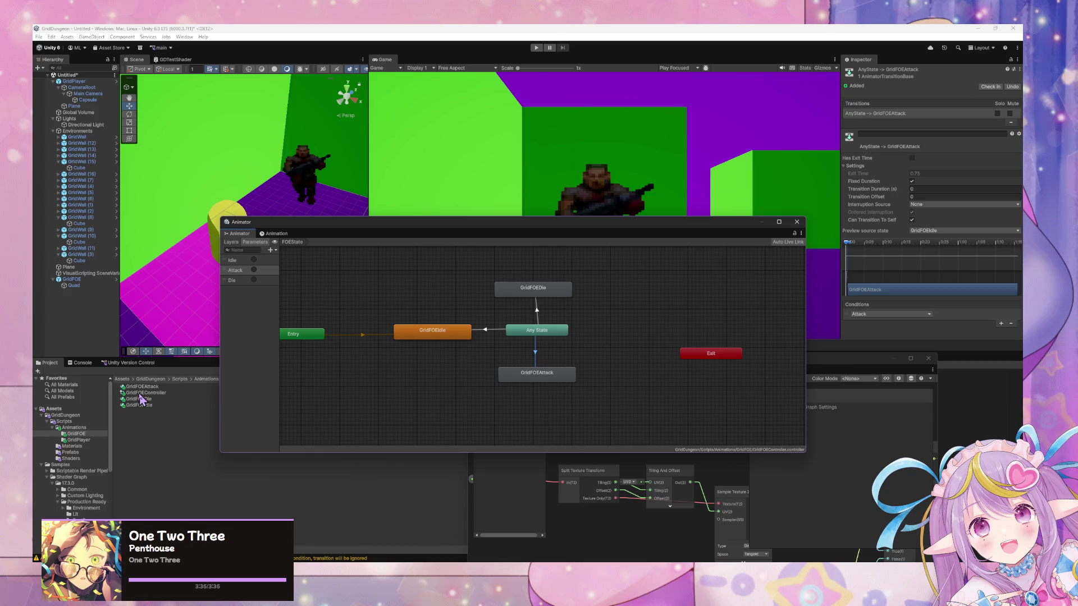
left_click(519, 476)
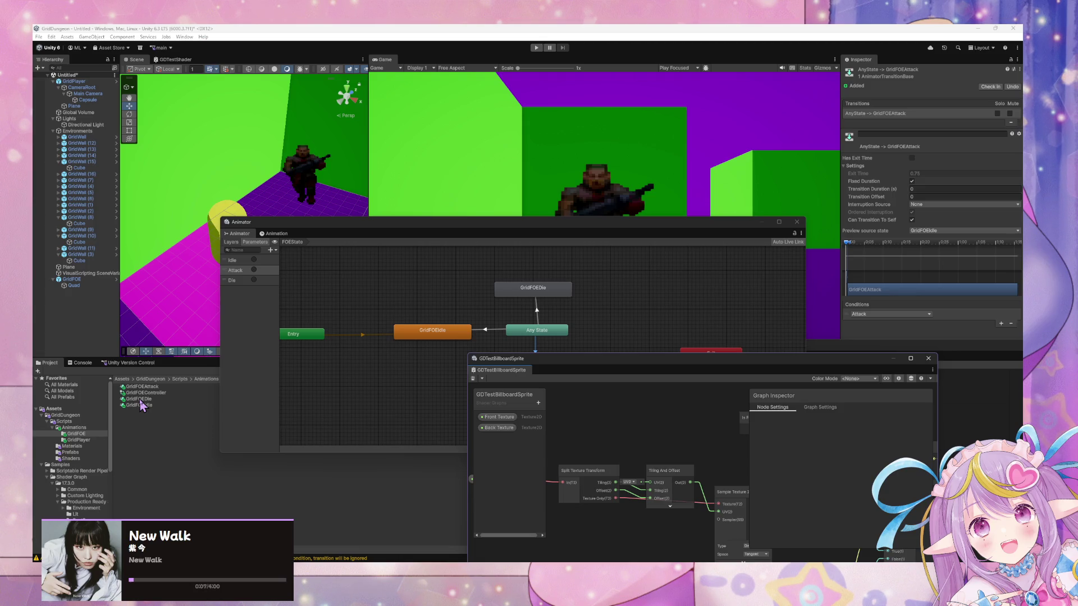
Step: View the still-empty GridFOEDie clip in the Animation window and inspect its asset
mouse_move(573, 368)
left_mouse_down()
mouse_move(472, 345)
mouse_move(387, 278)
mouse_move(457, 333)
left_mouse_up()
left_click(275, 235)
left_click_drag(307, 221, 390, 241)
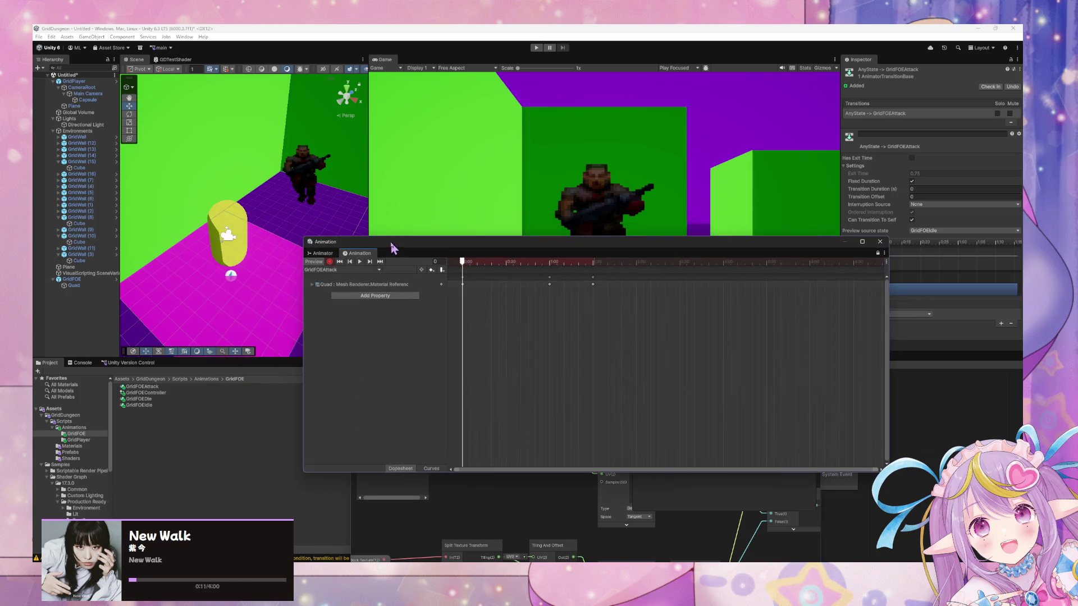
left_click(343, 270)
left_click(355, 287)
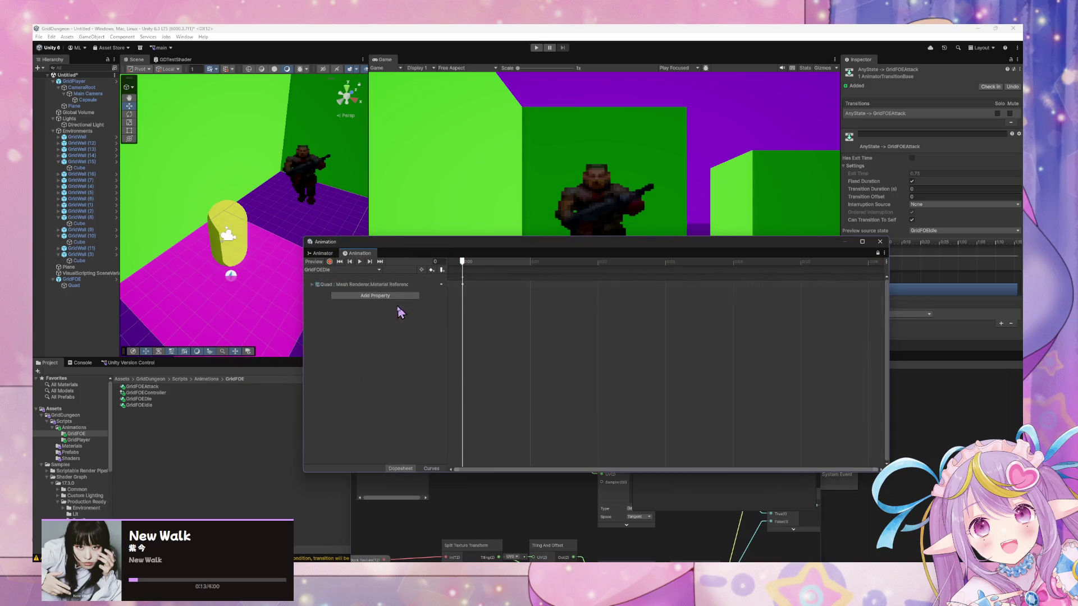
left_click(339, 286)
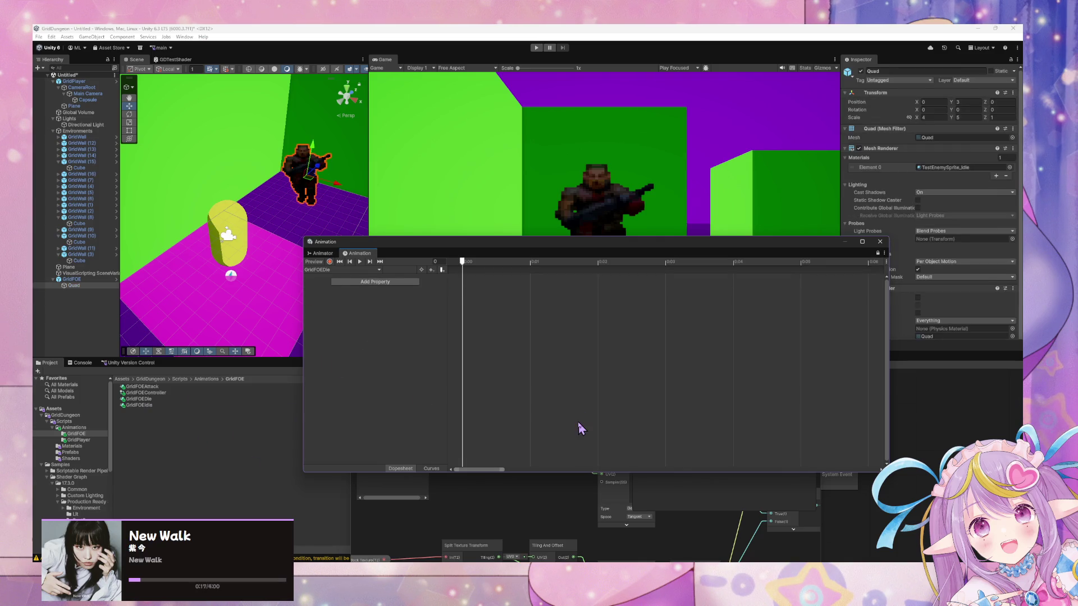
left_click(146, 399)
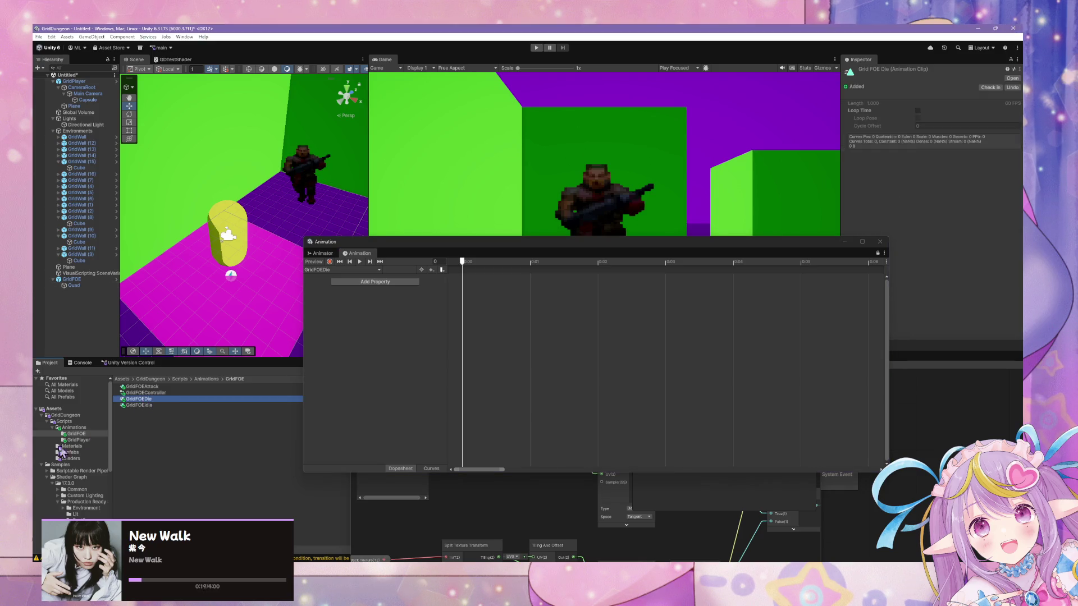
Step: Inspect TestEnemySprite_Die in Materials, then return to the FOEState graph's GridFOEDie transition
left_click(78, 447)
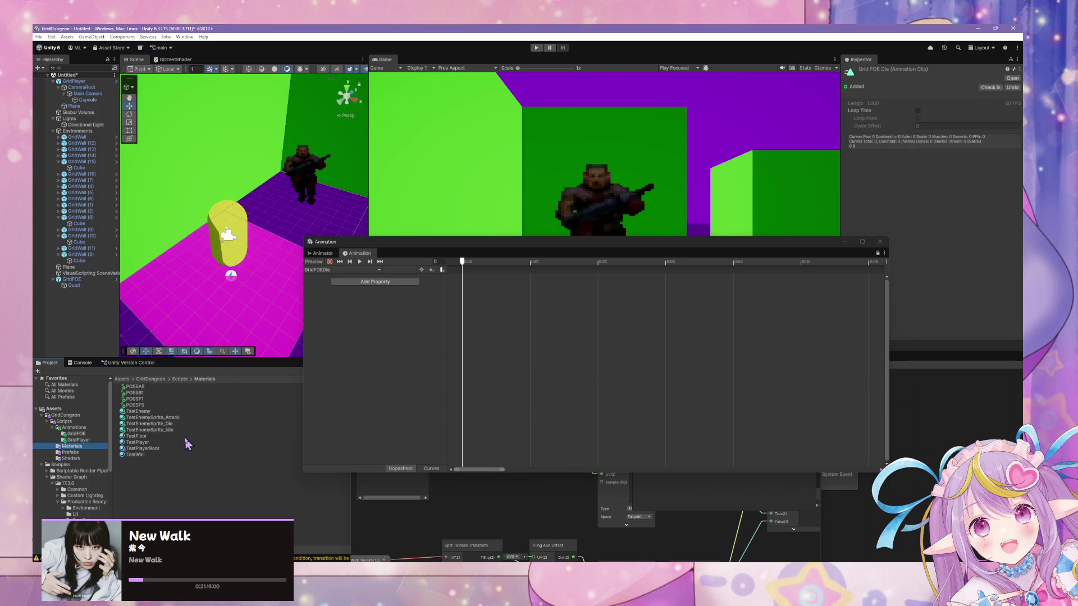
left_click(151, 424)
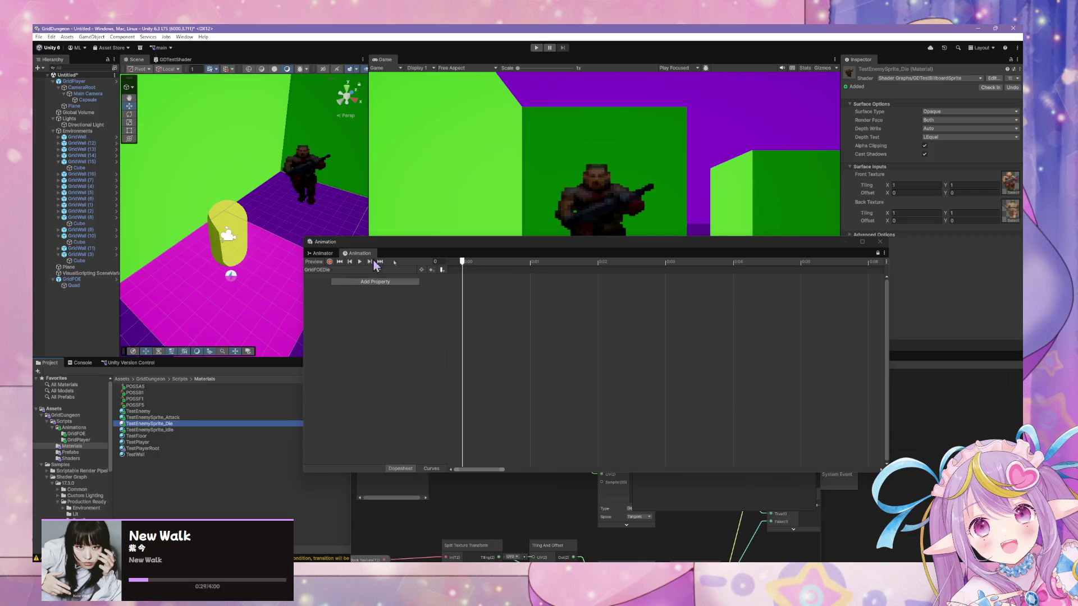
left_click(881, 253)
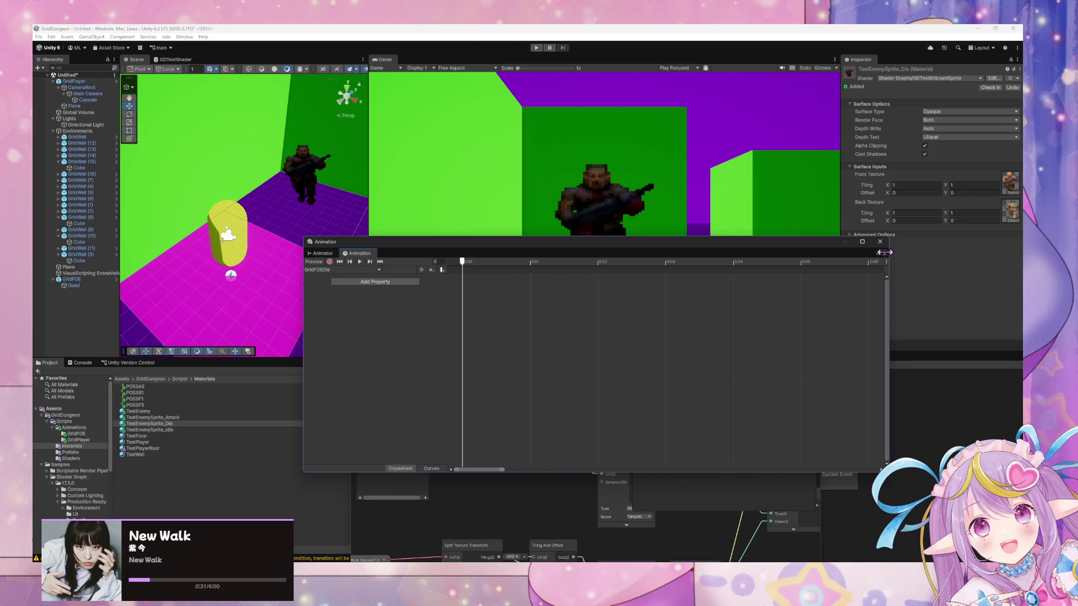
left_click(356, 270)
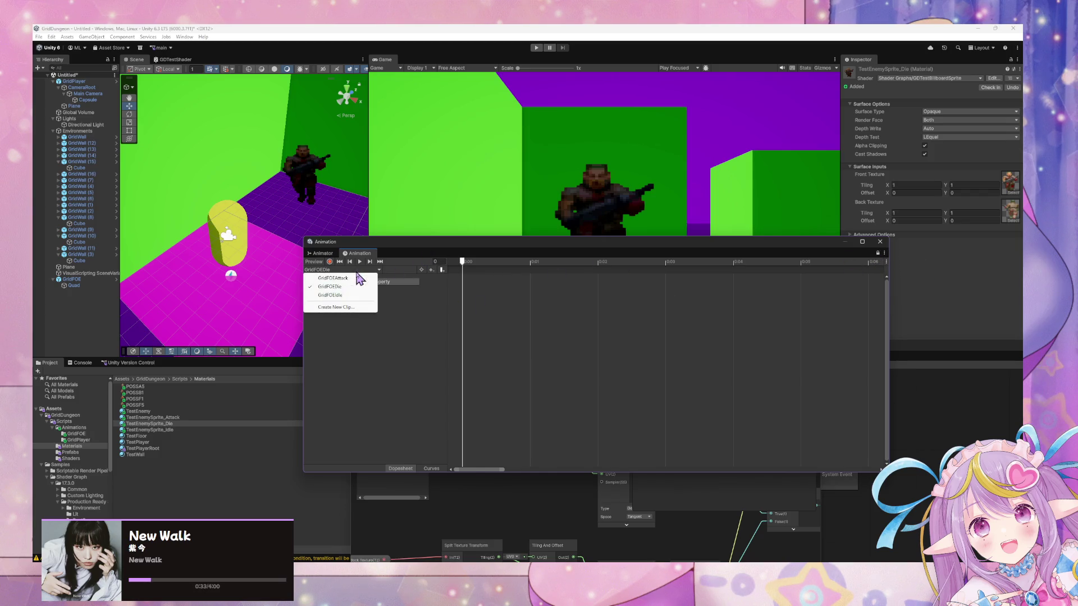
left_click(416, 294)
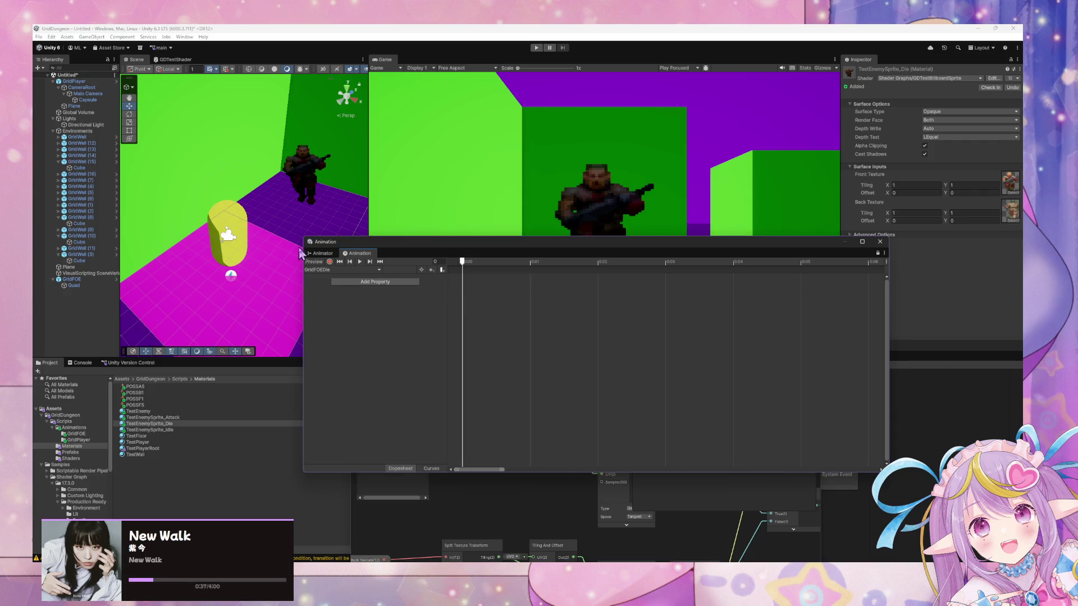
left_click(318, 254)
left_click(619, 332)
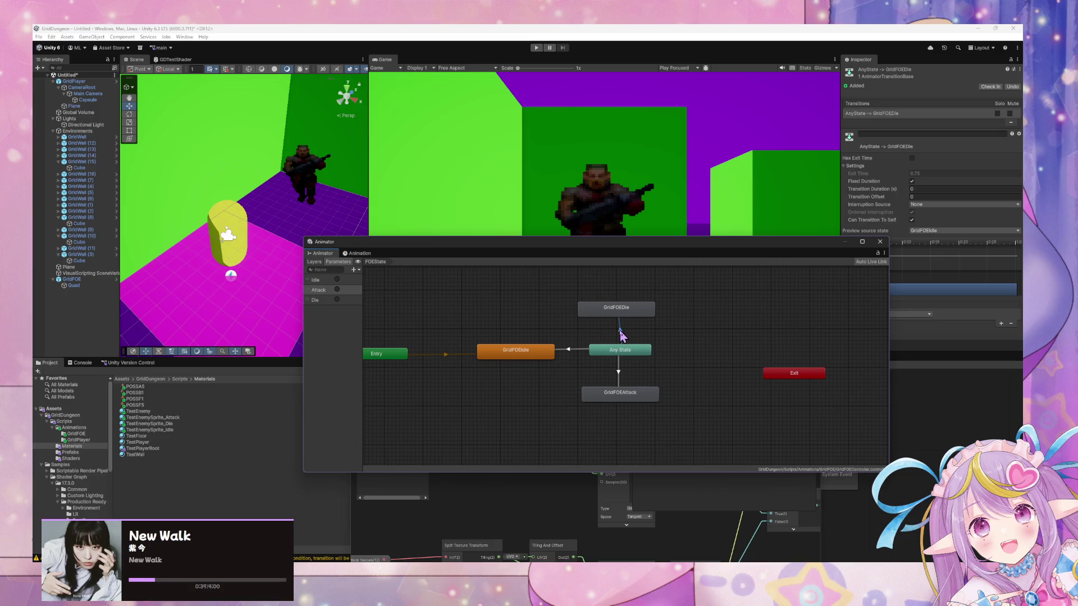
Step: Review the Any State transitions to Attack, Idle and Die and their conditions
left_click_drag(812, 245, 736, 239)
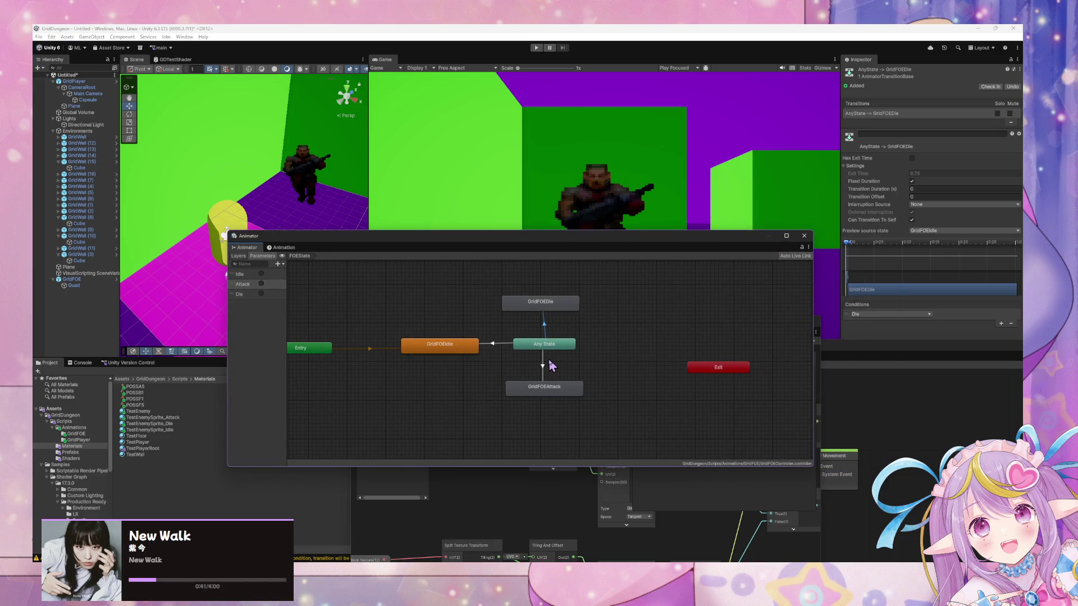
left_click(543, 368)
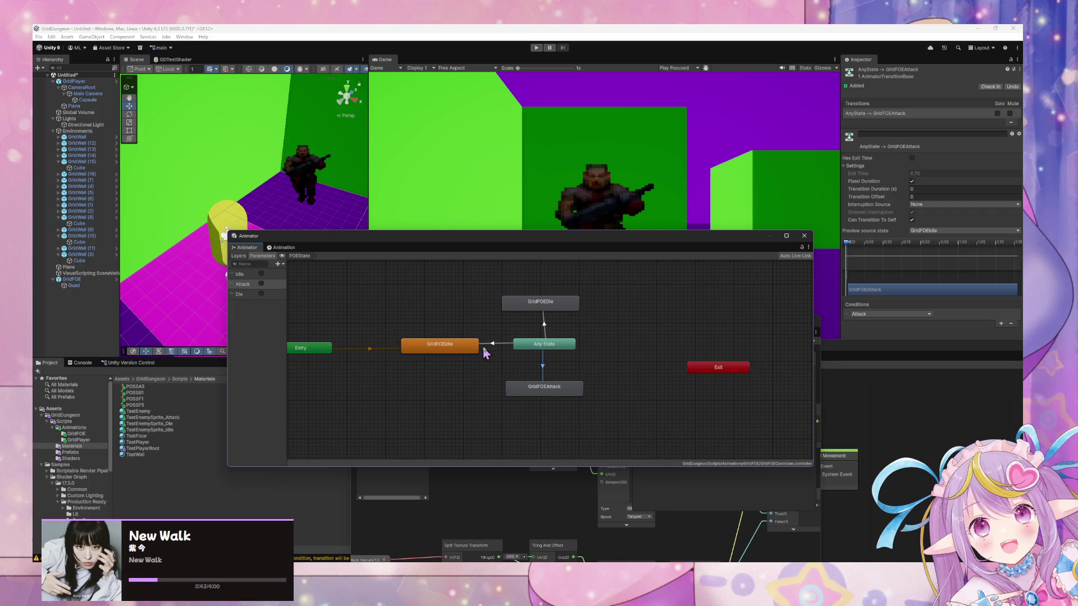
left_click(492, 345)
left_click(547, 324)
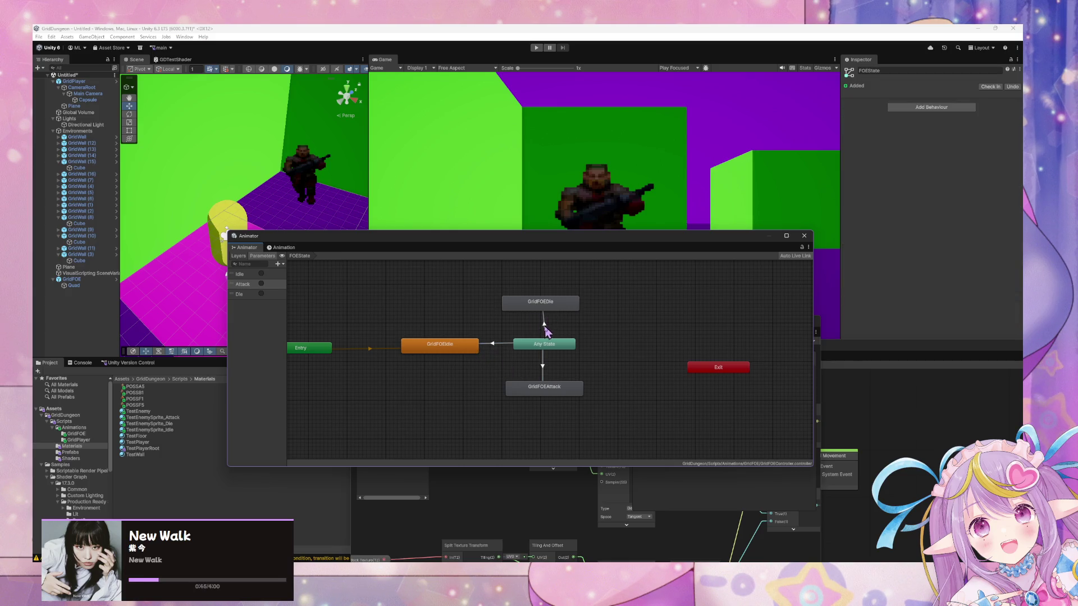
left_click(545, 363)
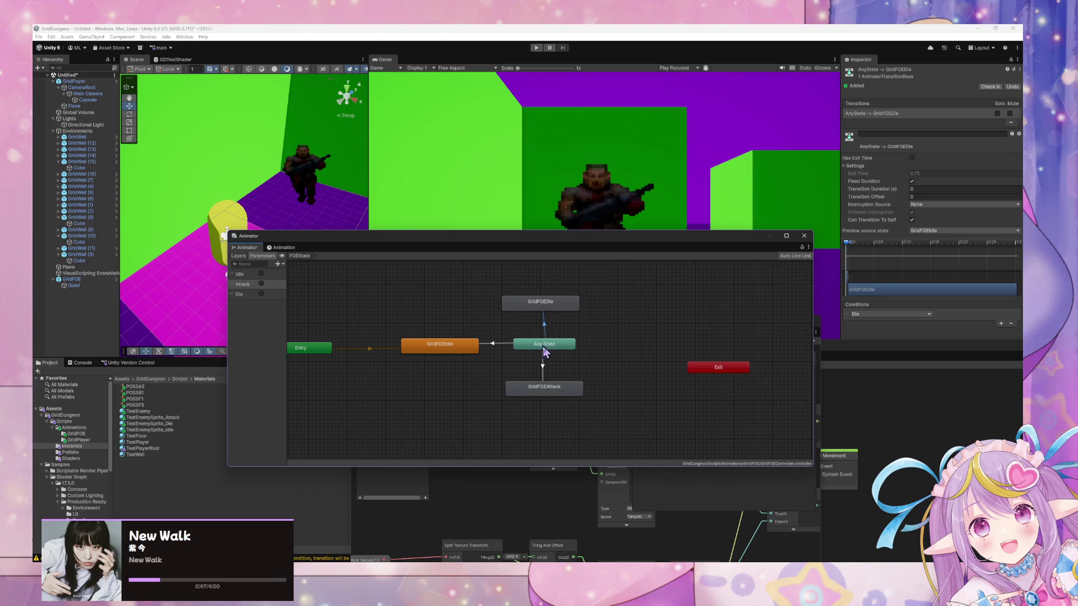
left_click(544, 365)
left_click(545, 326)
left_click(497, 344)
left_click(547, 367)
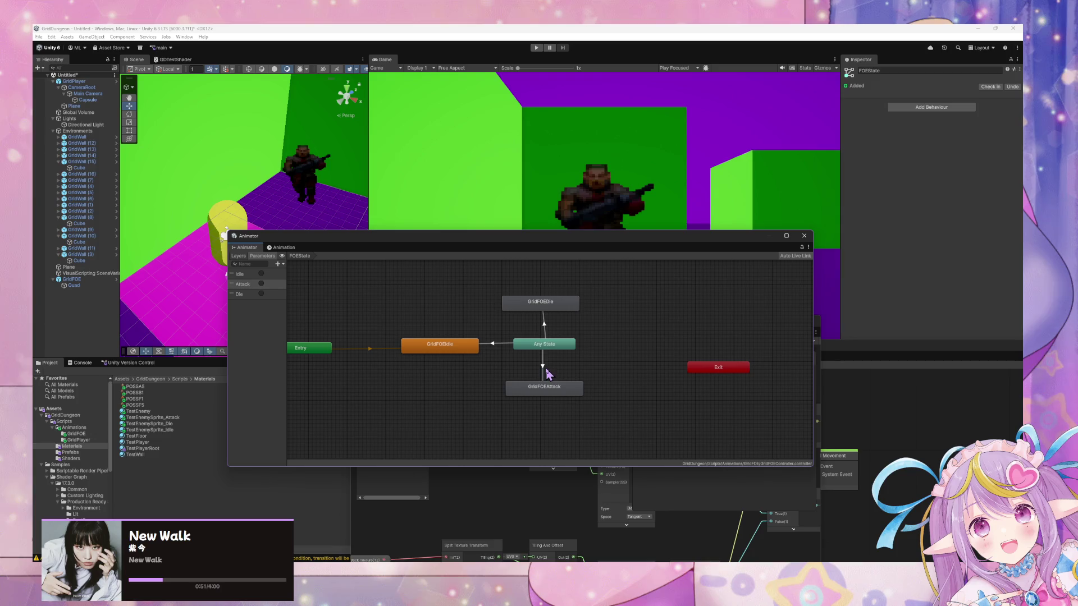
left_click(544, 331)
Step: Reselect each Any State transition, then clear the Console warnings
left_click(540, 368)
left_click(543, 354)
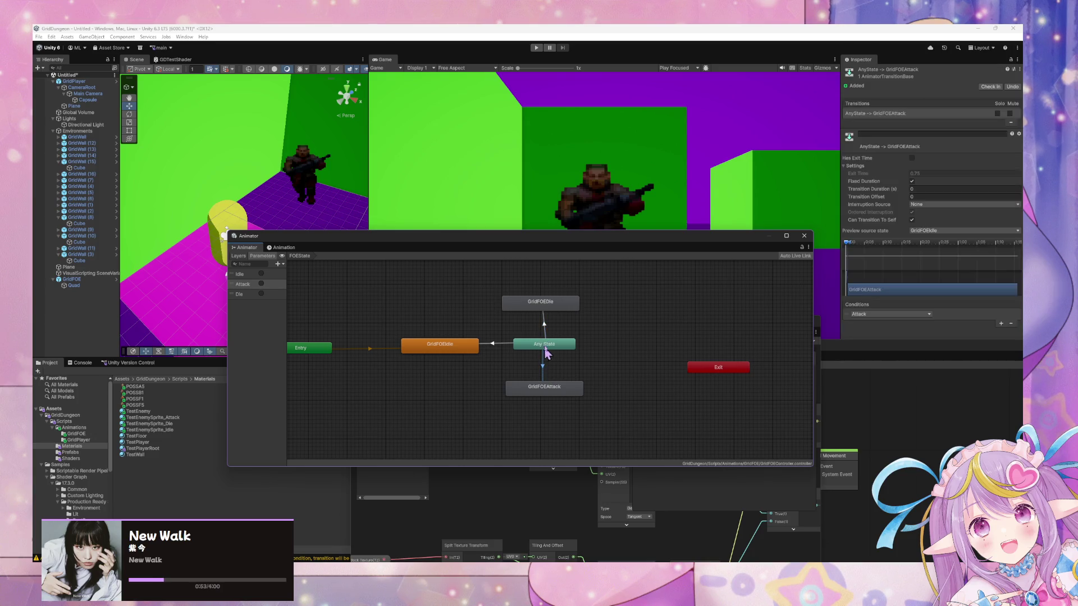
left_click(496, 344)
left_click(497, 341)
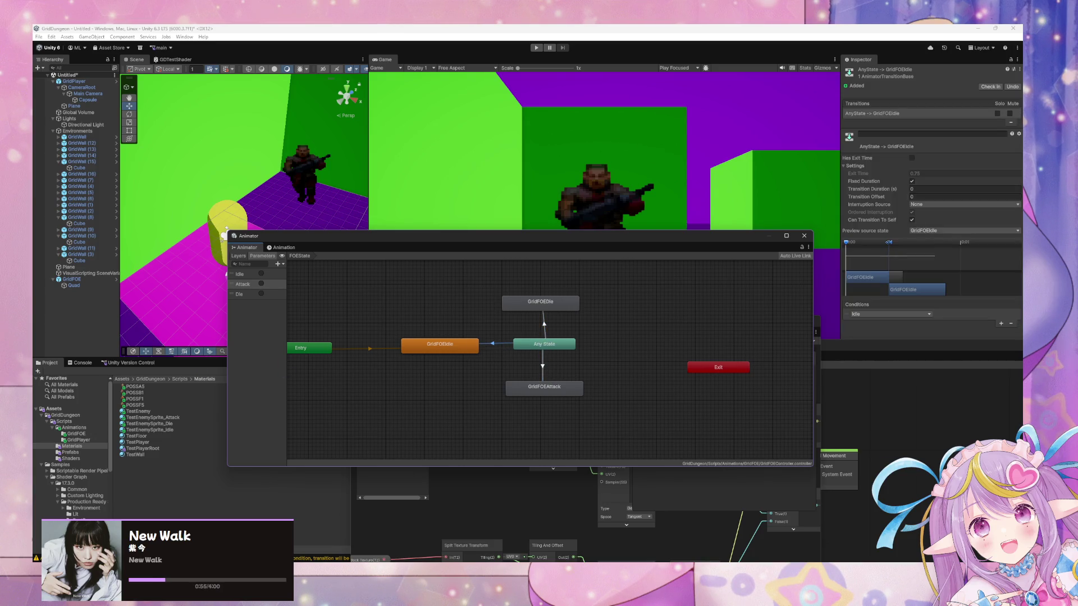
mouse_move(407, 237)
left_mouse_down()
mouse_move(481, 223)
mouse_move(460, 214)
mouse_move(453, 229)
left_mouse_up()
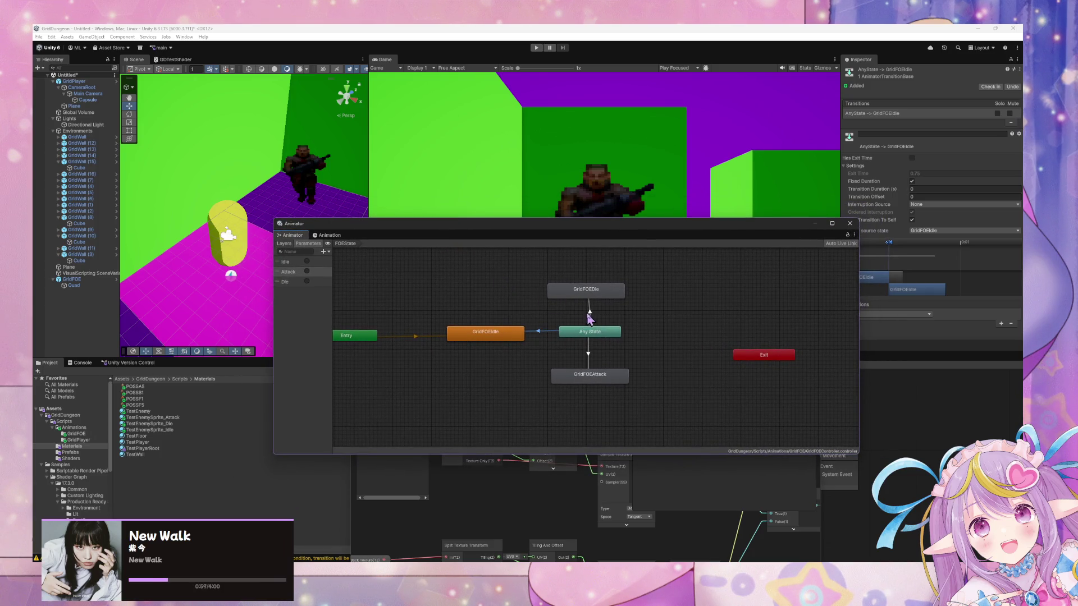
left_click(589, 312)
mouse_move(772, 224)
left_mouse_down()
mouse_move(679, 227)
mouse_move(741, 234)
left_mouse_up()
left_click(557, 365)
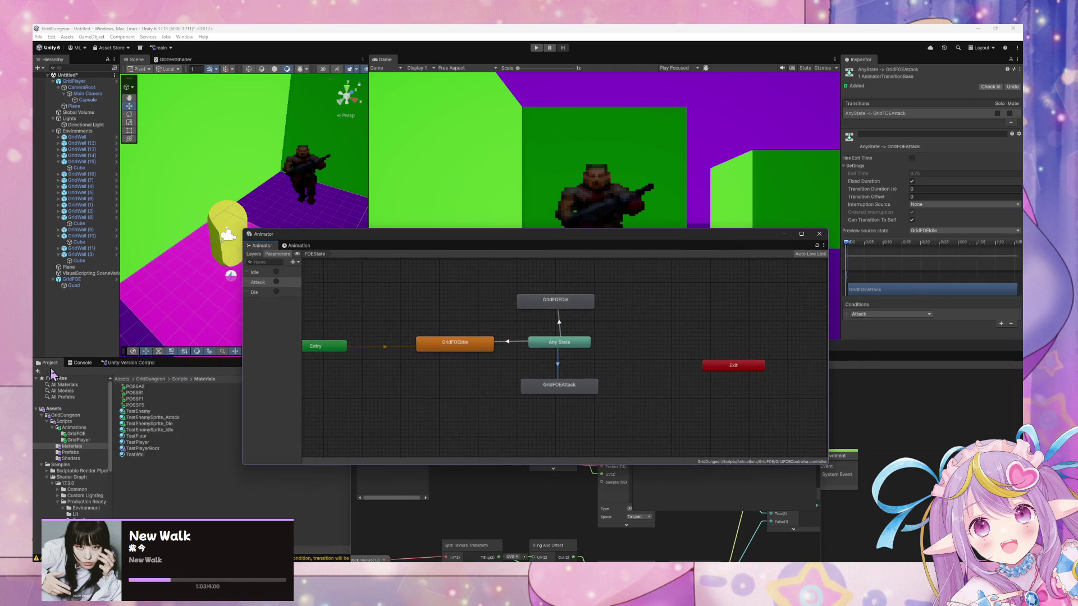
left_click(79, 362)
left_click(40, 371)
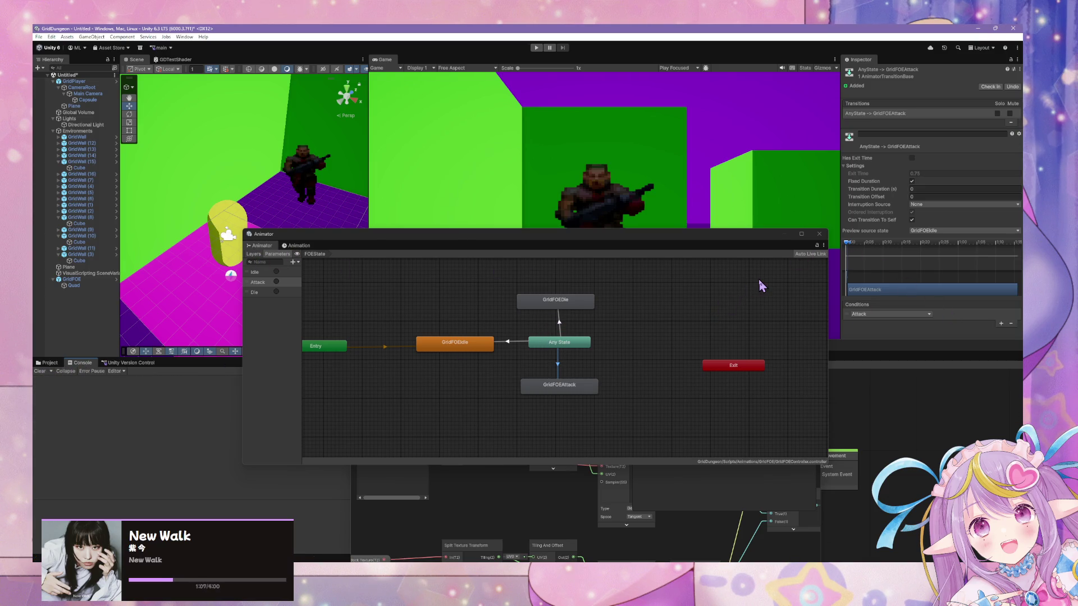
Step: Save the untitled scene as GridTestScene in the Assets/Scenes folder
key("ctrl+s")
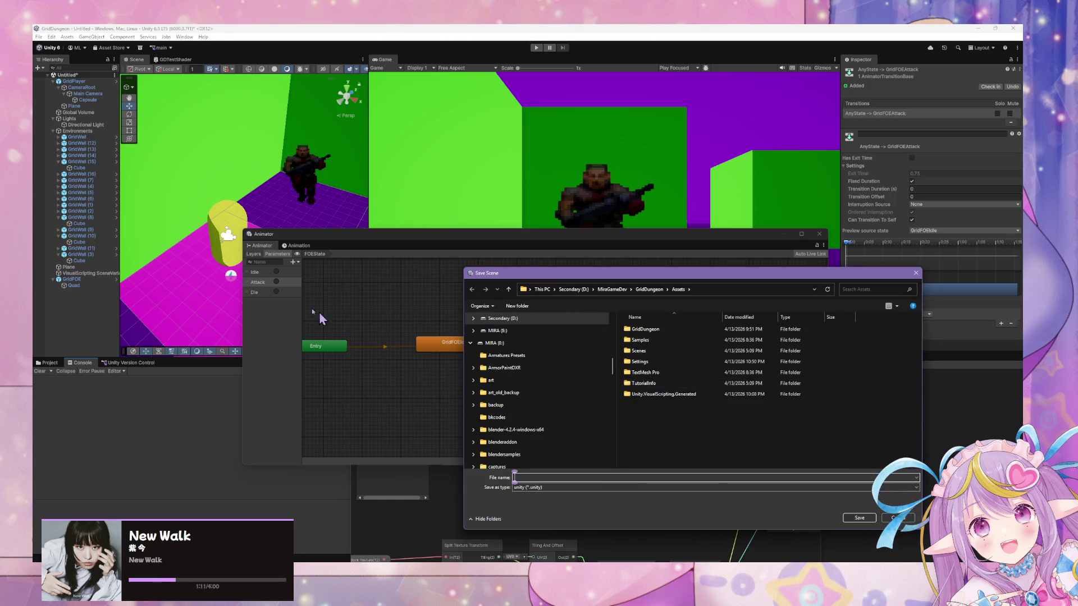
left_click(645, 353)
double_click(645, 353)
left_click(546, 491)
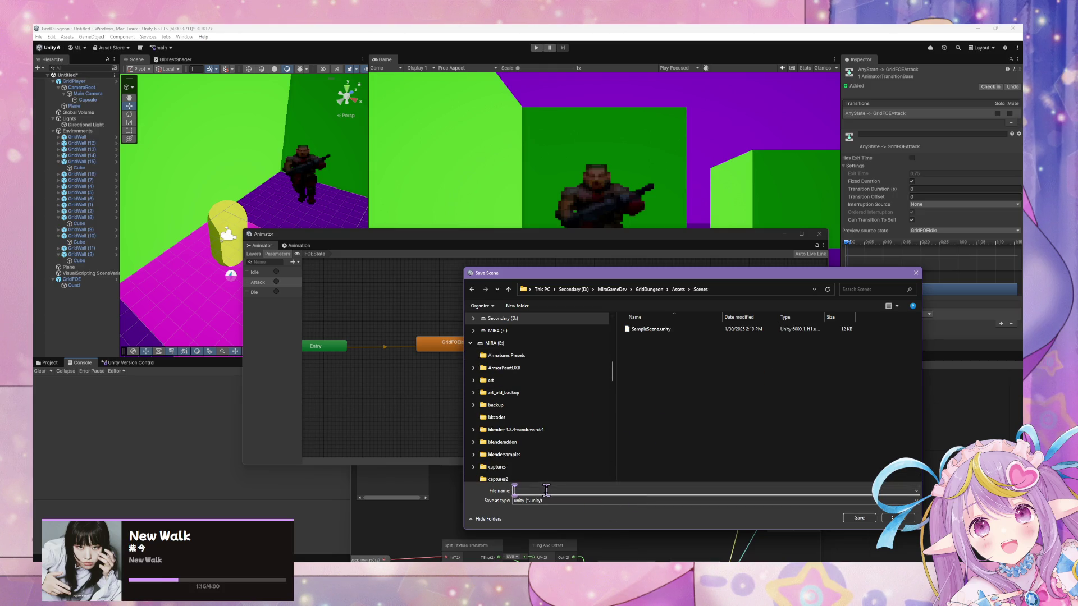
type("Grid")
type("Scene")
key("Return")
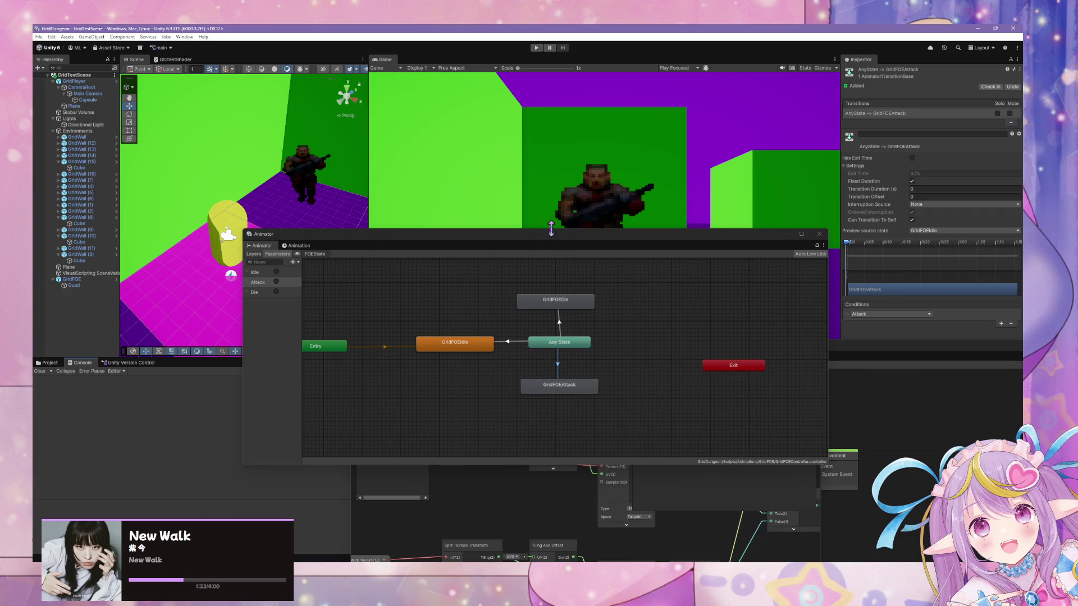
Step: Nudge the GridFOEDie node left and drag the Animator window lower-right, clearing the Game view
left_click(560, 370)
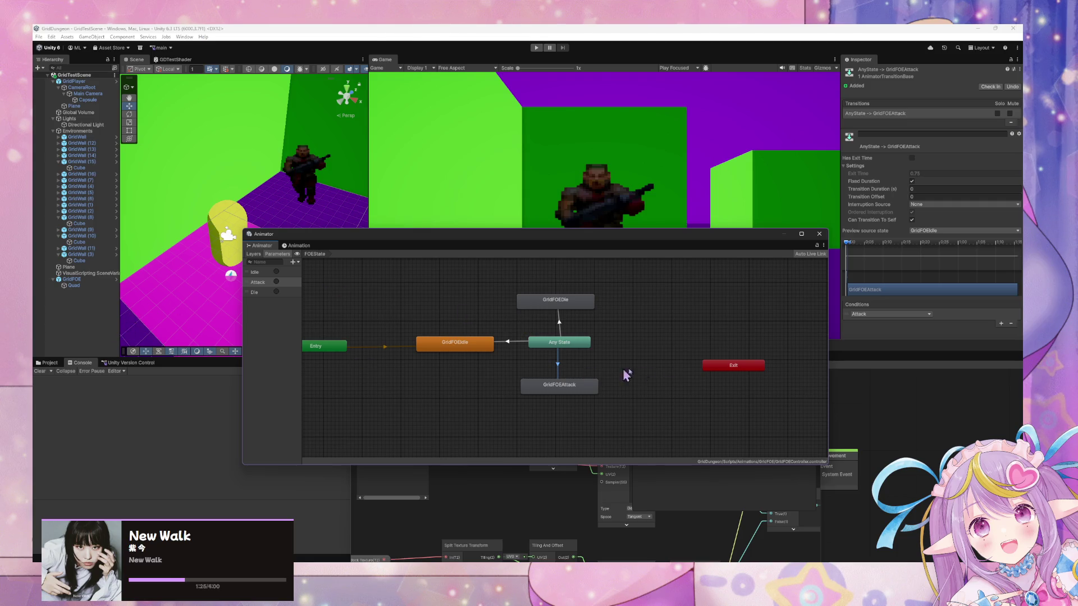
mouse_move(573, 245)
left_mouse_down()
mouse_move(457, 441)
mouse_move(753, 233)
mouse_move(642, 378)
mouse_move(472, 343)
mouse_move(553, 248)
left_mouse_up()
left_click(563, 314)
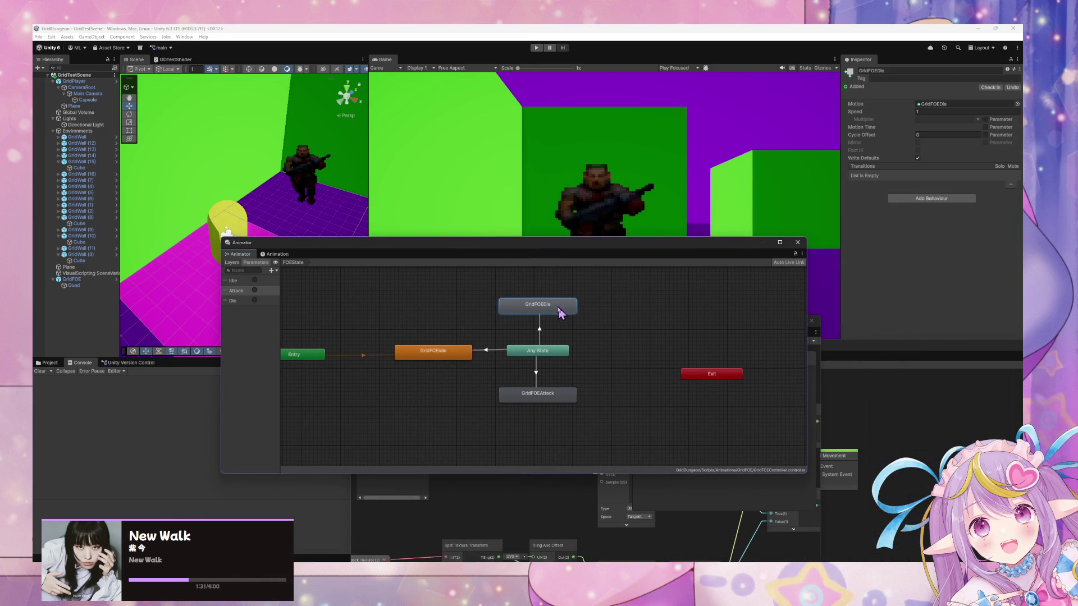
left_click_drag(563, 314, 553, 314)
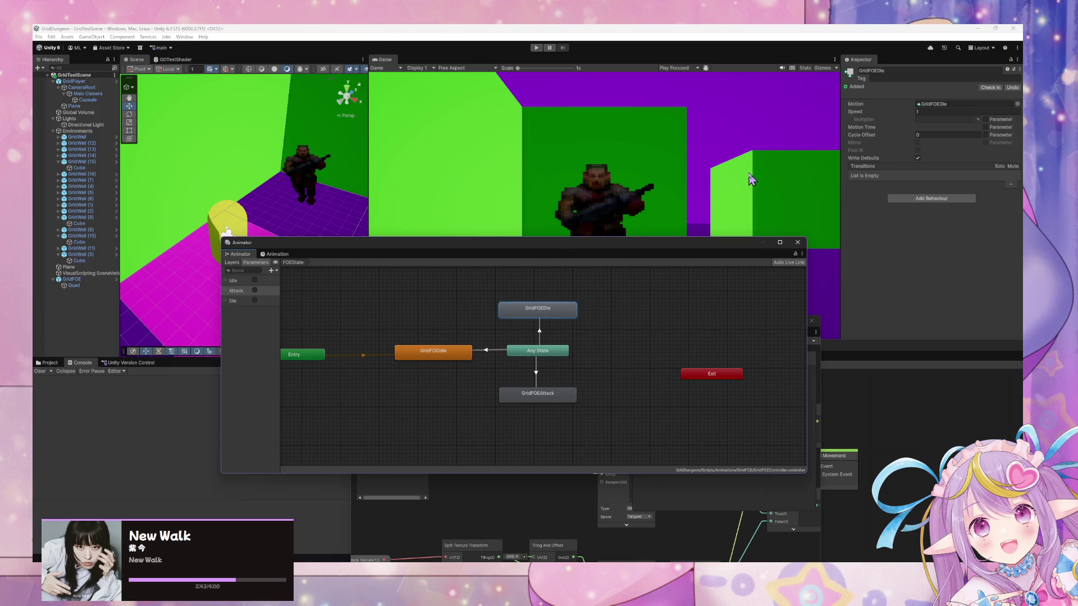
mouse_move(564, 253)
left_mouse_down()
mouse_move(440, 188)
mouse_move(590, 404)
mouse_move(704, 312)
mouse_move(710, 328)
left_mouse_up()
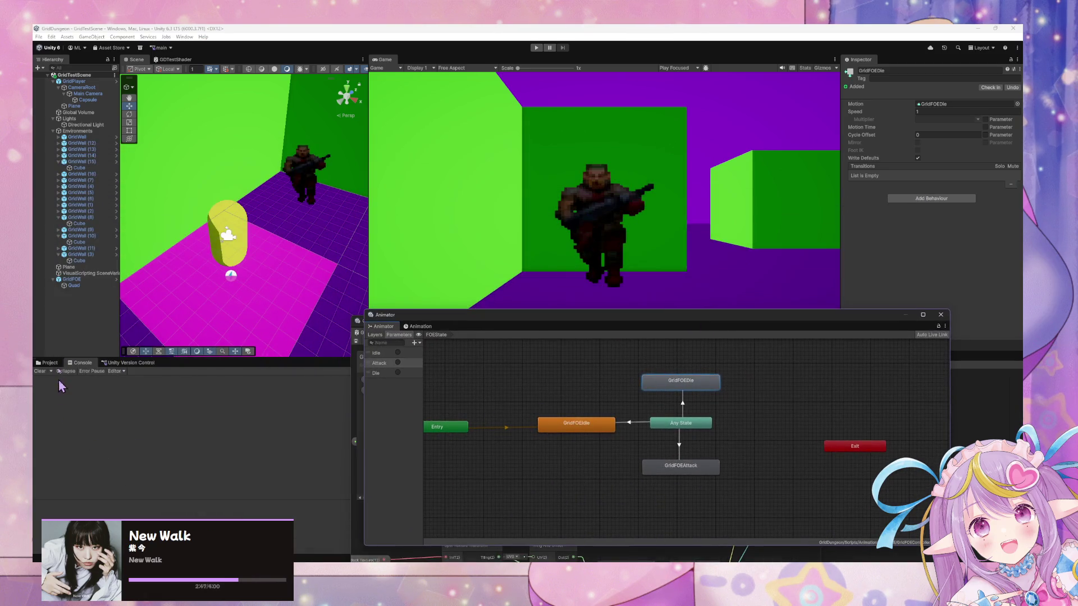
Step: Select TestEnemySprite_Idle and browse its Front Texture picker without changing it
left_click(50, 363)
left_click(163, 430)
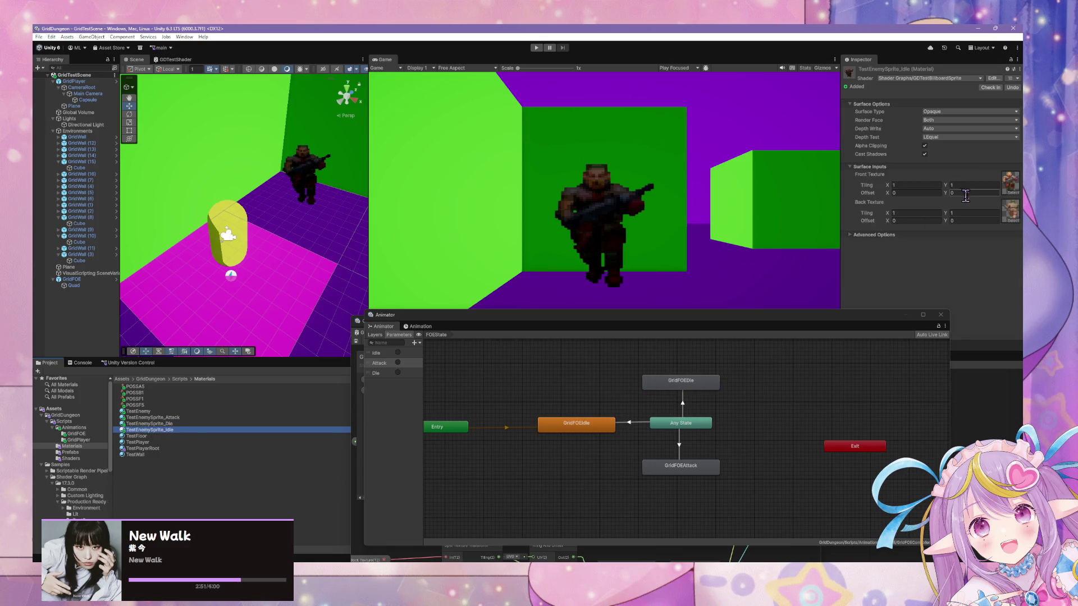
left_click(1016, 193)
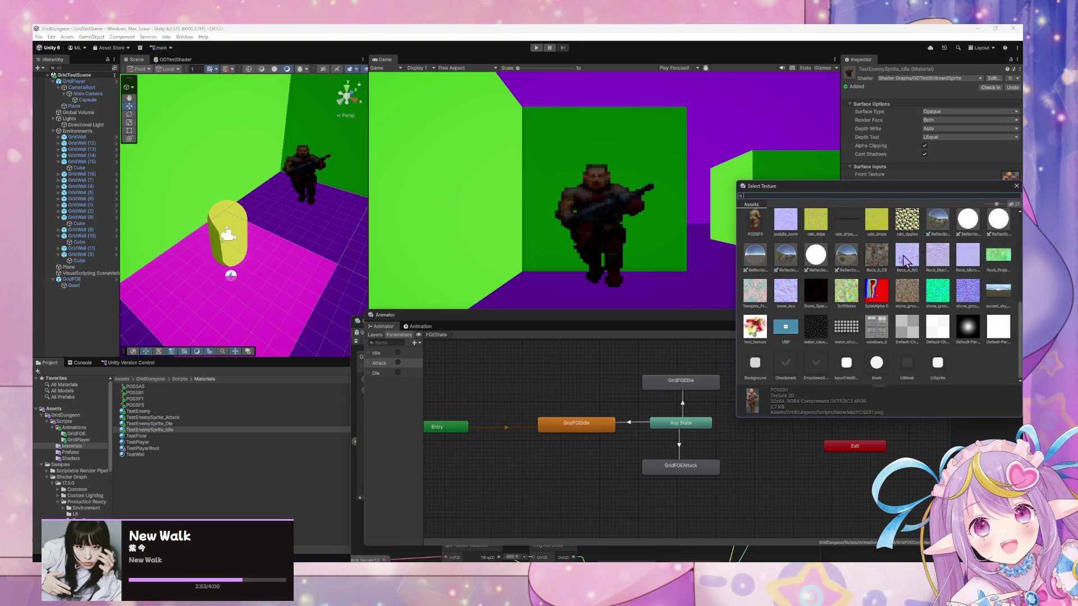
scroll(778, 233, "up", 2)
scroll(864, 303, "down", 5)
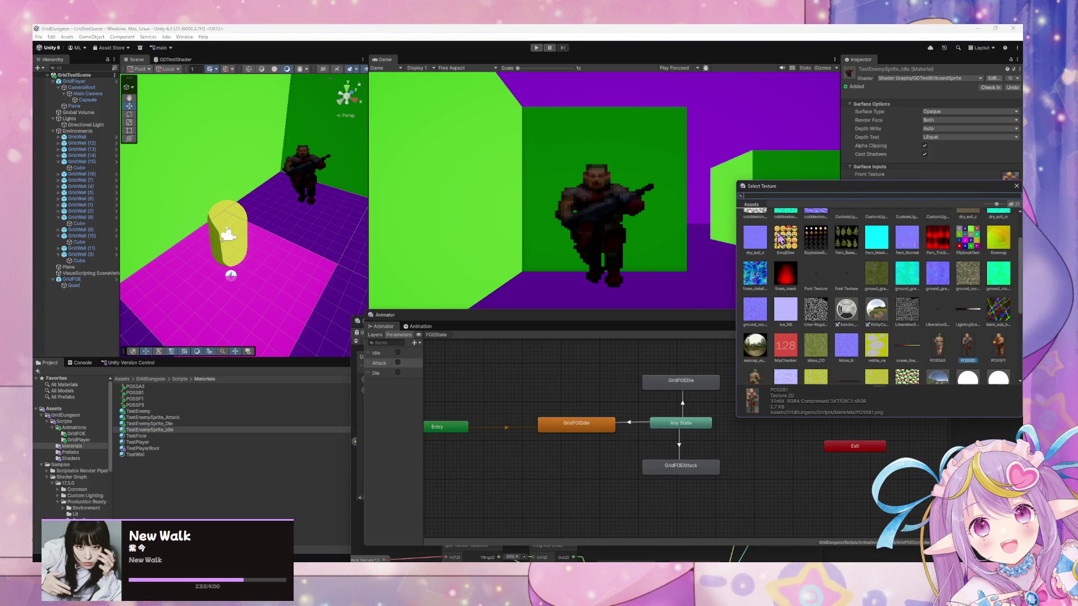
scroll(895, 318, "up", 8)
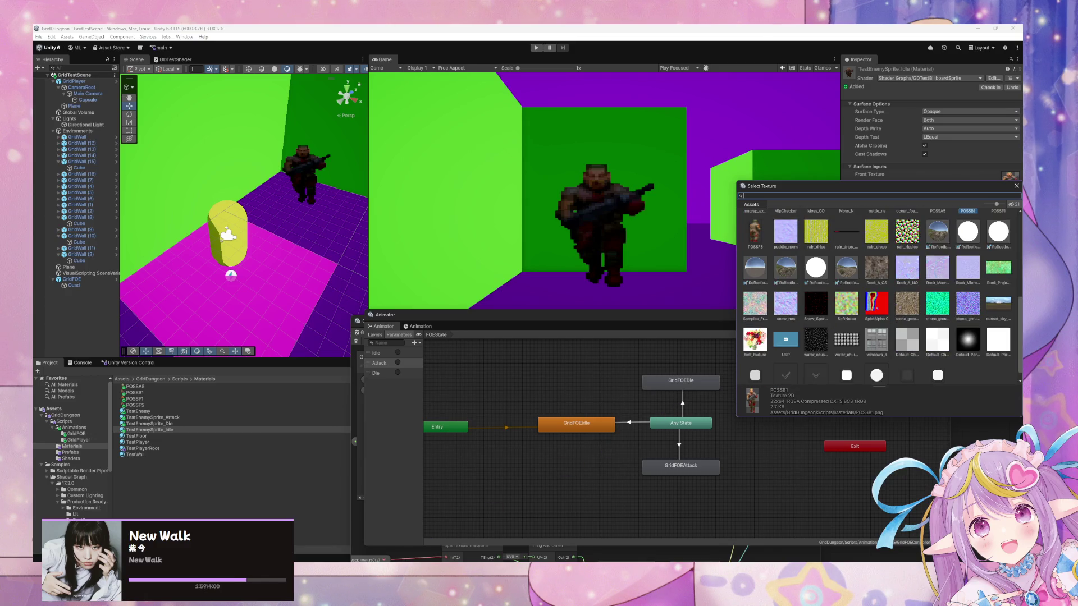
left_click(375, 564)
Step: Import POSSL0.png from the possa folder into Materials with Alpha Is Transparency enabled
left_click(433, 534)
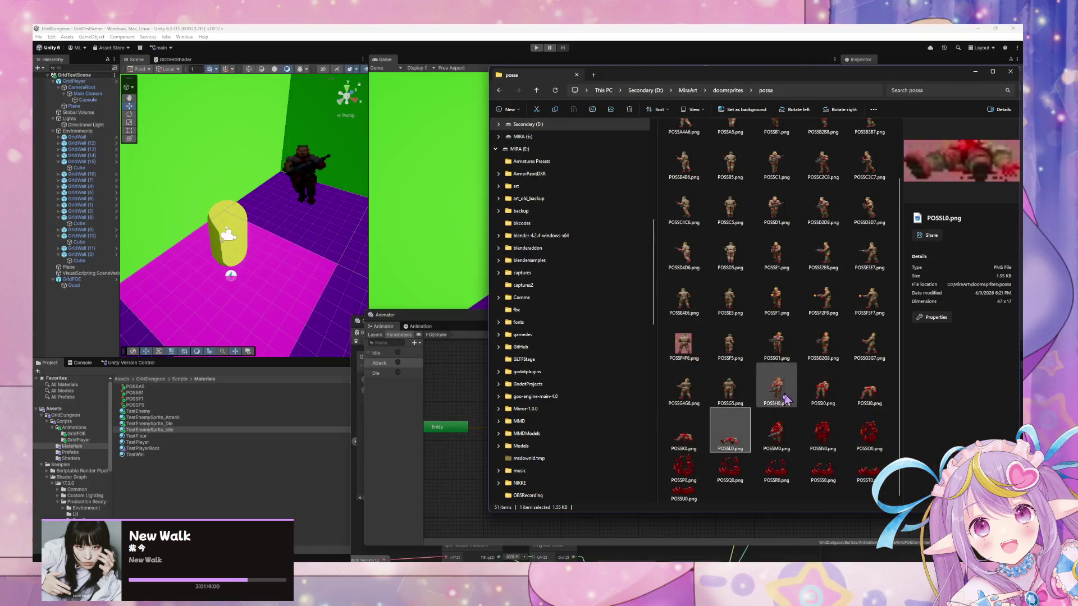
mouse_move(733, 432)
left_mouse_down()
mouse_move(147, 477)
mouse_move(147, 439)
left_mouse_up()
left_click(151, 412)
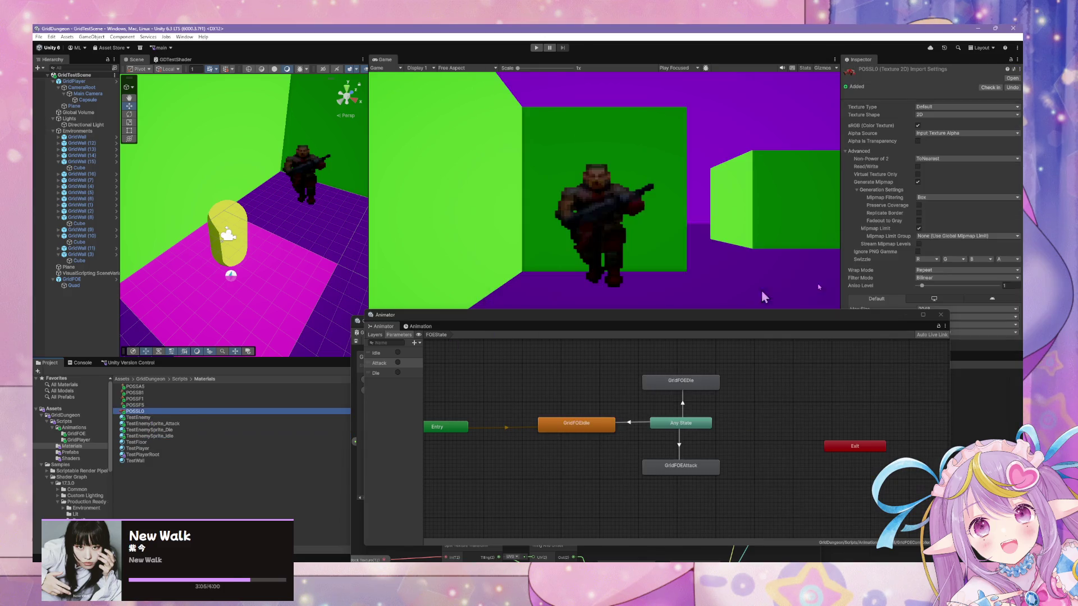
left_click(918, 141)
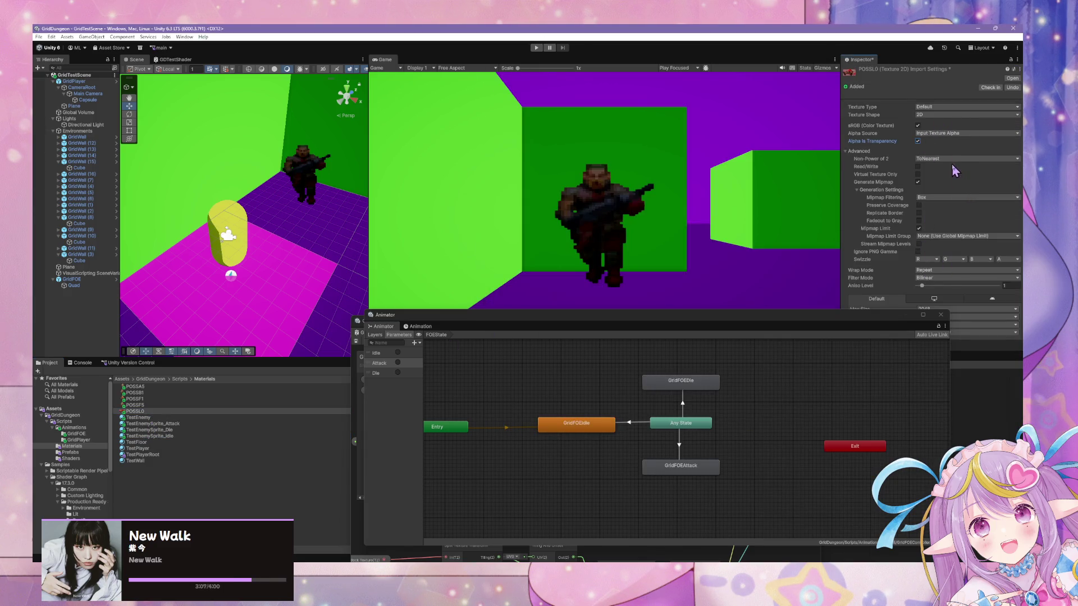
Step: Keep ToNearest resize and Box mipmaps, and set Point filtering with Clamp wrap
left_click(952, 159)
left_click(998, 197)
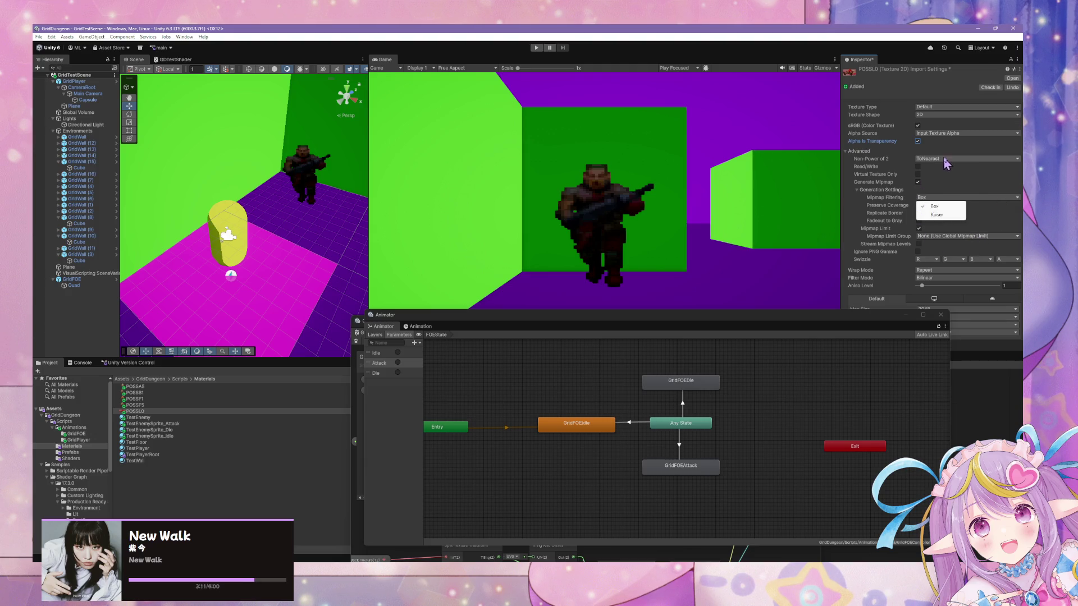
left_click(1014, 196)
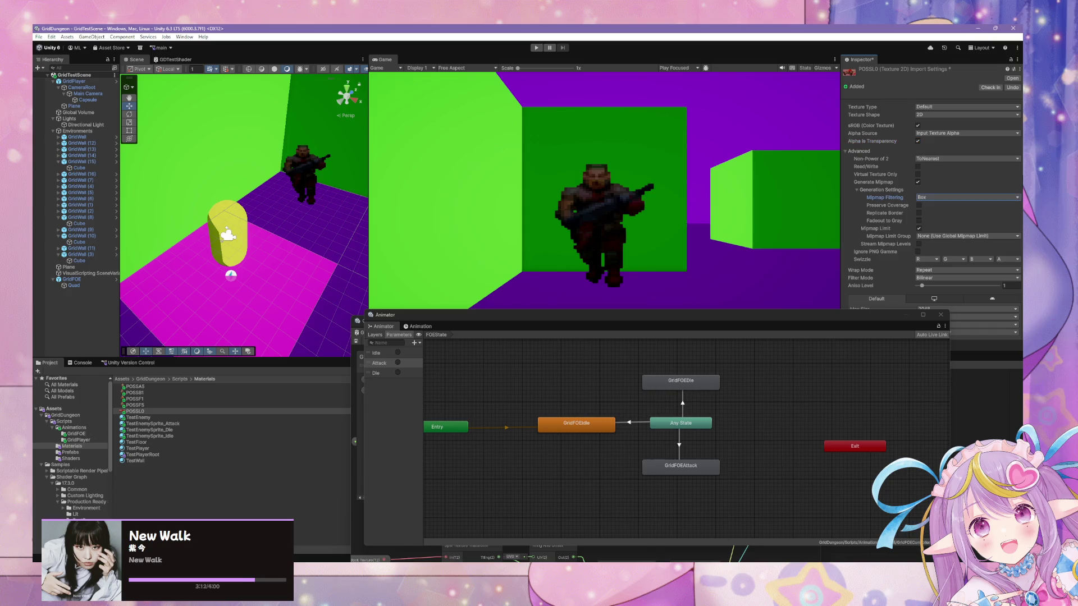
left_click(999, 197)
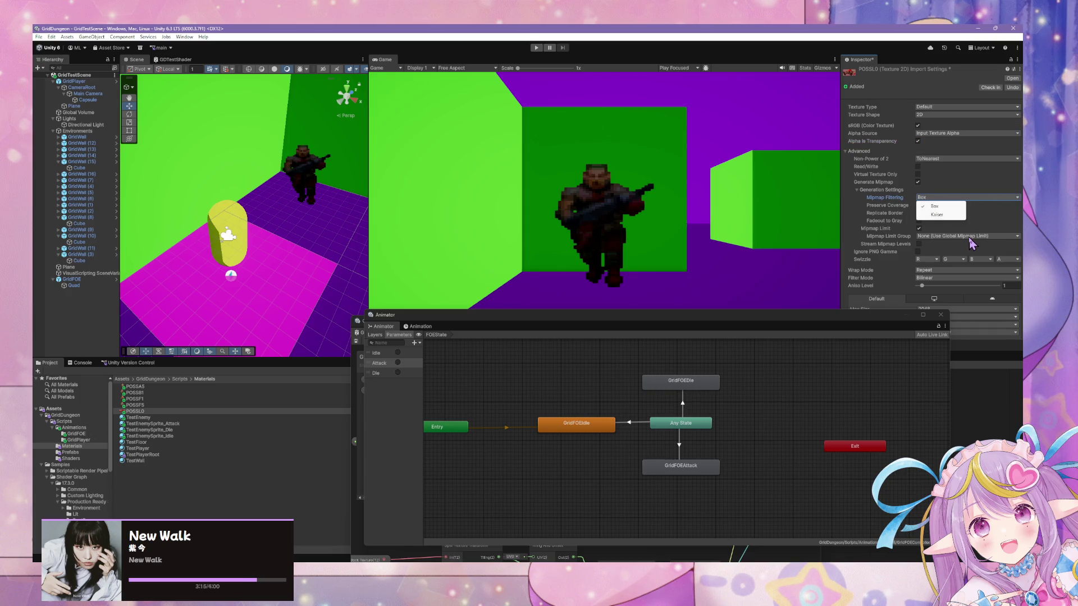
left_click(949, 278)
left_click(948, 296)
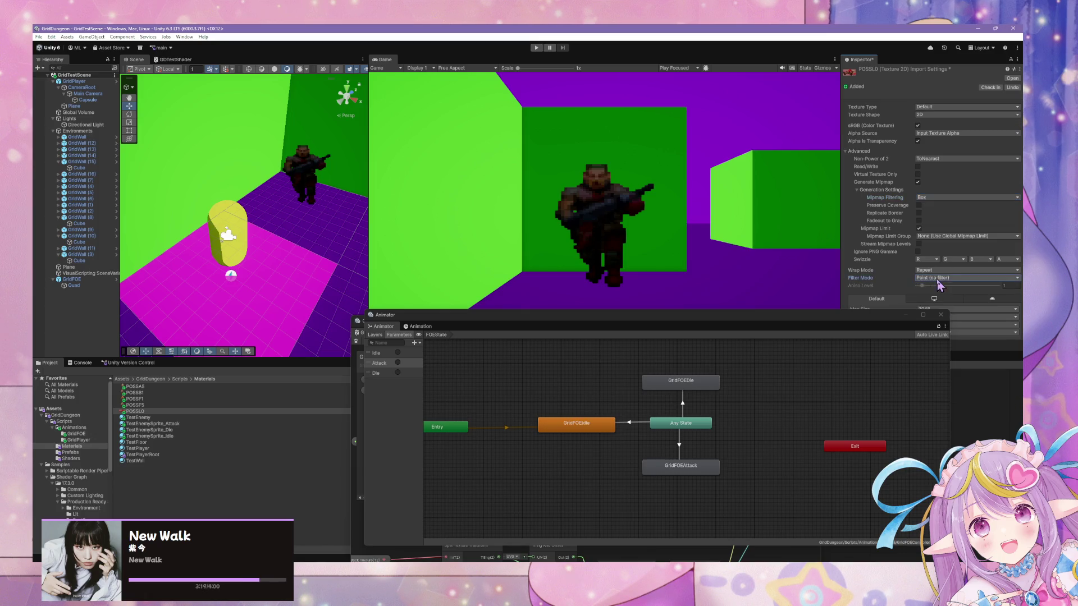
left_click(941, 271)
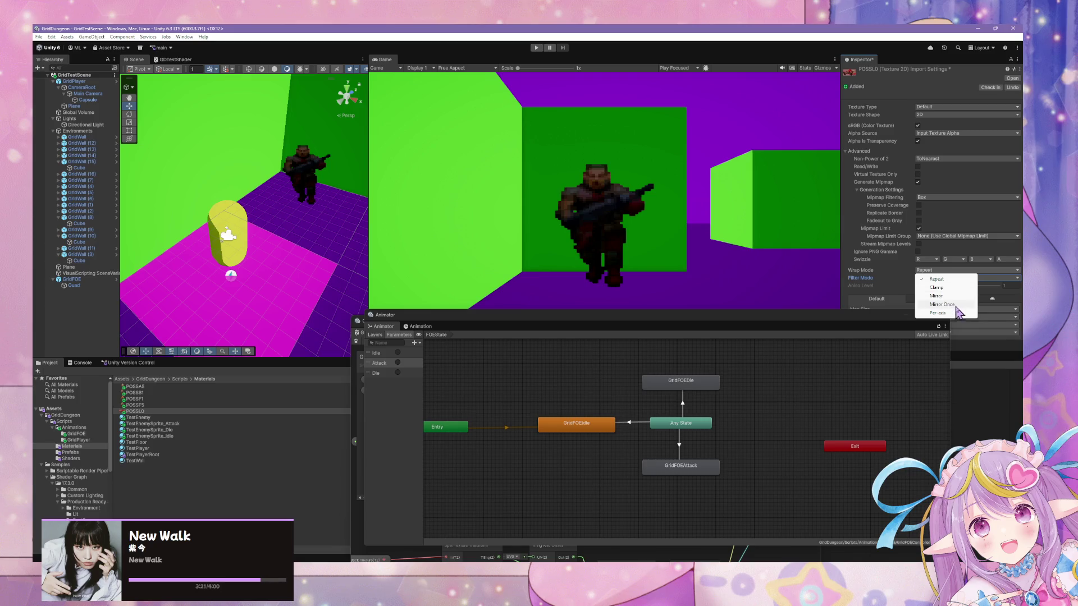
left_click(951, 288)
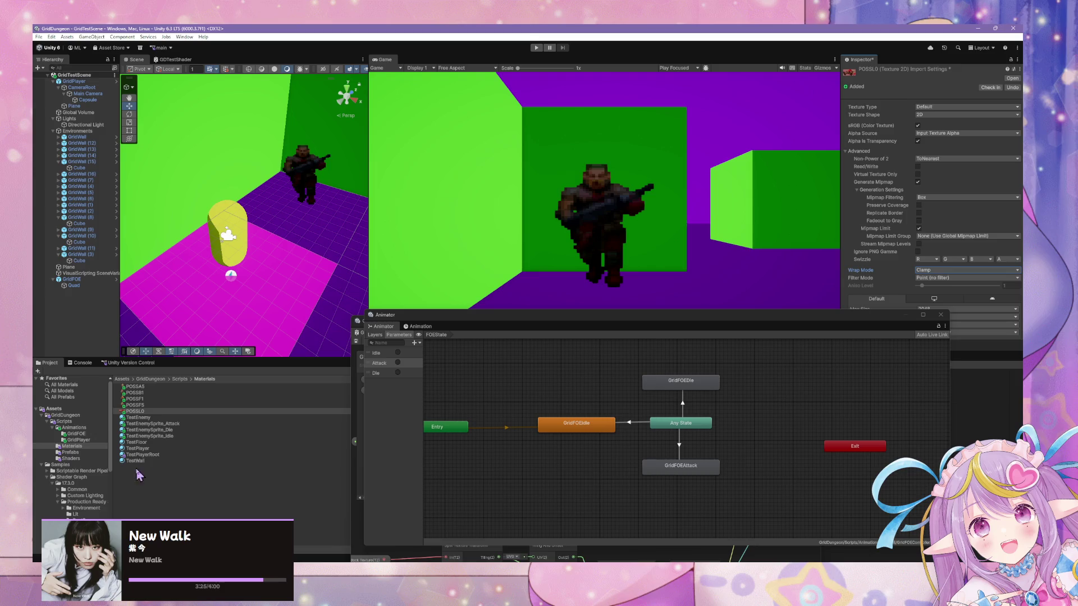
left_click(154, 436)
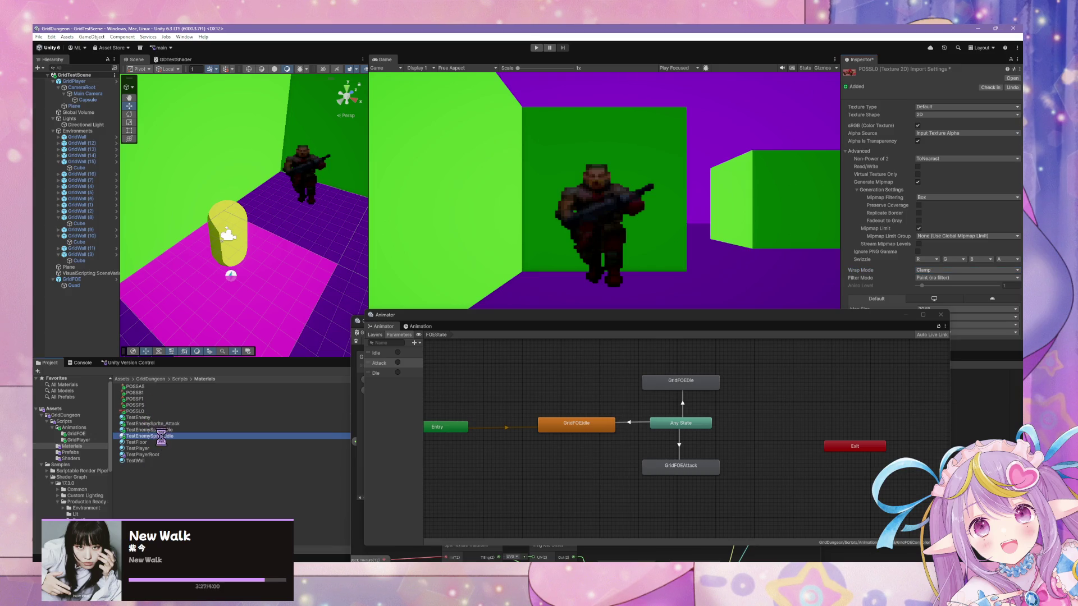
Step: Apply POSSL0's import settings and assign it as TestEnemySprite_Die's front texture
left_click(508, 310)
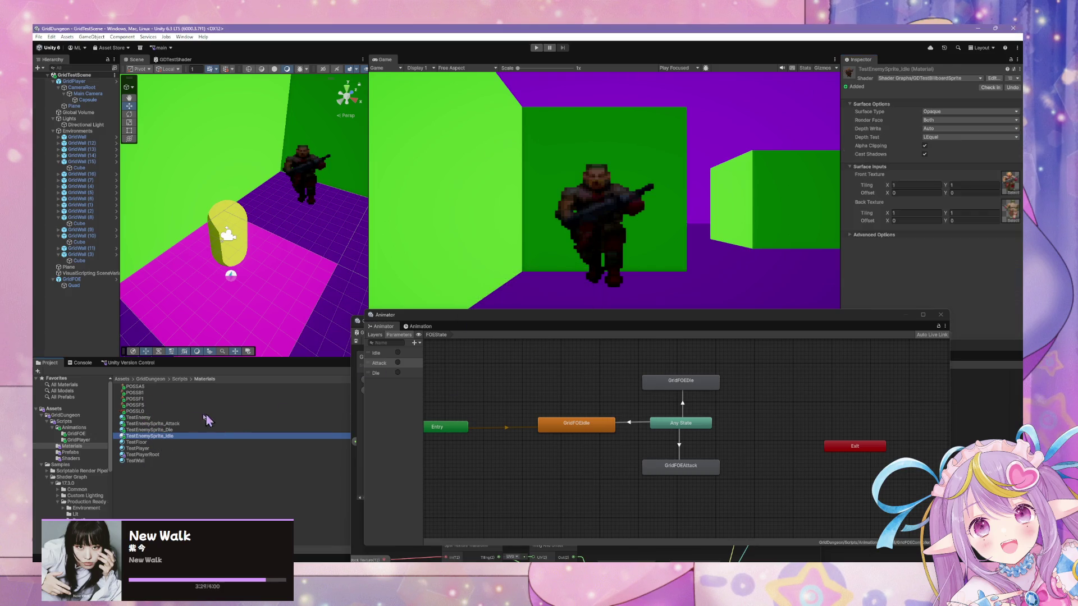
left_click(168, 429)
mouse_move(128, 411)
left_mouse_down()
mouse_move(334, 379)
mouse_move(1009, 179)
left_mouse_up()
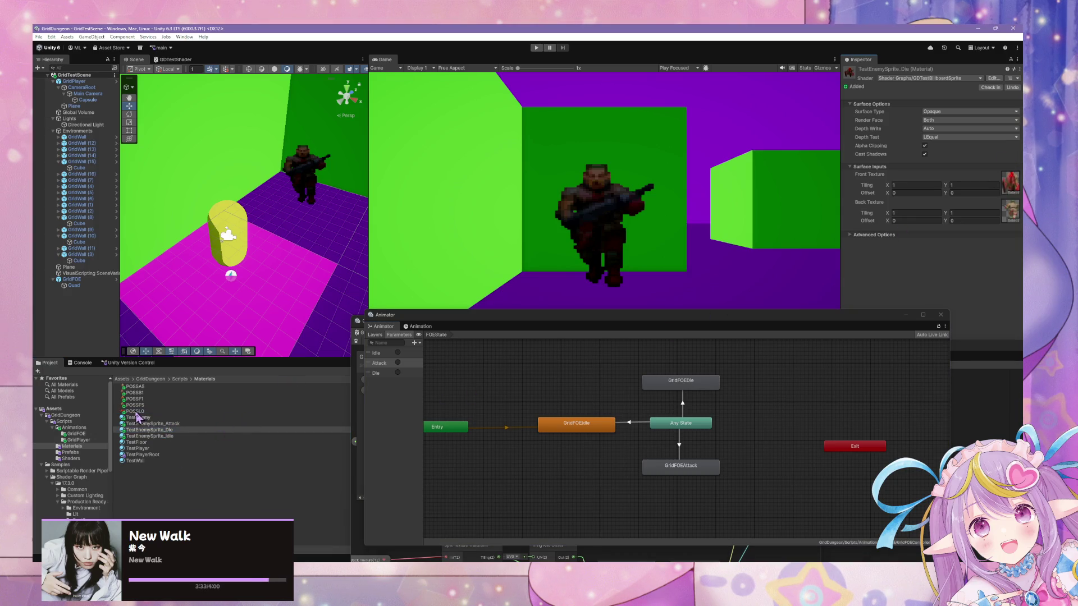
left_click_drag(135, 413, 989, 198)
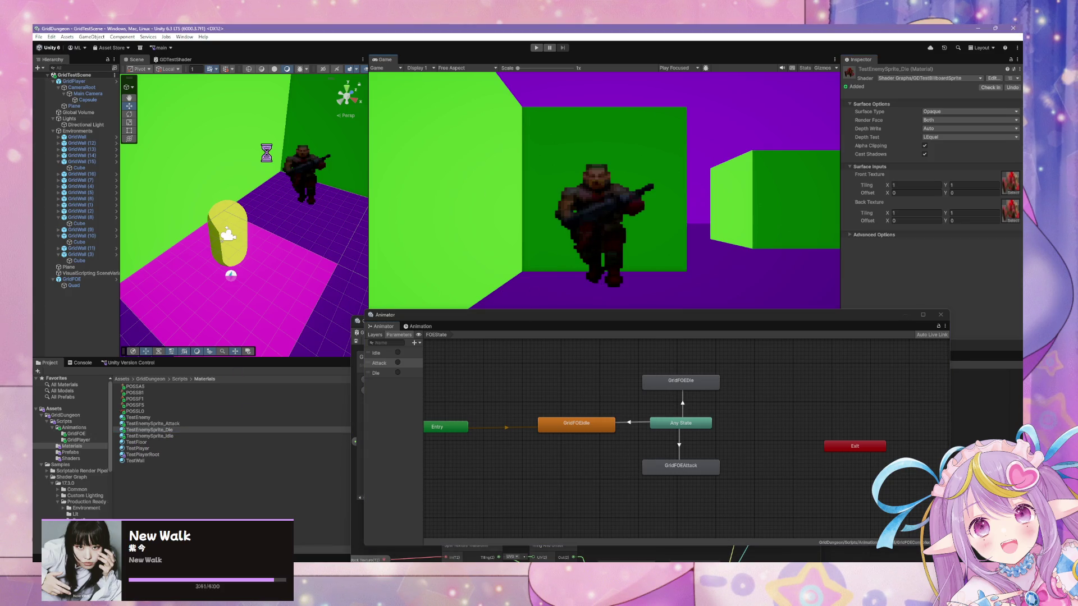
left_click_drag(267, 152, 314, 184)
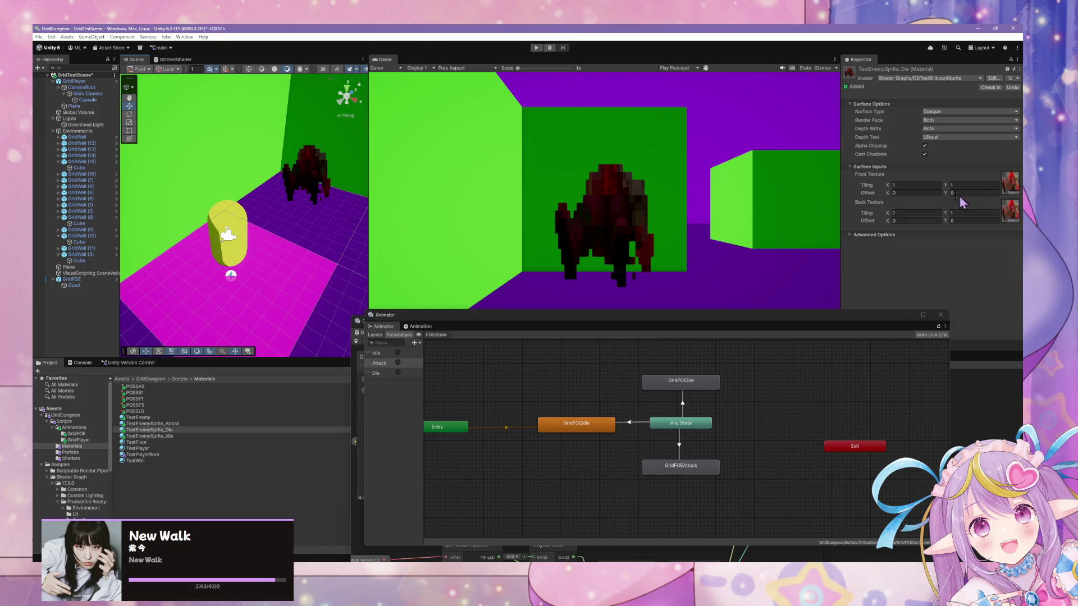
Step: Set front Tiling X 1, Offset X 0, Tiling Y 2, and back Tiling Y 2
left_click(896, 186)
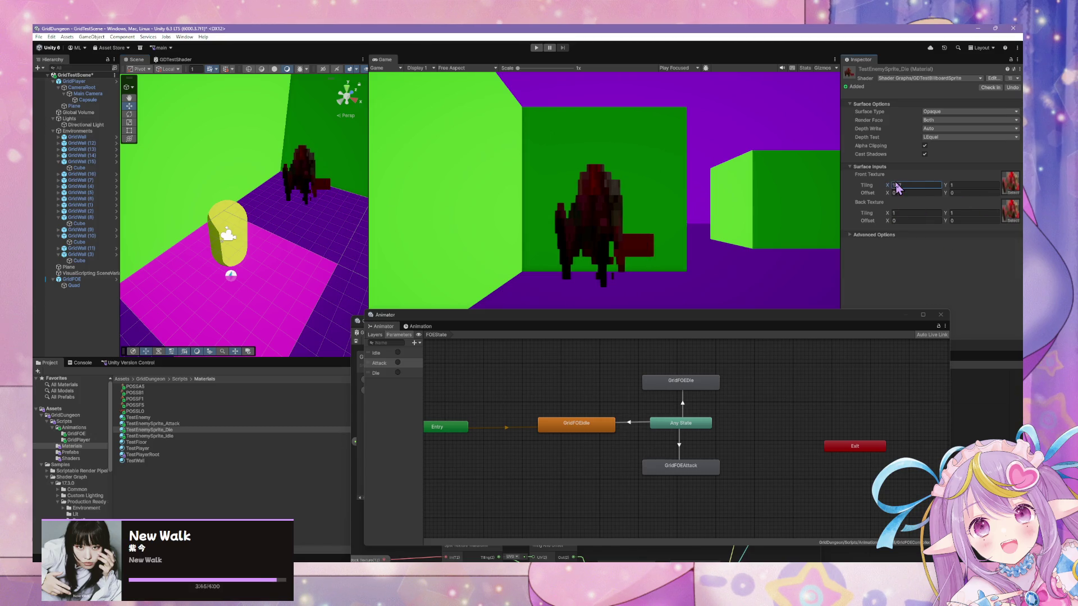
type("1")
left_click(898, 192)
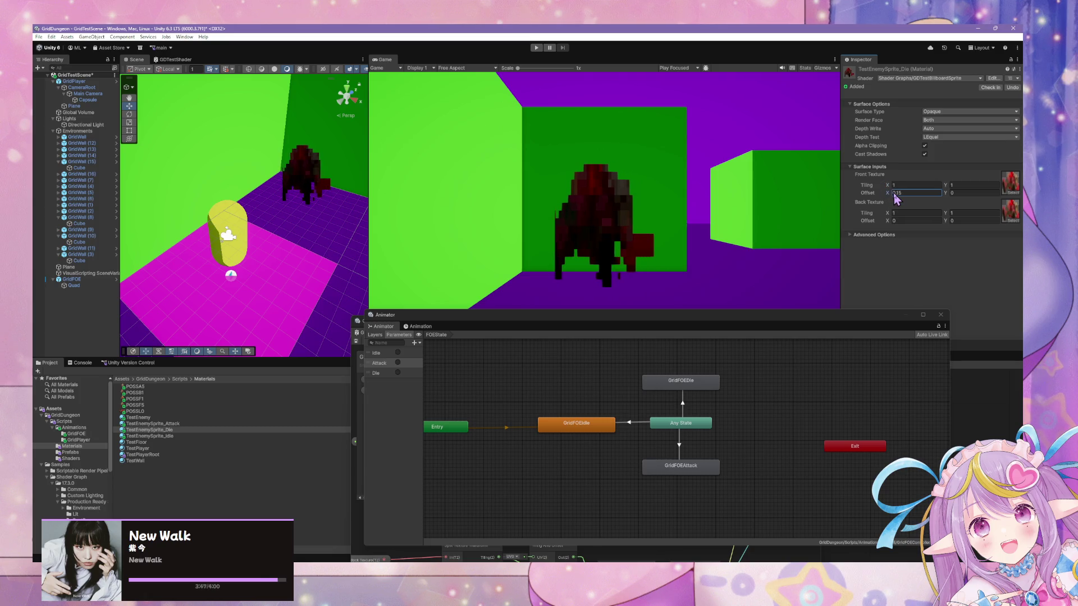
type("0.0")
type("0")
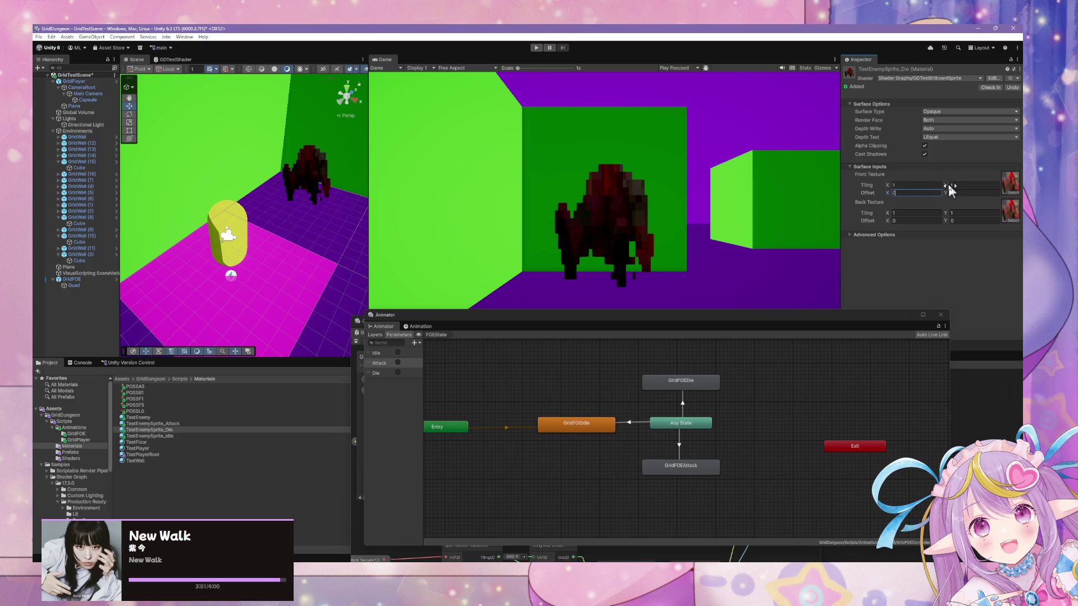
left_click(952, 186)
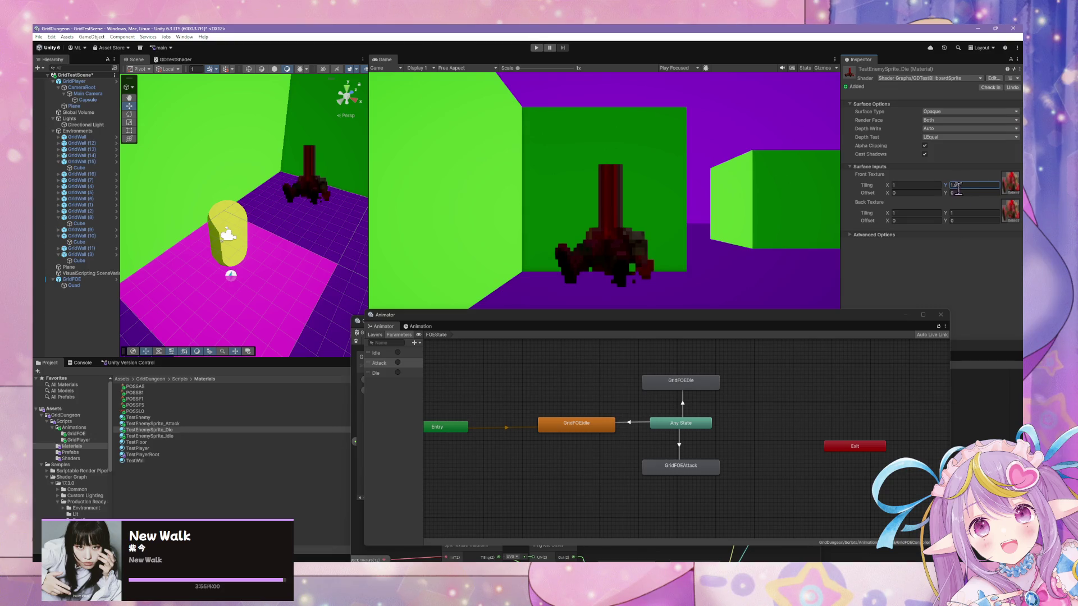
type("2")
left_click(960, 213)
type("2")
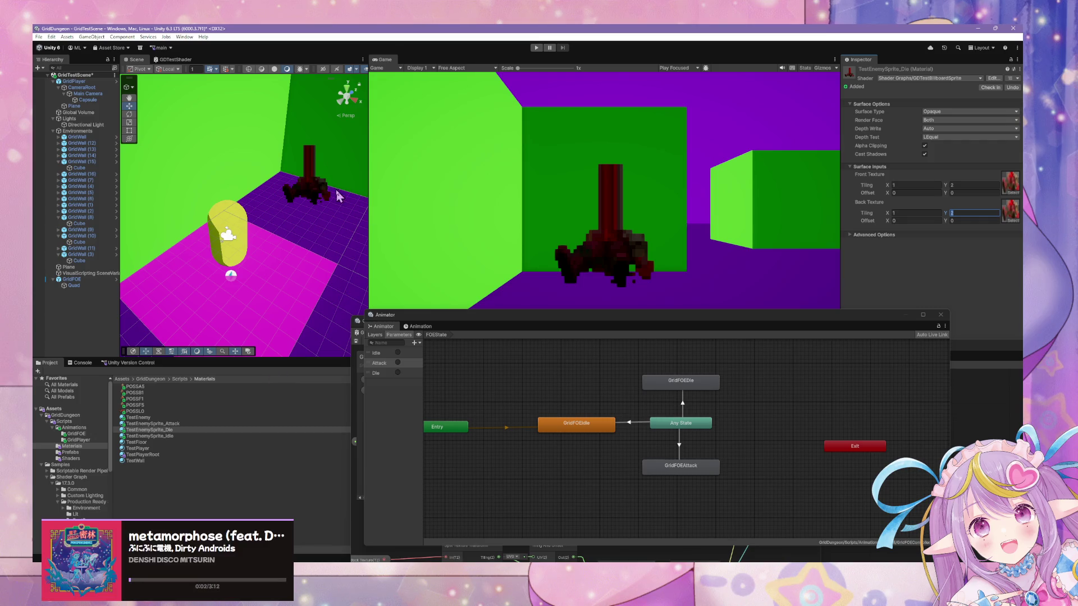
left_click(319, 189)
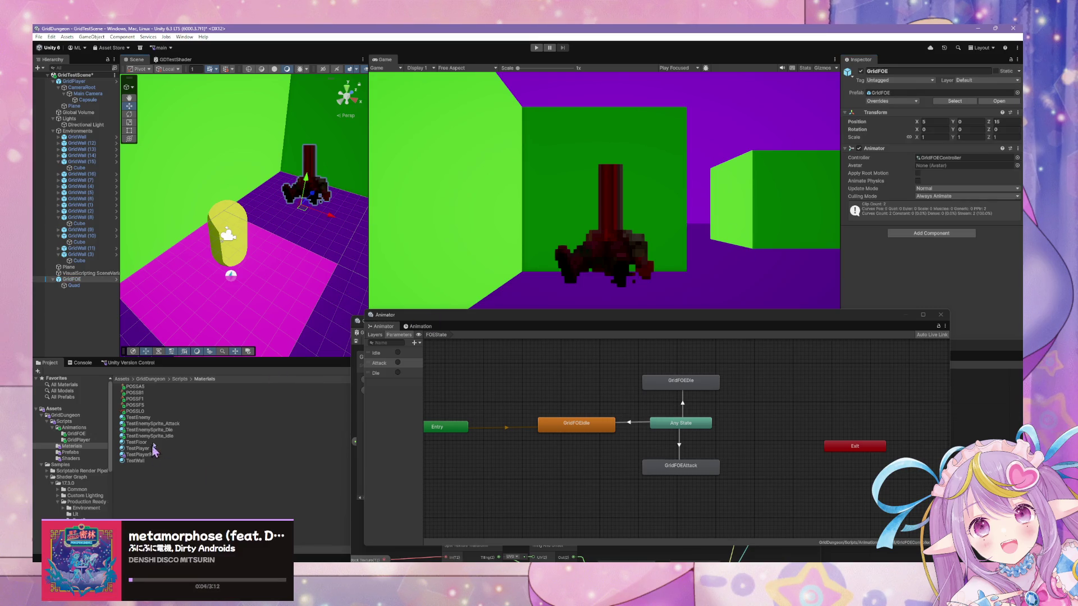
Step: Try Per-axis wrapping on POSSL0, revert to Clamp, and keep Point filtering
left_click(169, 424)
left_click(151, 449)
left_click(171, 437)
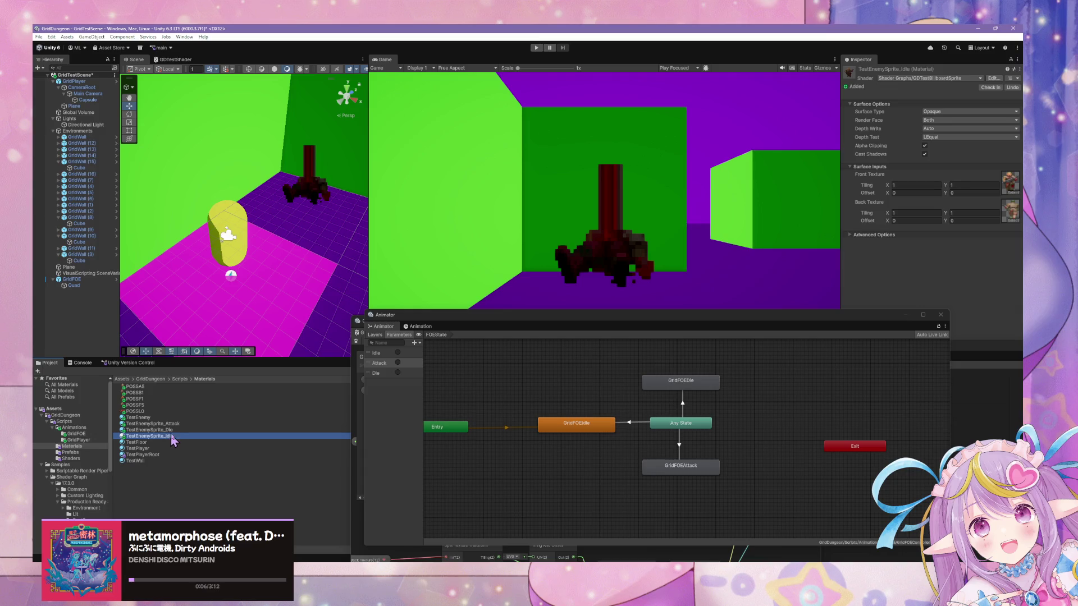
left_click(151, 412)
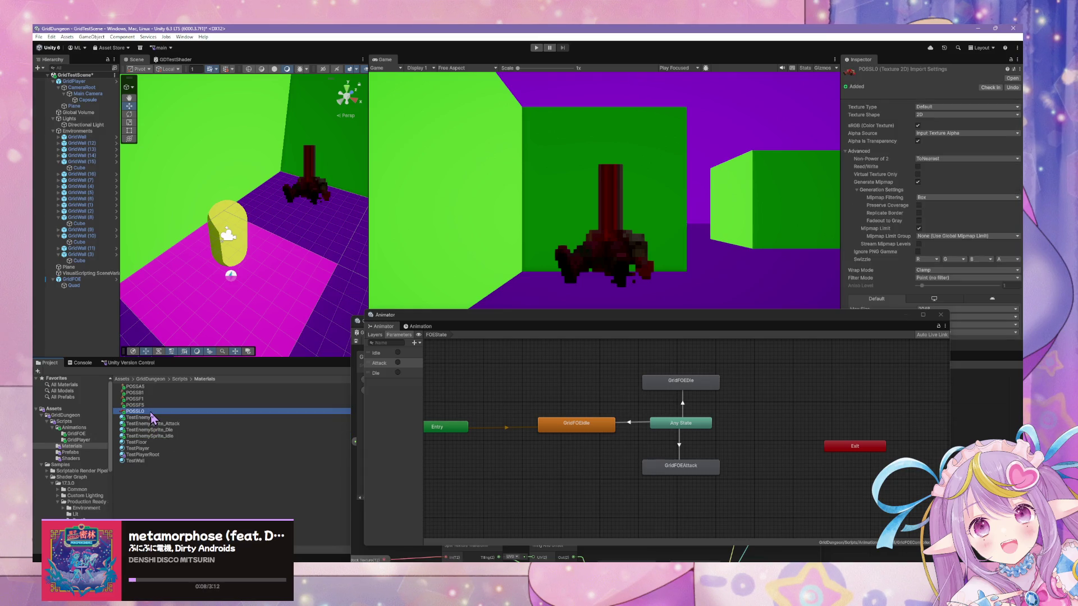
left_click(956, 270)
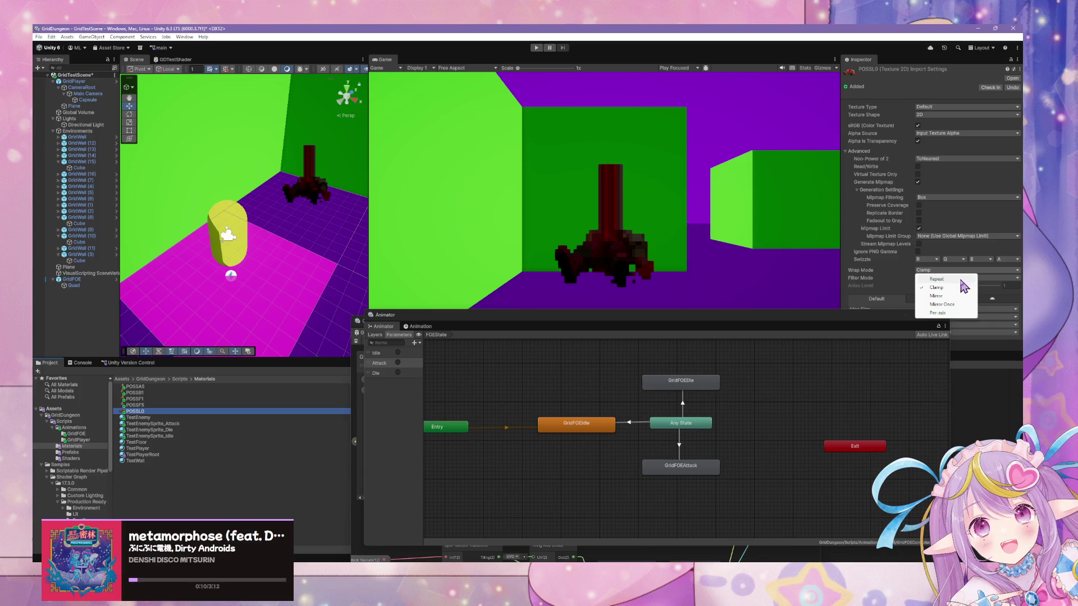
left_click(937, 313)
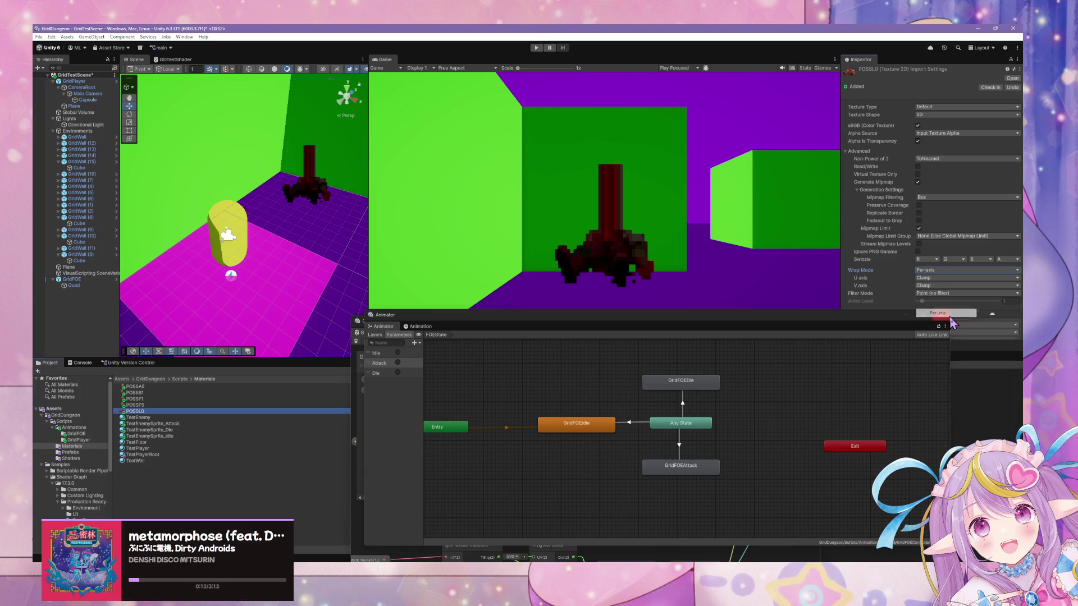
left_click(949, 278)
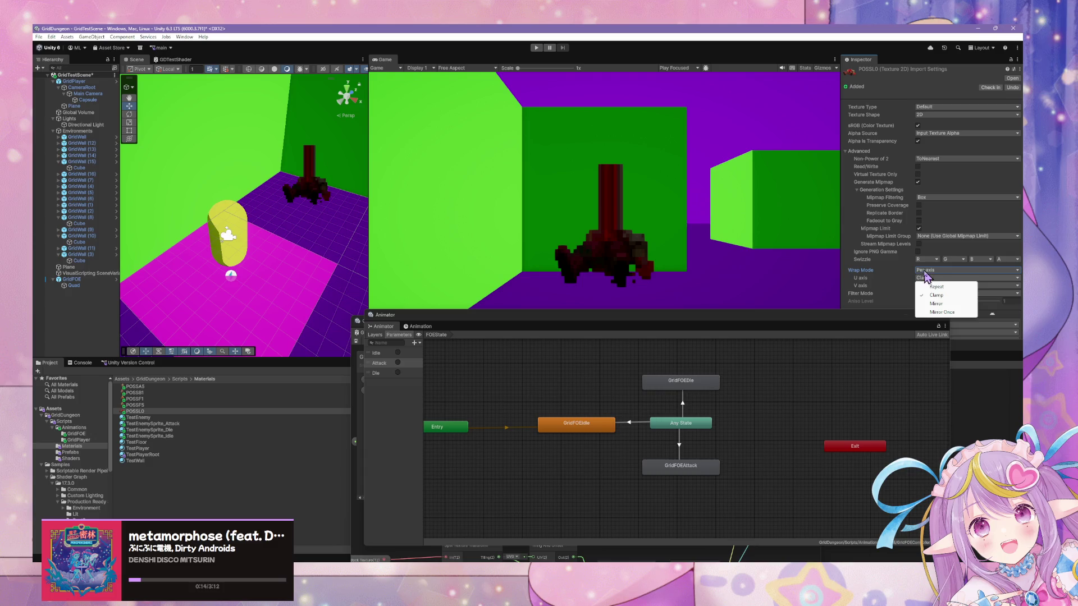
left_click(932, 271)
left_click(950, 288)
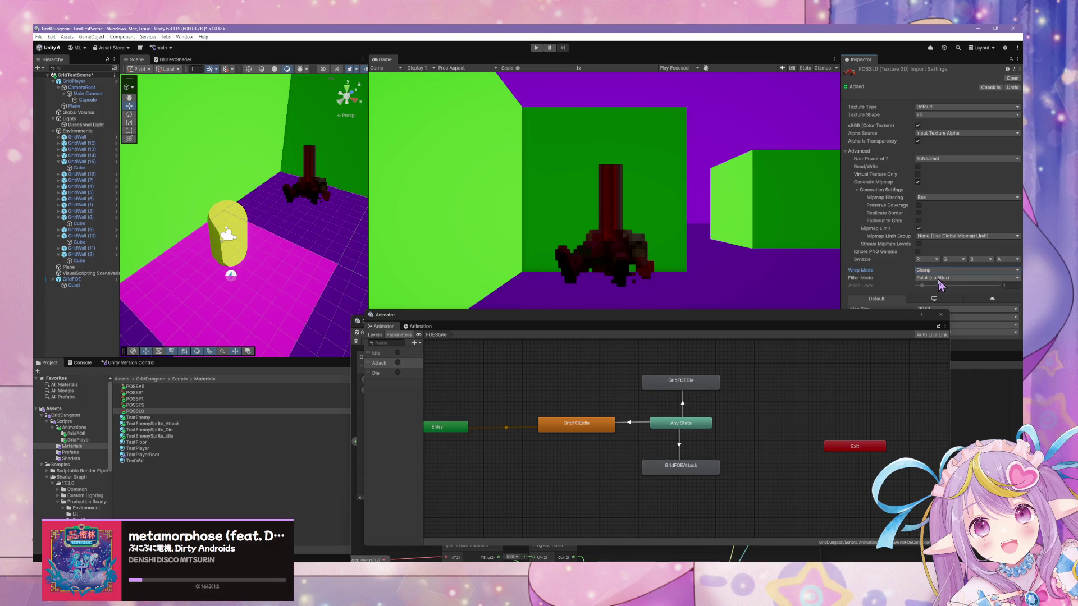
left_click(949, 278)
left_click(936, 277)
left_click(936, 278)
left_click(783, 386)
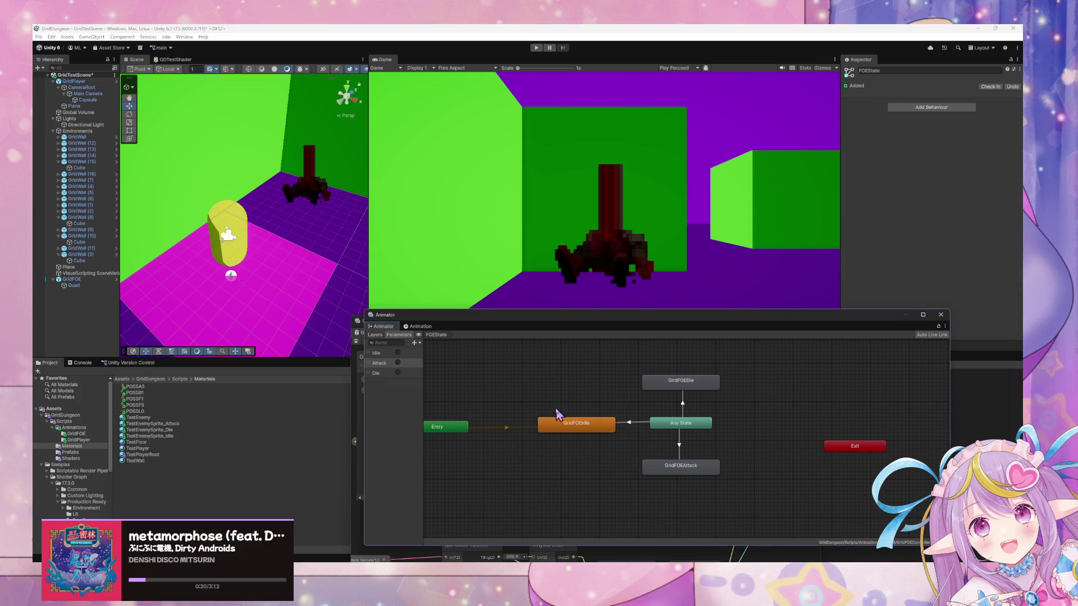
Step: Compare with POSSF5, then change POSSL0's wrap mode to Mirror Once
left_click(145, 411)
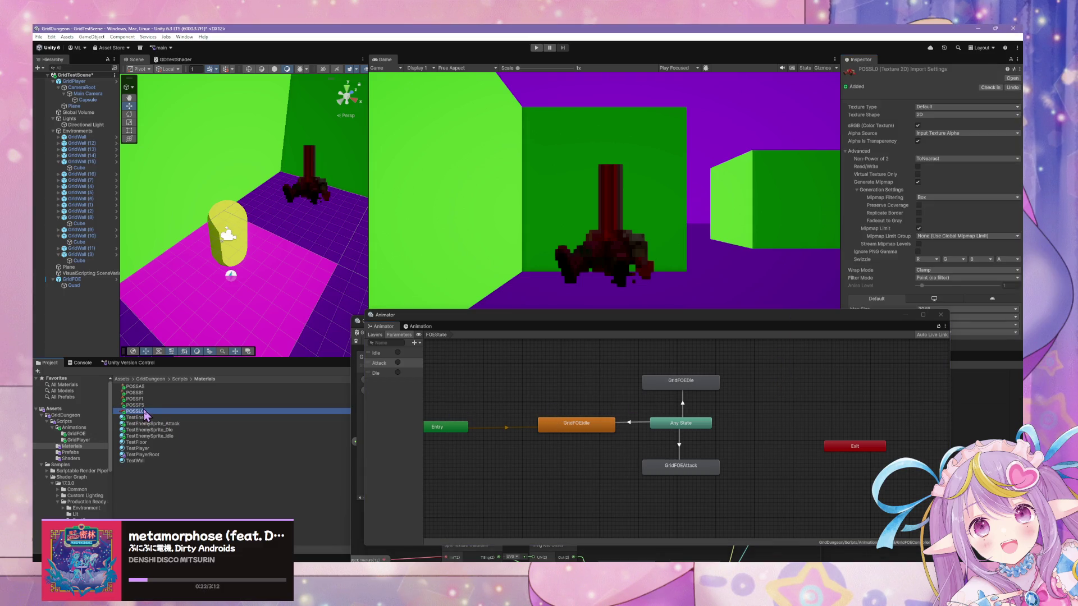
left_click(147, 404)
left_click(144, 395)
left_click(144, 412)
left_click(933, 279)
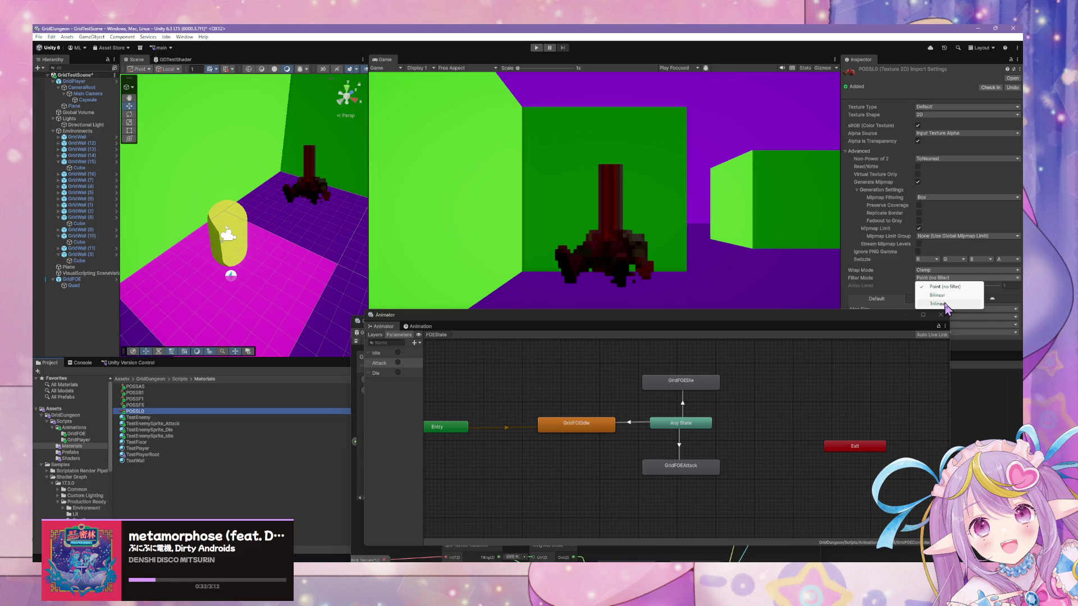
left_click(932, 279)
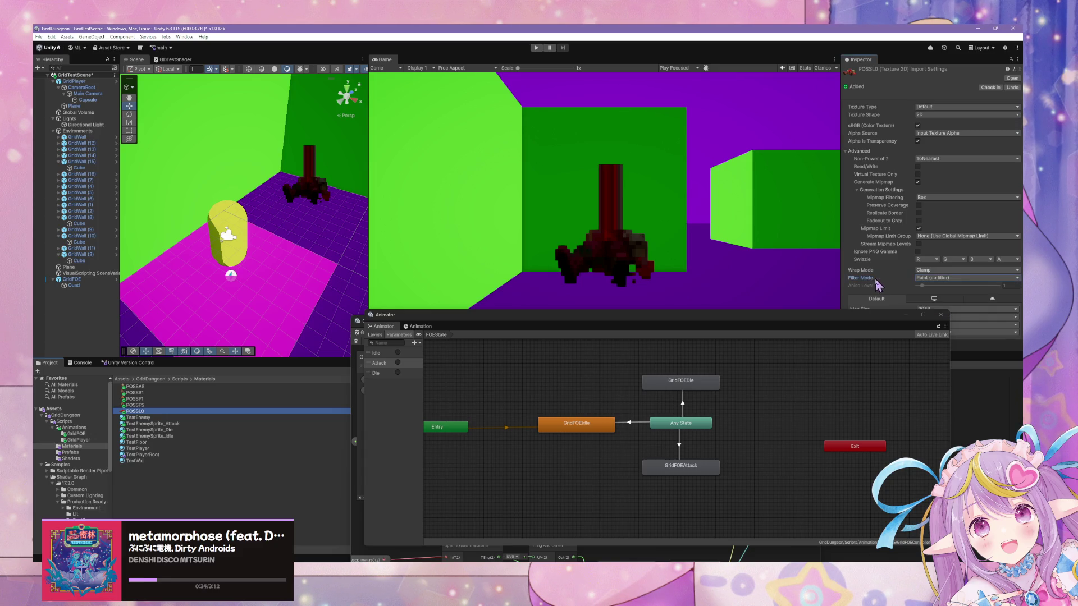
left_click(923, 278)
left_click(932, 286)
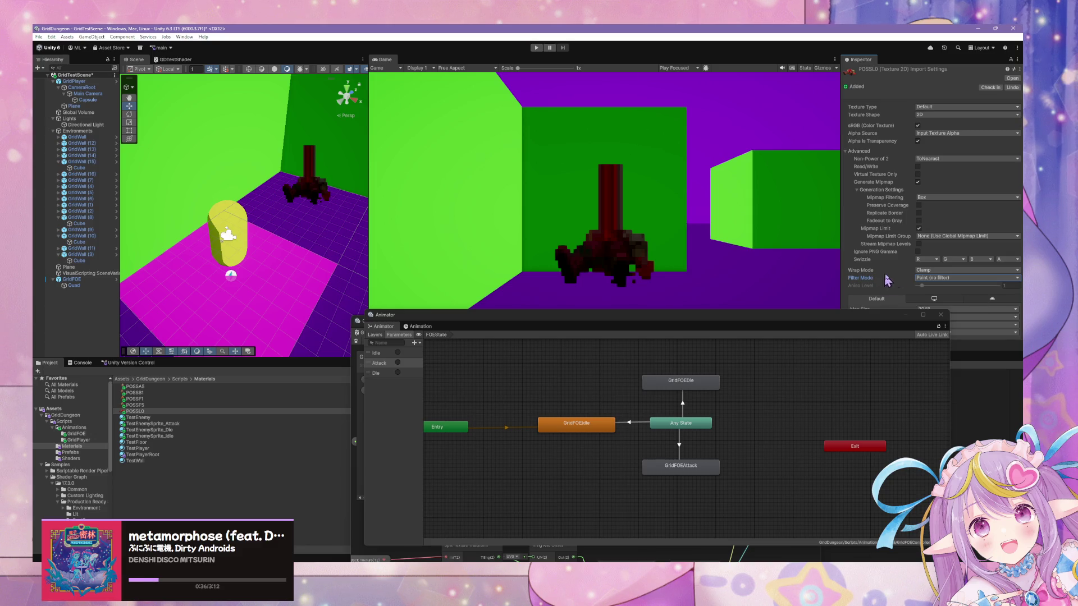
left_click(954, 270)
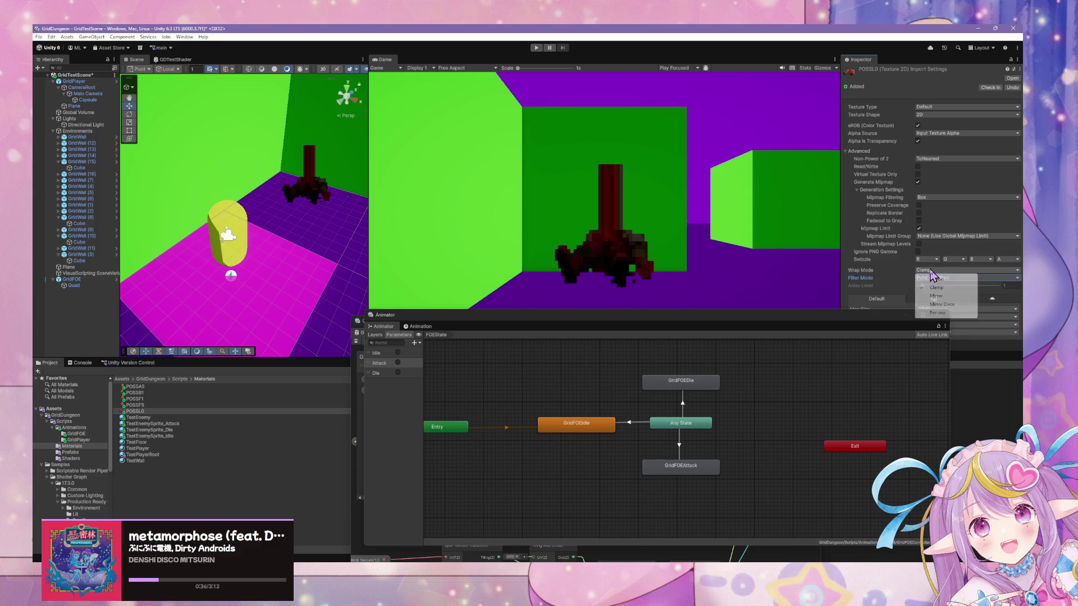
left_click(954, 304)
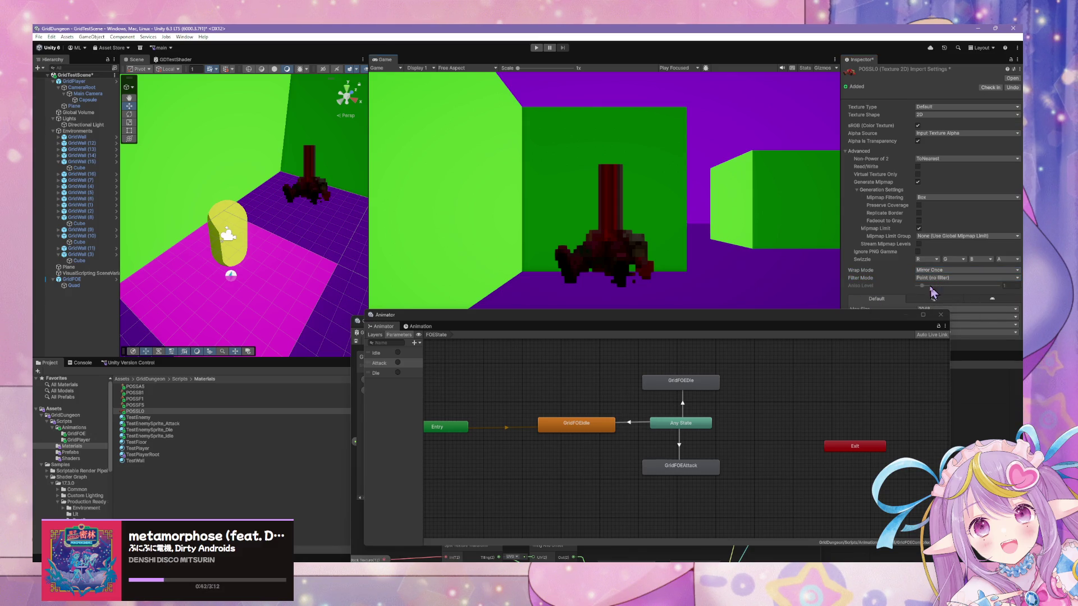
left_click_drag(779, 315, 779, 382)
Step: Apply Mirror Once, then Repeat wrap mode to POSSL0 to preview the tiled enemy sprite
left_click(943, 352)
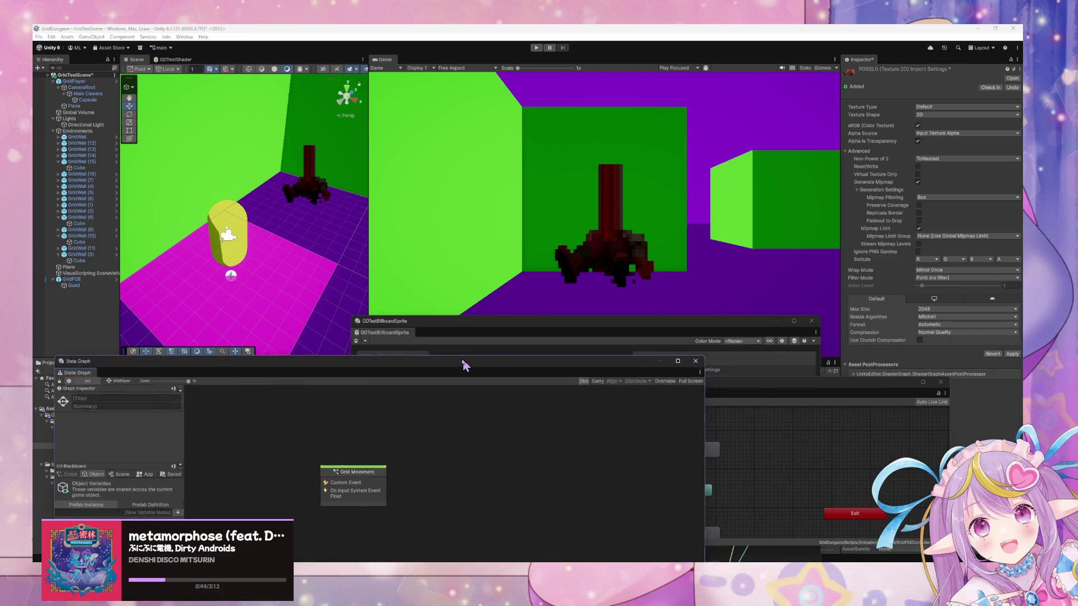
left_click(1012, 354)
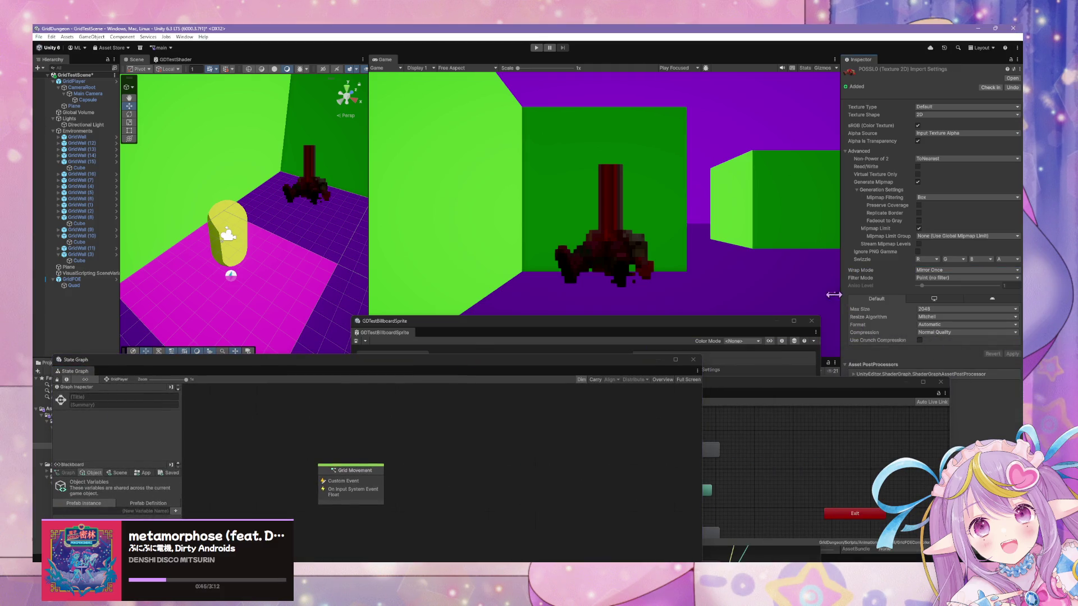
left_click(954, 270)
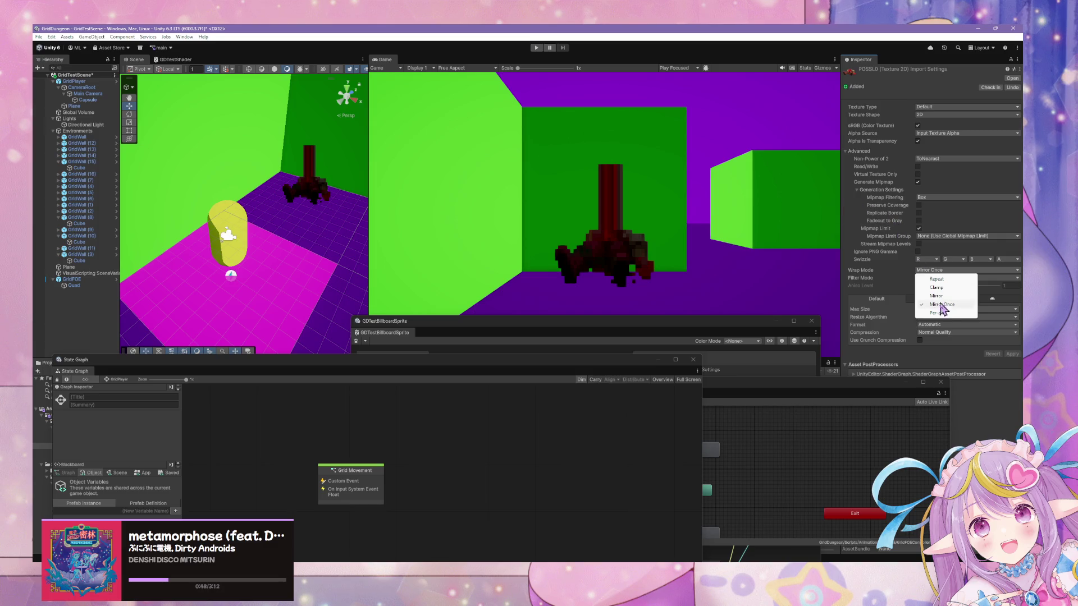
left_click(938, 279)
left_click(1012, 354)
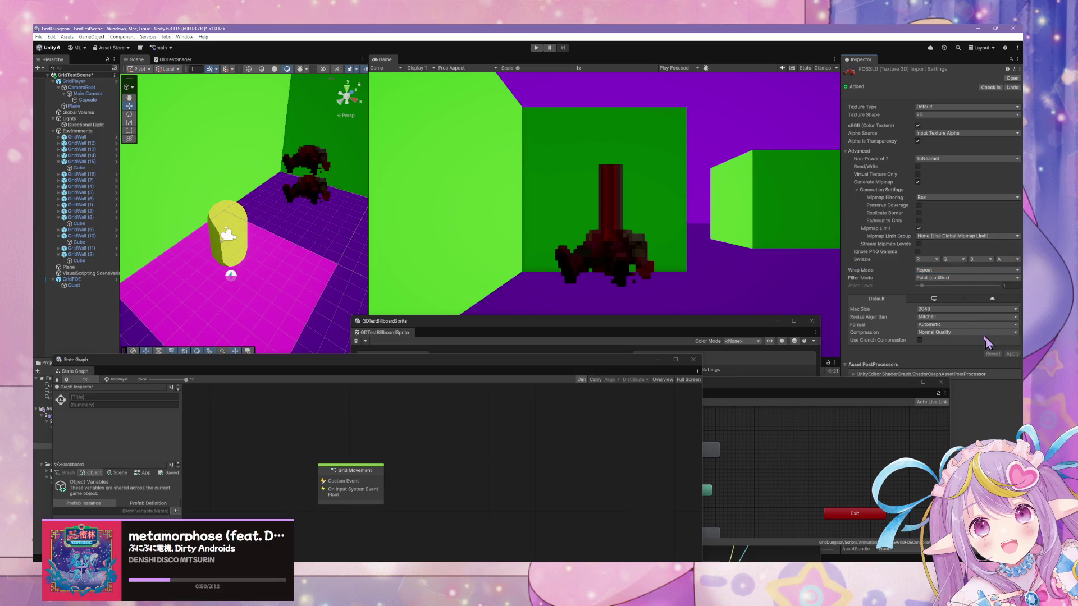
left_click(954, 270)
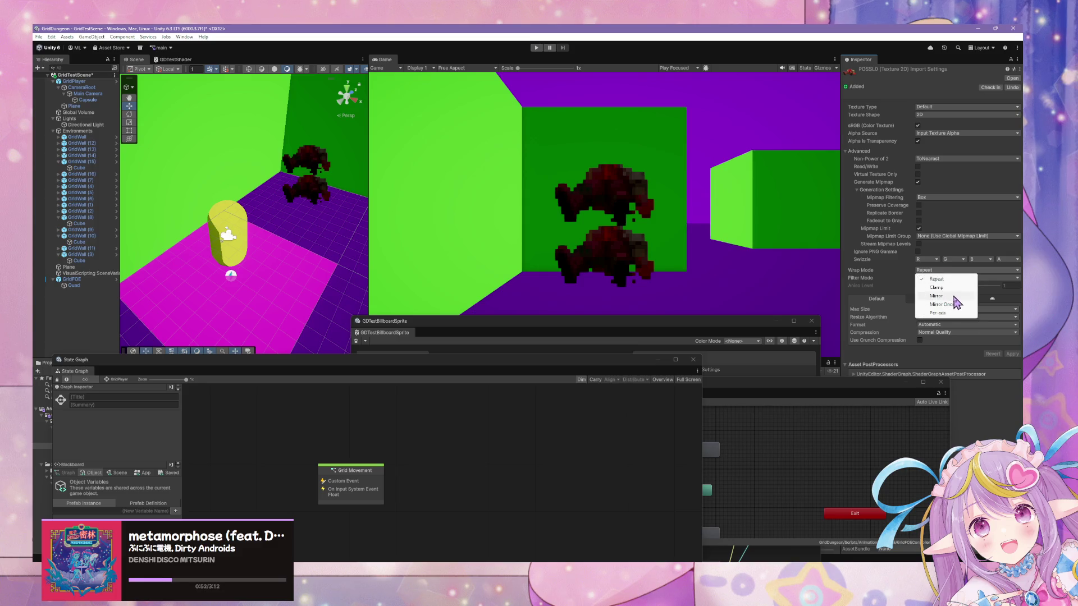
left_click(949, 271)
Step: Try Clamp and Mirror wrap modes on POSSL0, applying Clamp
left_click(949, 270)
left_click(943, 287)
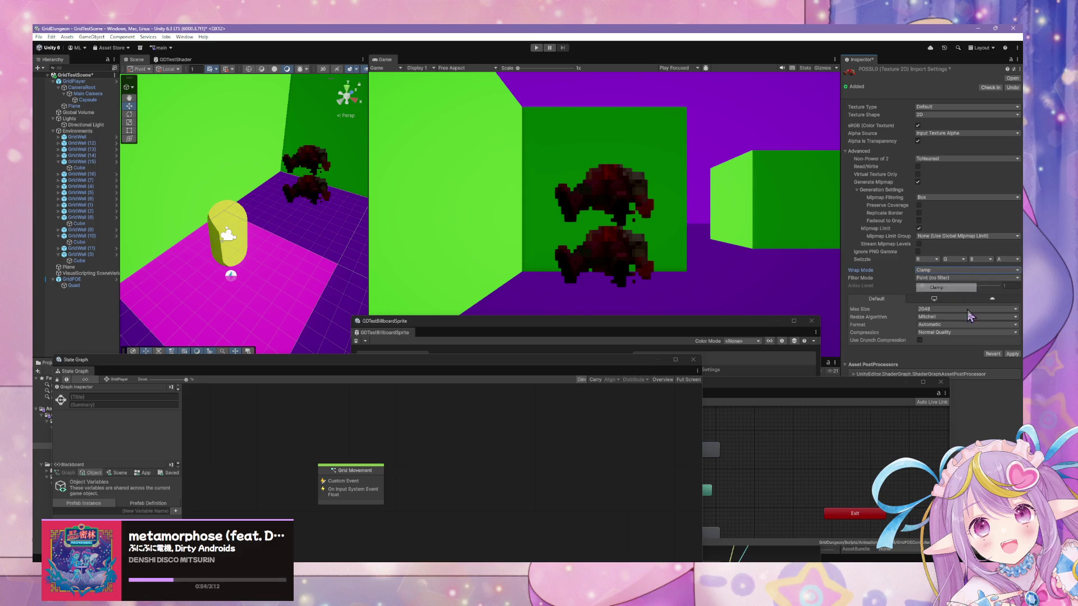
left_click(1011, 354)
left_click(949, 270)
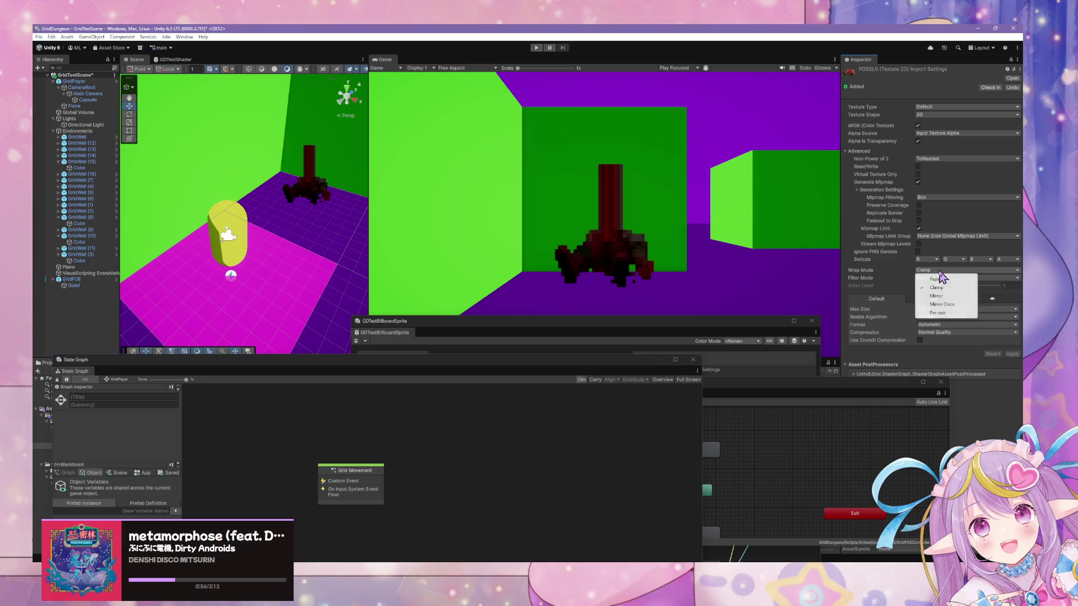
left_click(952, 293)
left_click(954, 270)
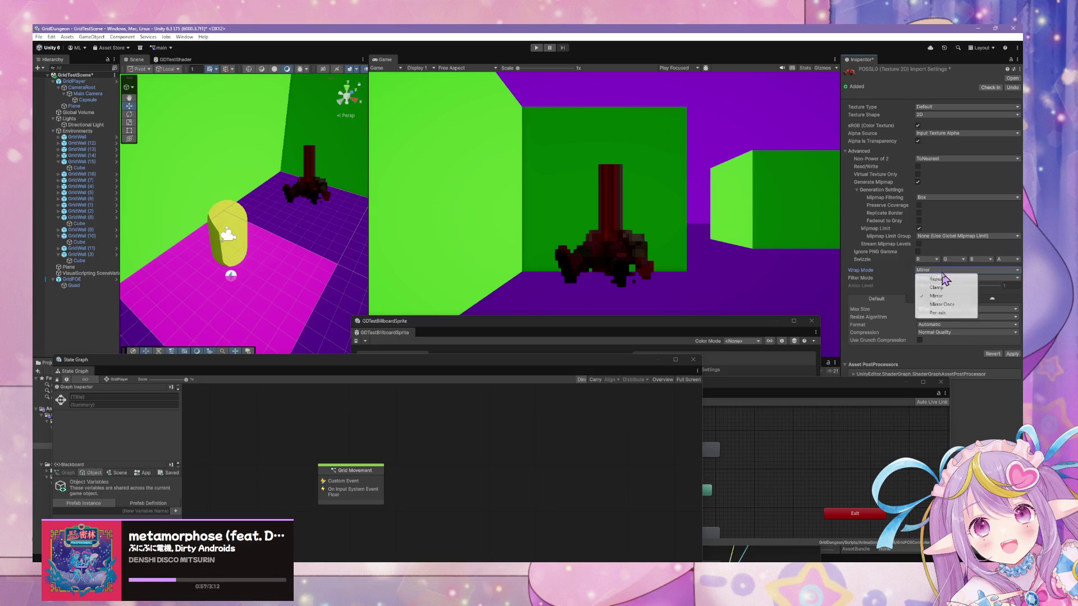
left_click(943, 287)
left_click(1012, 354)
Step: Preview Mirror and Mirror Once, then set POSSL0 back to Clamp and apply it
left_click(949, 271)
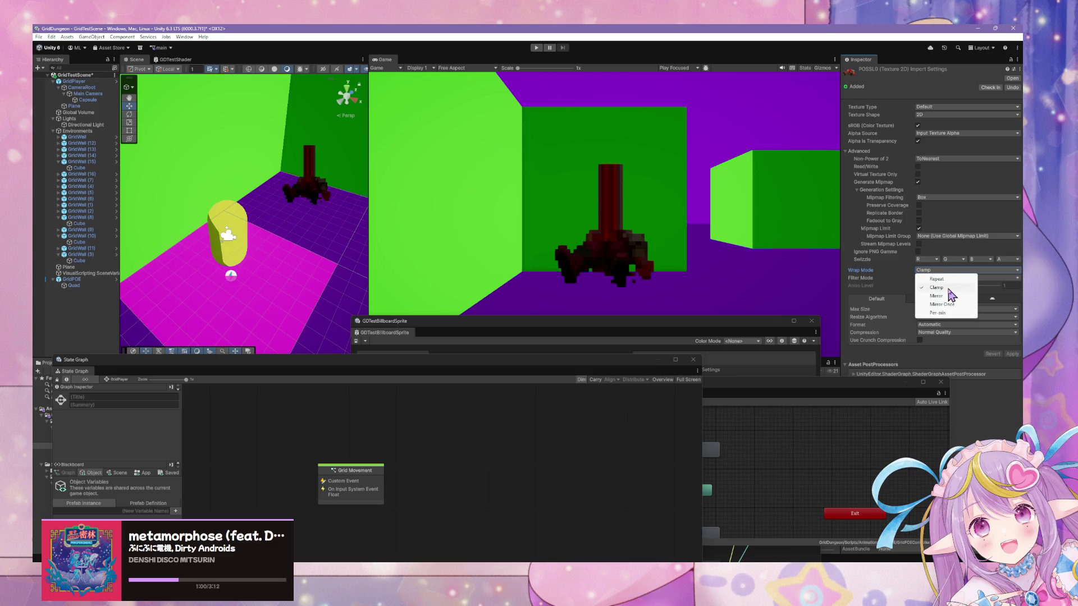
left_click(950, 295)
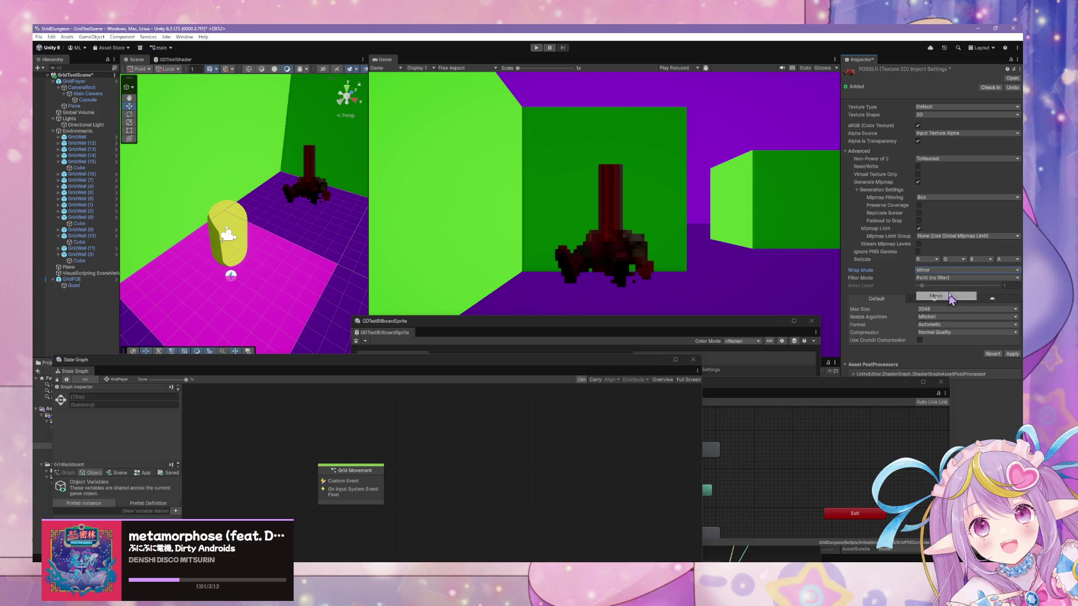
left_click(1012, 355)
left_click(946, 270)
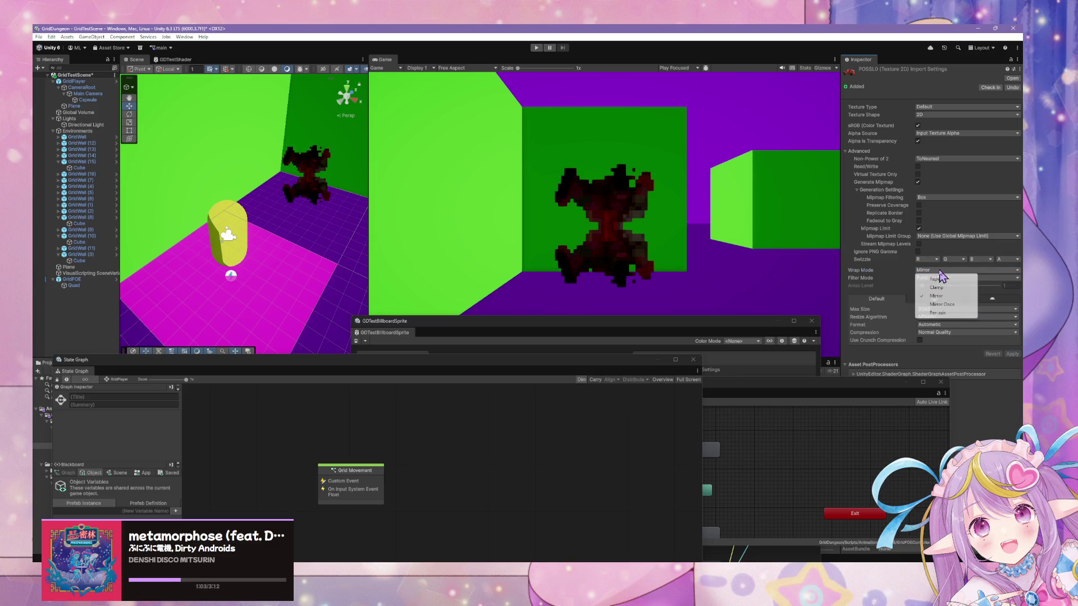
left_click(942, 304)
left_click(949, 270)
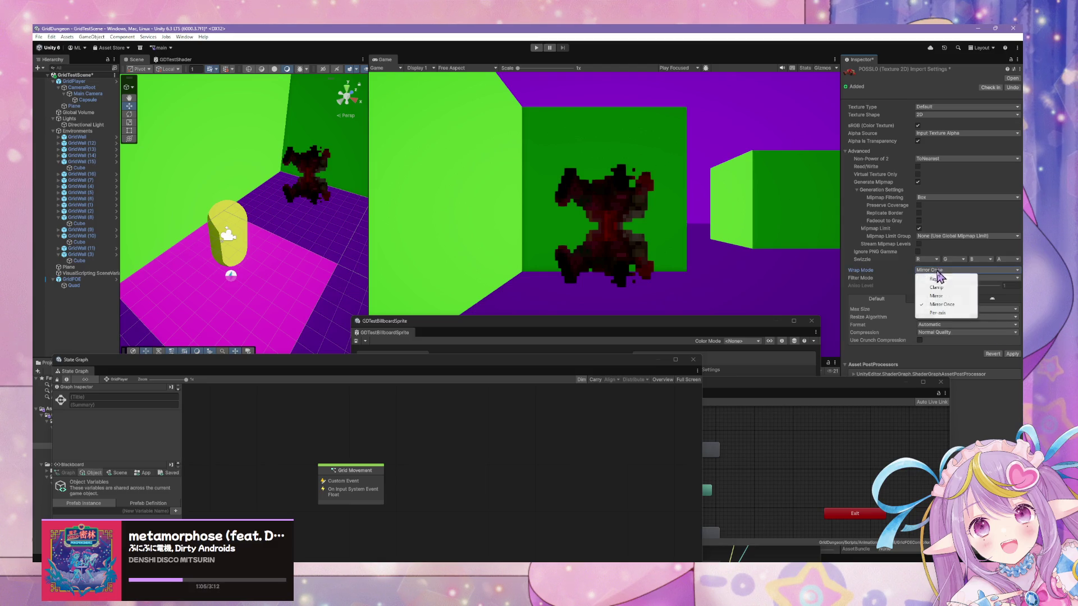
left_click(1010, 353)
left_click(949, 270)
left_click(937, 287)
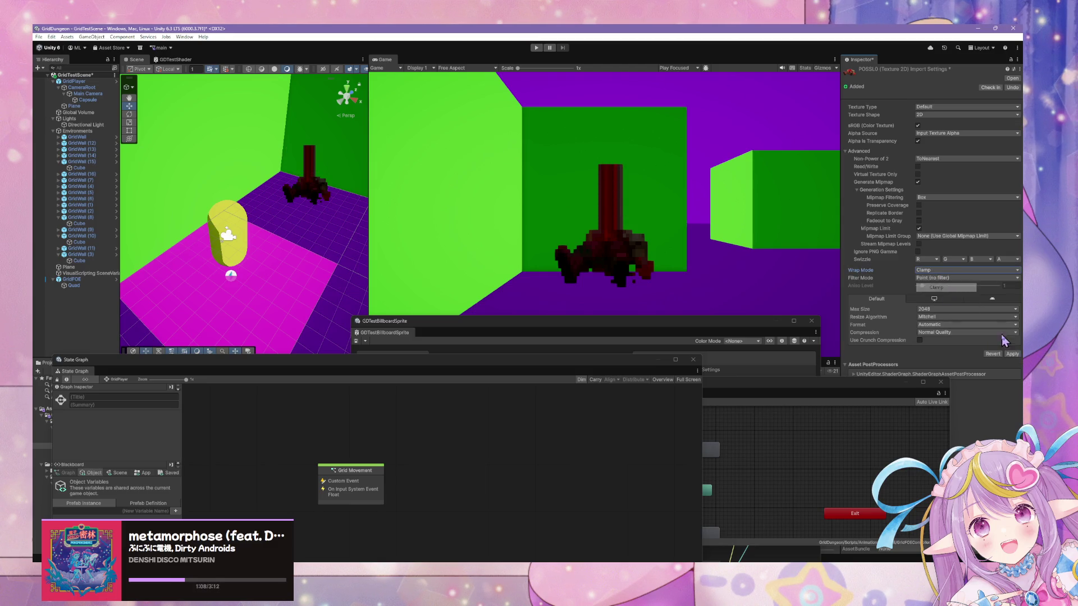
left_click(1012, 354)
Step: Select the POSS textures POSSA5 through POSSL0 and bring the GDTestBillboardSprite shader graph forward
left_click_drag(434, 369, 768, 385)
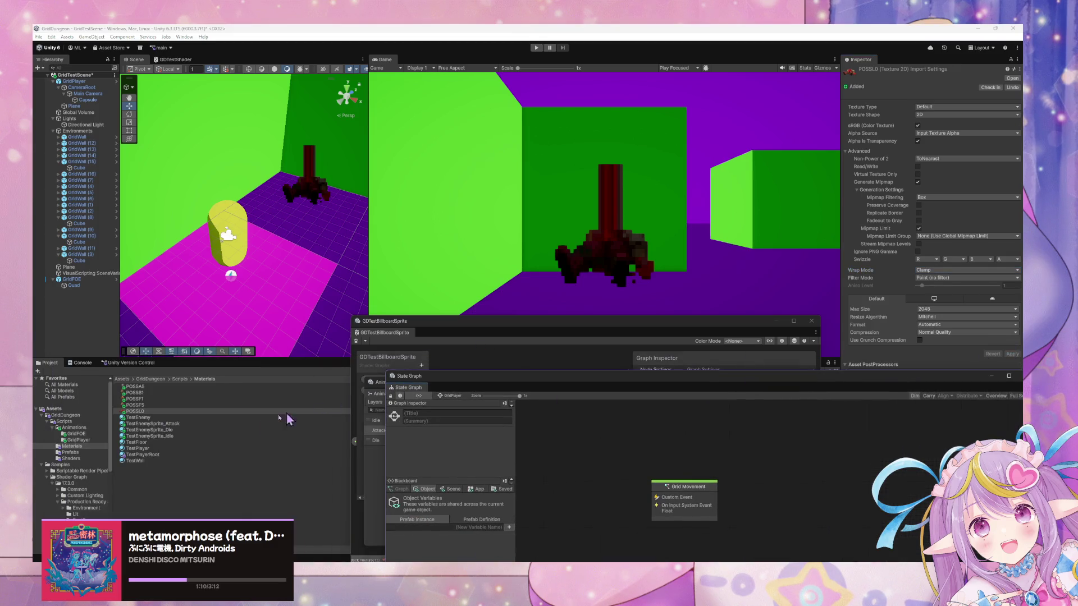
left_click(160, 393, "shift")
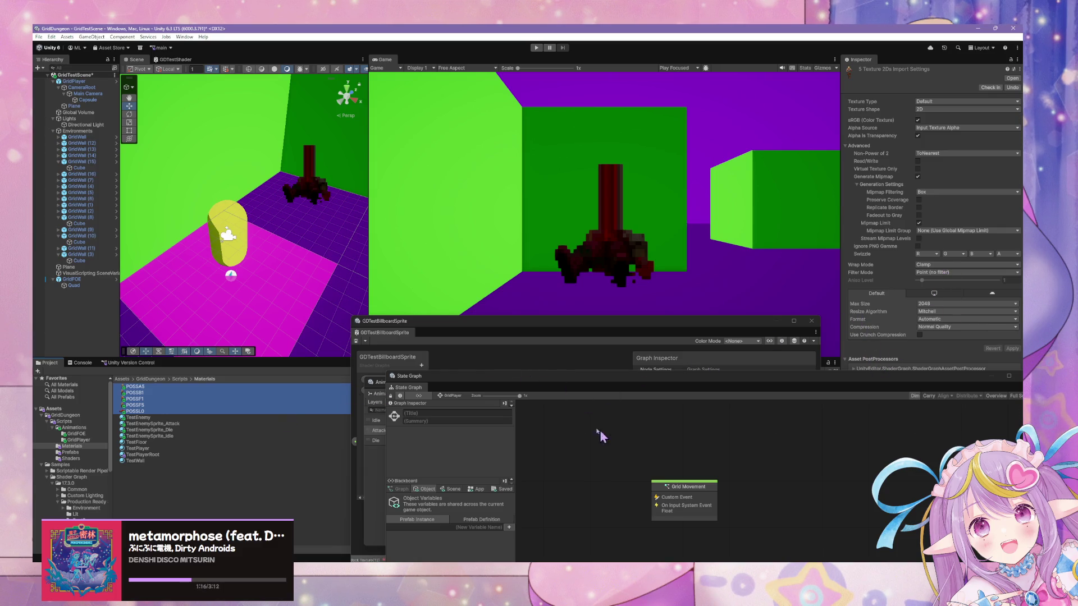
left_click_drag(605, 323, 622, 225)
Step: Add a Clamp, Linear Sampler State node beside the texture sampler, then move the graph off the Game view
mouse_move(402, 380)
left_mouse_down()
mouse_move(431, 410)
mouse_move(532, 409)
left_mouse_up()
key("space")
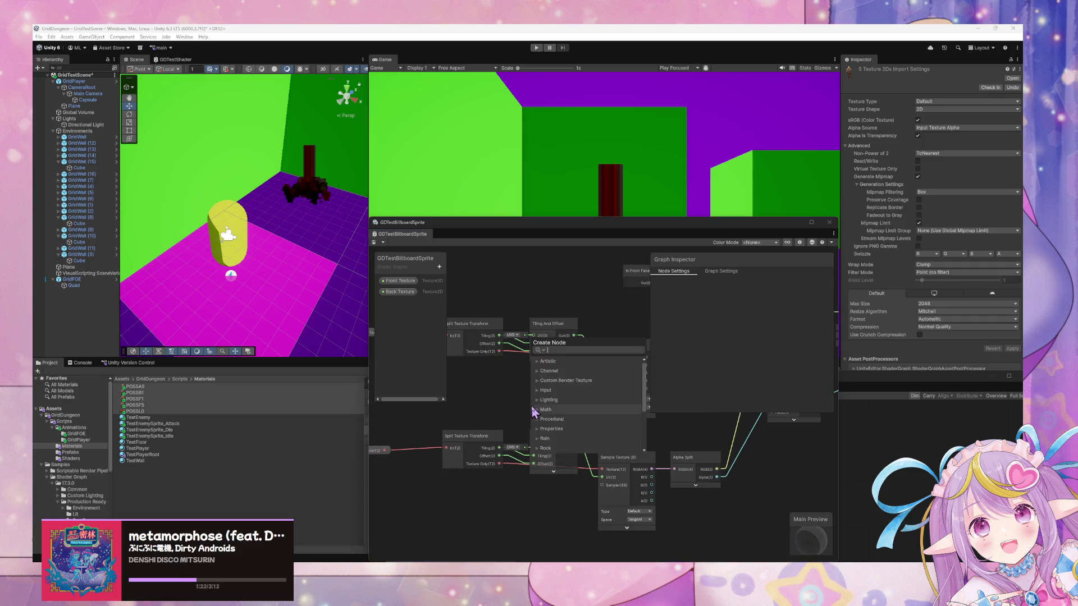
type("sampler")
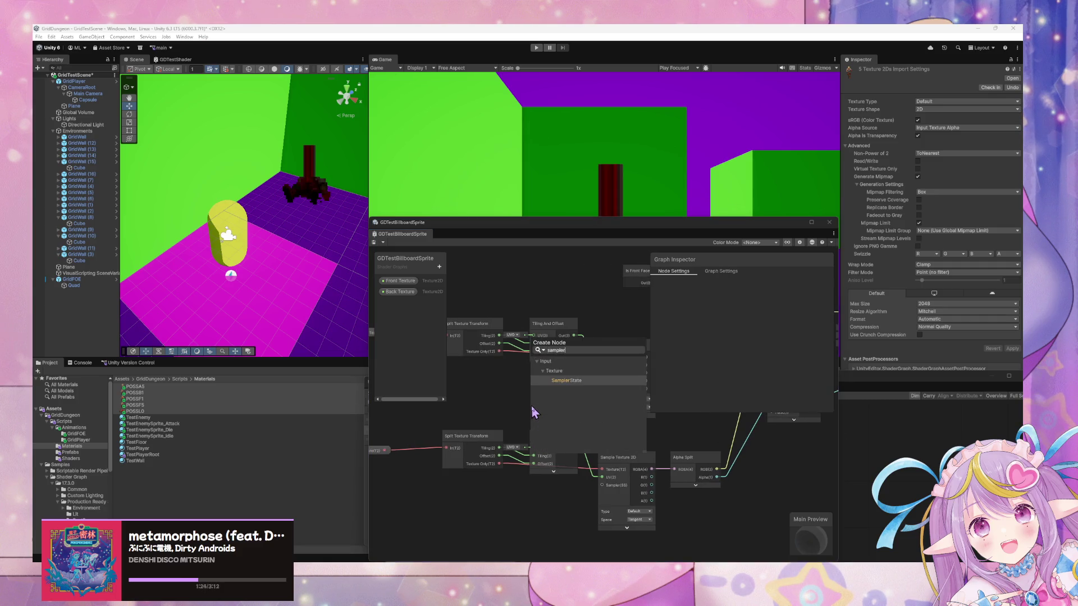
key("Return")
left_click_drag(555, 422, 541, 367)
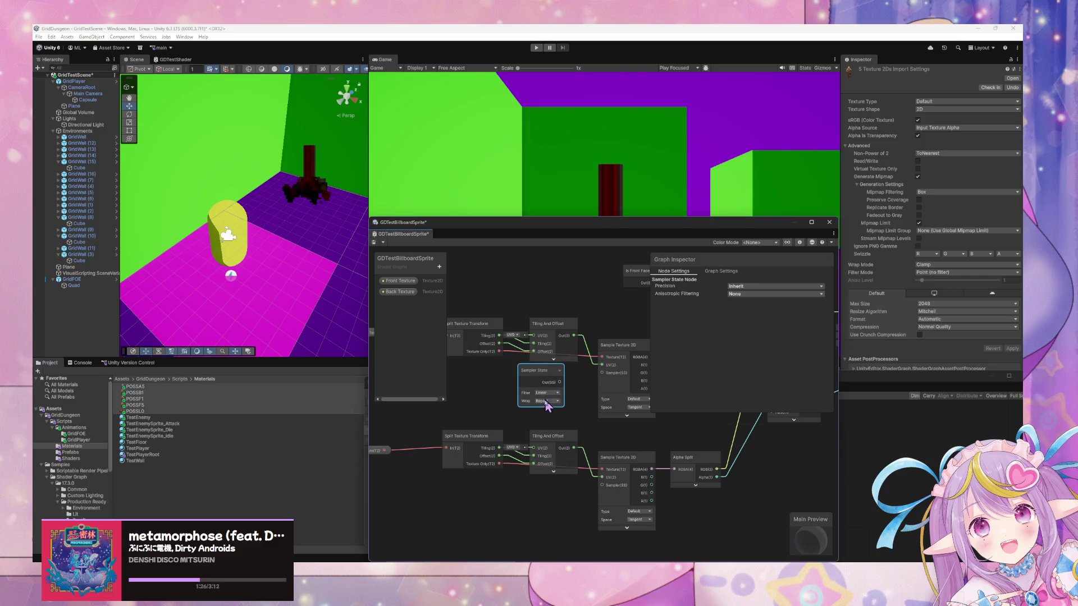
left_click(547, 401)
left_click(576, 419)
left_click(546, 393)
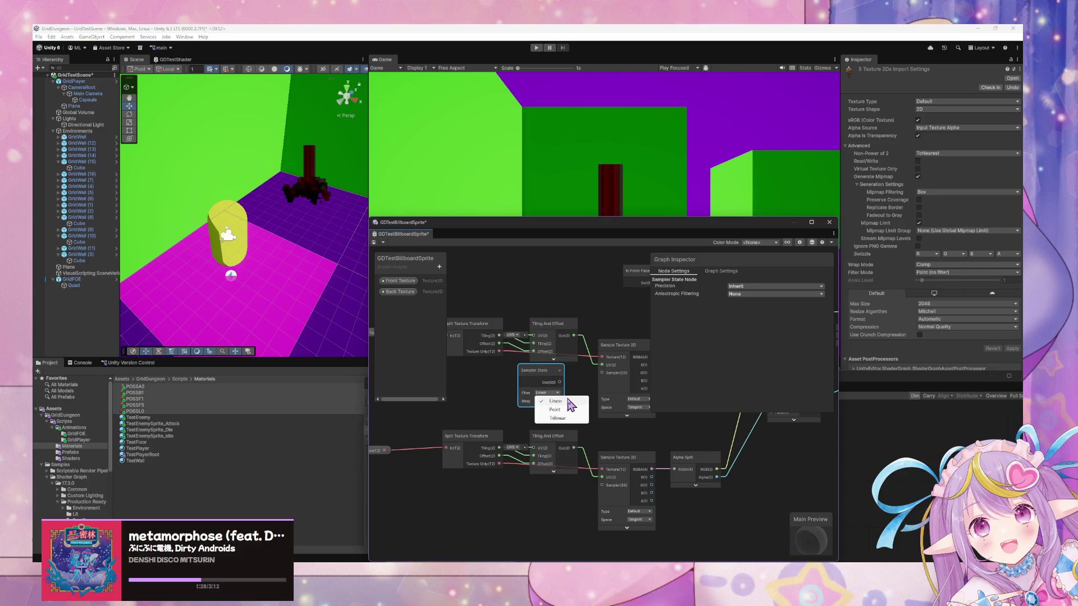
left_click(570, 401)
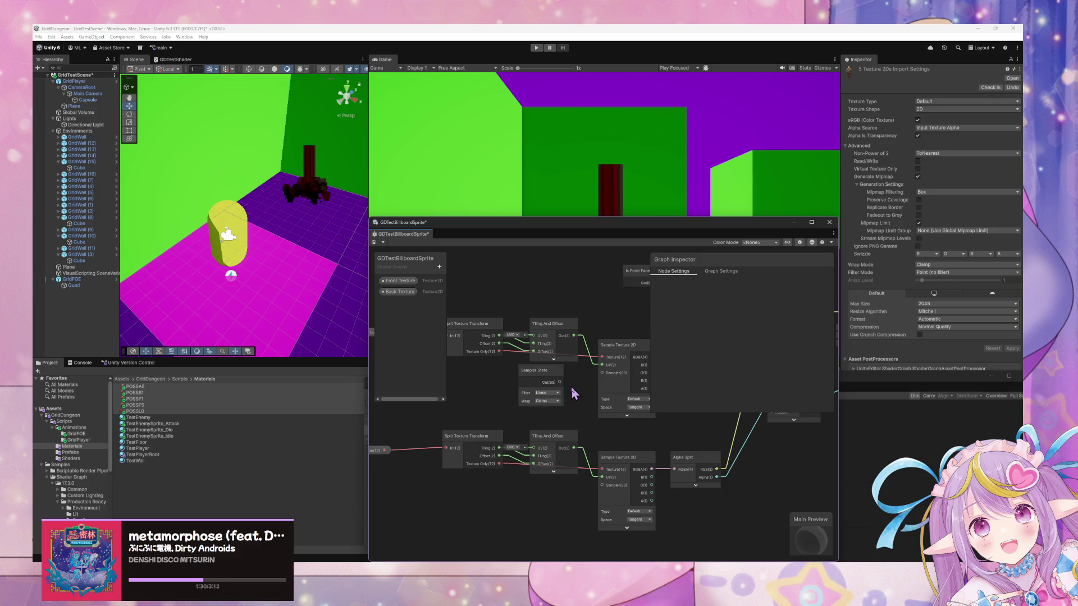
left_click(490, 248)
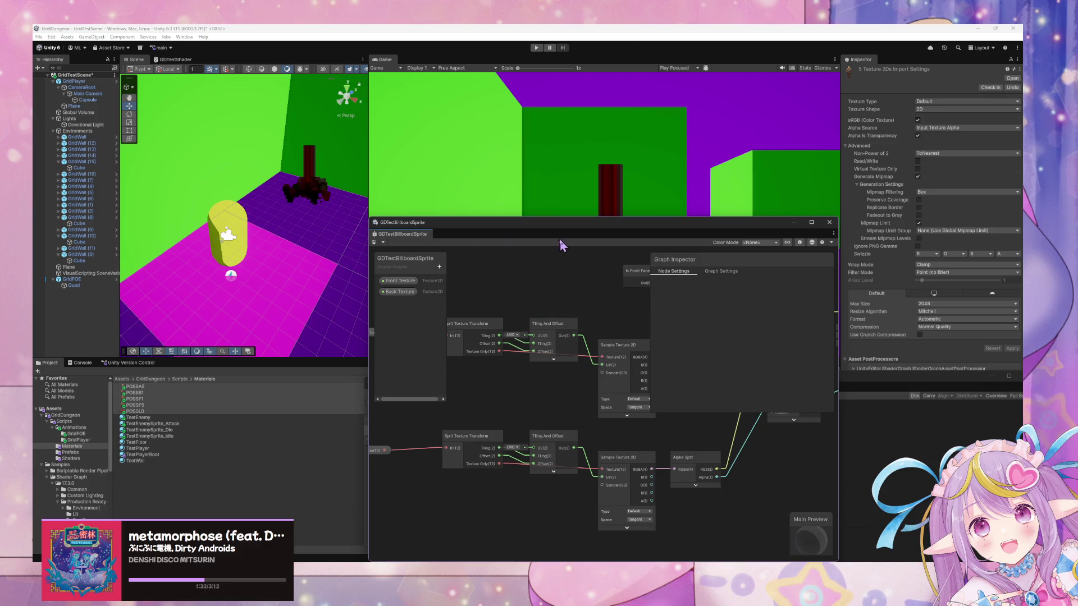
left_click_drag(577, 231, 616, 396)
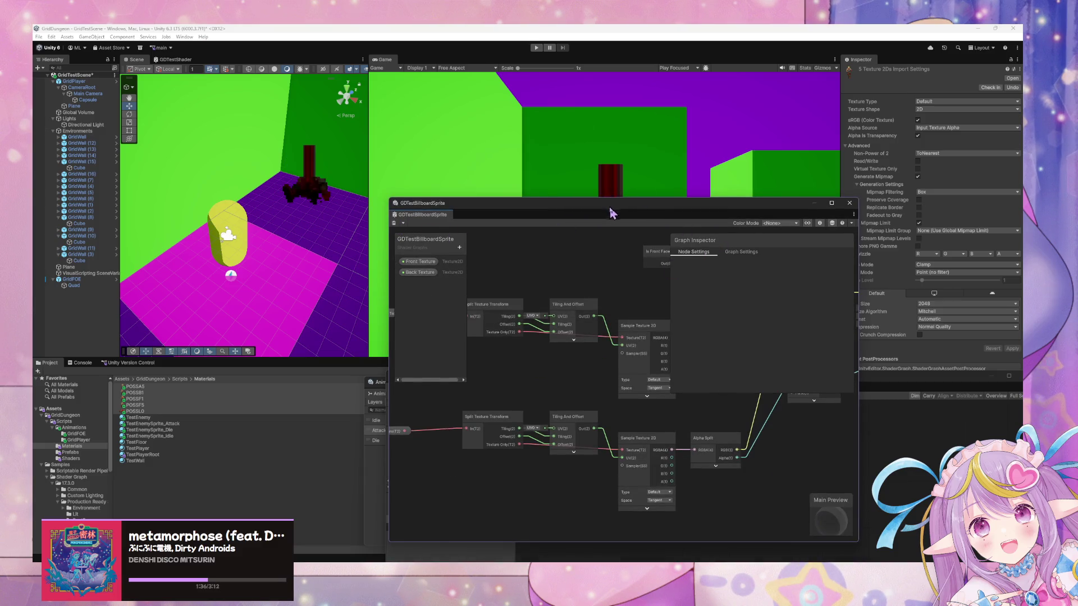
Step: Compare the Idle and Die materials, then apply TestEnemySprite_Attack to the GridFOE enemy
left_click_drag(616, 197, 584, 343)
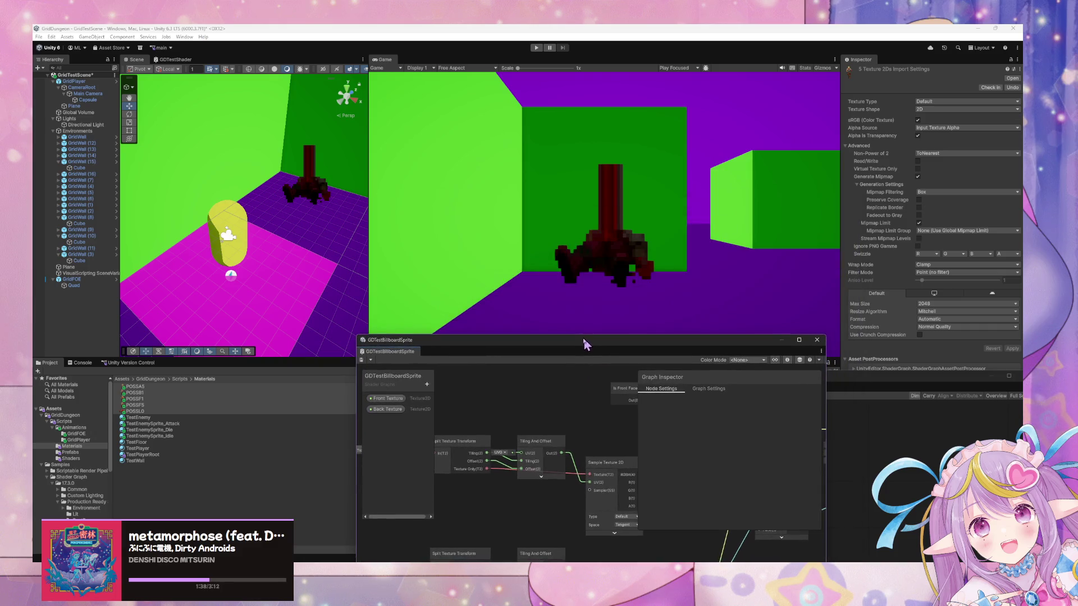
left_click(330, 205)
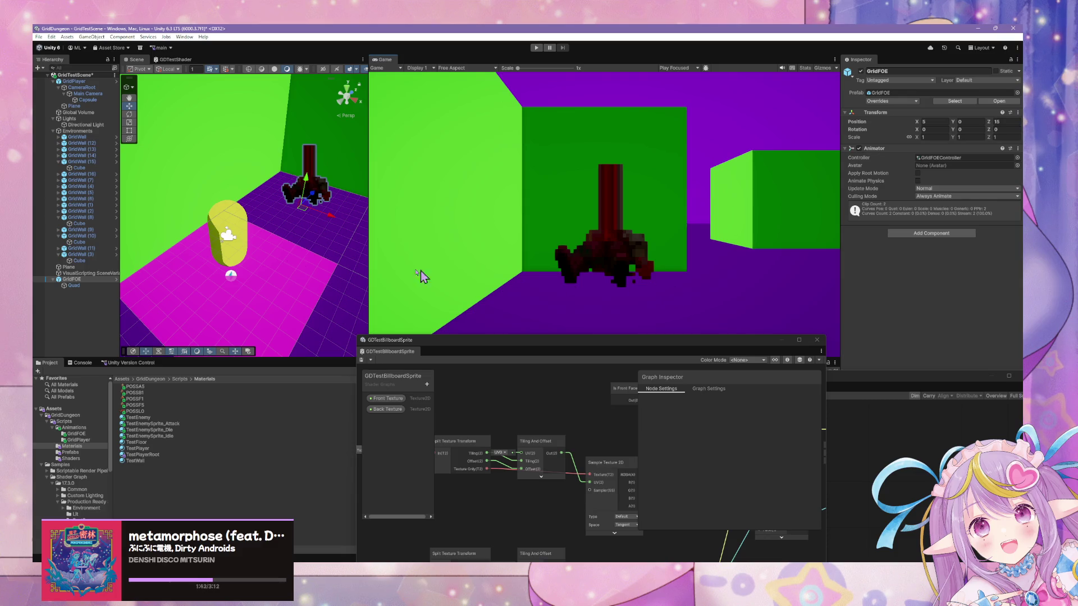
left_click(157, 437)
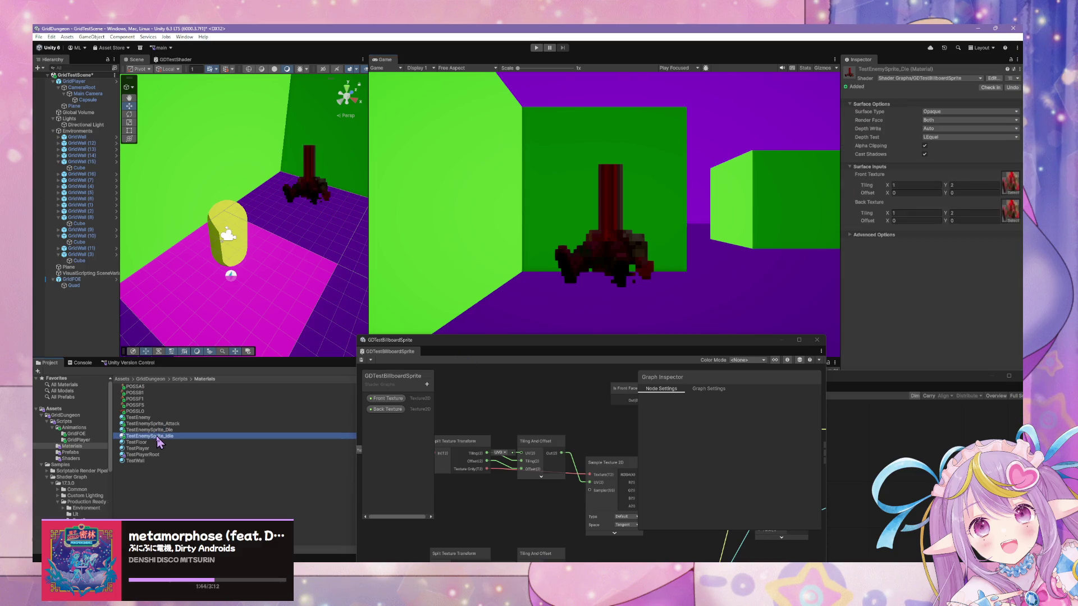
left_click(170, 429)
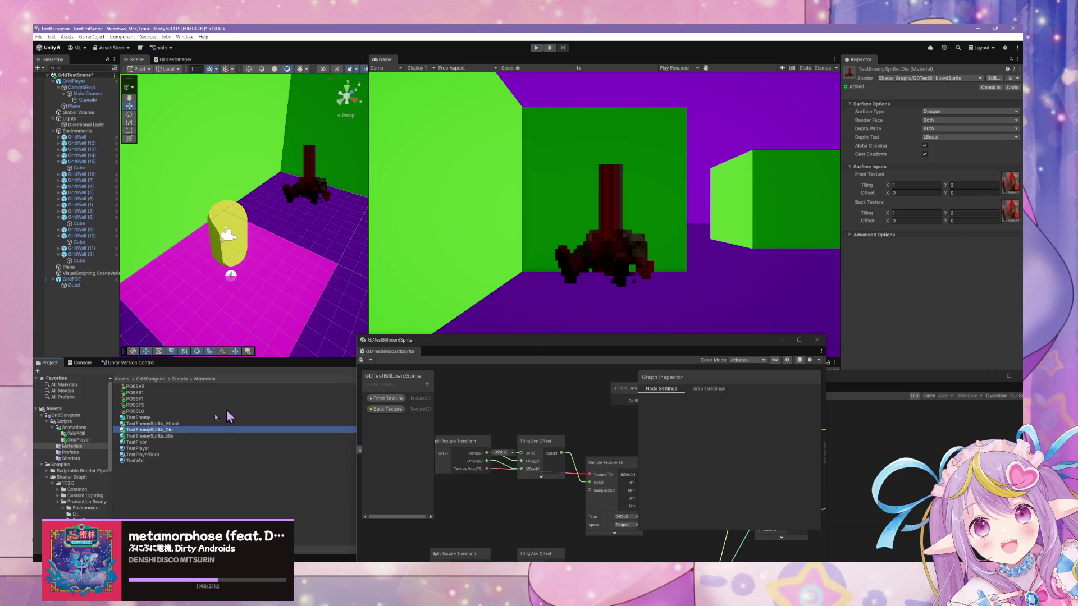
left_click(160, 437)
left_click(167, 431)
mouse_move(177, 425)
left_mouse_down()
mouse_move(330, 164)
mouse_move(308, 190)
left_mouse_up()
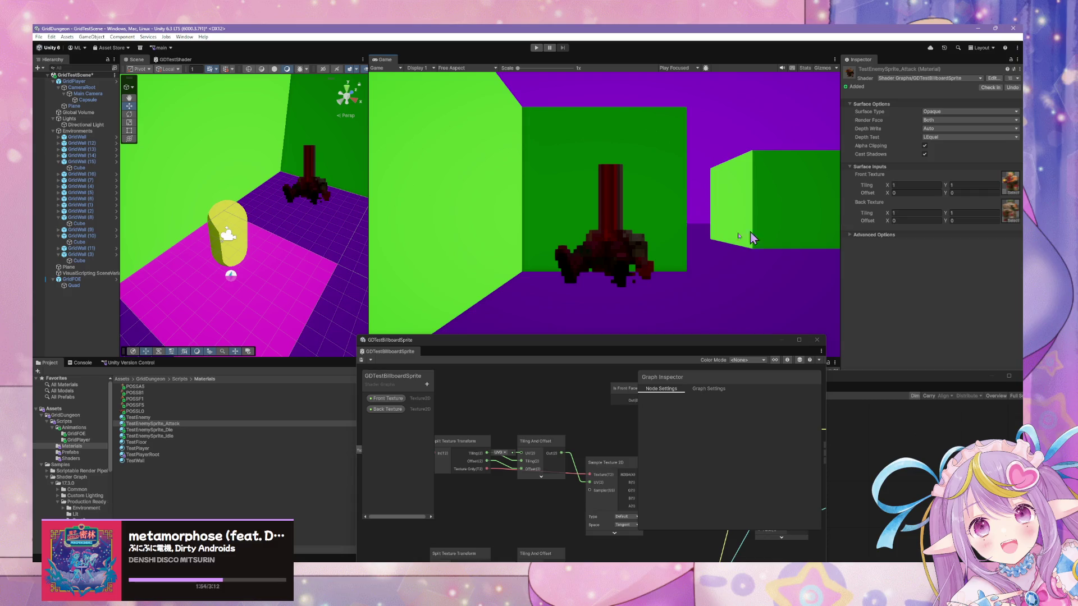
mouse_move(166, 430)
left_mouse_down()
mouse_move(293, 181)
mouse_move(306, 187)
left_mouse_up()
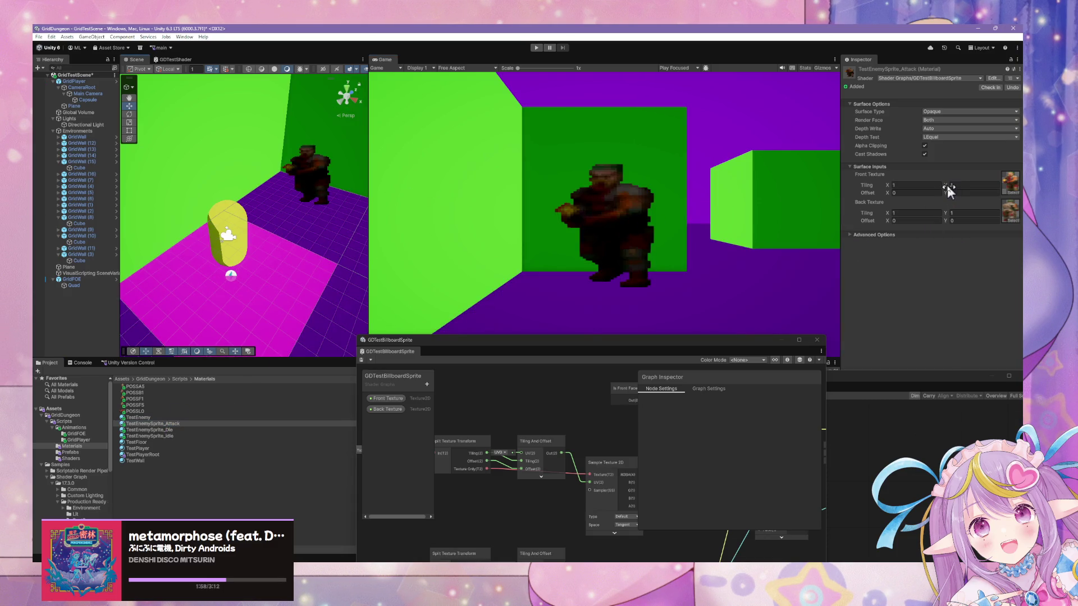
Step: Raise the front and back texture Tiling X to about 1.2
left_click_drag(887, 187, 895, 193)
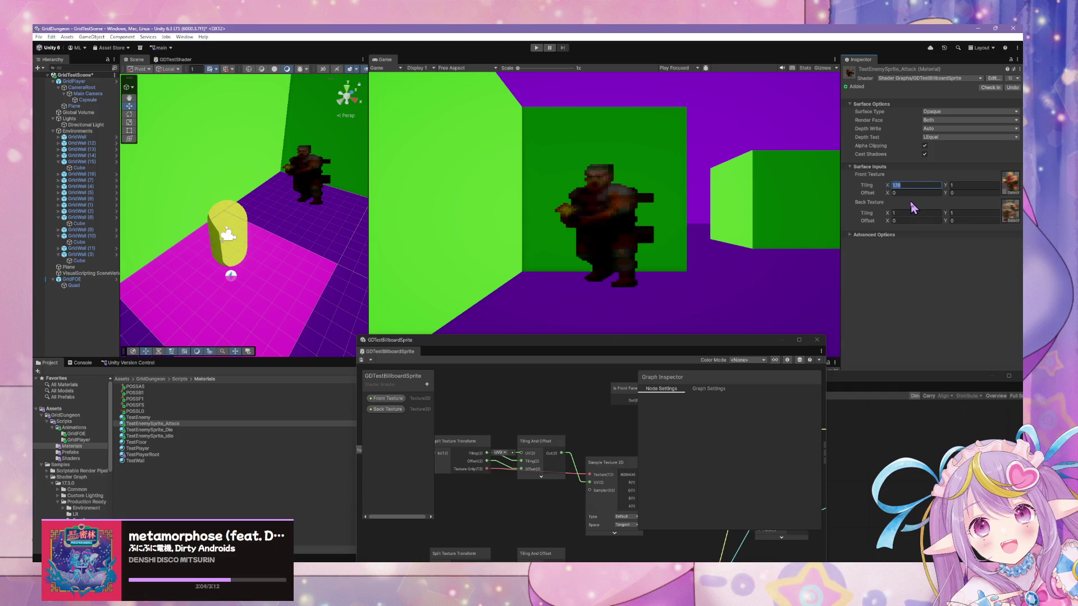
type("1")
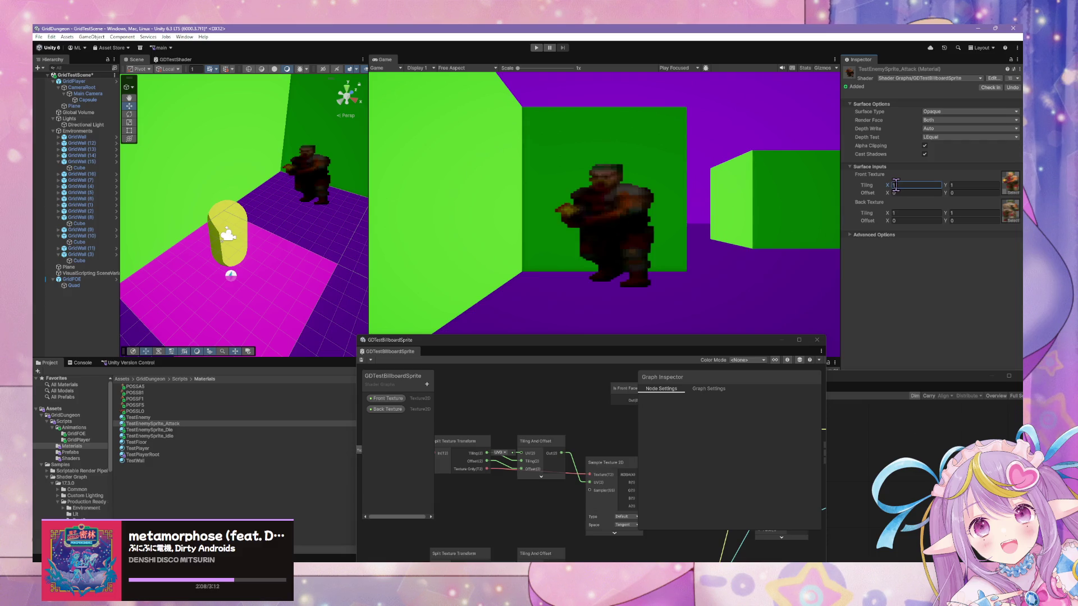
type(".2")
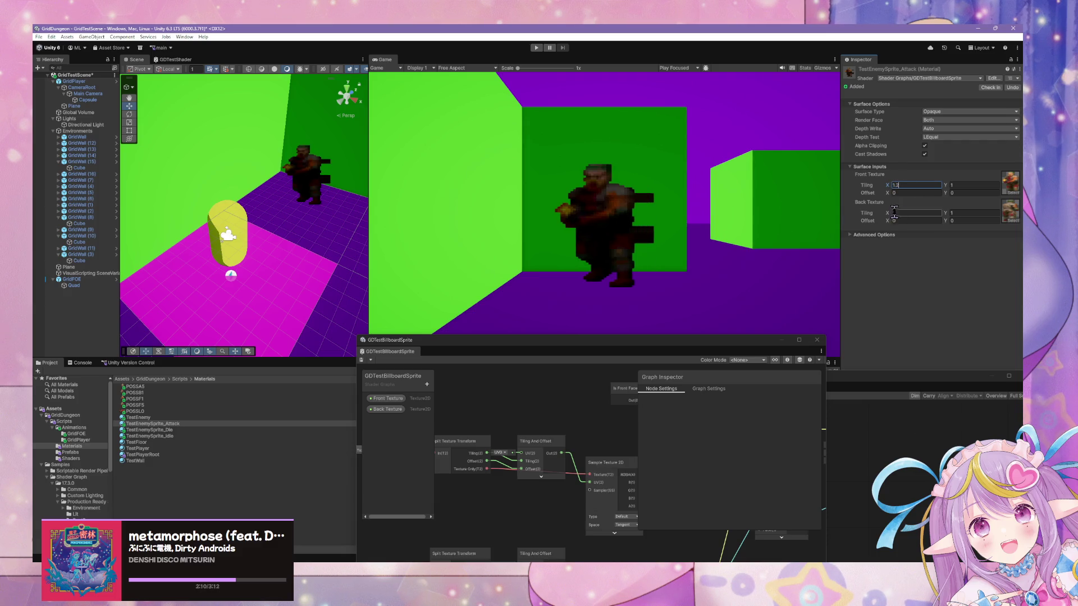
left_click(898, 213)
type(".2")
key("Return")
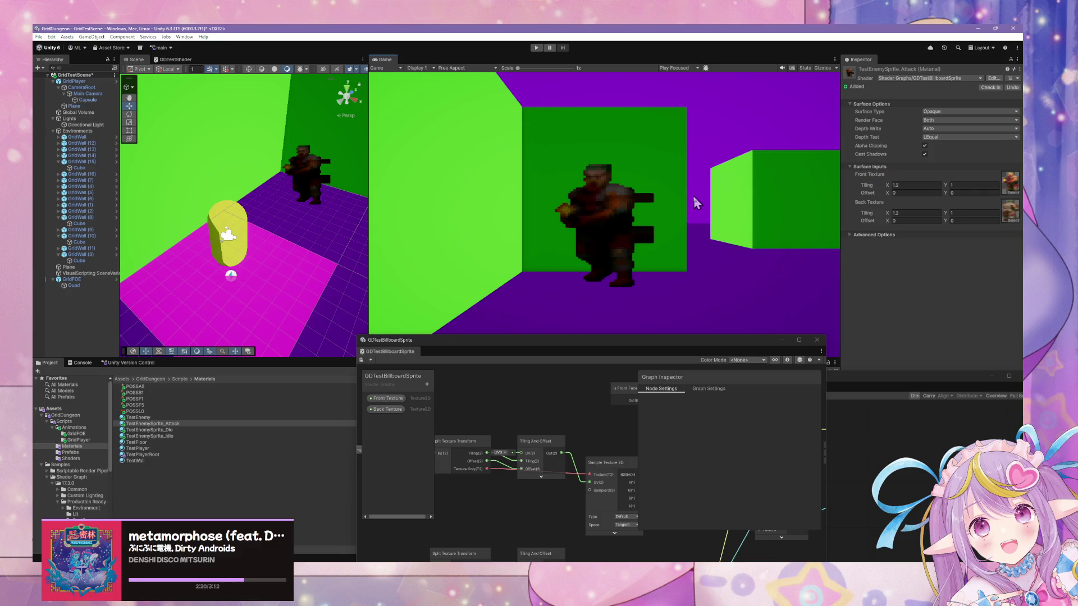
Step: Wire Branch directly into Base Color, delete the Light Toon node and save the shader graph
mouse_move(612, 351)
left_mouse_down()
mouse_move(612, 212)
mouse_move(480, 79)
mouse_move(483, 204)
left_mouse_up()
mouse_move(752, 386)
left_mouse_down()
mouse_move(530, 164)
mouse_move(806, 344)
mouse_move(501, 298)
mouse_move(643, 256)
mouse_move(764, 328)
left_mouse_up()
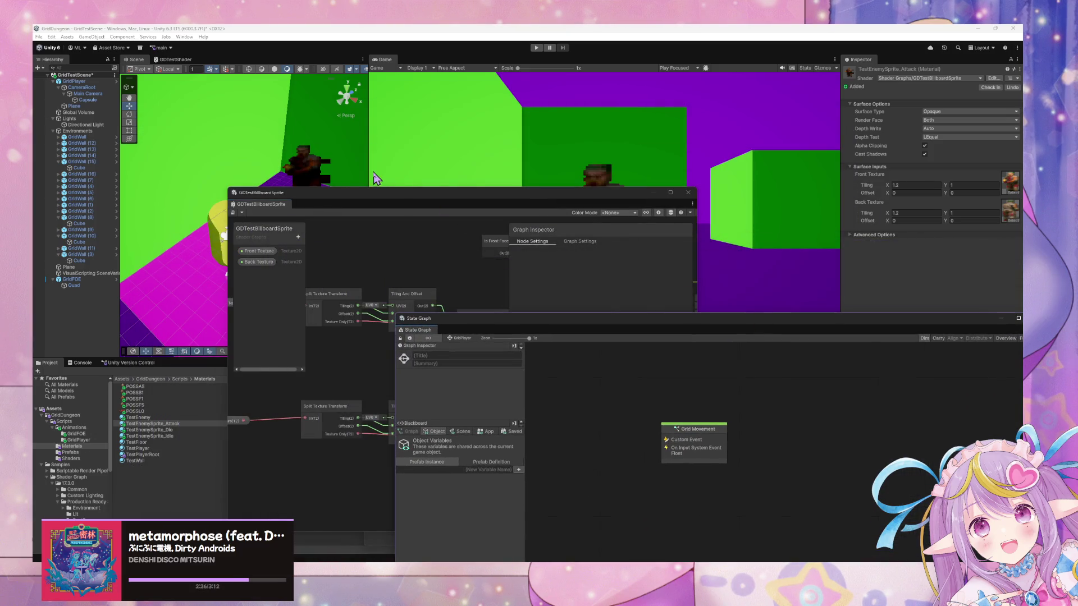
left_click_drag(399, 203, 335, 185)
mouse_move(537, 401)
left_mouse_down()
mouse_move(483, 432)
mouse_move(380, 452)
mouse_move(363, 425)
left_mouse_up()
left_click_drag(440, 399, 320, 440)
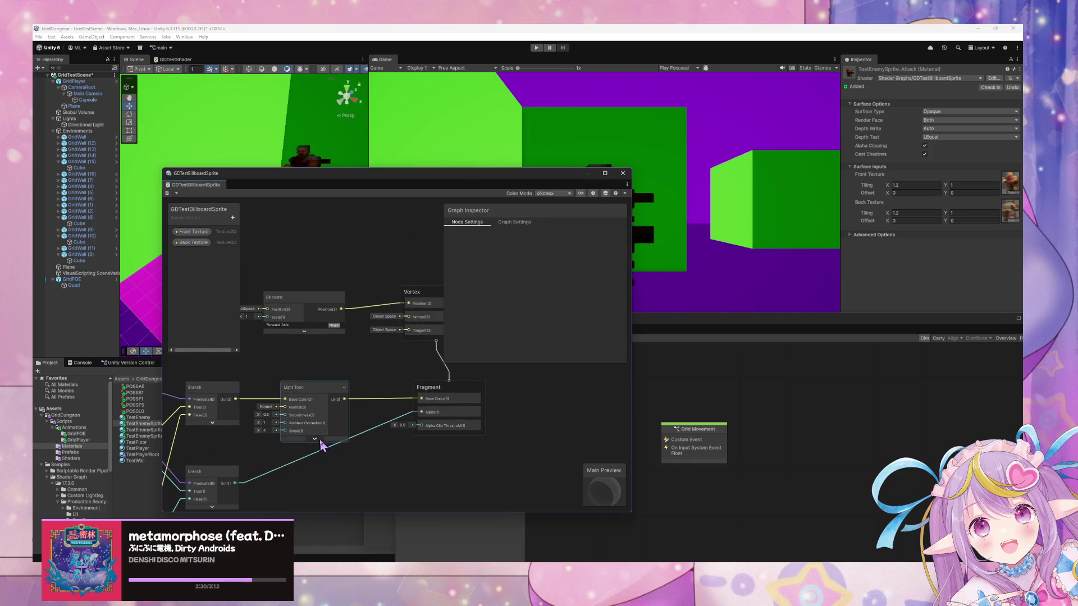
left_click_drag(236, 399, 422, 399)
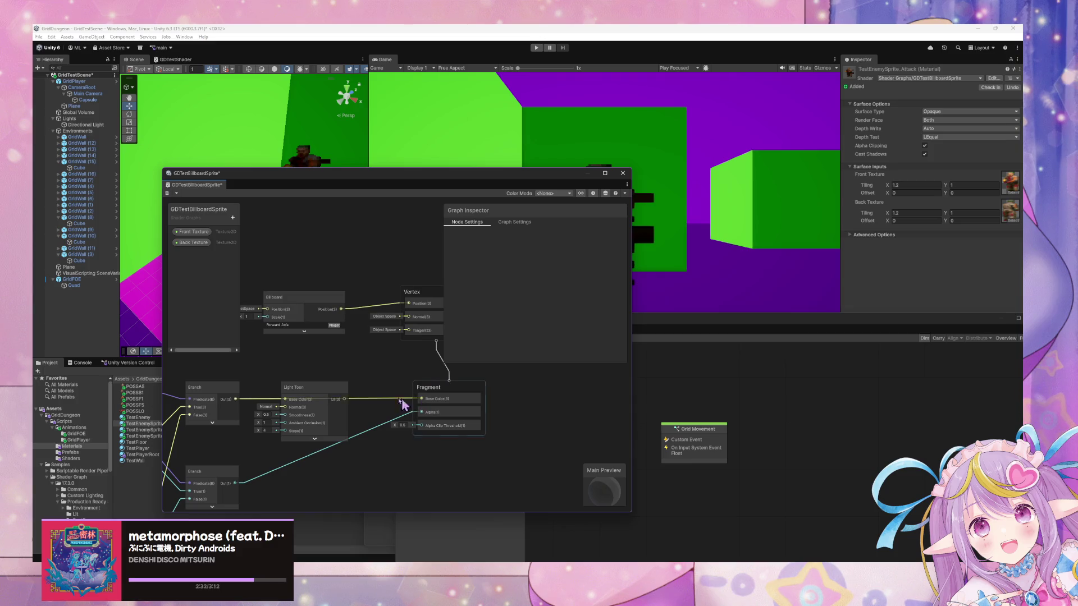
left_click(303, 388)
key("Delete")
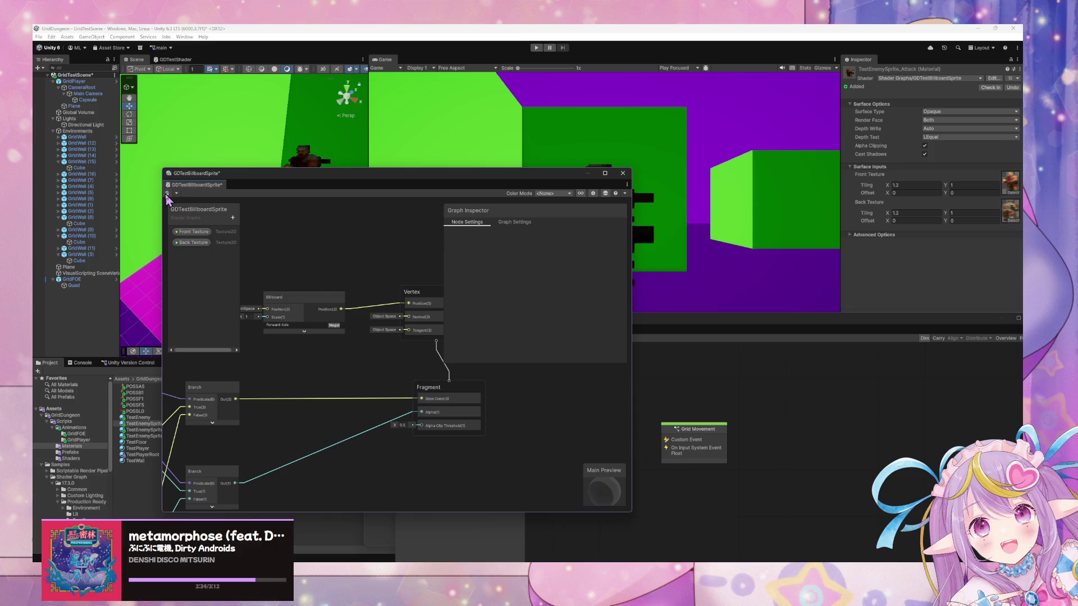
left_click(167, 193)
mouse_move(365, 176)
left_mouse_down()
mouse_move(427, 230)
mouse_move(549, 380)
left_mouse_up()
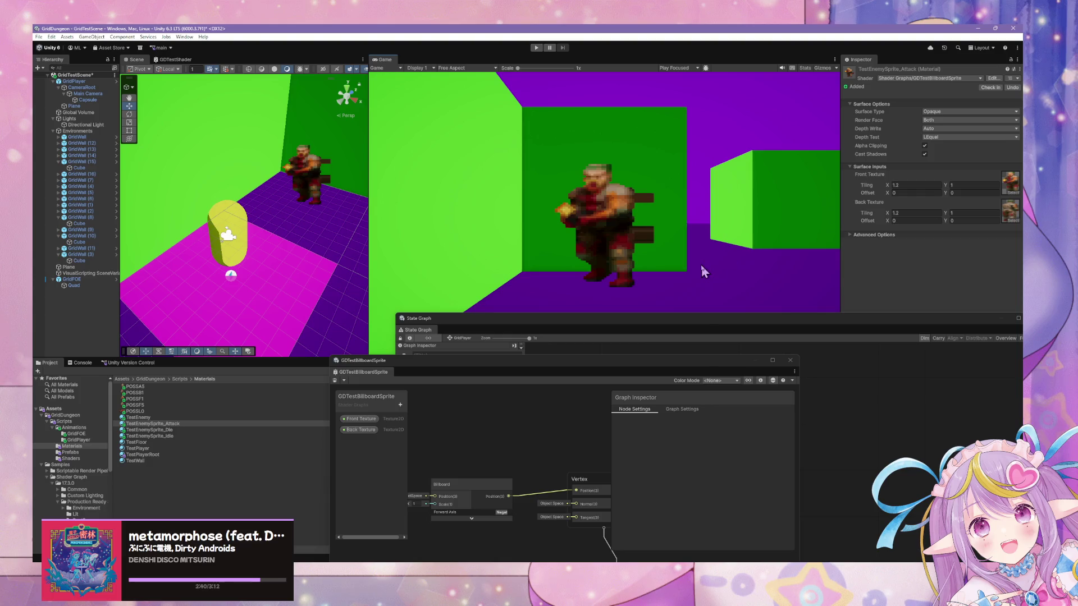
Step: Set the back texture Tiling X back to 1
left_click(905, 213)
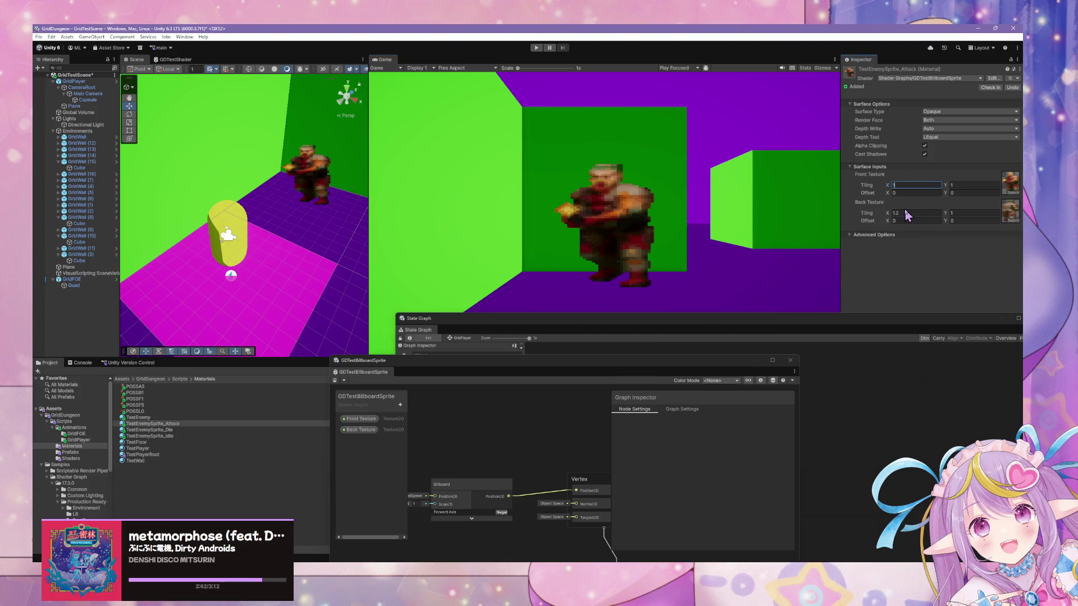
type("1")
left_click(913, 185)
Step: Set front Tiling X to 1, then open possa.aseprite from recent files and enlarge Aseprite's window
type("1")
key("alt+Tab")
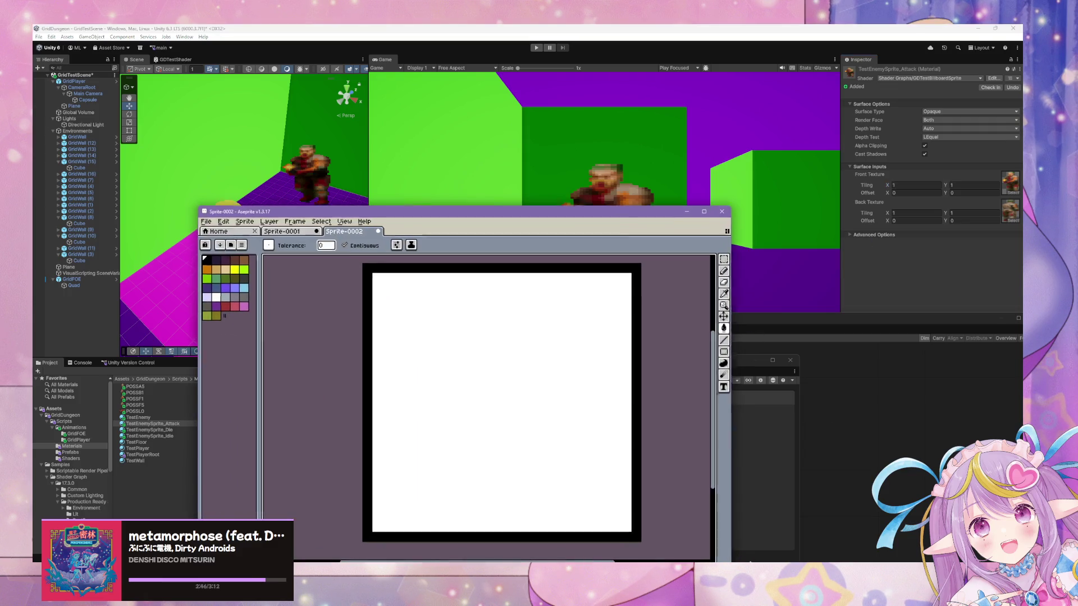
left_click(205, 221)
mouse_move(264, 249)
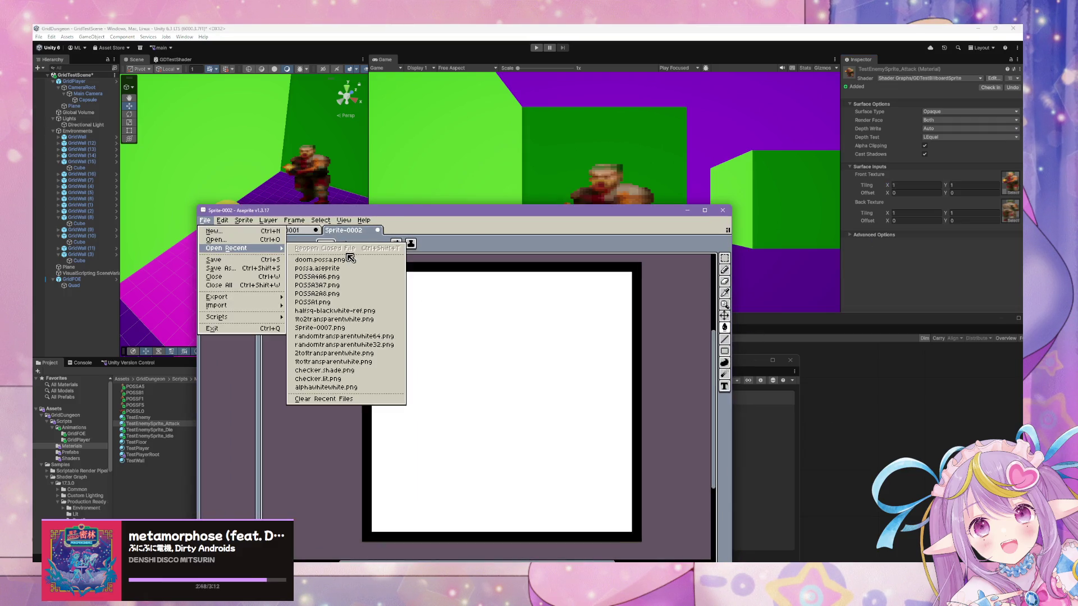
left_click(349, 269)
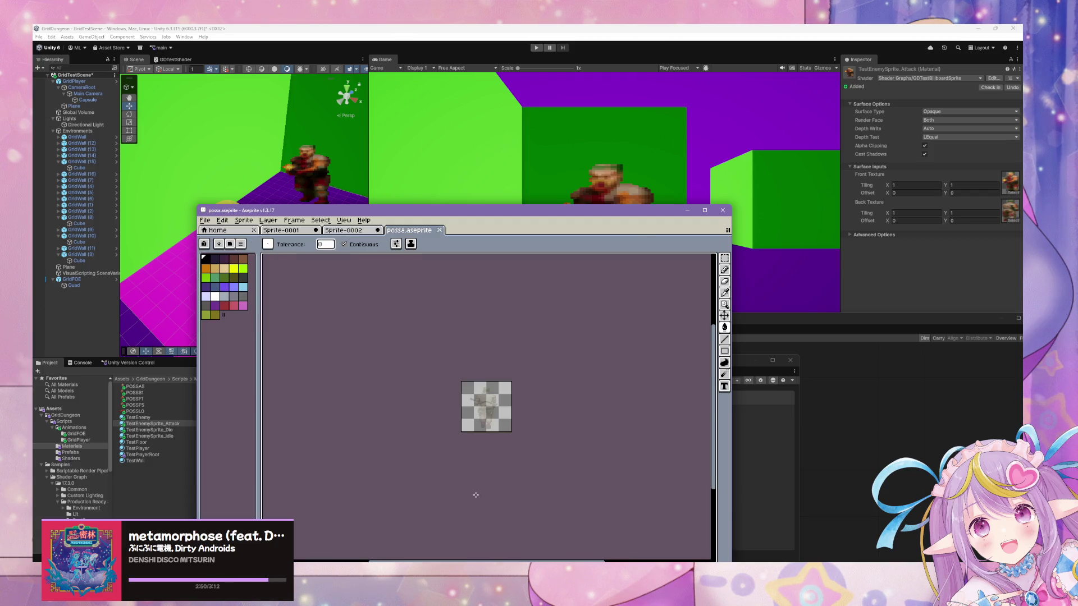
scroll(509, 367, "up", 4)
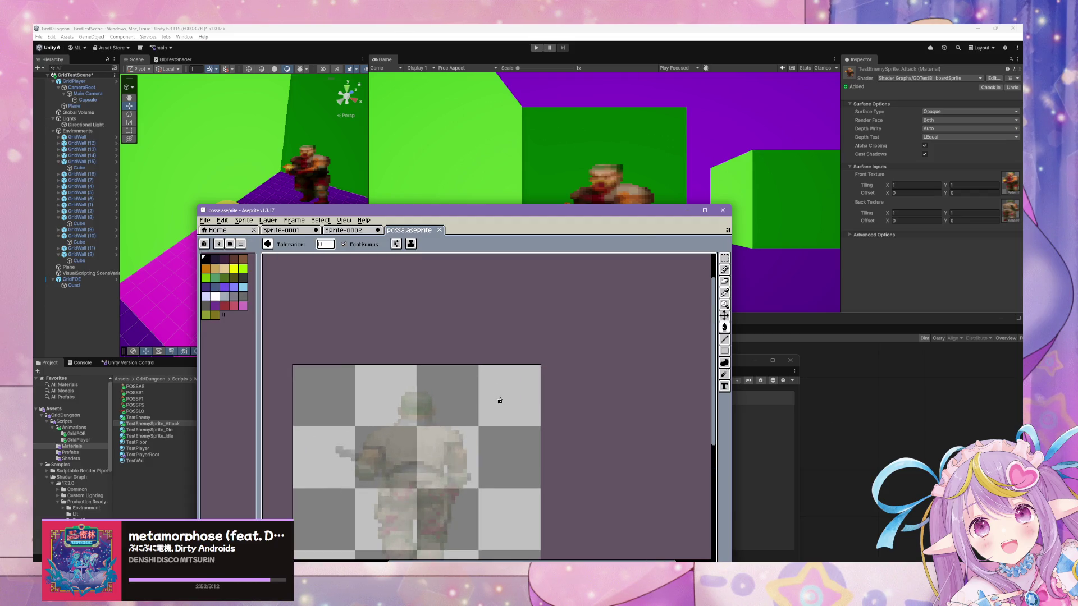
scroll(498, 402, "down", 3)
left_click_drag(630, 217, 752, 82)
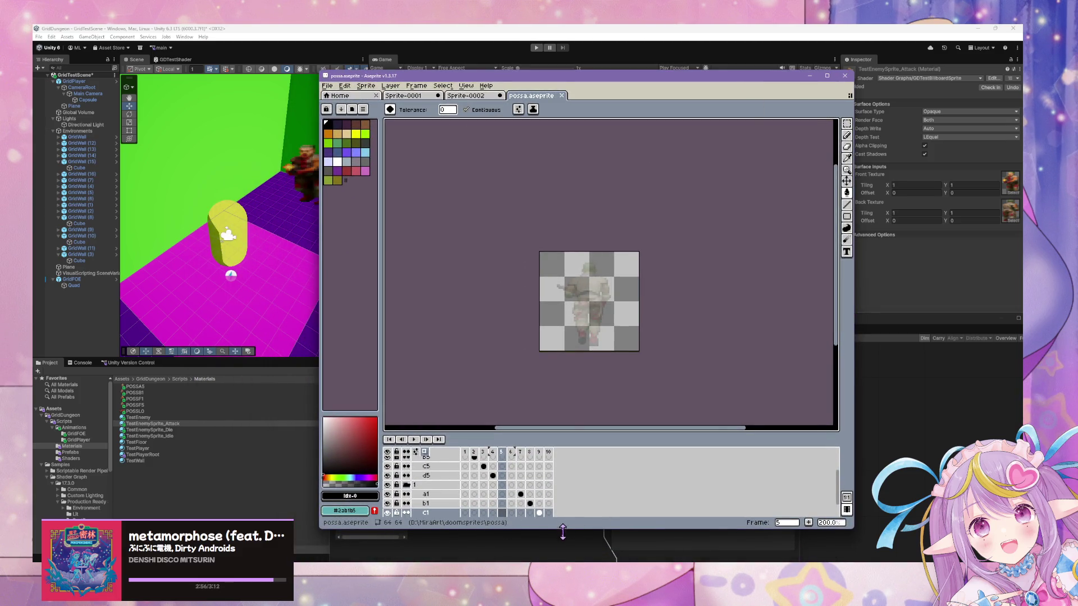
left_click_drag(563, 532, 562, 561)
left_click_drag(574, 459, 574, 379)
Step: Check possa's current dimensions in Sprite Size, leaving them unchanged
left_click(327, 86)
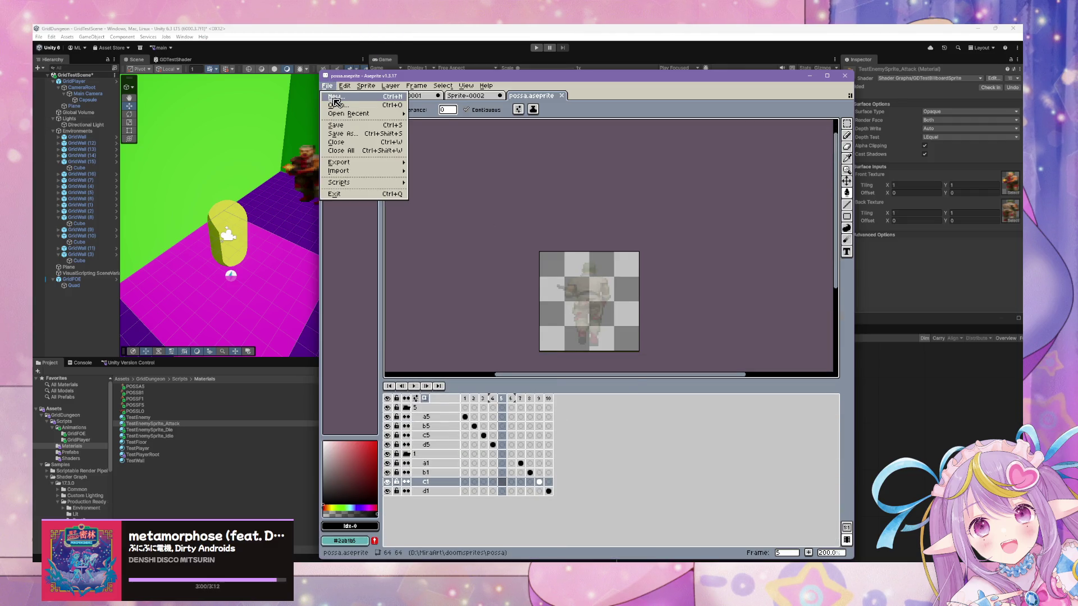
left_click(335, 98)
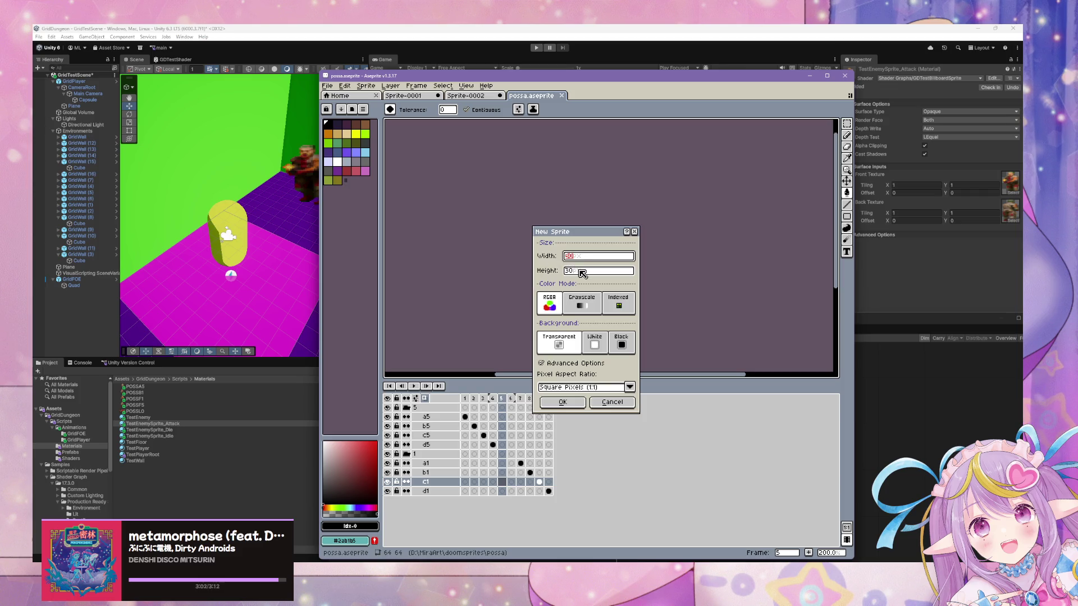
left_click(623, 403)
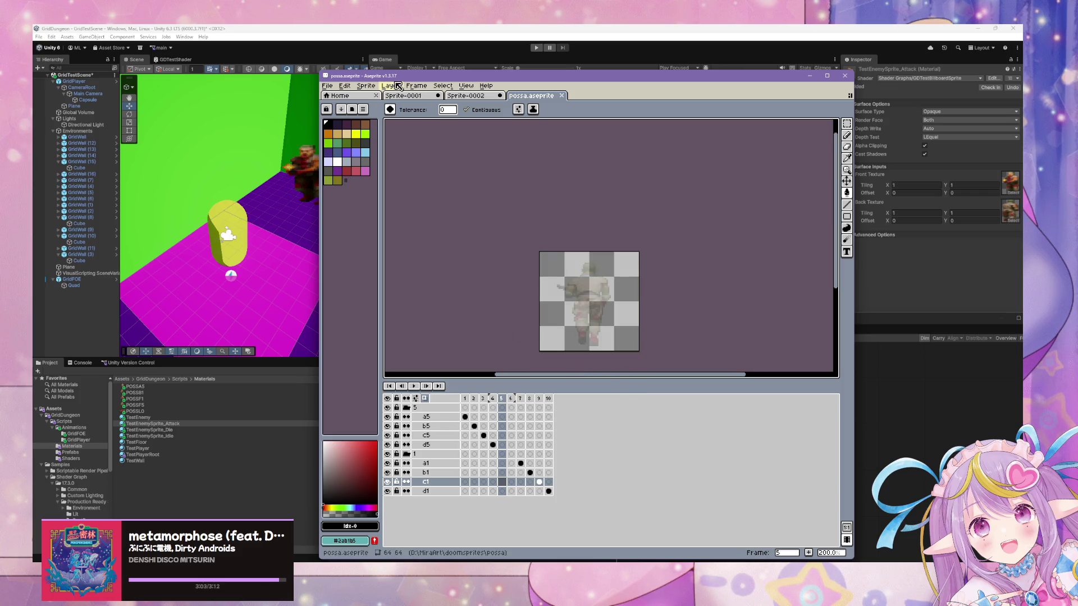
left_click(344, 86)
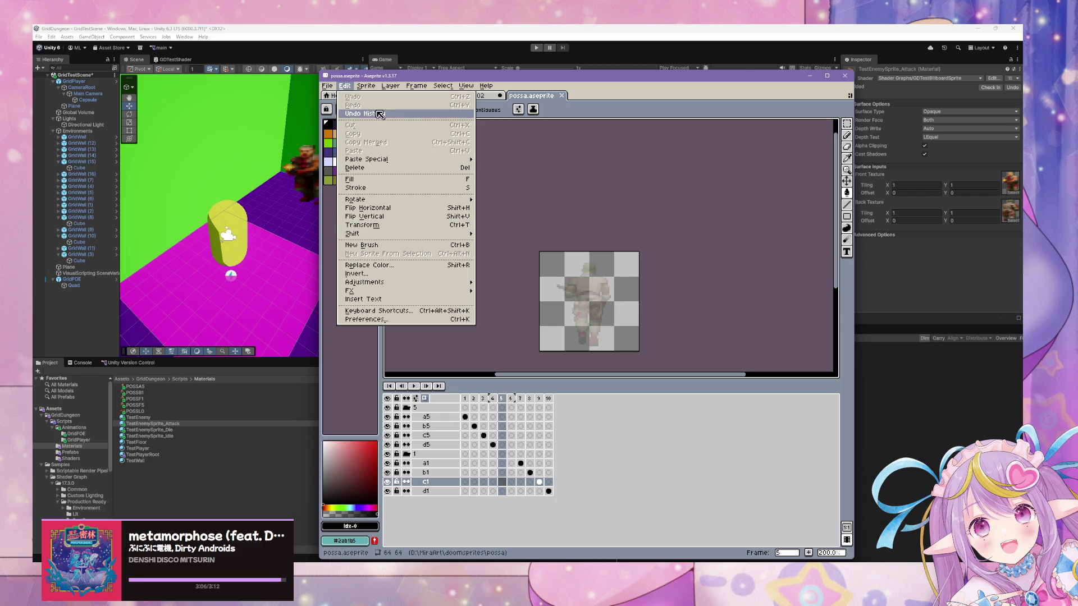
left_click(366, 85)
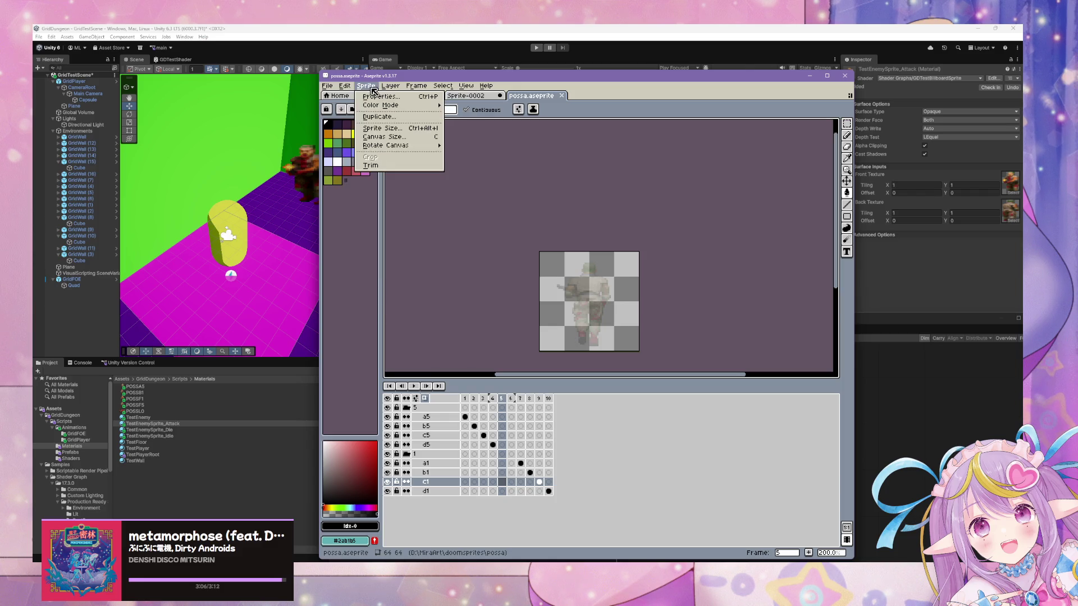
left_click(405, 133)
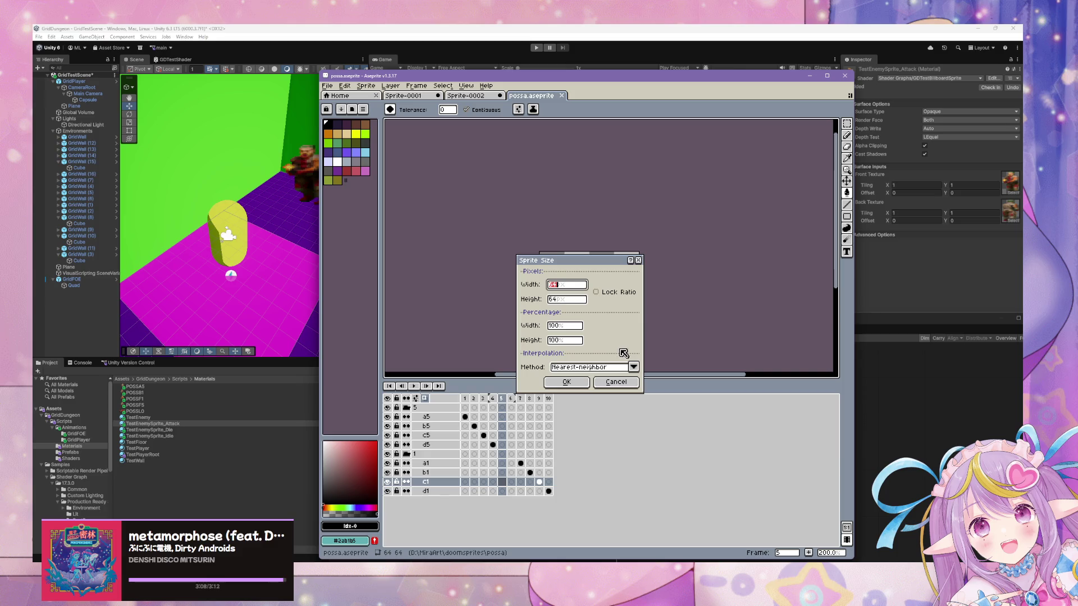
left_click(617, 382)
Step: Create a new 64×64 transparent sprite
left_click(327, 85)
left_click(344, 97)
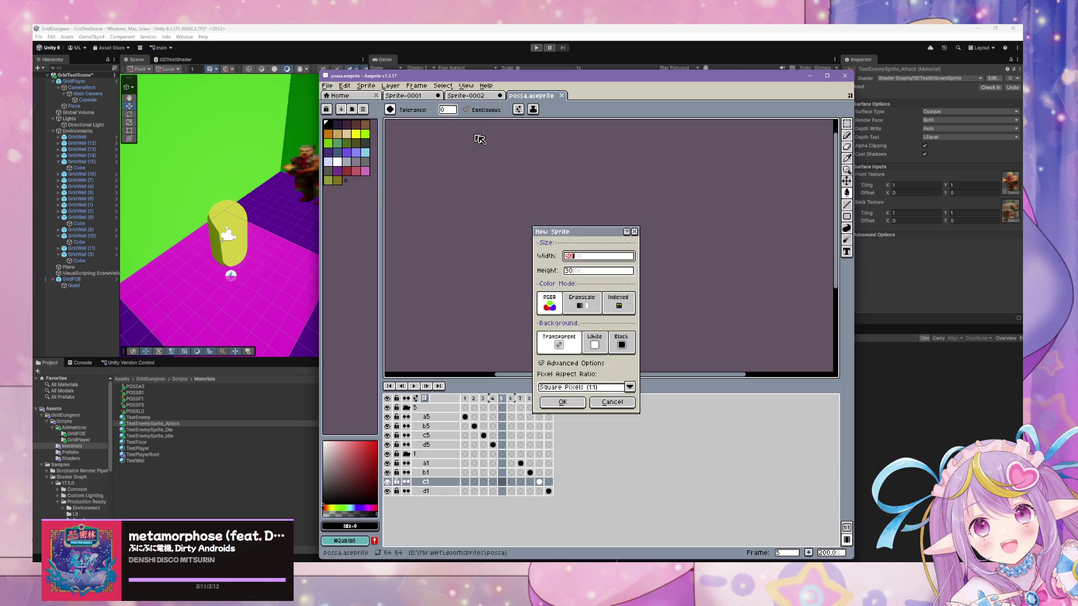
left_click(582, 274)
type("64")
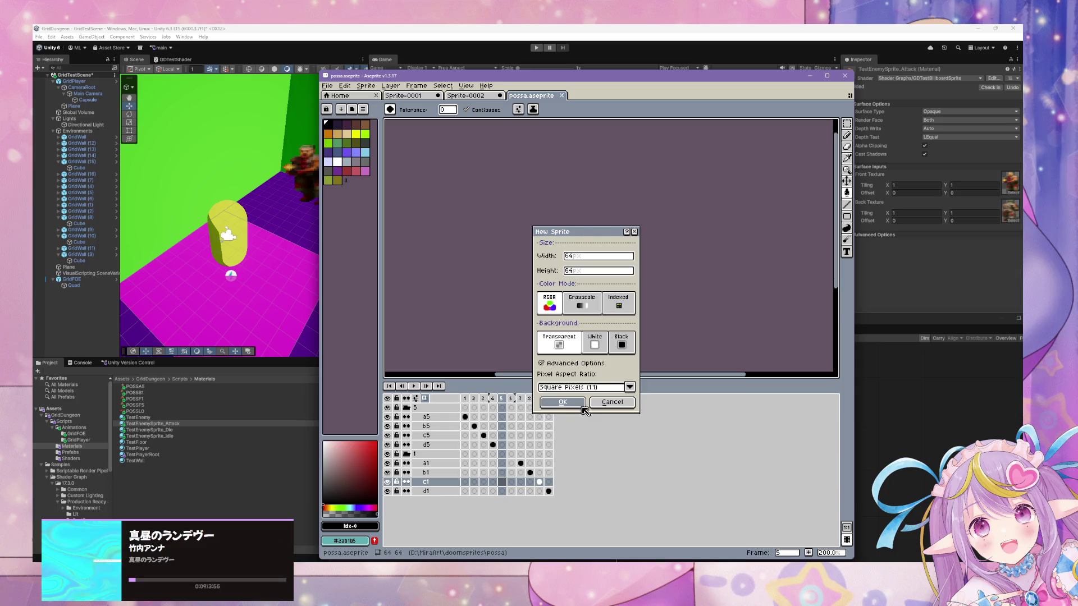
left_click(579, 404)
Step: Select the paint bucket tool and open the export dialog's file chooser for the output location
key("g")
scroll(620, 251, "up", 4)
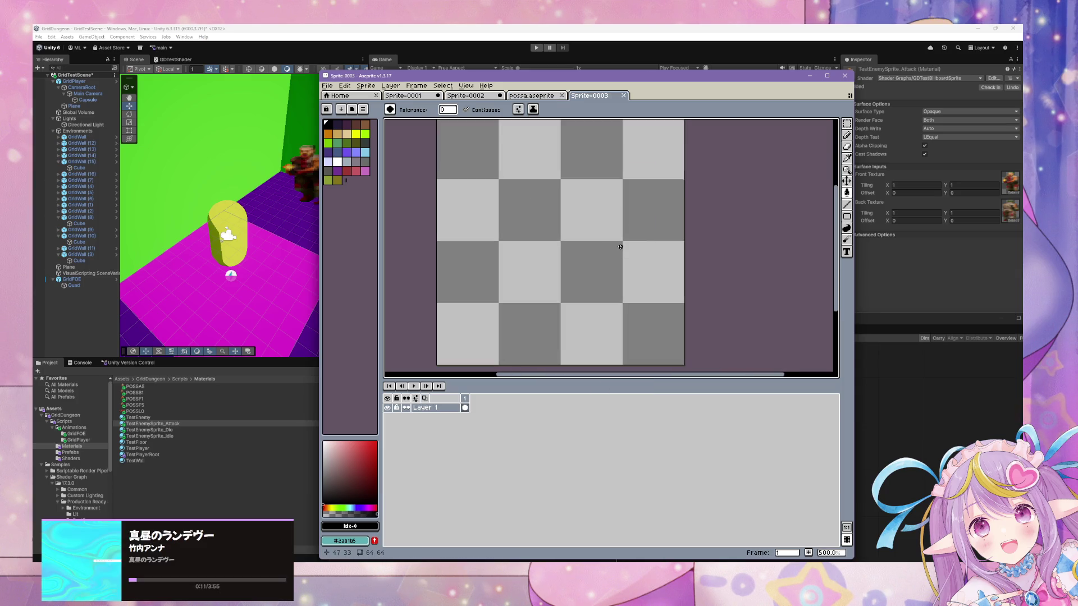
mouse_move(376, 603)
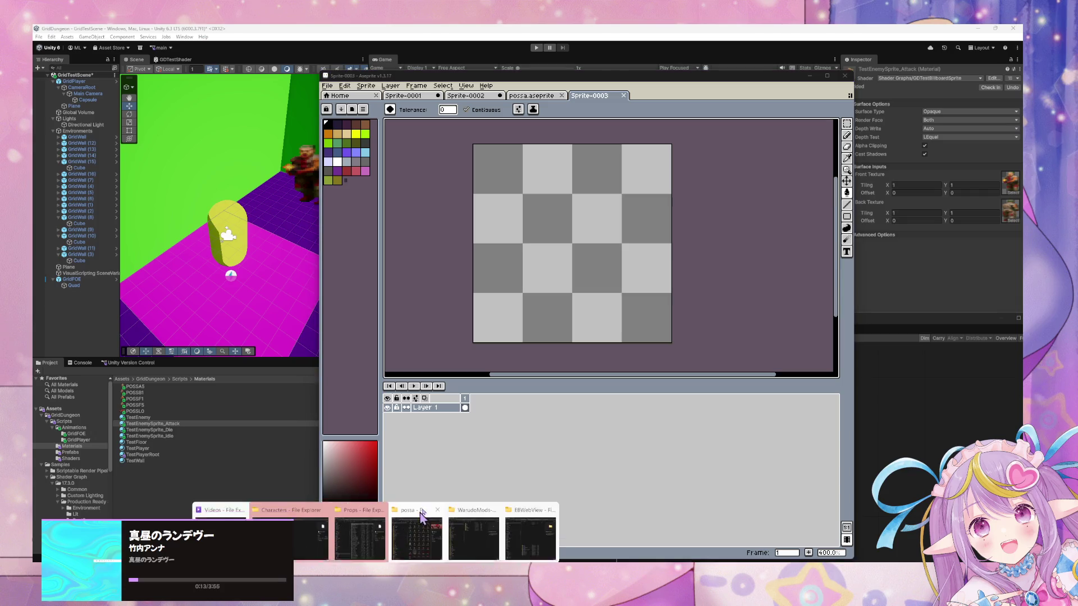
left_click(418, 525)
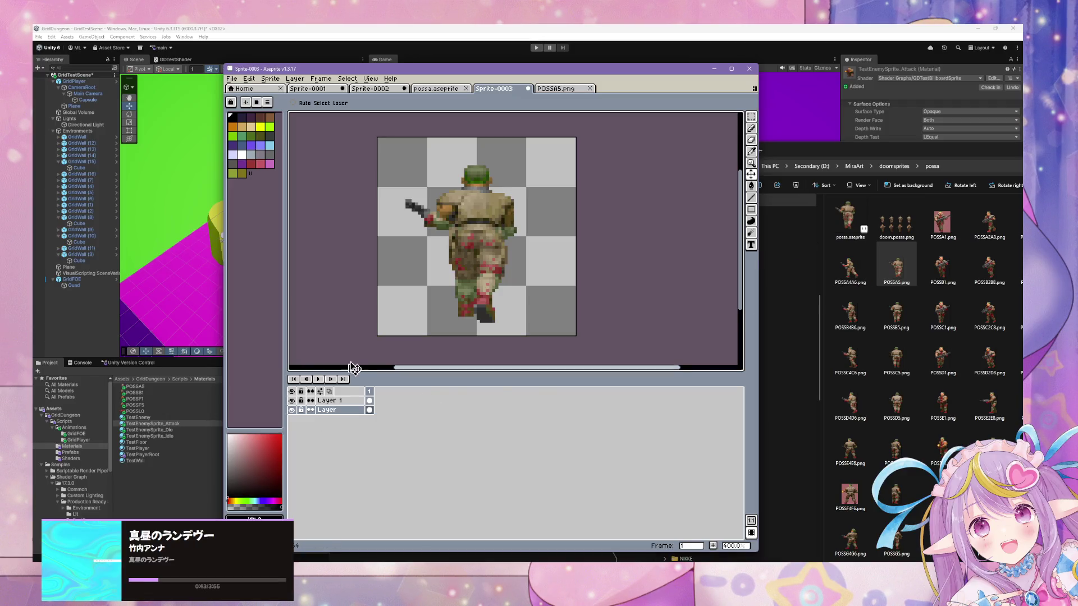
key("ctrl+alt+shift+s")
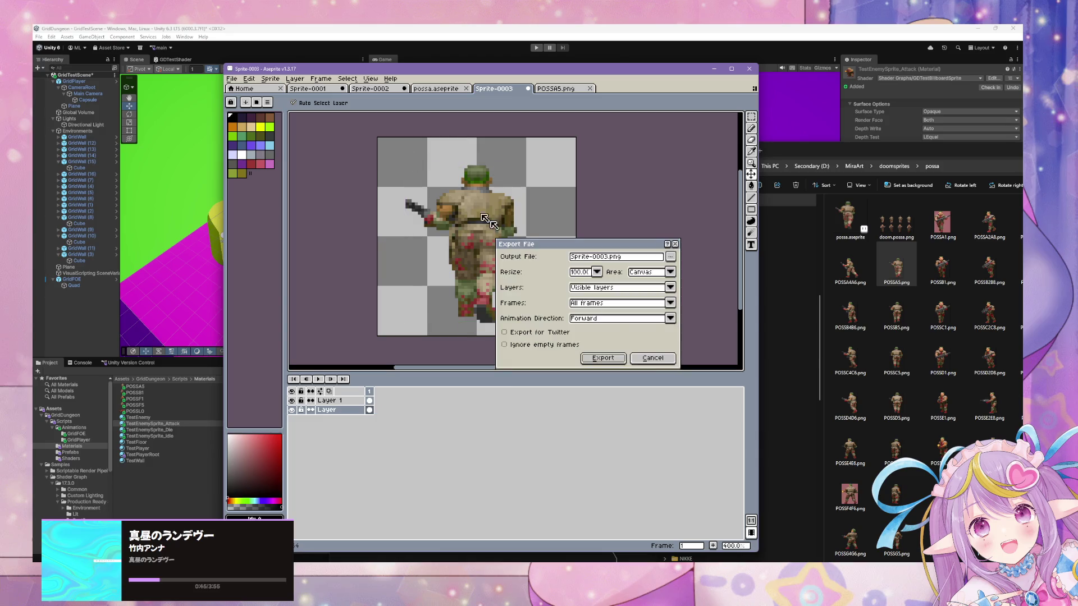
left_click(671, 257)
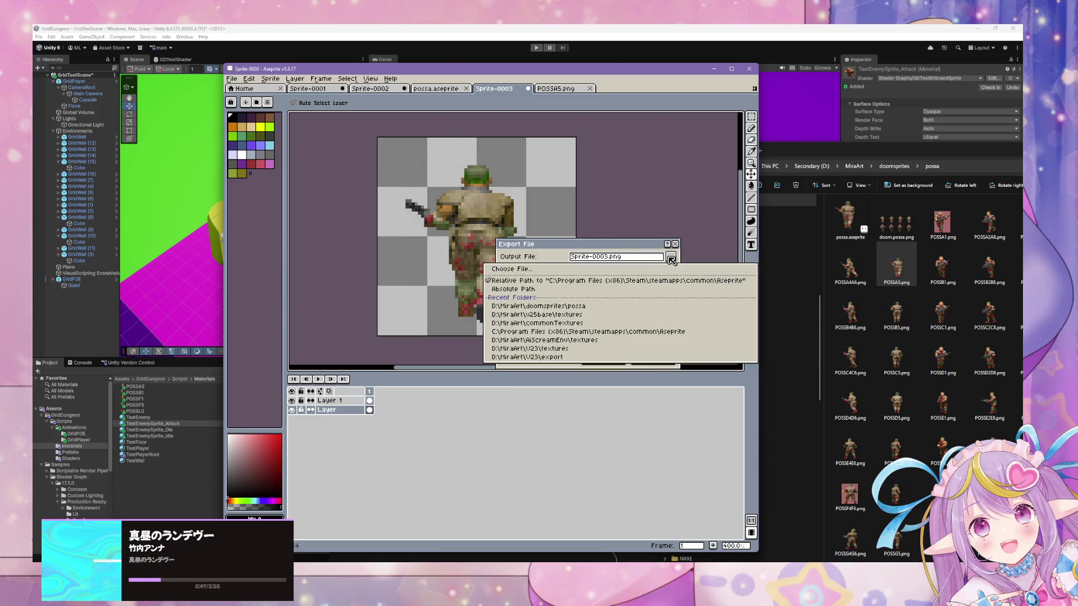
left_click(673, 259)
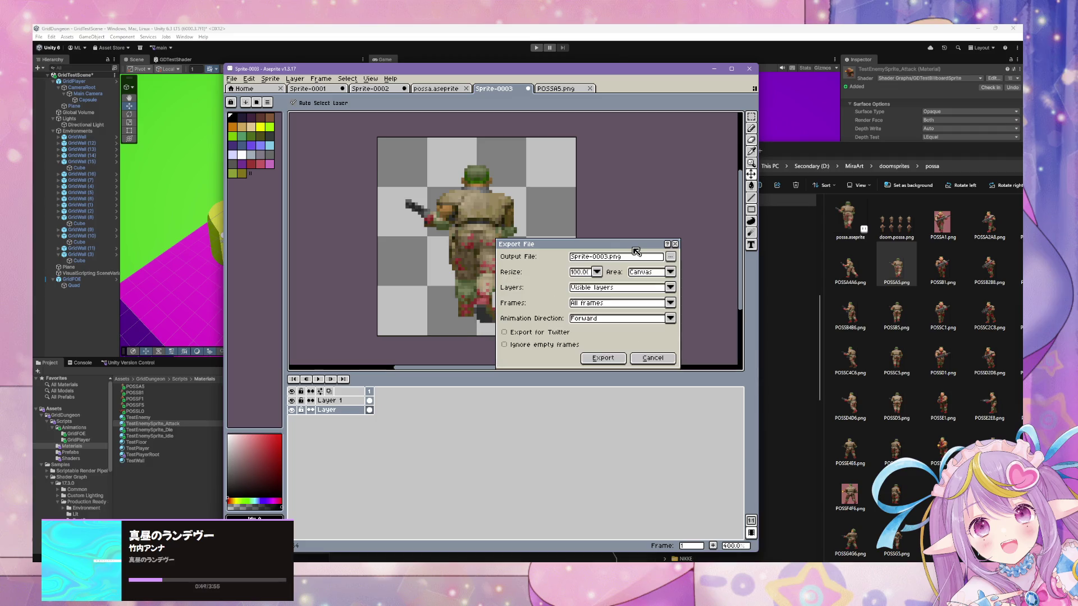
left_click(671, 257)
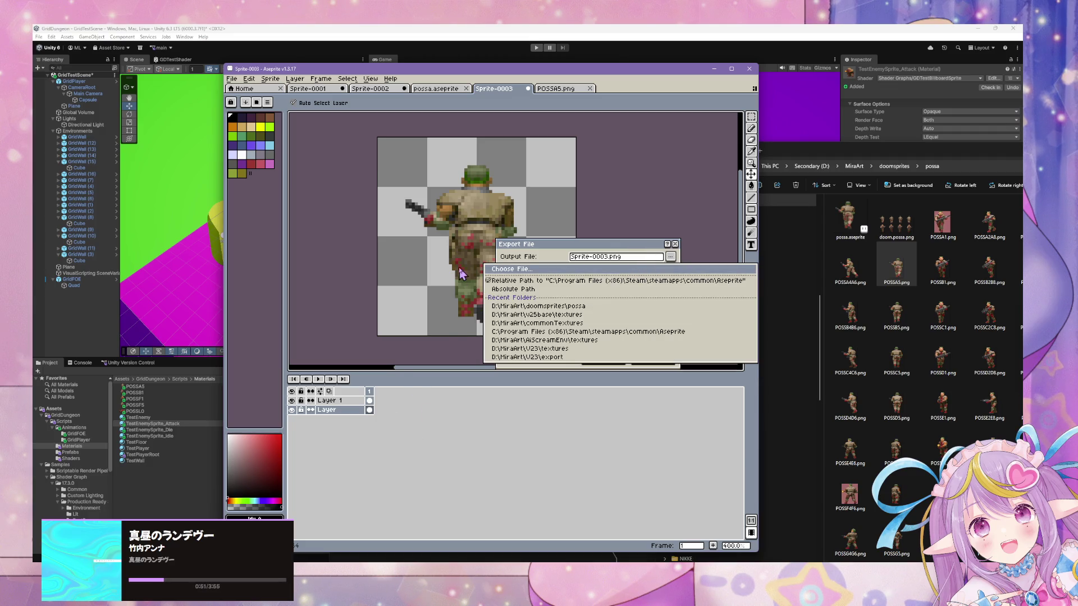
left_click(637, 333)
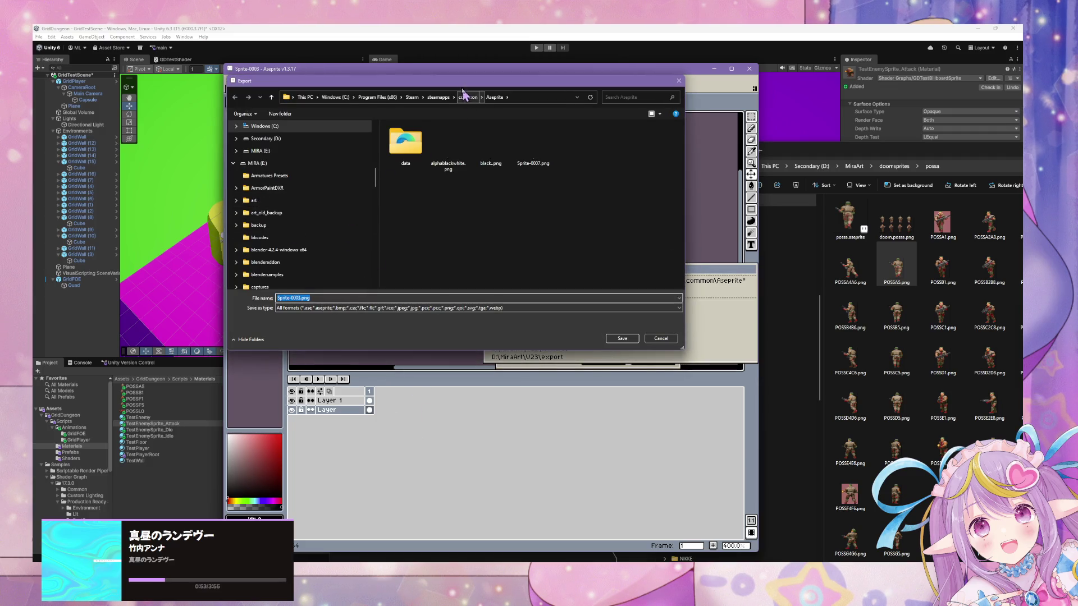
Step: Navigate to GridDungeon's Assets/GridDungeon/Scripts/Materials folder
scroll(297, 178, "up", 5)
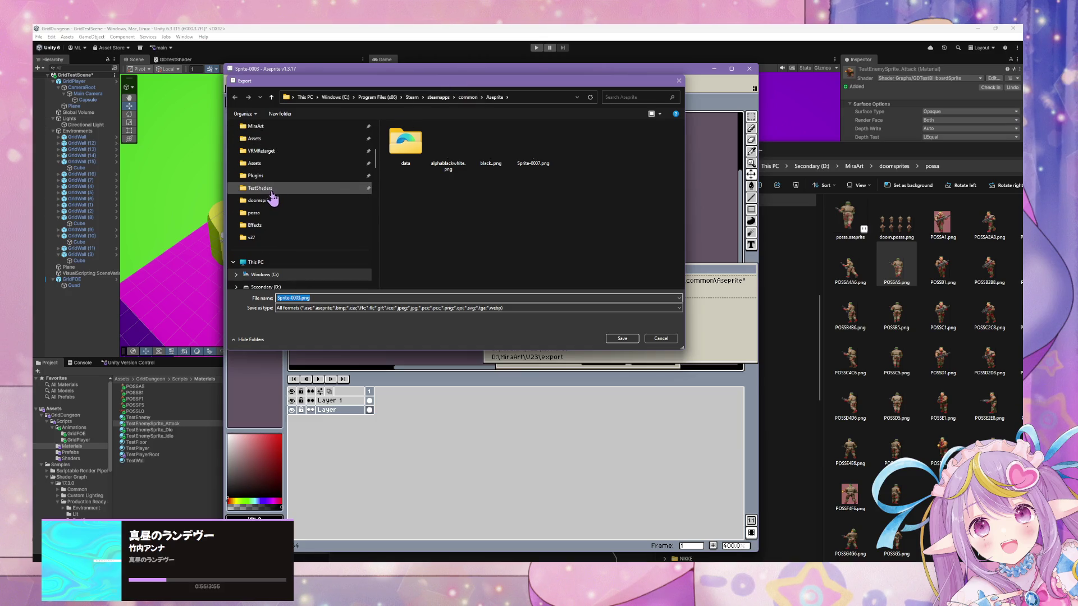
left_click(285, 190)
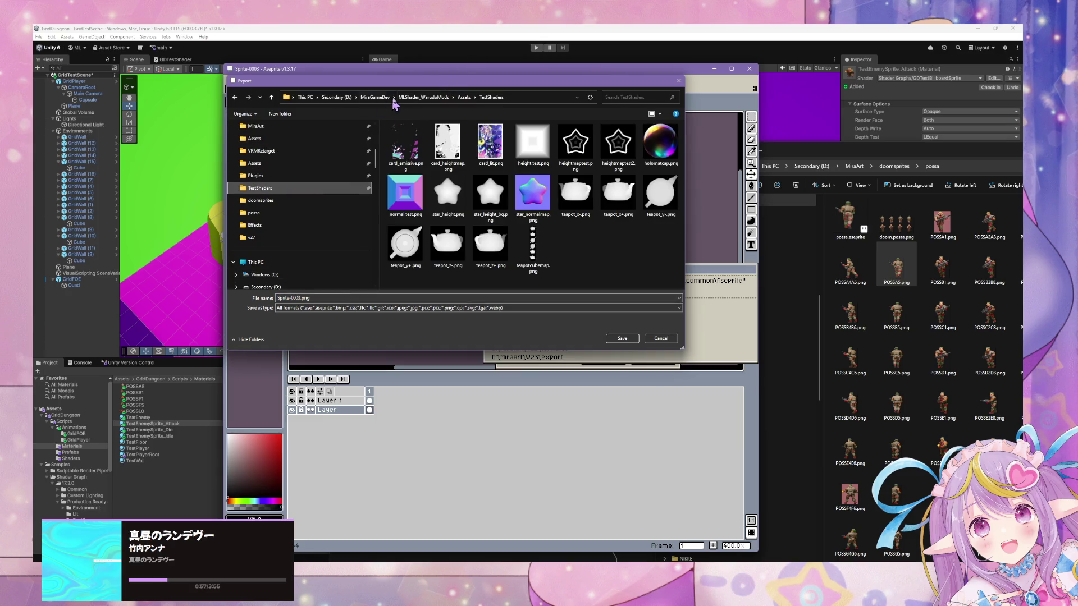
left_click(375, 100)
double_click(426, 137)
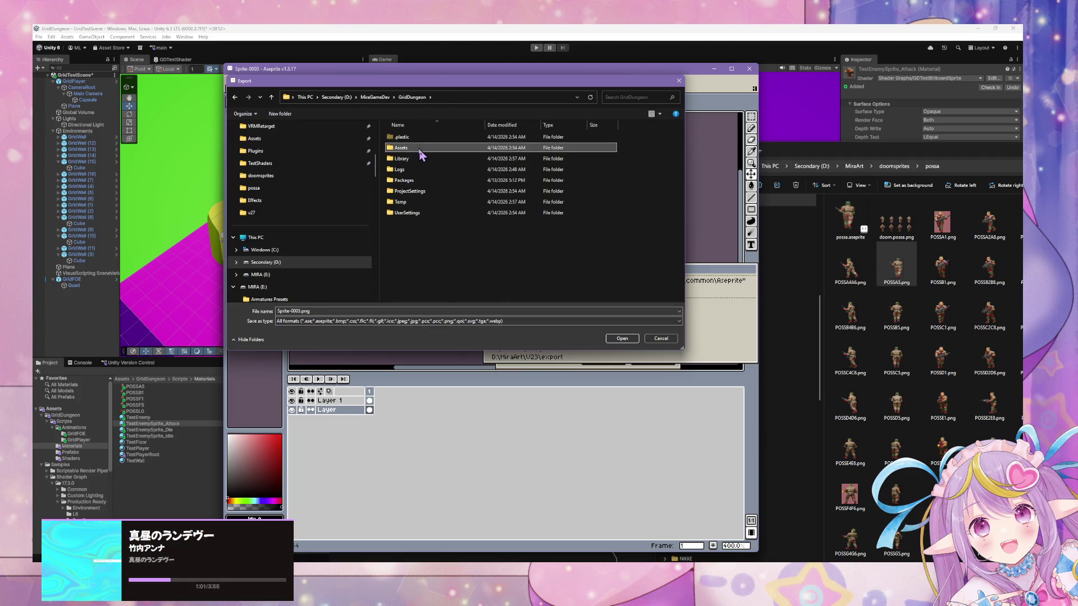
double_click(418, 148)
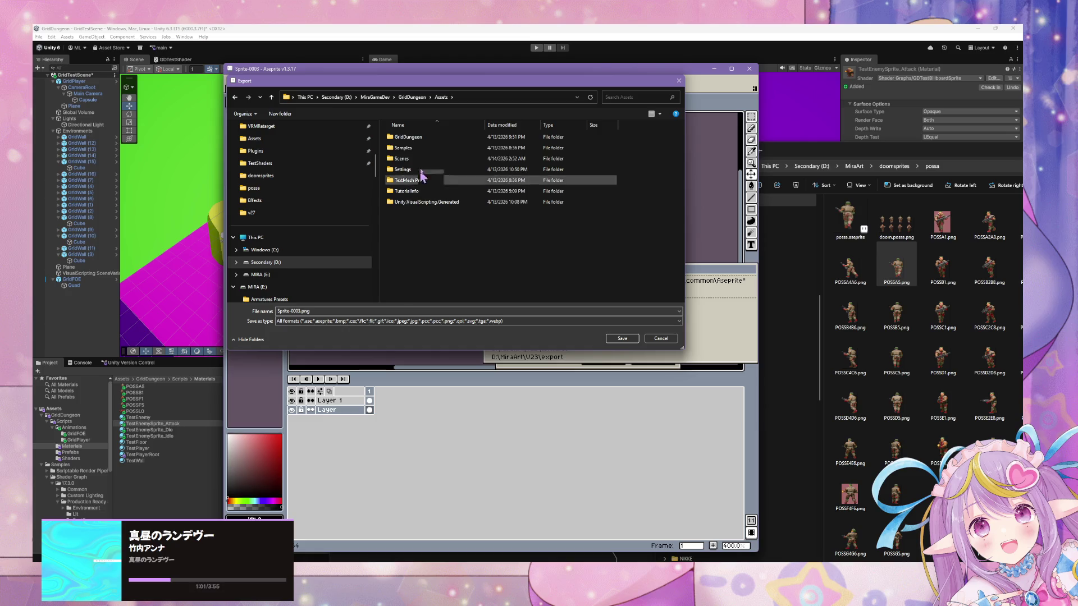
double_click(425, 138)
left_click(272, 98)
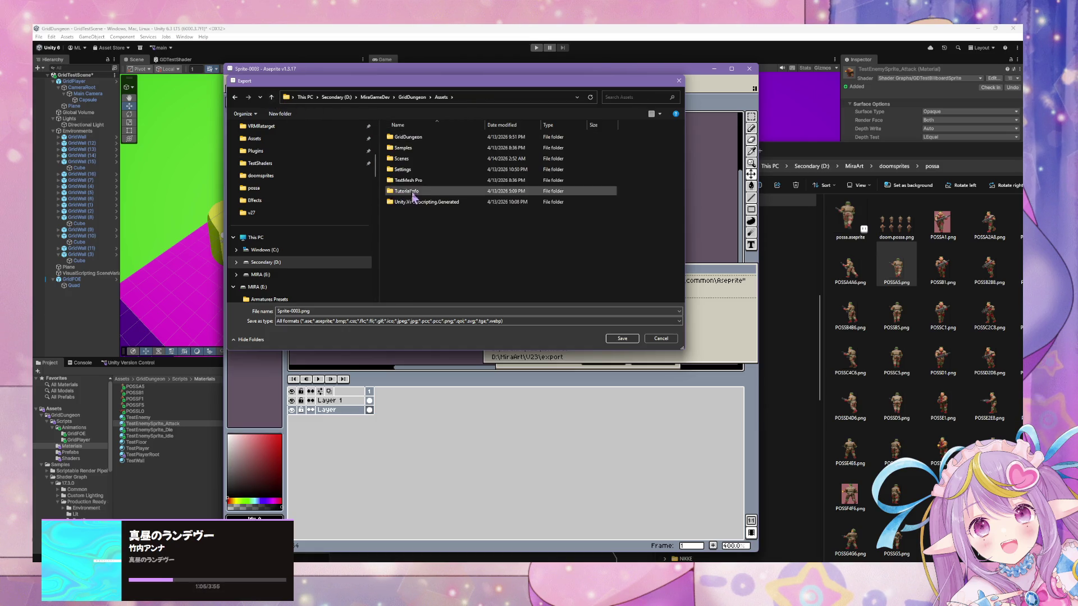
double_click(427, 138)
left_click(407, 140)
double_click(406, 139)
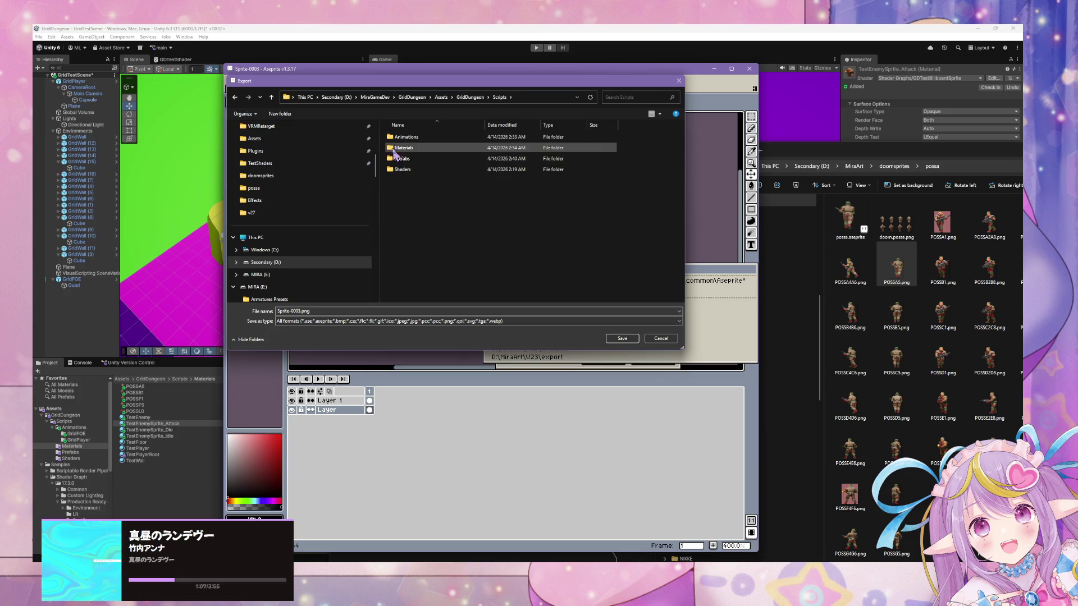
double_click(403, 151)
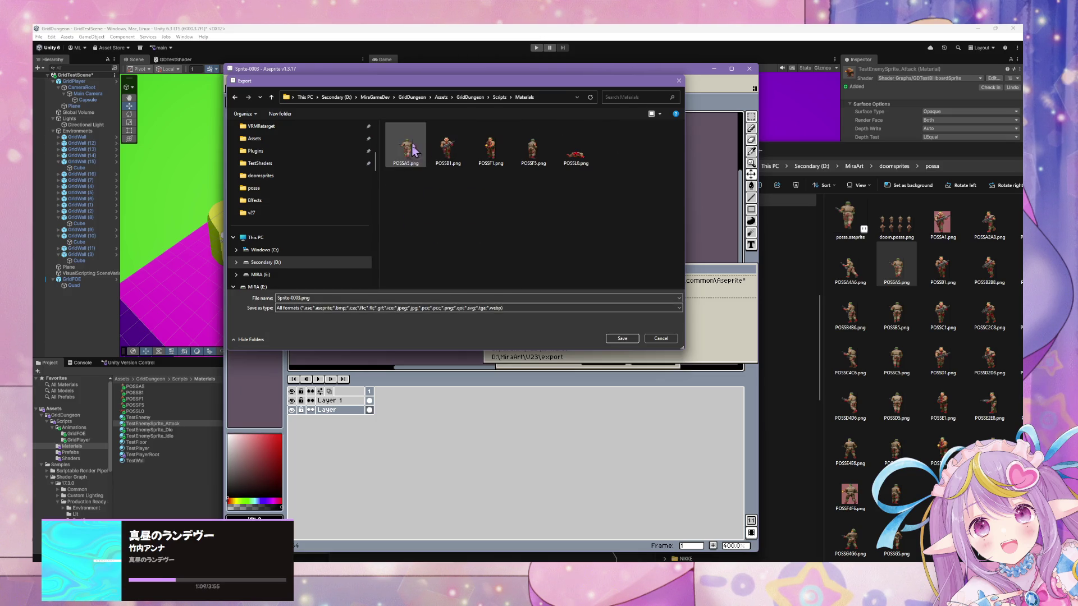
Step: Export over POSSA5.png, confirming the replacement and saving as PNG without layers
mouse_move(432, 85)
left_mouse_down()
mouse_move(644, 338)
mouse_move(653, 185)
mouse_move(634, 180)
left_mouse_up()
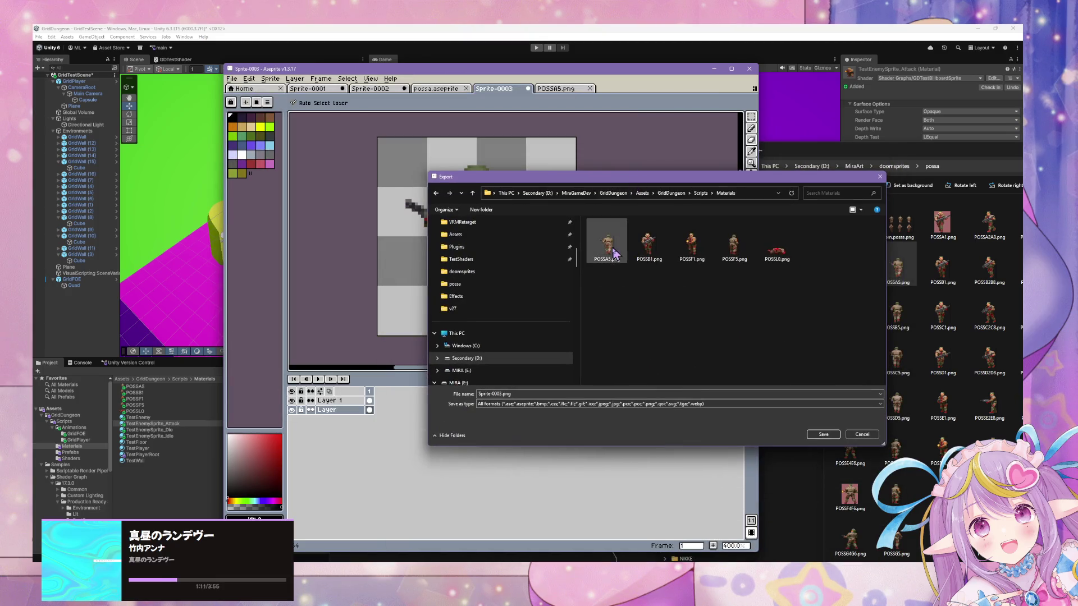
double_click(613, 246)
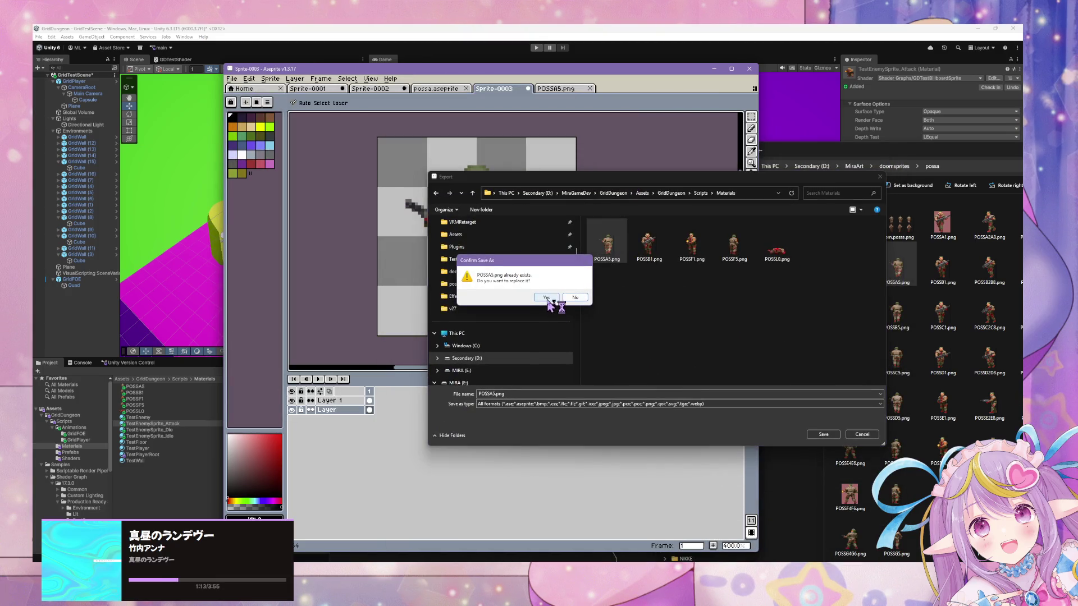
left_click(566, 296)
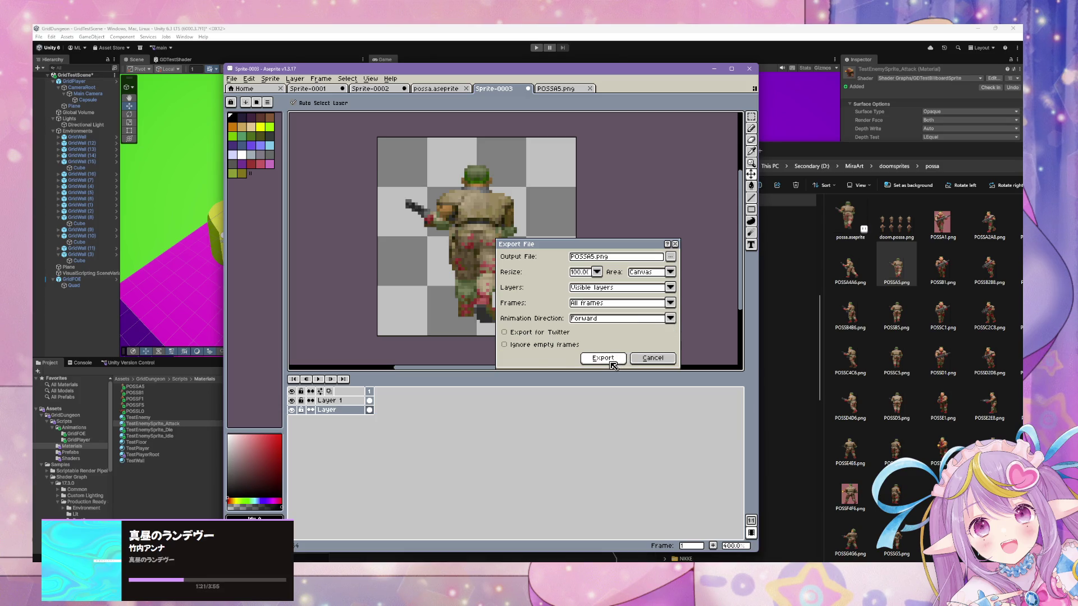
left_click(613, 365)
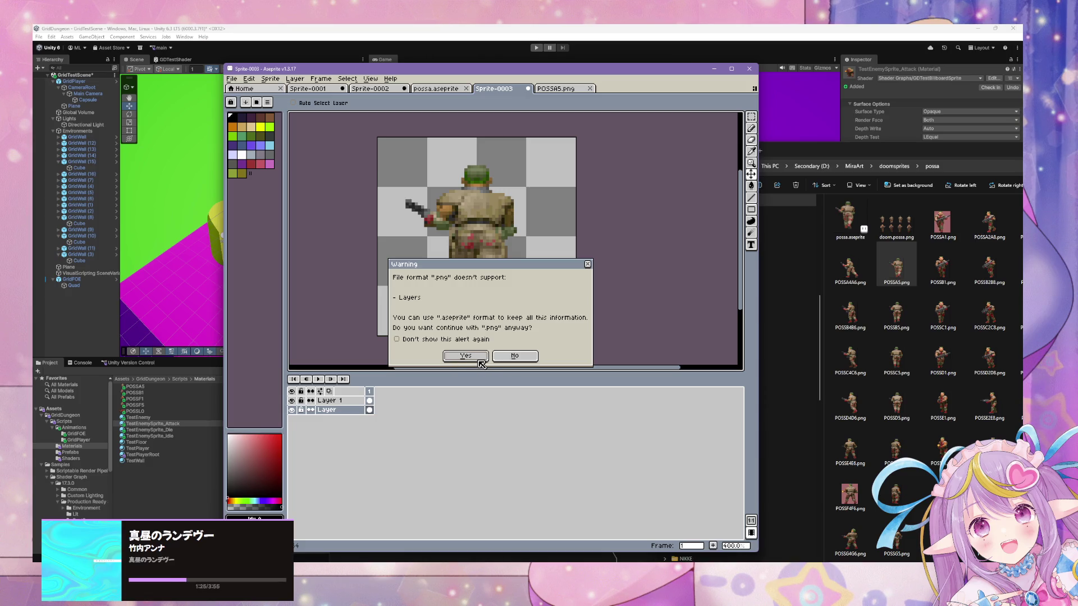
left_click(479, 361)
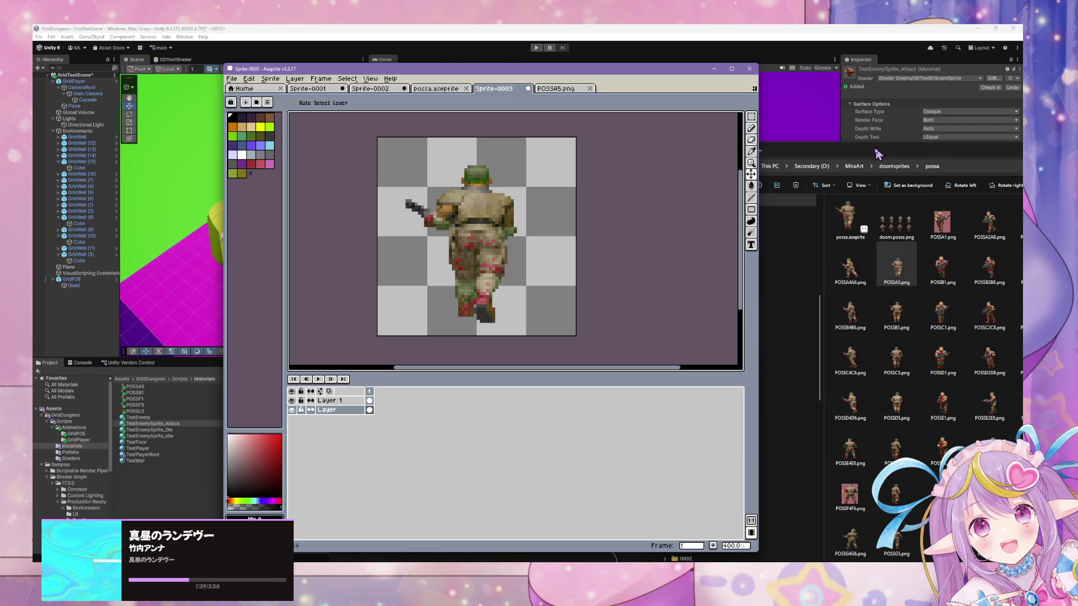
left_click_drag(877, 154, 826, 160)
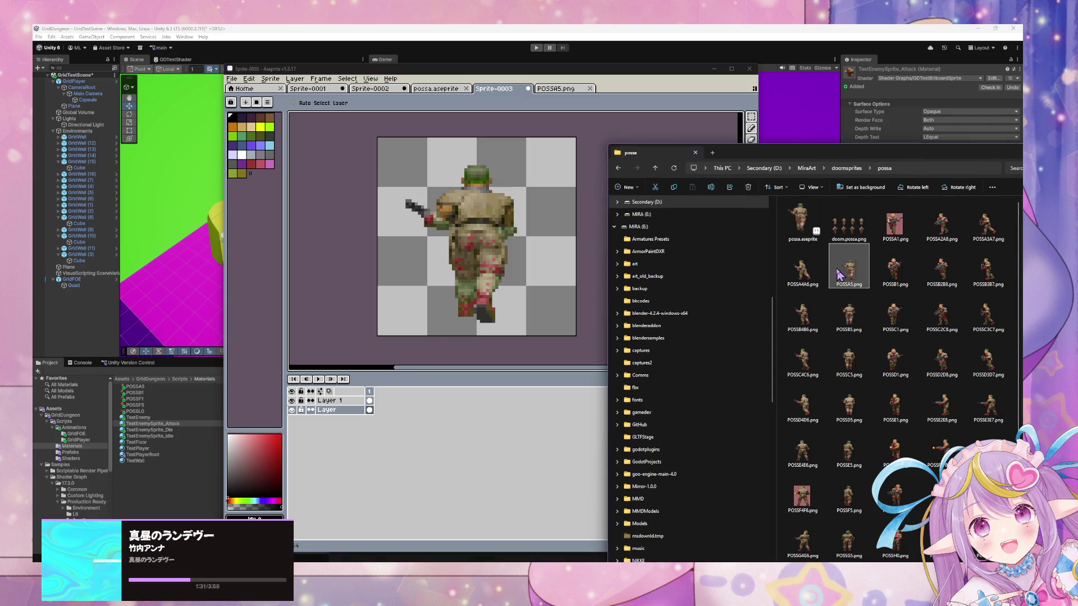
Step: Import POSSB1.png as a layer and align it over the original soldier
left_click(840, 274)
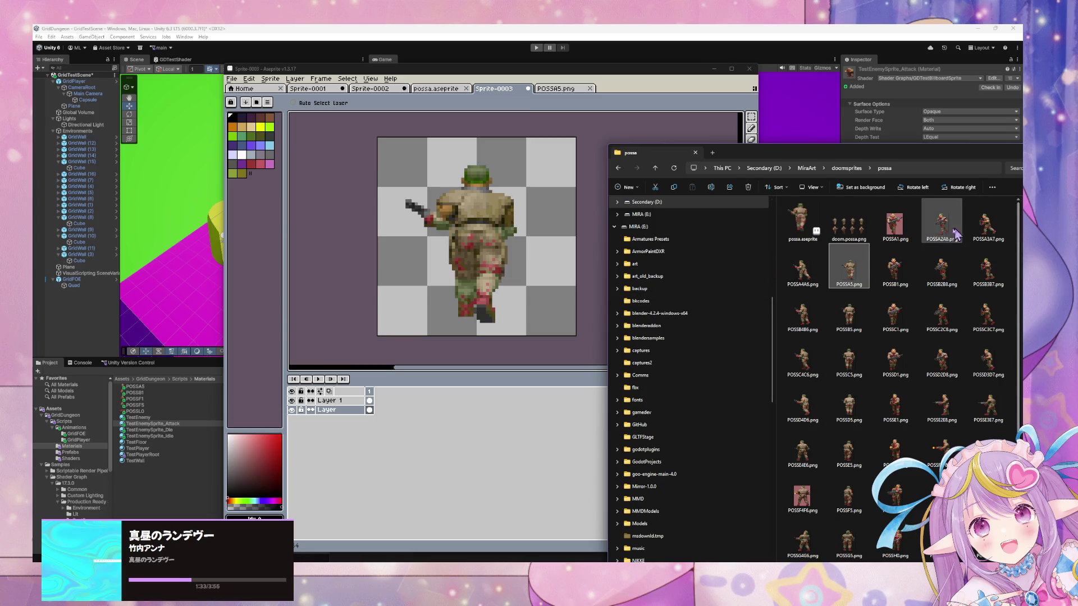
left_click(894, 266)
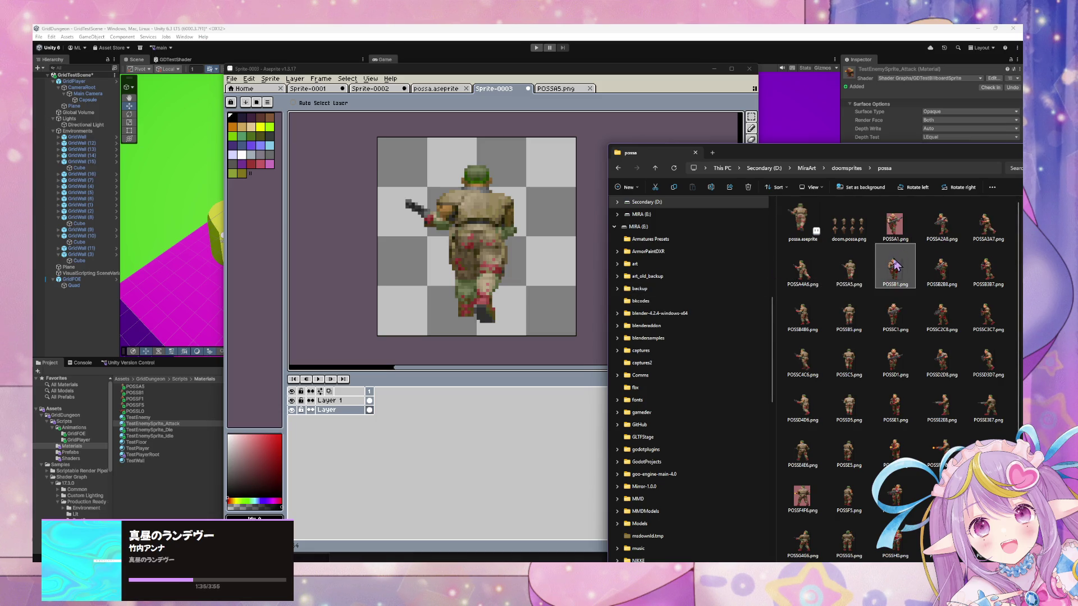
mouse_move(894, 266)
left_mouse_down()
mouse_move(513, 258)
mouse_move(840, 248)
mouse_move(339, 444)
mouse_move(337, 428)
left_mouse_up()
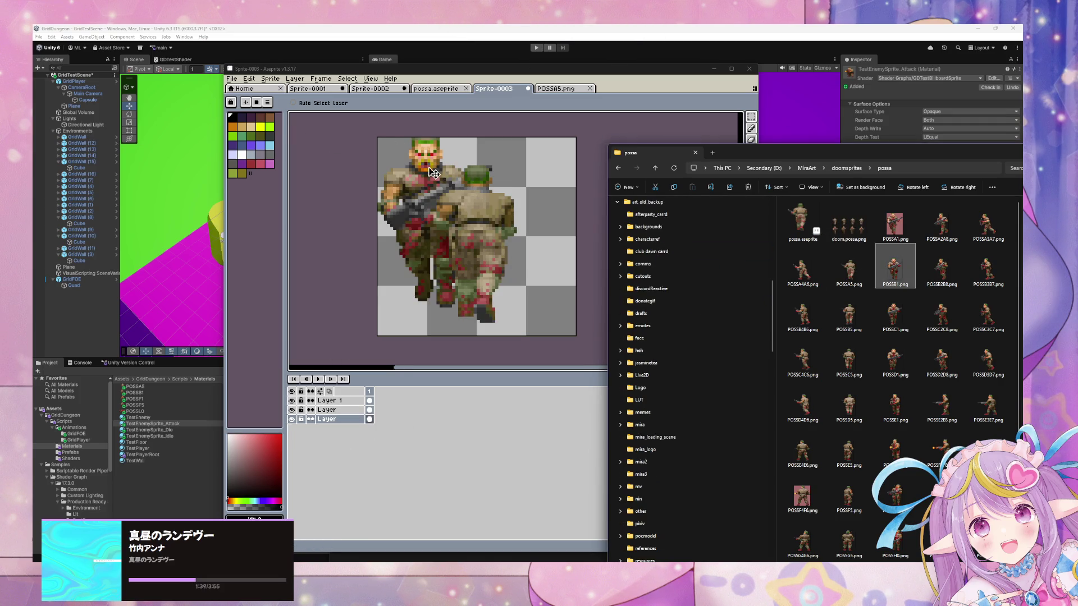
mouse_move(434, 173)
left_mouse_down()
mouse_move(498, 189)
mouse_move(473, 191)
mouse_move(550, 189)
mouse_move(510, 187)
left_mouse_up()
mouse_move(849, 269)
left_mouse_down()
mouse_move(570, 234)
mouse_move(419, 196)
mouse_move(451, 209)
left_mouse_up()
left_click(589, 89)
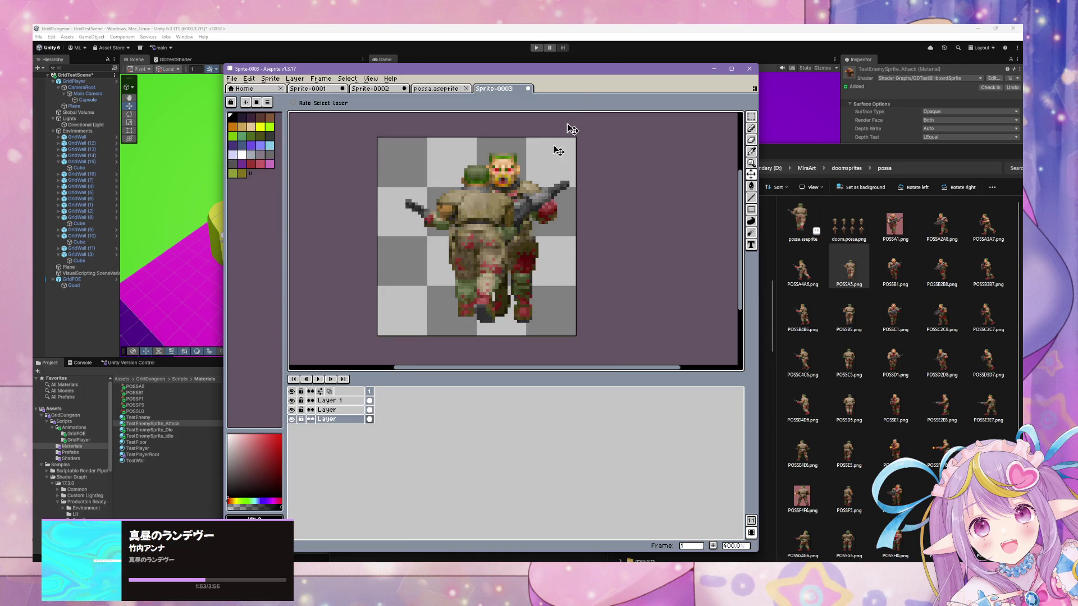
mouse_move(544, 216)
left_mouse_down()
mouse_move(543, 236)
mouse_move(551, 226)
mouse_move(512, 210)
mouse_move(518, 225)
left_mouse_up()
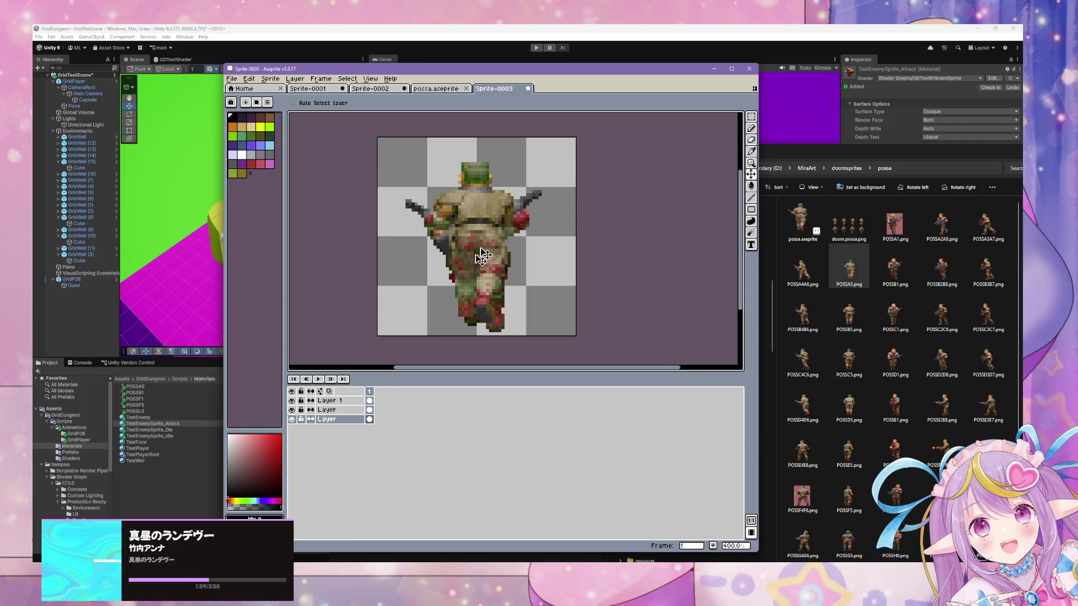
Step: Hide the back-view layer so the front-facing soldier shows
left_click(292, 410)
left_click(292, 410)
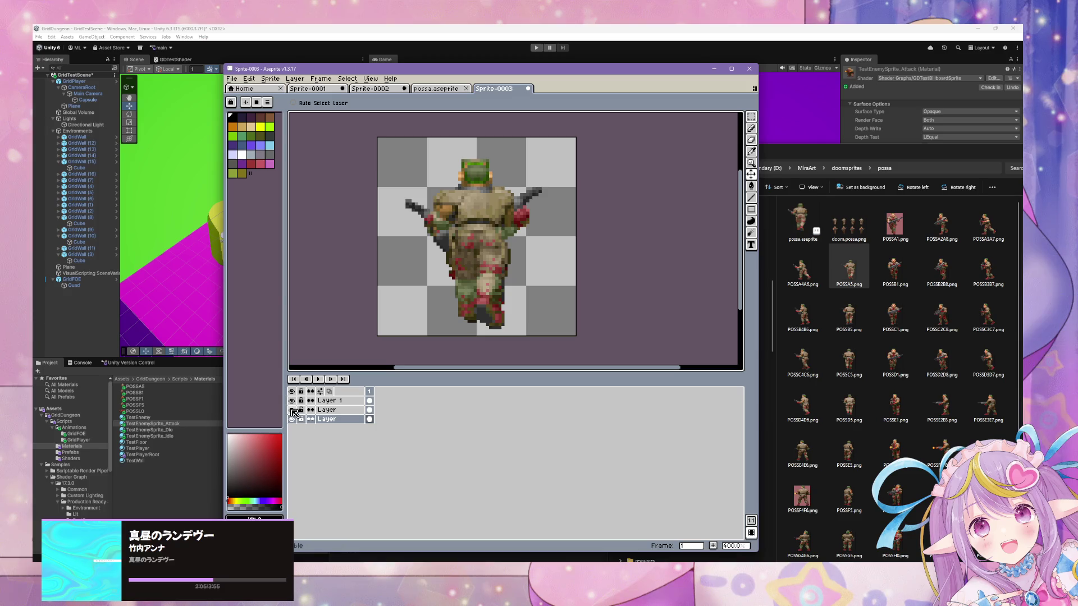
left_click(292, 409)
key("ctrl+shift+e")
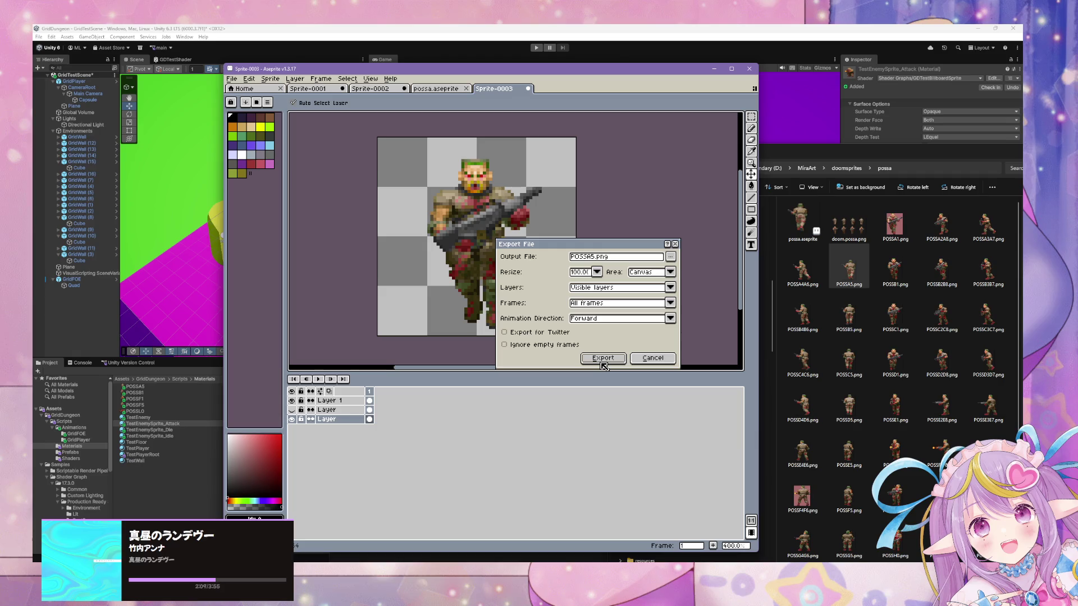
Step: Export the front soldier over POSSB1.png in Materials as flat PNG, then hide its layer
left_click(670, 257)
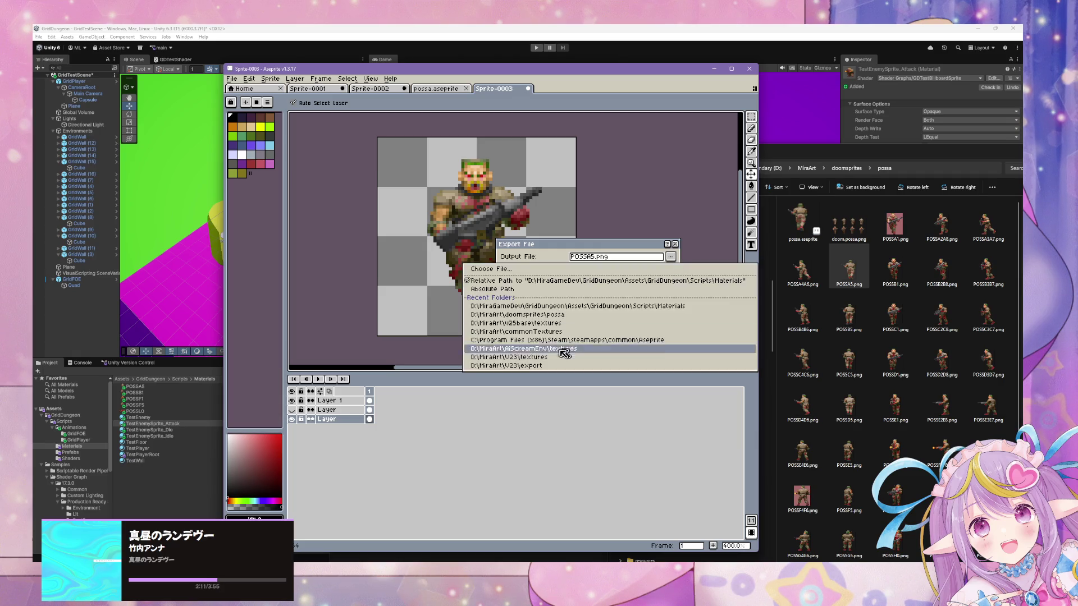
left_click(483, 269)
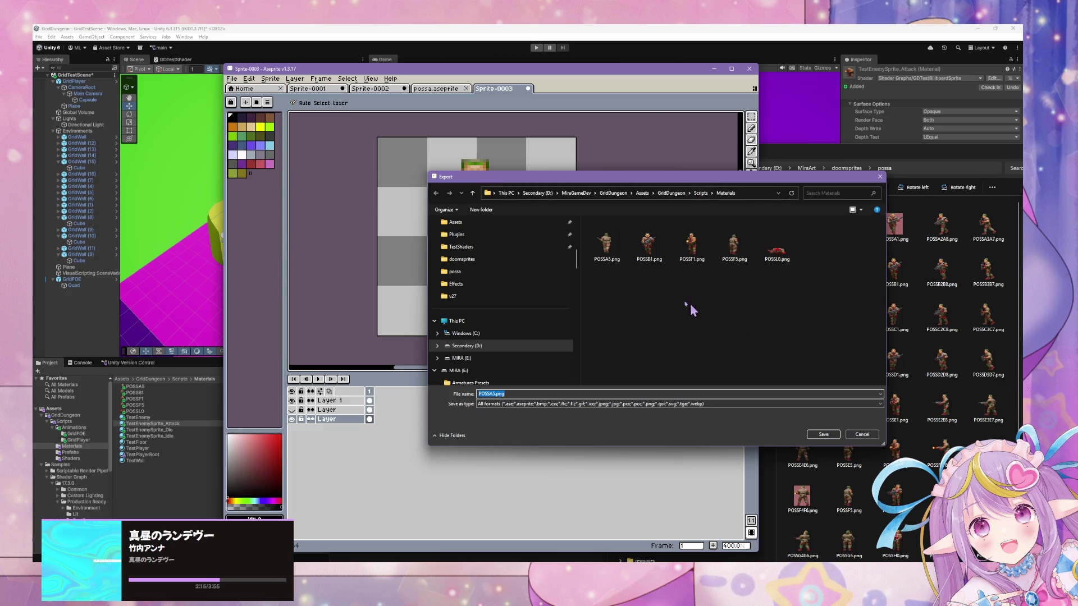
left_click(651, 247)
mouse_move(682, 182)
left_mouse_down()
mouse_move(463, 330)
mouse_move(500, 267)
mouse_move(599, 436)
mouse_move(795, 289)
mouse_move(596, 349)
mouse_move(639, 313)
mouse_move(634, 293)
left_mouse_up()
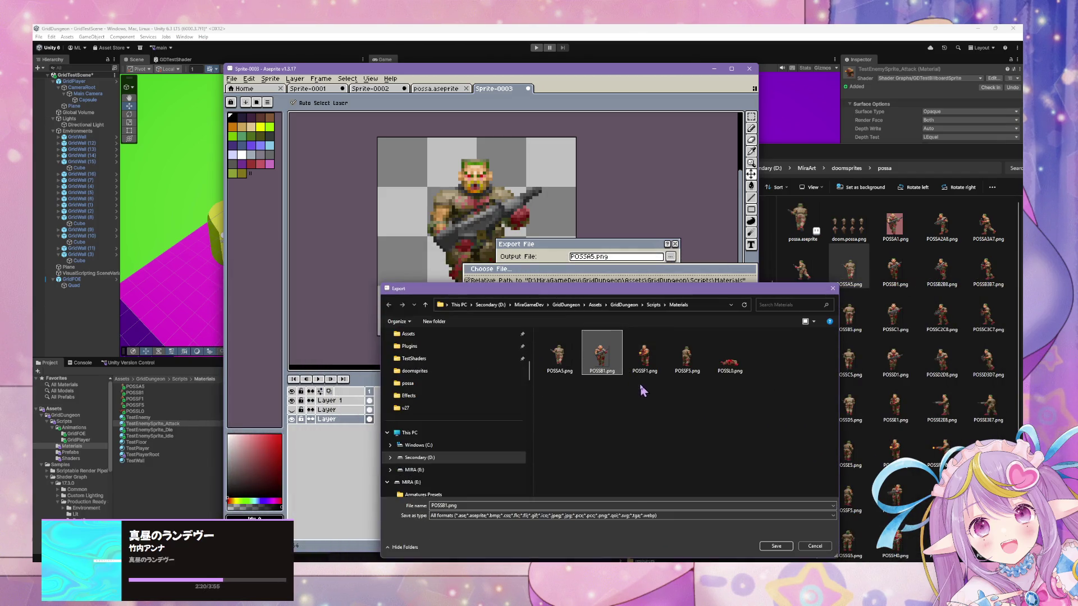
double_click(610, 362)
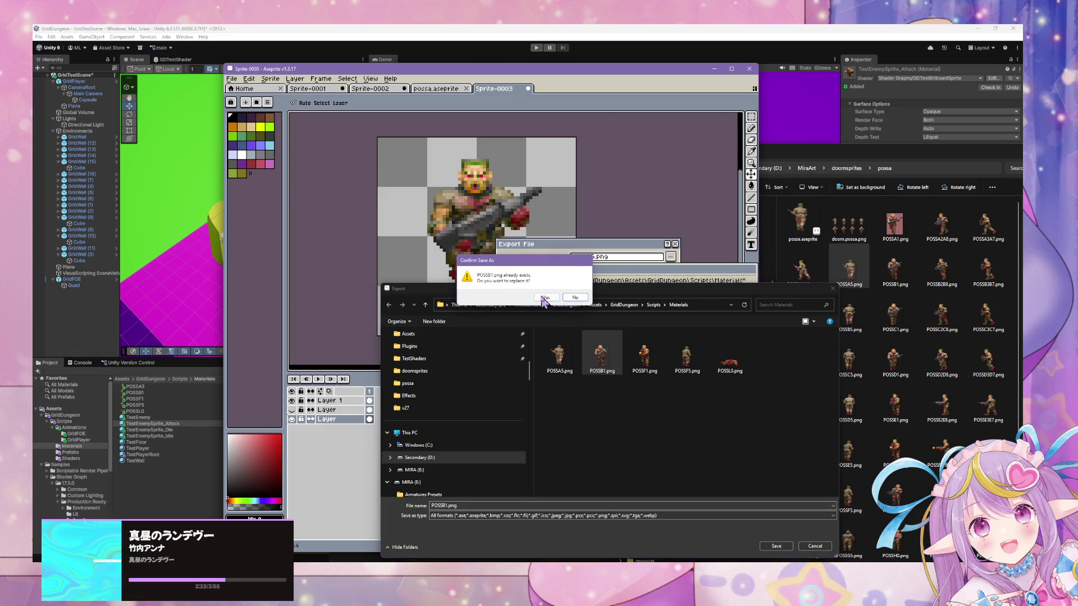
left_click(545, 302)
left_click(620, 287)
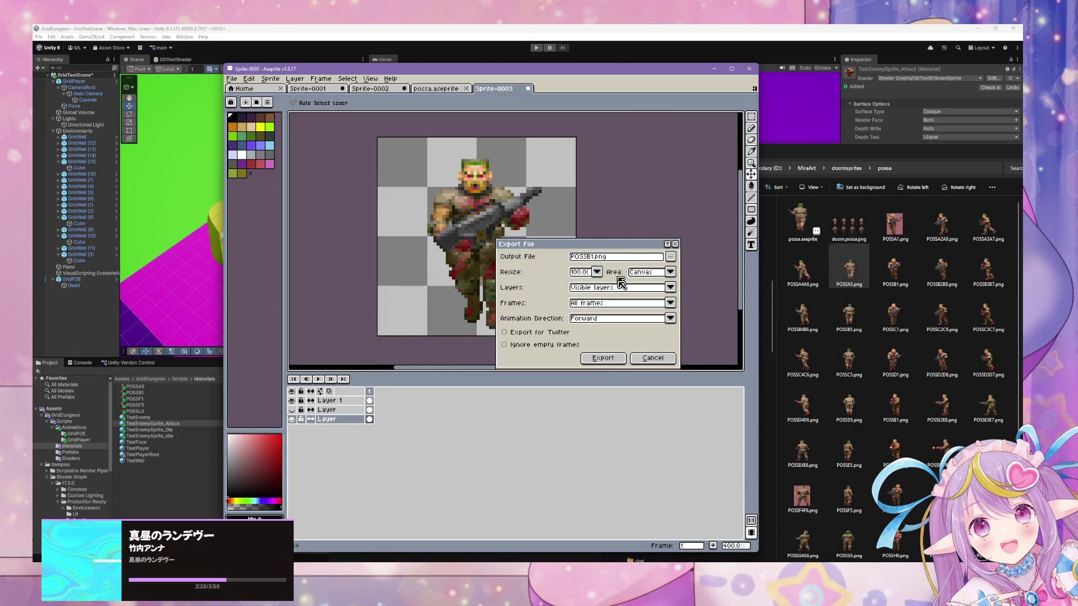
left_click(613, 363)
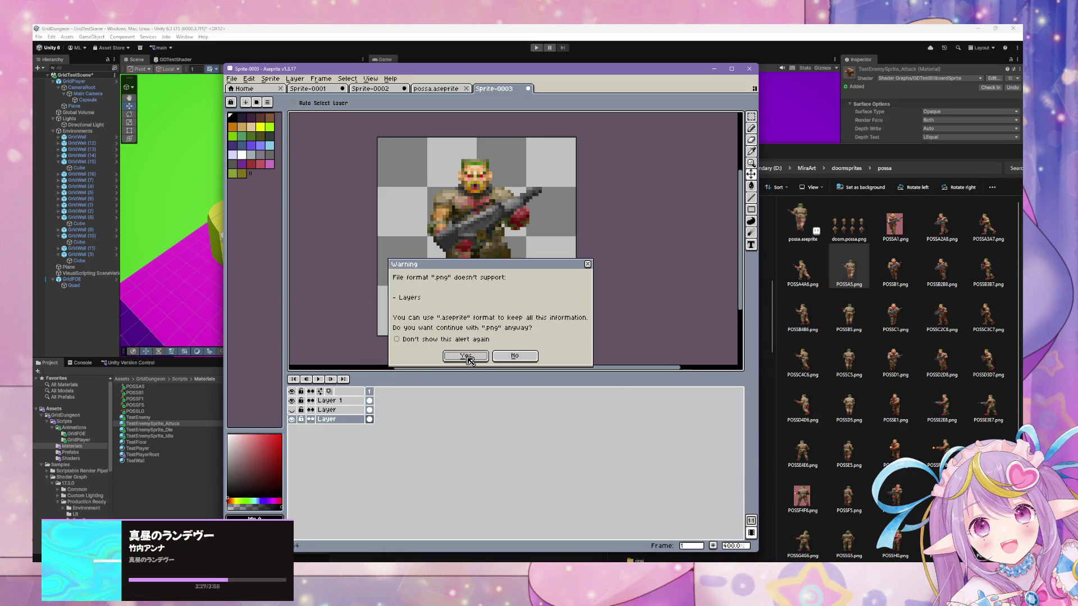
left_click(468, 357)
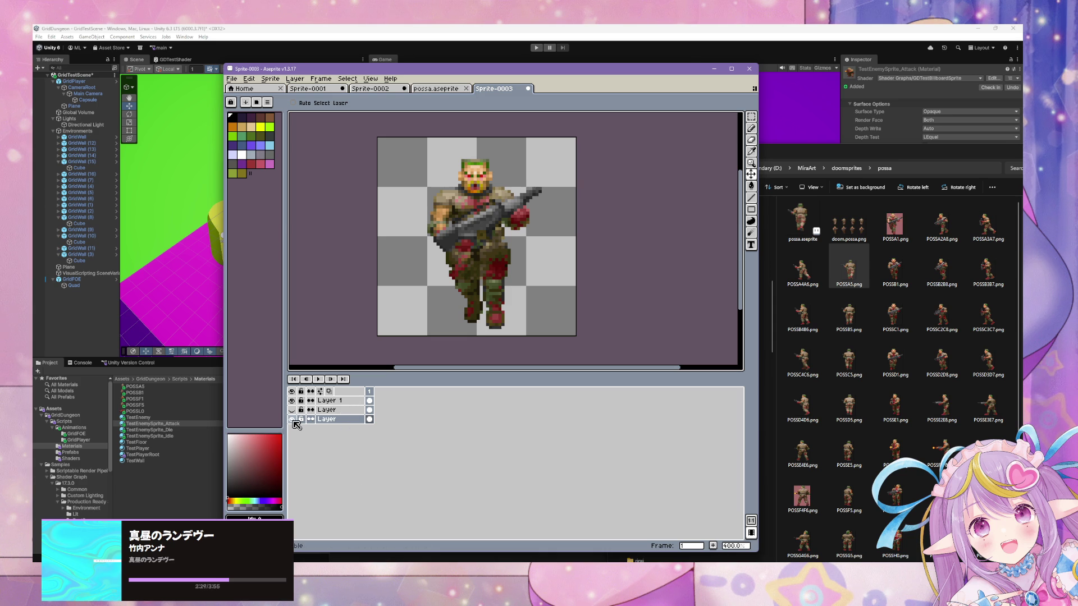
left_click(292, 420)
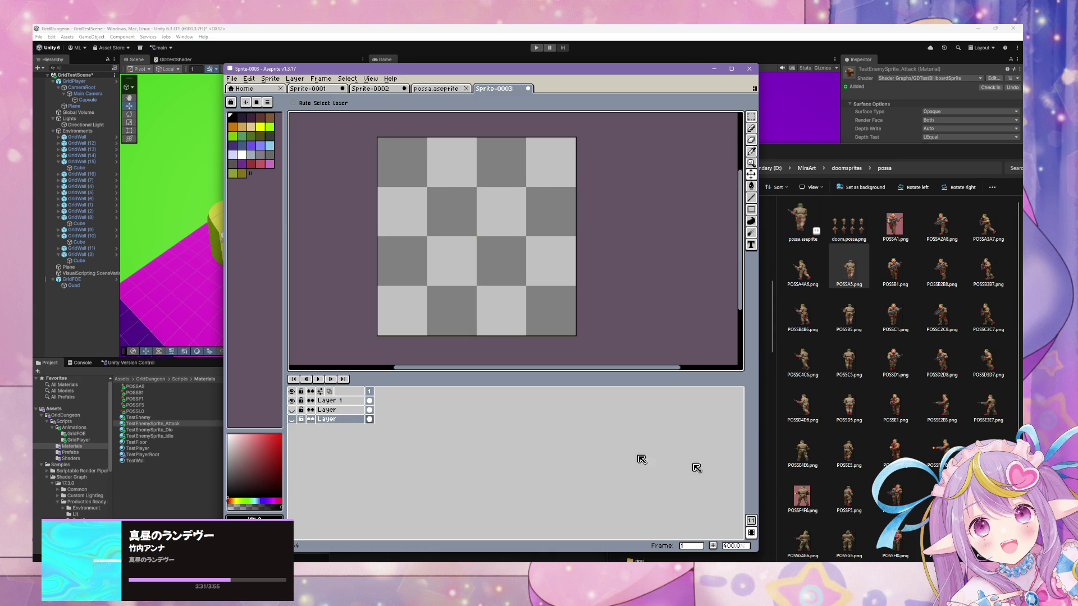
Step: Add POSSF1.png to Sprite-0003 as a new layer and move the firing soldier to the canvas centre
left_click(895, 447)
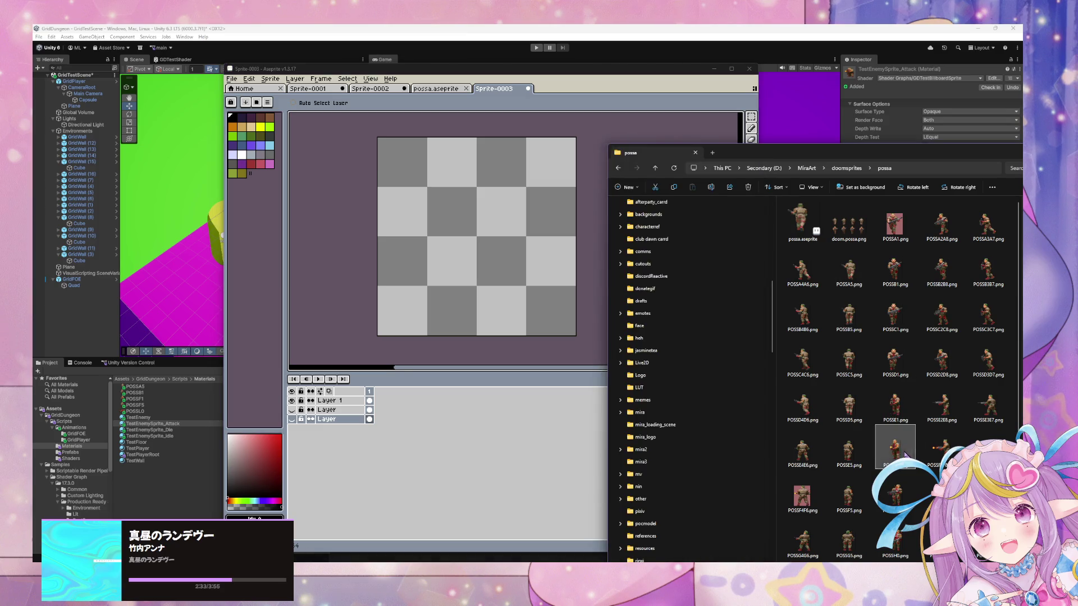
mouse_move(896, 451)
left_mouse_down()
mouse_move(698, 329)
mouse_move(469, 257)
left_mouse_up()
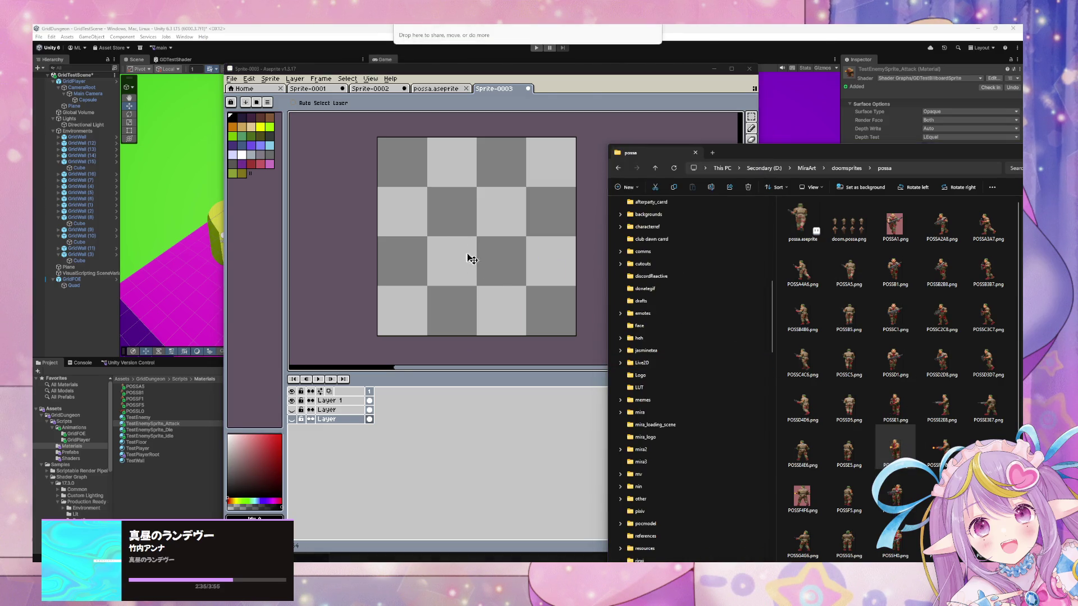
left_click(590, 88)
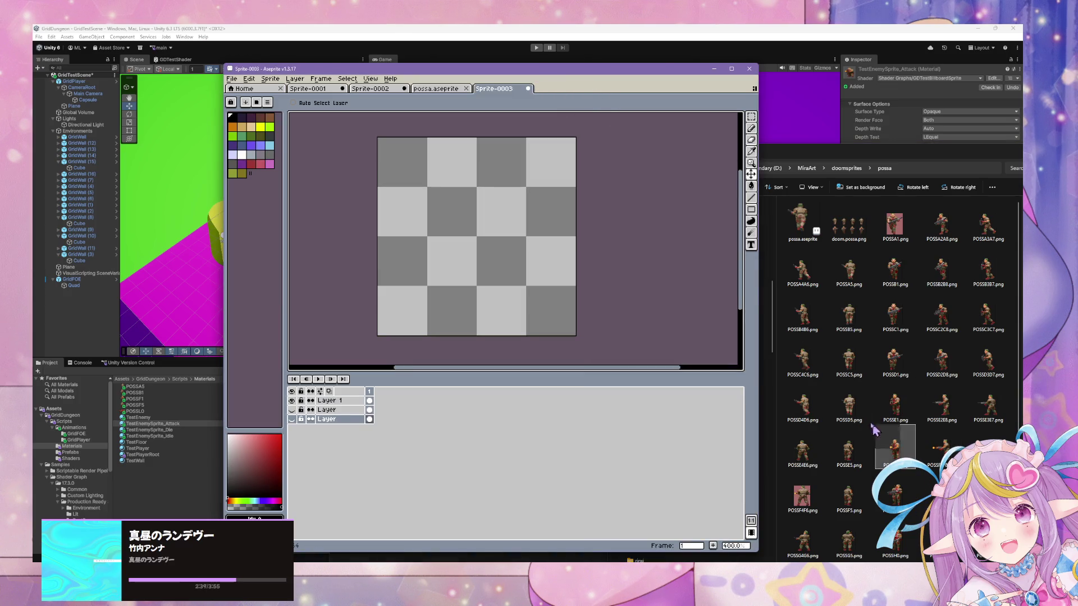
mouse_move(896, 452)
left_mouse_down()
mouse_move(441, 241)
mouse_move(487, 248)
left_mouse_up()
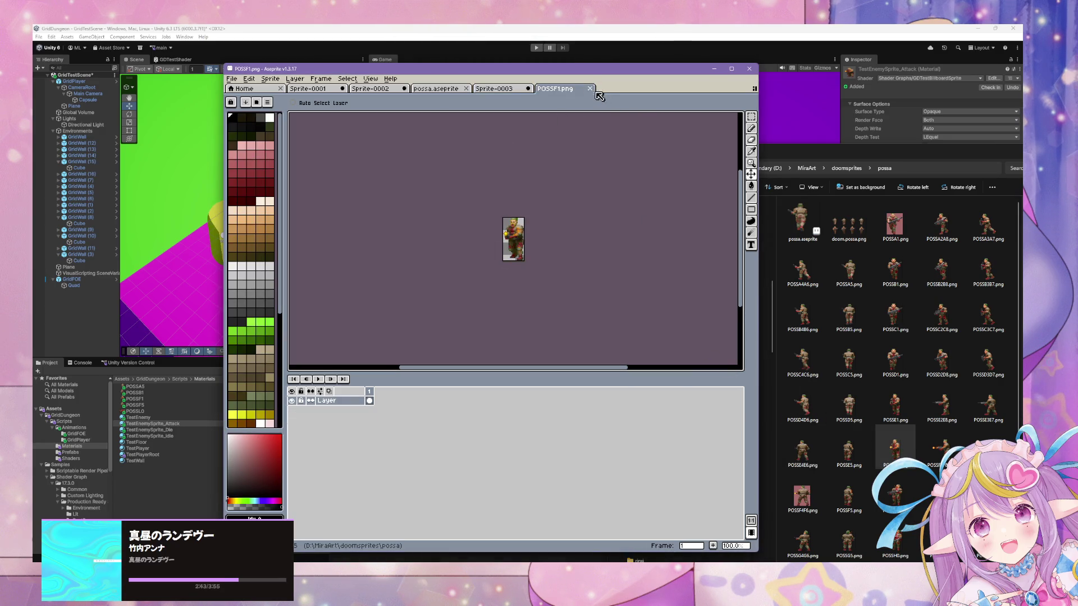
left_click(589, 88)
left_click_drag(892, 445, 323, 440)
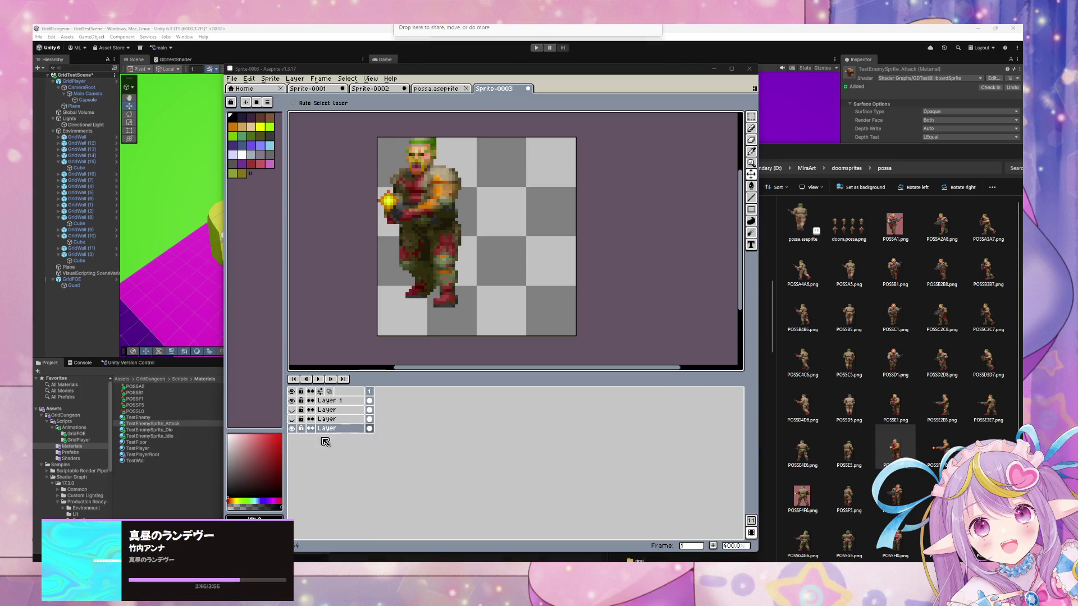
left_click_drag(444, 239, 483, 248)
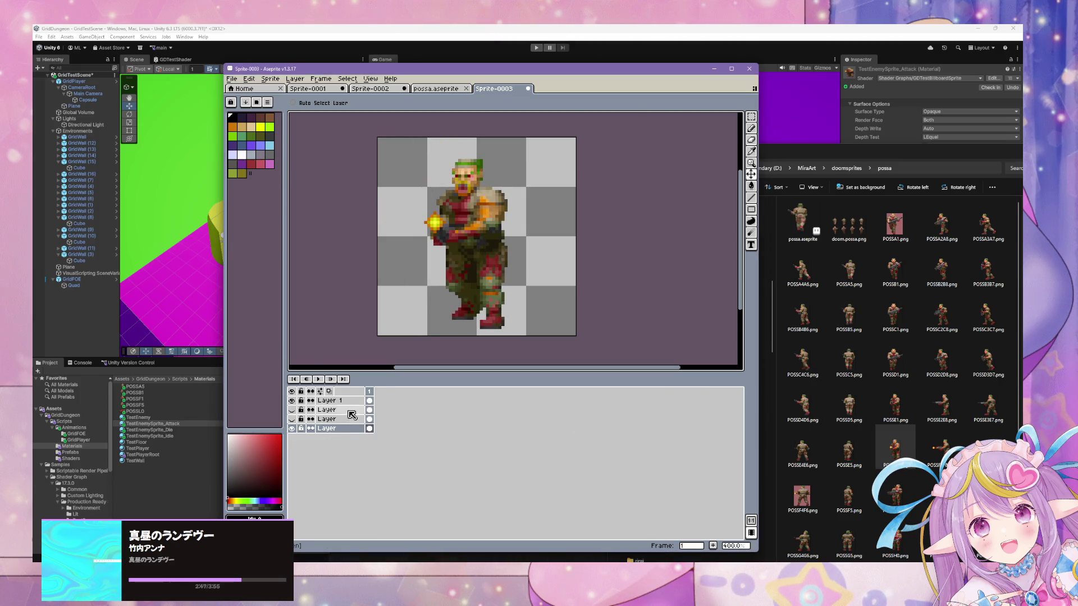
Step: Nudge the firing soldier into alignment, comparing it against the previous soldier layer
left_click(292, 420)
left_click(292, 420)
left_click_drag(469, 276, 473, 276)
left_click(292, 420)
left_click(292, 419)
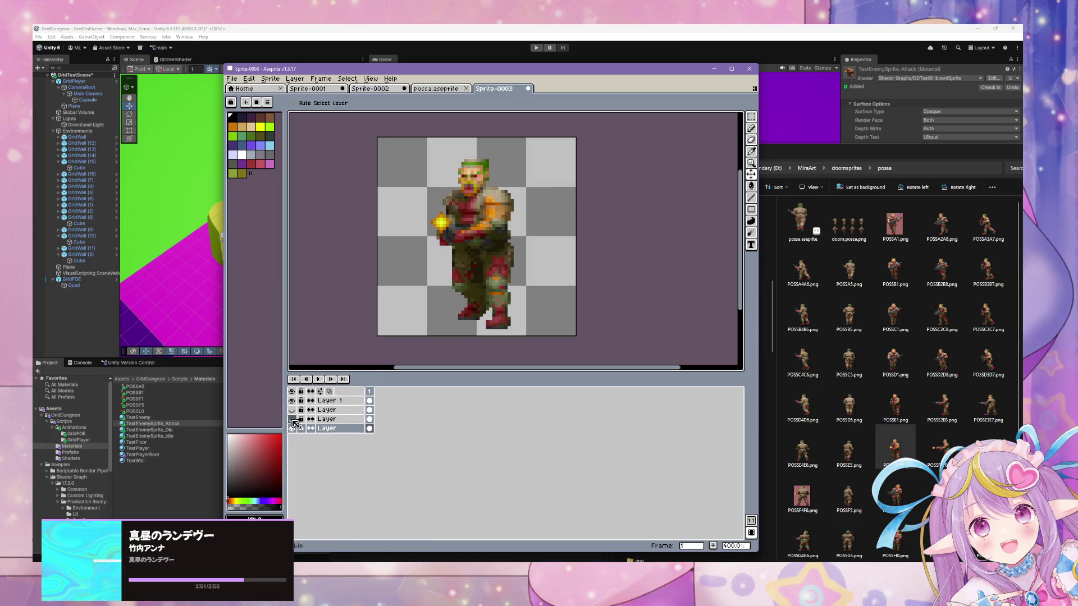
left_click(292, 420)
left_click(292, 419)
left_click(292, 419)
left_click(291, 420)
left_click(292, 420)
left_click(292, 419)
left_click(292, 419)
left_click(292, 420)
Step: Export the recentred firing frame over POSSF1.png in Materials, accepting the no-layers warning
key("ctrl+shift+e")
left_click(672, 258)
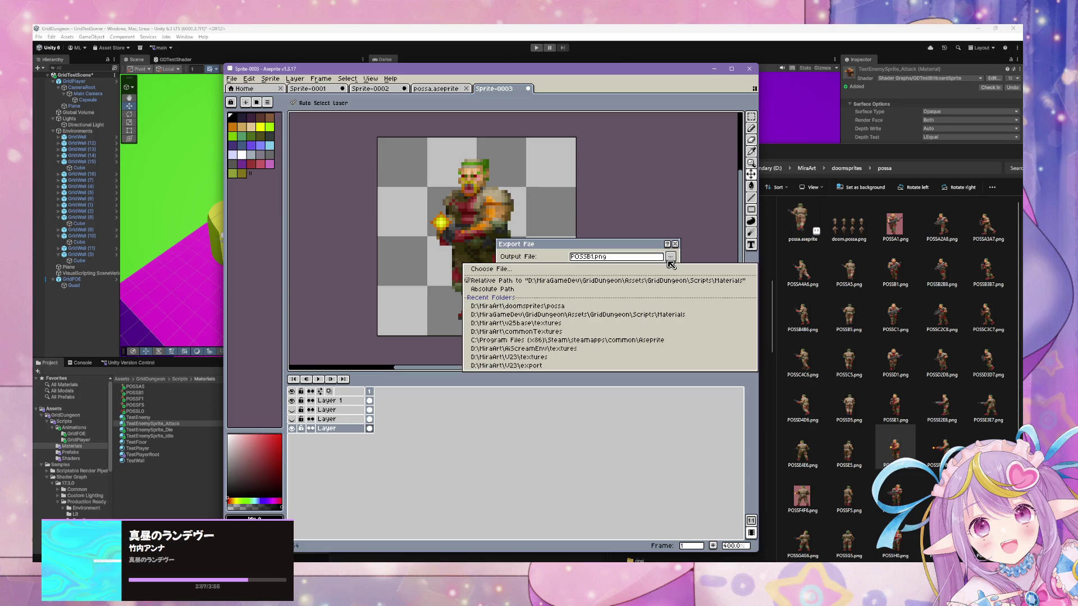
left_click(489, 269)
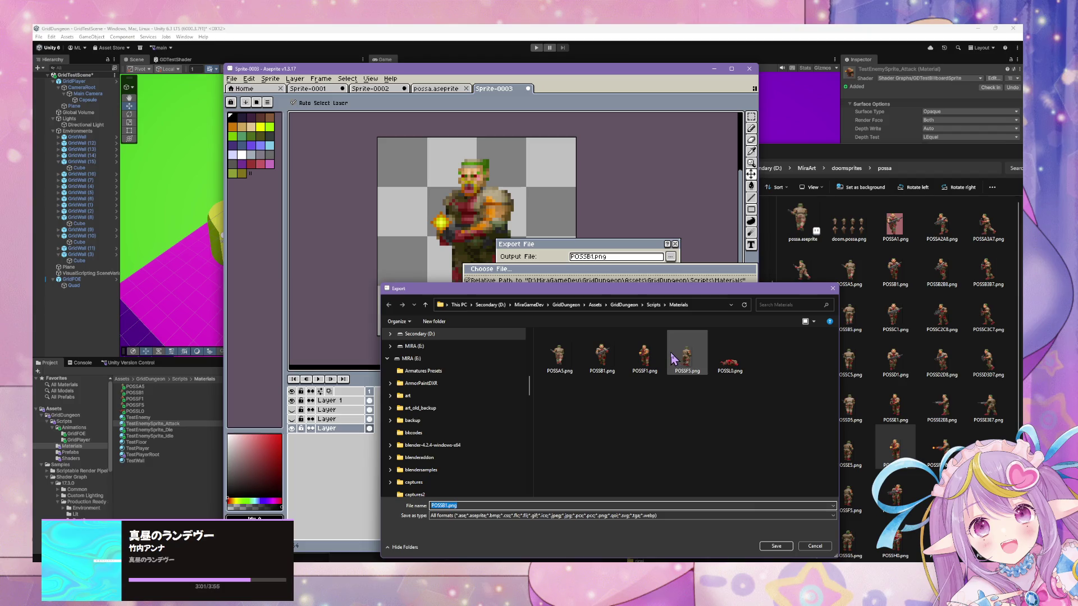
left_click(651, 358)
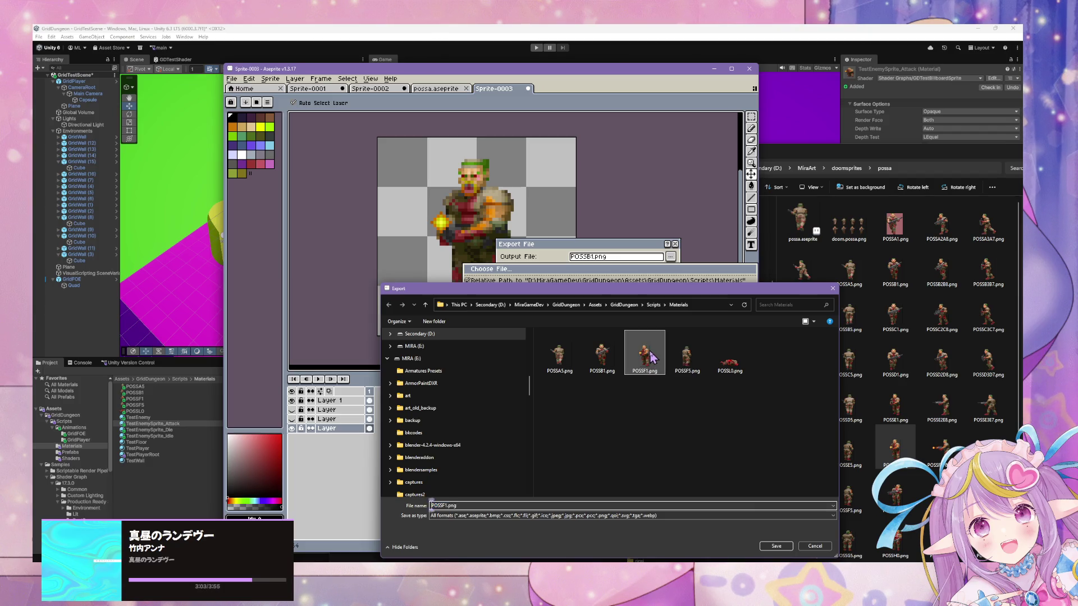
double_click(642, 355)
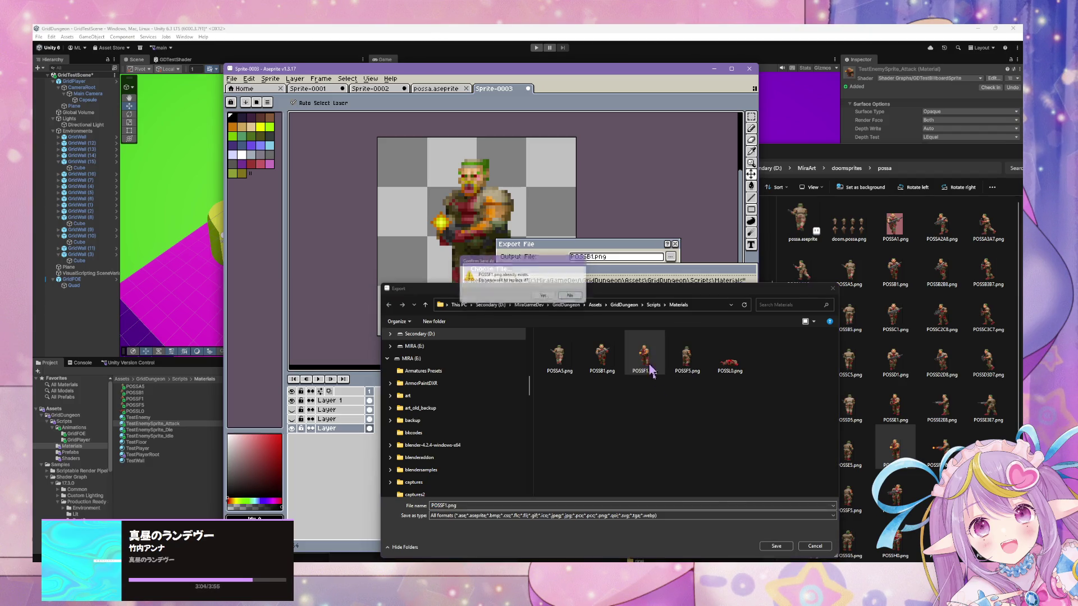
left_click(543, 298)
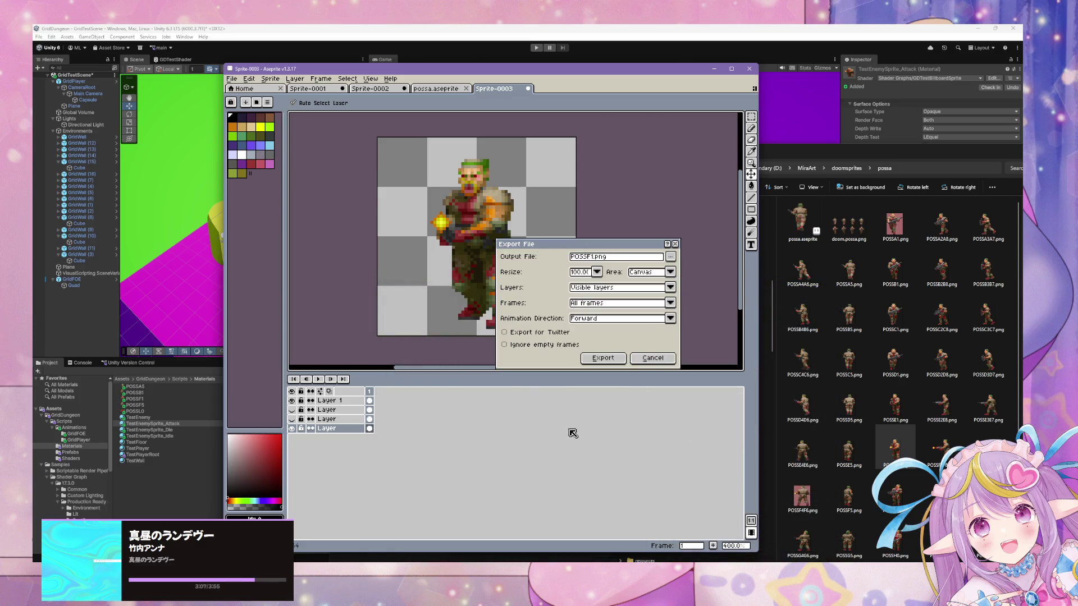
left_click(616, 360)
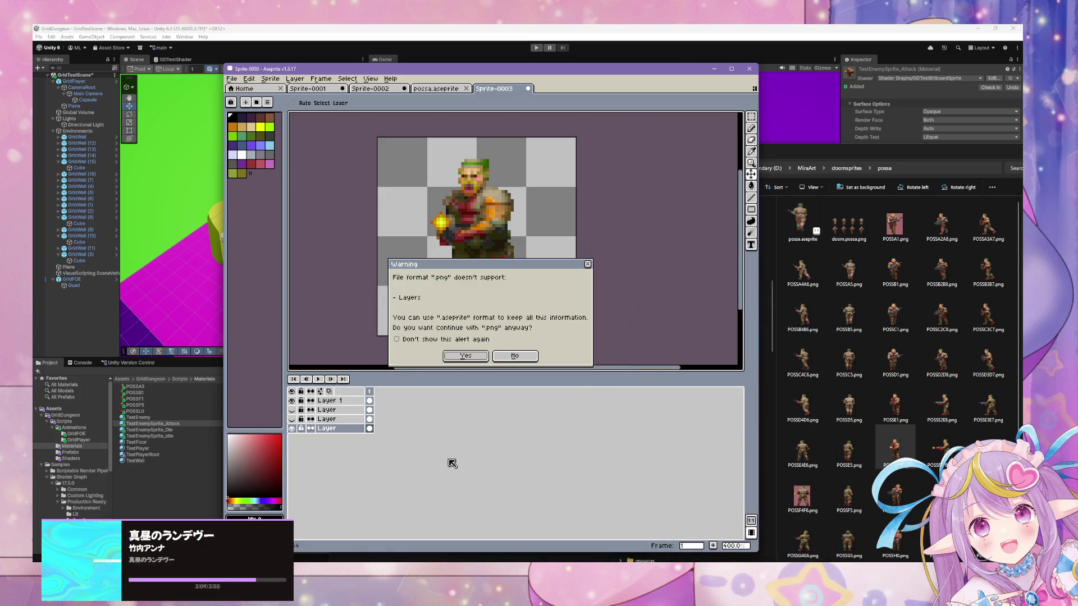
left_click(477, 362)
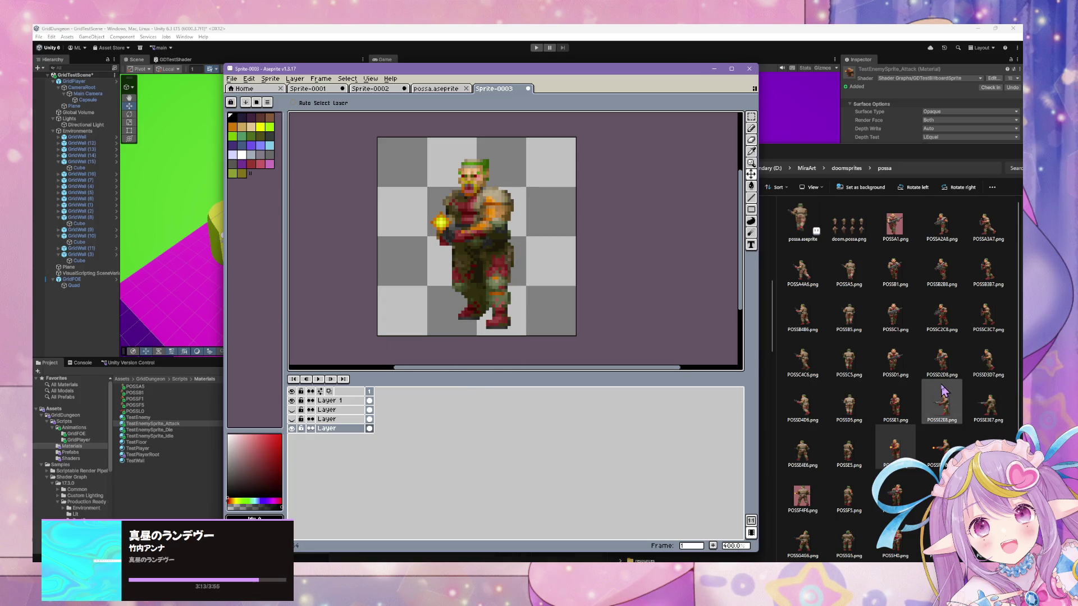
Step: Add POSSF5.png as a new layer and line it up over the firing soldier, one pixel right
left_click(848, 495)
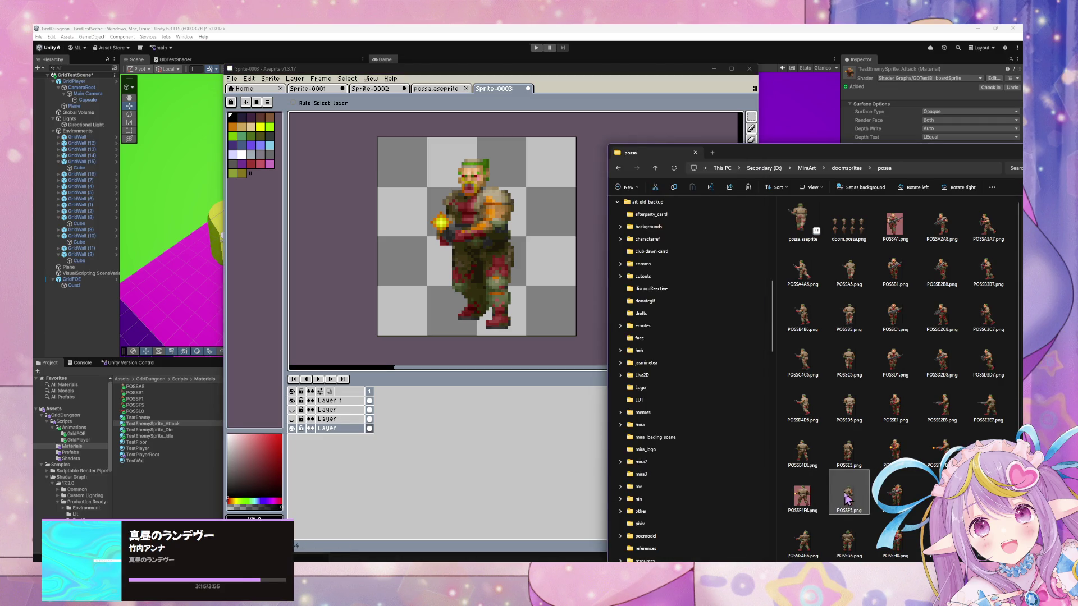
left_click_drag(848, 495, 313, 446)
left_click(292, 429)
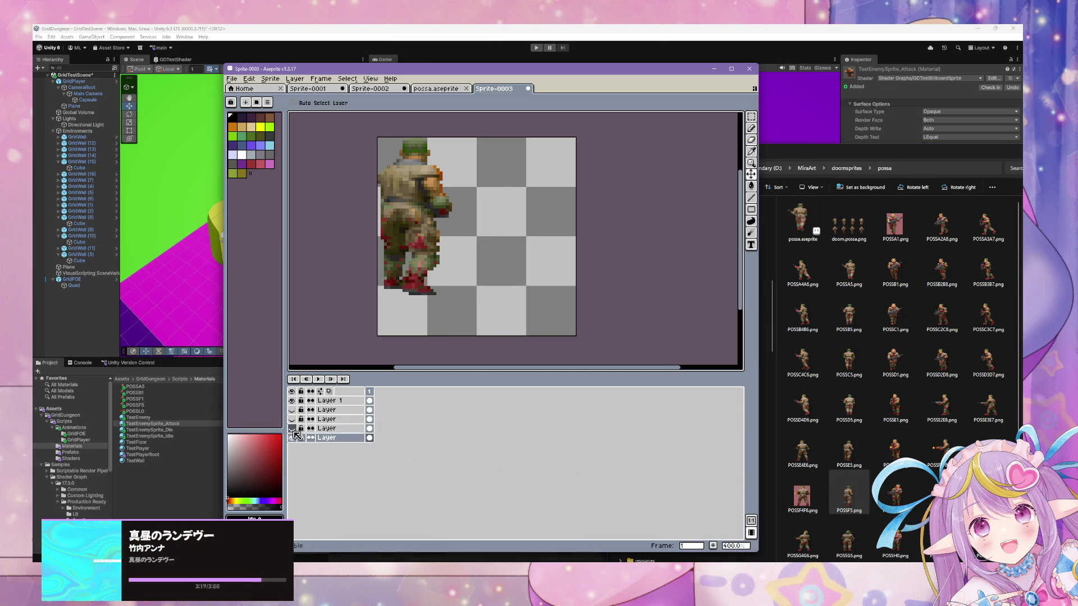
left_click(291, 429)
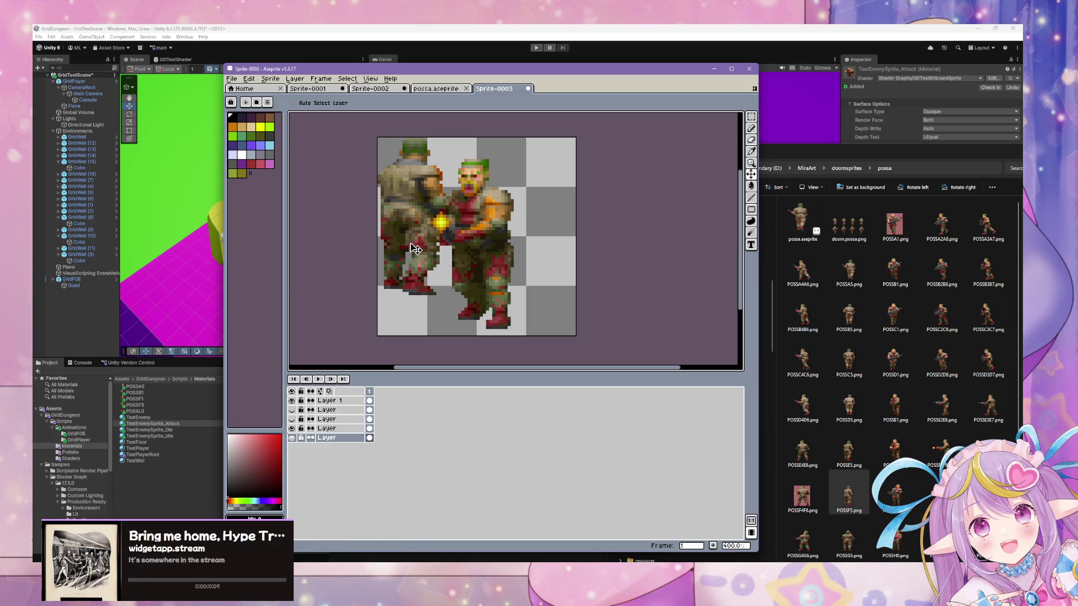
mouse_move(416, 249)
left_mouse_down()
mouse_move(479, 271)
mouse_move(478, 256)
mouse_move(480, 273)
left_mouse_up()
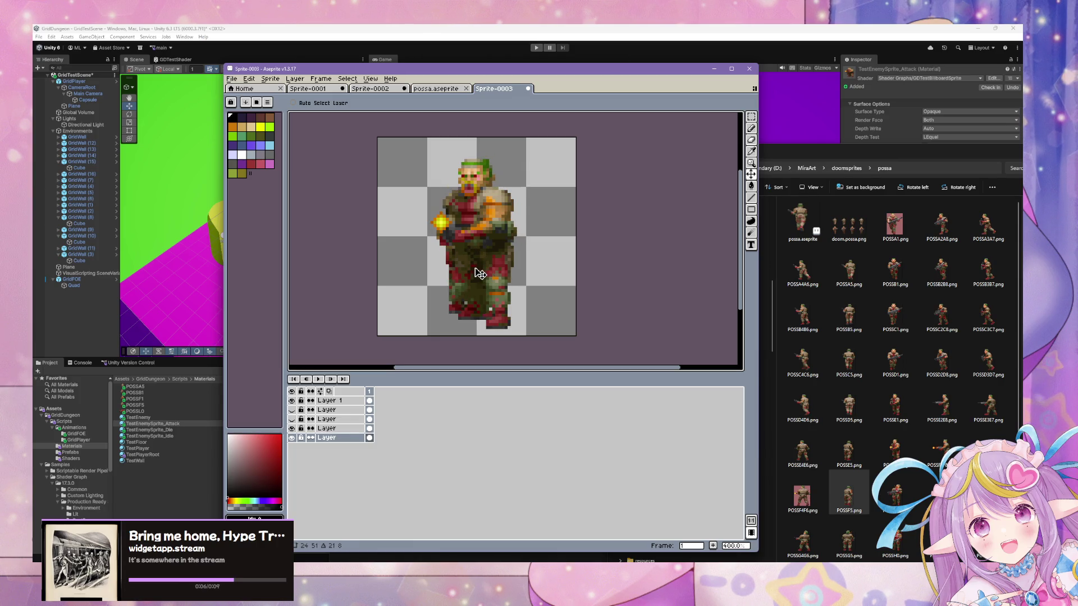
left_click(291, 429)
left_click(292, 429)
left_click(292, 429)
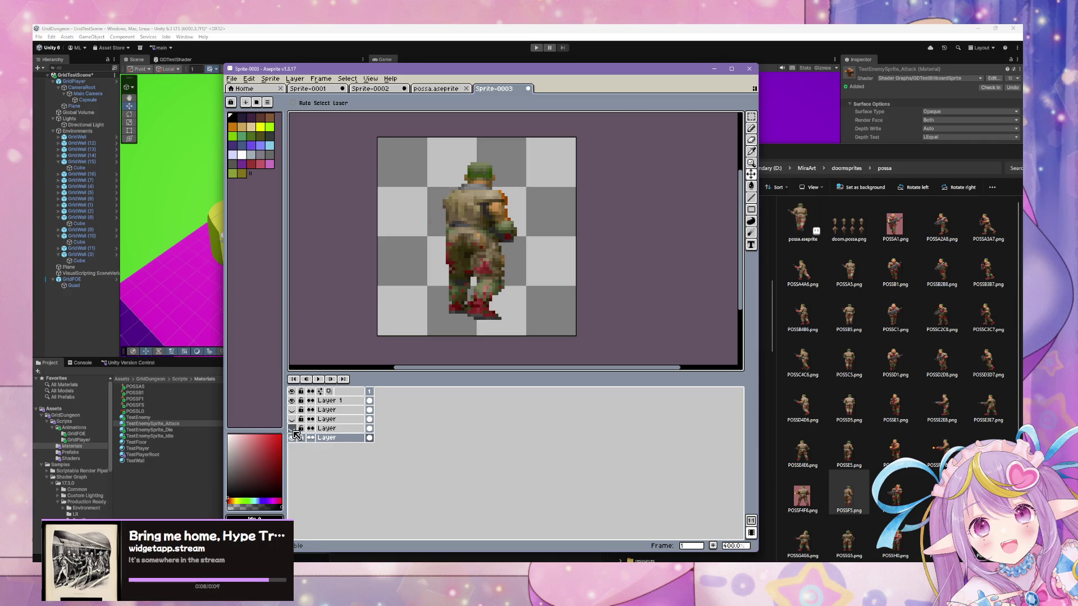
left_click(292, 429)
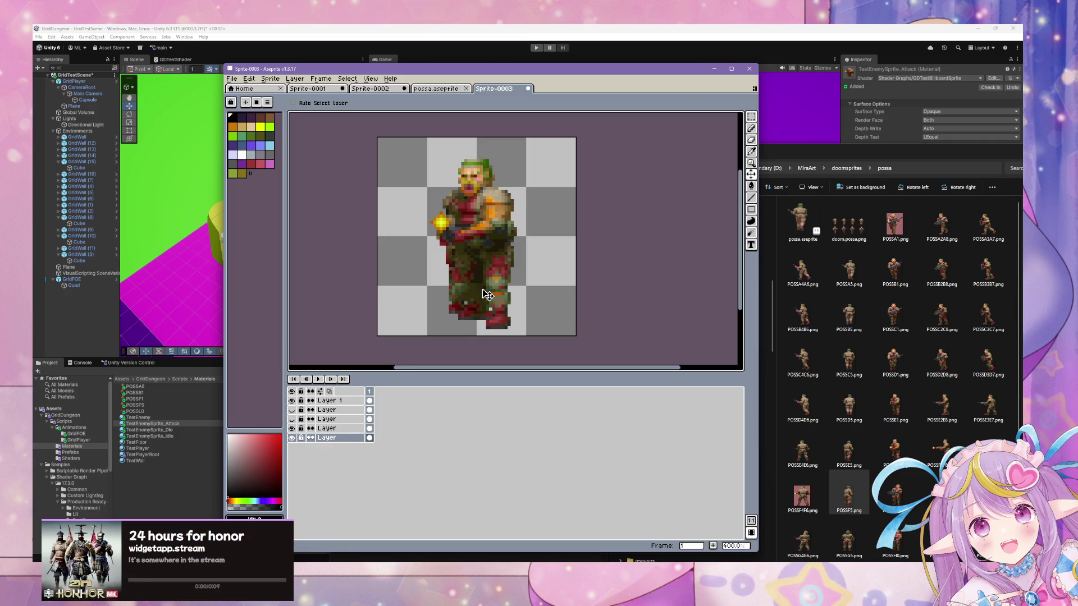
left_click_drag(488, 294, 492, 295)
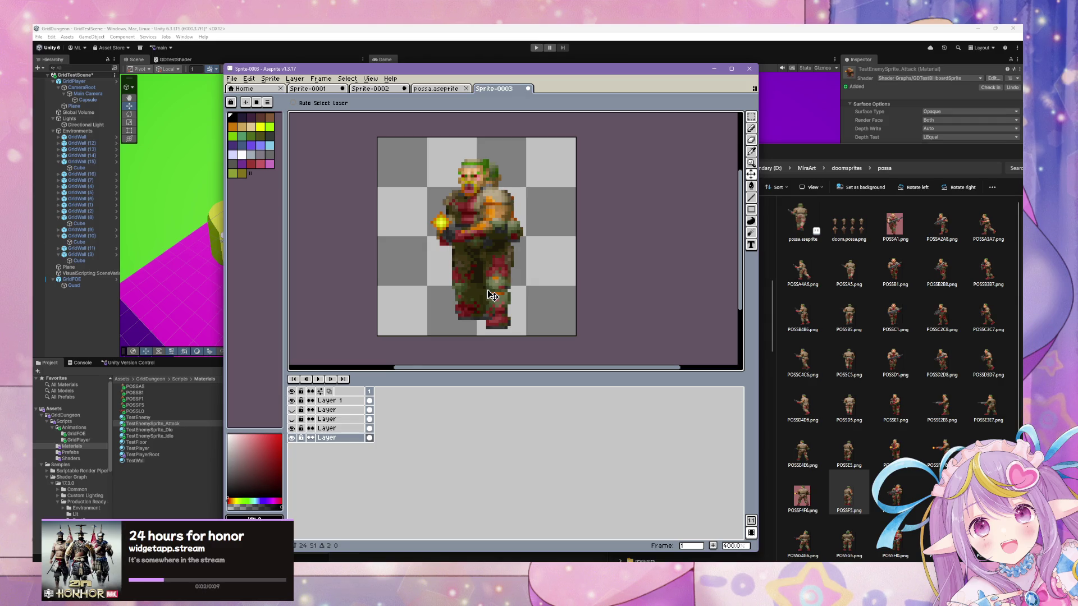
Step: Hide the firing soldier layer and export the visible frame over POSSF5.png in Materials
left_click(291, 429)
key("ctrl+shift+e")
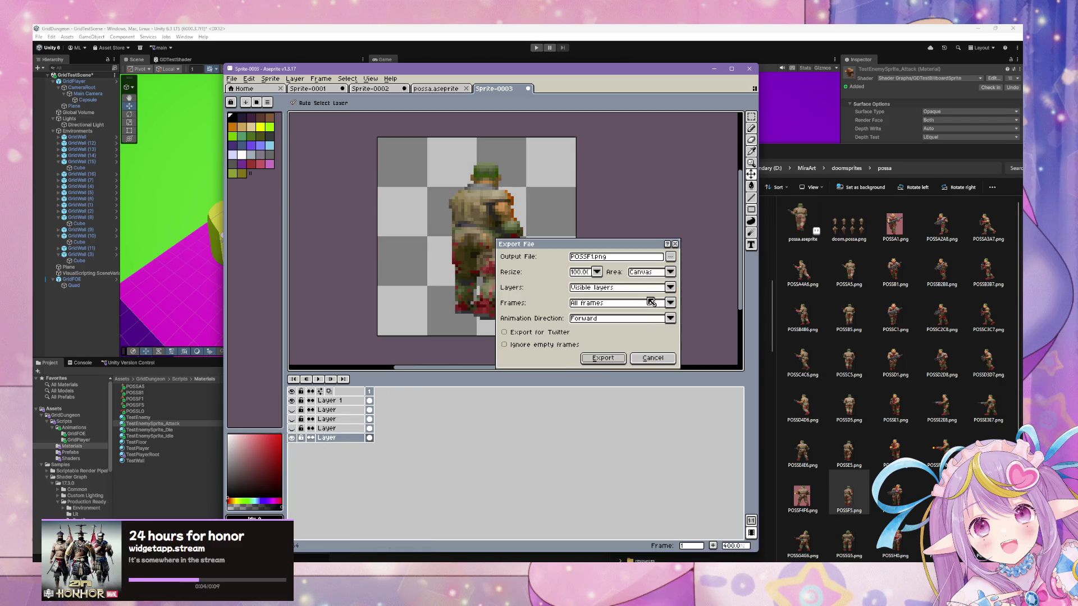
left_click(671, 257)
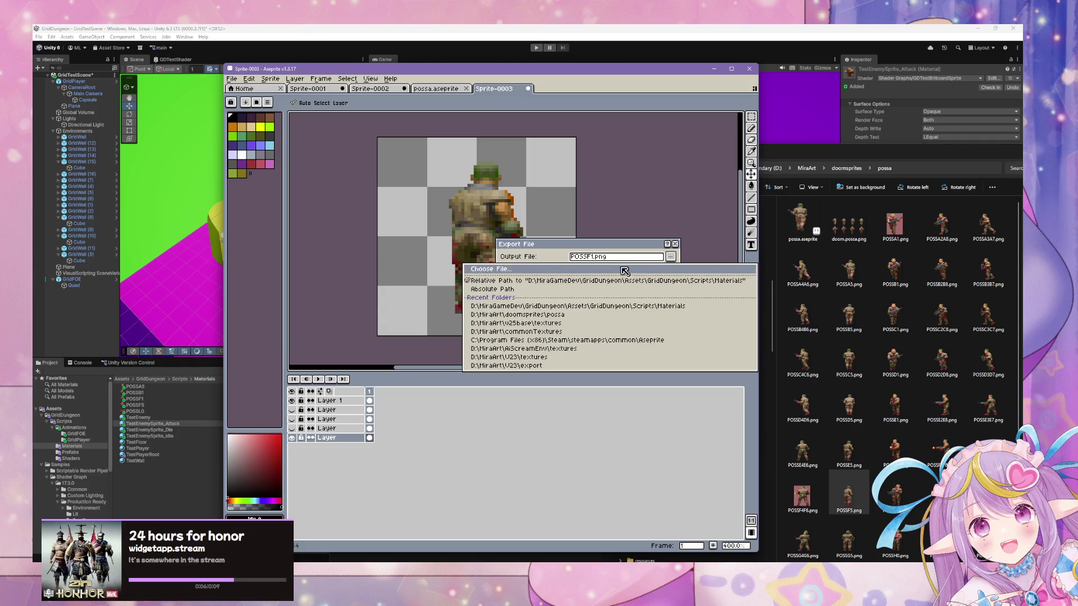
left_click(549, 271)
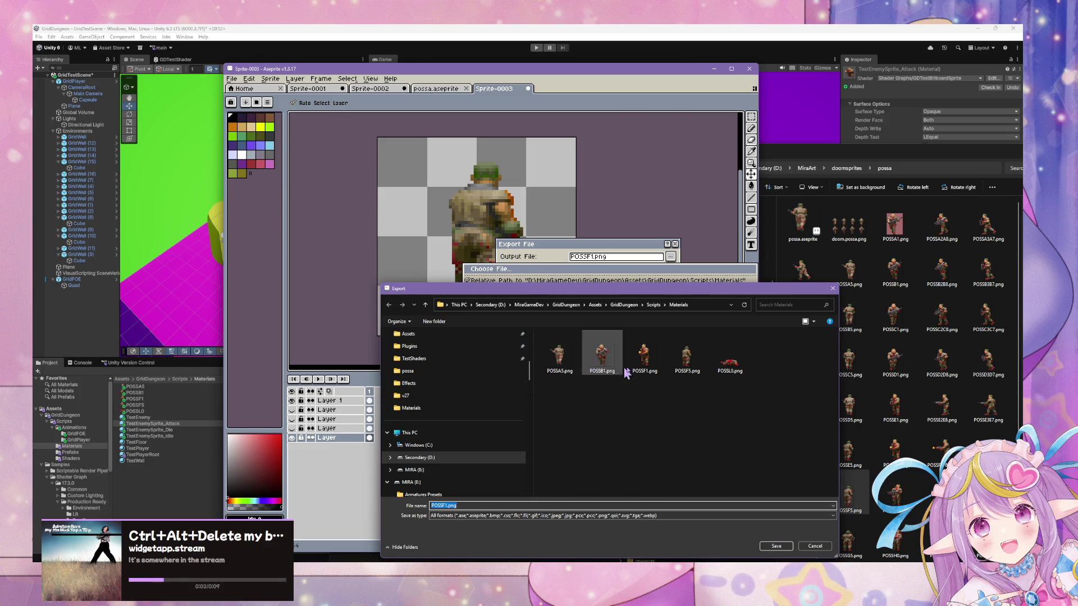
double_click(686, 356)
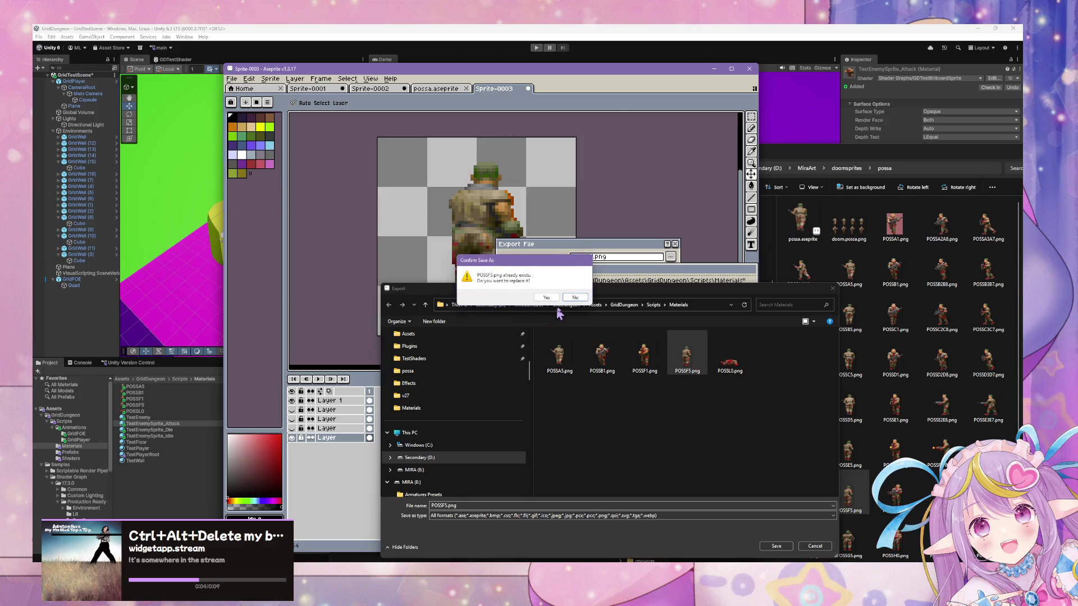
left_click(554, 303)
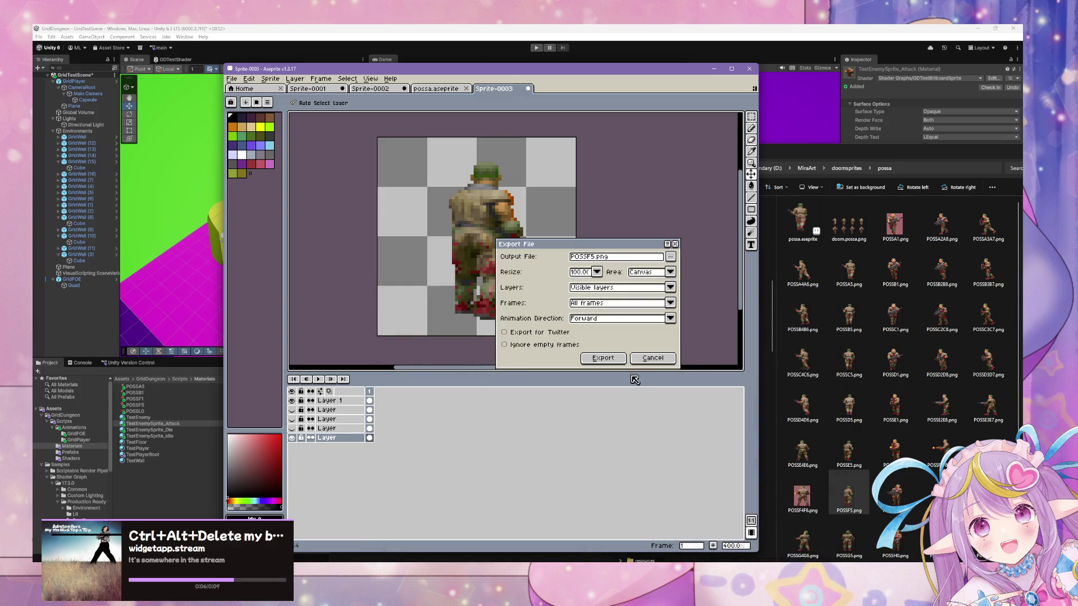
left_click(603, 364)
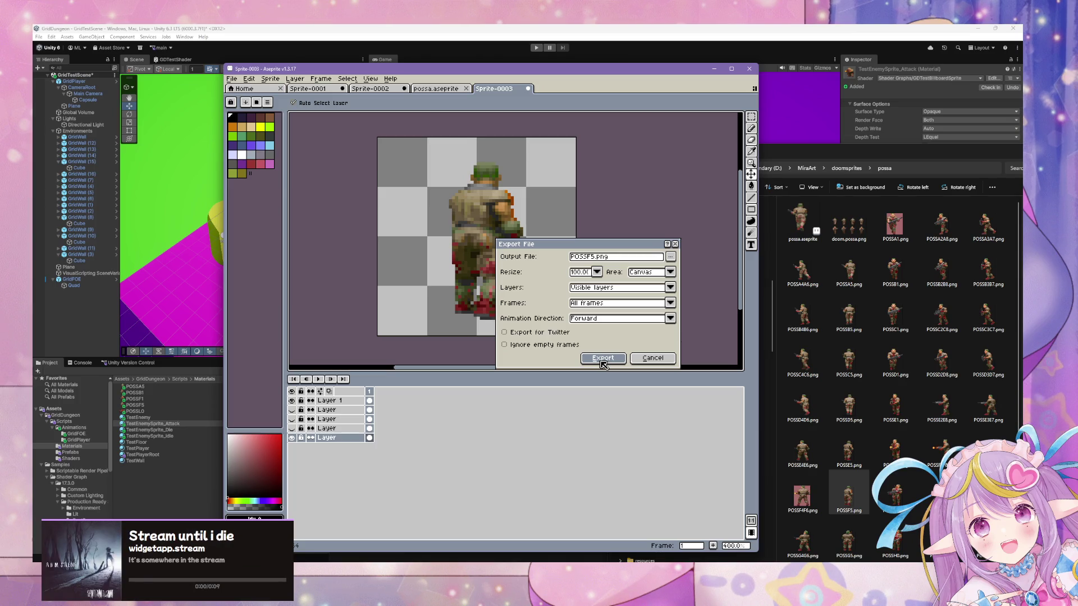
left_click(603, 359)
left_click(473, 358)
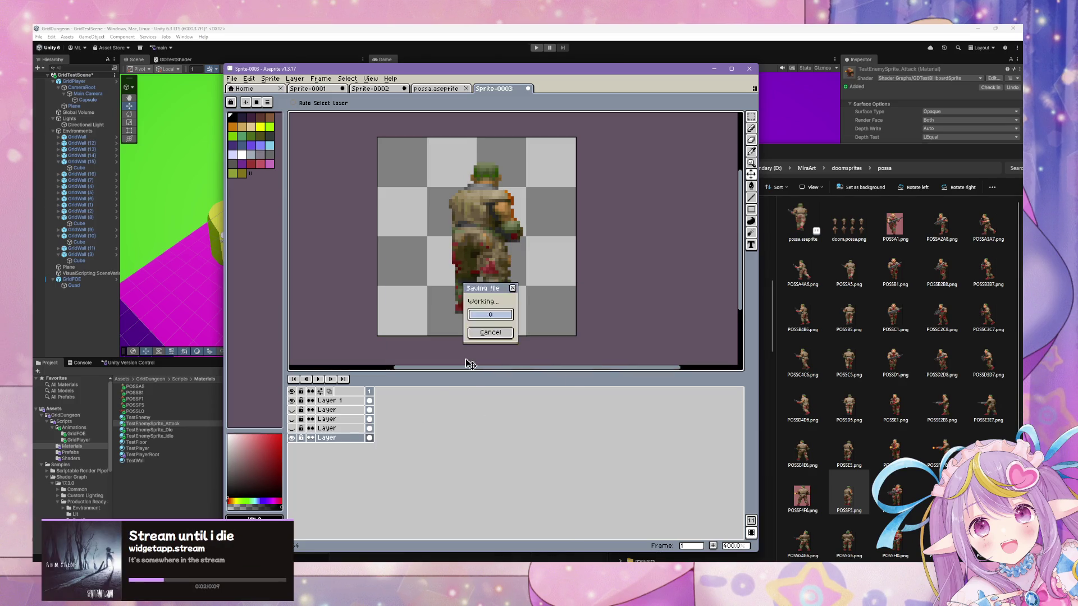
Step: Hide the bottom layer and bring POSSL0.png onto the canvas as a new layer
left_click(292, 438)
scroll(915, 549, "down", 2)
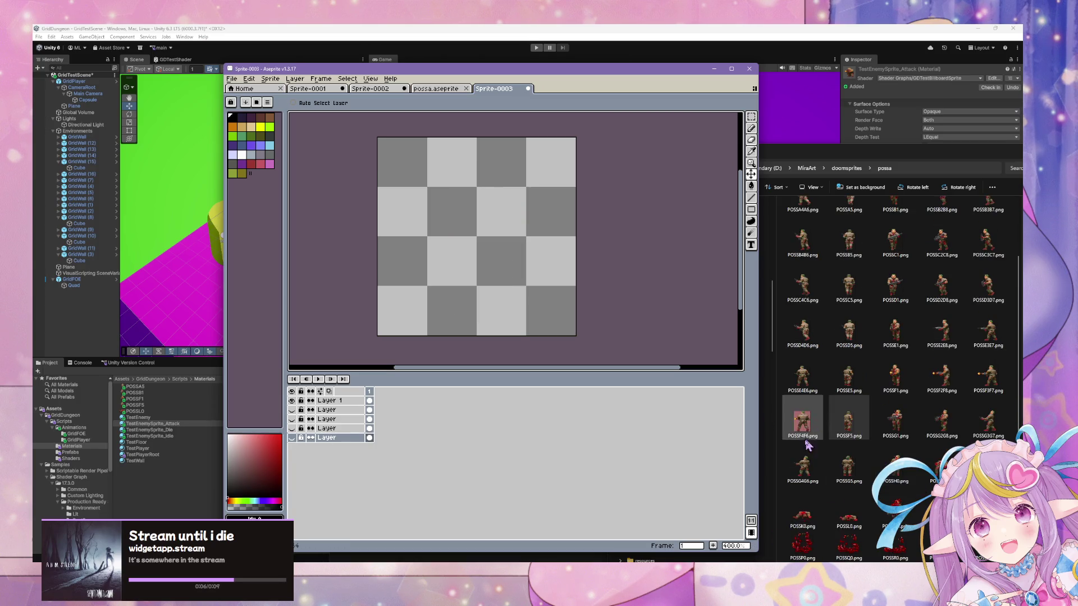
left_click(844, 515)
mouse_move(856, 523)
left_mouse_down()
mouse_move(320, 469)
mouse_move(348, 466)
left_mouse_up()
mouse_move(469, 200)
left_mouse_down()
mouse_move(506, 273)
mouse_move(498, 295)
left_mouse_up()
Step: Compare against the other soldier layers, leave only the corpse visible and nudge it to the bottom
left_click(292, 410)
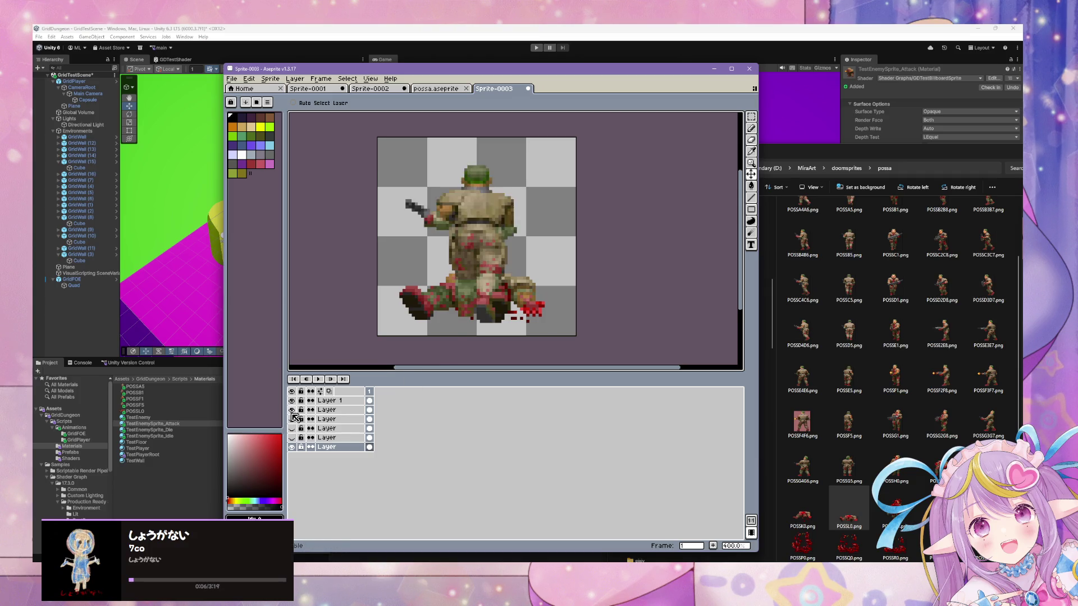
left_click(292, 410)
left_click(291, 419)
left_click(292, 419)
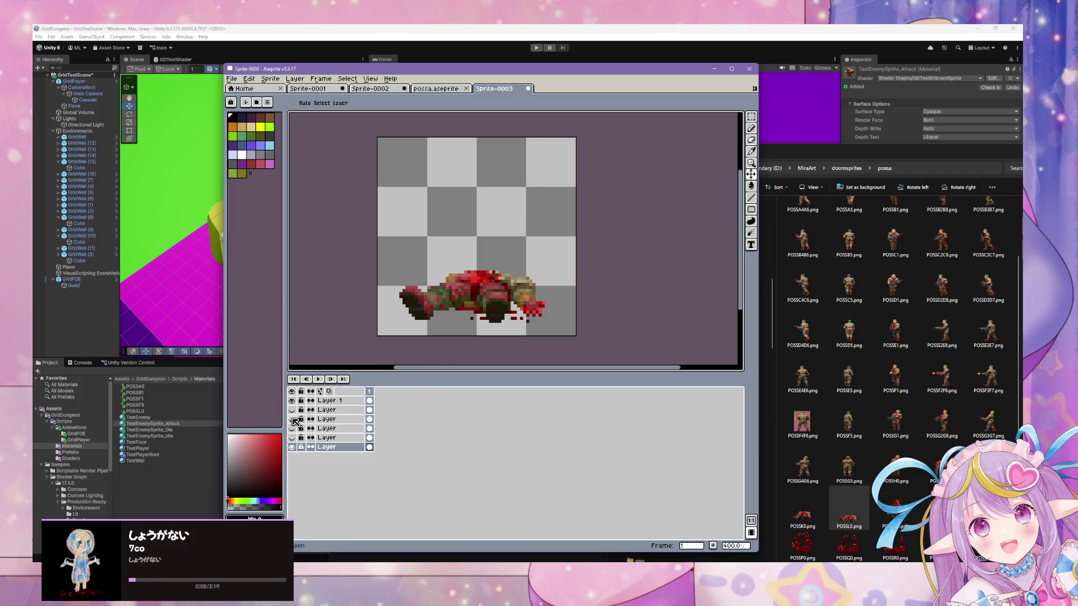
double_click(292, 419)
left_click_drag(502, 308, 504, 314)
Step: Export the corpse frame over POSSL0.png in Materials, accepting the flattening warning
key("ctrl+alt+shift+s")
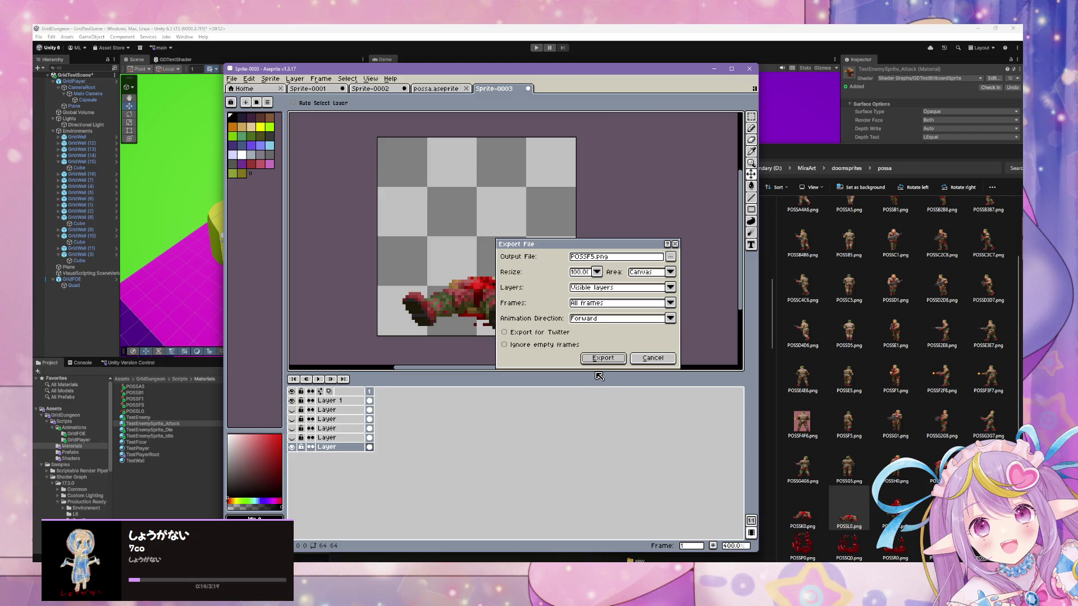
left_click(670, 257)
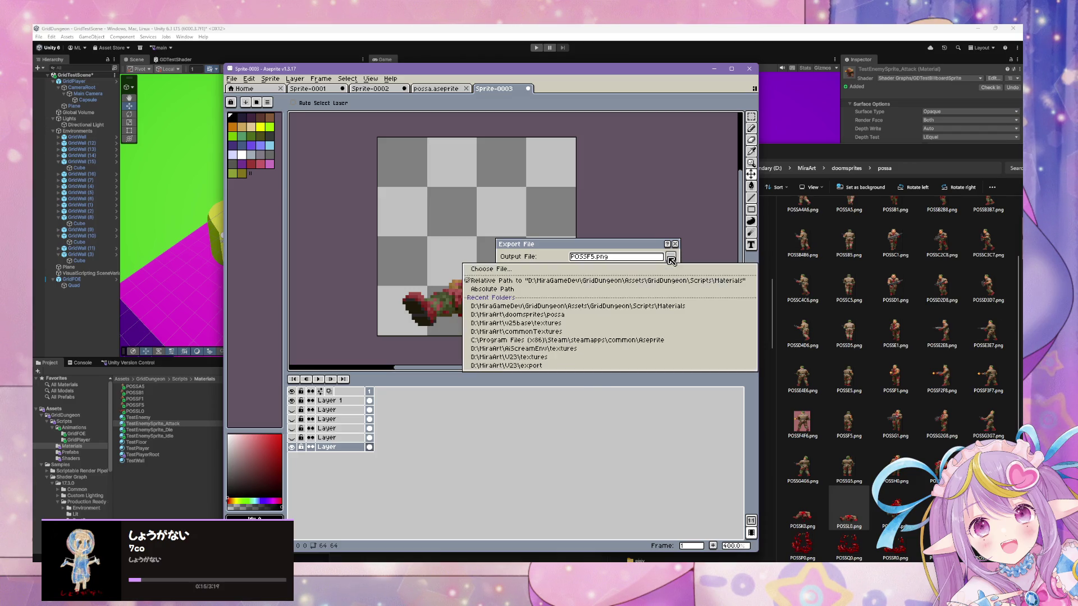
left_click(491, 269)
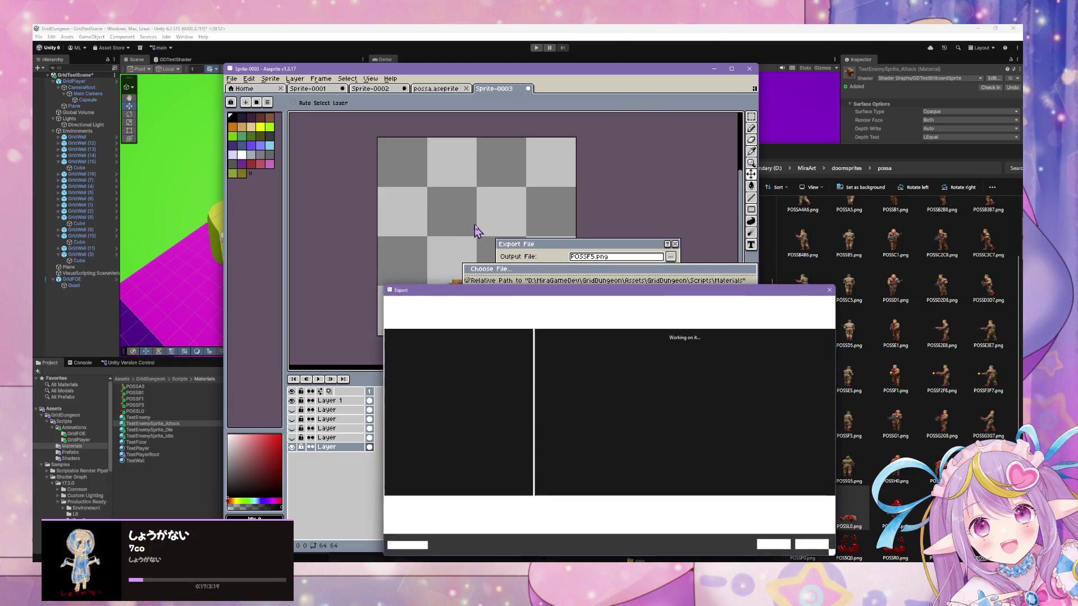
left_click(724, 364)
double_click(722, 366)
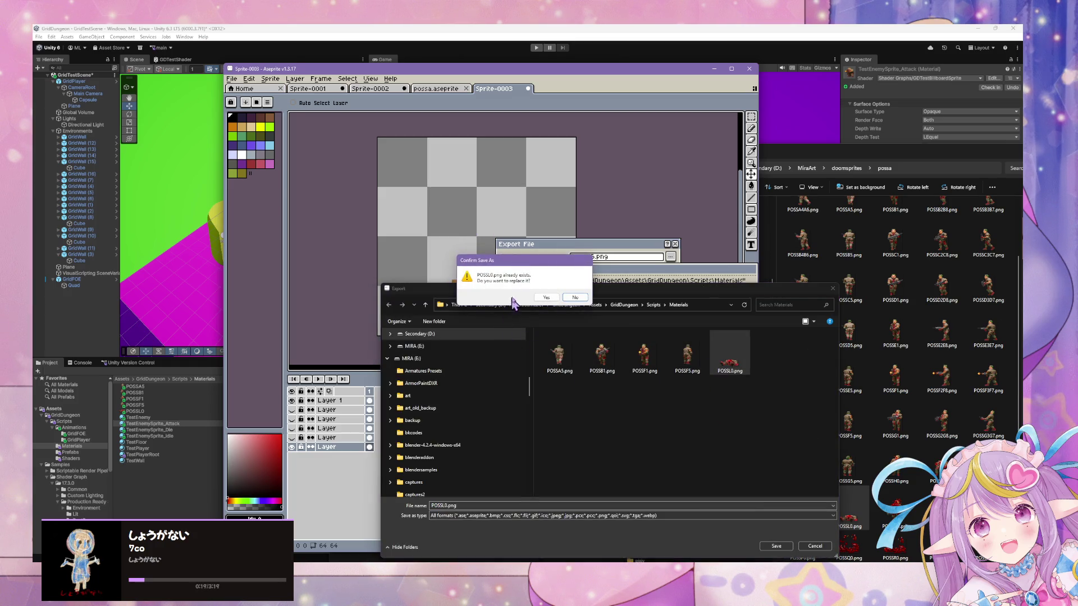
left_click(538, 296)
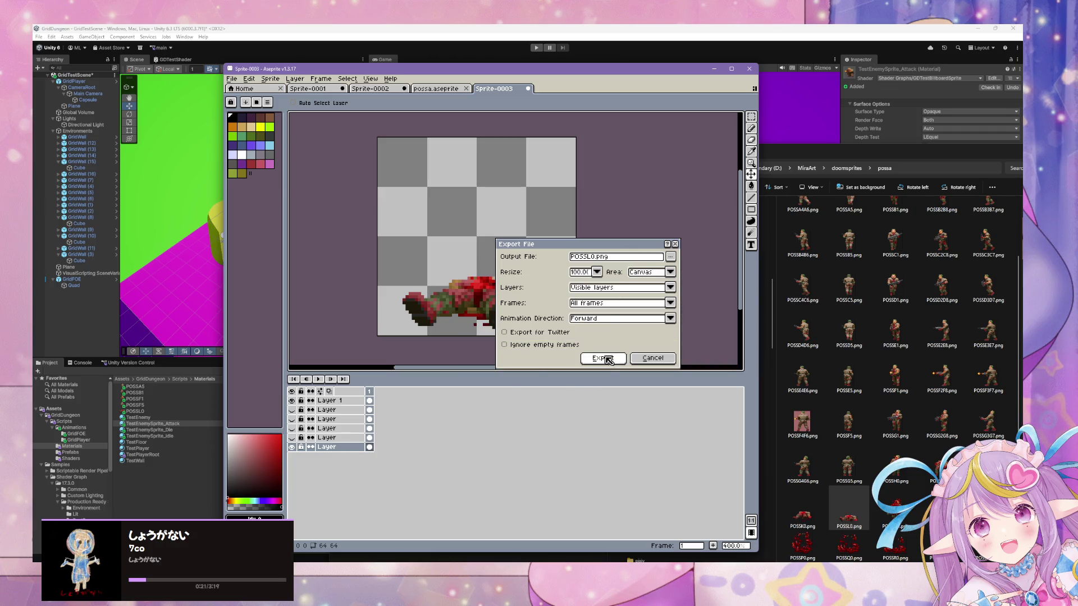
left_click(603, 359)
left_click(464, 357)
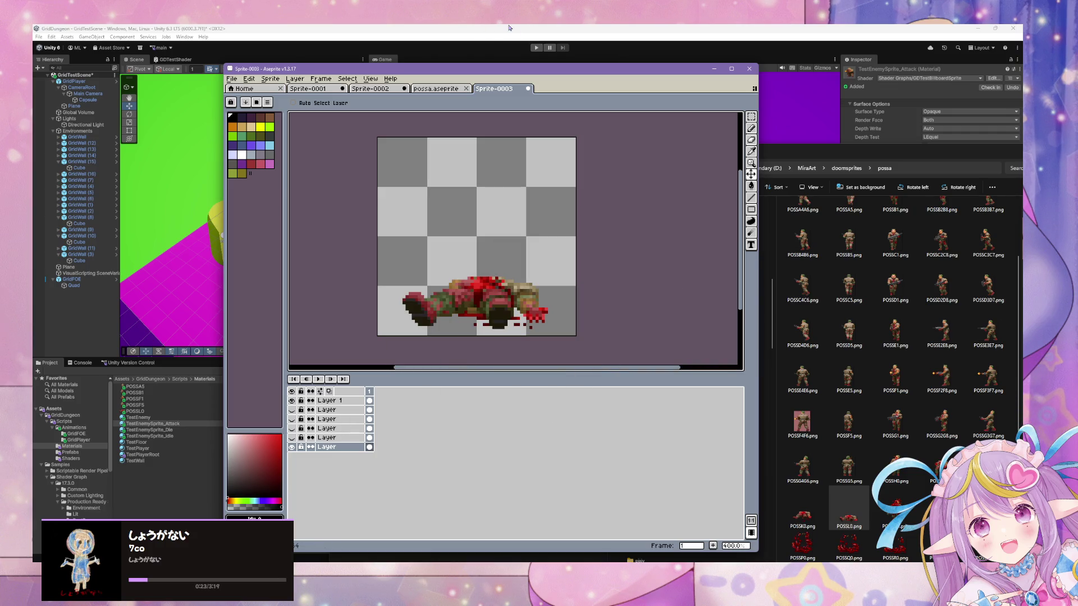
left_click(482, 32)
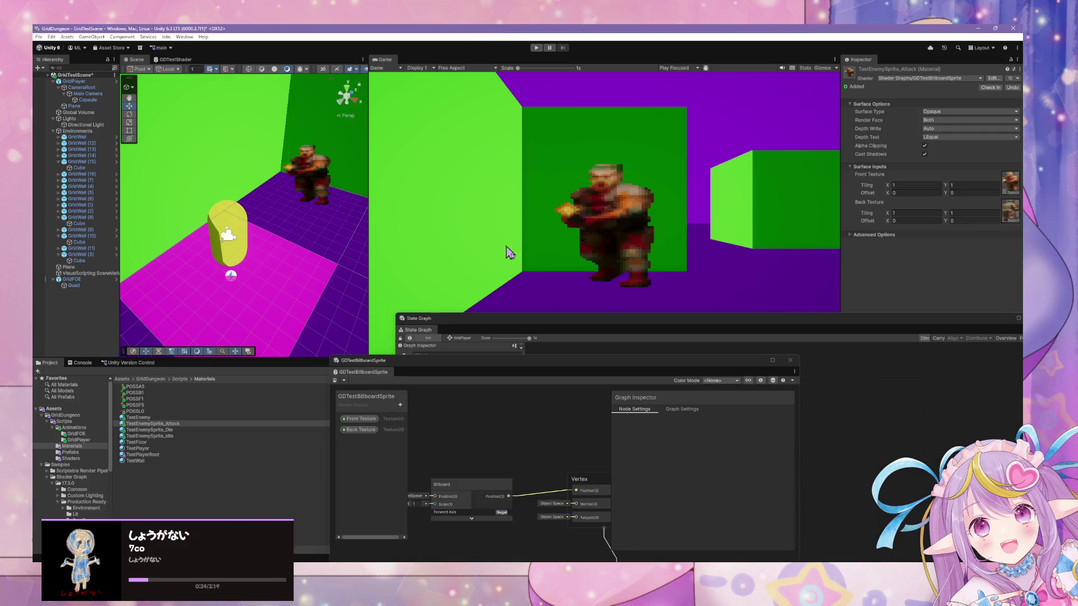
Step: Select the Attack, Die and Idle sprite materials and set their Front Texture tiling Y to 1
left_click(153, 417)
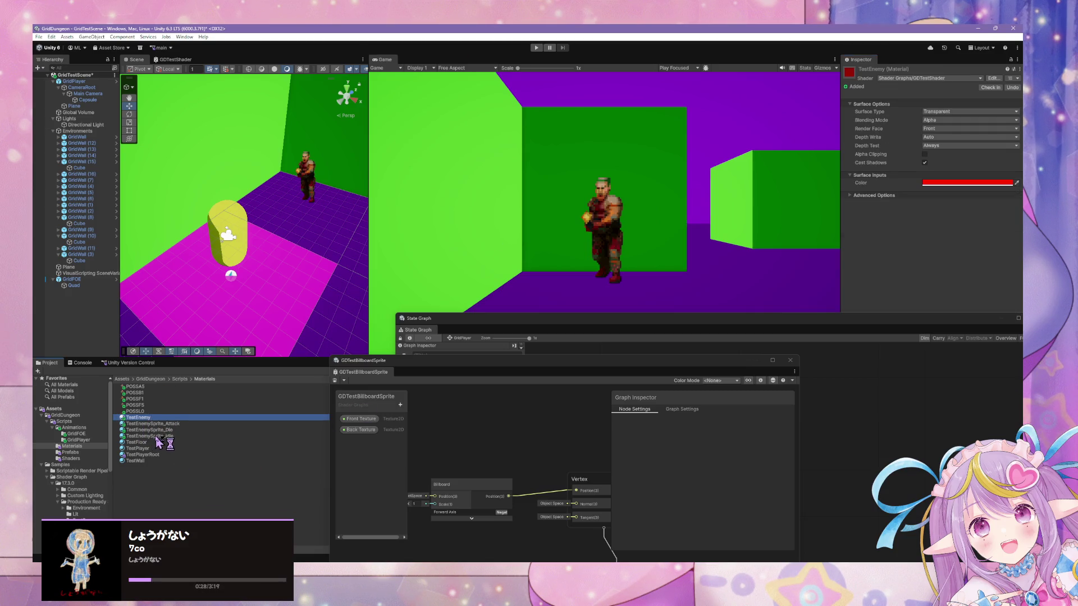
left_click(157, 436, "shift")
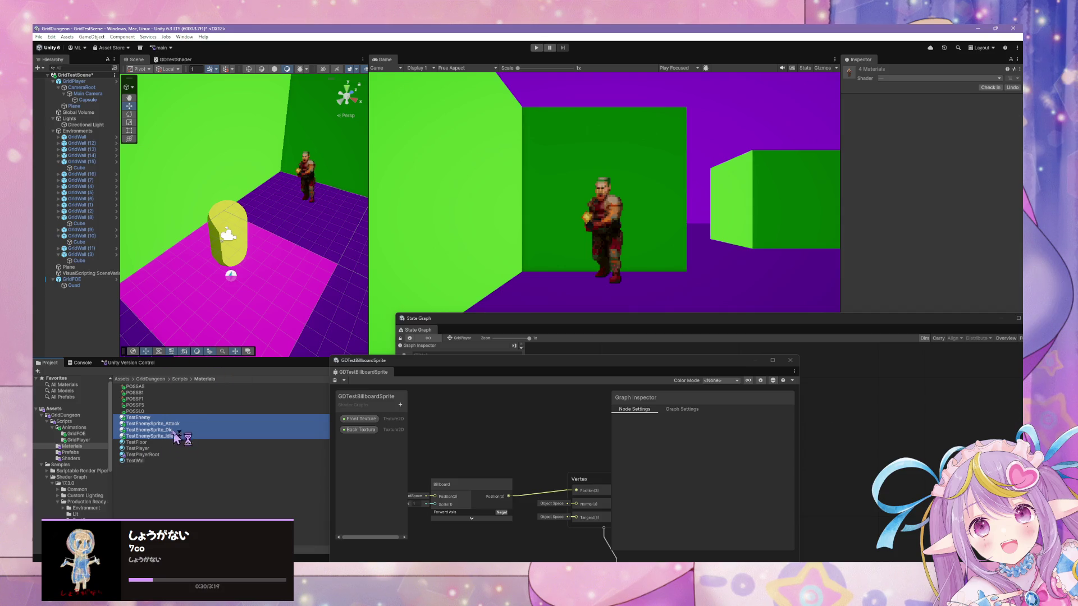
left_click(163, 418, "ctrl")
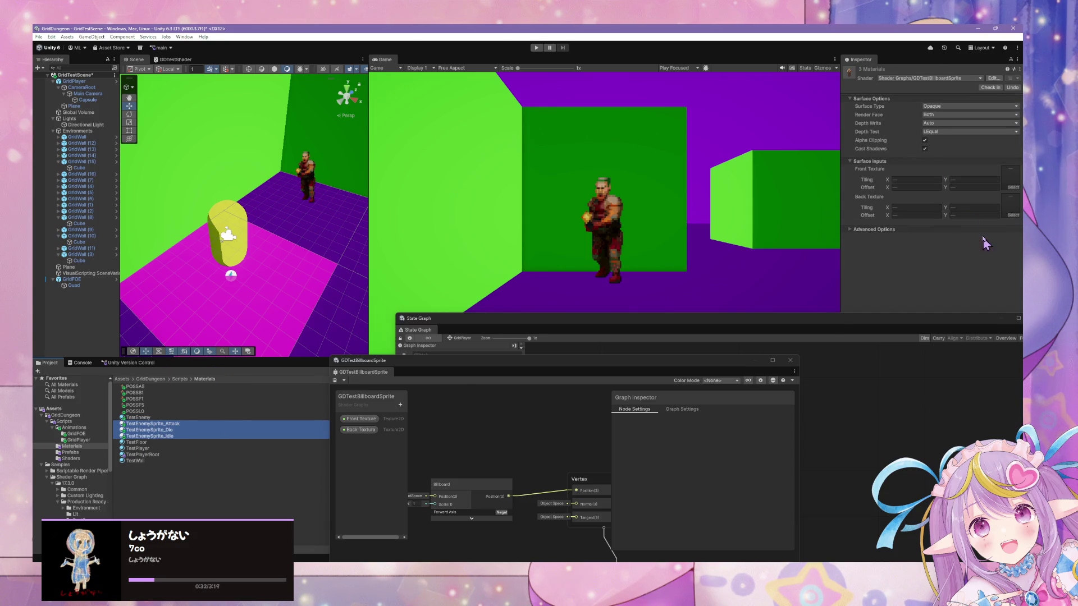
left_click(917, 180)
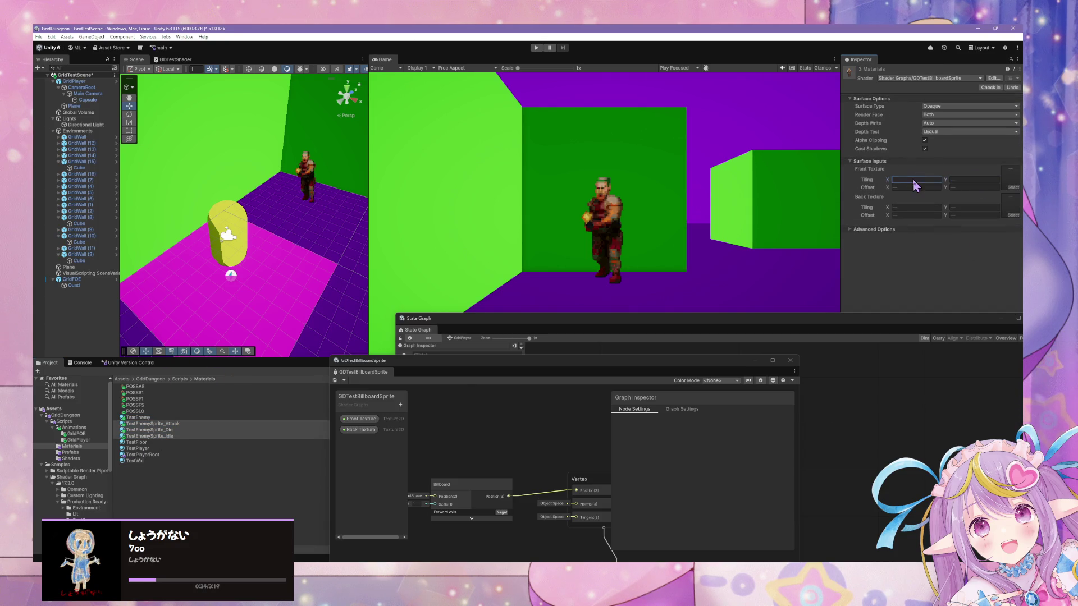
left_click(963, 178)
type("1")
Step: Check each TestEnemySprite material shows 1 × 1 tiling on its front and back textures
left_click(200, 424)
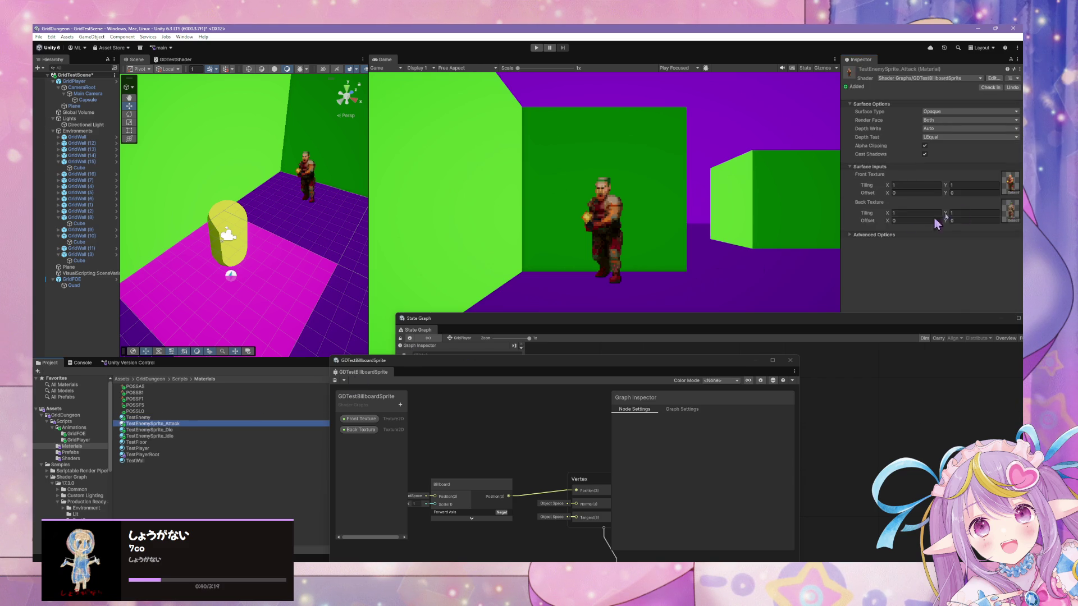
left_click(155, 430)
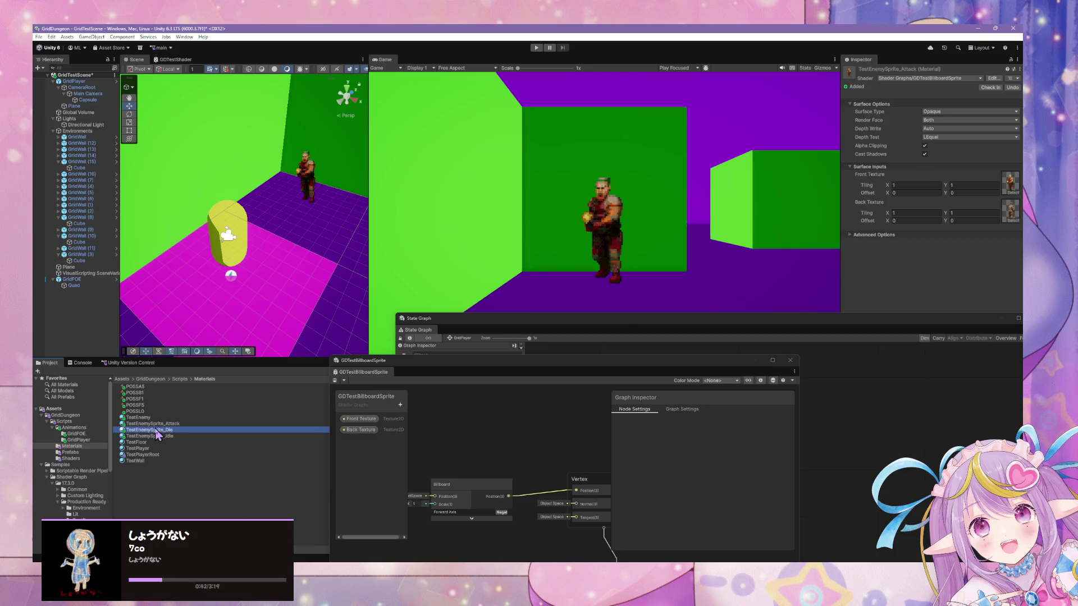
left_click(155, 437)
left_click(170, 430)
left_click(965, 211)
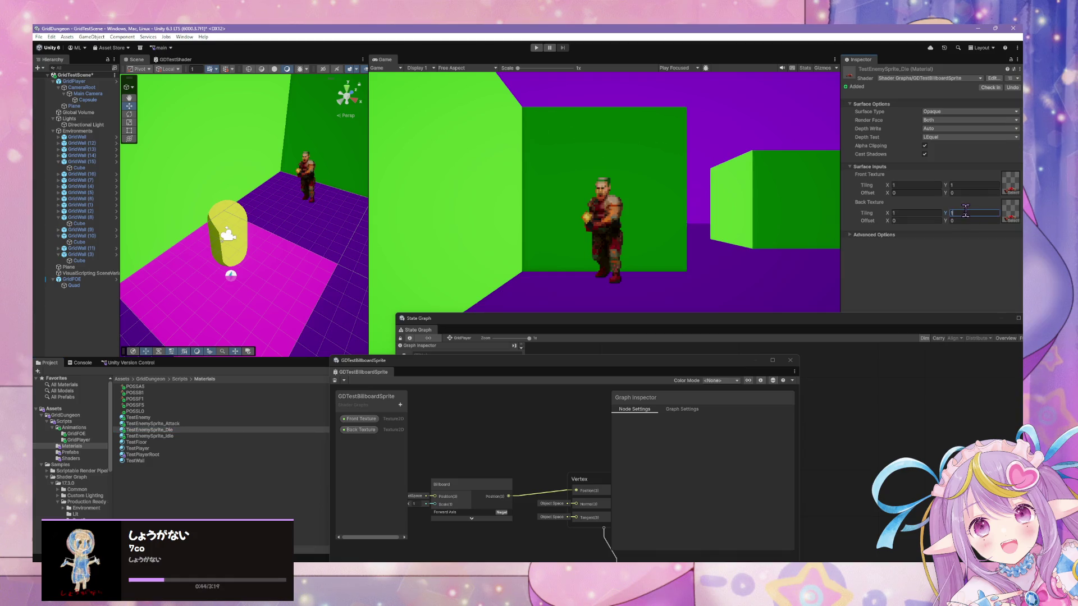
left_click(192, 434)
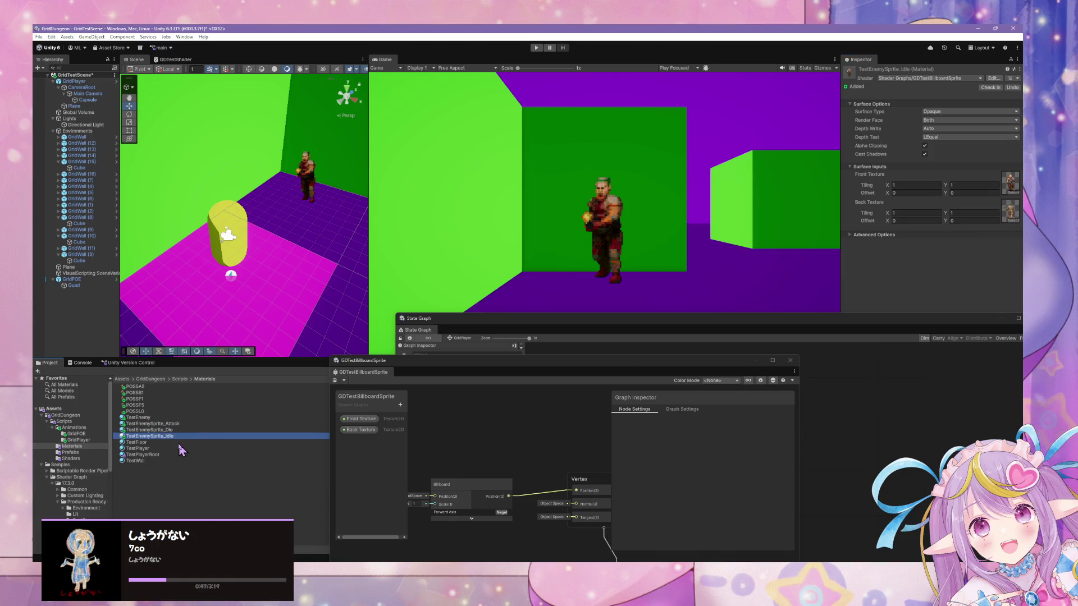
left_click(141, 442)
left_click(169, 437)
left_click(171, 430)
left_click(172, 425)
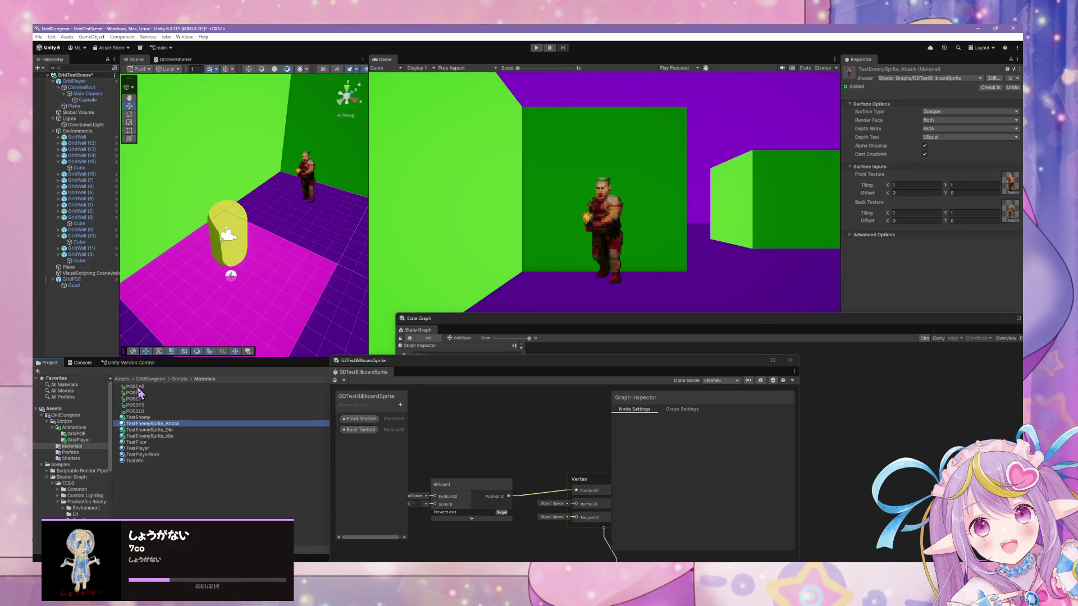
Step: Apply the TestEnemySprite_Die material to the enemy in the Scene view
left_click(637, 250)
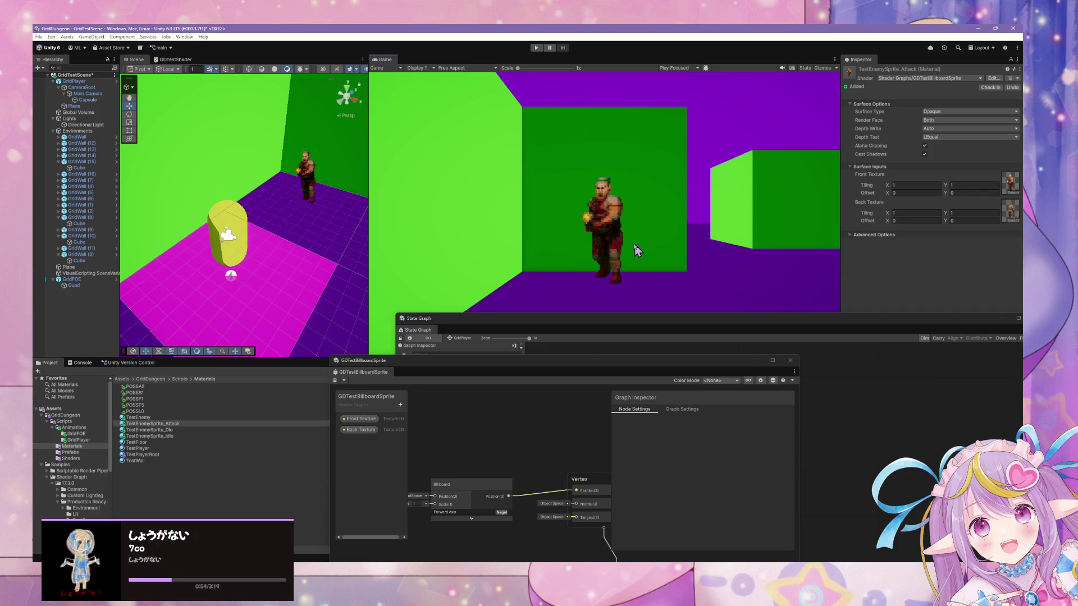
left_click(146, 394)
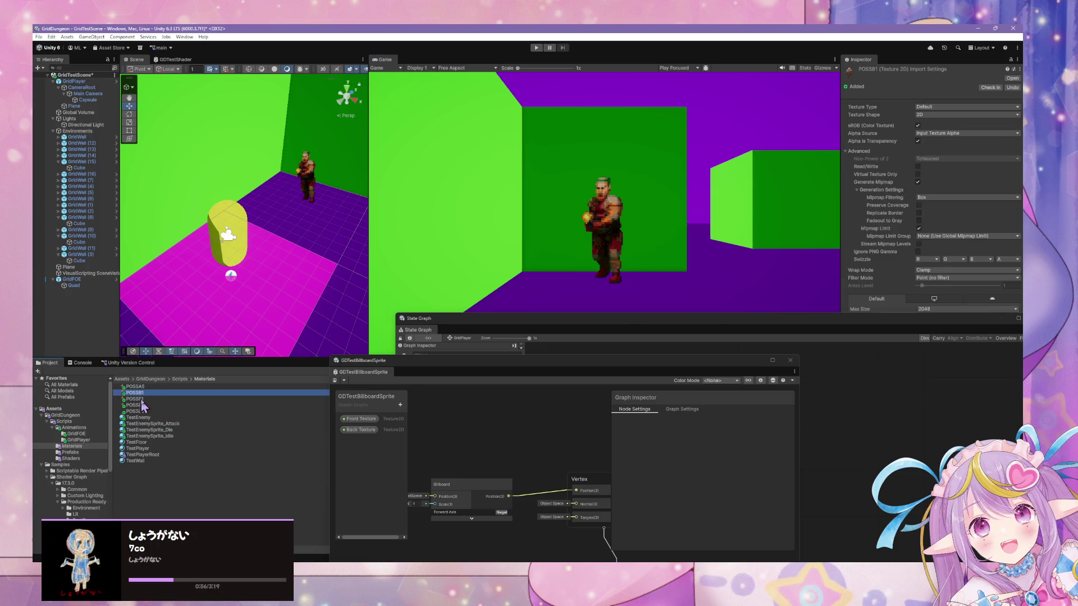
mouse_move(149, 430)
left_mouse_down()
mouse_move(160, 432)
mouse_move(217, 283)
mouse_move(312, 196)
left_mouse_up()
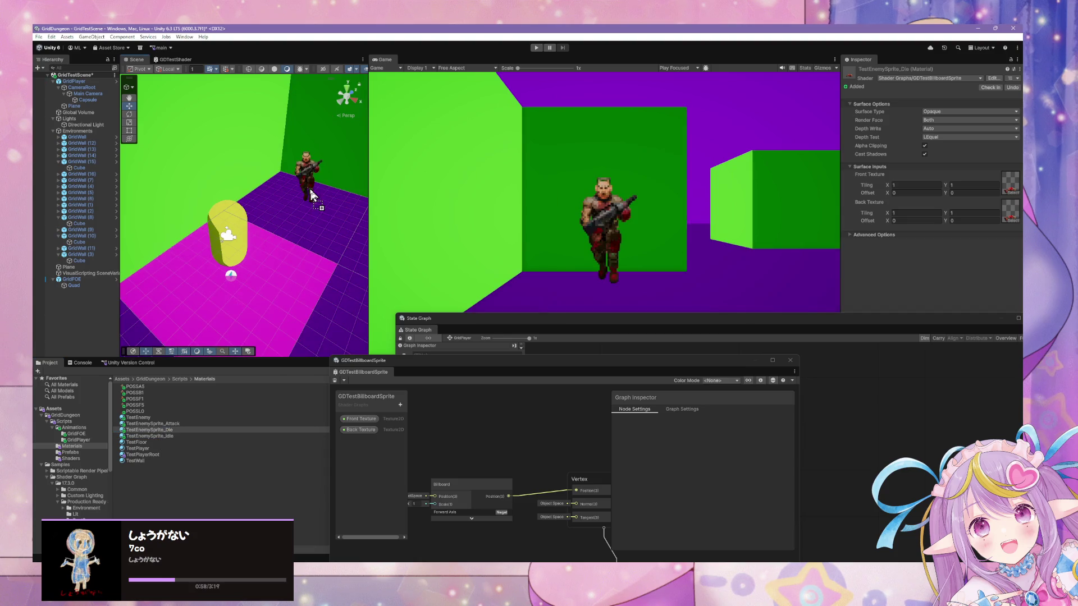
Step: Apply the TestEnemySprite_Idle material to the enemy and enter Play mode to test it
left_click(157, 423)
left_click(168, 437)
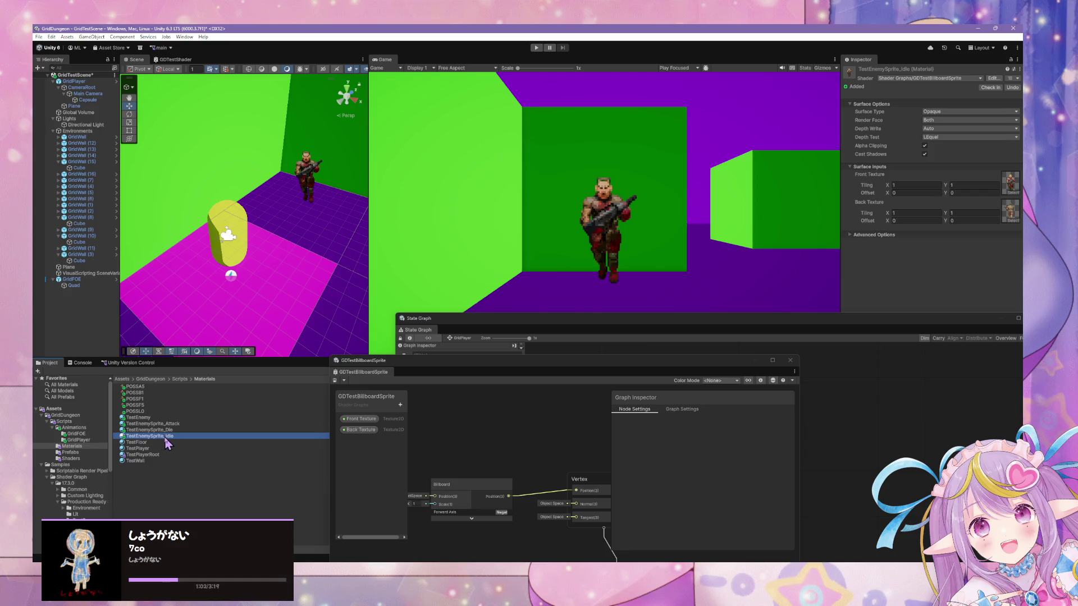
left_click_drag(213, 366, 303, 188)
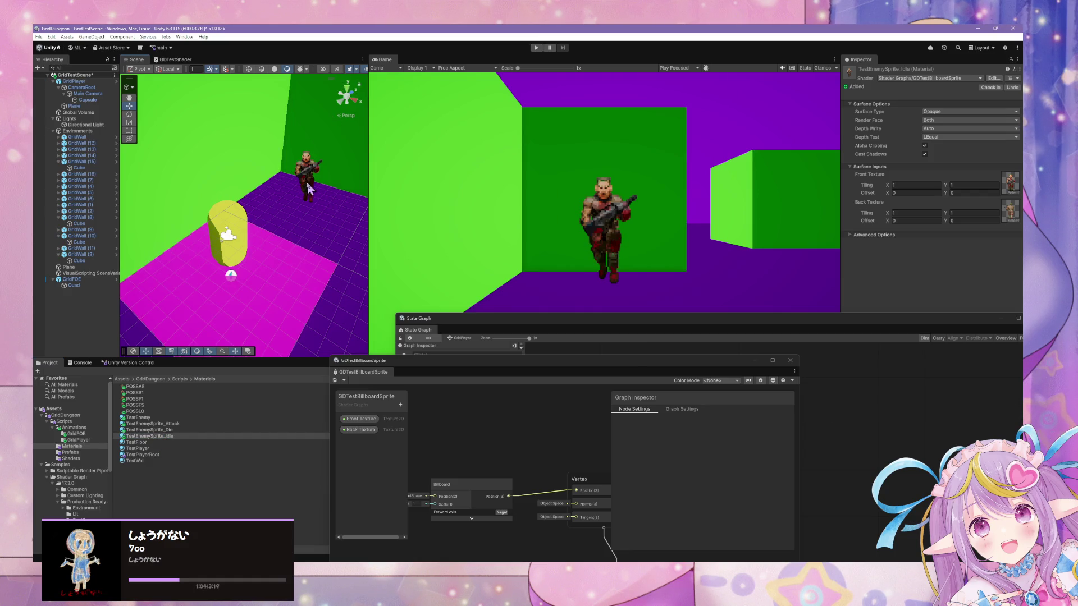
mouse_move(169, 436)
left_mouse_down()
mouse_move(302, 179)
mouse_move(314, 187)
left_mouse_up()
left_click(158, 436)
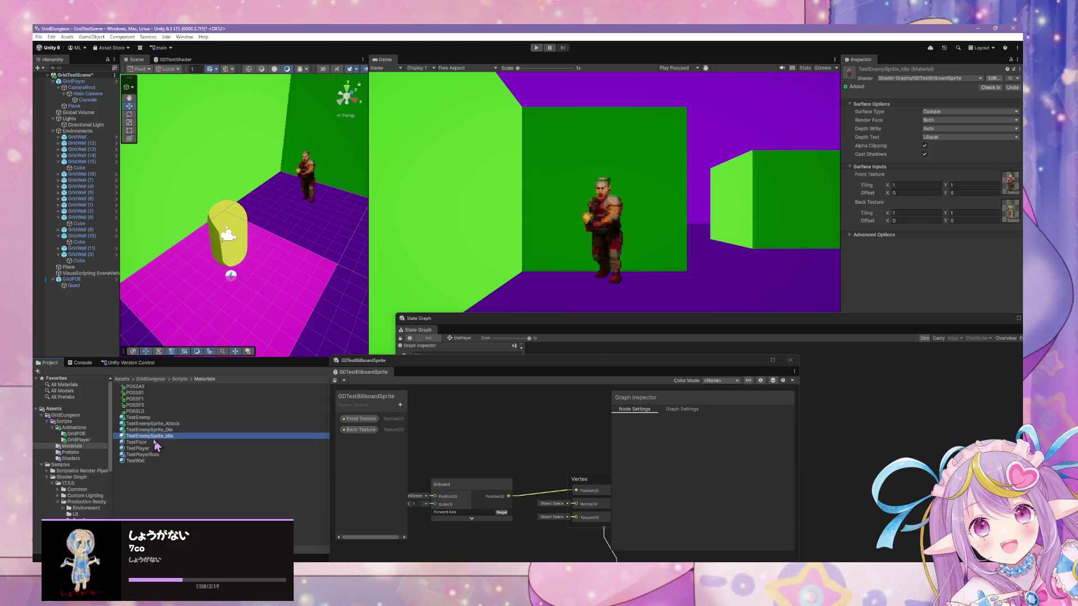
left_click_drag(157, 441, 303, 182)
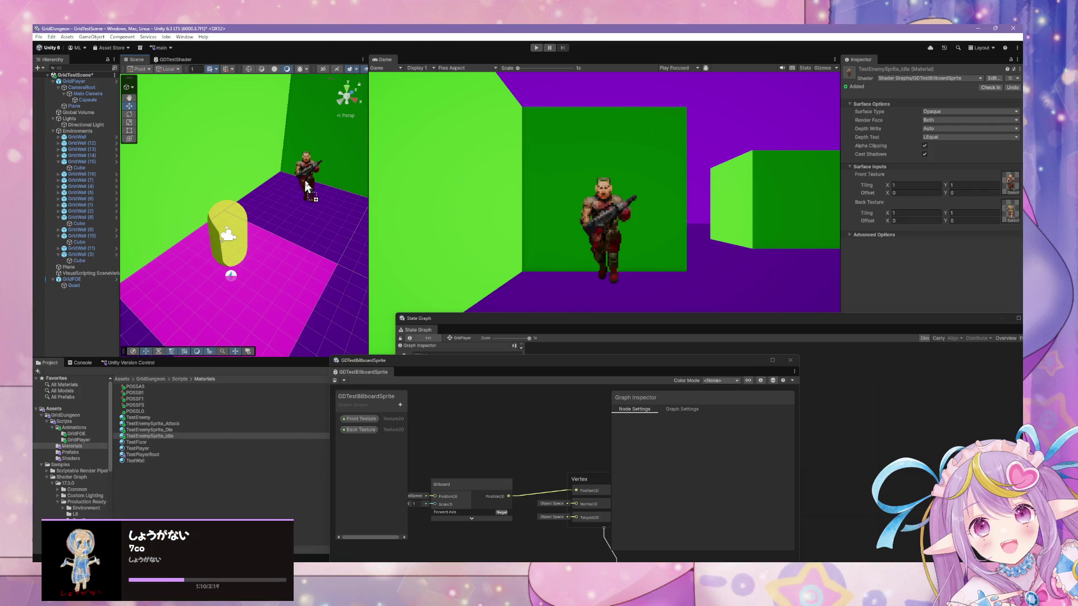
left_click(523, 322)
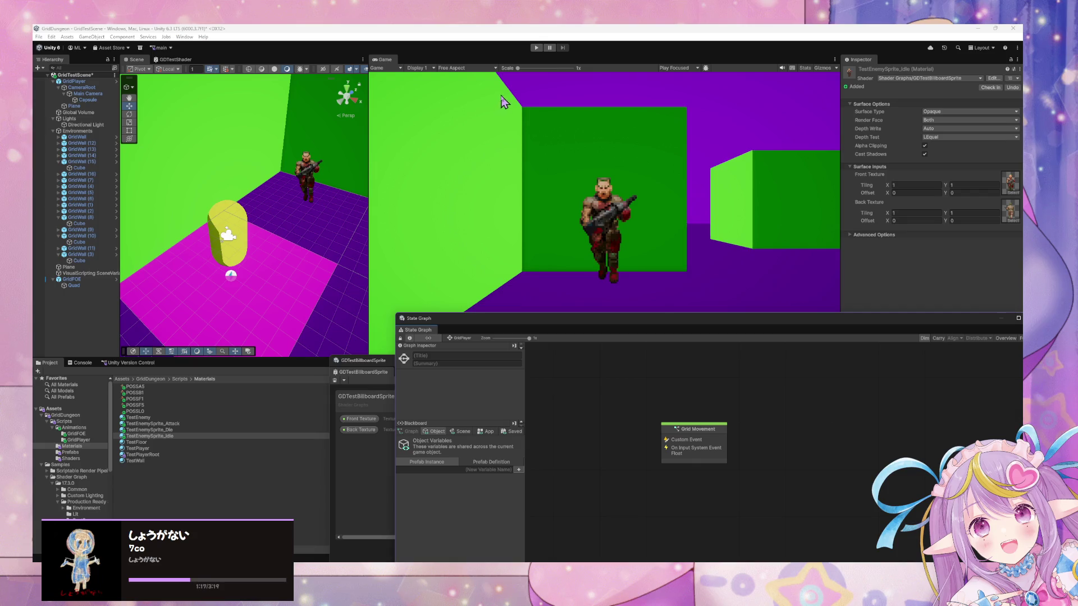
left_click(537, 48)
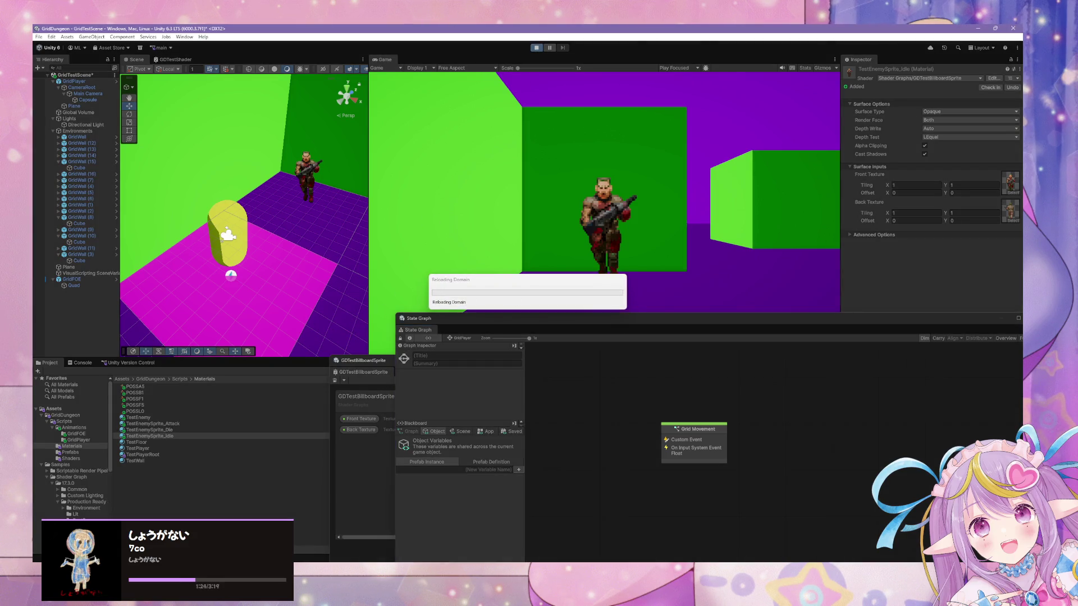
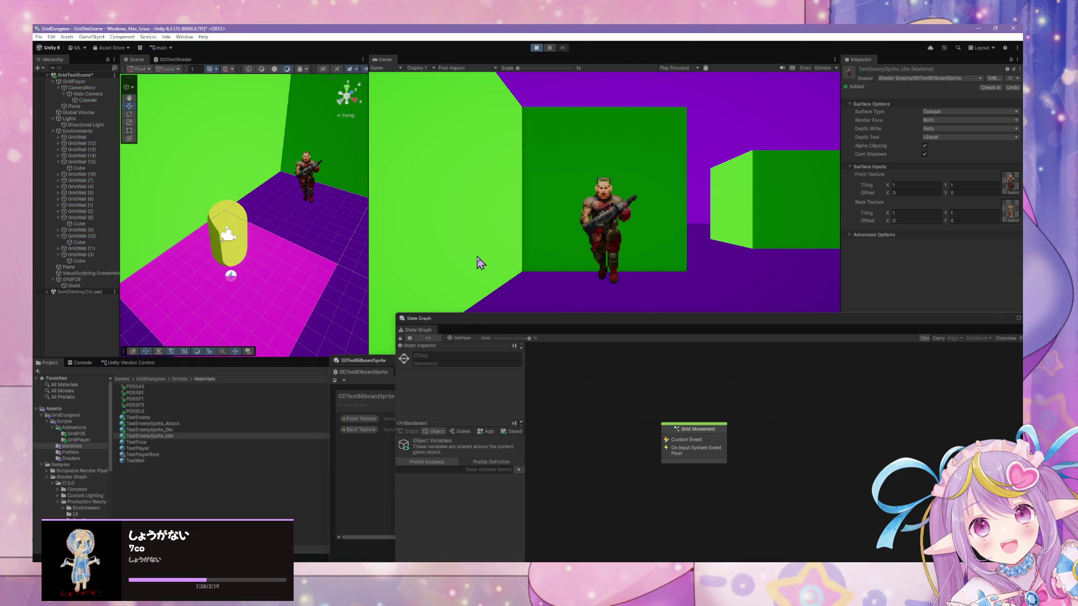
Step: Enter play mode and select the large floor Plane in the Hierarchy
key("ctrl+p")
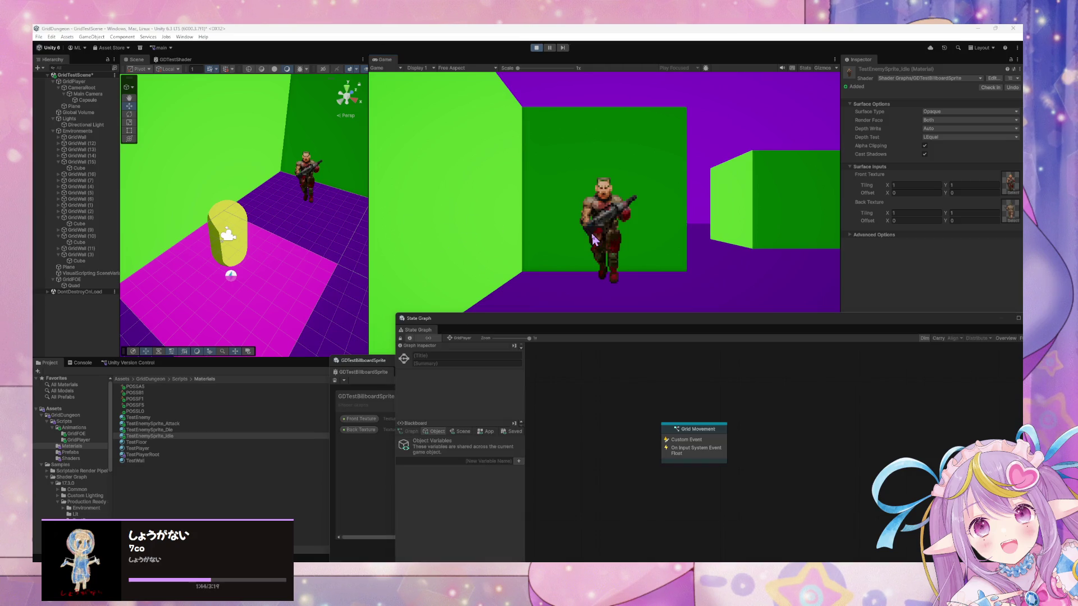
left_click(288, 260)
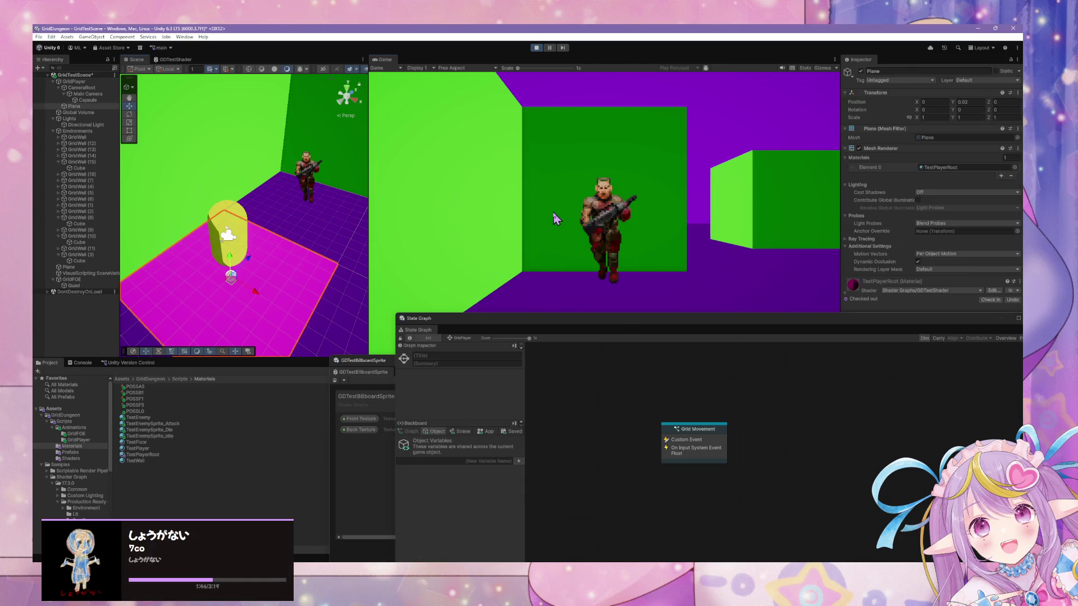
left_click(264, 208)
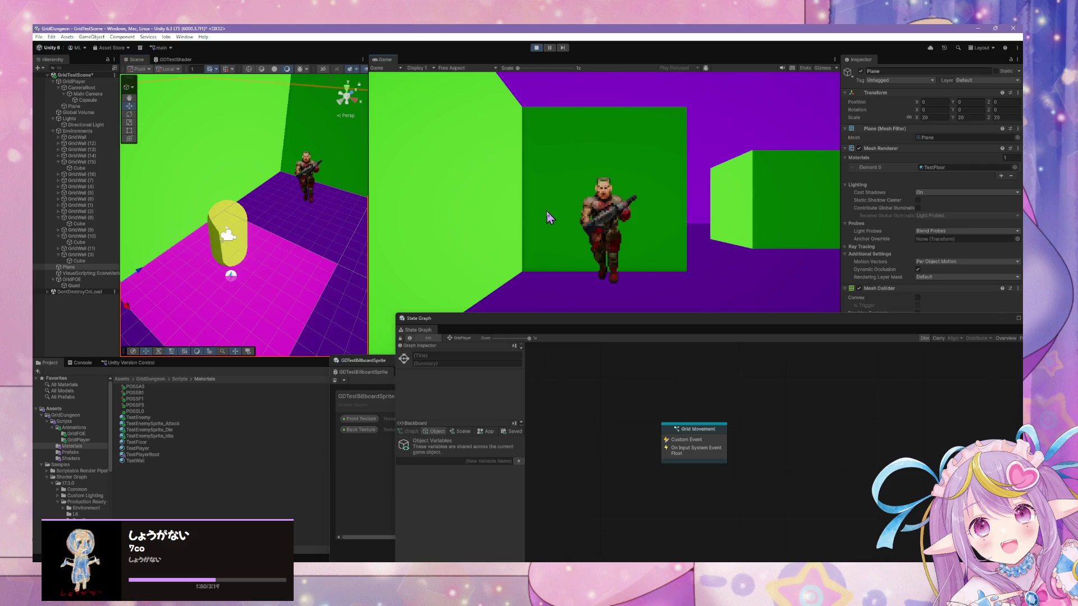
Step: Look around, then walk the player down the corridor to the green wall
key("Right")
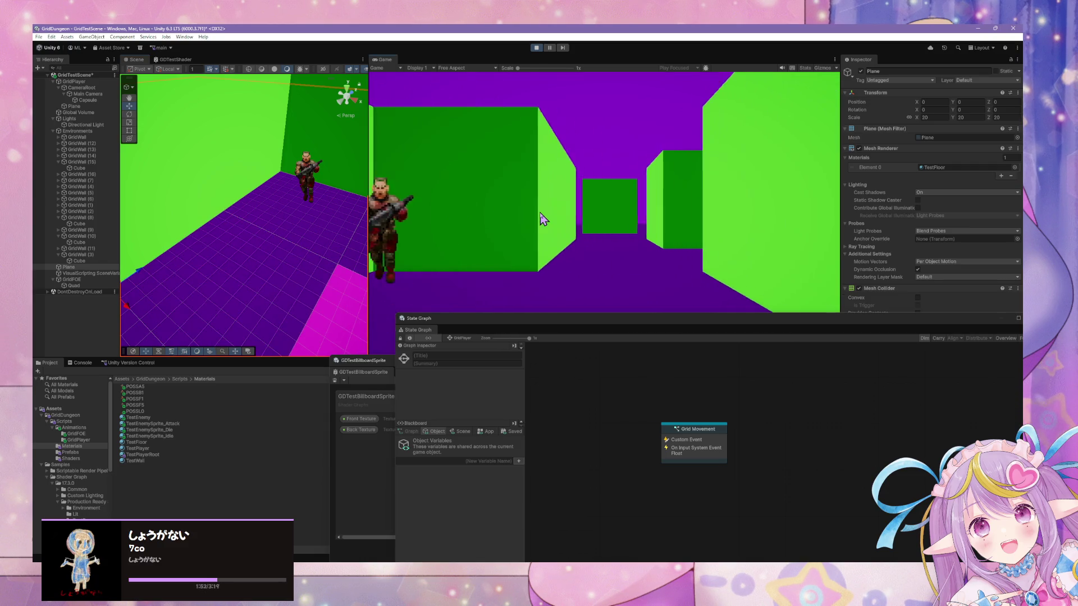
key("Left")
key("Right")
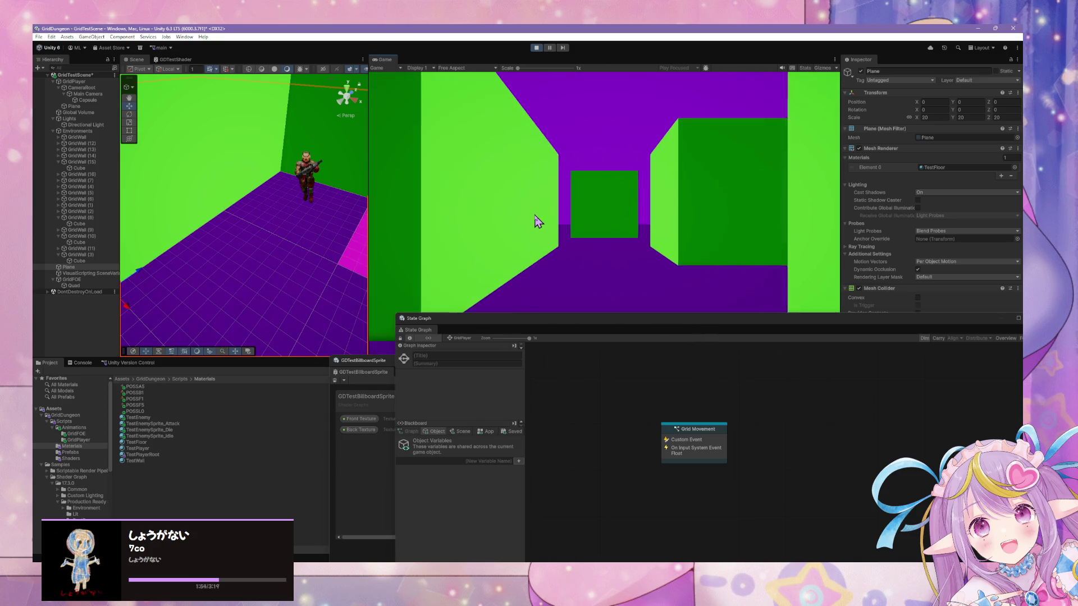
key("Left")
key("Right")
key("Right")
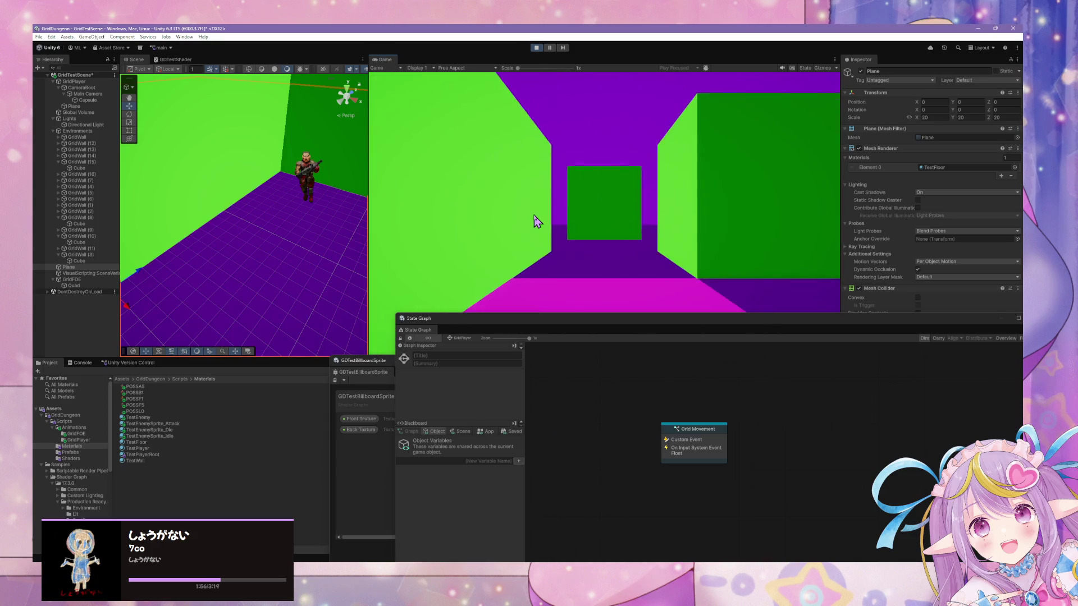
key("Up")
key("Left")
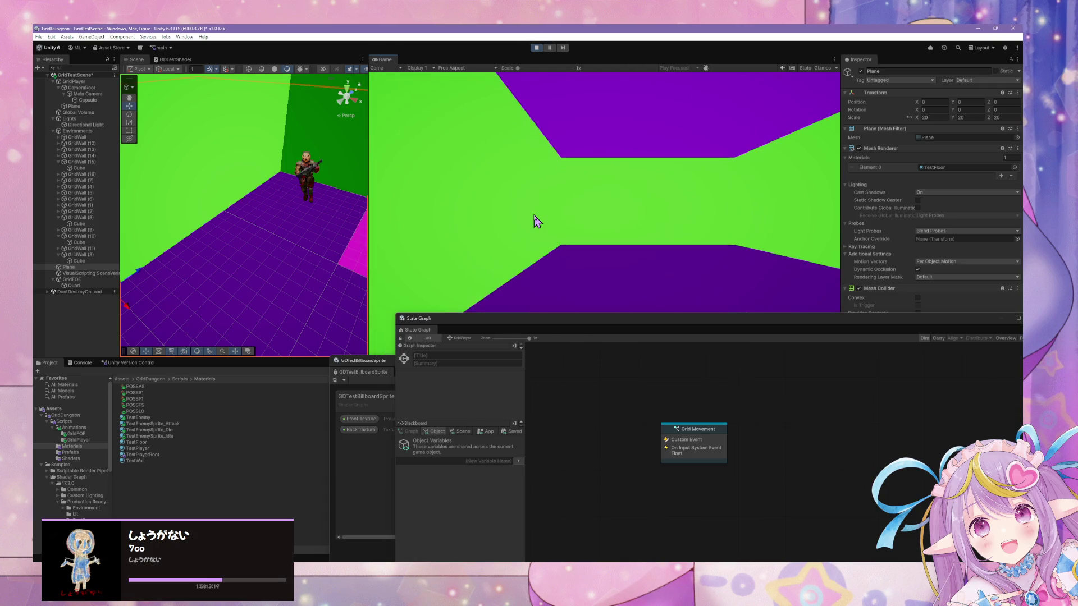
key("Up")
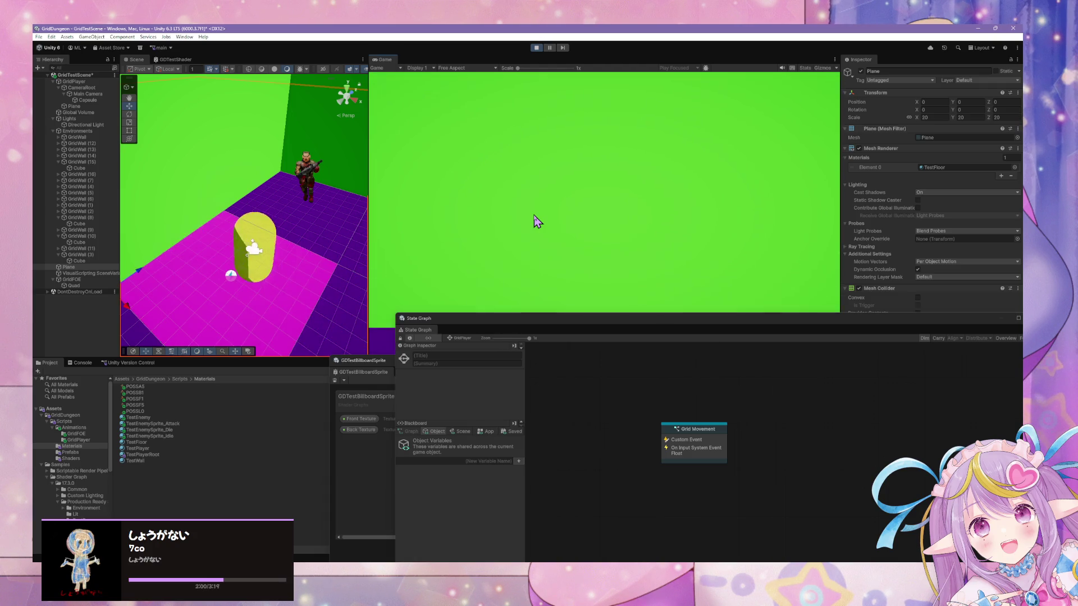
Step: Turn right and walk through the side corridor toward the enemy
key("Right")
key("Up")
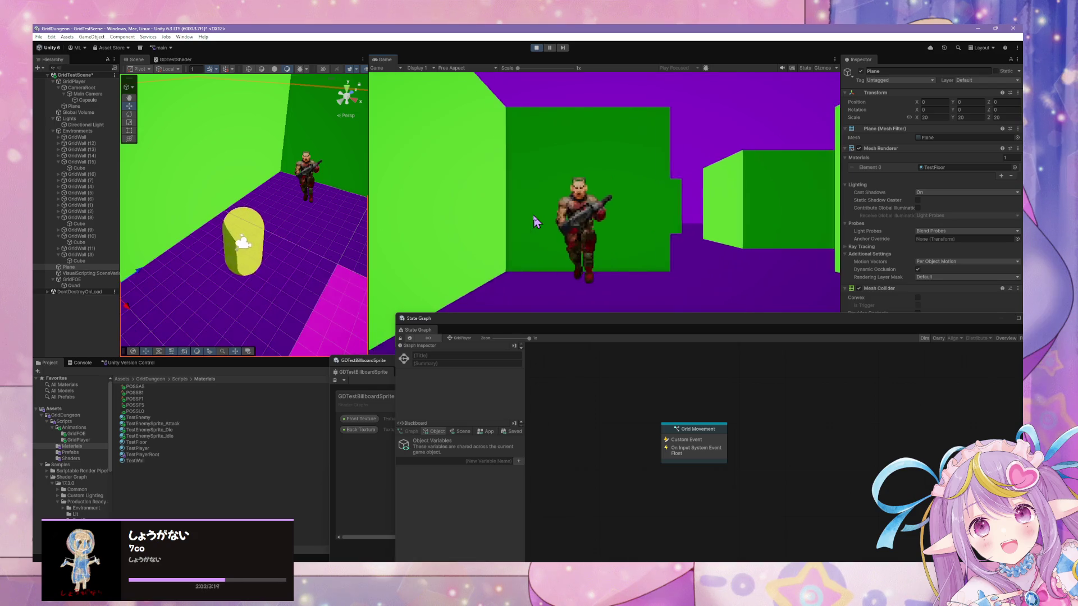
key("Right")
key("Up")
key("Left")
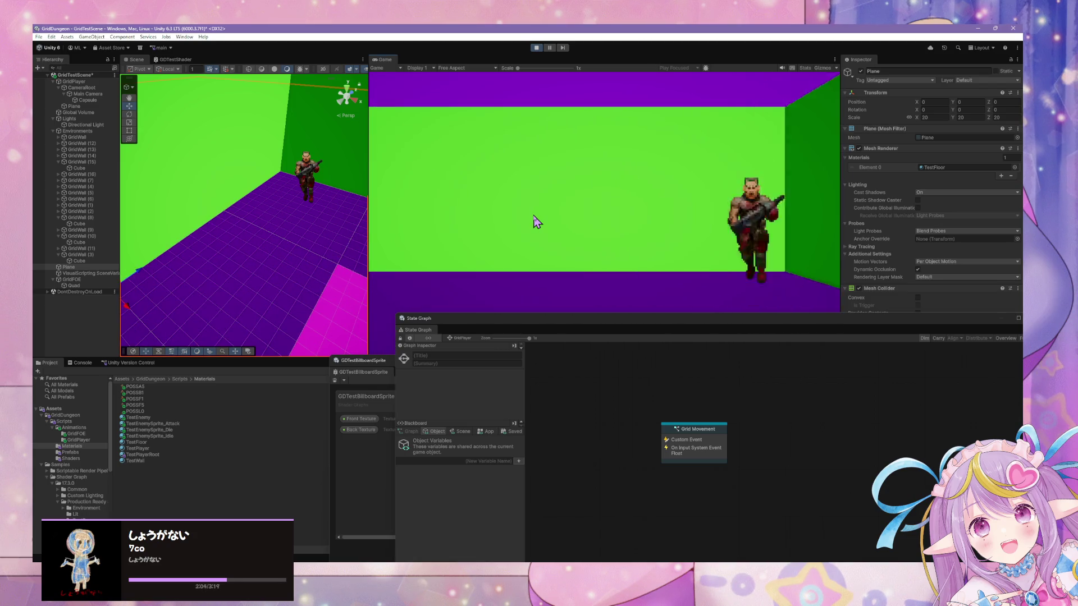
key("Up")
key("Right")
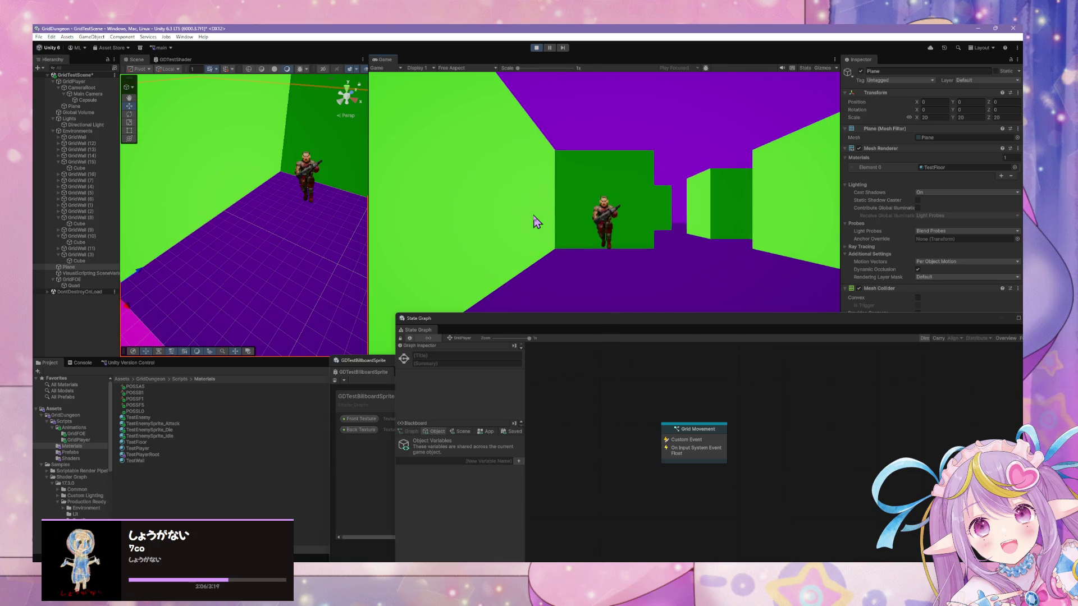
key("Up")
Step: Glance at the enemy, walk to the end wall, and return to face the enemy
key("Left")
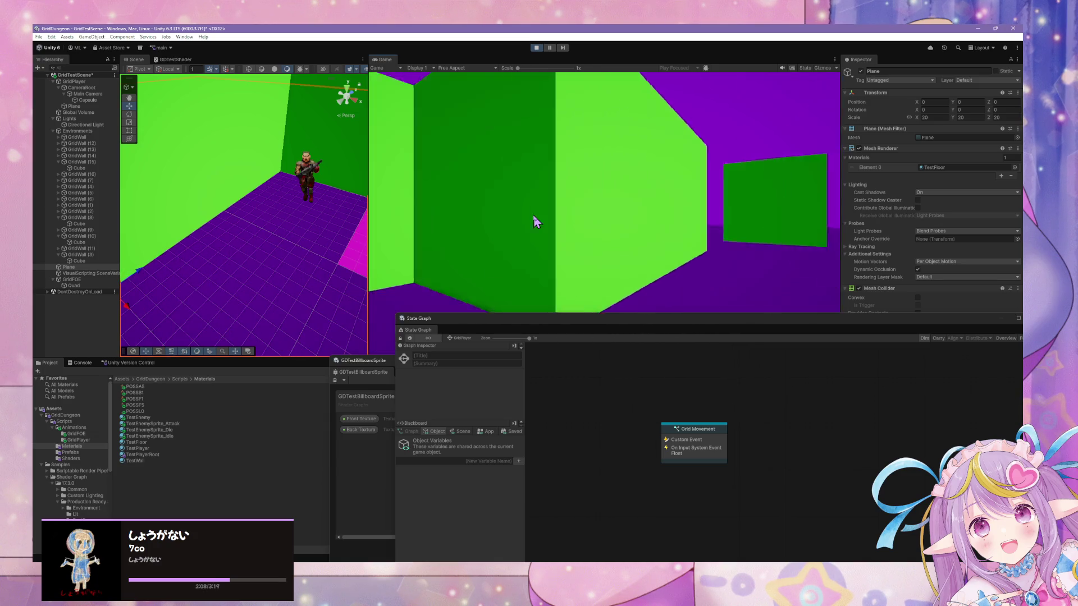
key("Right")
key("Up")
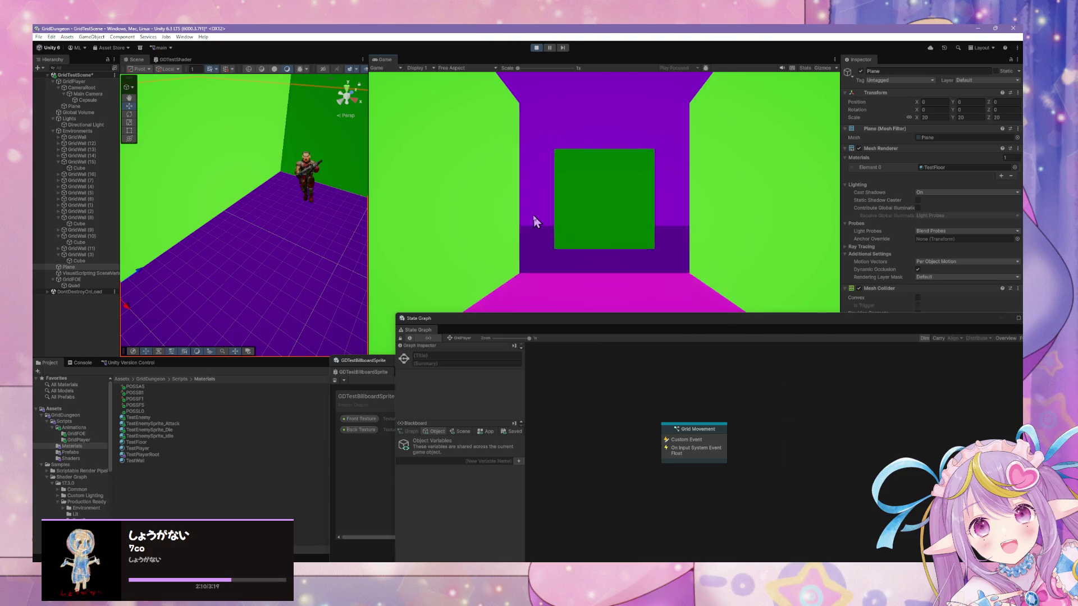
key("Right")
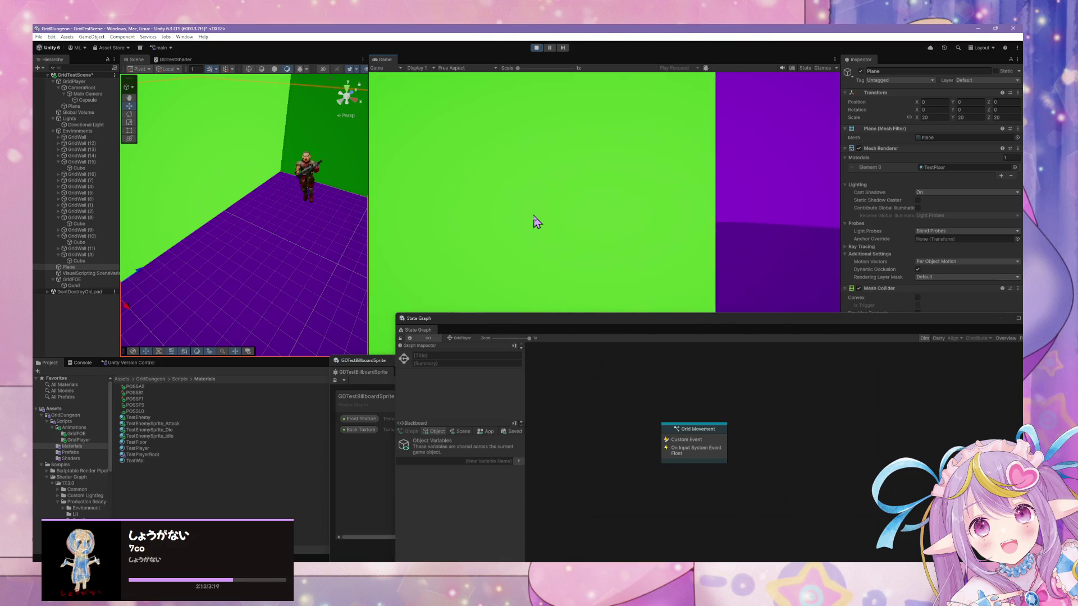
key("Left")
key("Left")
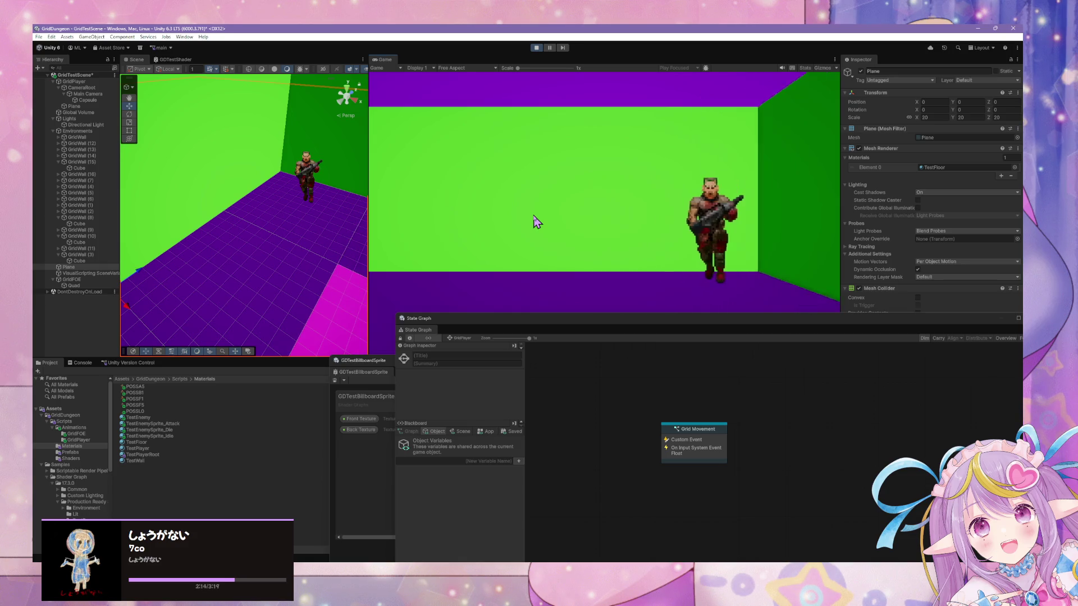
key("Up")
key("Right")
key("Down")
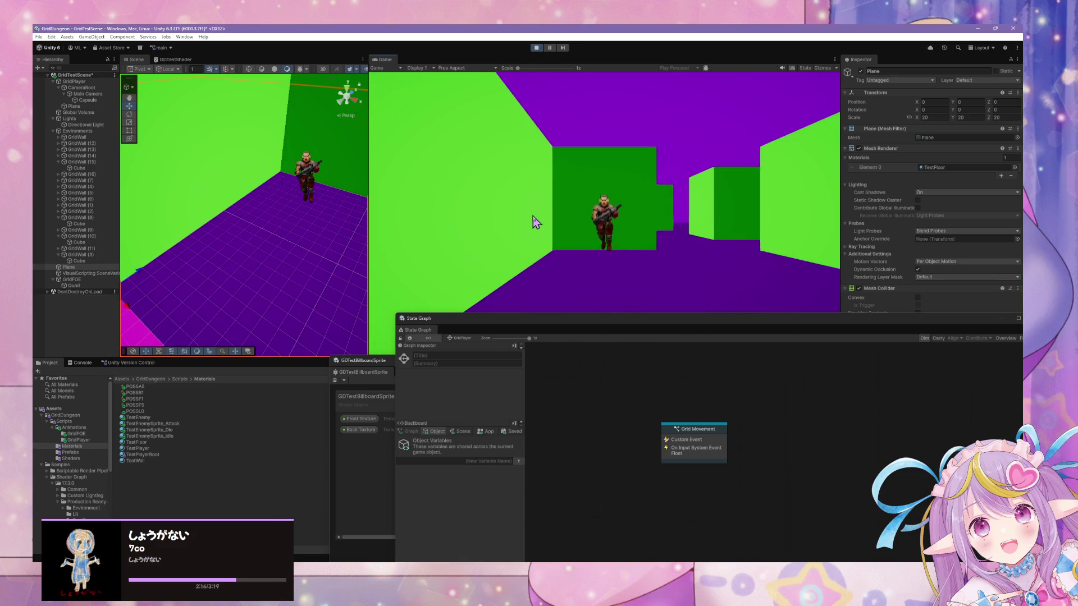
key("Up")
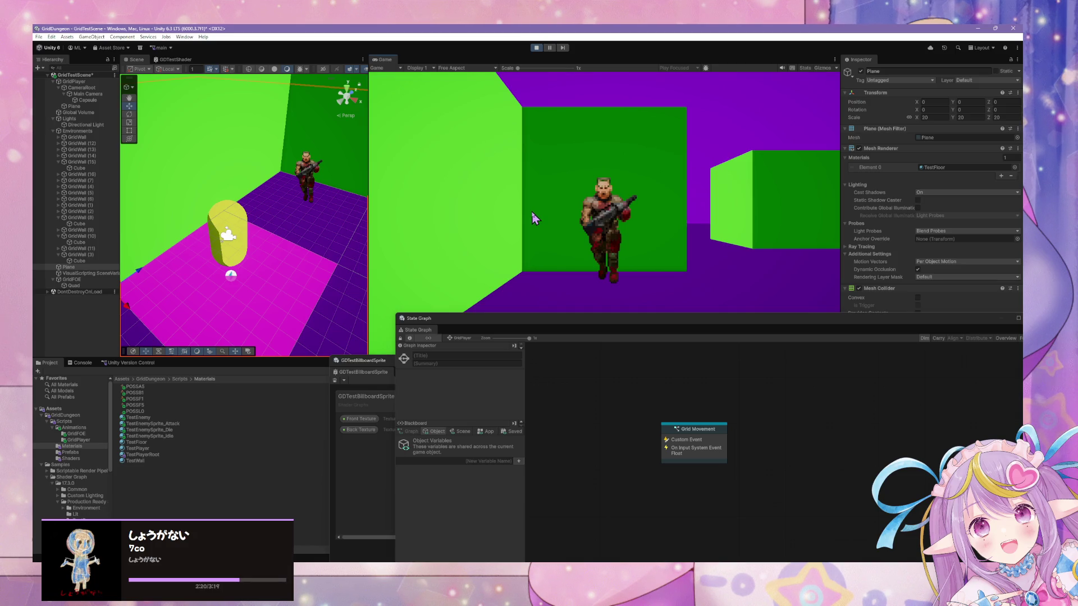
Step: Inspect the TestEnemySprite_Idle material and bring the GDTestBillboardSprite shader graph into view
mouse_move(479, 313)
left_mouse_down()
mouse_move(481, 326)
mouse_move(561, 349)
left_mouse_up()
left_click(166, 429)
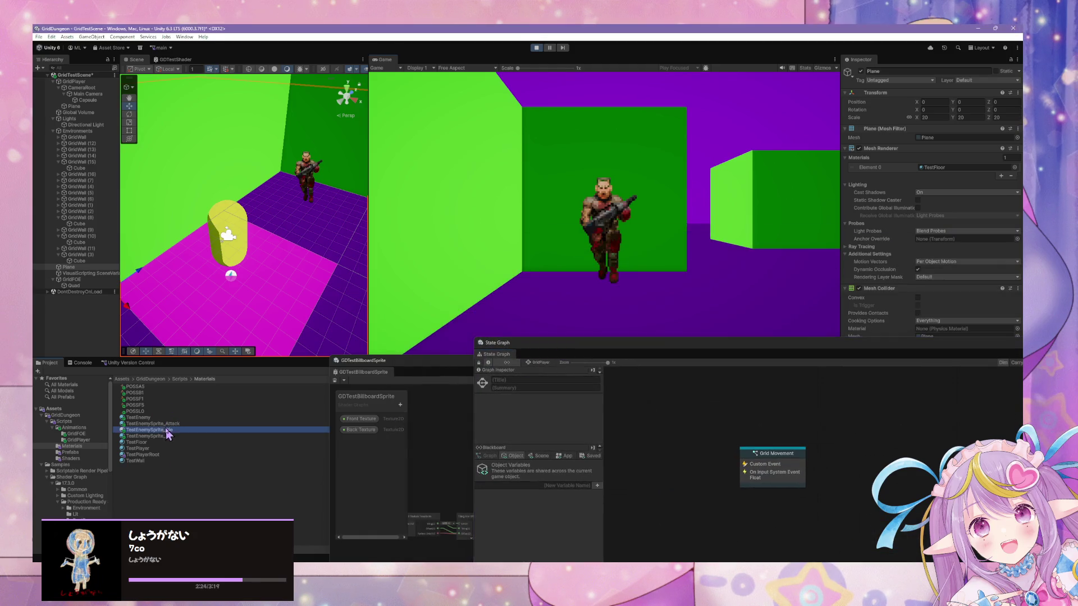
left_click(178, 436)
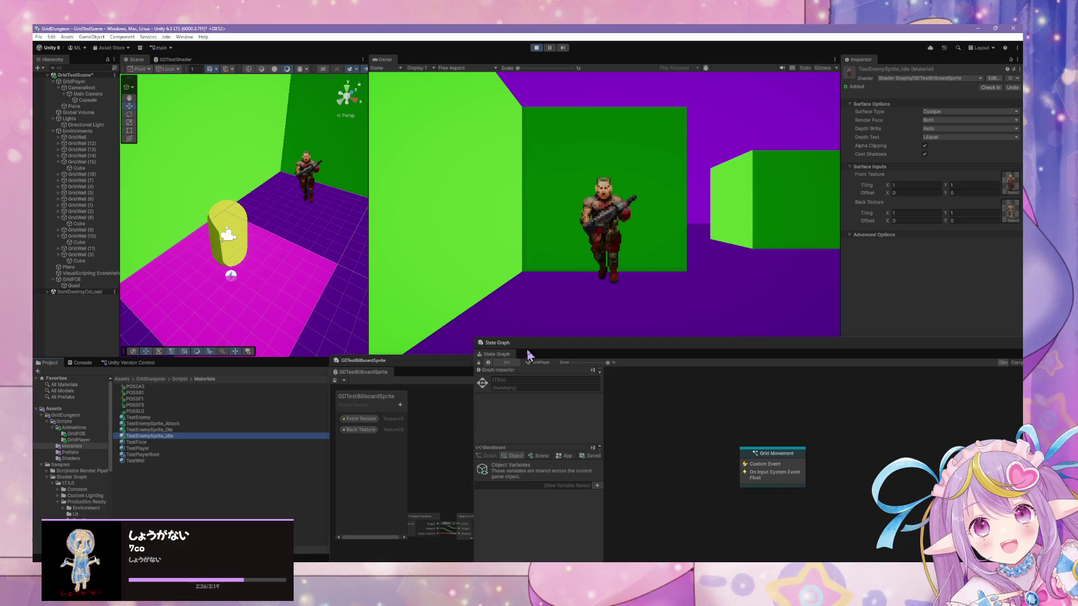
mouse_move(411, 371)
left_mouse_down()
mouse_move(393, 323)
mouse_move(277, 349)
mouse_move(488, 347)
mouse_move(661, 288)
mouse_move(513, 350)
mouse_move(669, 207)
mouse_move(662, 297)
mouse_move(505, 334)
left_mouse_up()
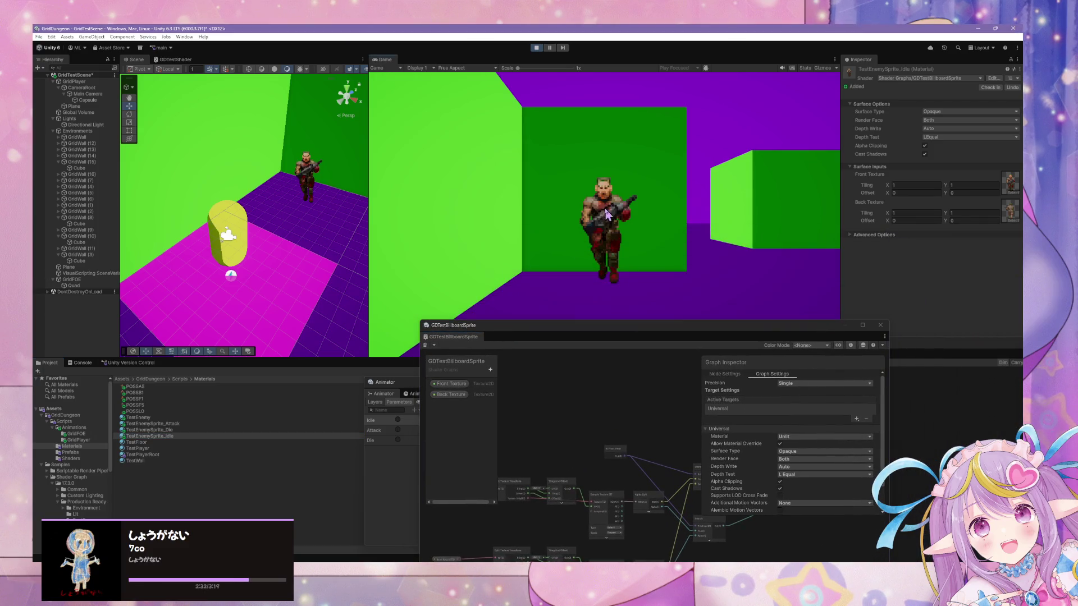
Step: Walk the player past and toward the enemy, then bring the State Graph back in front
key("w")
key("w")
key("w")
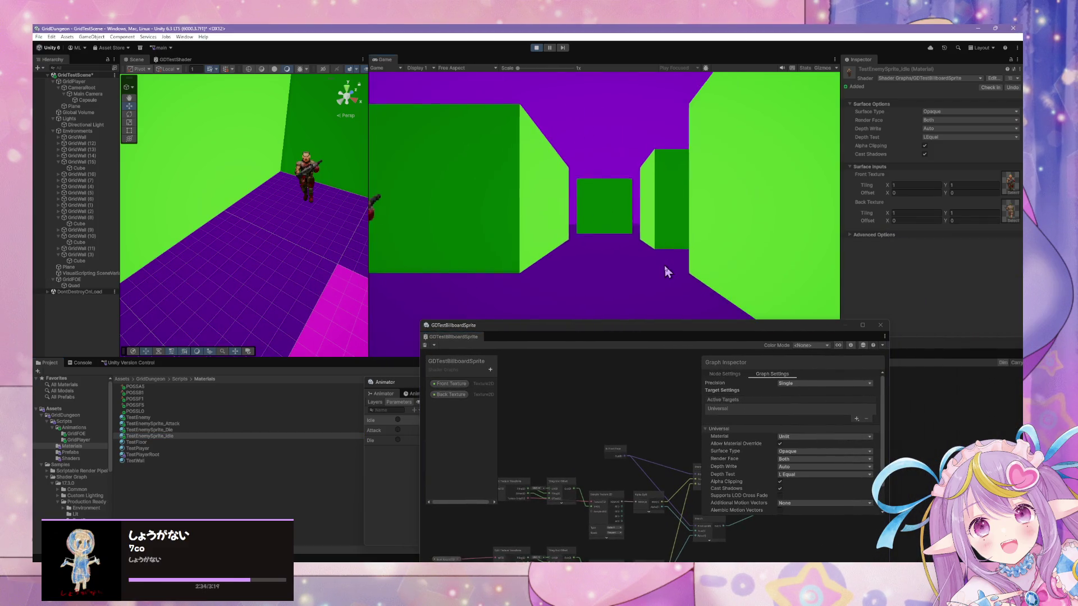
key("a")
key("a")
key("w")
key("w")
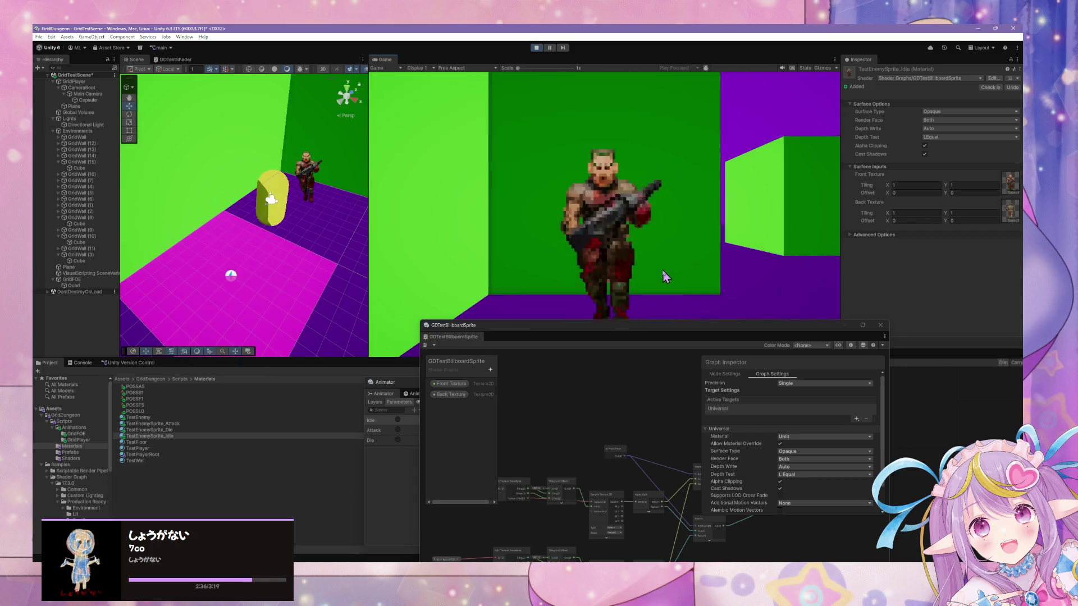
key("s")
left_click_drag(705, 332, 399, 358)
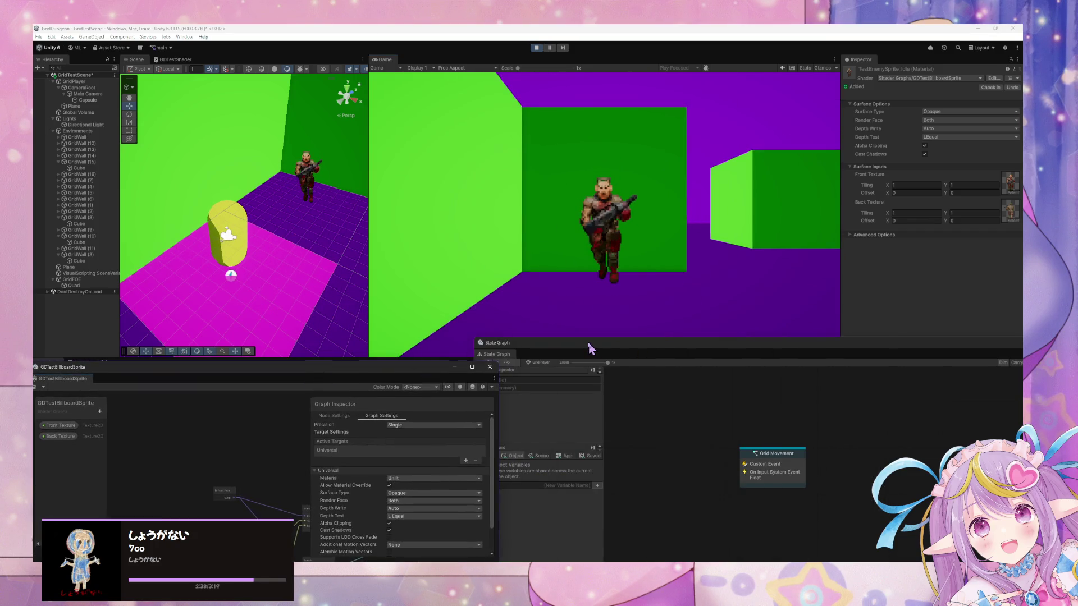
left_click_drag(591, 348, 595, 344)
Step: Select GridFOE, open its GridFOEController graph, and inspect the GridFOEIdle state
left_click(68, 280)
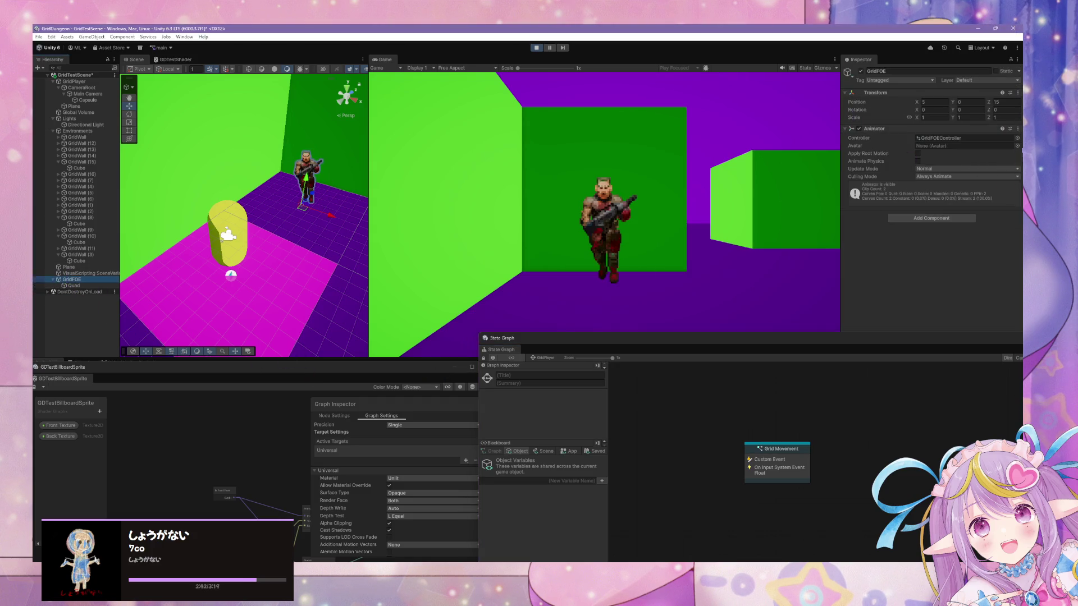
double_click(963, 137)
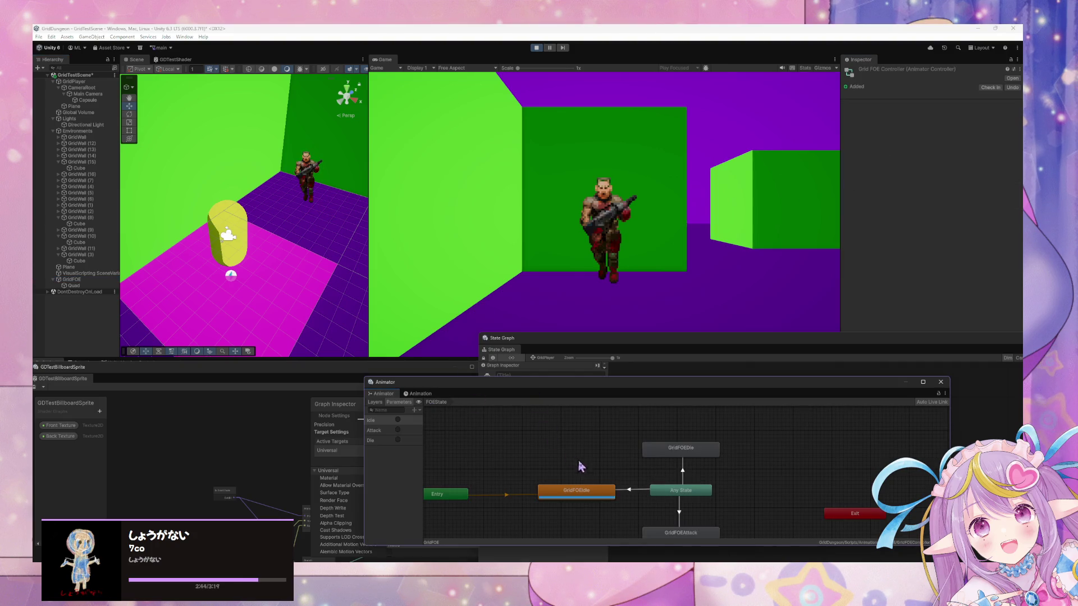
left_click(596, 490)
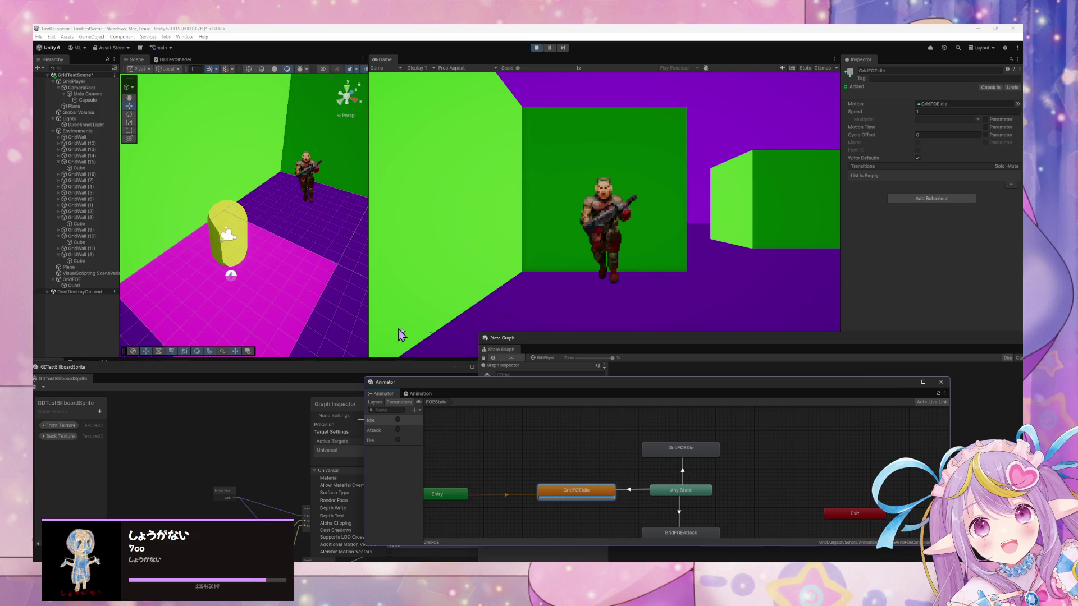
Step: Pull the shader graph into its own window and raise and enlarge the Animator graph
left_click_drag(624, 386, 698, 323)
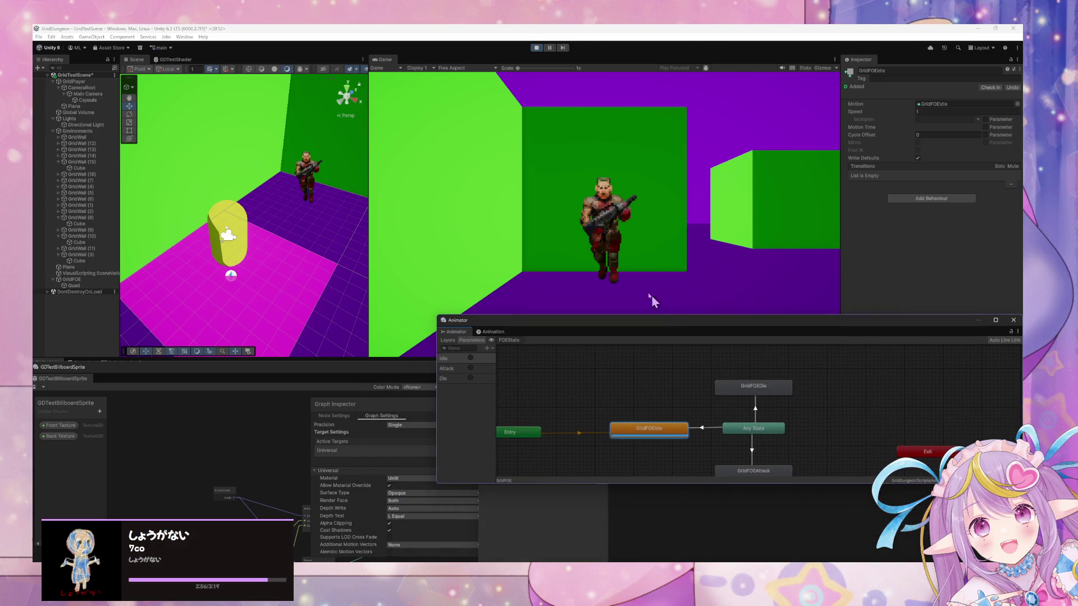
left_click_drag(274, 378, 723, 357)
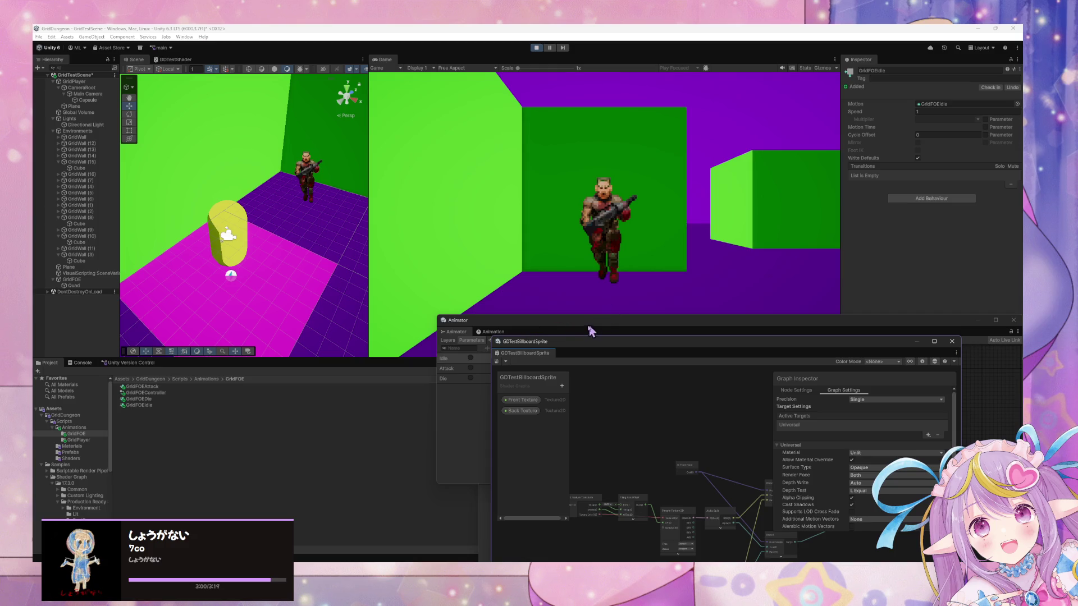
mouse_move(588, 326)
left_mouse_down()
mouse_move(524, 149)
mouse_move(643, 188)
left_mouse_up()
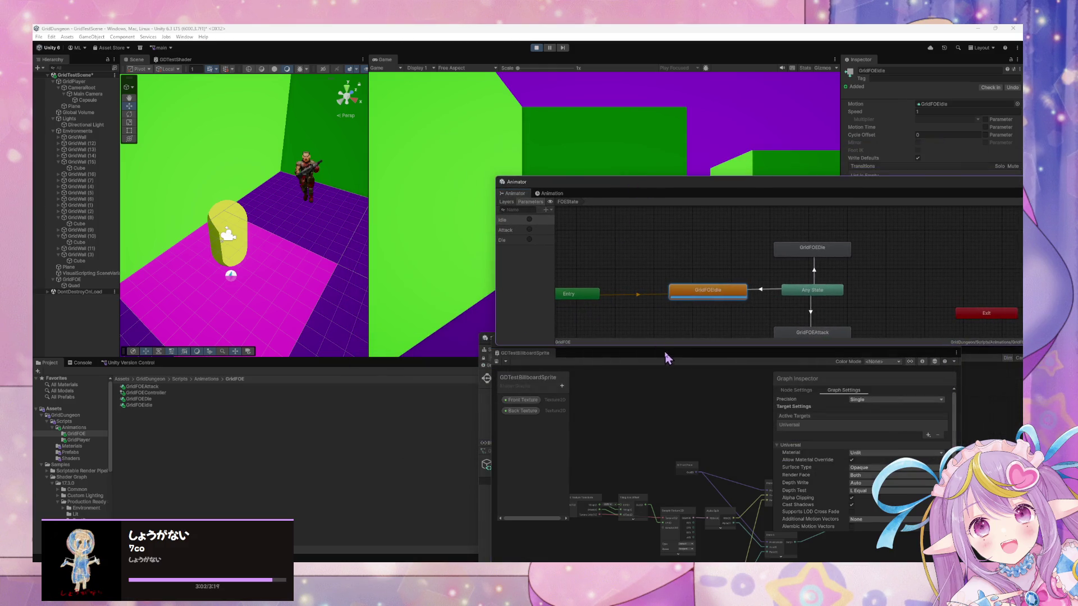
mouse_move(667, 346)
left_mouse_down()
mouse_move(655, 426)
mouse_move(484, 404)
left_mouse_up()
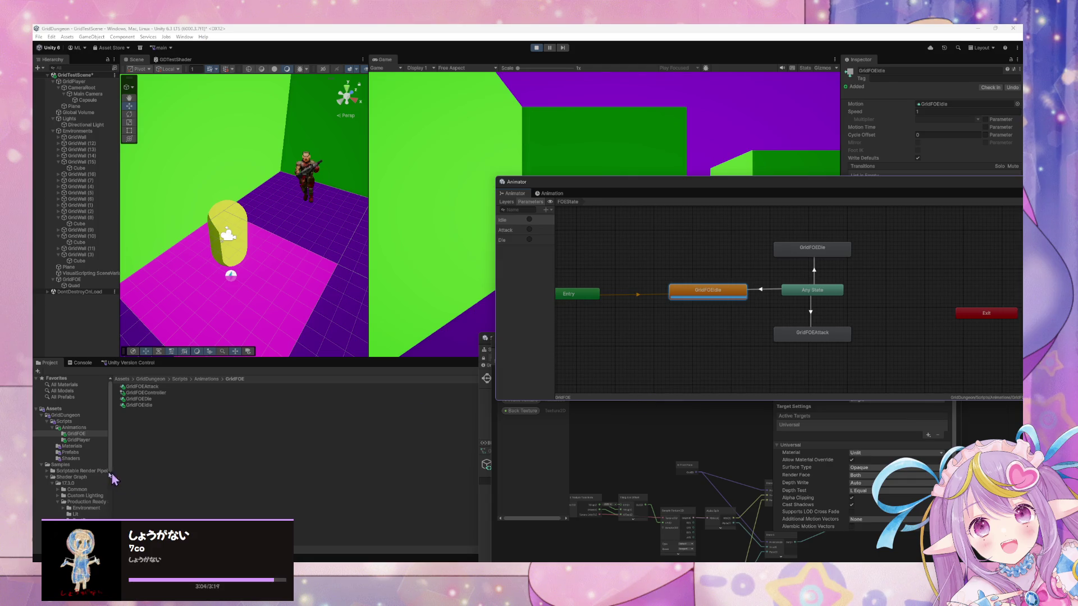
Step: Select the GridFOEAttack clip in the GridFOE animations folder and reposition the Animator
left_click(88, 435)
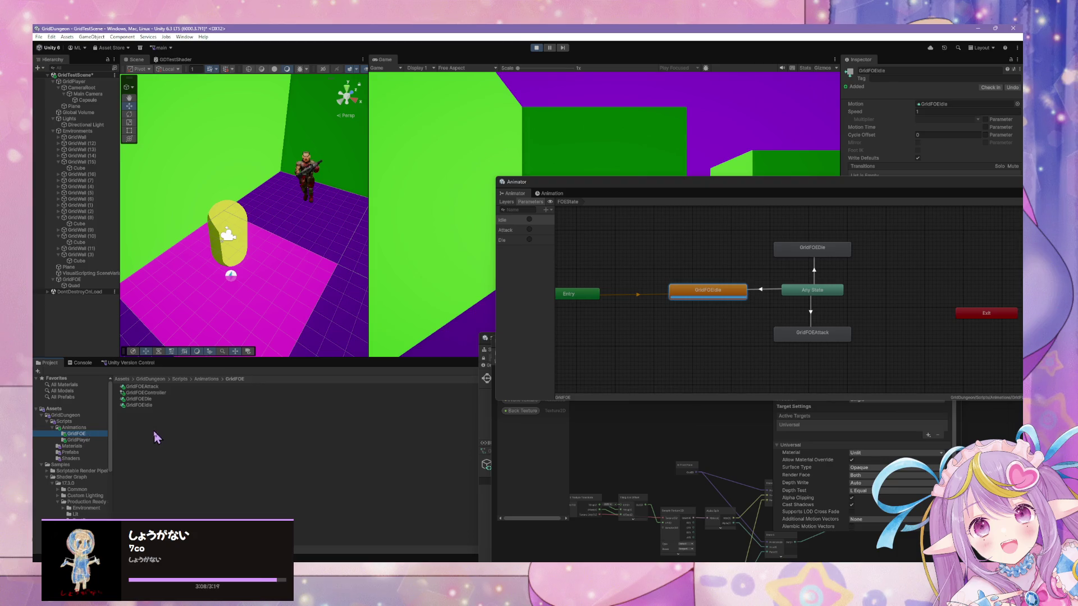
left_click(152, 387)
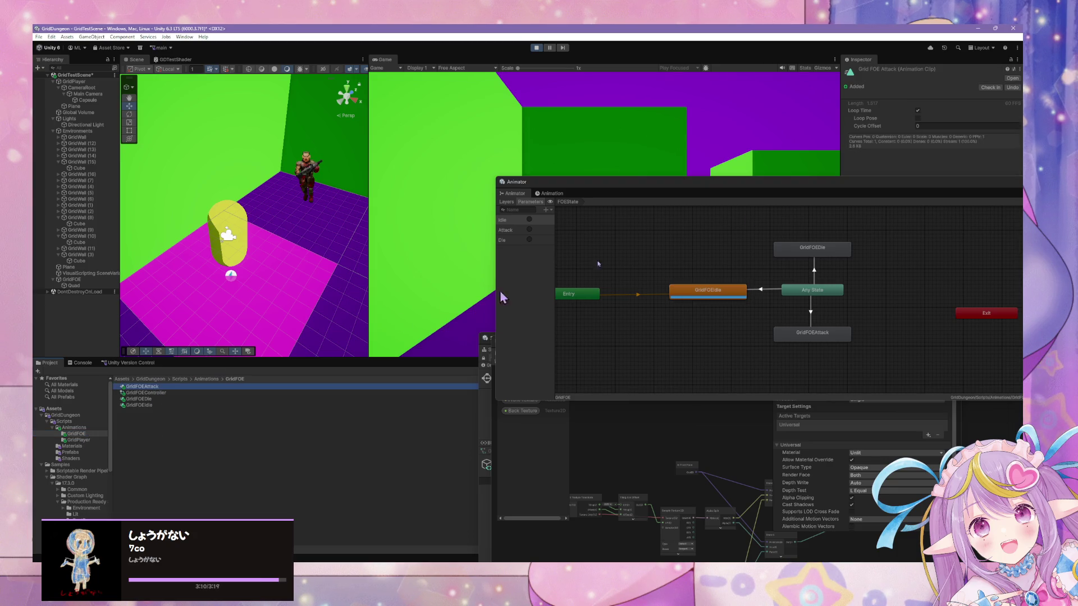
mouse_move(775, 189)
left_mouse_down()
mouse_move(576, 423)
mouse_move(708, 221)
mouse_move(686, 366)
mouse_move(742, 237)
left_mouse_up()
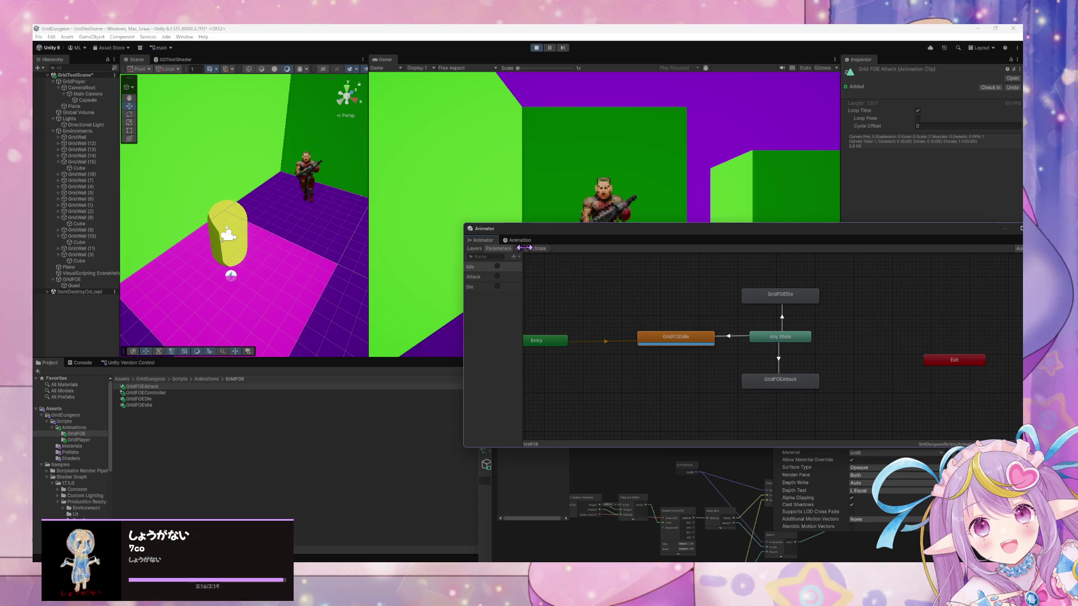
Step: Inspect the GridFOEAttack and GridFOEDie states in the GridFOE Animator graph
left_click(783, 386)
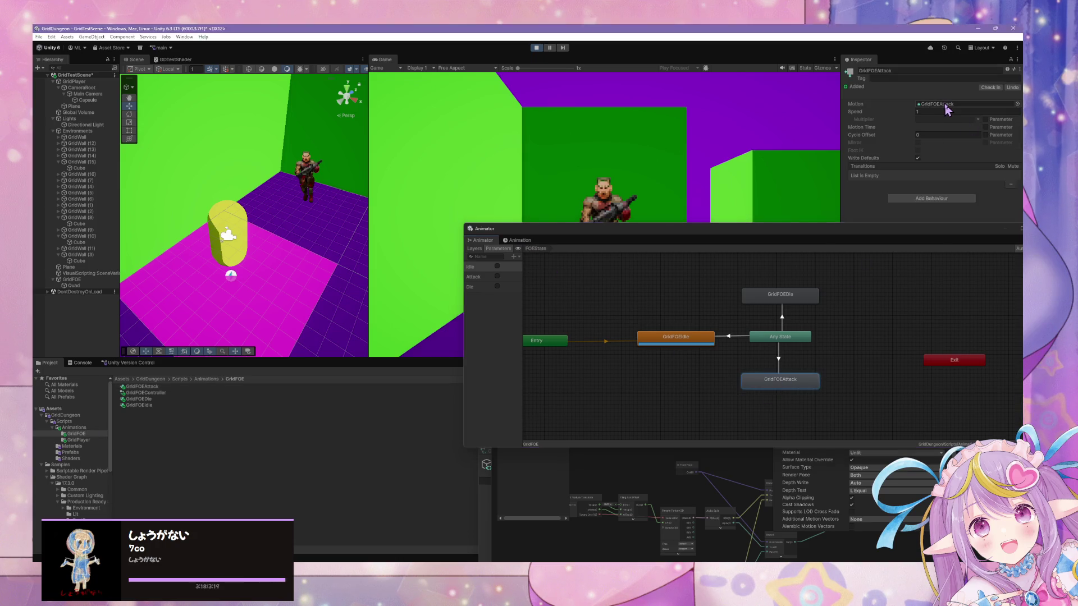
key("ctrl+z")
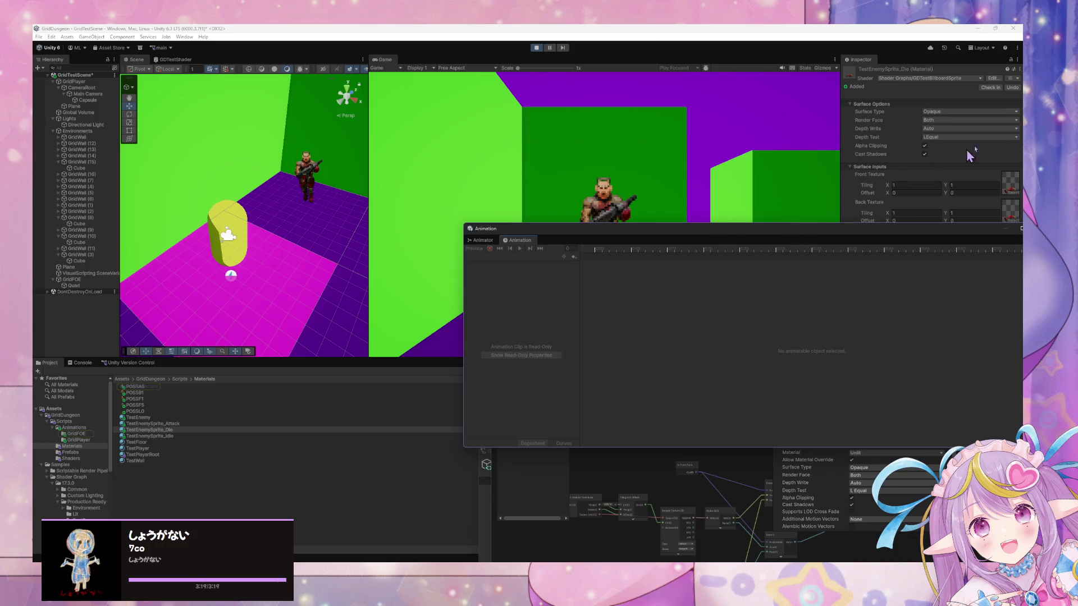
left_click(480, 240)
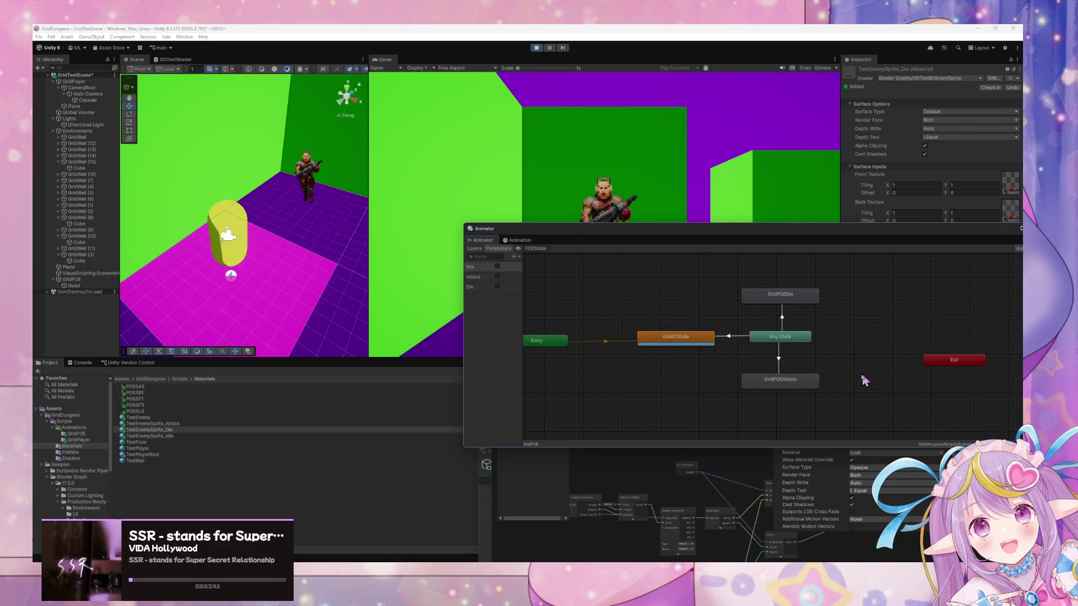
left_click(168, 431)
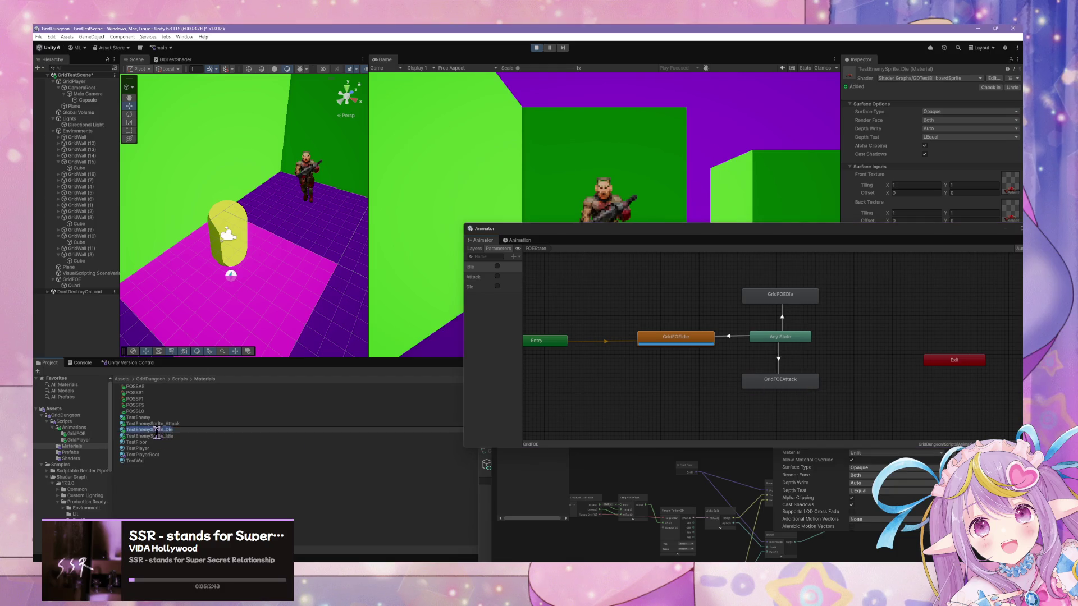
left_click(755, 380)
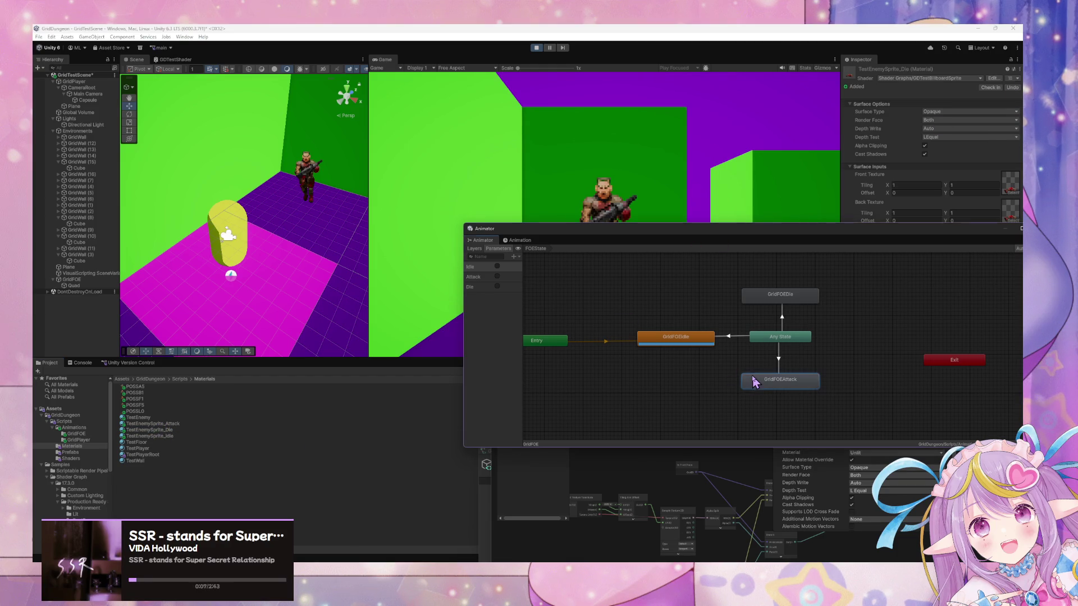
left_click(799, 304)
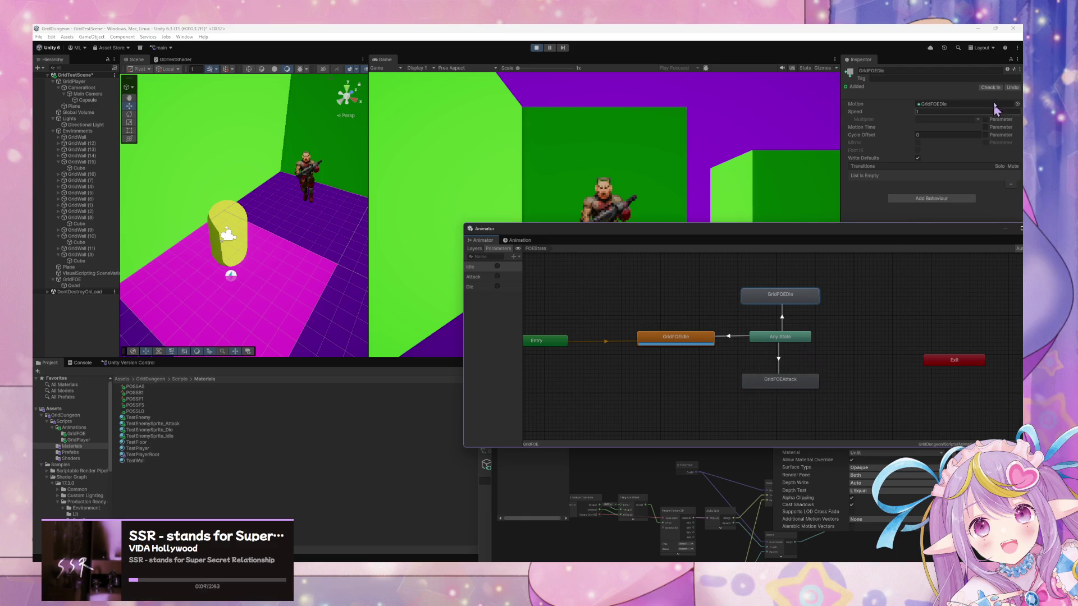
Step: Locate the clips assigned to the GridFOEDie and GridFOEAttack states
double_click(947, 111)
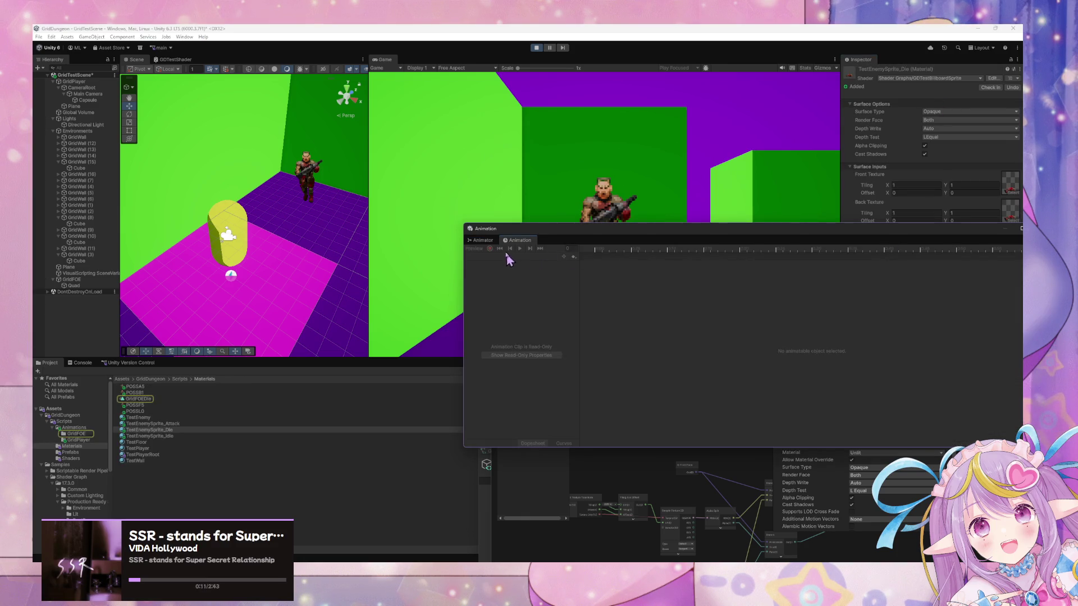
left_click(493, 240)
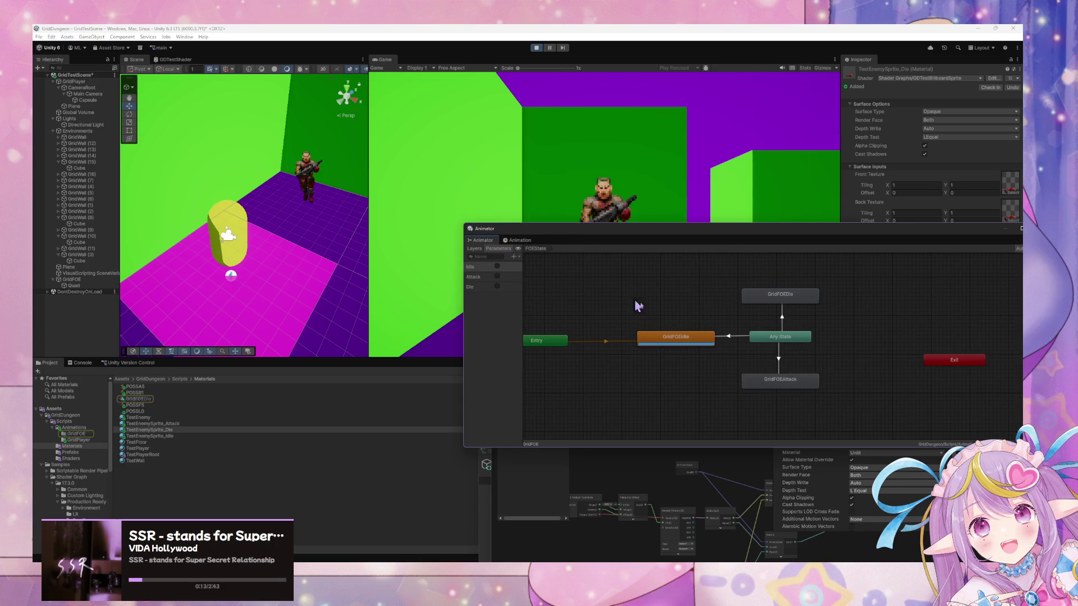
left_click(782, 379)
left_click(947, 106)
double_click(947, 106)
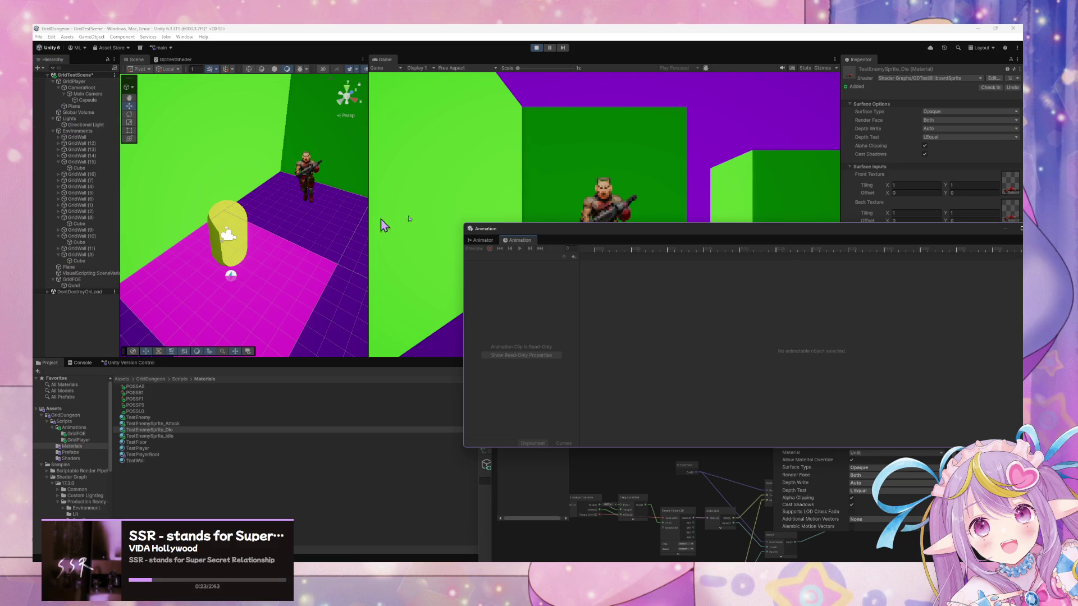
Step: Resize the state graph, select GridFOE, and list its clips in the Animation timeline
left_click(481, 239)
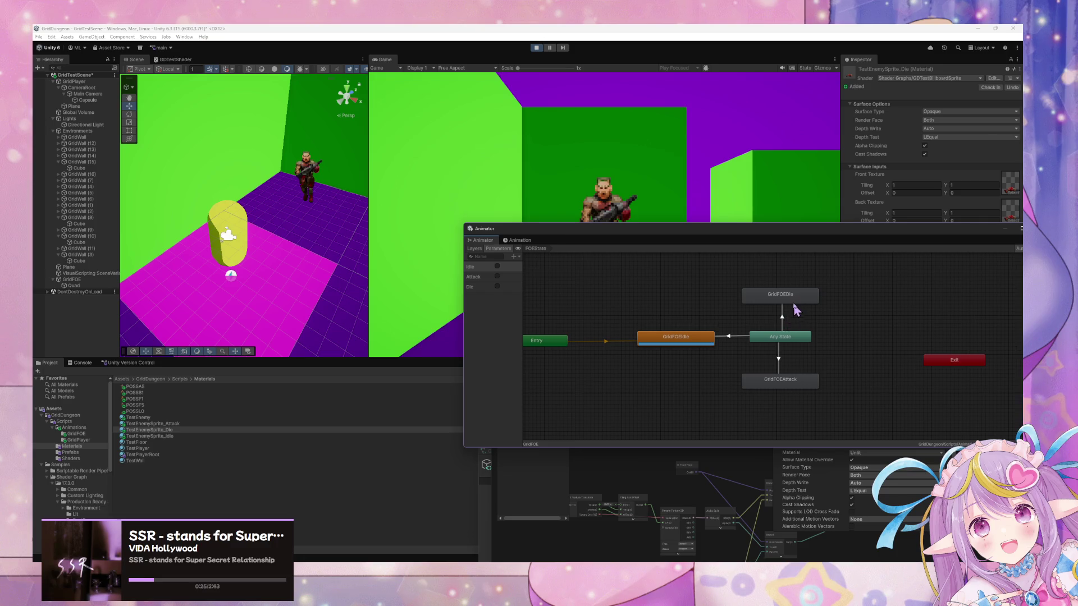
left_click(789, 297)
mouse_move(820, 223)
left_mouse_down()
mouse_move(647, 221)
mouse_move(448, 242)
left_mouse_up()
left_click(307, 256)
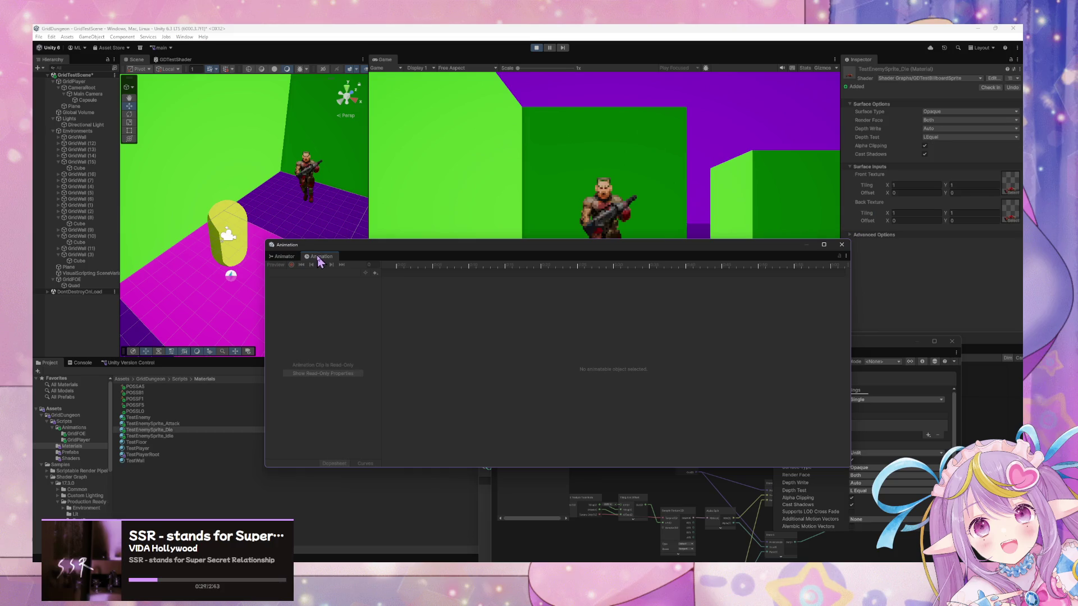
left_click(90, 279)
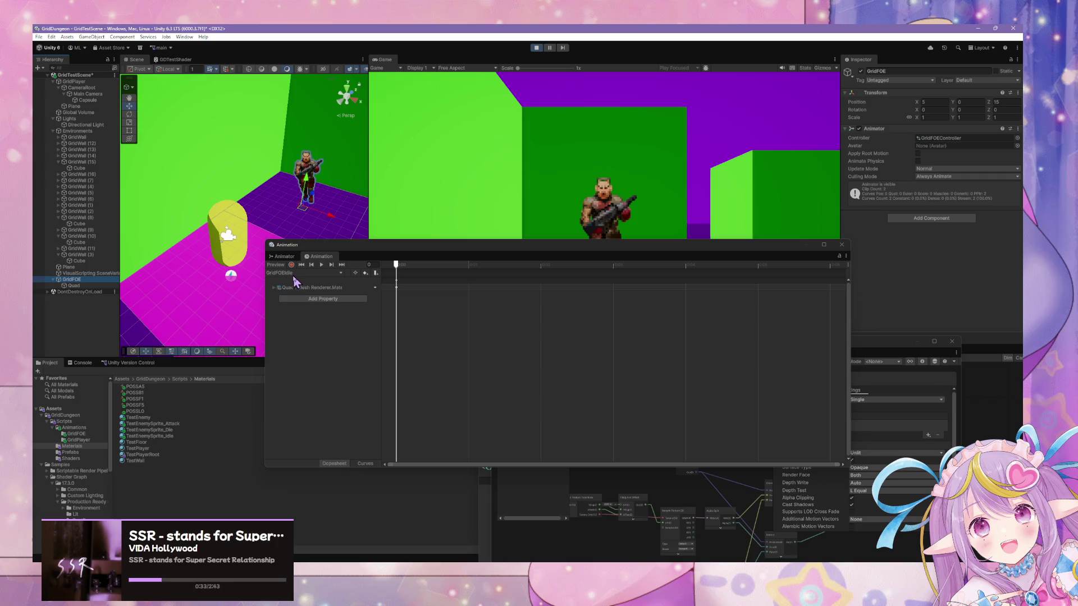
left_click(272, 290)
Step: Load the GridFOEAttack clip in the Animation timeline and zoom the dopesheet out
left_click(303, 273)
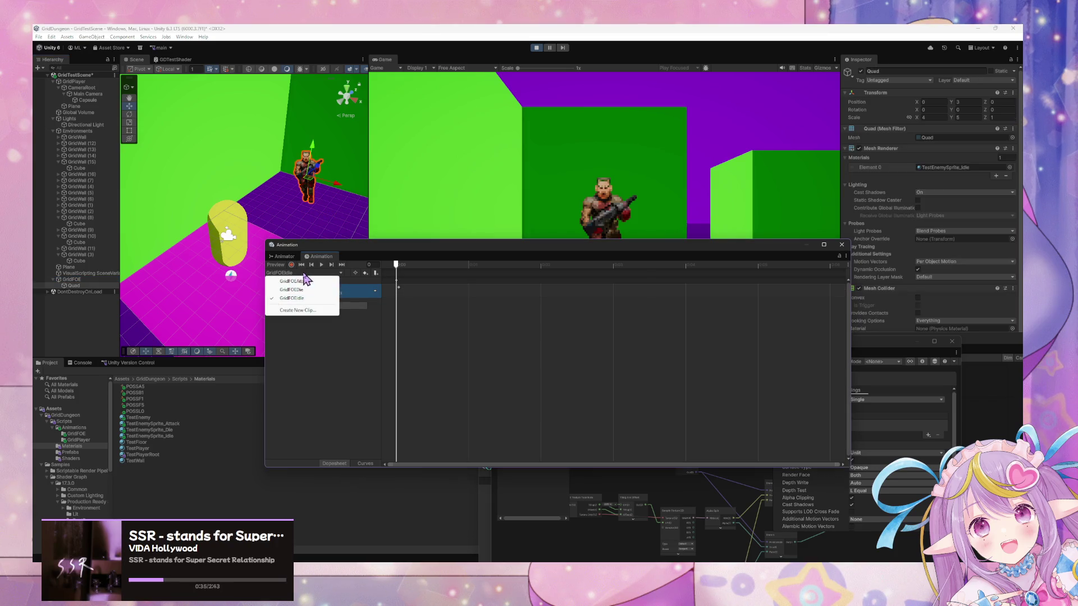
left_click(320, 281)
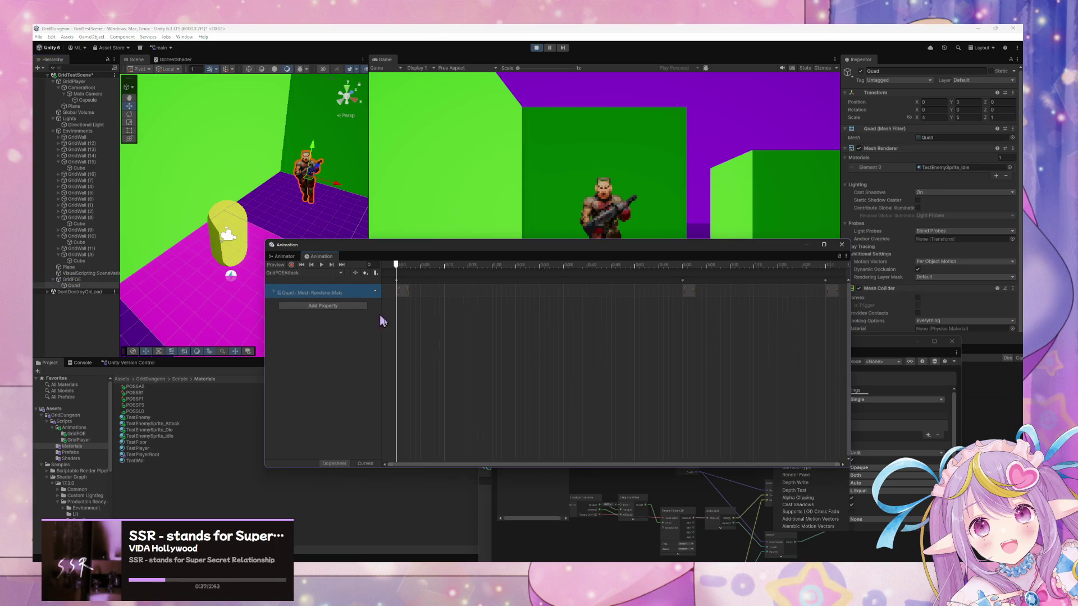
scroll(531, 314, "down", 10)
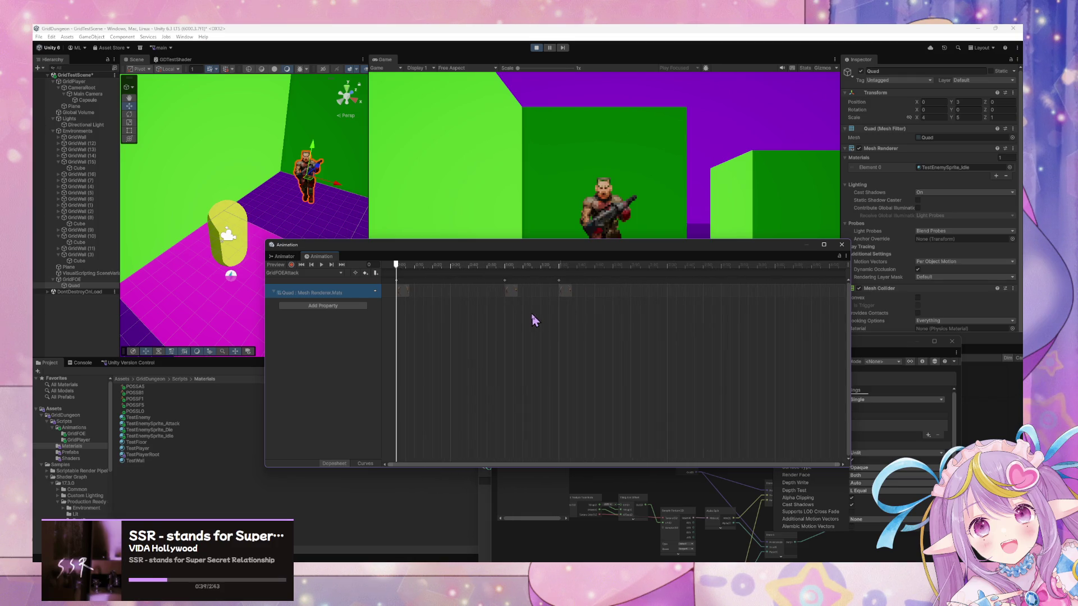
scroll(533, 320, "down", 3)
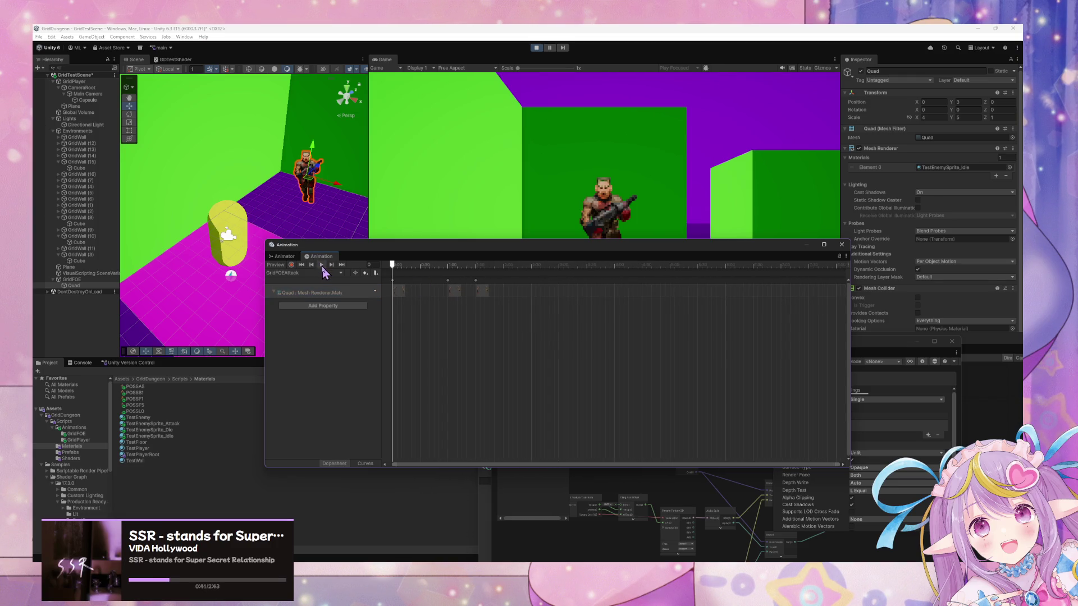
Step: Preview the GridFOEAttack animation, check the 1:31 keyframe, and dock the timeline lower right
left_click(322, 265)
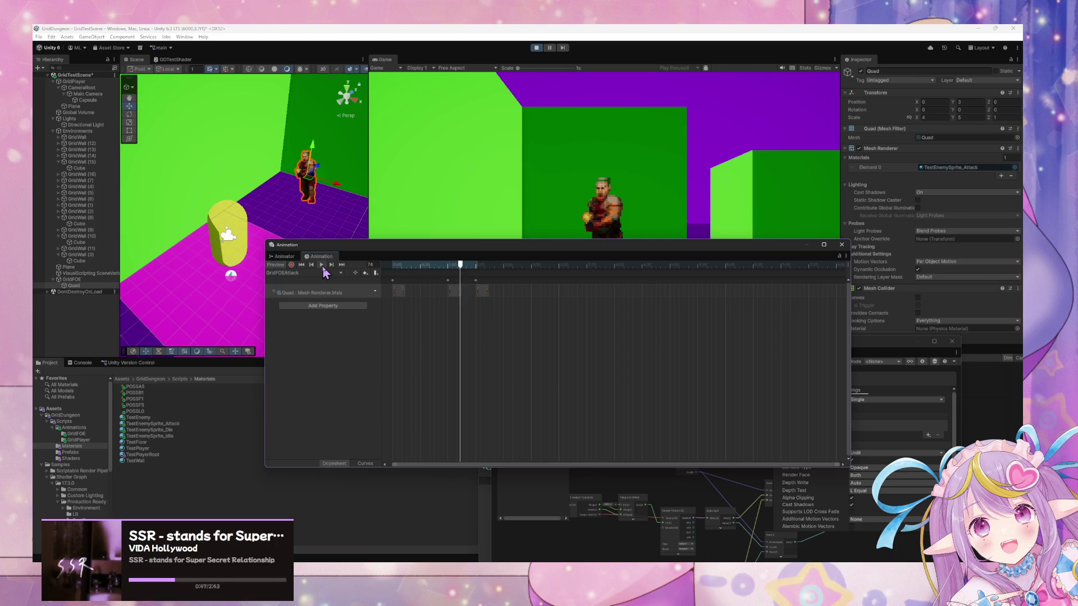
left_click(321, 265)
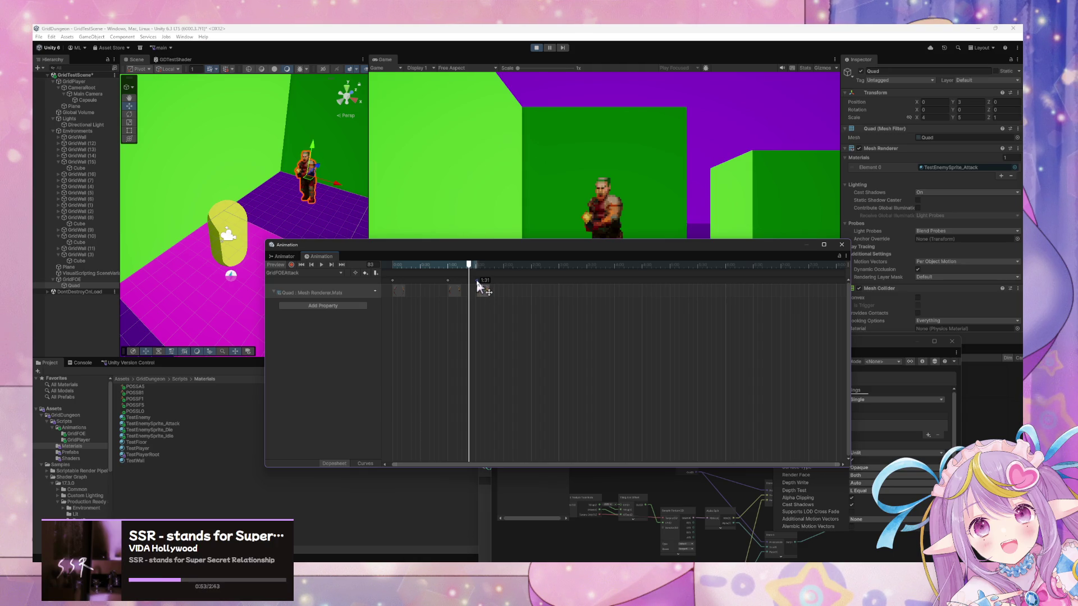
left_click(476, 279)
left_click(322, 265)
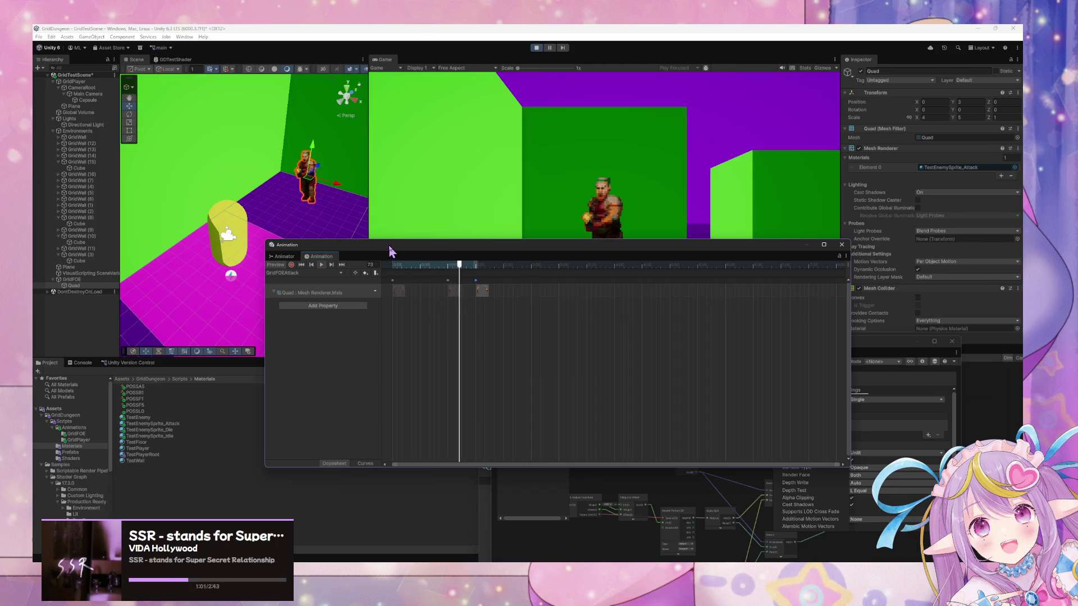
left_click_drag(334, 245, 624, 333)
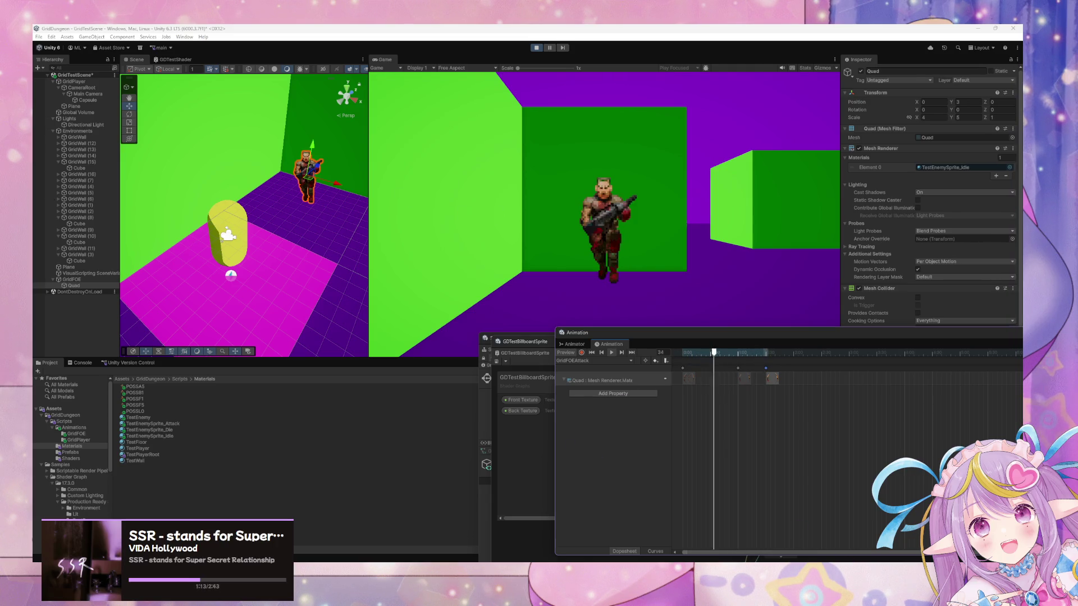
Step: Walk and turn the player through the corridors past the green wall toward the attacking enemy
key("s")
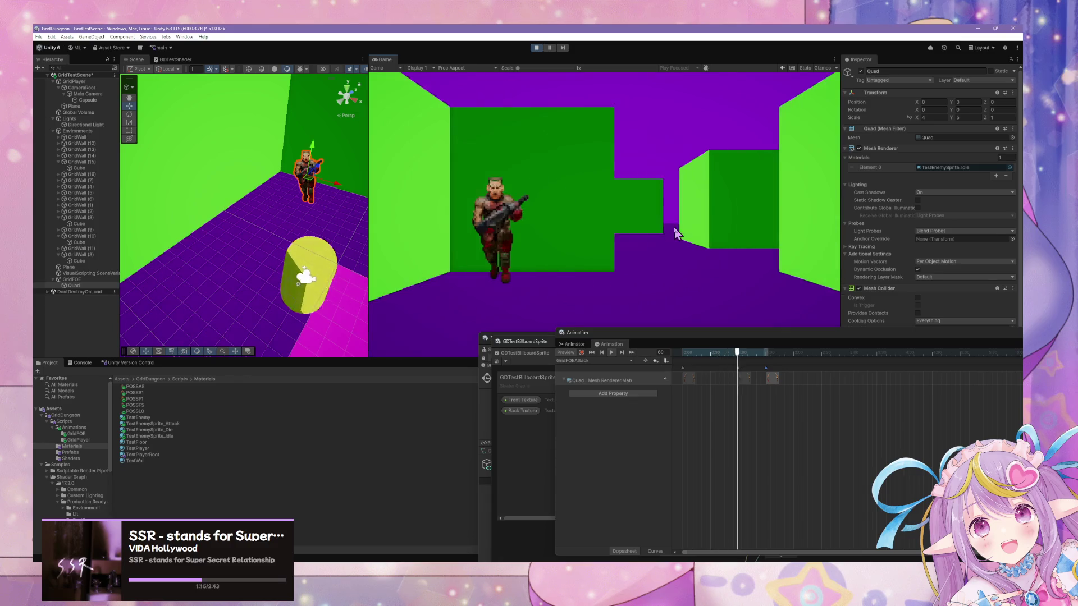
key("e")
key("w")
key("e")
key("w")
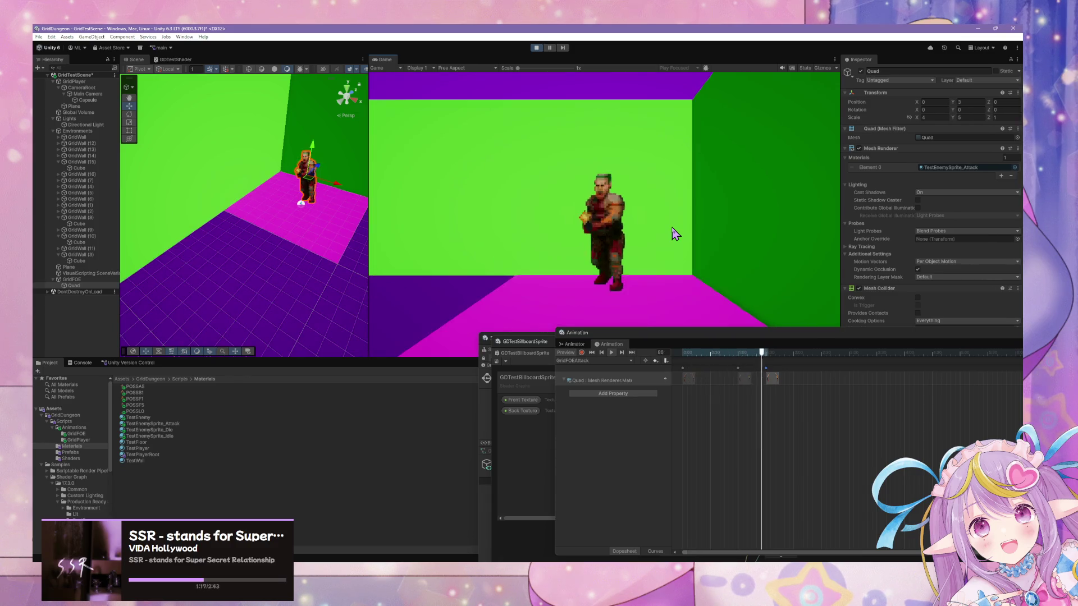
key("q")
key("e")
key("w")
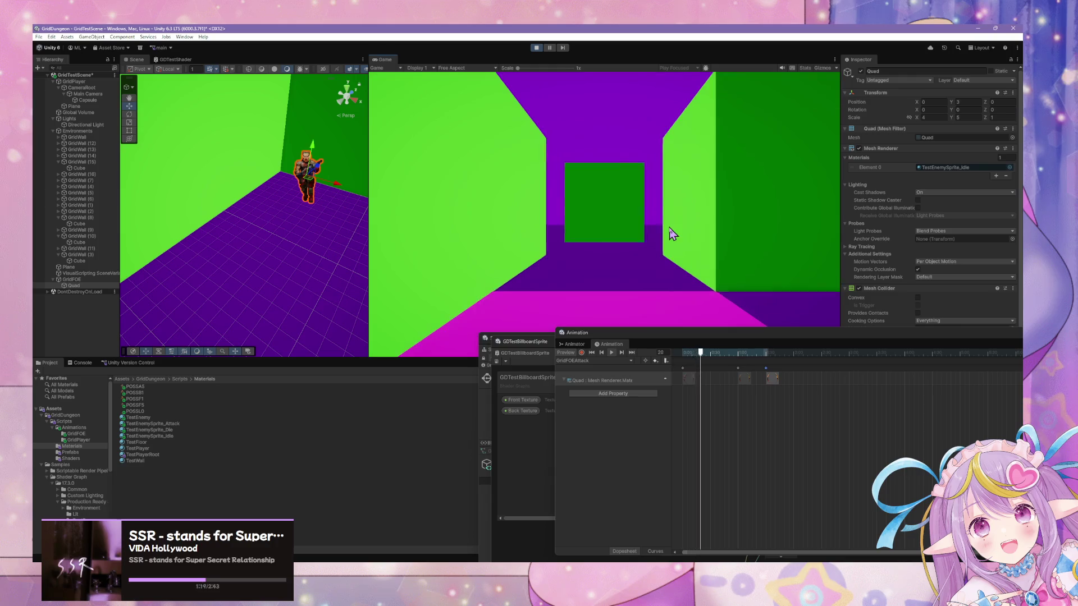
key("w")
key("e")
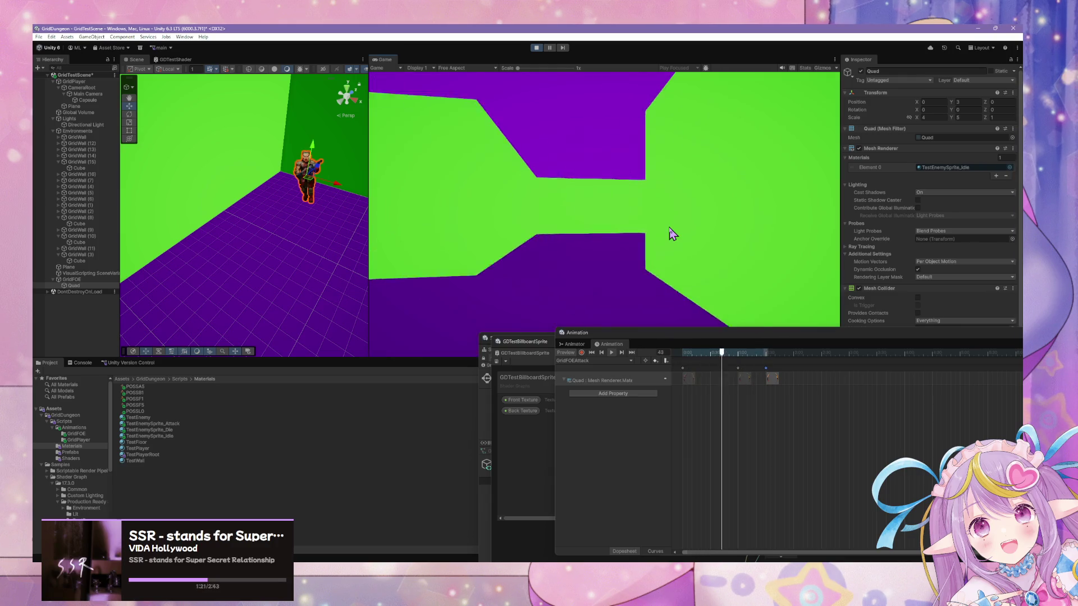
key("w")
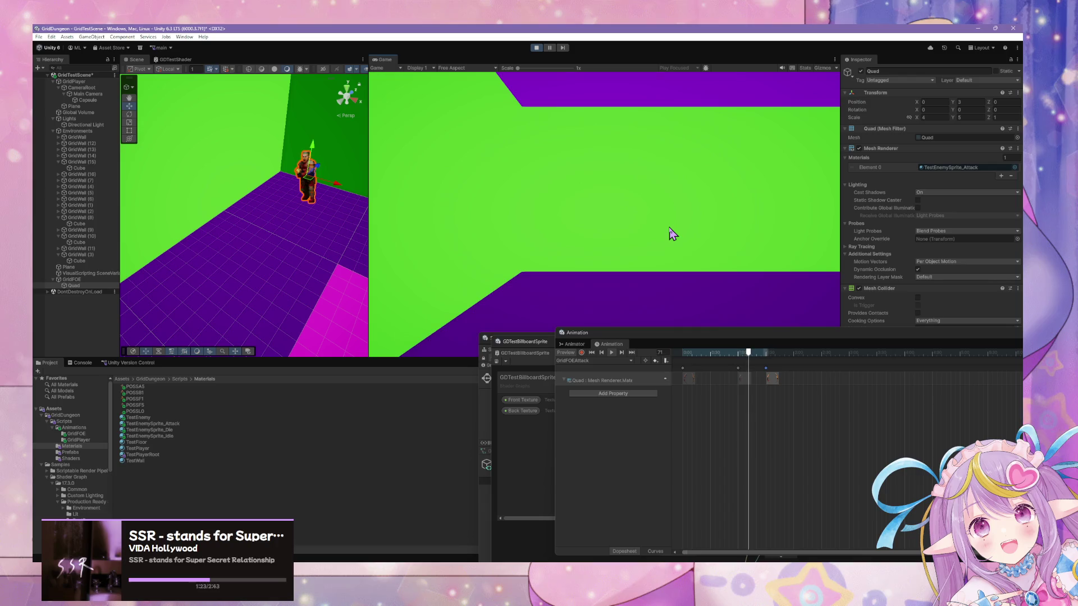
key("e")
key("w")
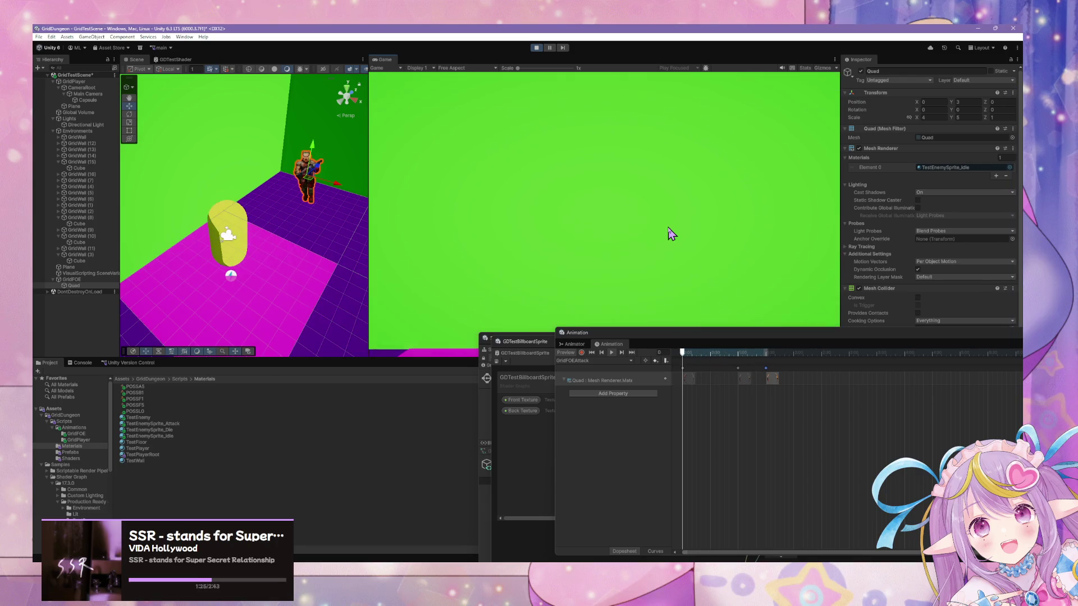
key("e")
key("e")
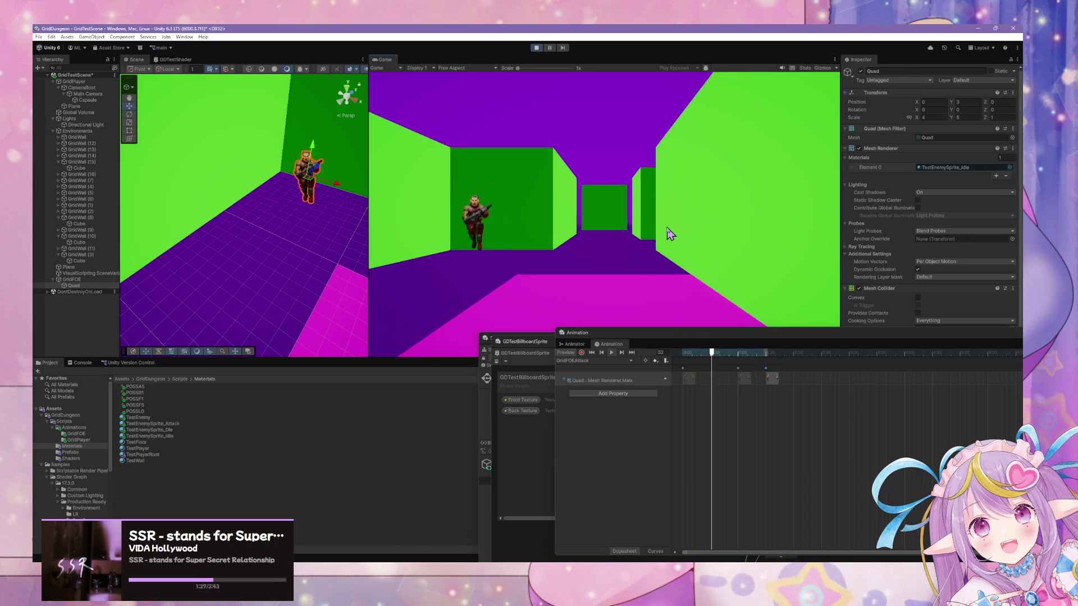
key("w")
key("w")
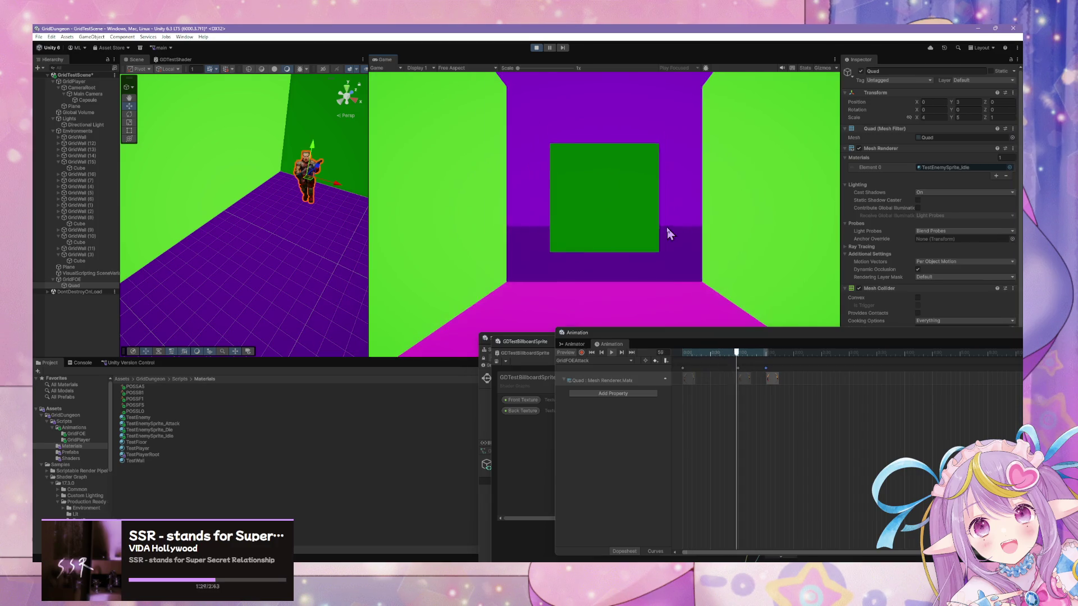
Step: Turn around and walk back down the green corridor until facing the enemy sprite up close
key("e")
key("e")
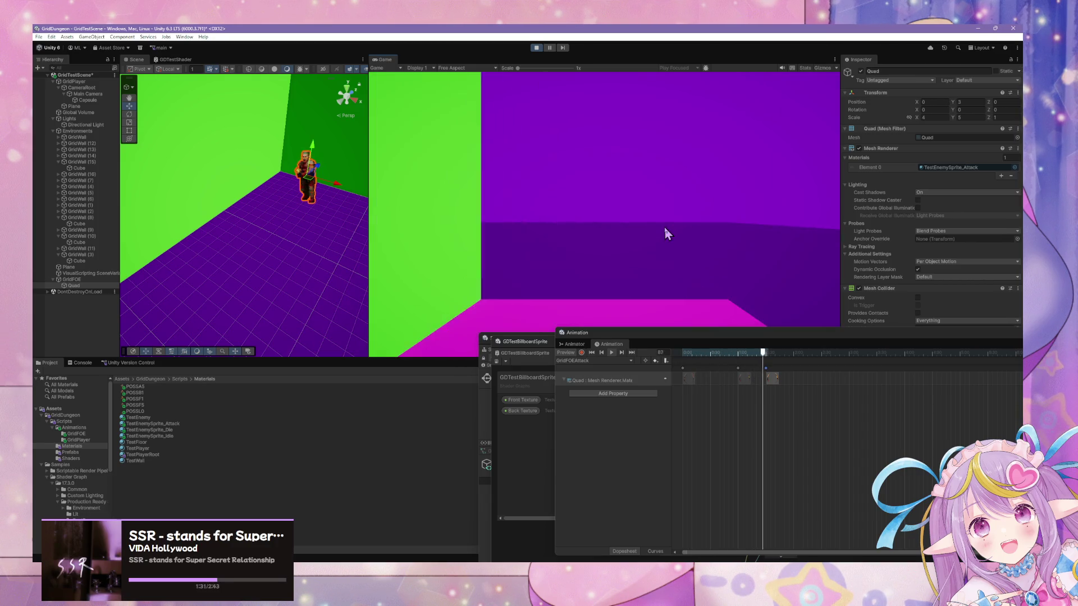
key("q")
key("w")
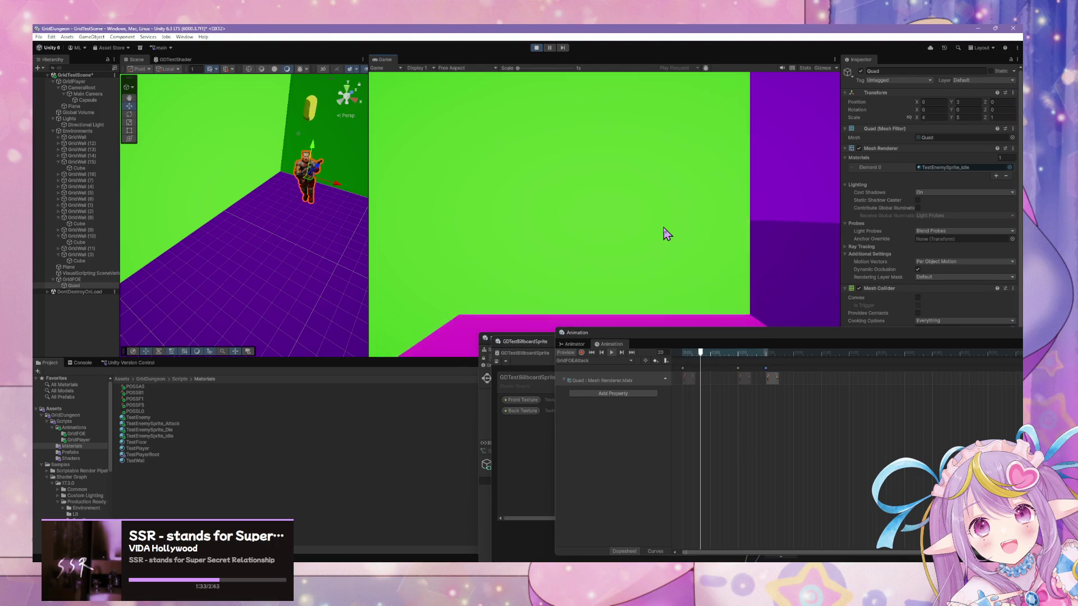
key("e")
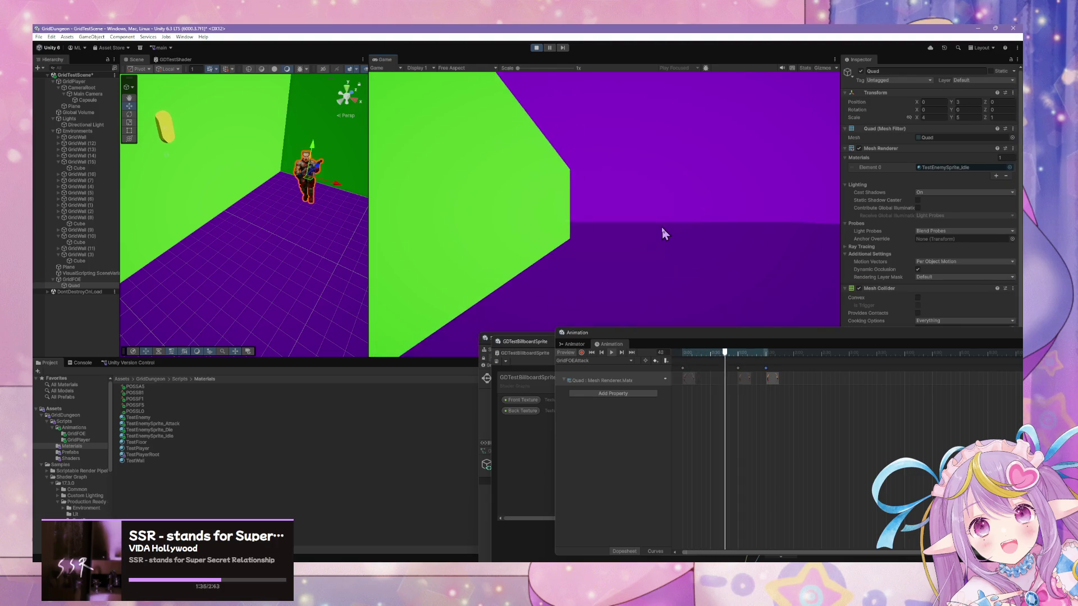
key("w")
key("w")
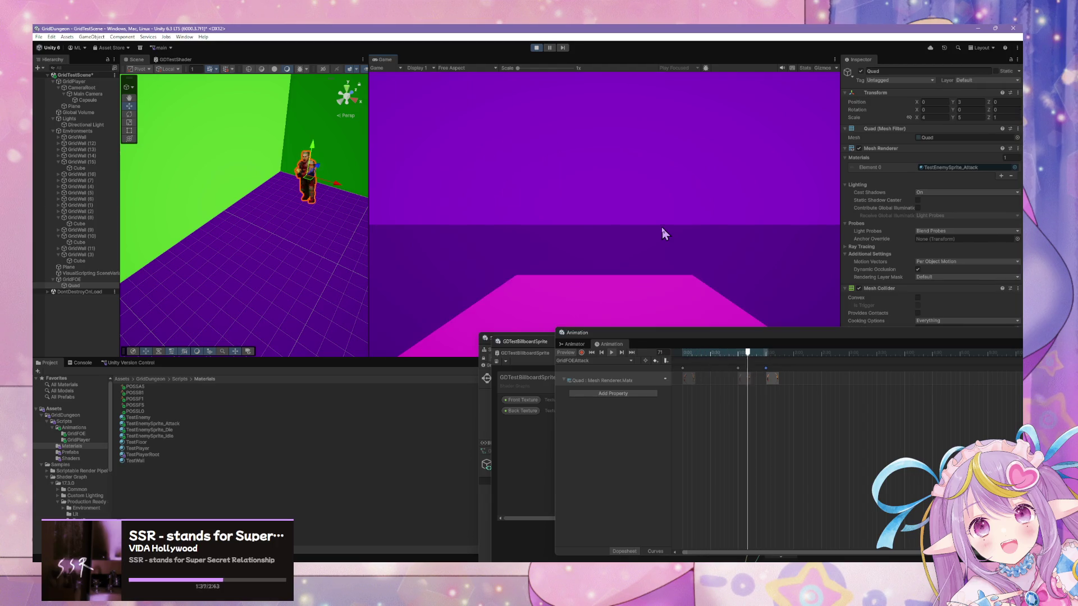
key("q")
key("w")
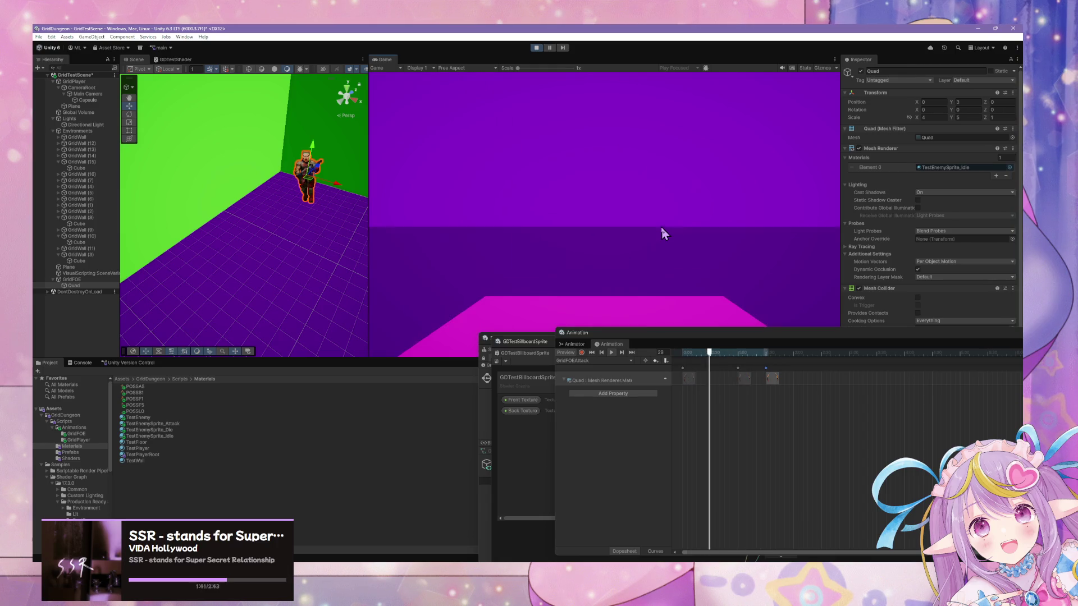
key("q")
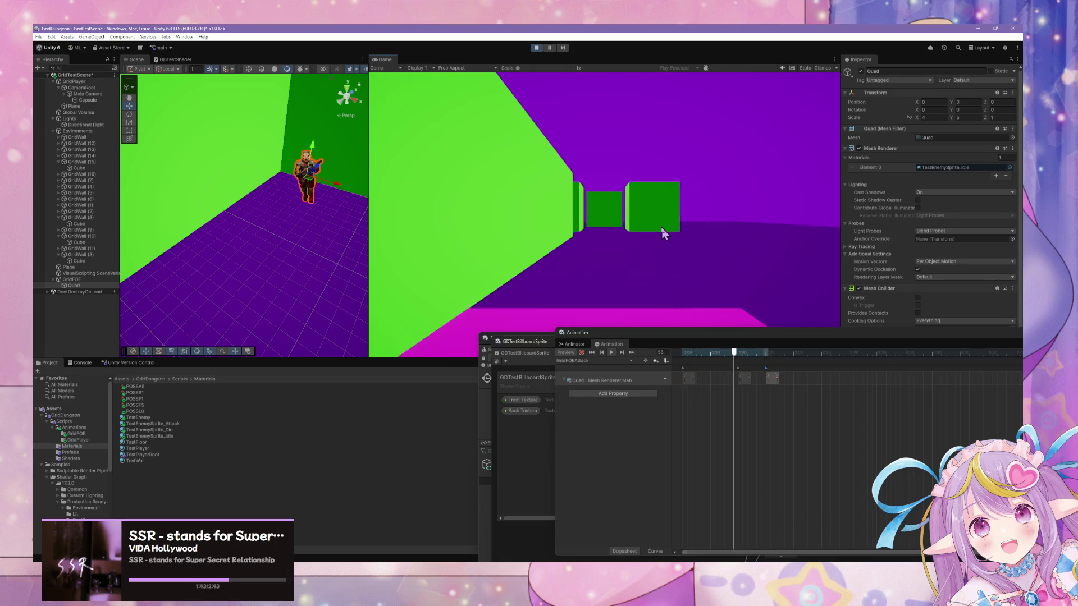
key("w")
key("w")
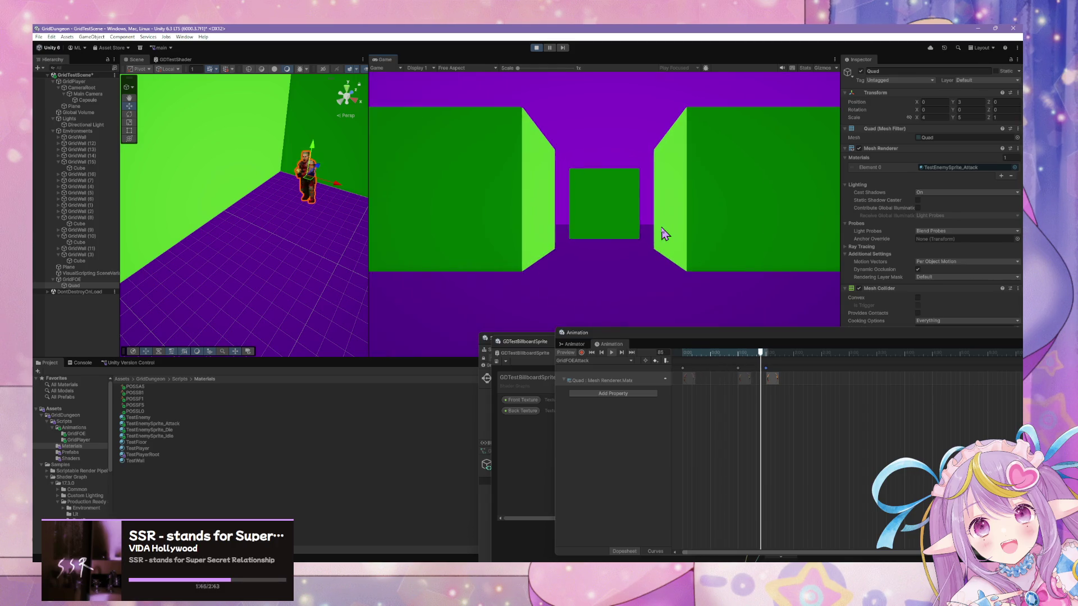
key("w")
key("q")
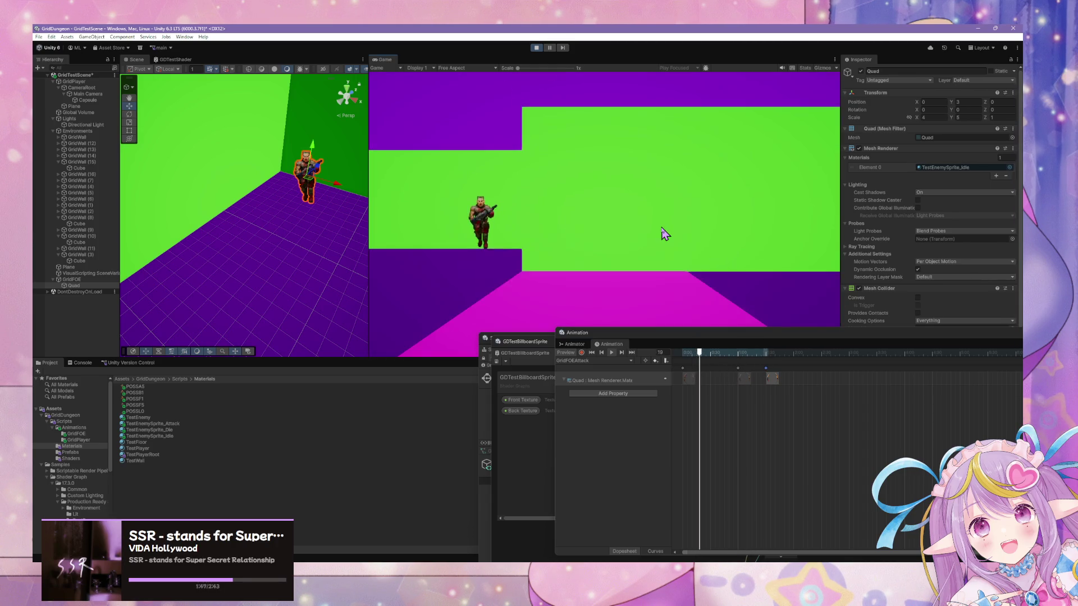
key("q")
key("w")
key("w")
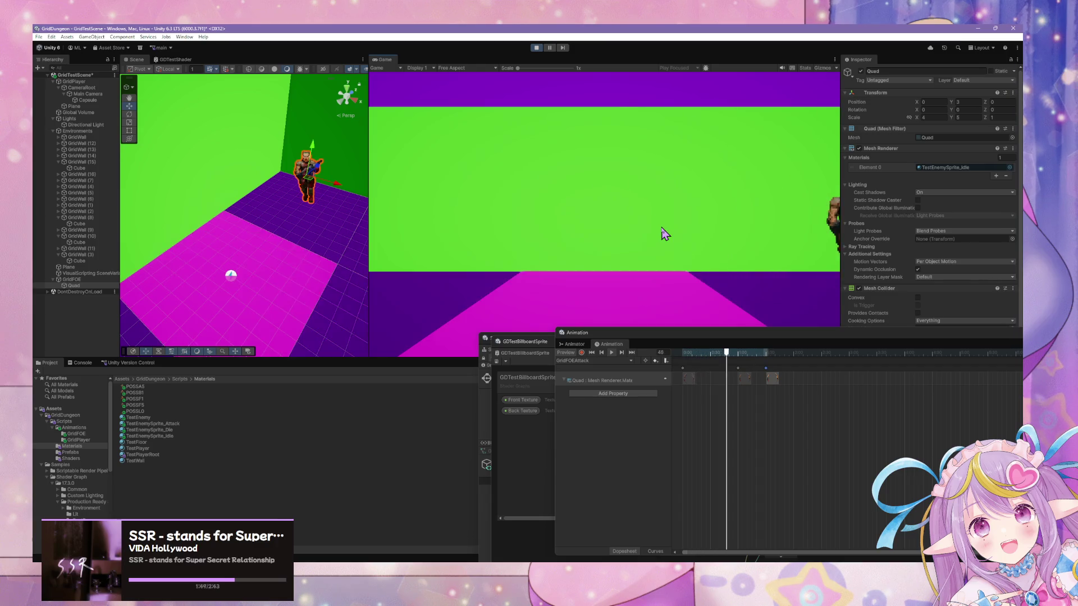
key("e")
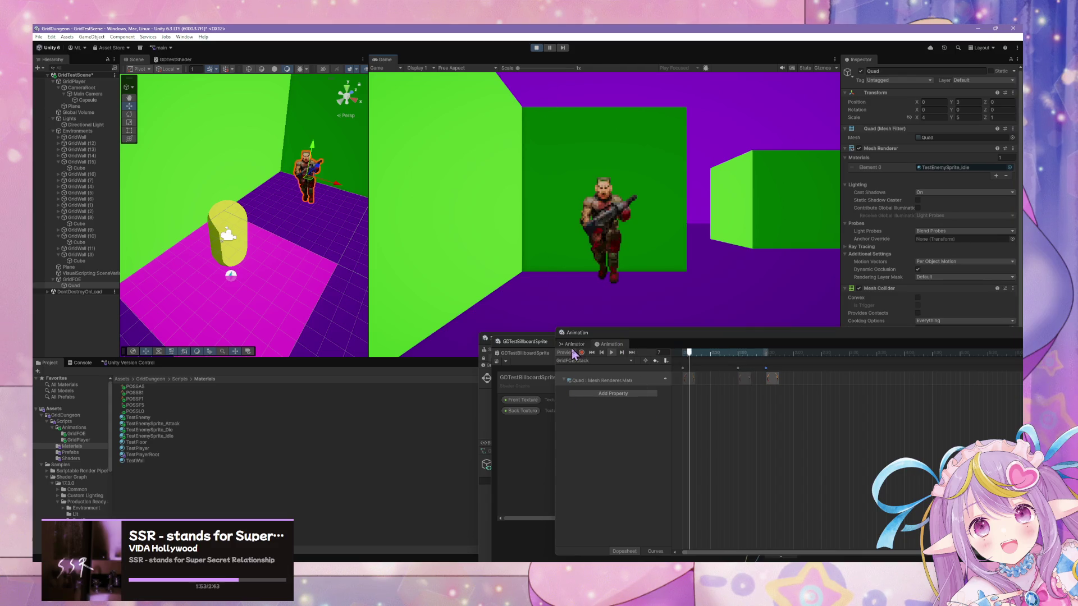
Step: Dock the GDTestBillboardSprite shader graph beside the Animation timeline and shrink the State Graph lower down
left_click(578, 359)
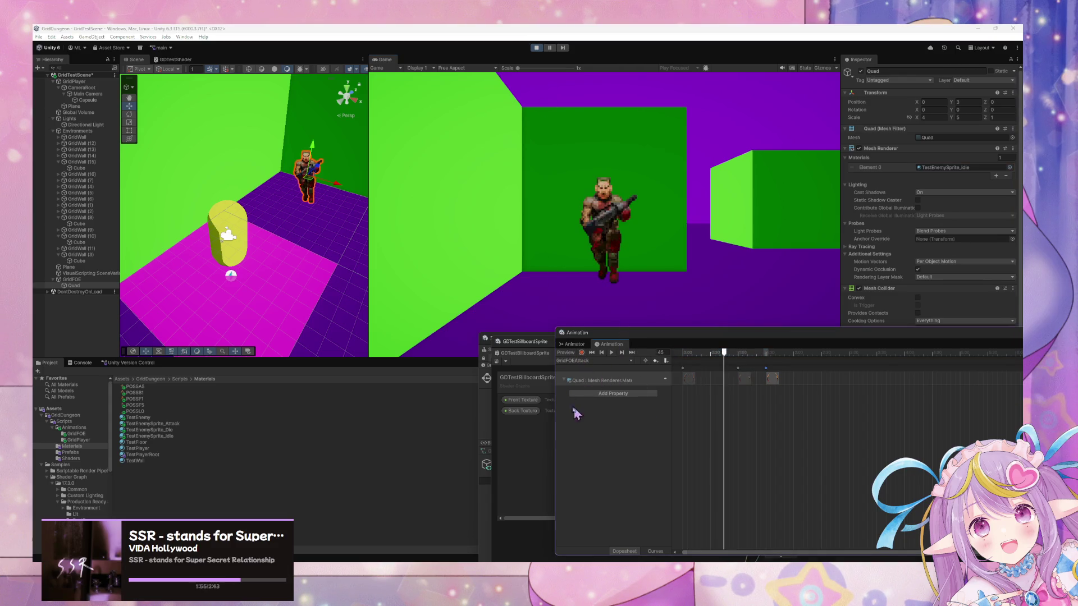
left_click(534, 347)
mouse_move(534, 348)
left_mouse_down()
mouse_move(203, 162)
mouse_move(547, 349)
mouse_move(241, 163)
left_mouse_up()
mouse_move(834, 363)
left_mouse_down()
mouse_move(842, 452)
mouse_move(829, 436)
mouse_move(562, 393)
left_mouse_up()
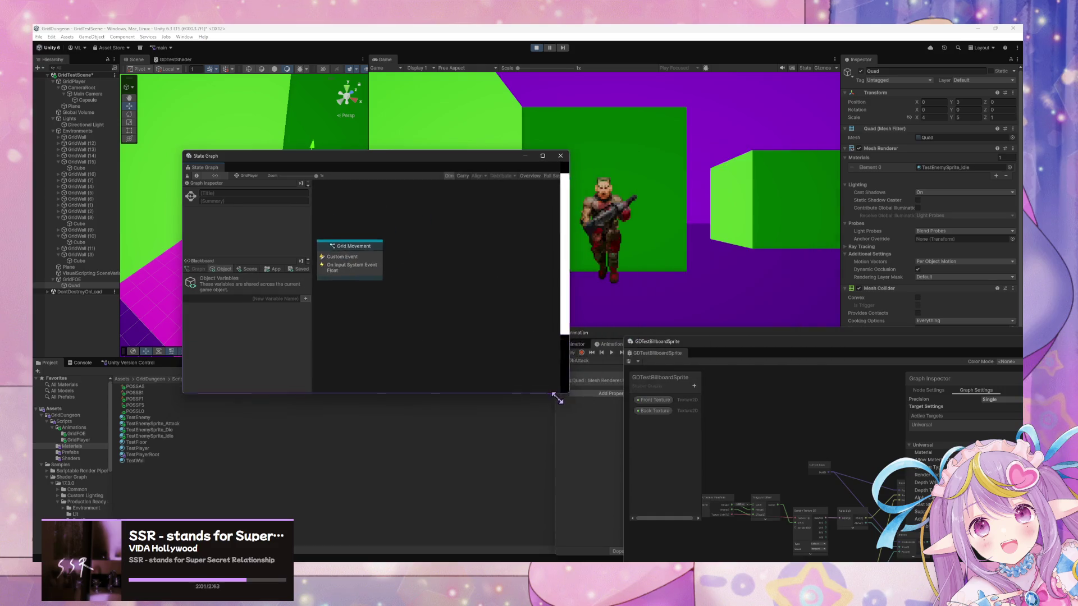
left_click_drag(523, 159, 474, 468)
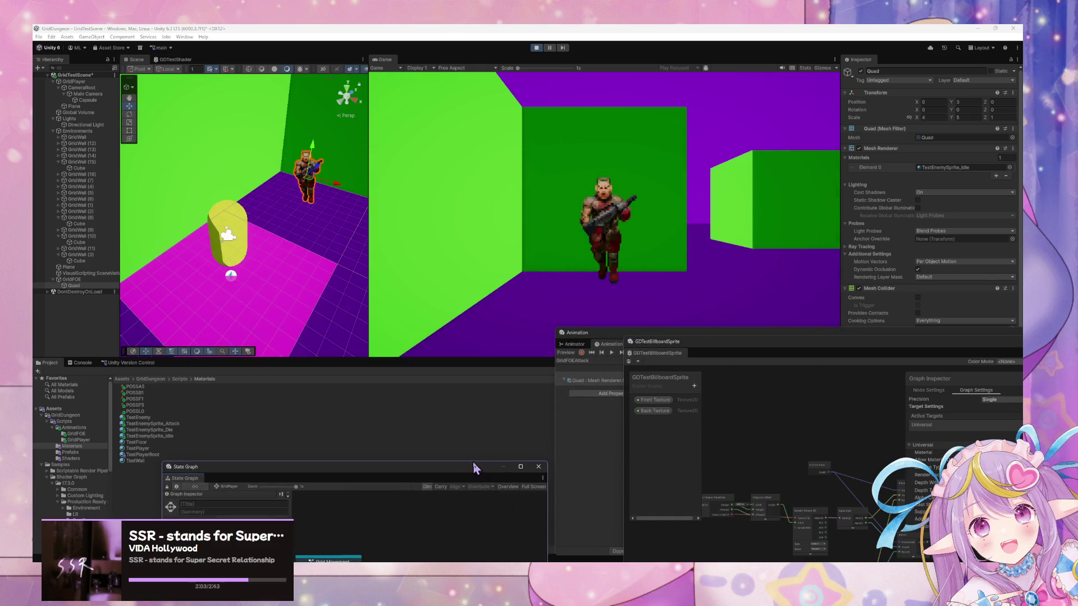
Step: Step the player around to centre the enemy, then bring the Animation timeline in front
left_click(645, 264)
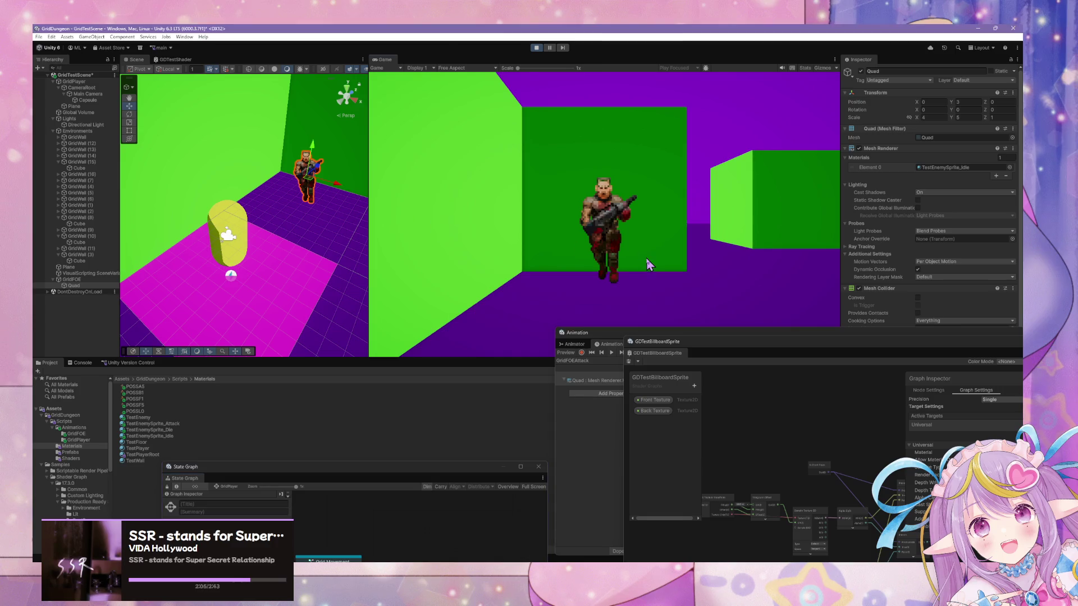
key("s")
key("w")
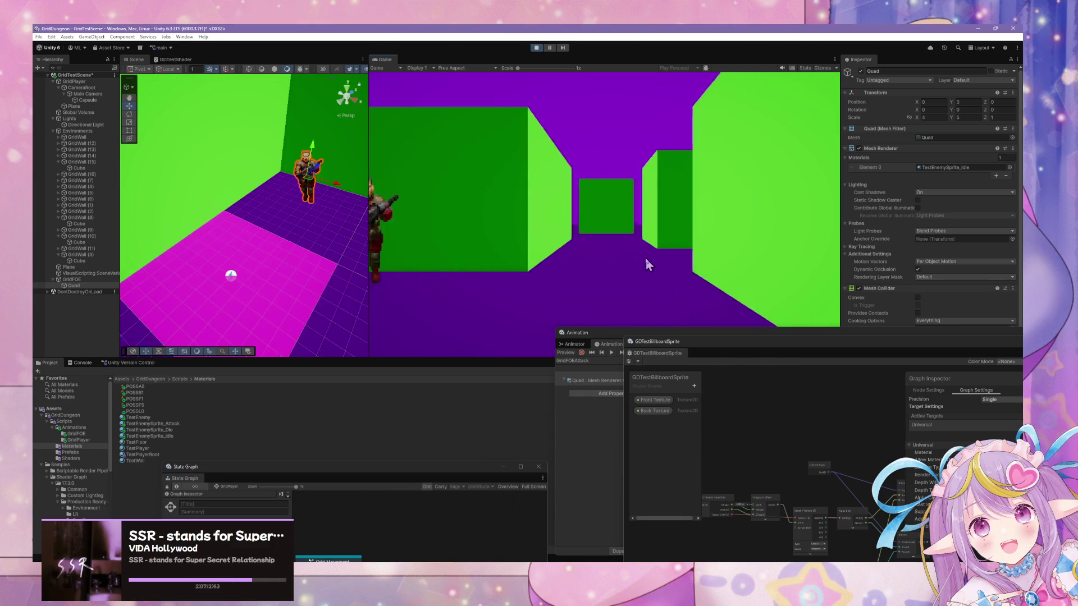
key("s")
key("w")
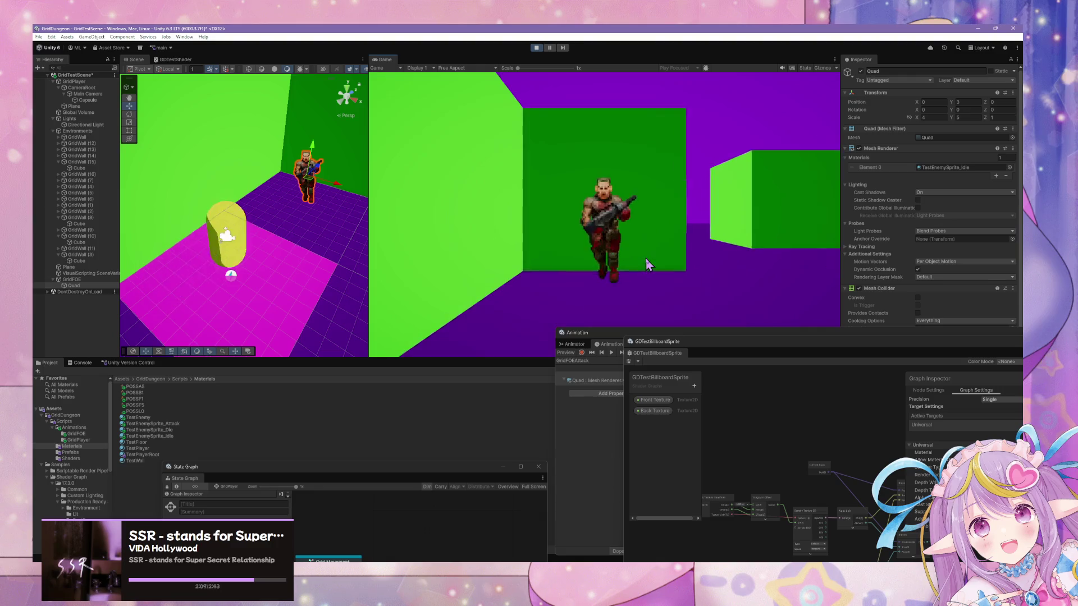
key("d")
key("w")
key("s")
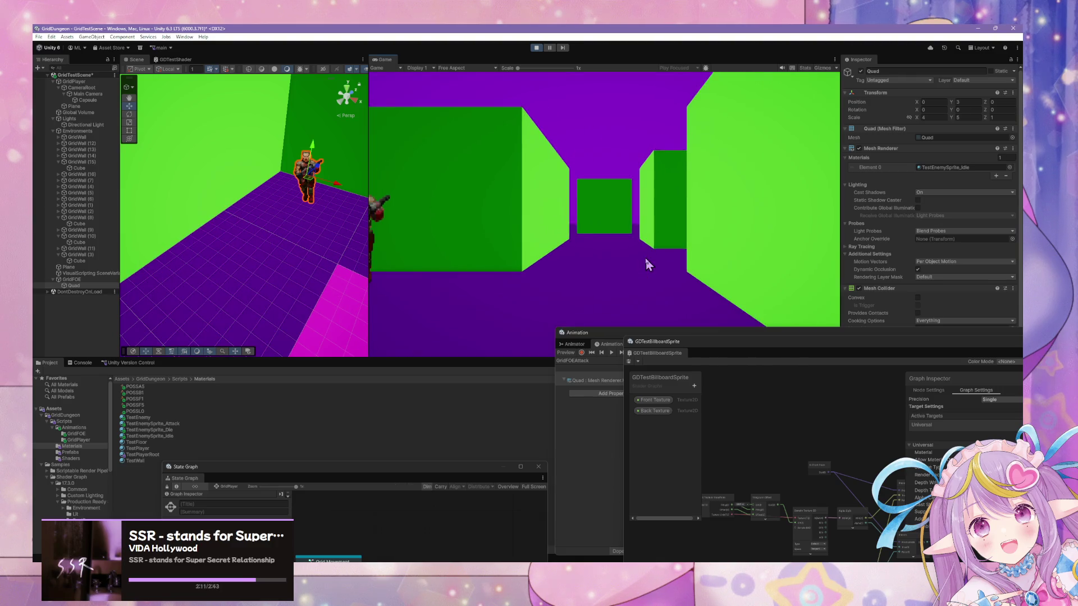
key("a")
key("a")
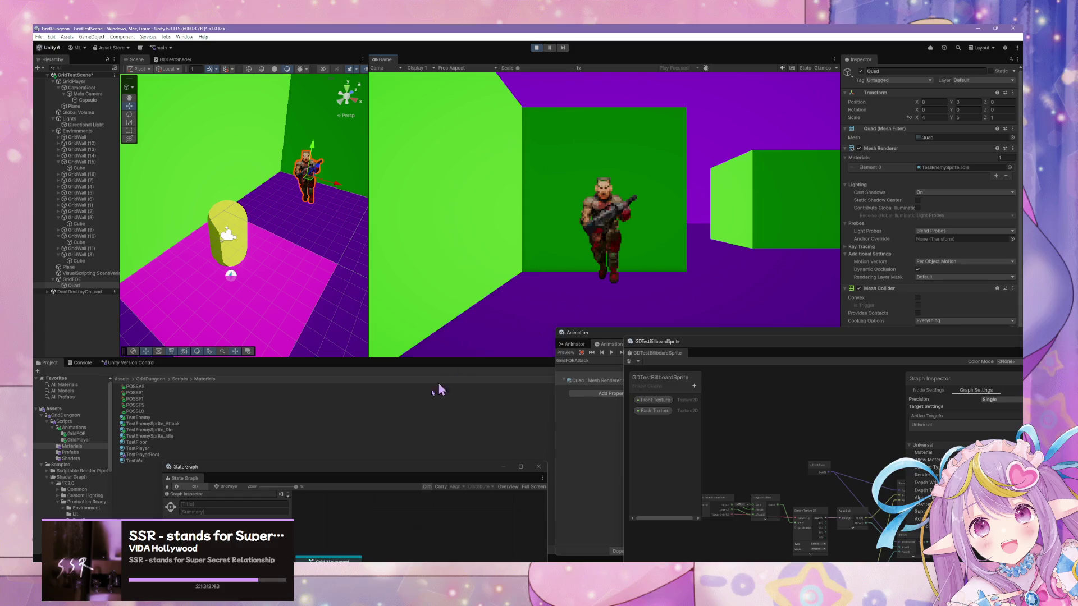
mouse_move(437, 470)
left_mouse_down()
mouse_move(517, 270)
mouse_move(453, 458)
left_mouse_up()
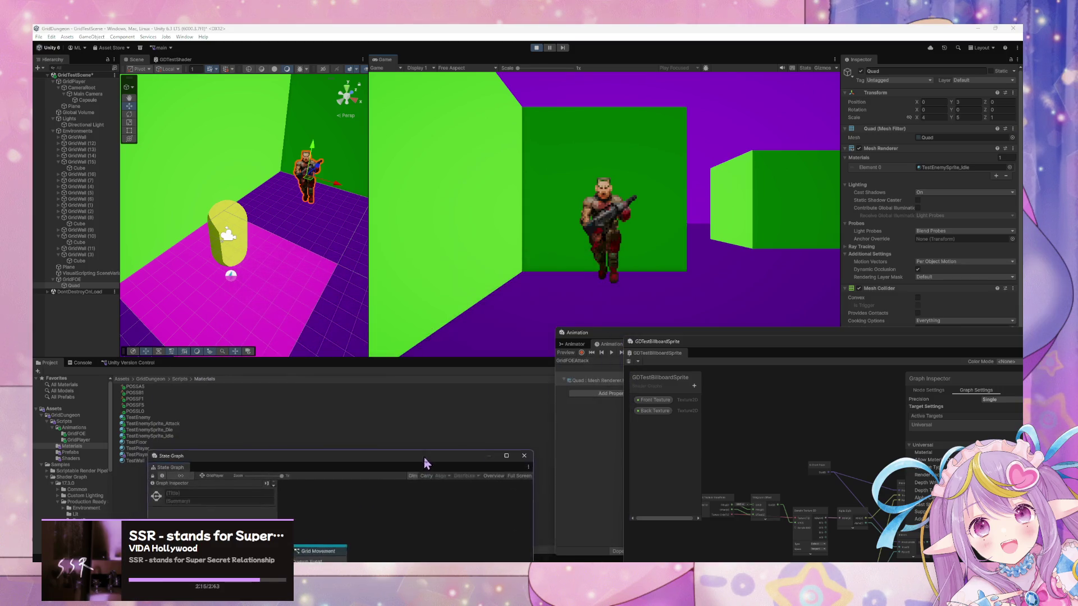
left_click_drag(619, 338, 542, 321)
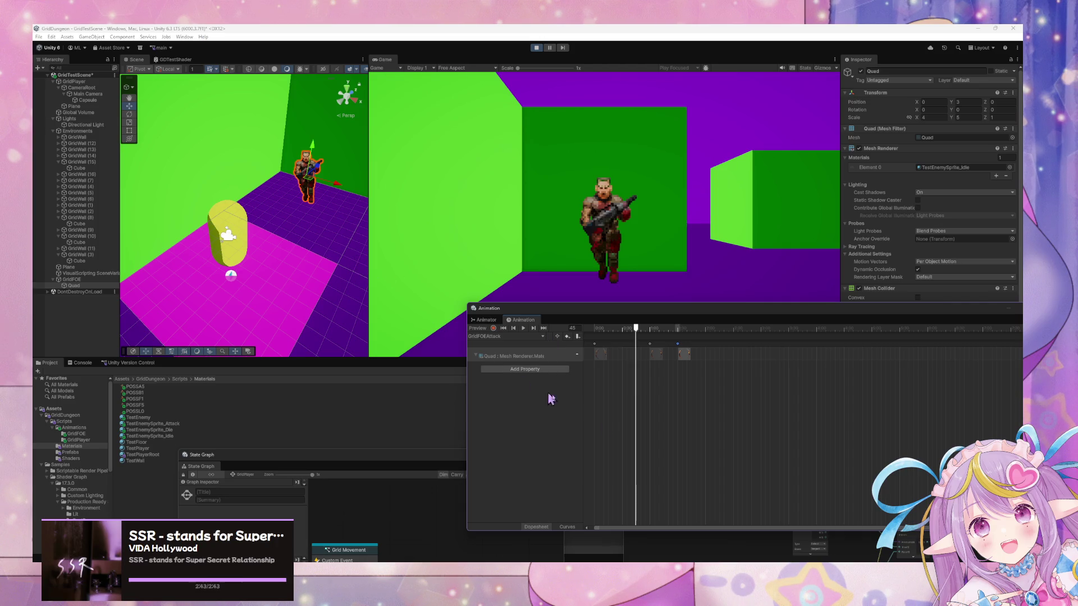
Step: Select GridFOE, preview and stop its attack animation, then return to the running game
left_click(83, 280)
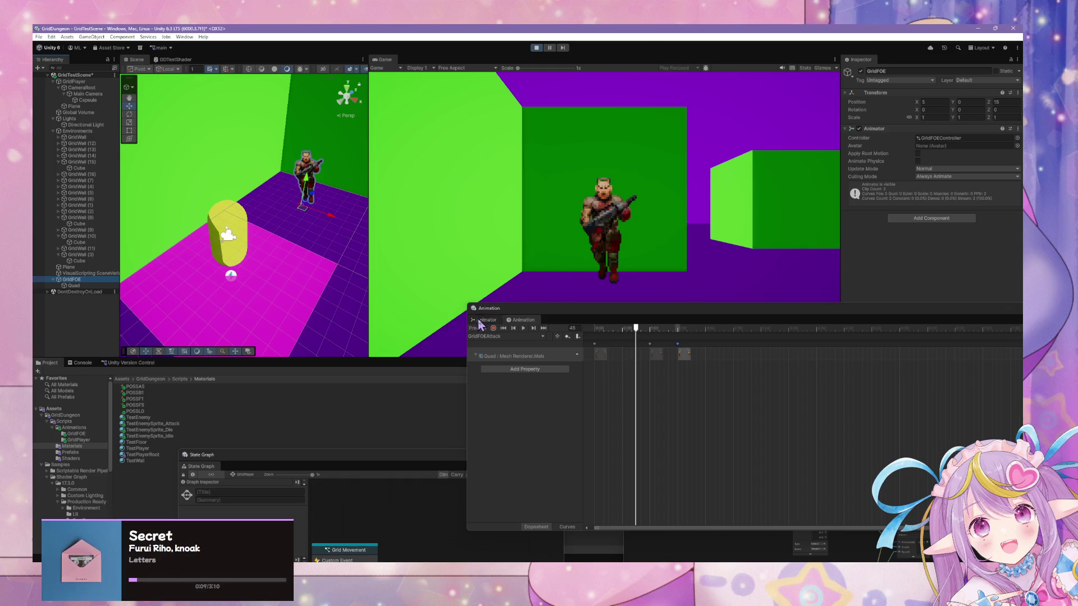
left_click(524, 329)
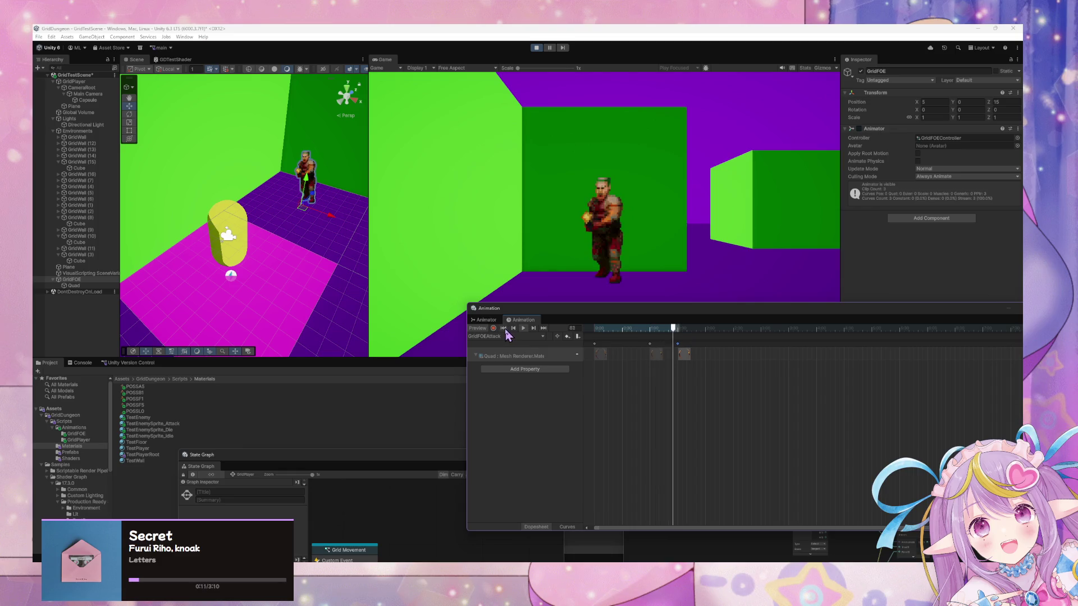
left_click(503, 329)
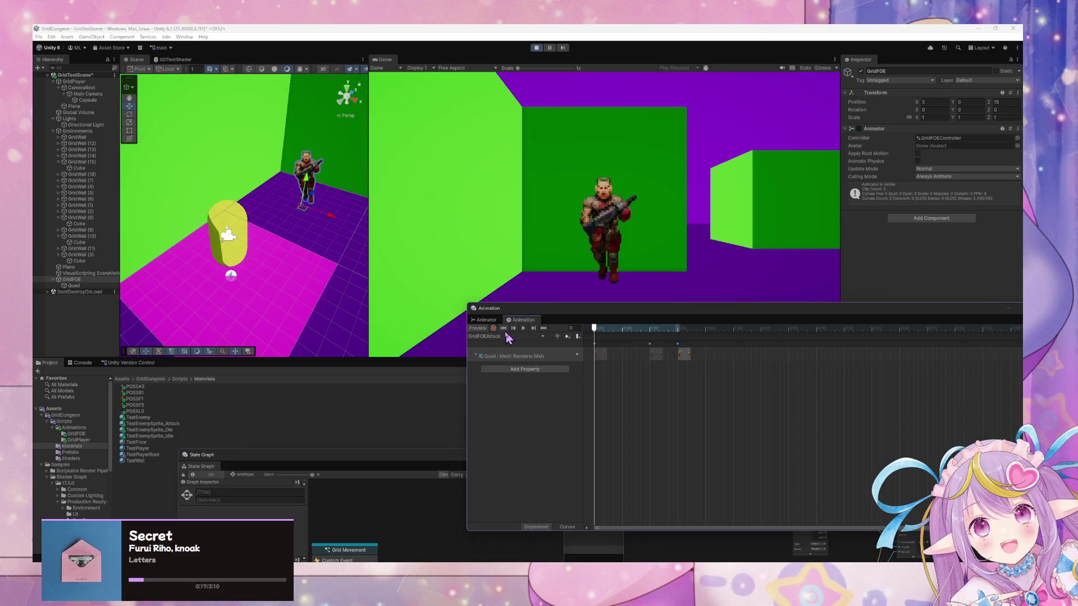
left_click(637, 229)
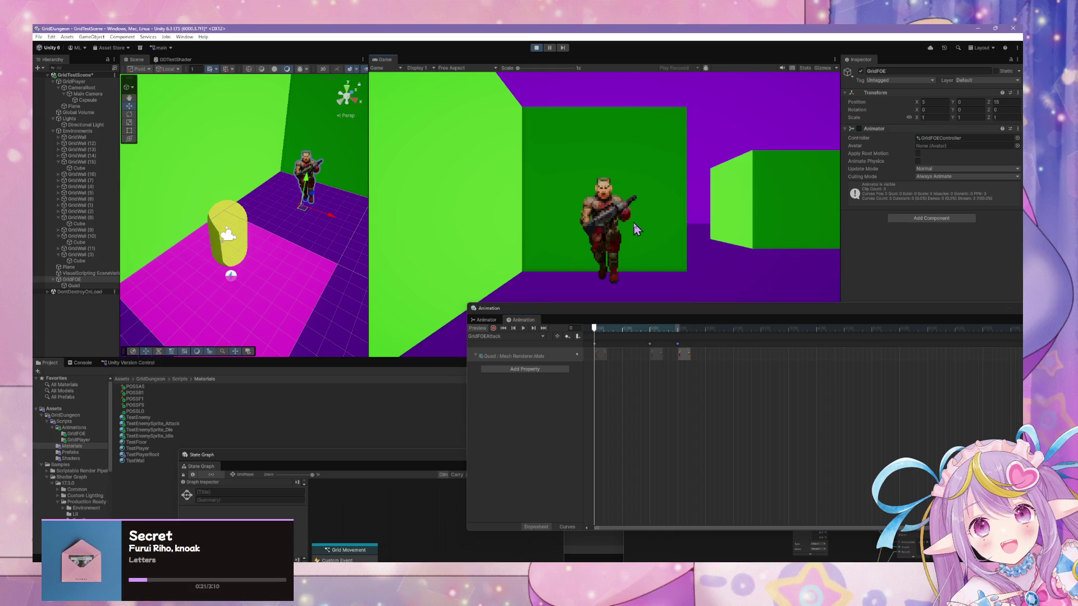
Step: Walk down the corridor to the green wall and set the scene view to orthographic top-down
key("a")
key("w")
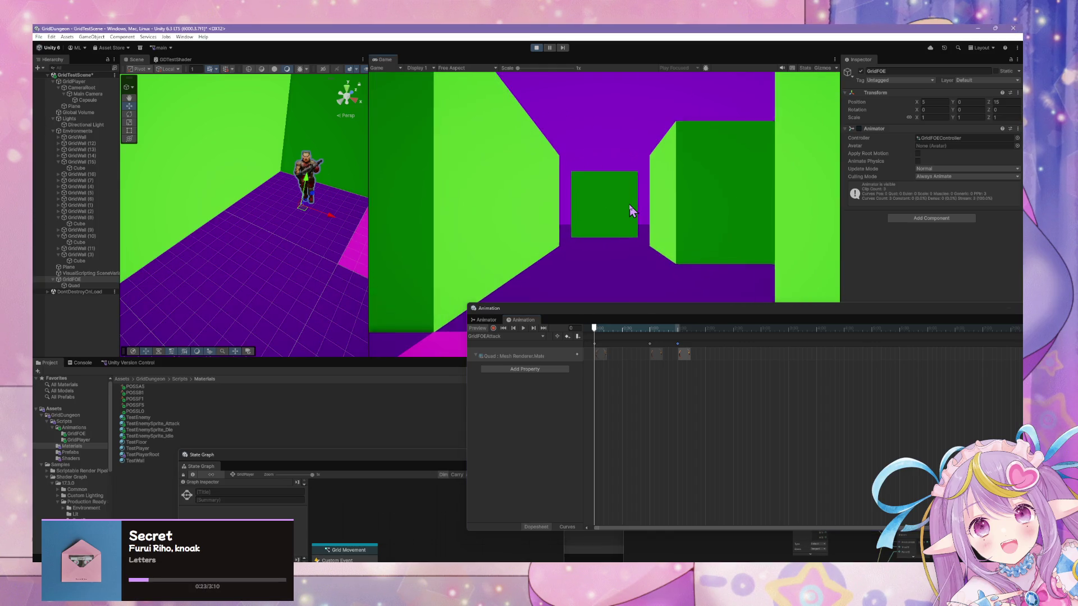
key("w")
key("w")
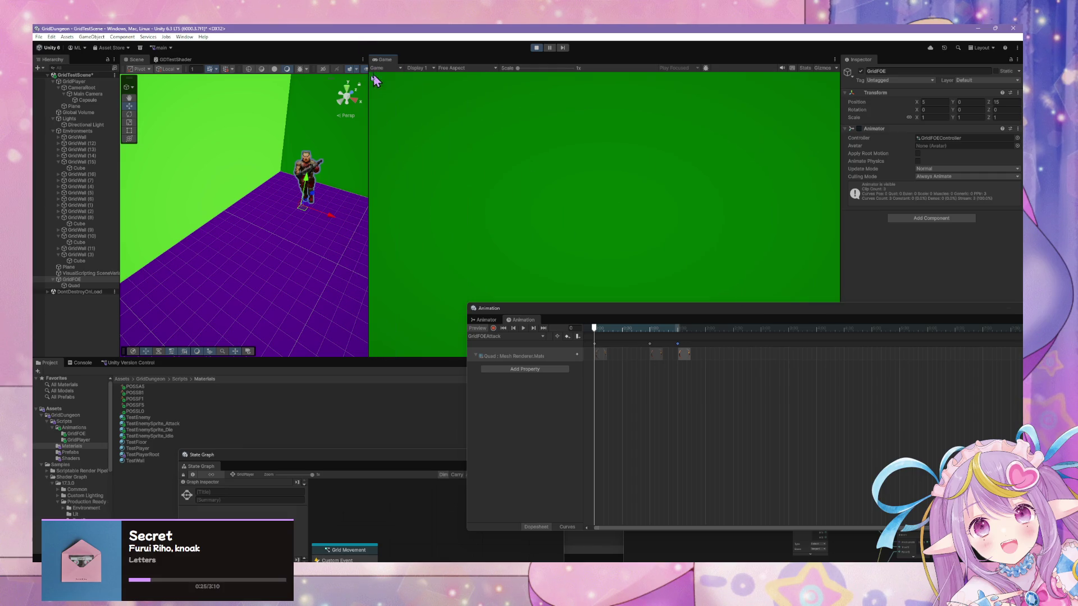
left_click(350, 92)
scroll(298, 176, "down", 2)
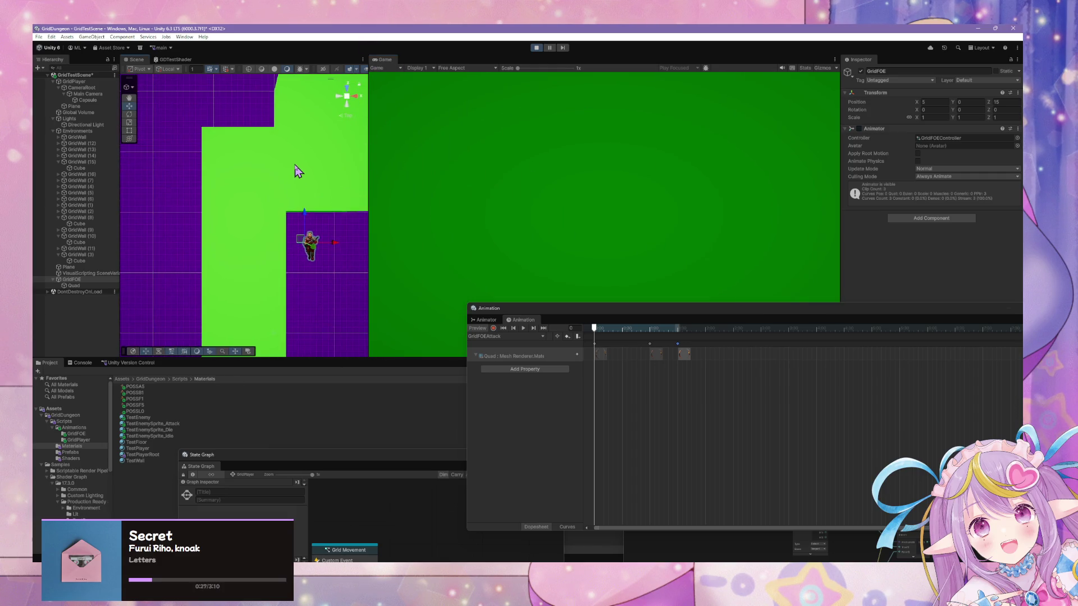
left_click_drag(303, 182, 239, 173)
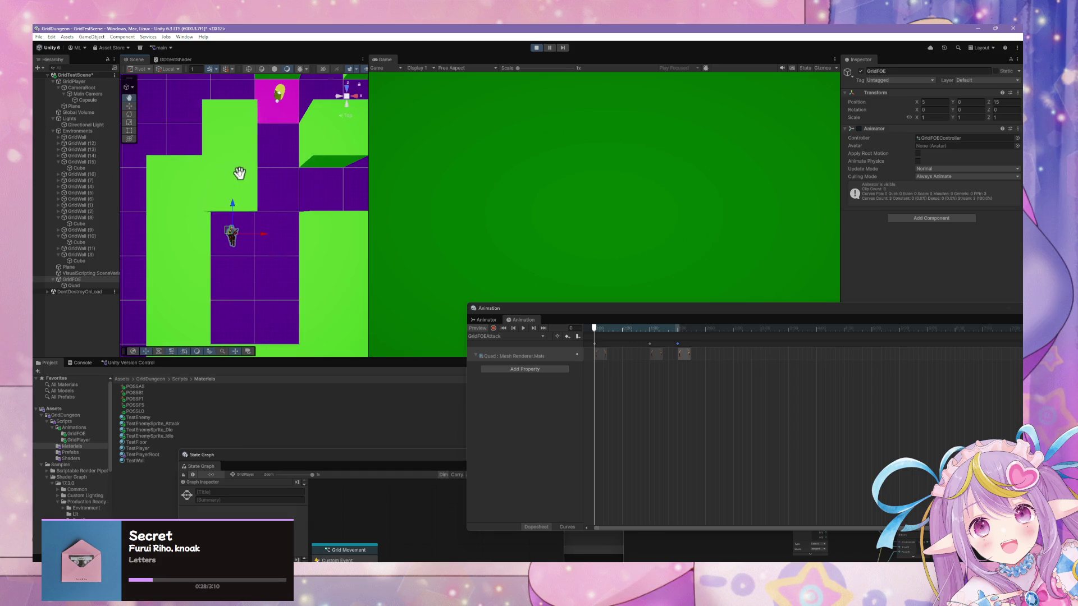
left_click(347, 96)
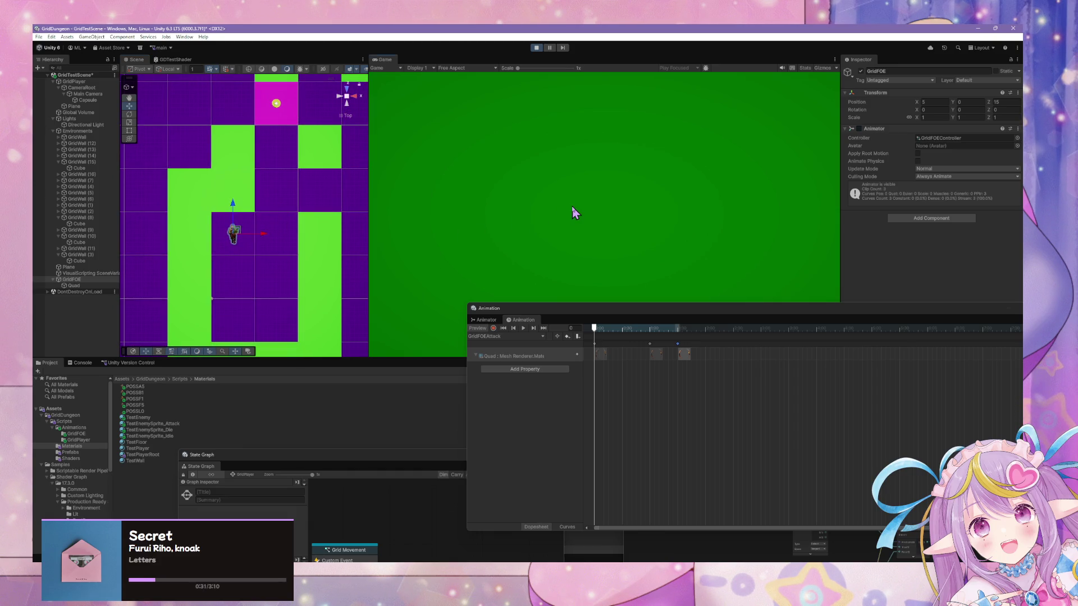
key("Right")
key("Right")
key("Up")
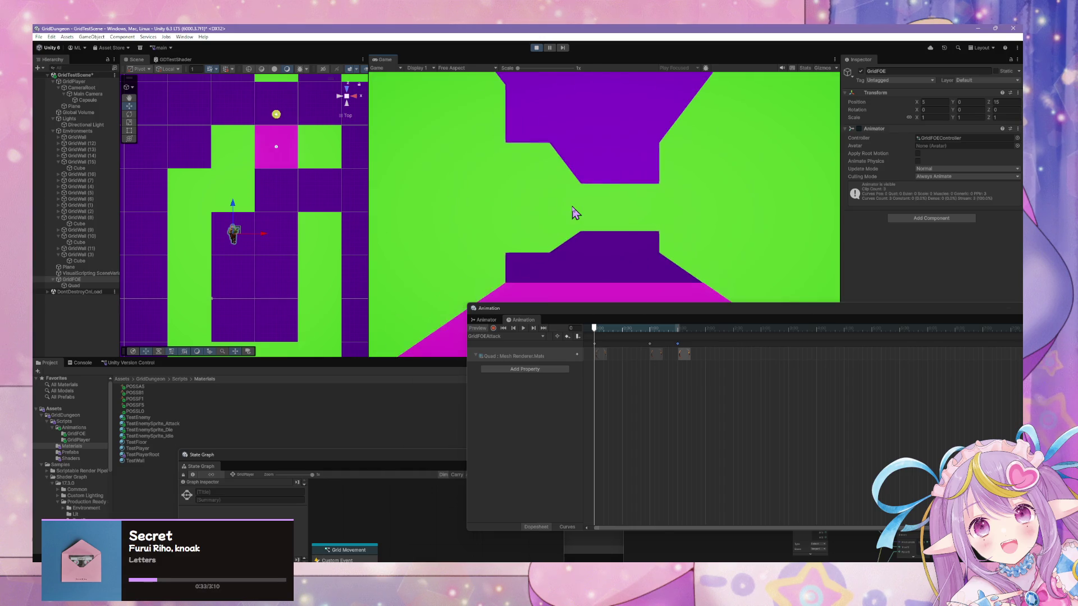
Step: Select GridPlayer and move it around near the enemy with turns, strafes and steps
left_click(84, 84)
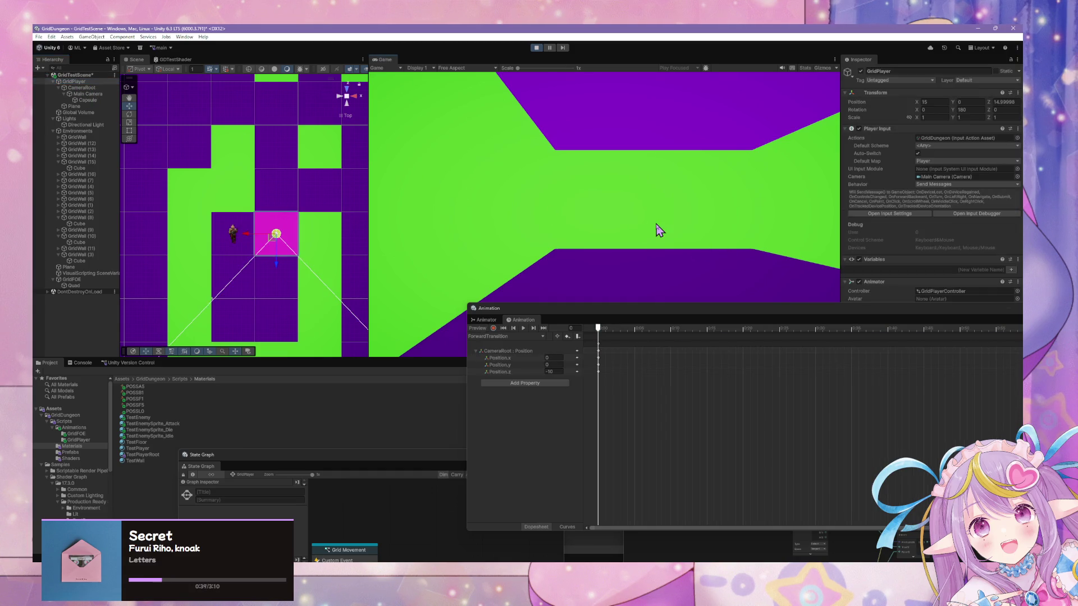
key("Left")
key("Right")
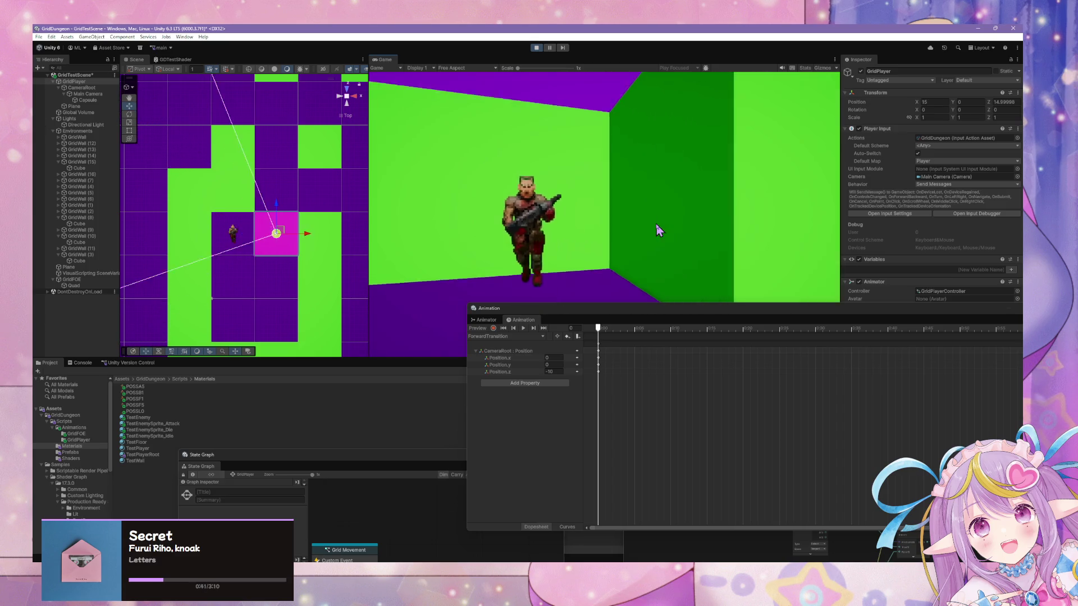
key("a")
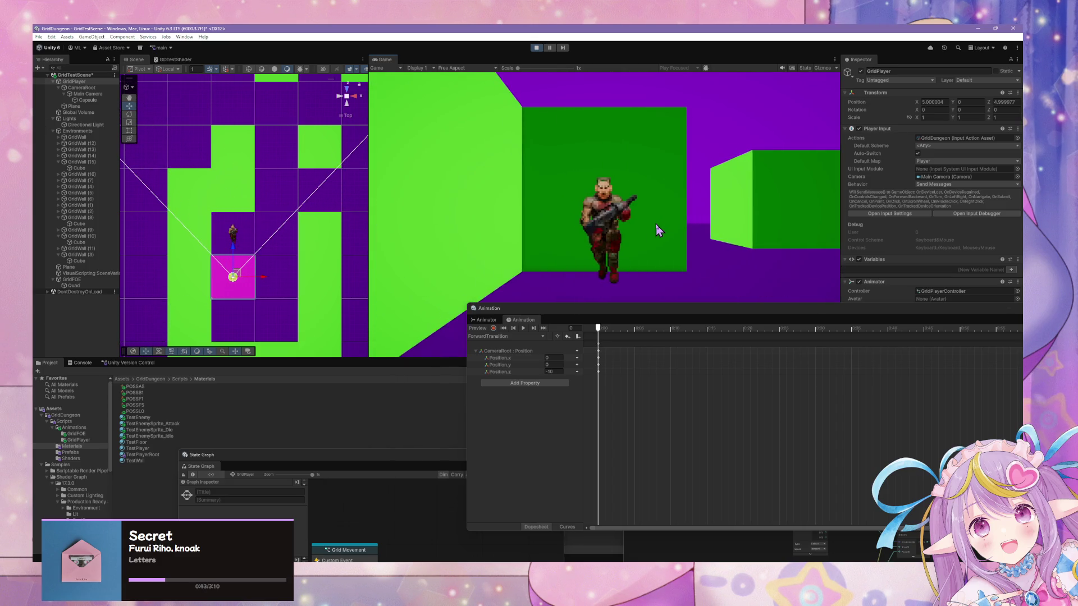
key("w")
key("s")
key("d")
key("w")
key("Left")
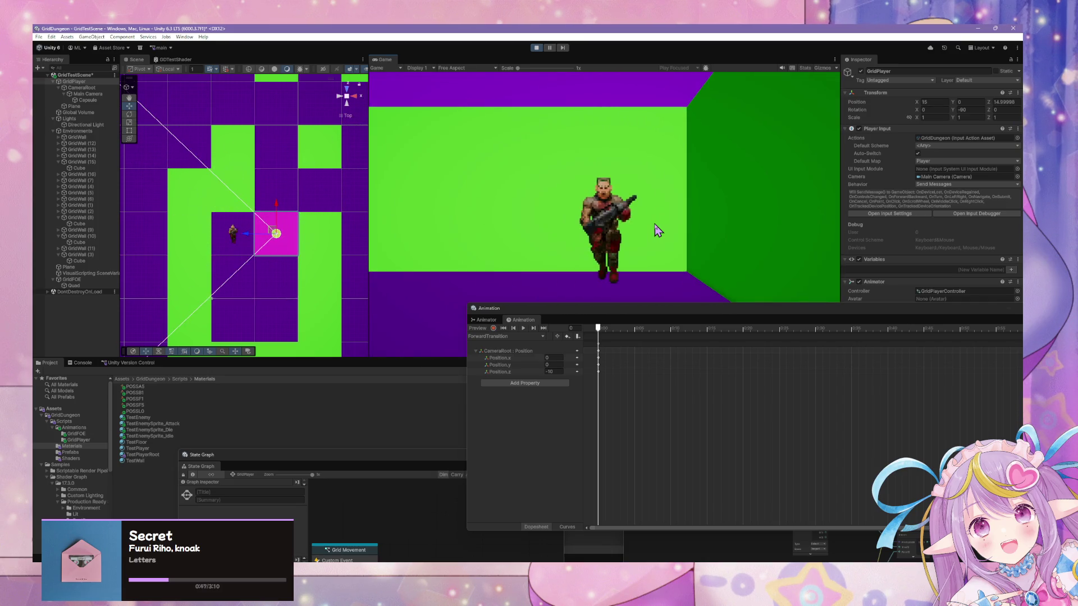
key("Right")
Step: Walk the player along the corridor and open floor, then turn back to face the enemy
key("w")
key("w")
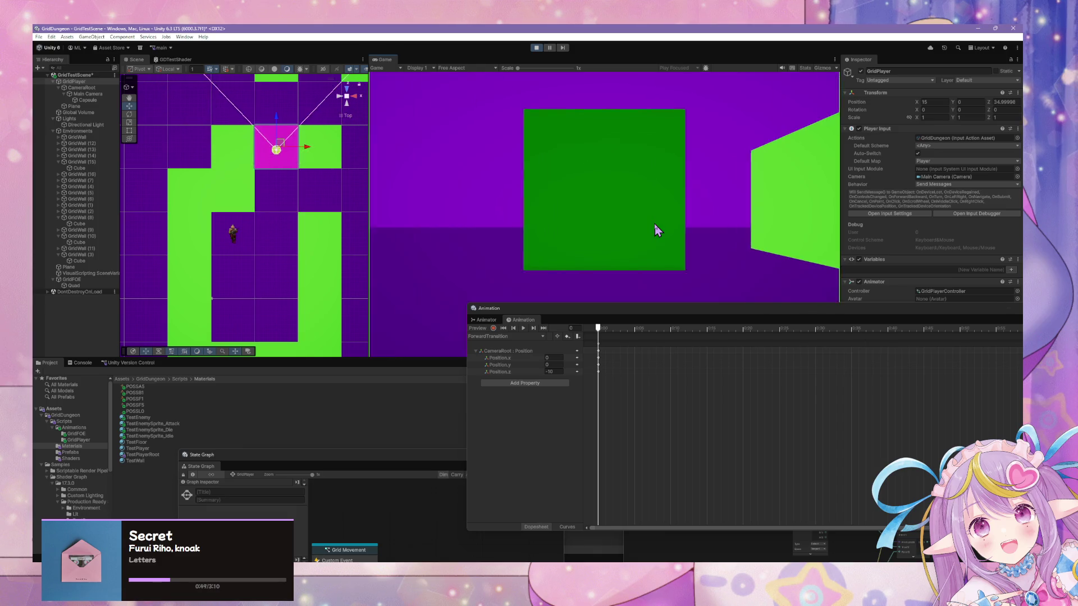
key("w")
key("Left")
key("w")
key("w")
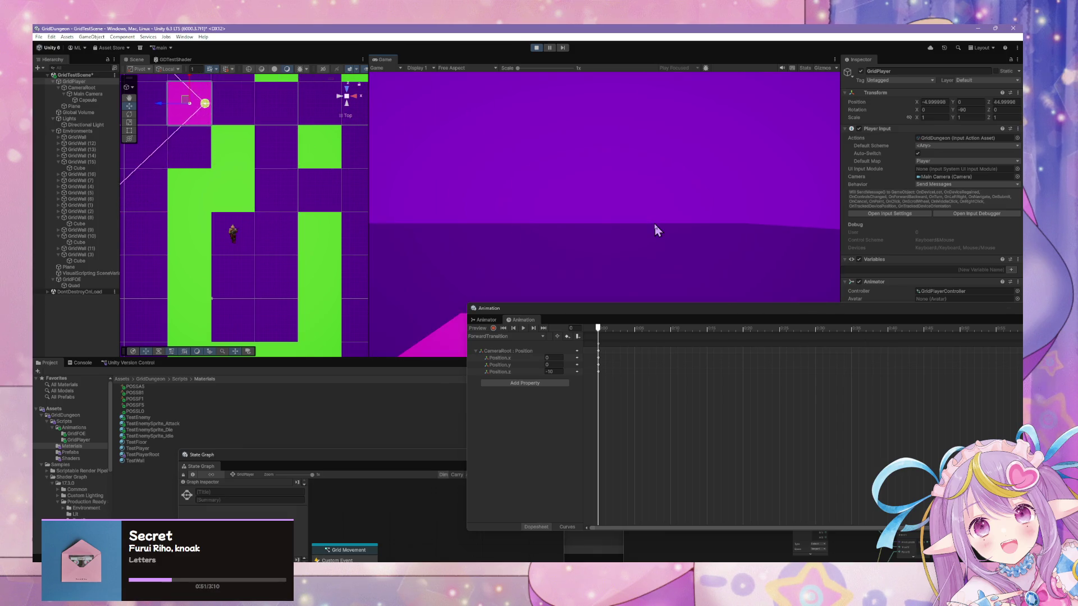
key("Right")
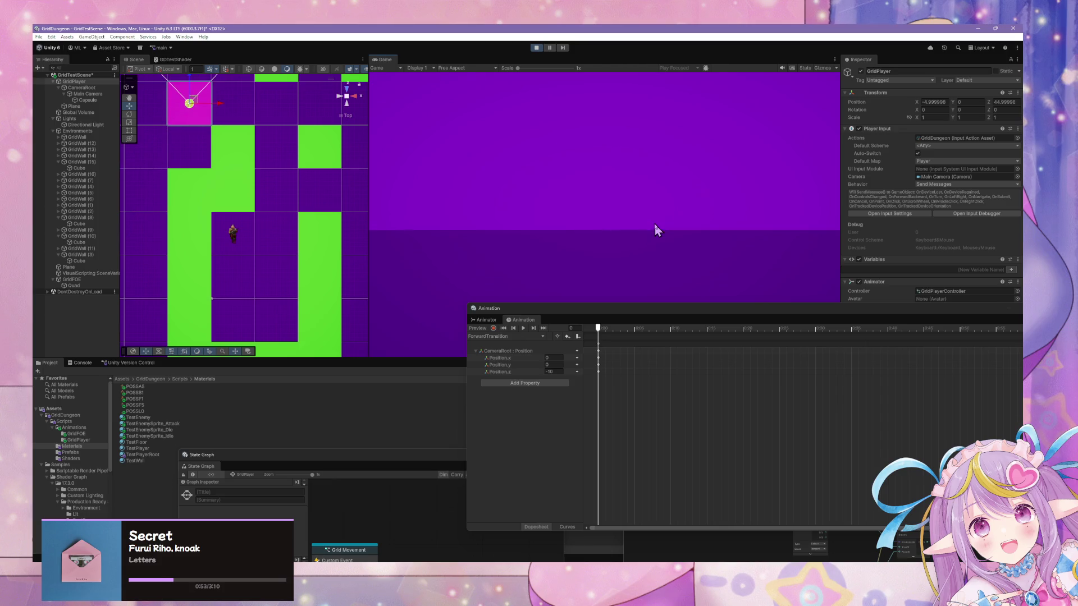
key("Right")
key("w")
key("w")
key("w")
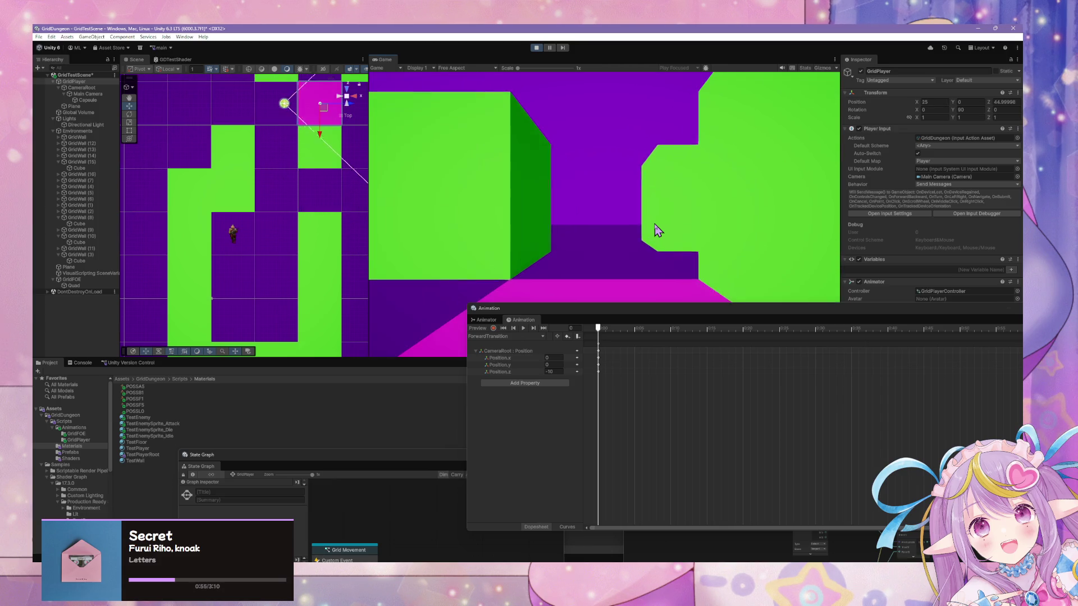
key("s")
key("Right")
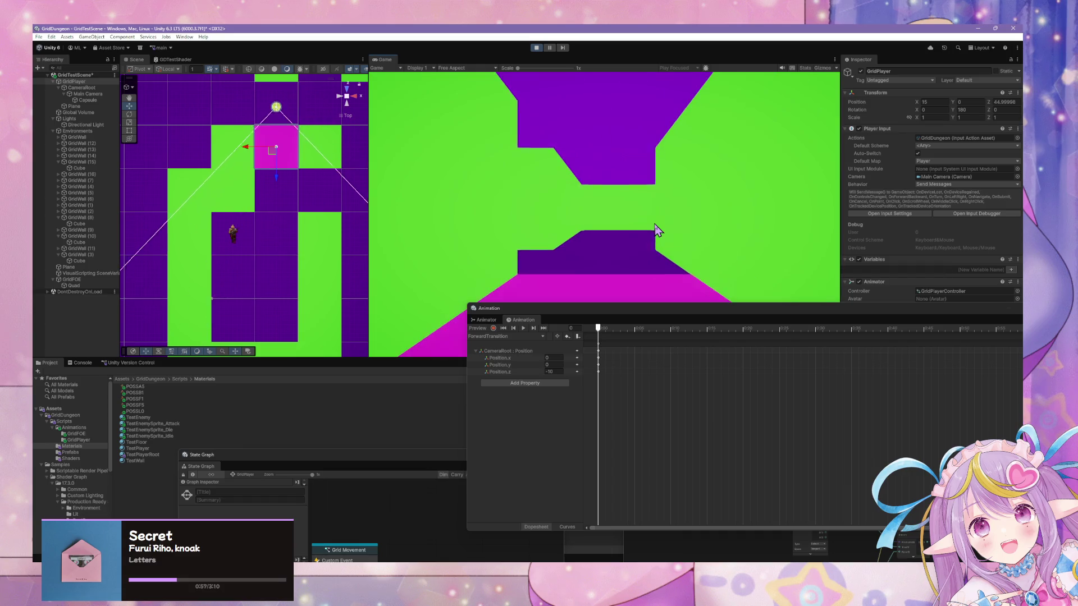
key("w")
key("w")
key("w")
key("Right")
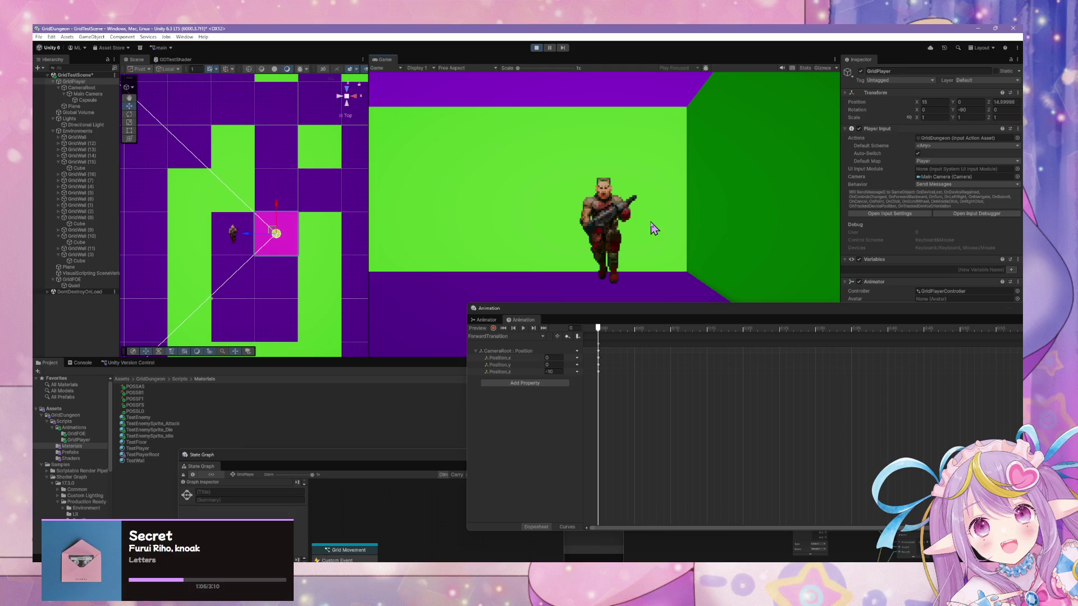
Step: Open the Grid Movement script graph in an enlarged window and pan through its Turn logic nodes
left_click_drag(353, 457, 354, 206)
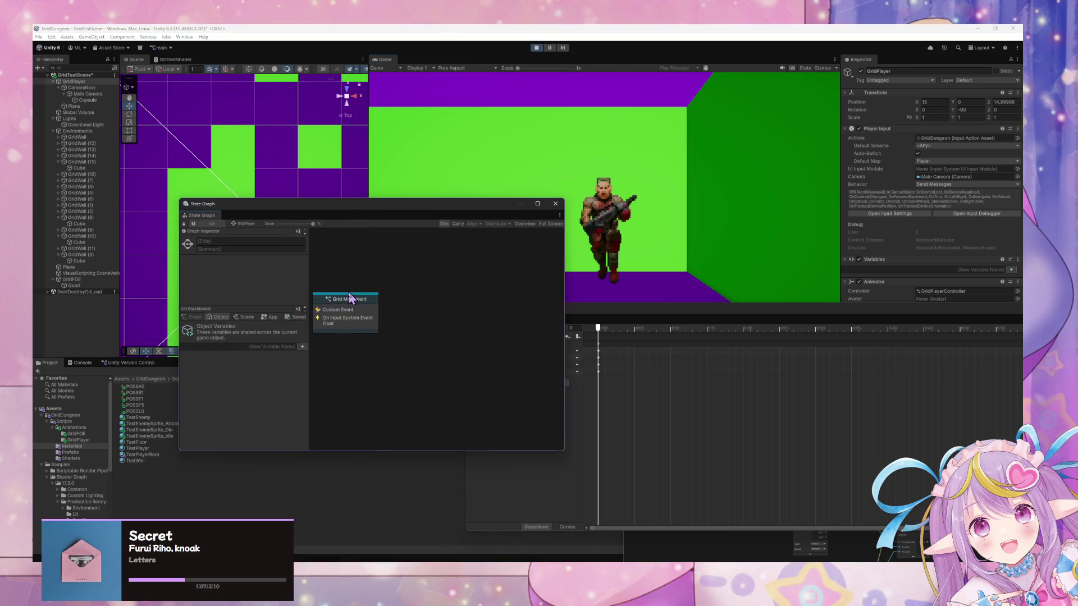
double_click(349, 298)
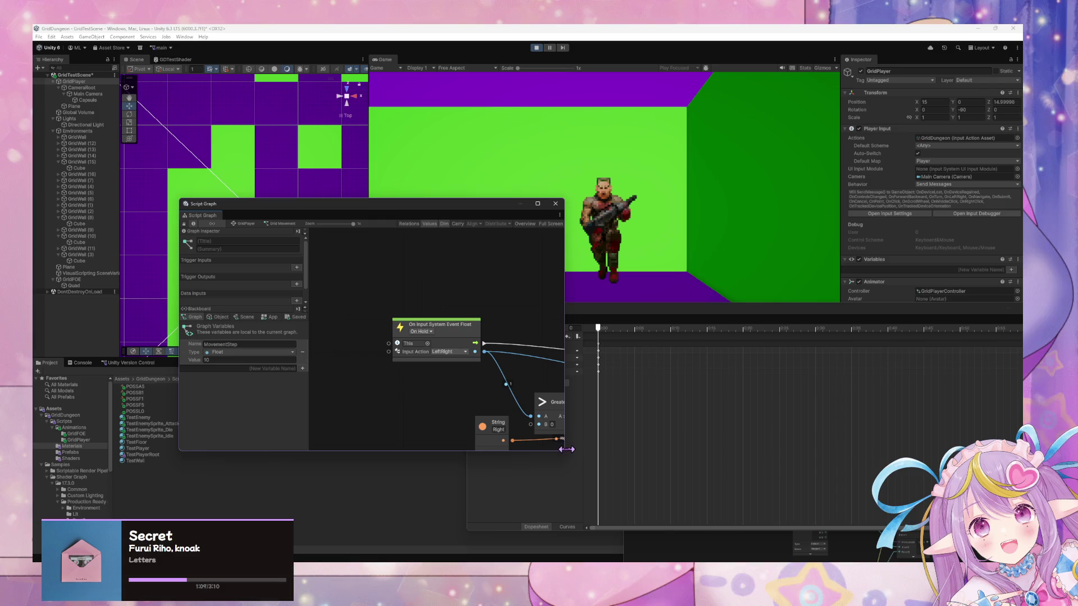
left_click_drag(564, 452, 859, 507)
key("Home")
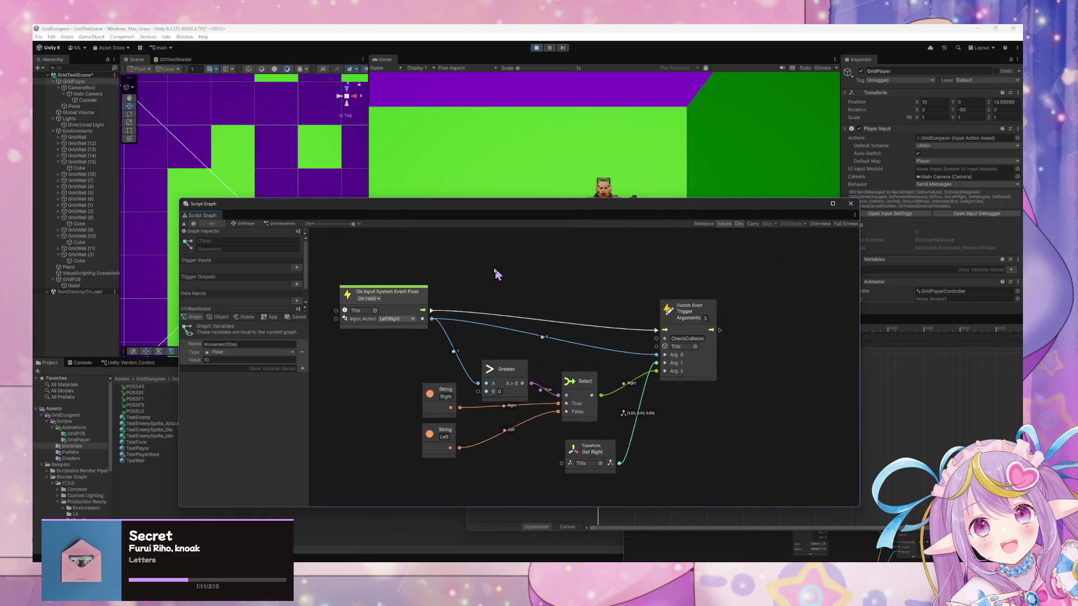
left_click_drag(559, 325, 435, 367)
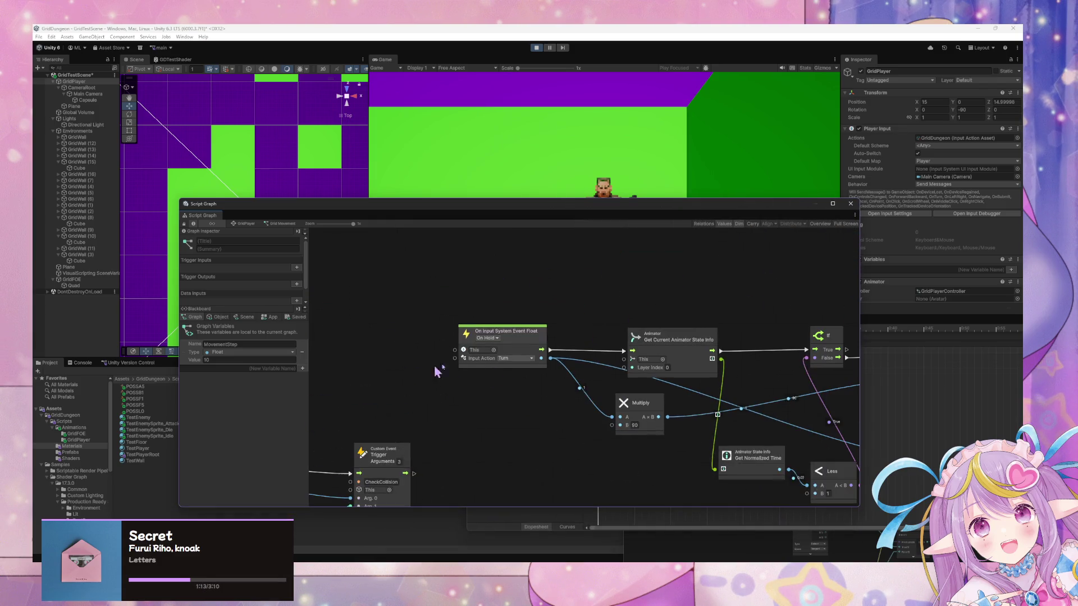
left_click_drag(588, 396, 434, 298)
left_click_drag(553, 413, 444, 398)
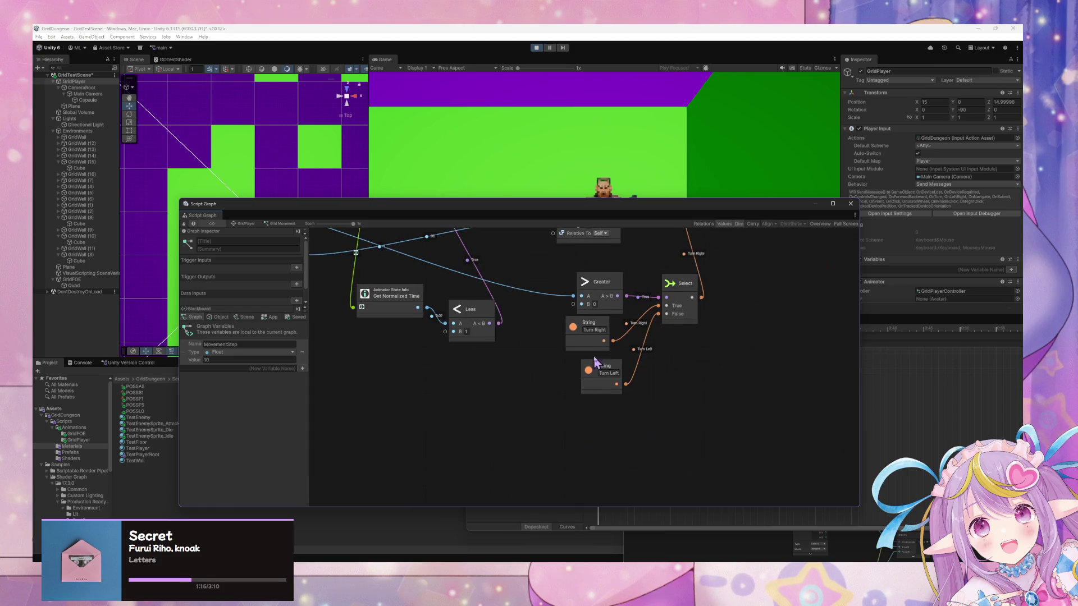
mouse_move(646, 410)
left_mouse_down()
mouse_move(543, 442)
mouse_move(580, 413)
mouse_move(558, 337)
mouse_move(526, 292)
left_mouse_up()
Step: Zoom the graph, search the node finder for 'ra', and stop play mode
scroll(512, 408, "down", 3)
scroll(563, 324, "up", 1)
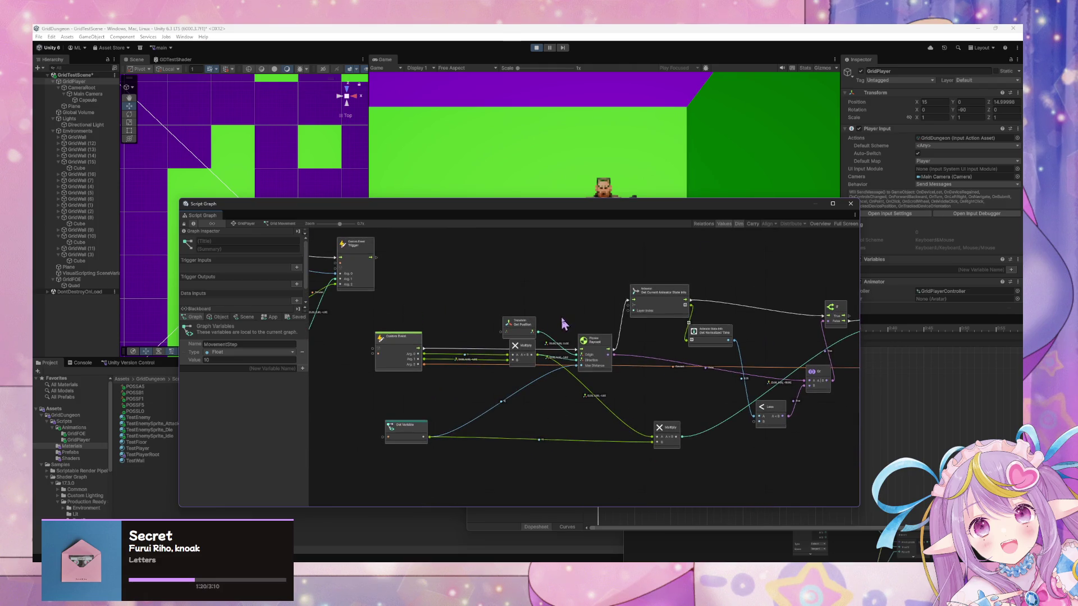
scroll(593, 339, "up", 3)
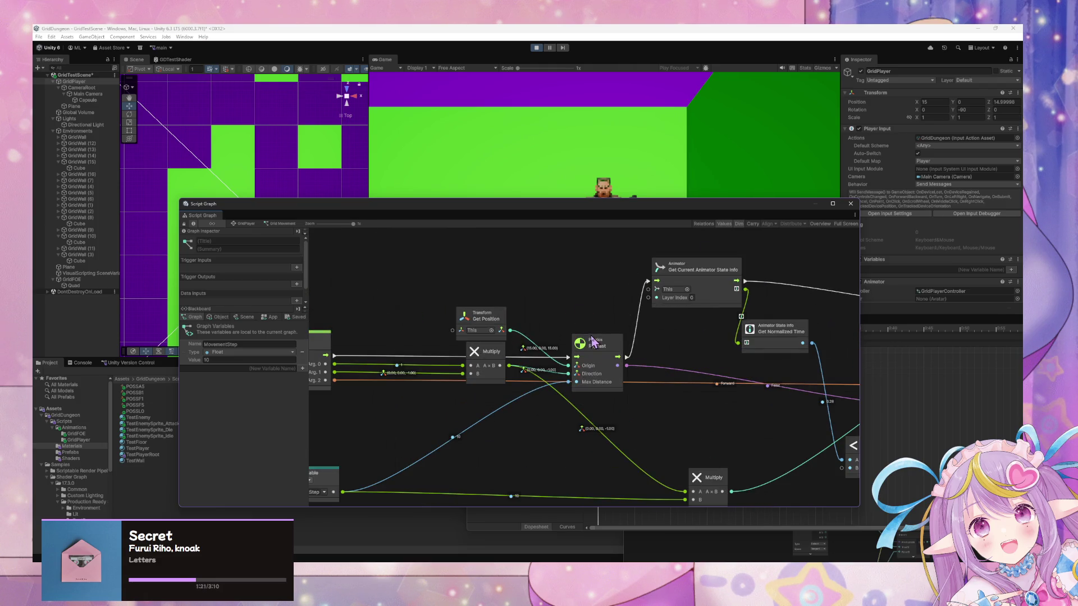
right_click(599, 300)
type("raycast")
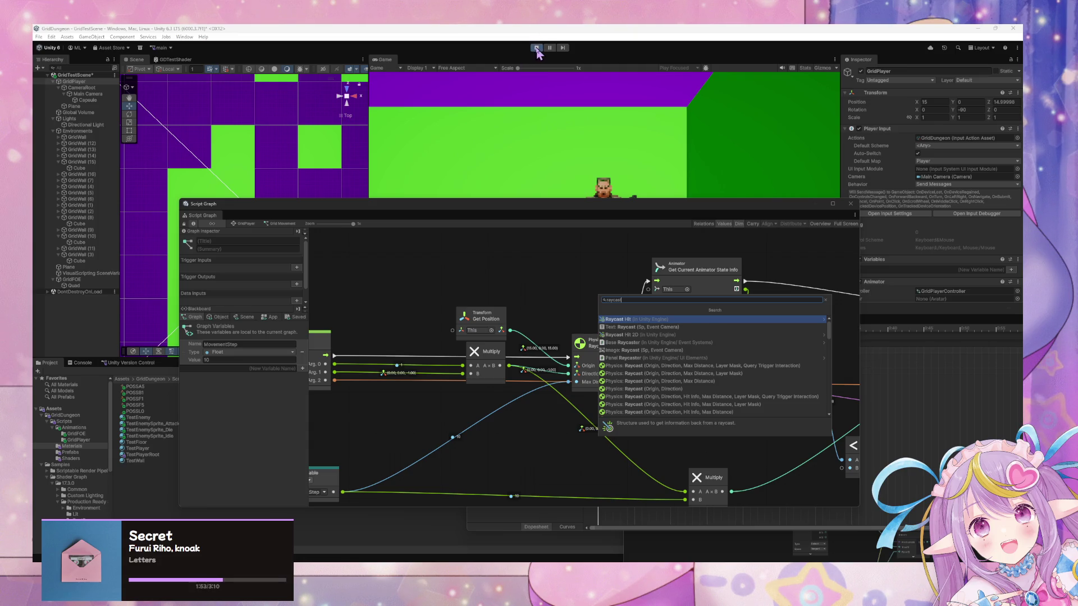
left_click(537, 49)
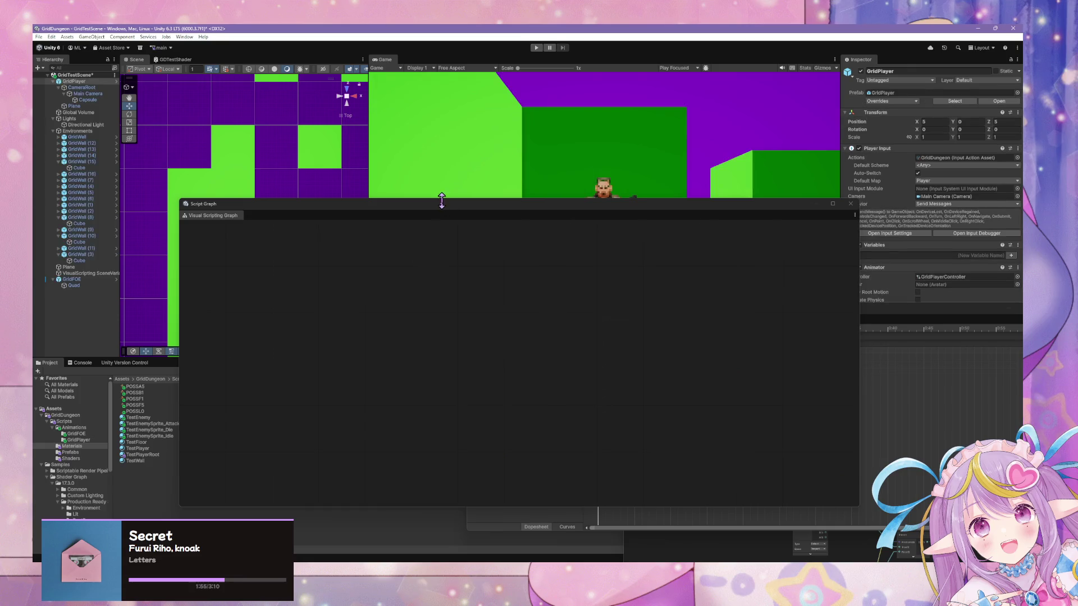
Step: Create a 3D TextMeshPro text object and parent it under Main Camera beside Capsule
mouse_move(429, 212)
left_mouse_down()
mouse_move(741, 434)
mouse_move(657, 412)
left_mouse_up()
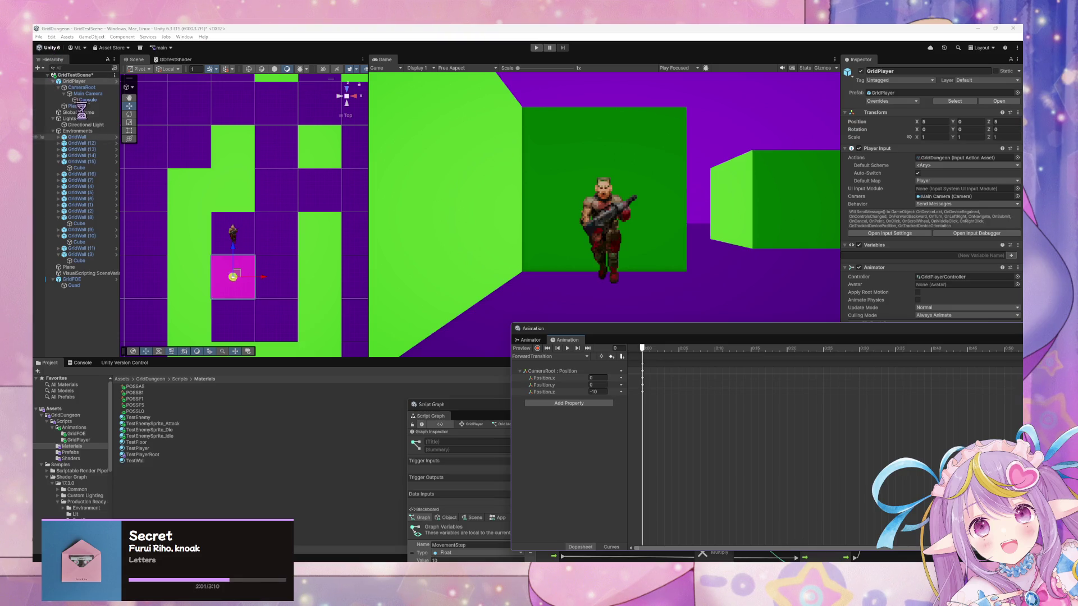
right_click(77, 318)
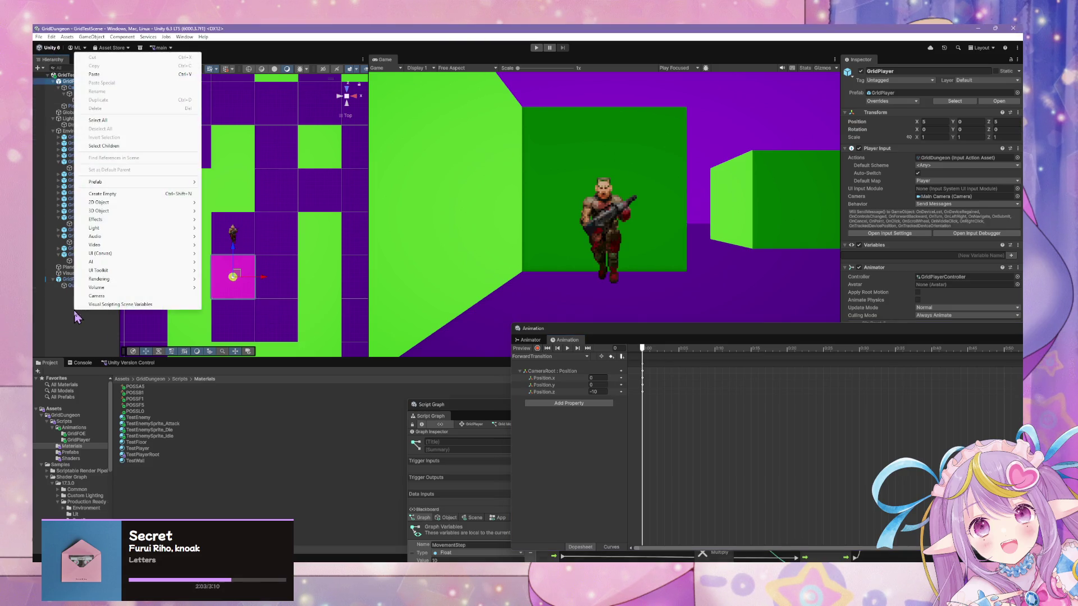
mouse_move(112, 203)
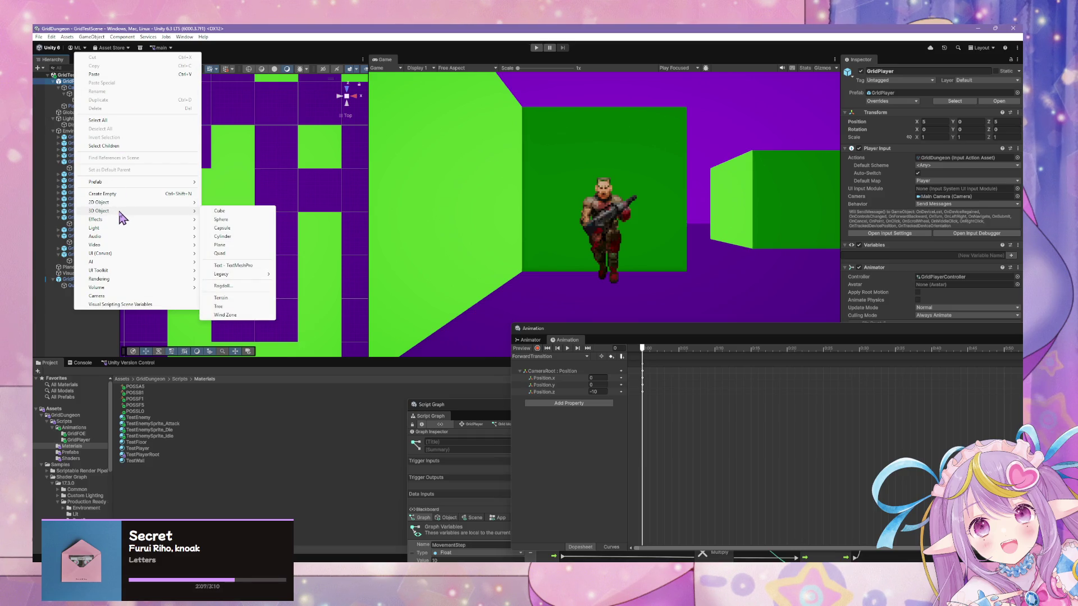
left_click(233, 265)
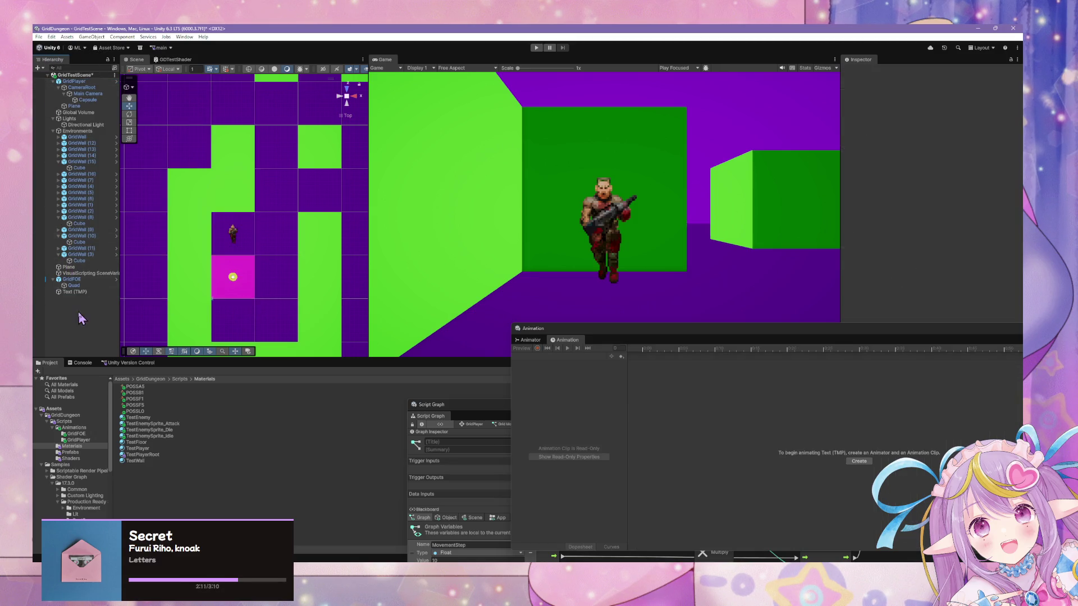
mouse_move(64, 293)
left_mouse_down()
mouse_move(72, 95)
mouse_move(79, 102)
left_mouse_up()
left_click(84, 100)
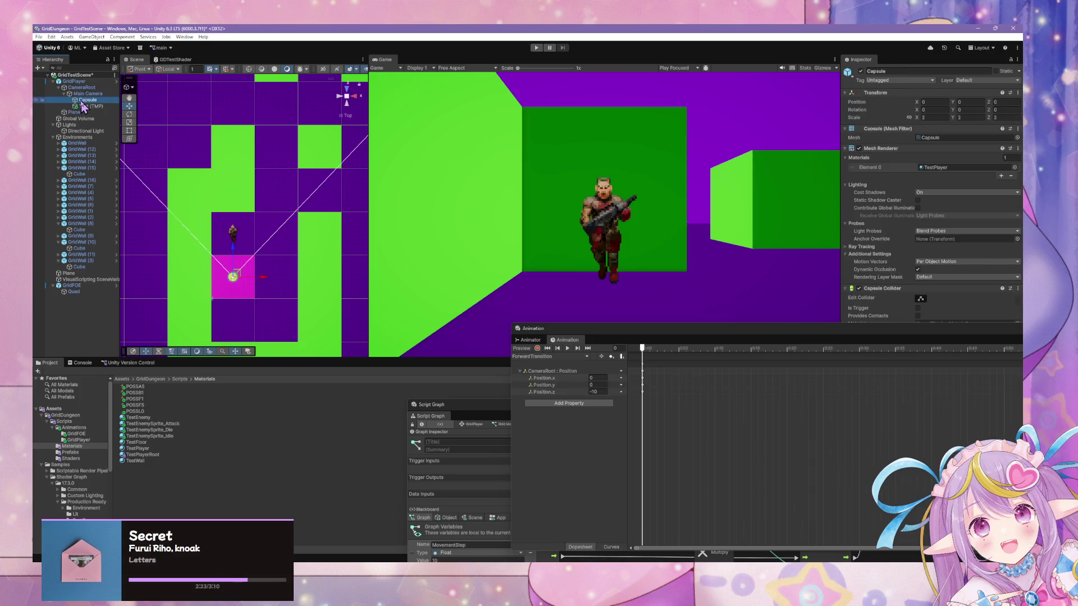
Step: Change the Text (TMP) object's text input from Sample text to TEST
left_click(83, 107)
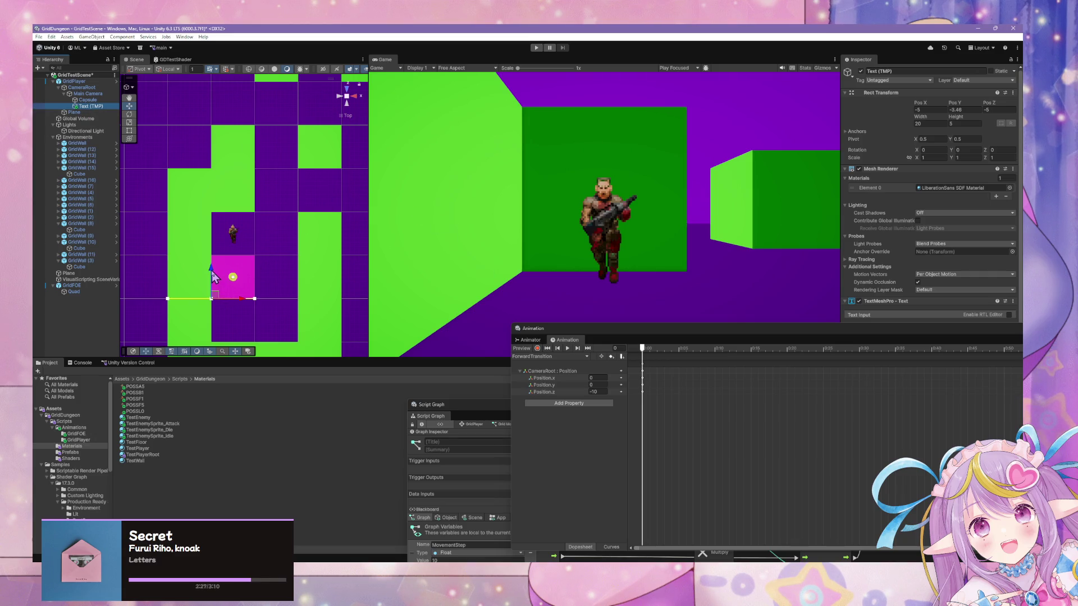
double_click(906, 330)
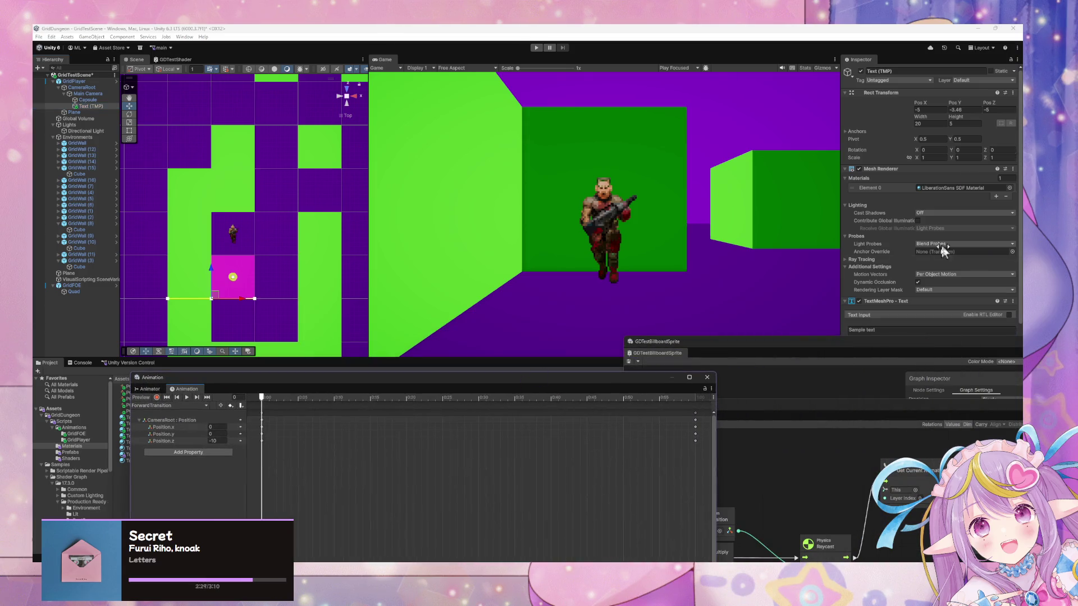
left_click(898, 335)
type("TEST")
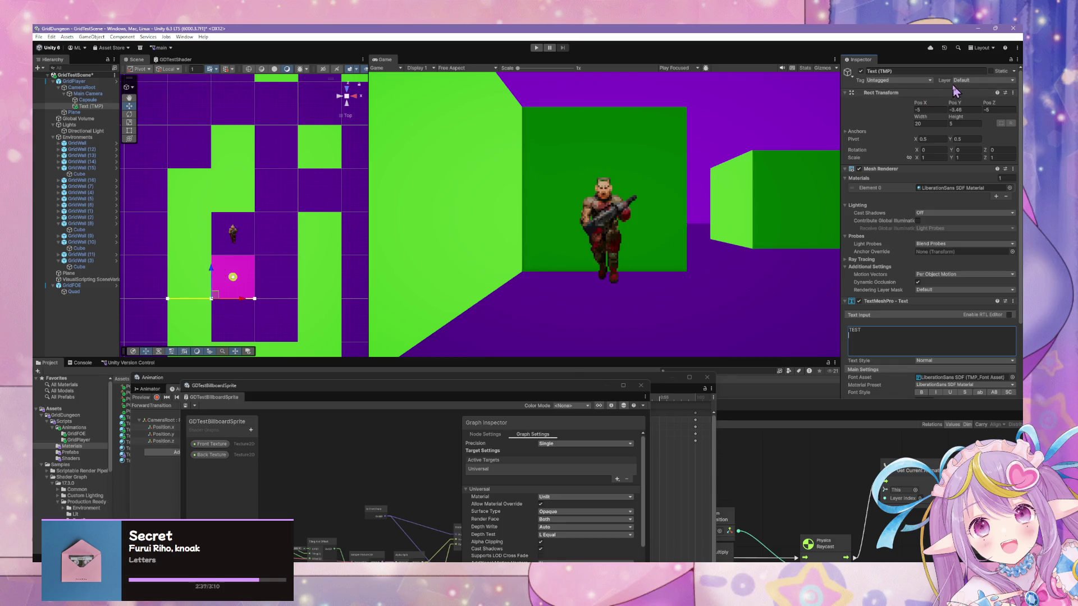
Step: Set the text's X and Y positions to 0 and orbit the scene into a perspective view
left_click(932, 110)
type("0")
key("Tab")
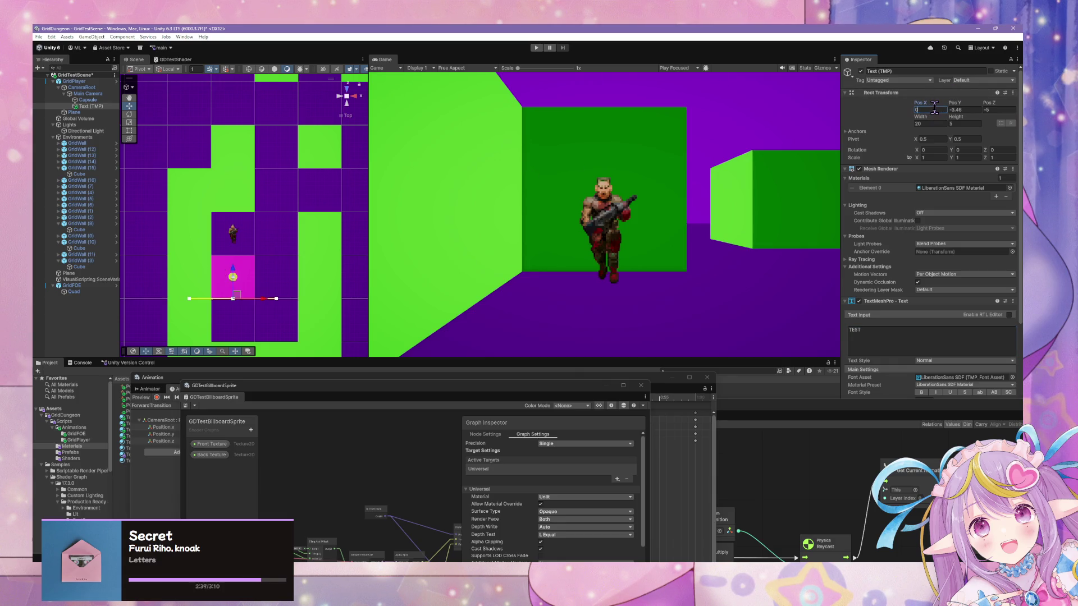
type("0")
key("Tab")
type("0")
left_click_drag(265, 228, 270, 168)
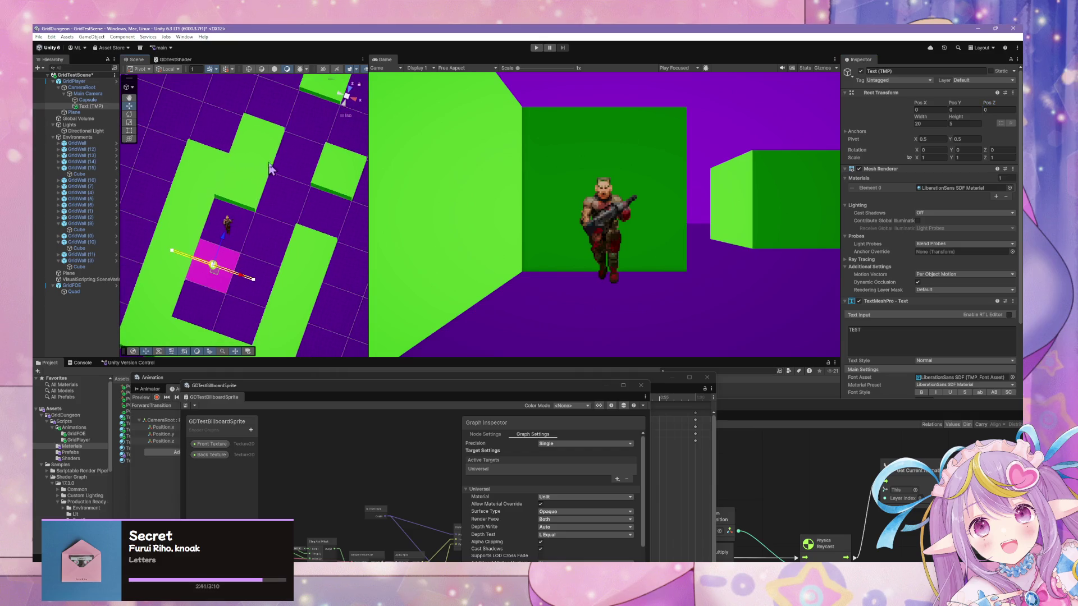
left_click(346, 96)
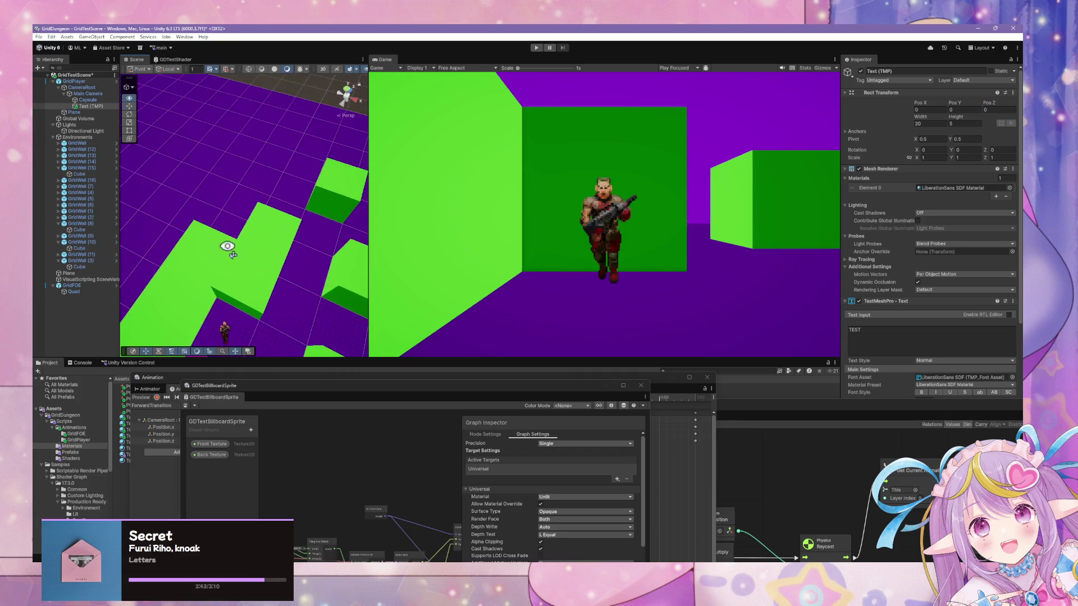
mouse_move(224, 241)
left_mouse_down()
mouse_move(274, 86)
mouse_move(276, 140)
left_mouse_up()
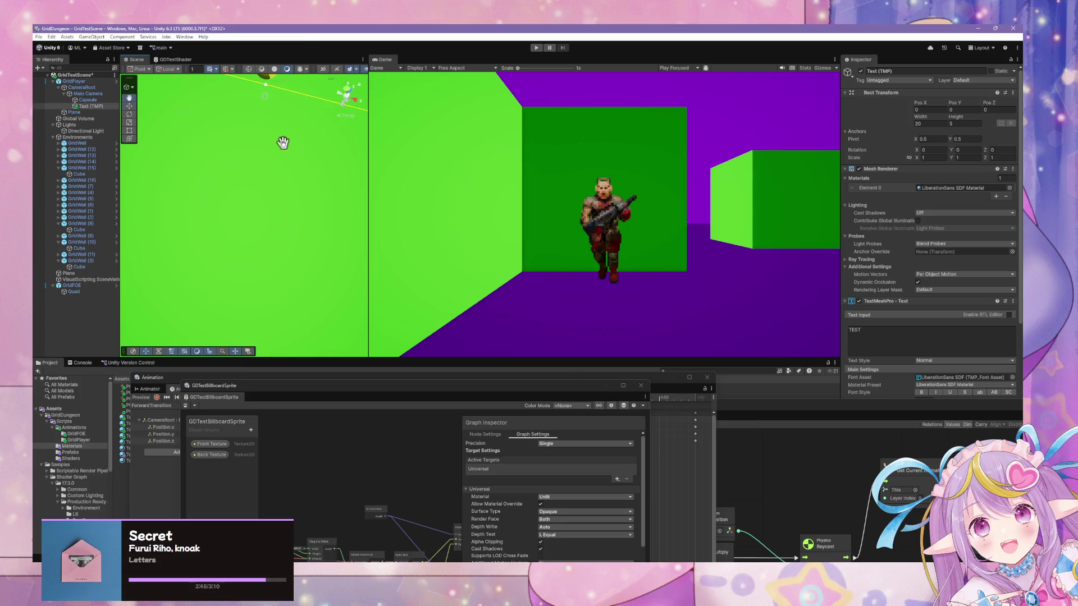
scroll(284, 140, "up", 3)
key("w")
scroll(287, 164, "down", 1)
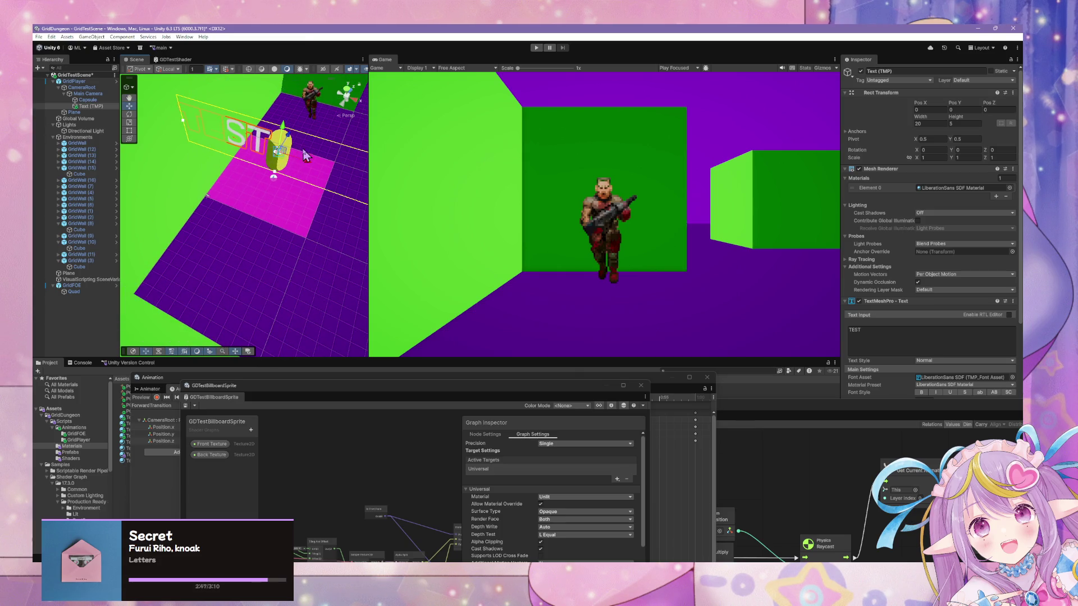
Step: Push the TEST text forward along Z in front of the camera so it fills the Game view
right_click(84, 106)
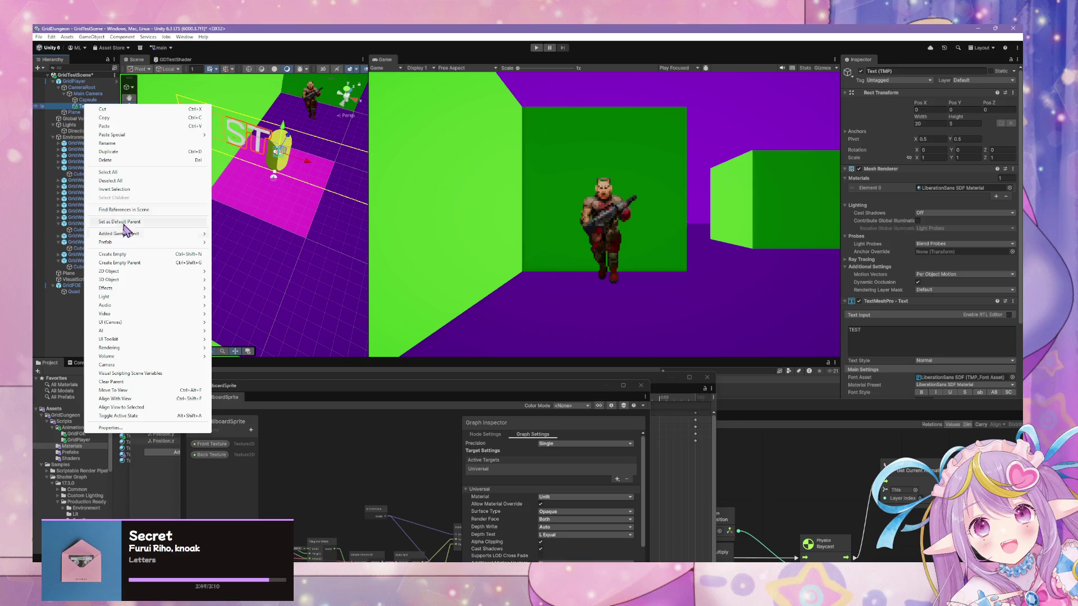
mouse_move(153, 272)
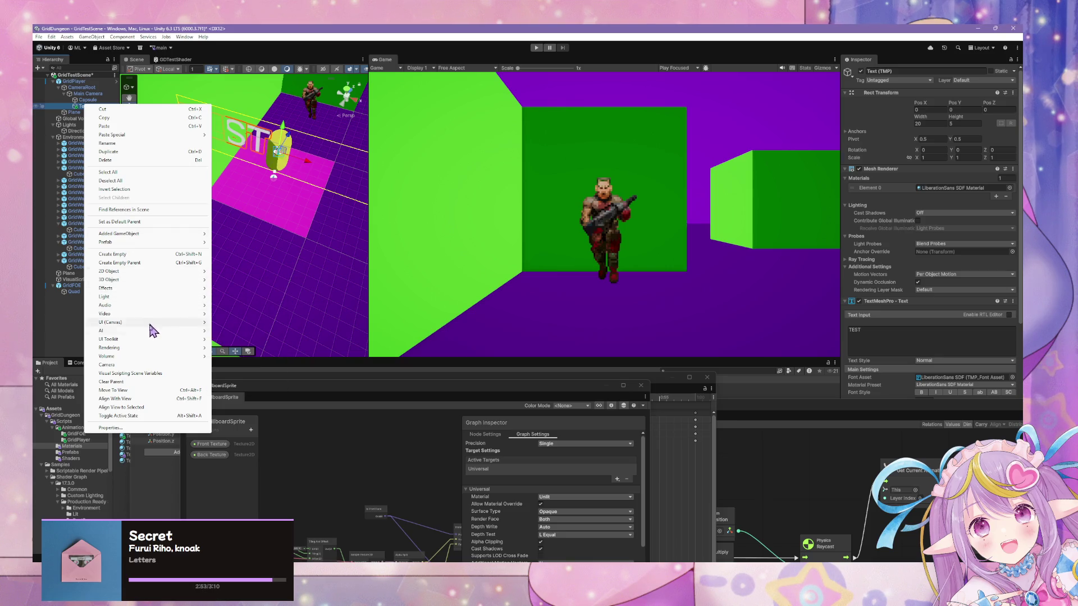
mouse_move(147, 339)
left_click(290, 145)
mouse_move(290, 145)
left_mouse_down()
mouse_move(319, 122)
mouse_move(341, 157)
mouse_move(385, 163)
mouse_move(377, 171)
mouse_move(392, 174)
mouse_move(373, 185)
mouse_move(392, 180)
left_mouse_up()
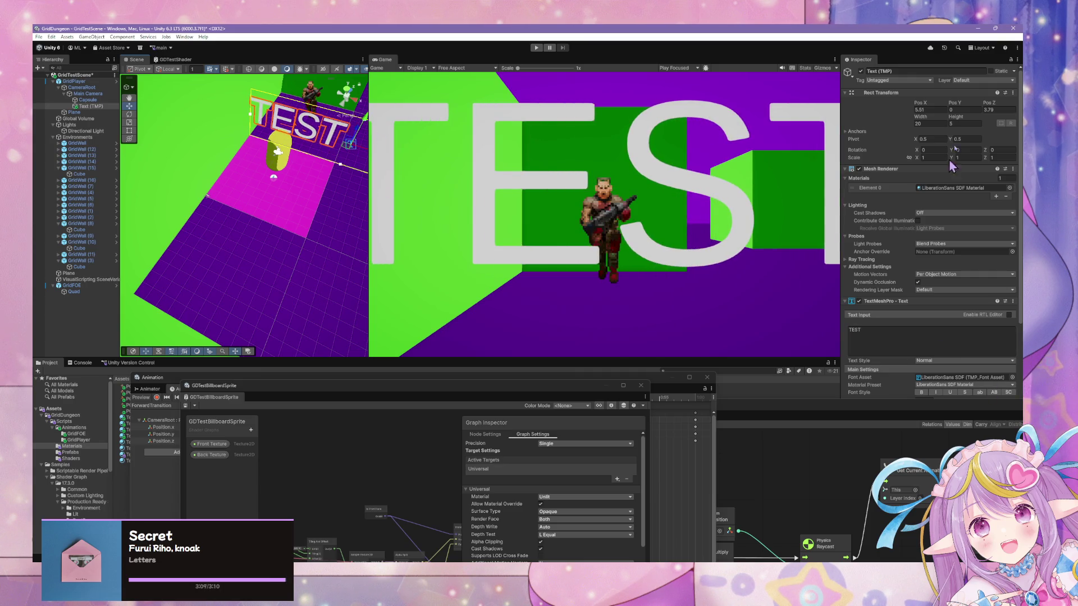
Step: Set the TEST text's font size to 12 with auto sizing off
scroll(935, 247, "down", 2)
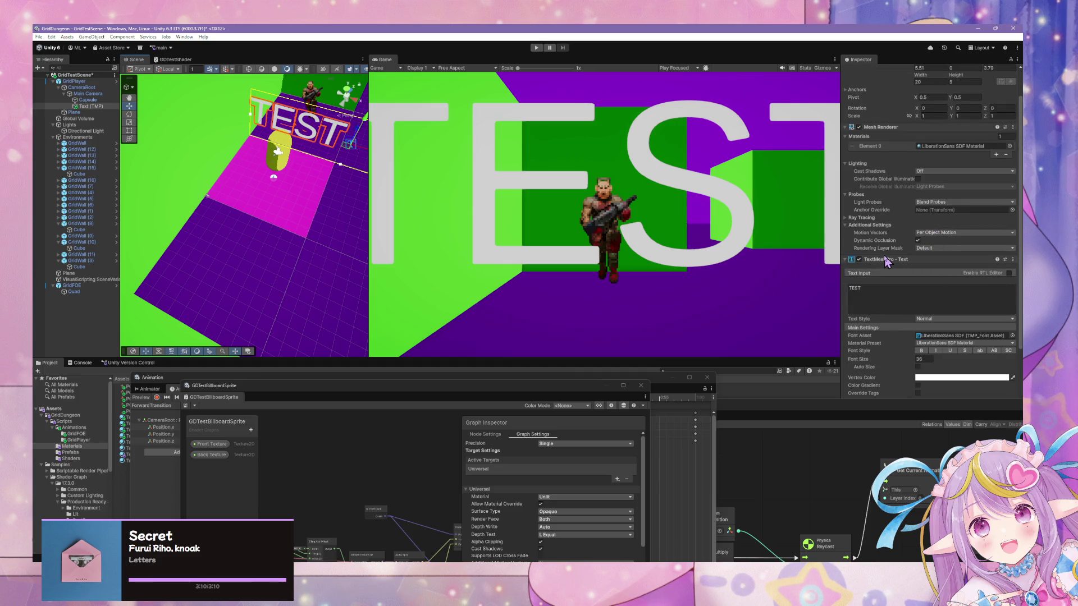
left_click(918, 367)
left_click(918, 367)
left_click(924, 359)
type("12")
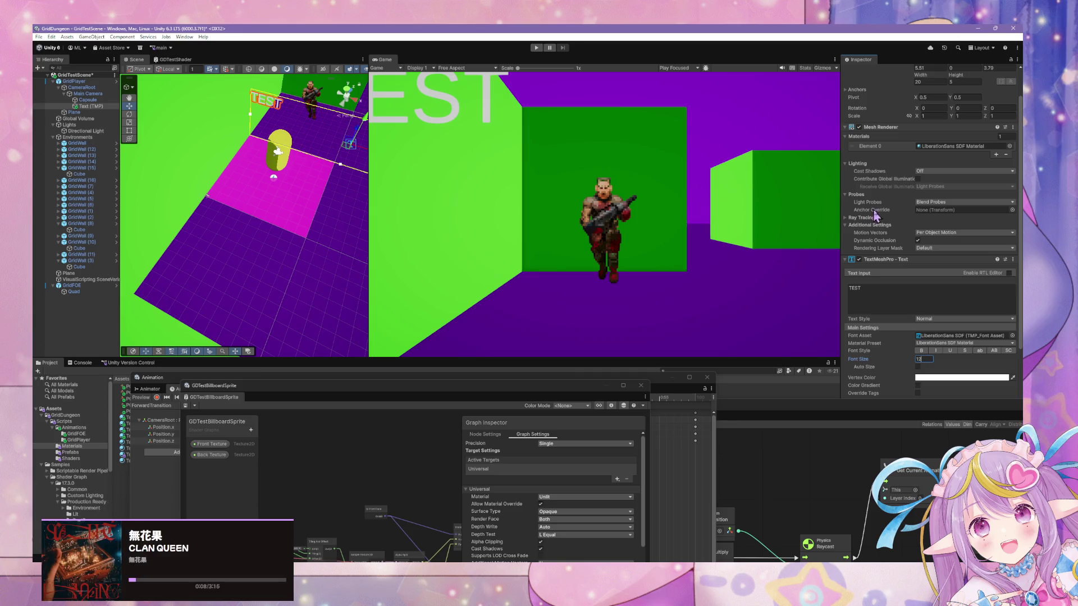
Step: Align the TEST text Center horizontally and Middle vertically
scroll(971, 249, "down", 1)
scroll(973, 251, "down", 4)
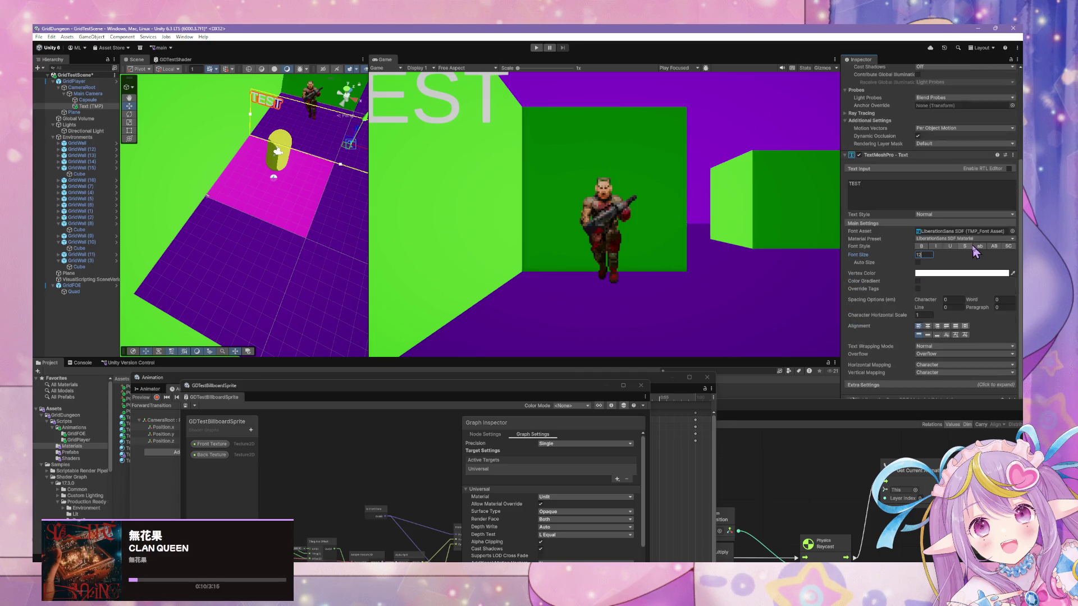
left_click(928, 326)
left_click(955, 326)
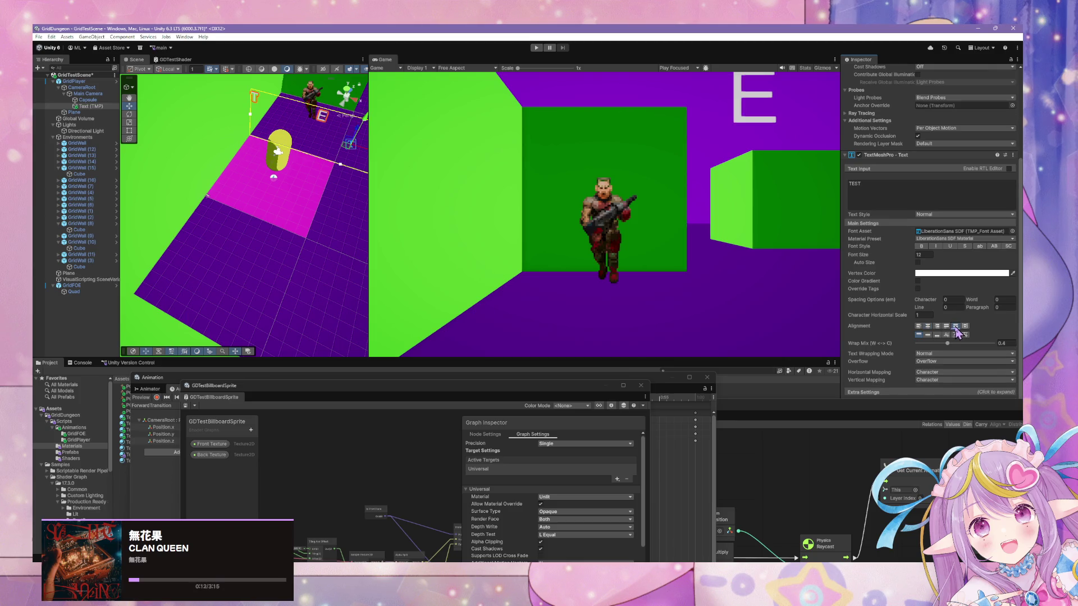
left_click(927, 326)
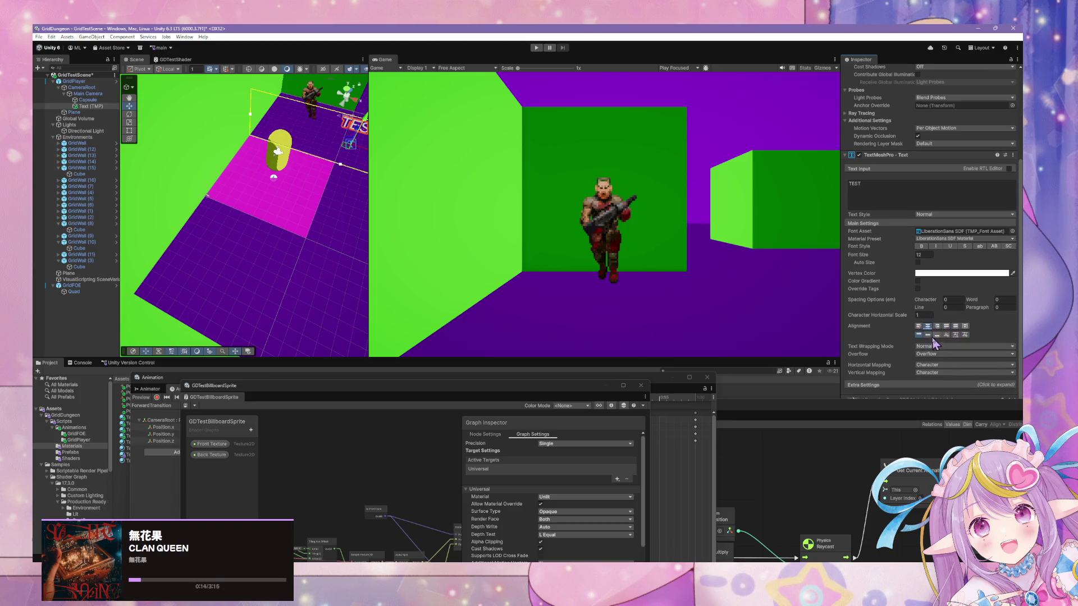
left_click(929, 335)
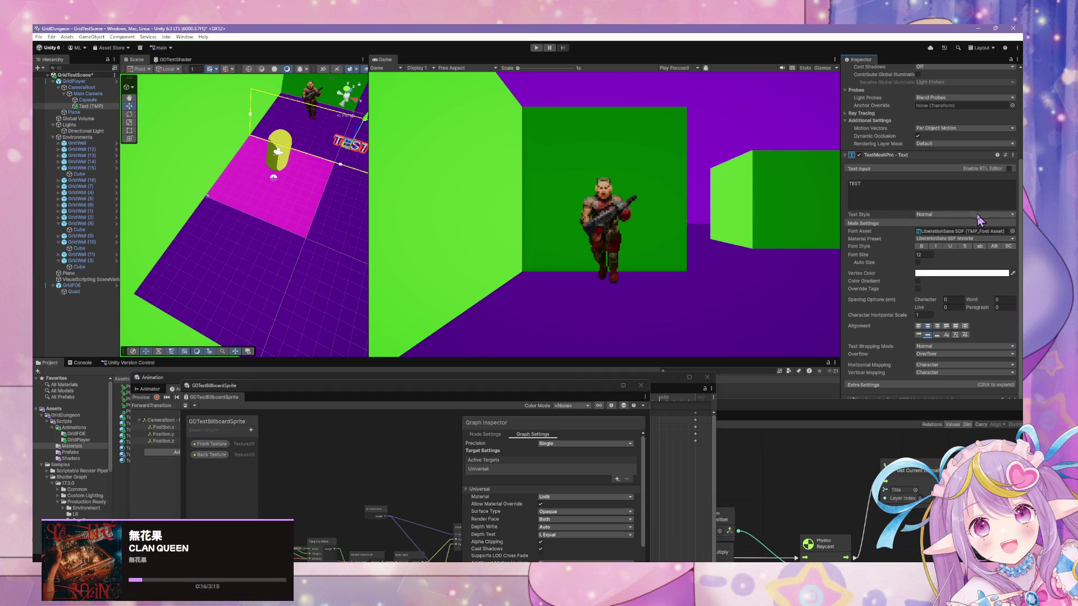
Step: Resize the text box to width 4.8 and height 2
scroll(981, 220, "up", 3)
scroll(981, 221, "up", 2)
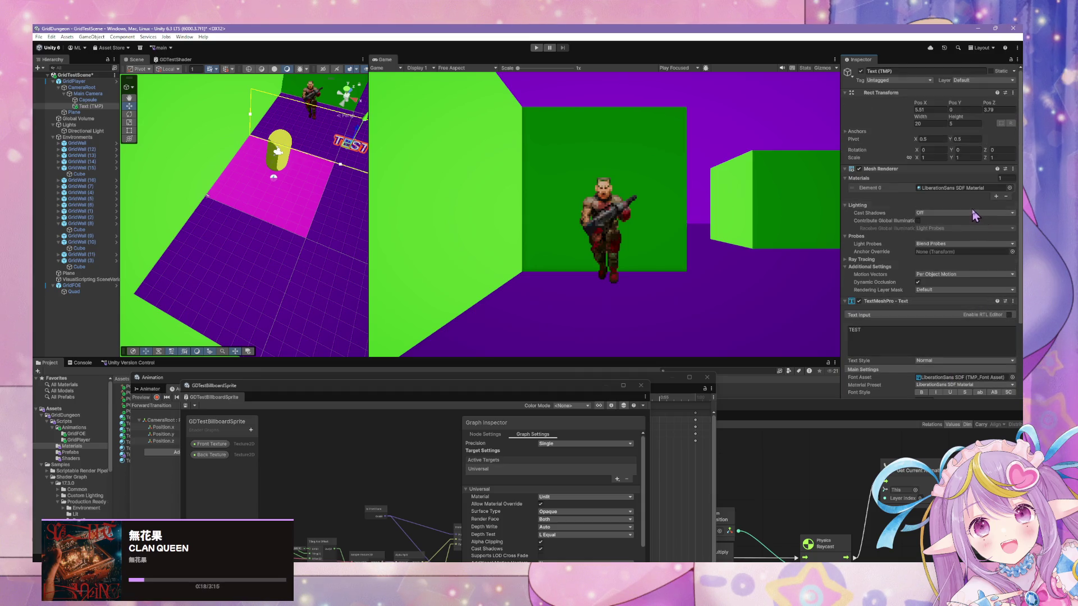
left_click(918, 123)
type("20")
left_click_drag(920, 119, 727, 109)
left_click_drag(954, 114, 942, 113)
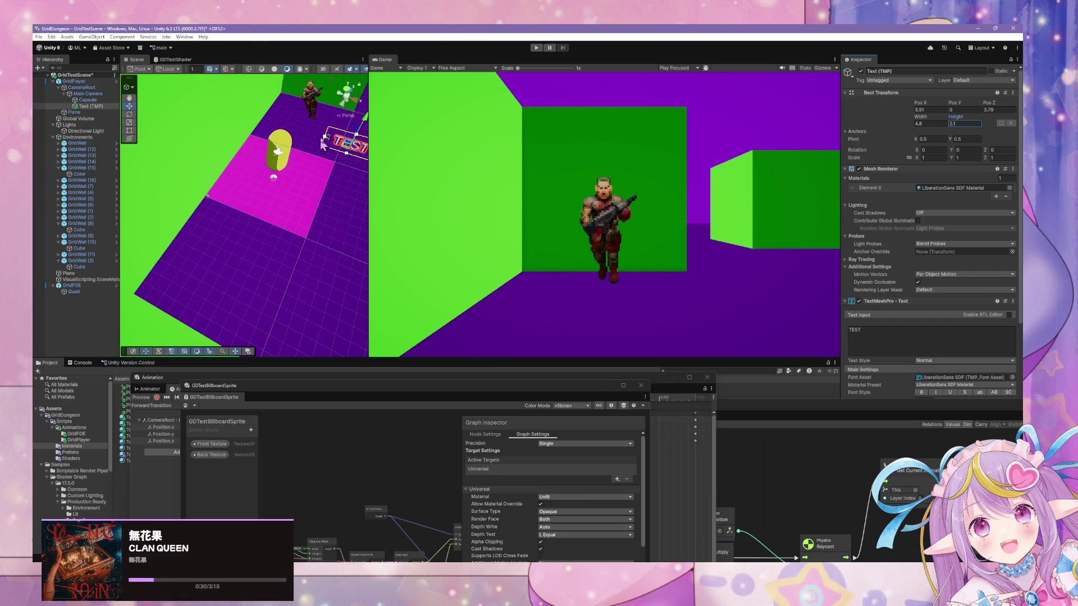
left_click(735, 179)
Step: Move the TEST text left and down into the camera's lower right and set font size 8
left_click_drag(345, 203, 311, 203)
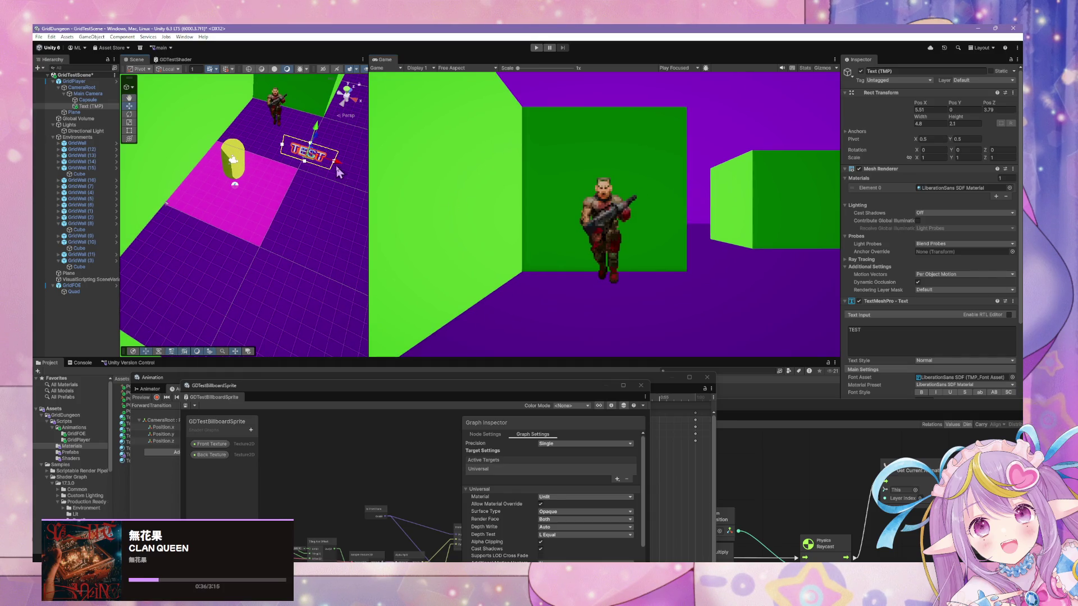
left_click_drag(336, 165, 300, 161)
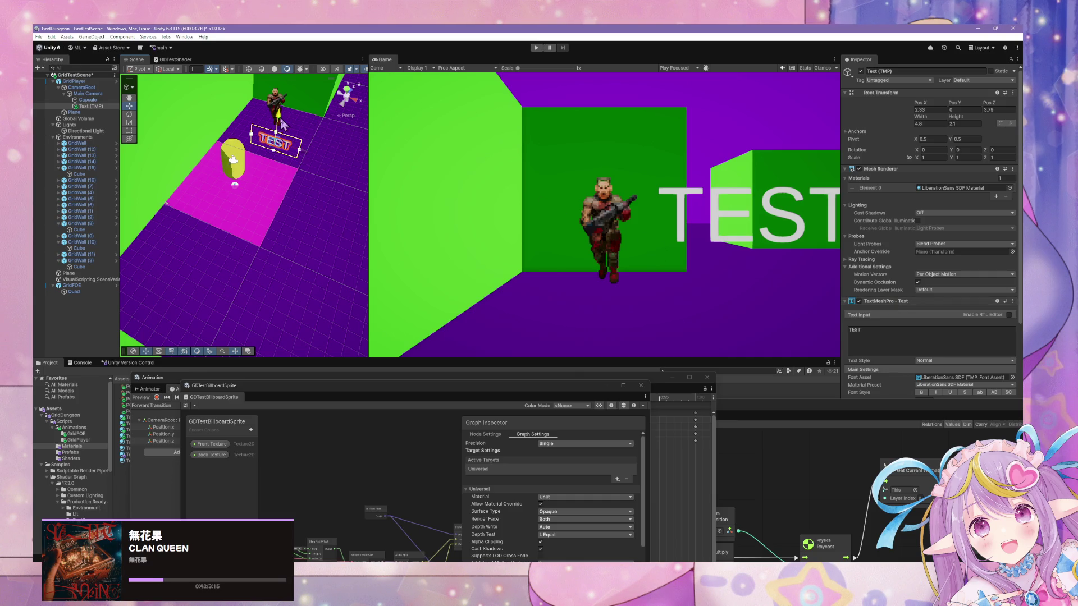
left_click_drag(277, 119, 277, 135)
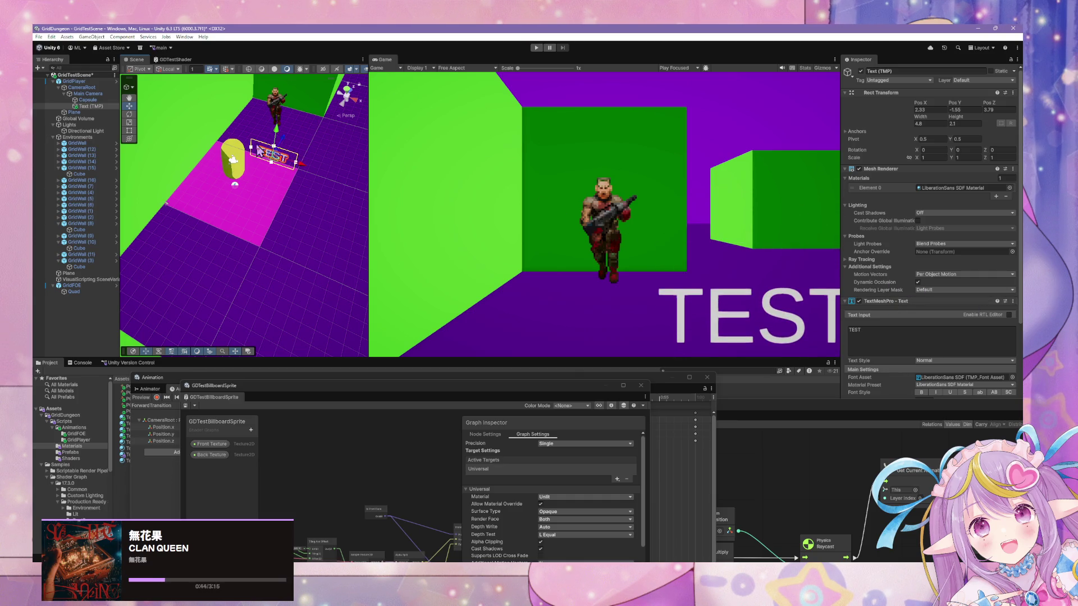
scroll(965, 343, "down", 5)
scroll(966, 342, "down", 1)
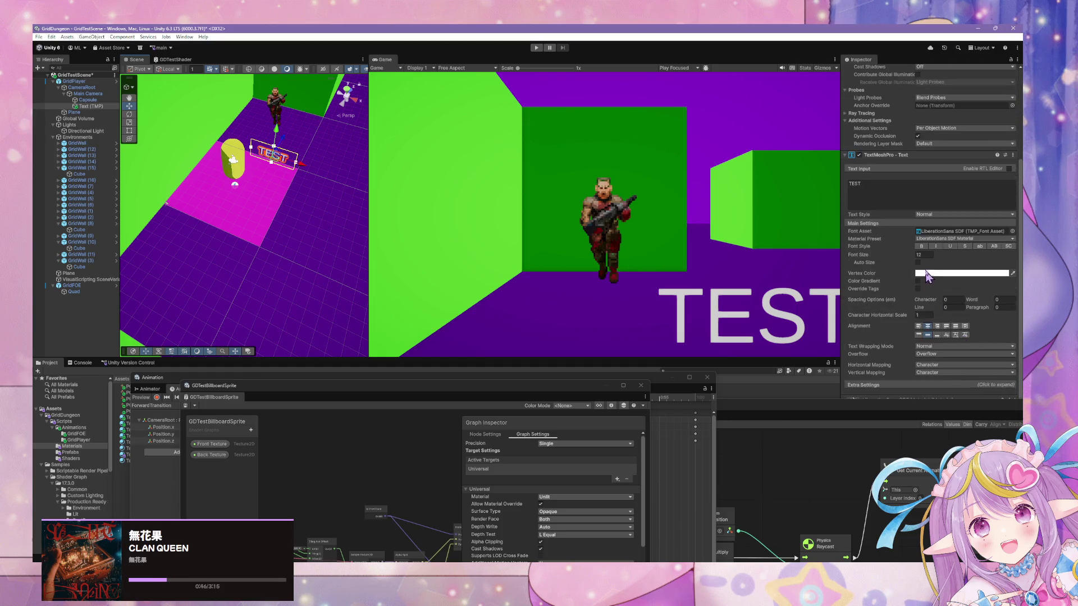
type("8")
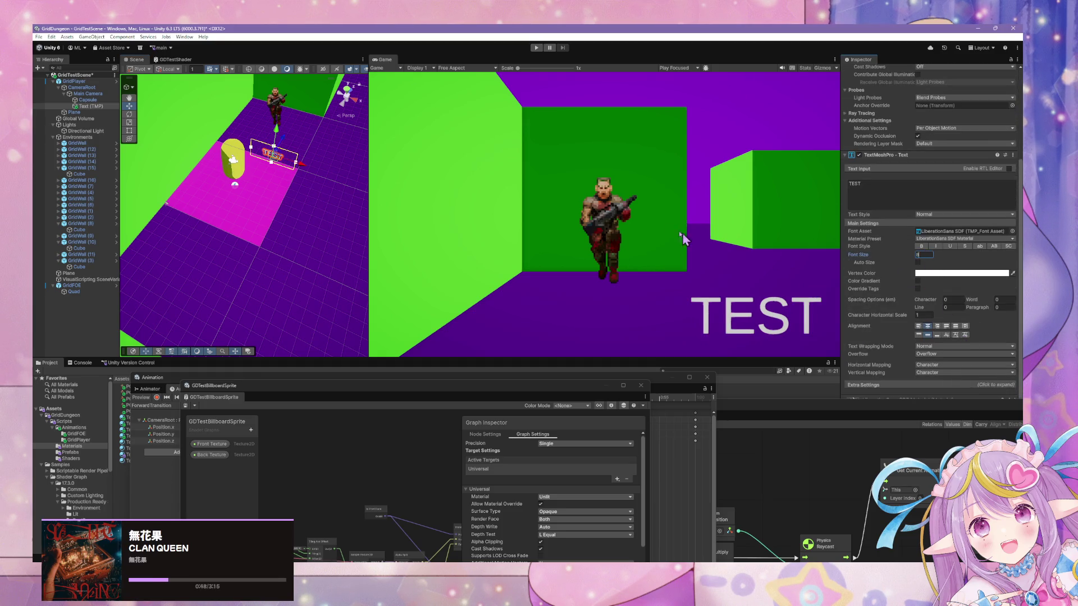
key("Return")
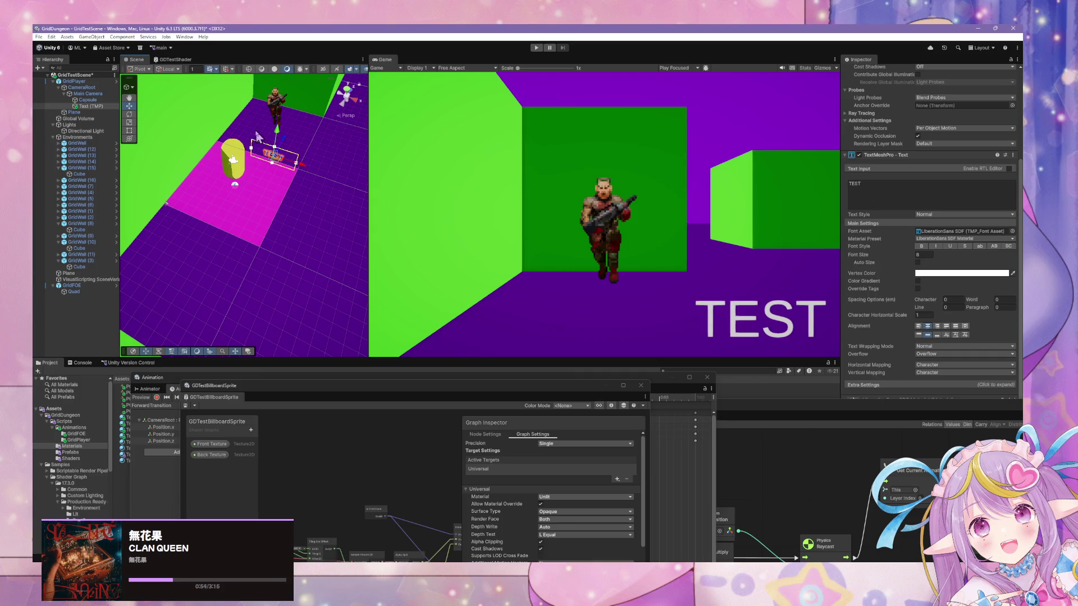
left_click_drag(277, 138, 279, 140)
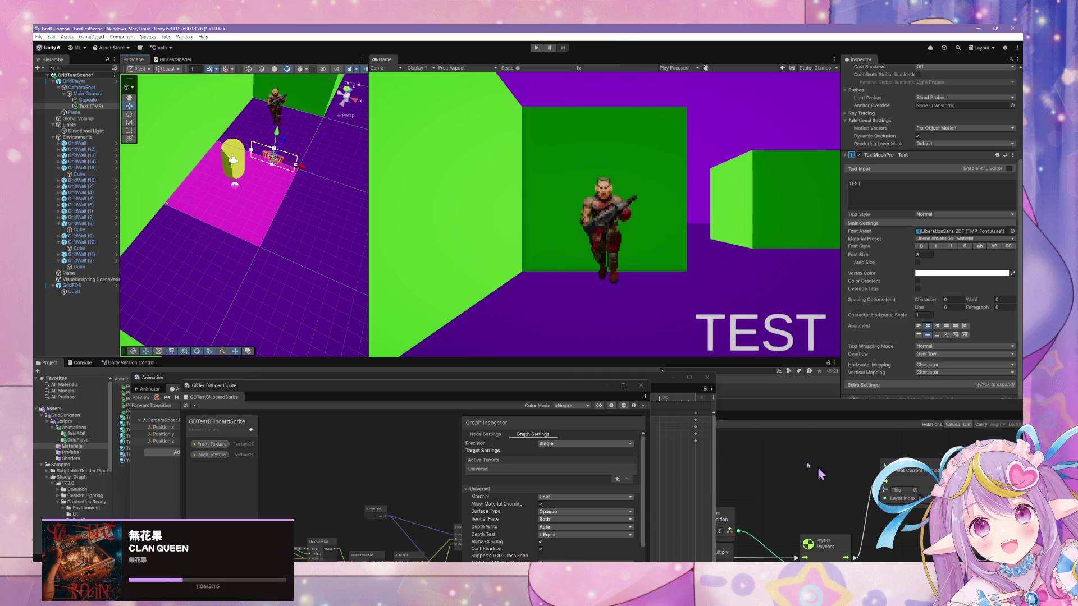
mouse_move(762, 416)
left_mouse_down()
mouse_move(681, 378)
mouse_move(528, 209)
left_mouse_up()
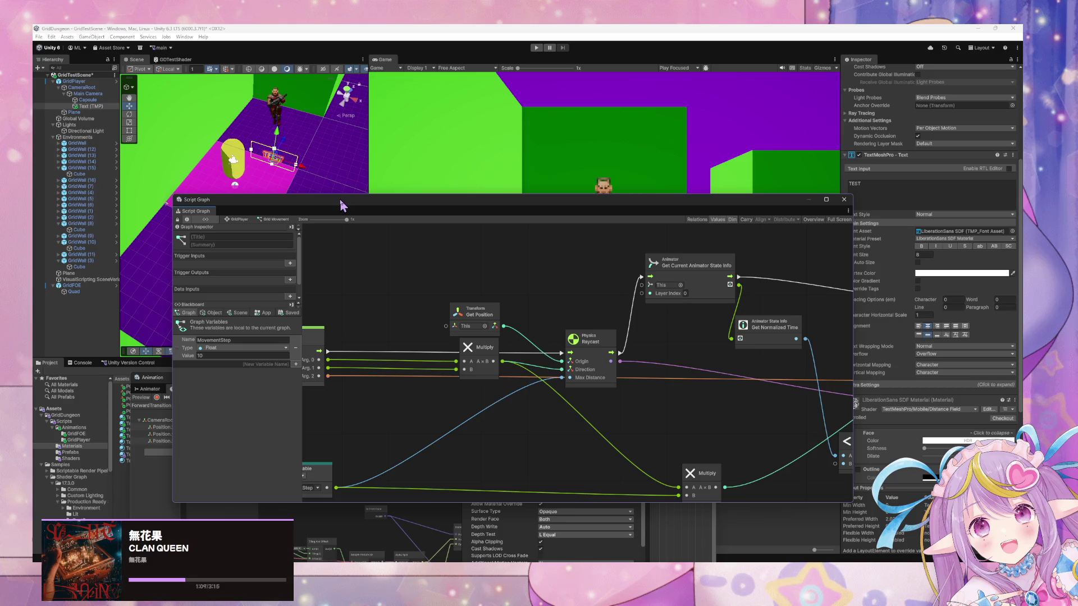
Step: Select GridPlayer, open its state graph, inspect the Grid Movement state, and lower the window
left_click(309, 522)
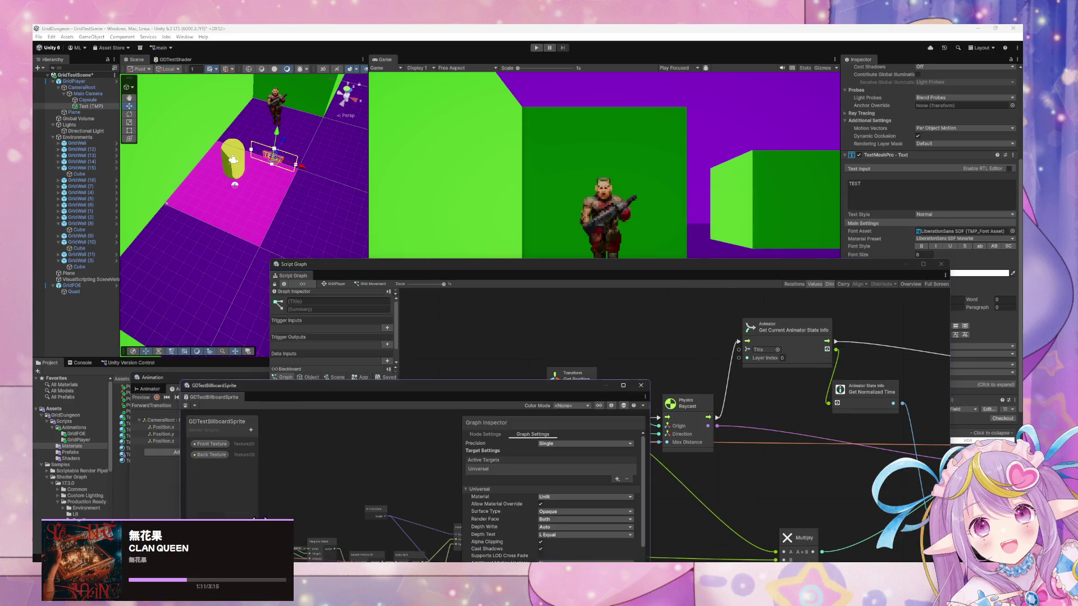
left_click(185, 371)
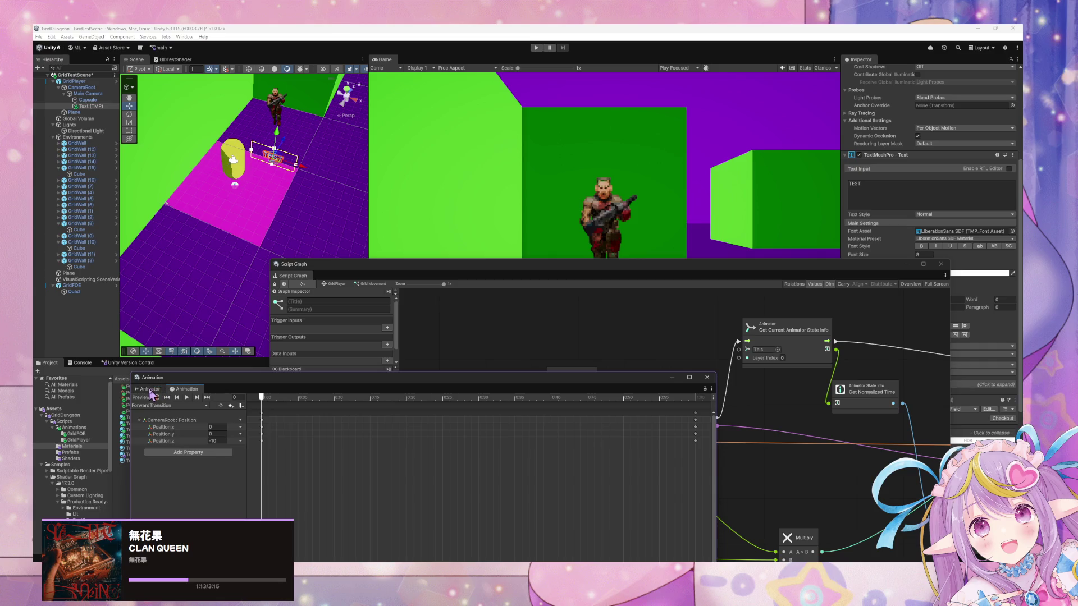
left_click(305, 272)
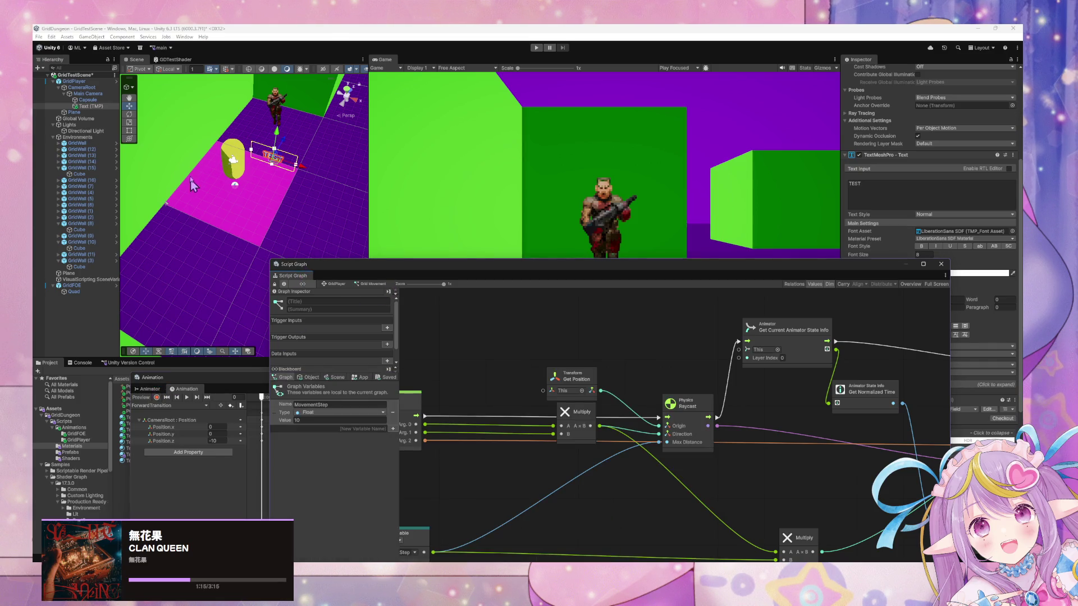
left_click(74, 82)
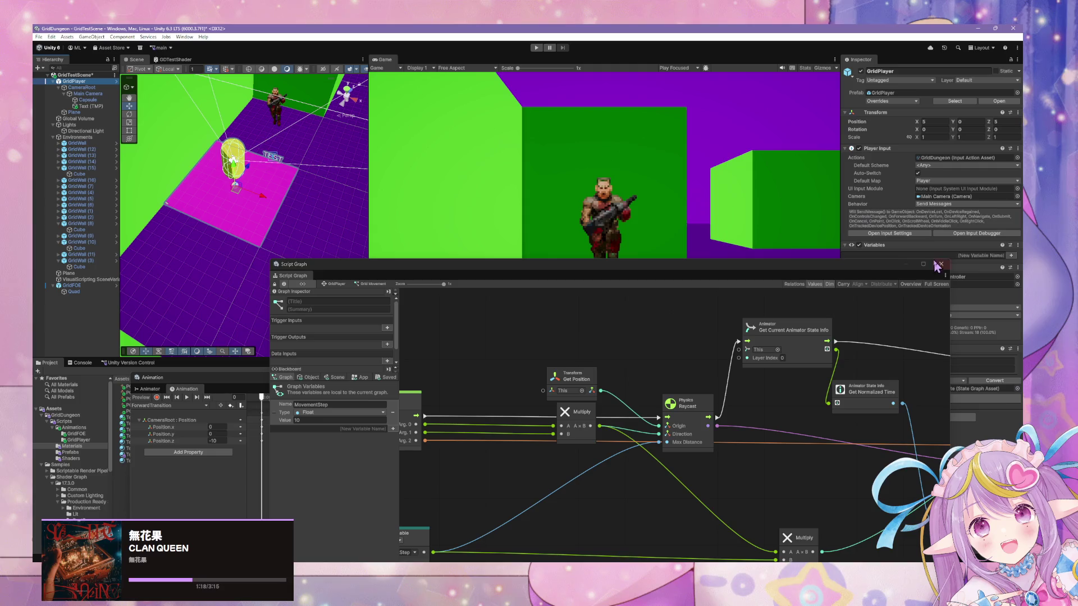
left_click_drag(843, 274, 718, 247)
left_click(954, 398)
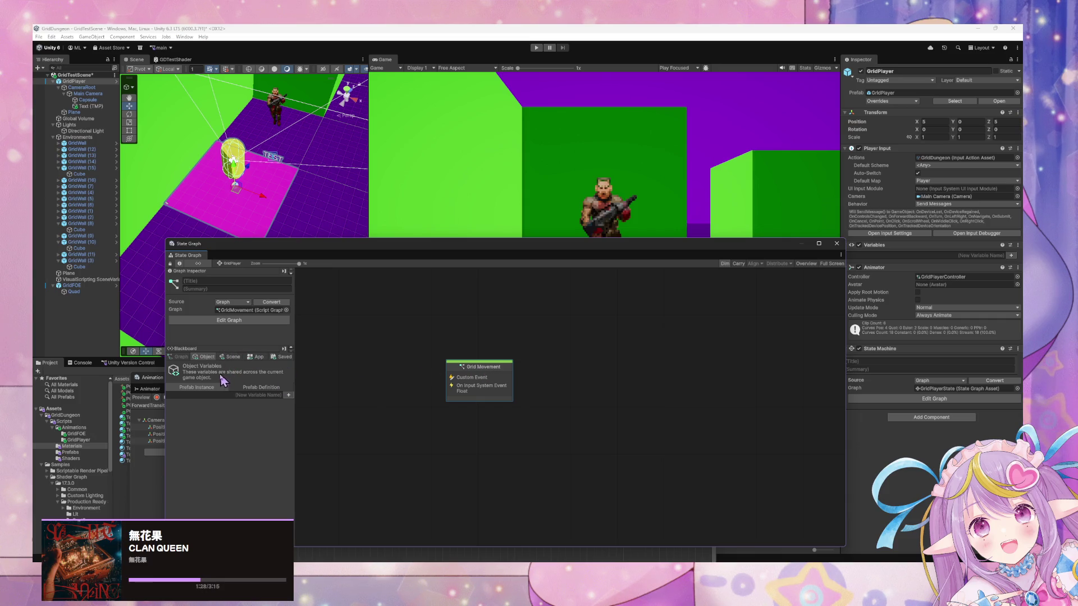
double_click(473, 371)
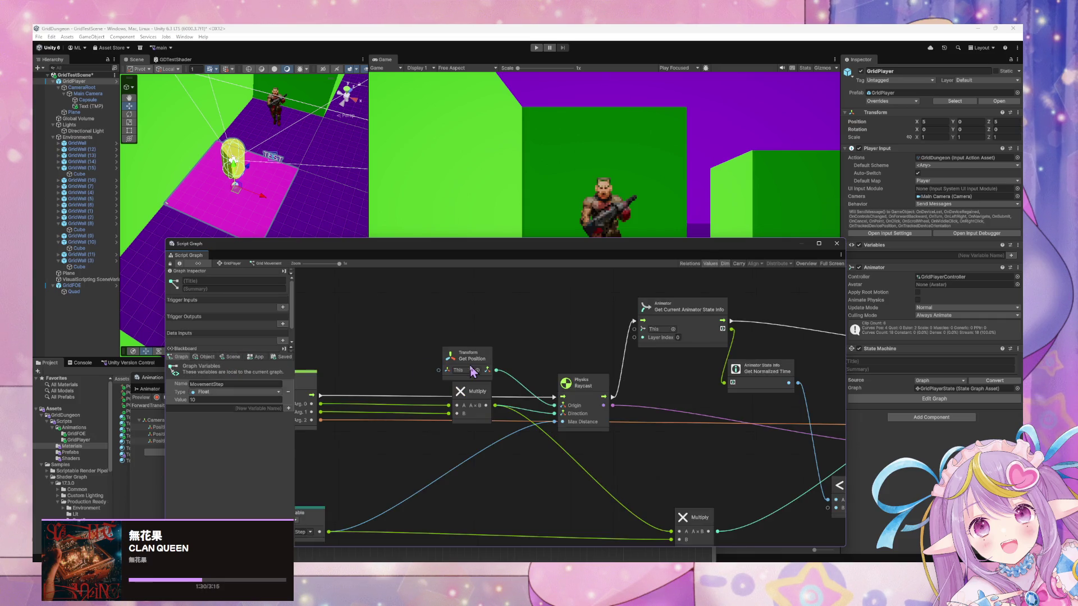
left_click(227, 264)
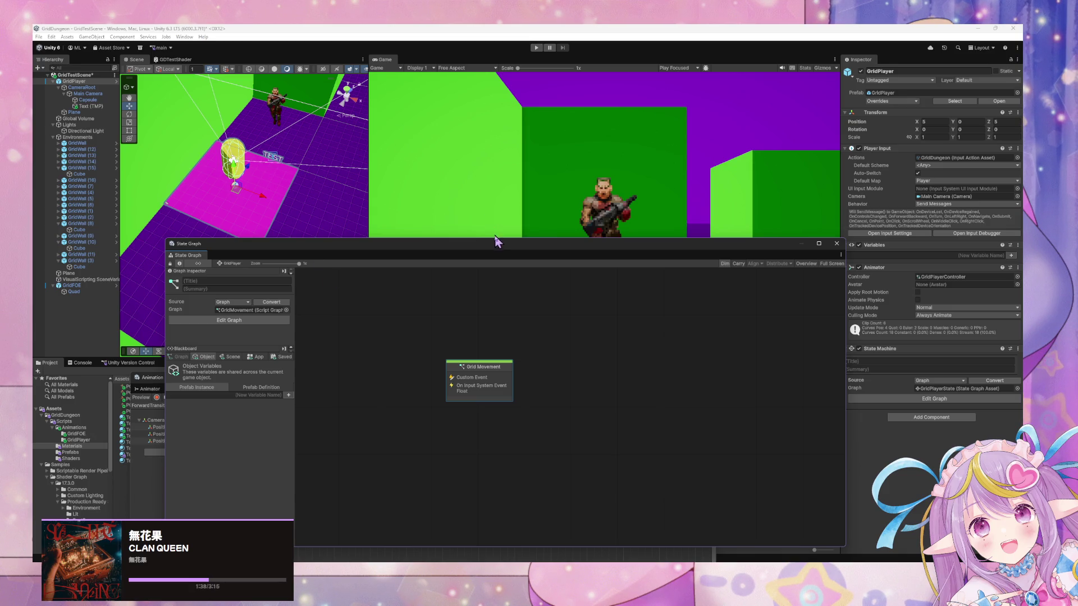
mouse_move(494, 245)
left_mouse_down()
mouse_move(435, 291)
mouse_move(508, 305)
mouse_move(572, 372)
mouse_move(577, 322)
mouse_move(712, 378)
mouse_move(640, 351)
mouse_move(601, 404)
mouse_move(564, 391)
left_mouse_up()
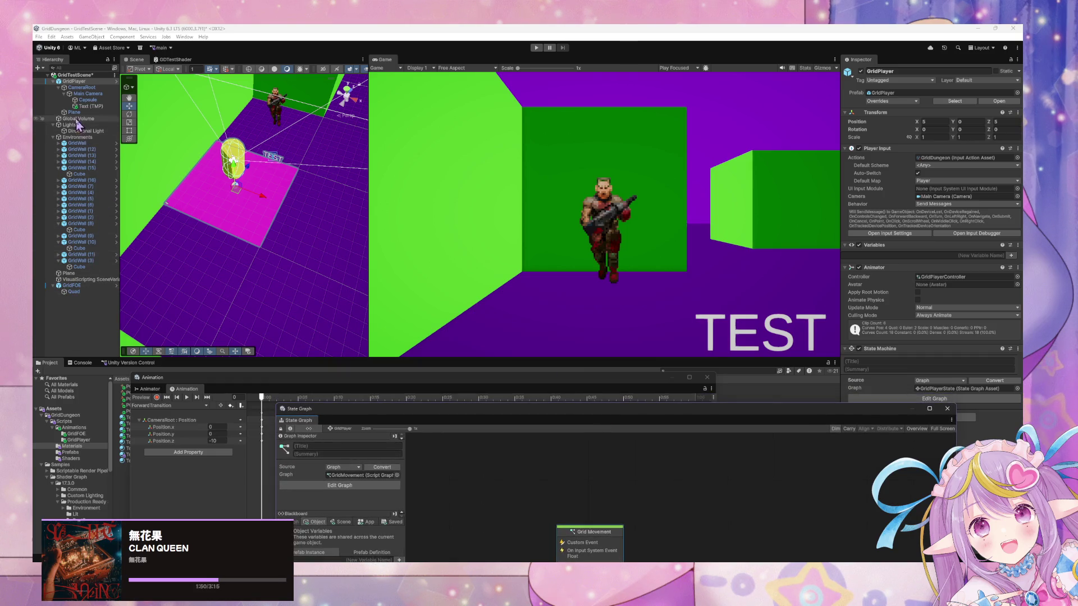
Step: Rename the text object to HP and change its text from TEST to HP
left_click(84, 106)
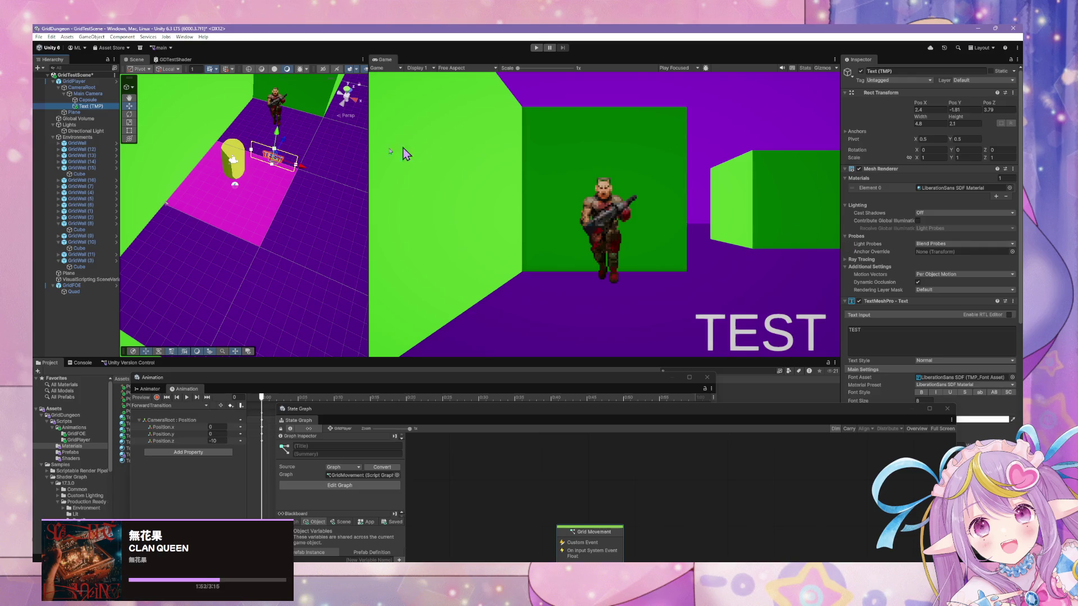
left_click(88, 106)
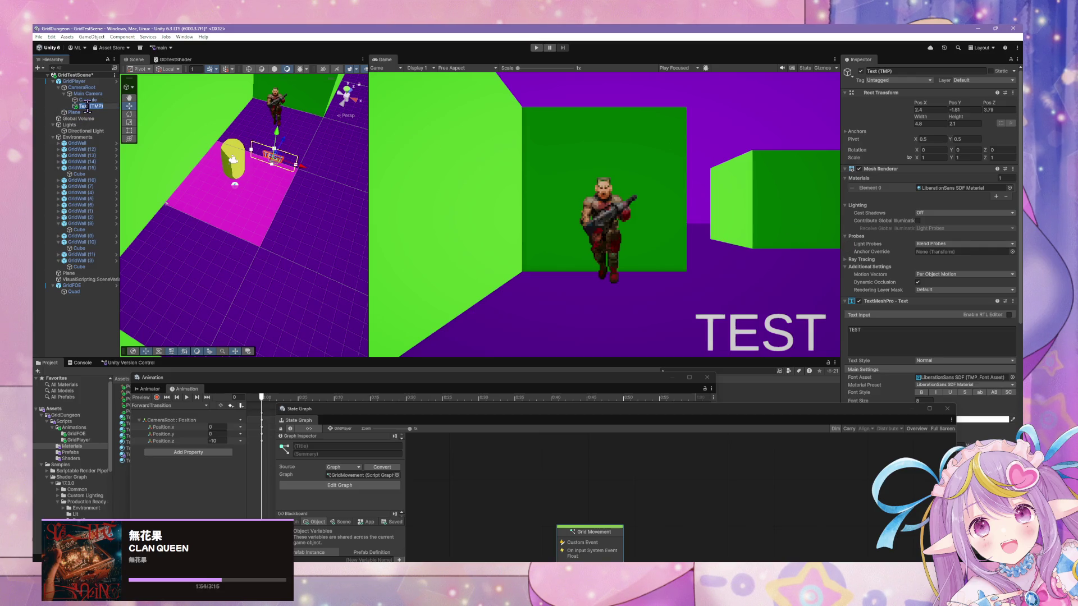
type("Hit")
type("HP")
key("Return")
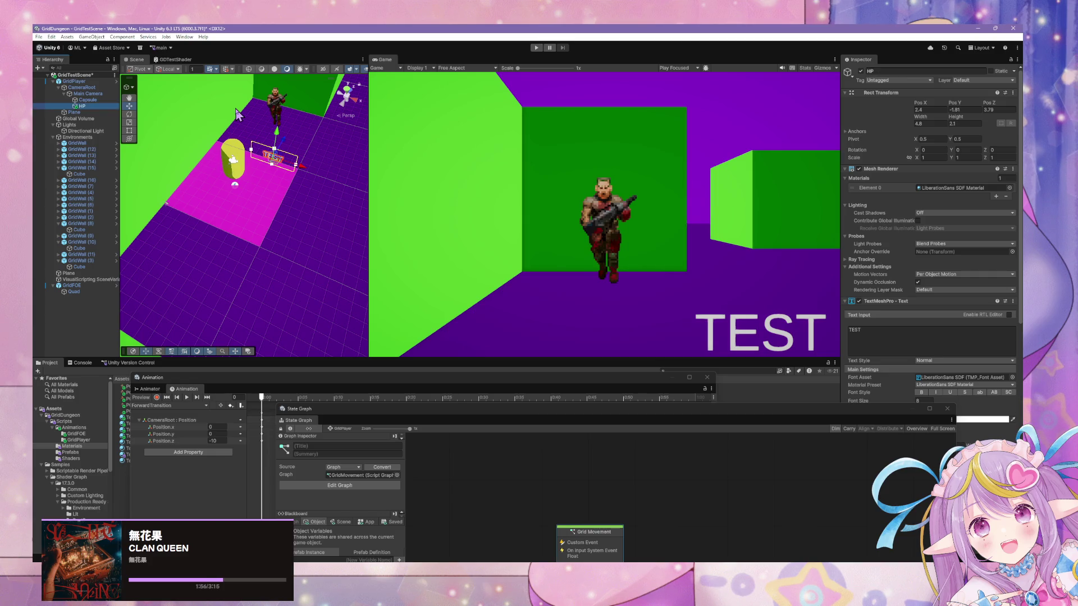
left_click(877, 332)
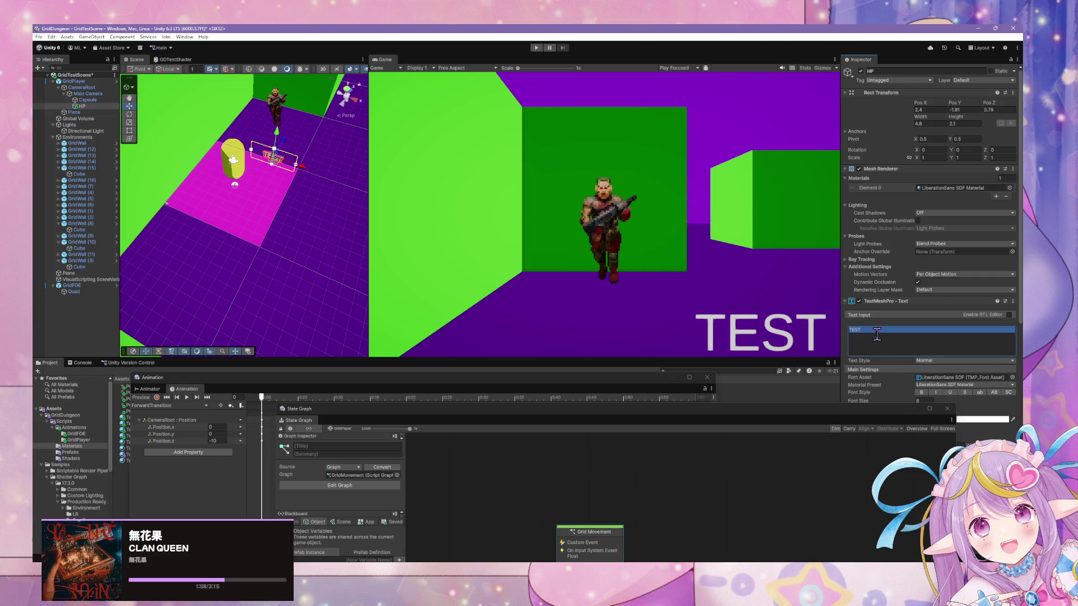
left_click(870, 329)
key("BackSpace")
key("BackSpace")
key("BackSpace")
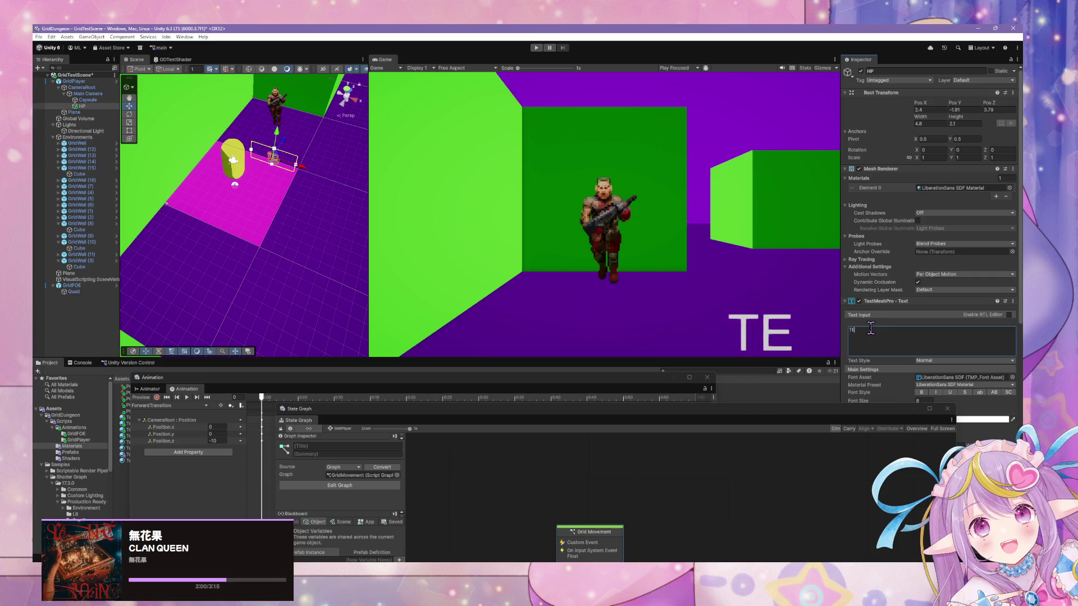
type("HP")
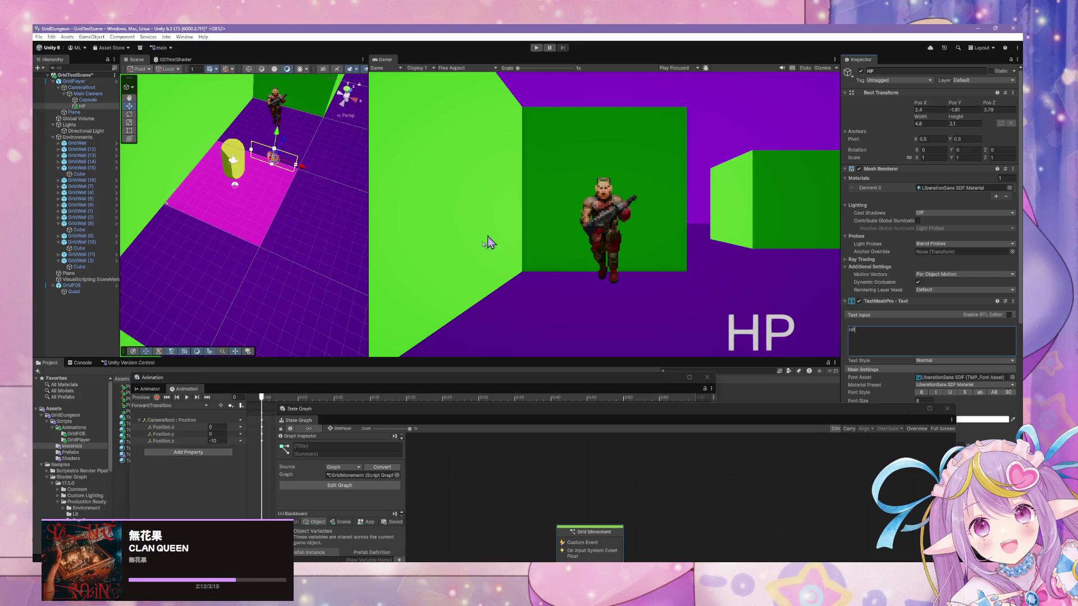
Step: Delete the HP text object from under Main Camera
left_click(500, 421)
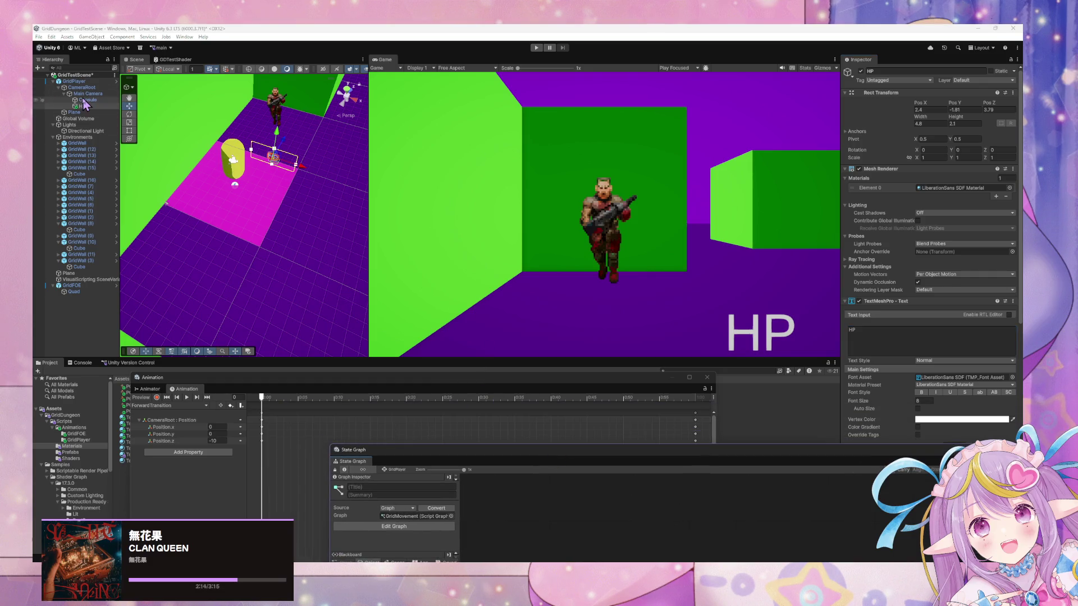
left_click(260, 131)
key("Delete")
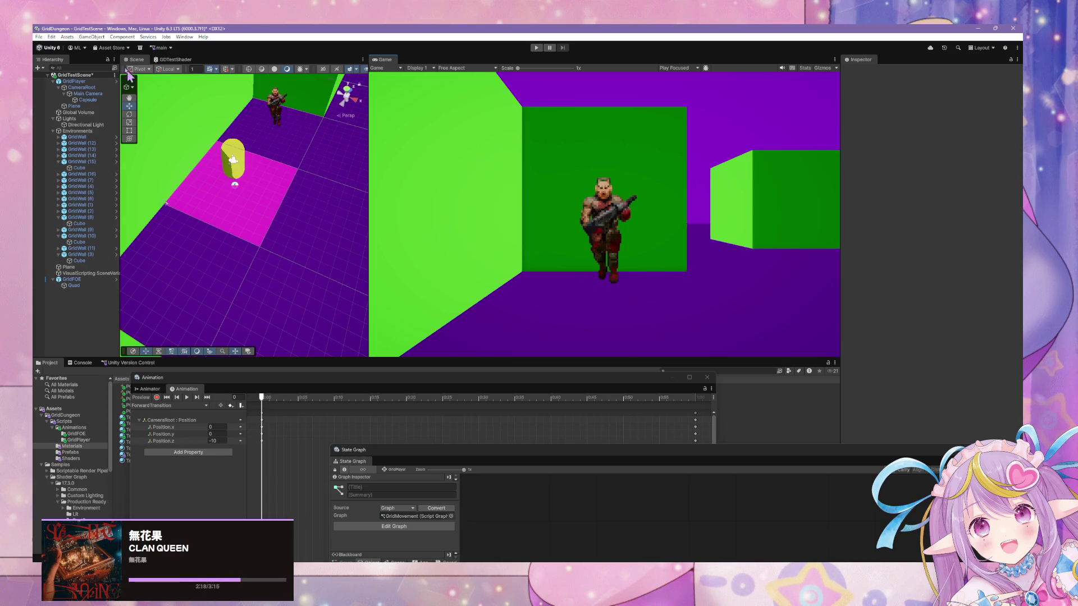
Step: Select Plane and move the GDTestBillboardSprite shader graph window to the right
right_click(222, 285)
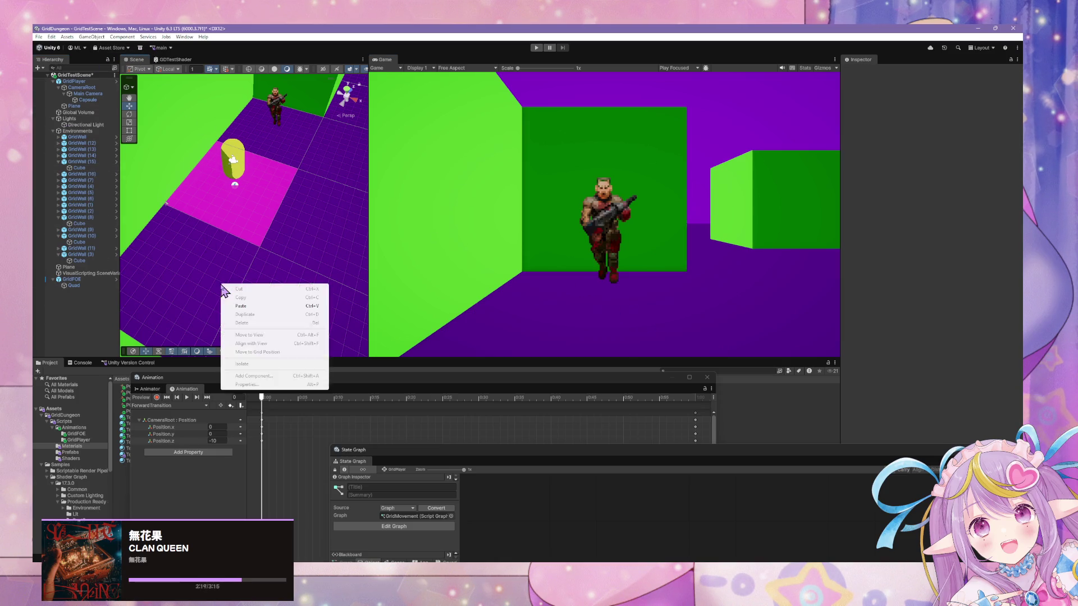
left_click(195, 292)
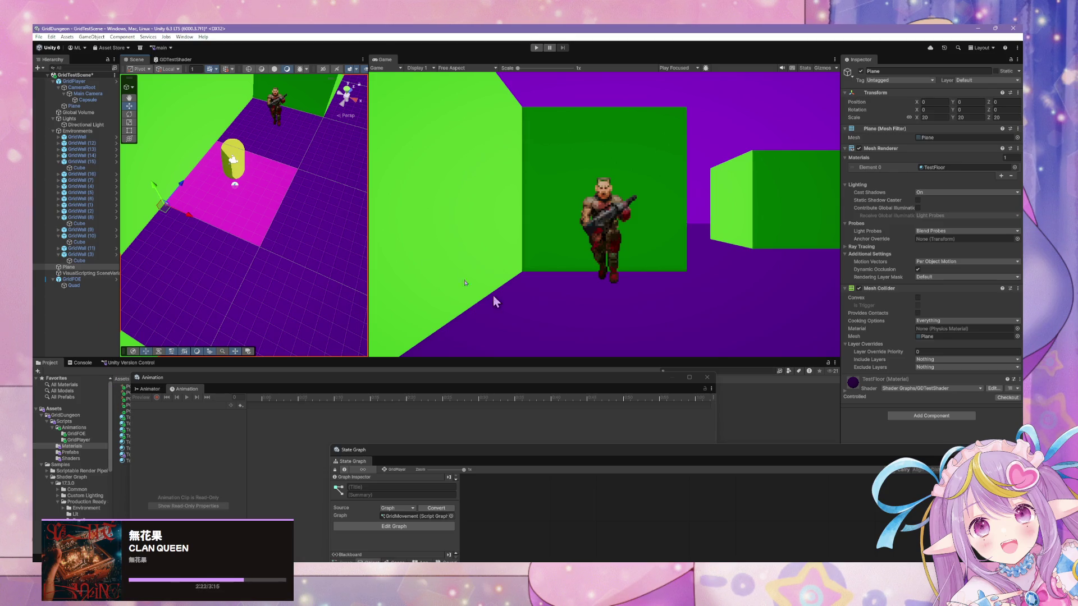
left_click(224, 383)
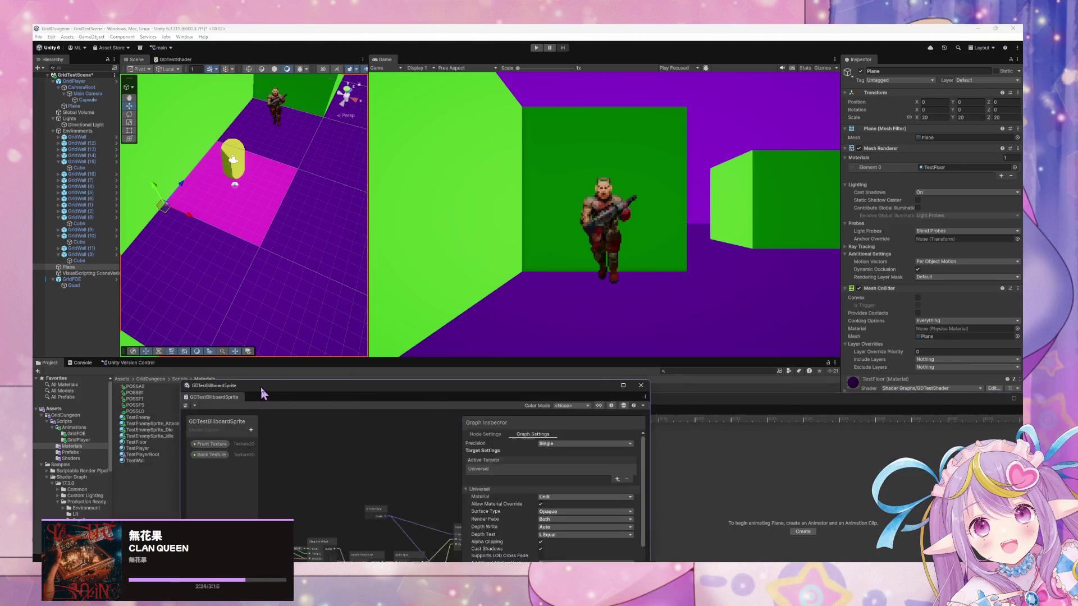
left_click_drag(261, 389, 543, 383)
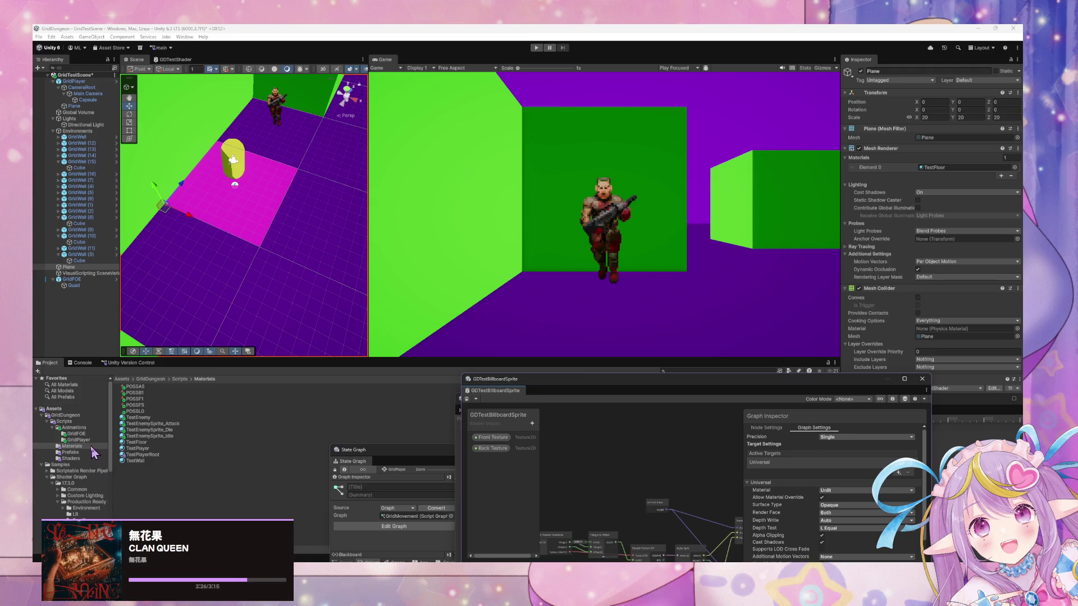
Step: Open Assets/Shaders and browse Create > Shader Graph > URP without creating anything
left_click(71, 459)
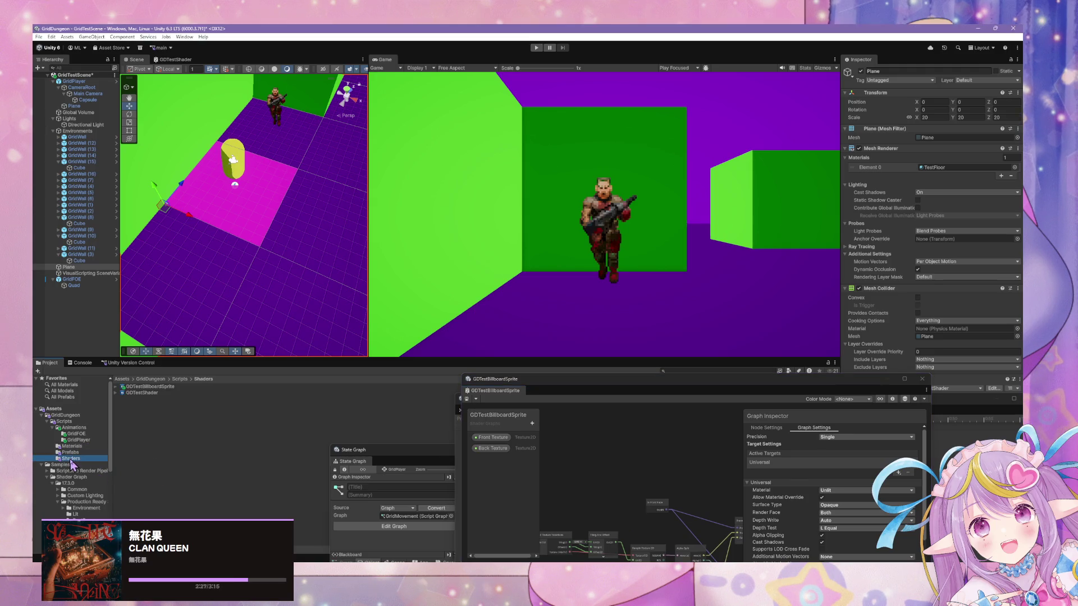
right_click(156, 430)
mouse_move(233, 201)
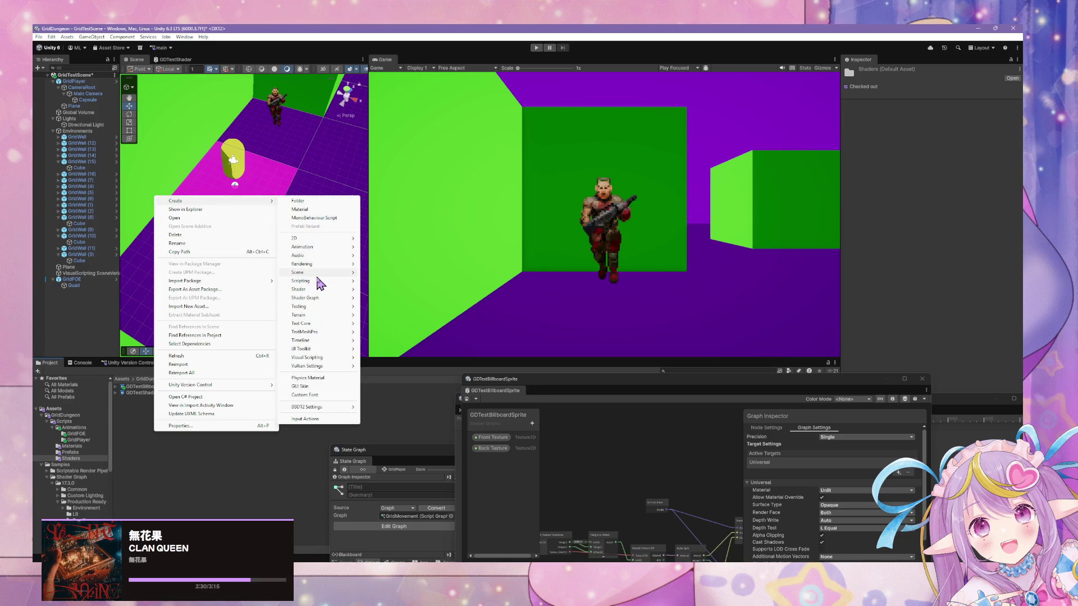
mouse_move(316, 298)
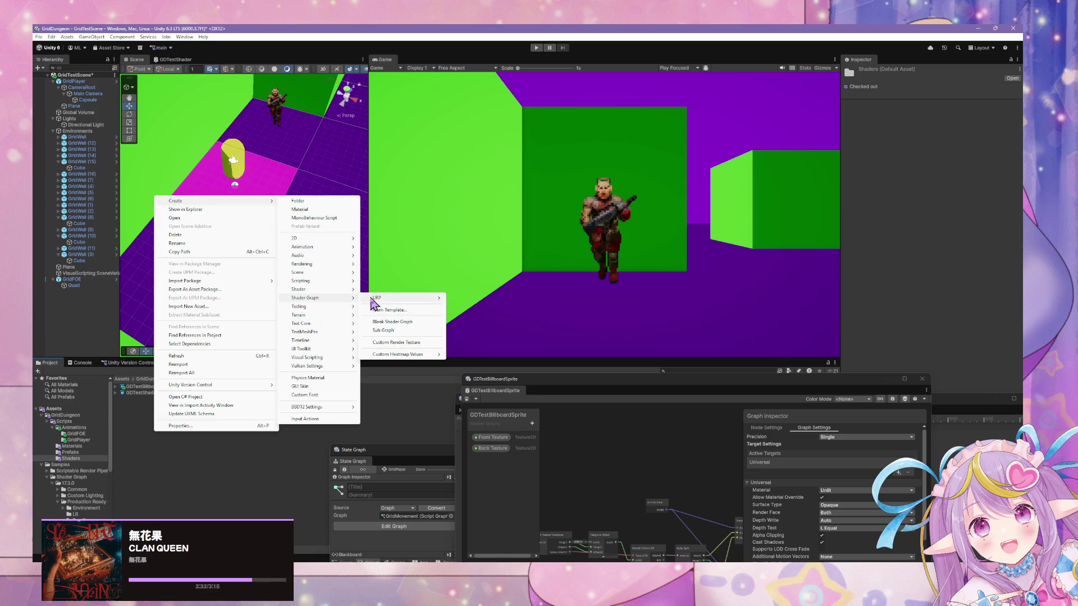
mouse_move(373, 299)
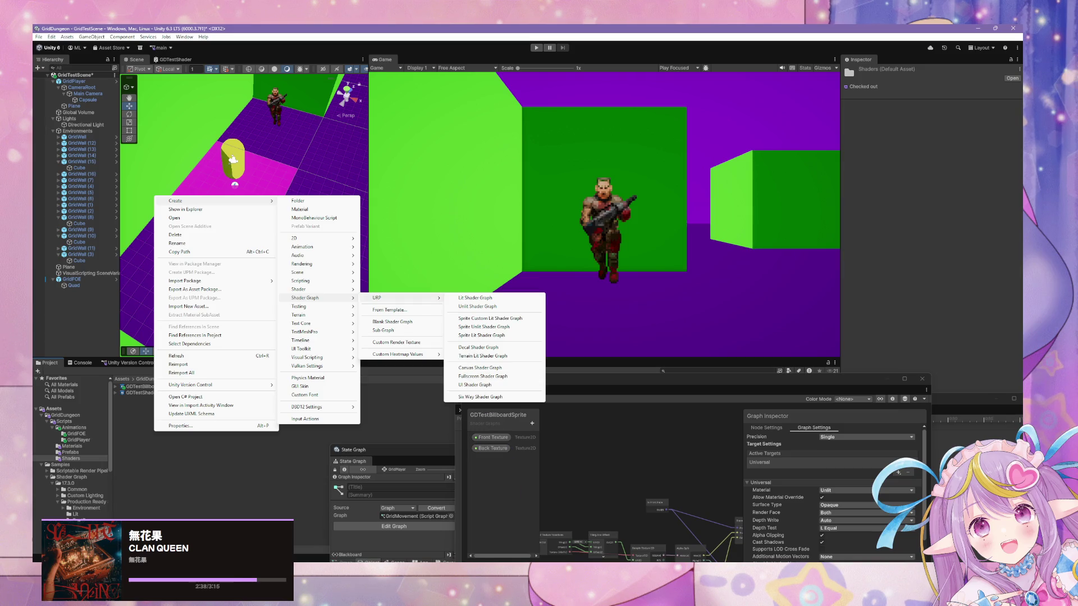
left_click(437, 129)
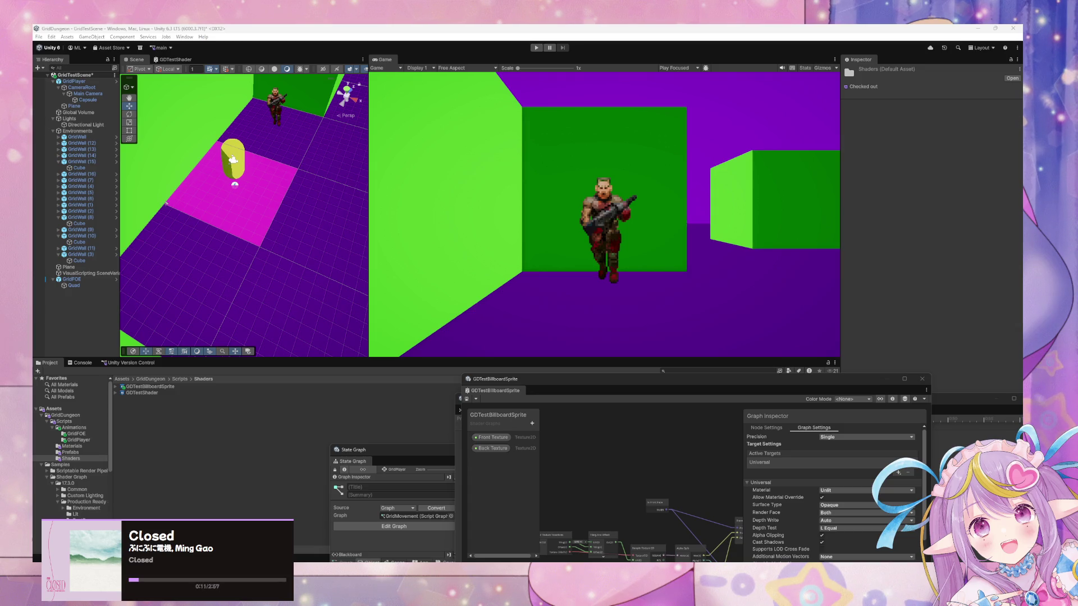
Step: Create a URP UI Shader Graph in the Shaders folder named GDTestHp
right_click(163, 413)
mouse_move(267, 184)
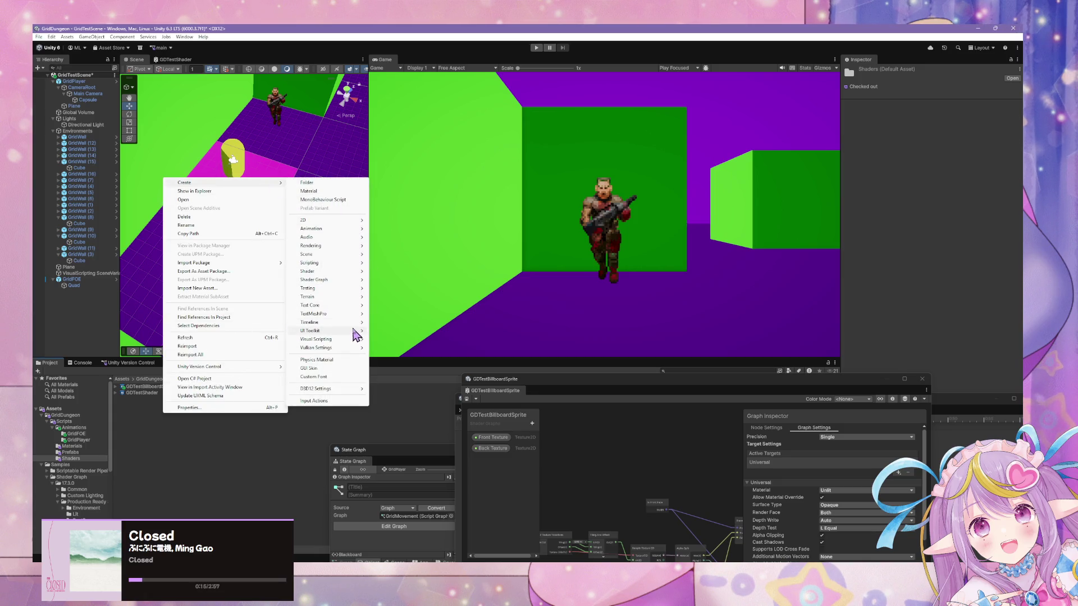
mouse_move(348, 281)
mouse_move(416, 280)
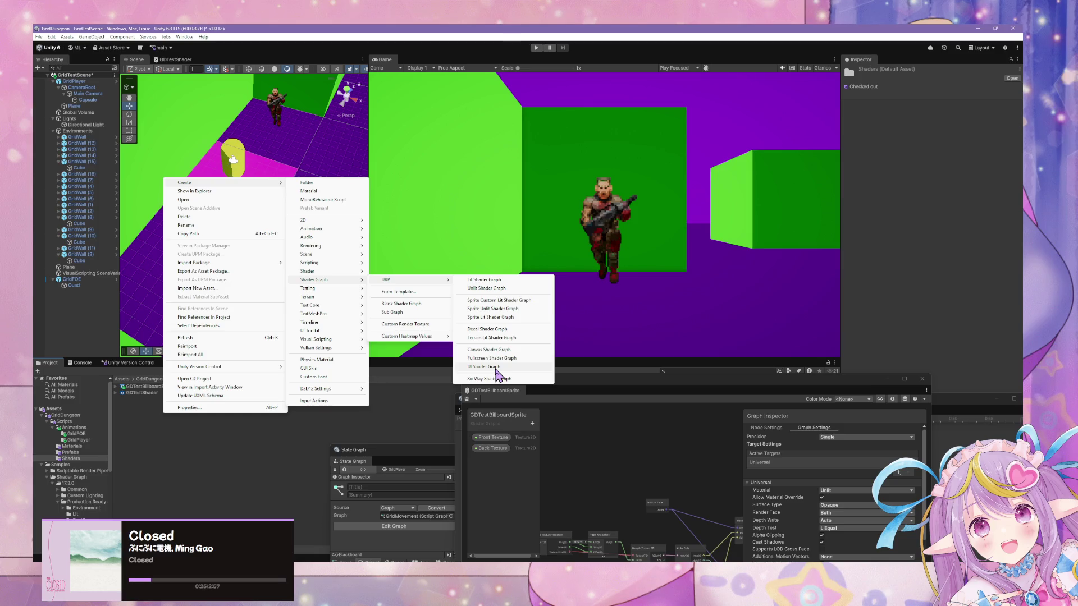
left_click(484, 366)
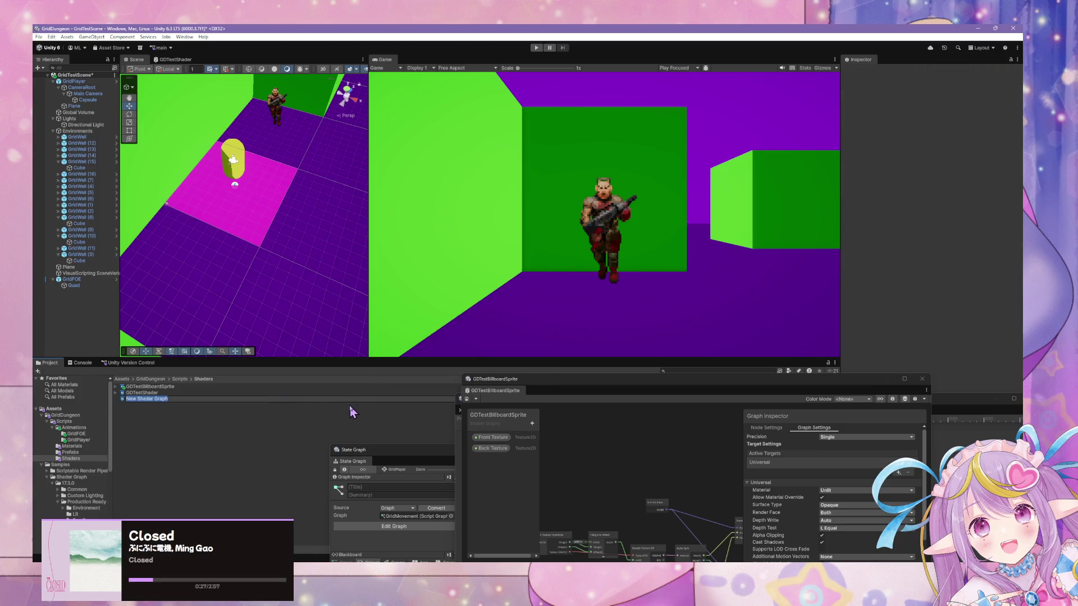
type("GDTestHp")
key("Return")
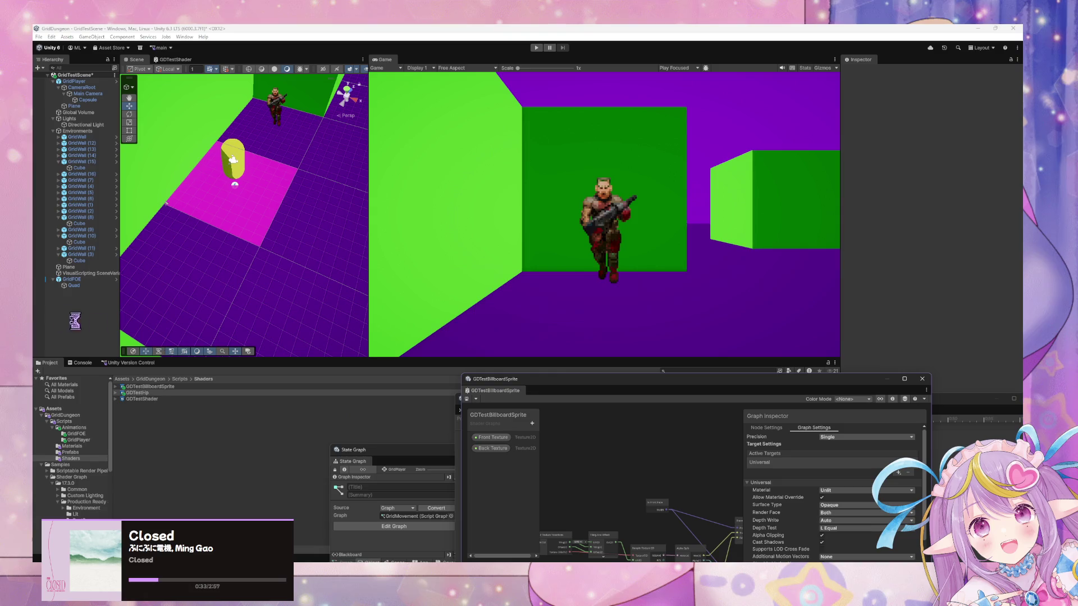
Step: Open GDTestHp in the shader graph editor, inspecting its material sub-asset along the way
double_click(138, 393)
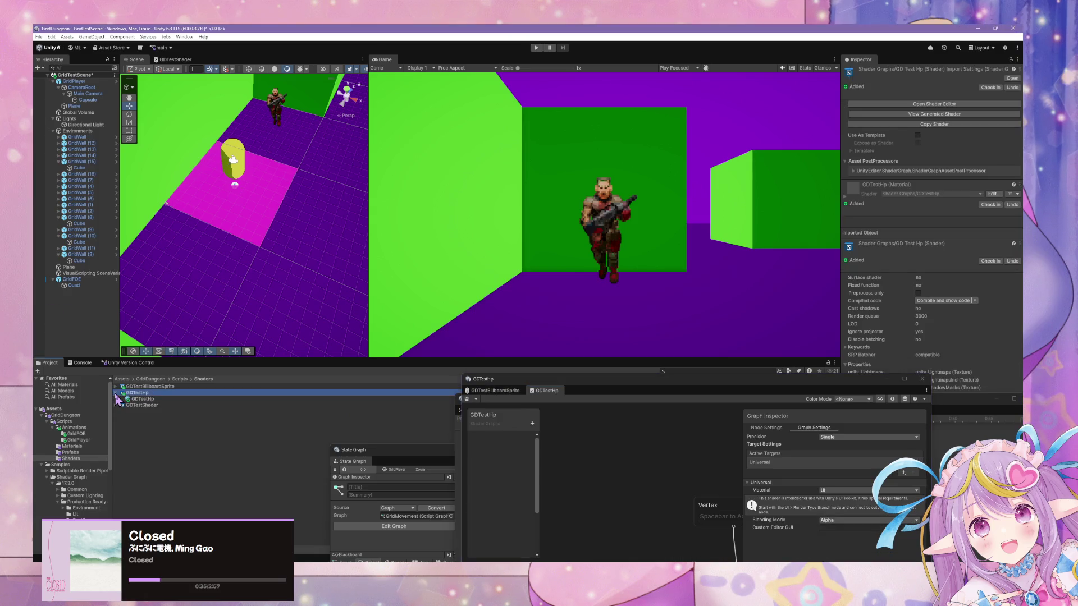
left_click(140, 400)
left_click(142, 403)
left_click(144, 401)
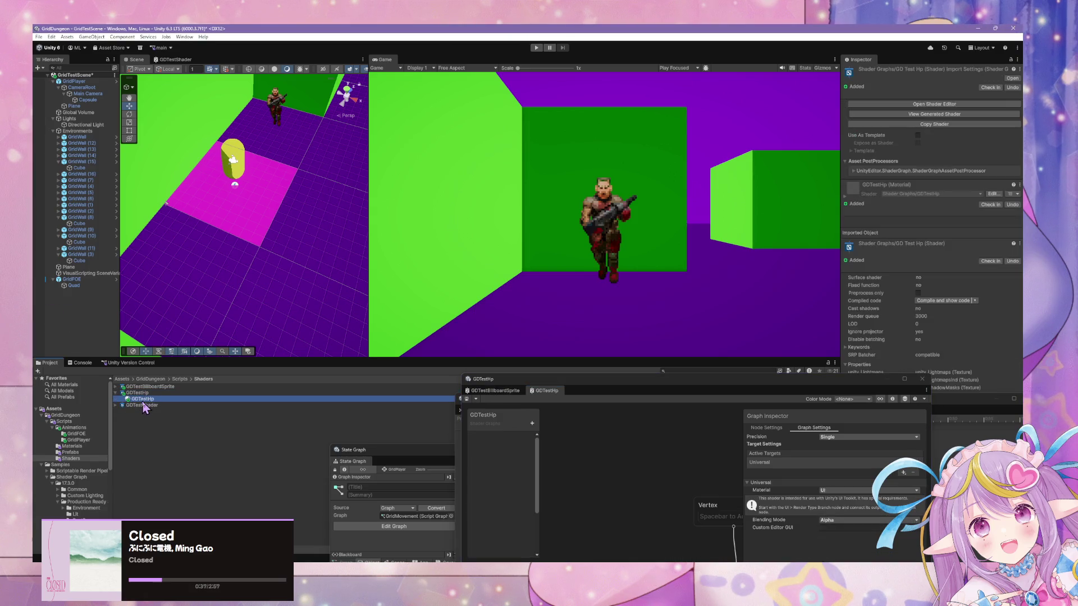
key("Up")
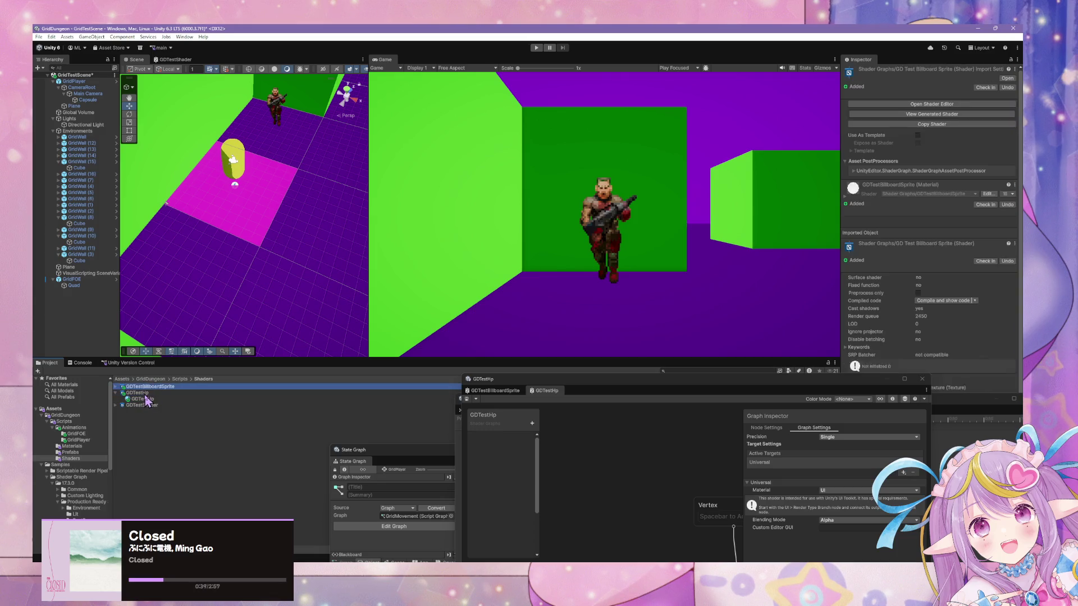
left_click(142, 399)
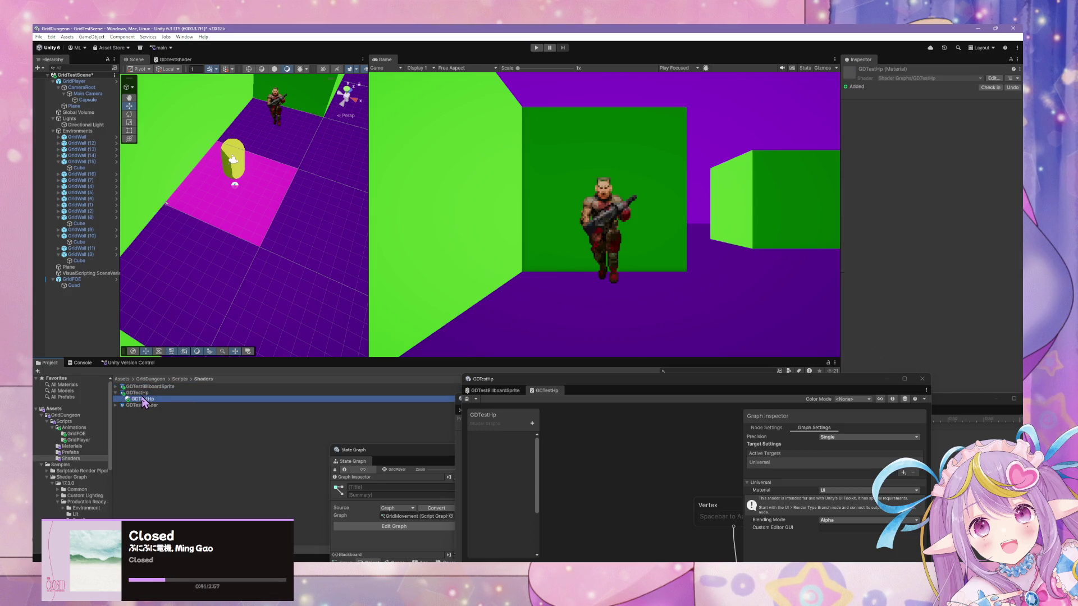
key("Up")
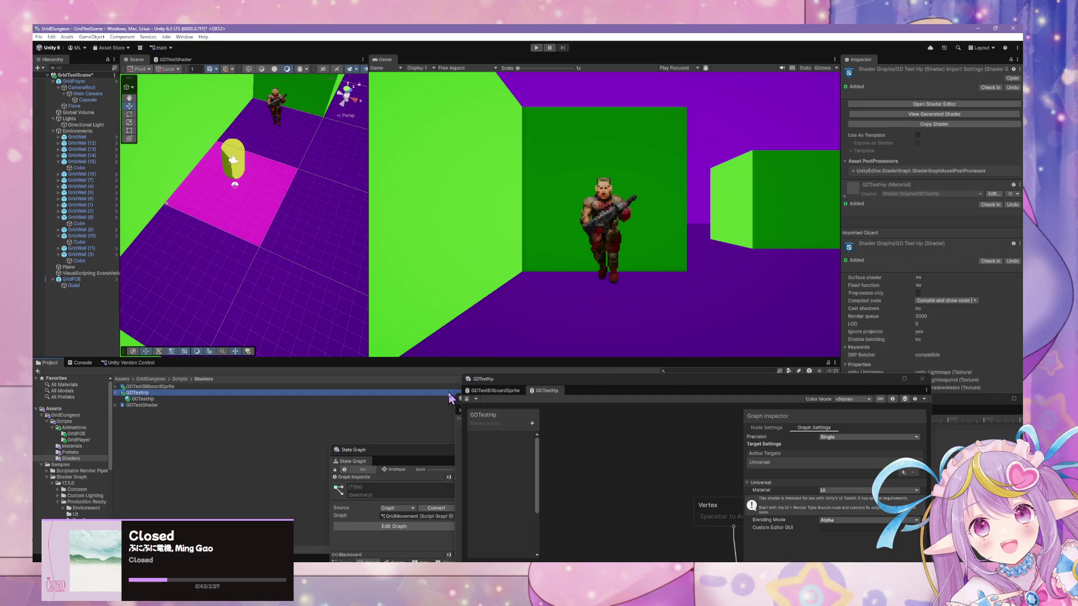
left_click(992, 194)
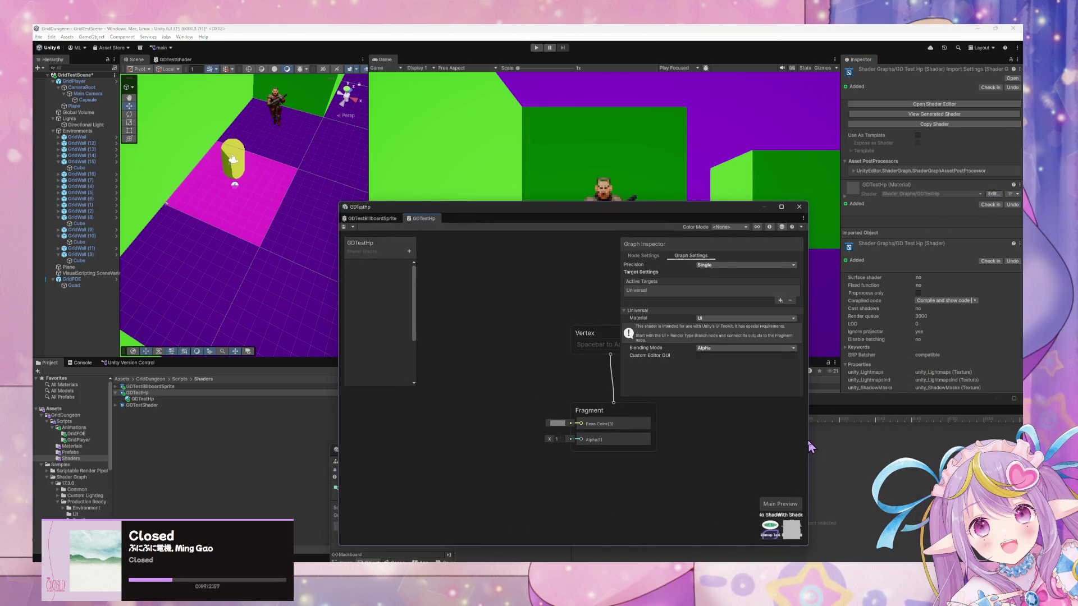
Step: Widen the GDTestHp graph window and enlarge the Main Preview
left_click_drag(811, 440, 932, 440)
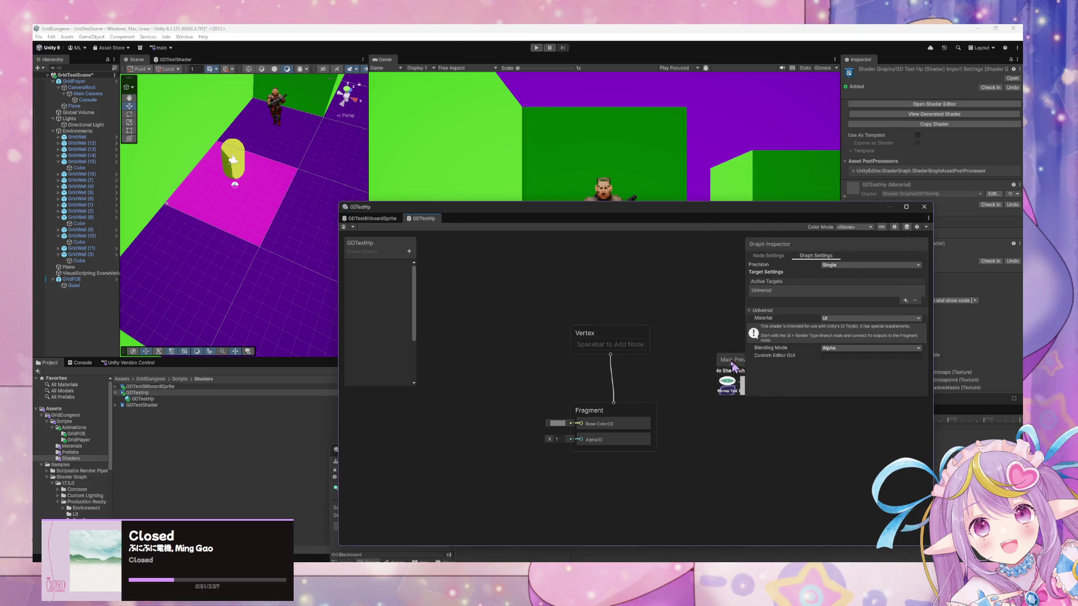
left_click_drag(738, 409, 831, 507)
left_click_drag(832, 506, 853, 525)
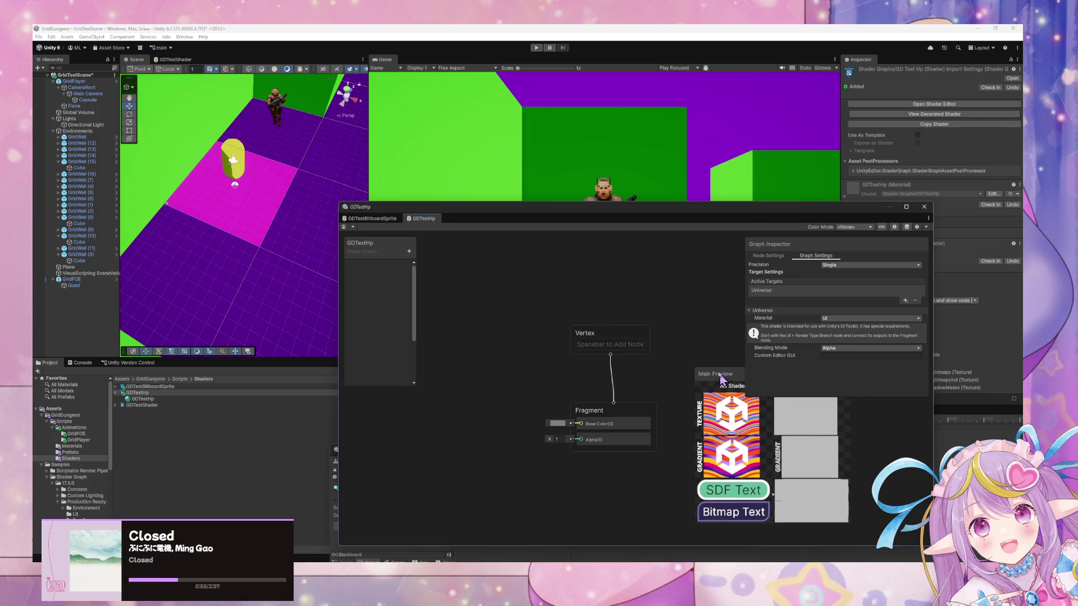
mouse_move(720, 378)
left_mouse_down()
mouse_move(649, 314)
mouse_move(588, 319)
mouse_move(688, 335)
mouse_move(447, 309)
mouse_move(410, 264)
mouse_move(721, 385)
left_mouse_up()
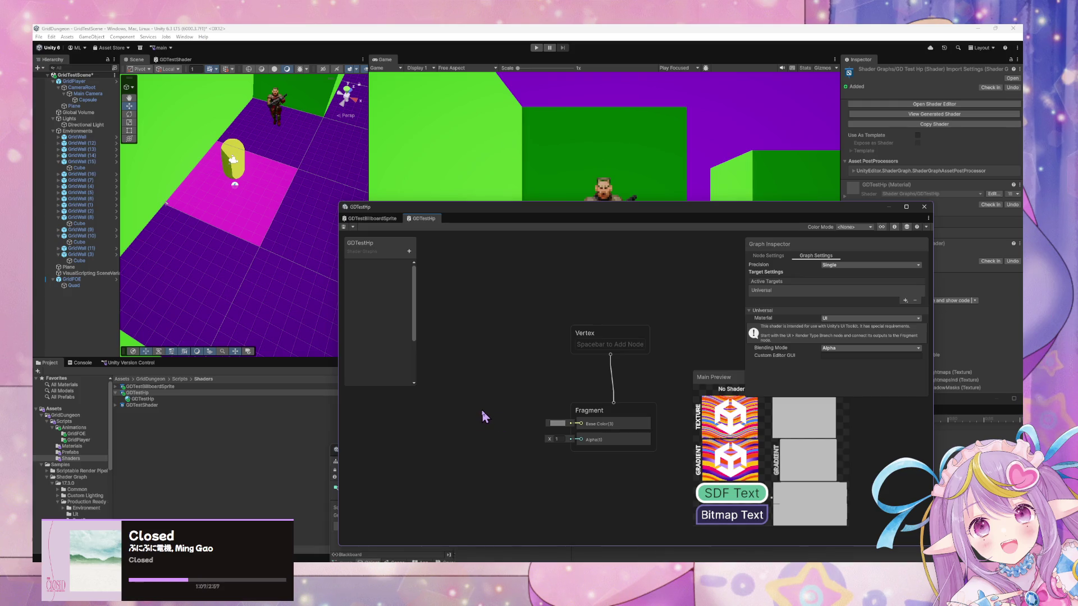
Step: Add a RenderType Branch node, wiring Color to Base Color and Alpha to Alpha
key("space")
type("render")
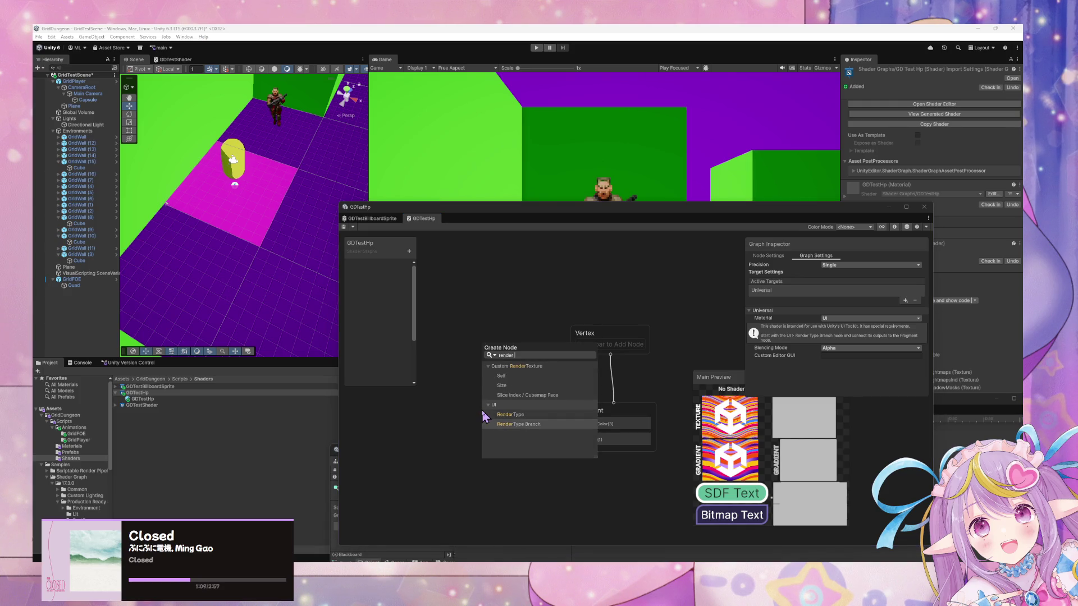
key("Up")
key("Down")
key("Return")
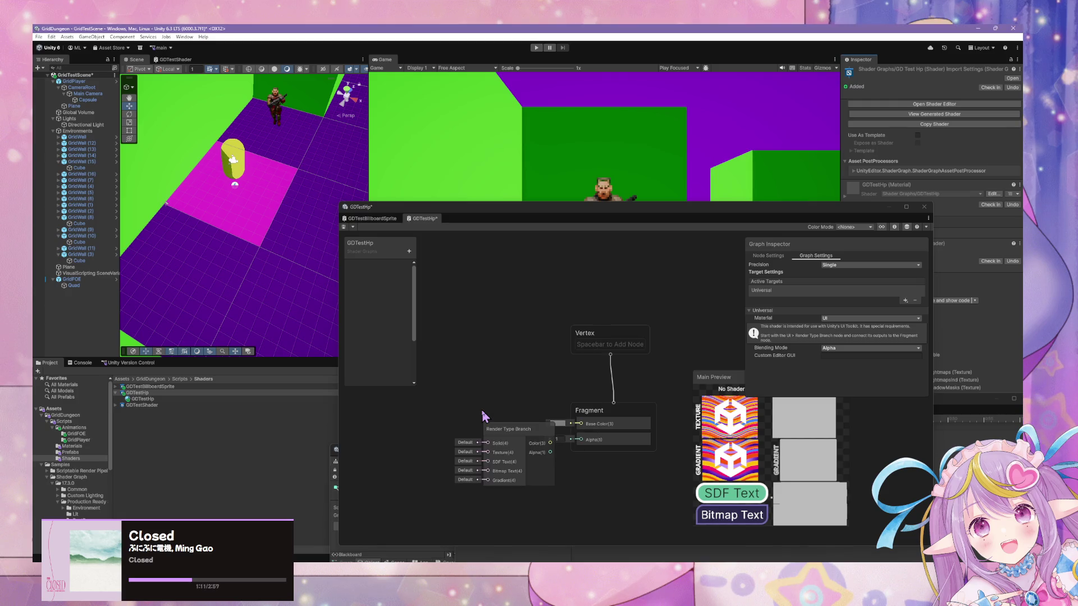
mouse_move(502, 432)
left_mouse_down()
mouse_move(452, 392)
mouse_move(582, 424)
left_mouse_up()
left_click_drag(500, 413, 581, 440)
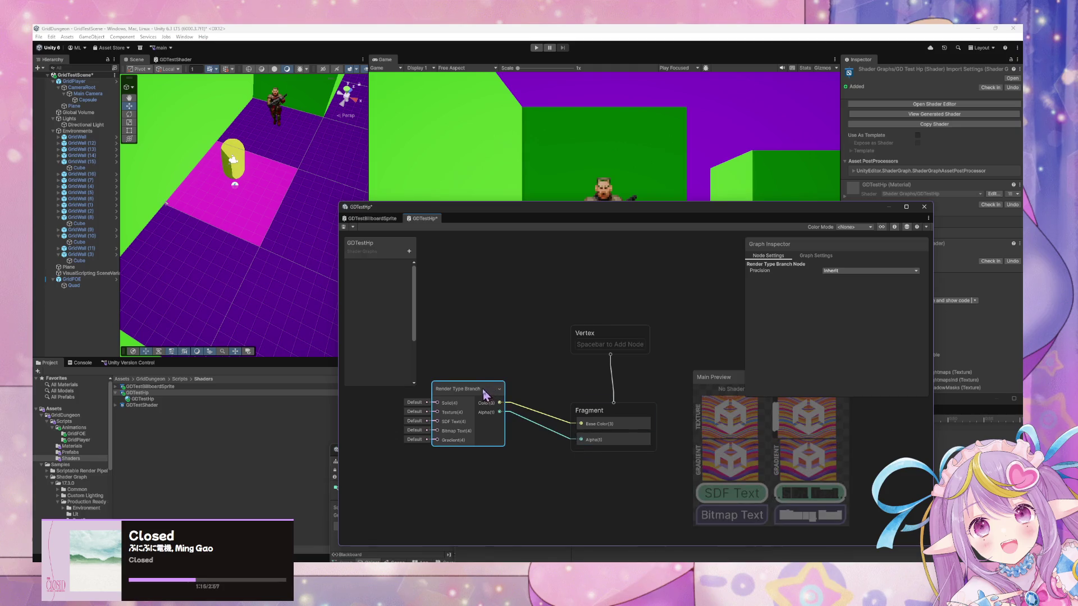